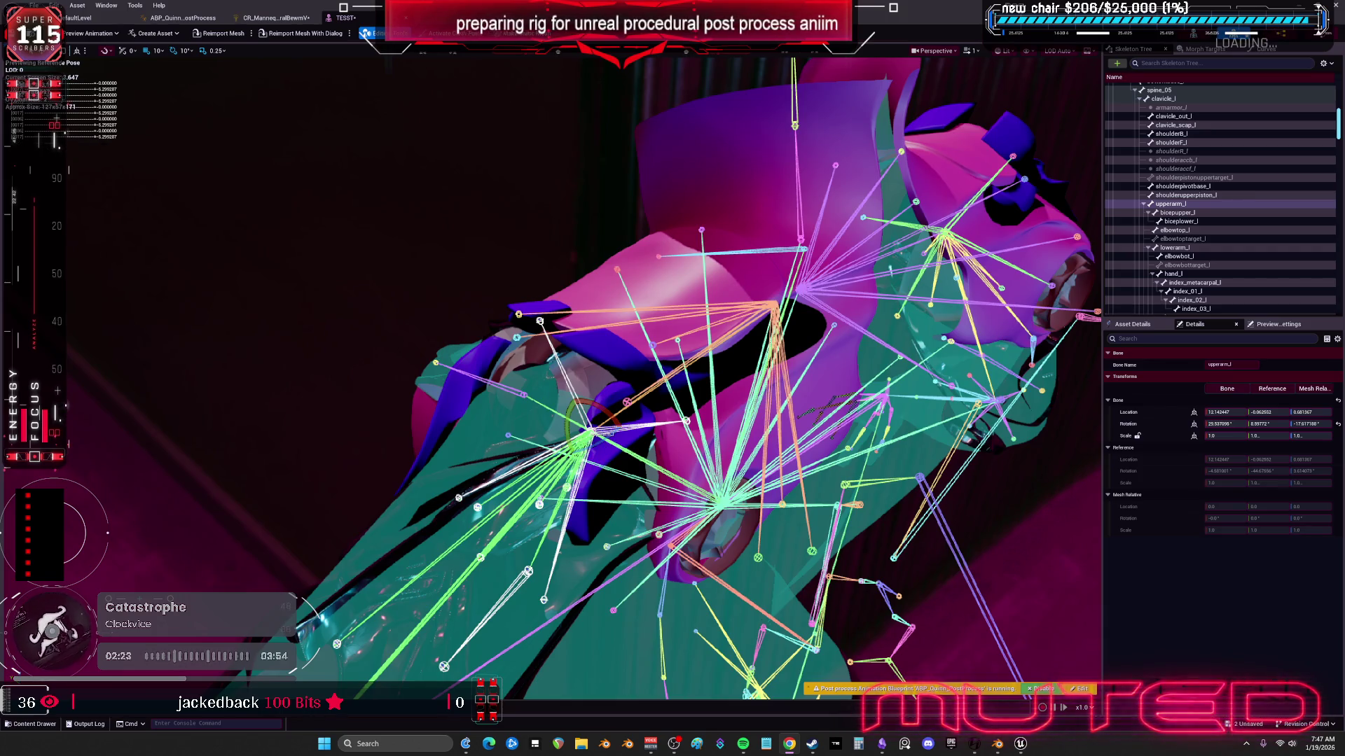
Step: Orbit and zoom the preview around the left shoulder and upper arm bones
{"action": "left_click_drag", "start_coordinate": [630, 378], "coordinate": [462, 336]}
{"action": "left_click_drag", "start_coordinate": [714, 455], "coordinate": [696, 454]}
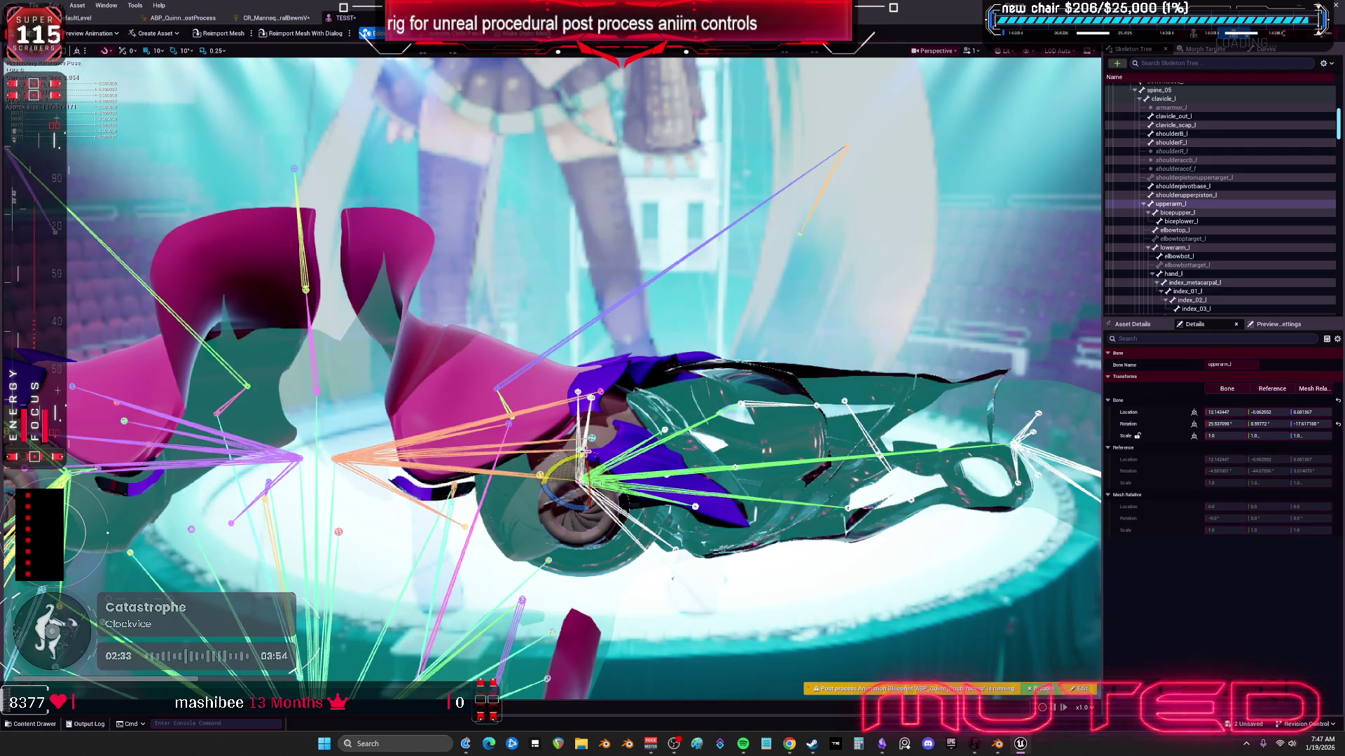
{"action": "key", "text": "XF86AudioLowerVolume"}
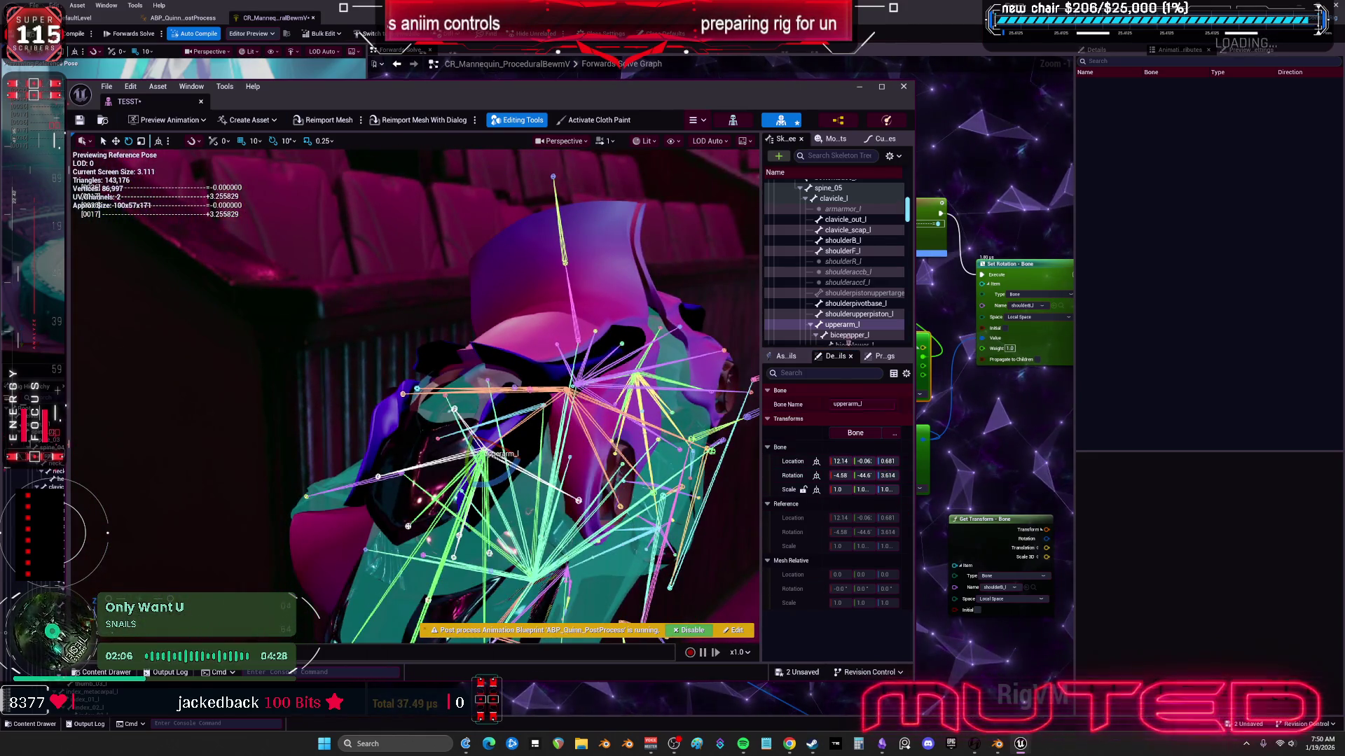
Step: Raise the preview Sky Light Intensity to about 8.94, then bring up the ABP_Quinn_PostProcess graph
{"action": "left_click", "coordinate": [884, 356]}
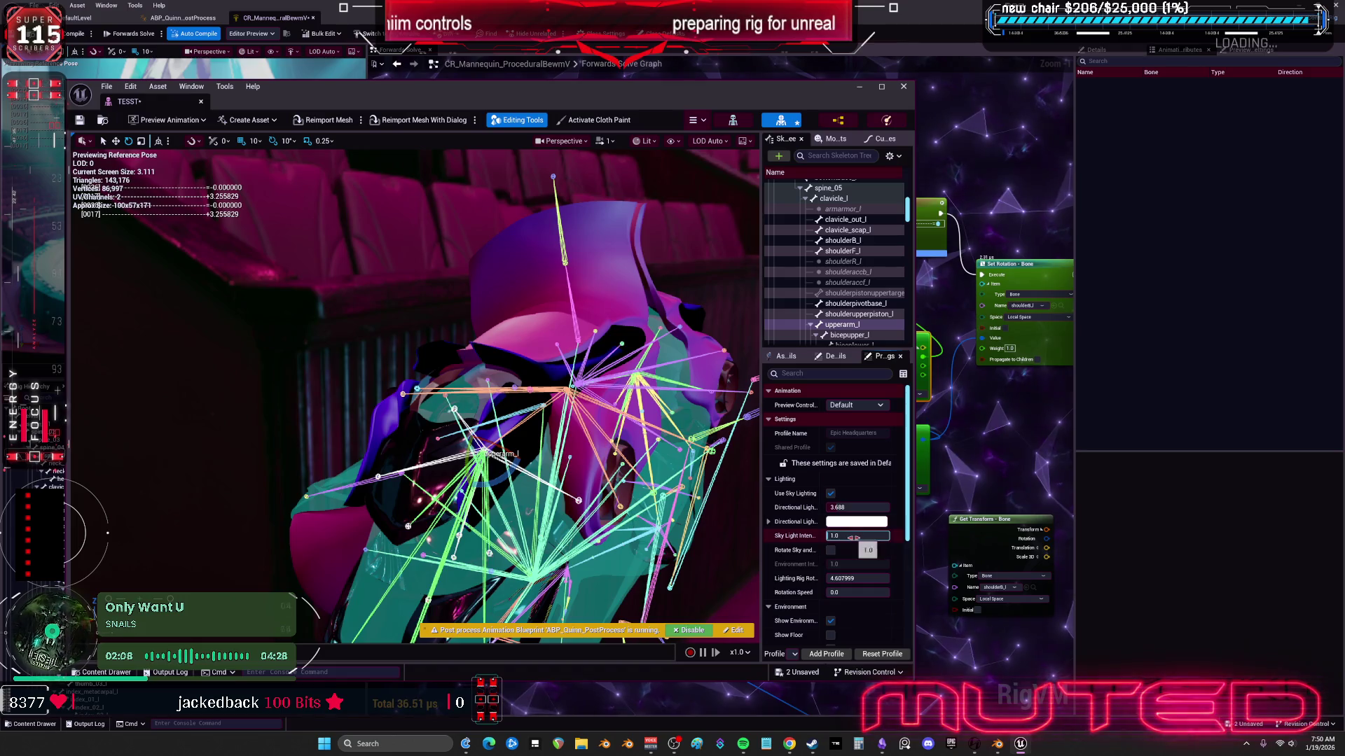
{"action": "left_click_drag", "start_coordinate": [851, 536], "coordinate": [900, 536]}
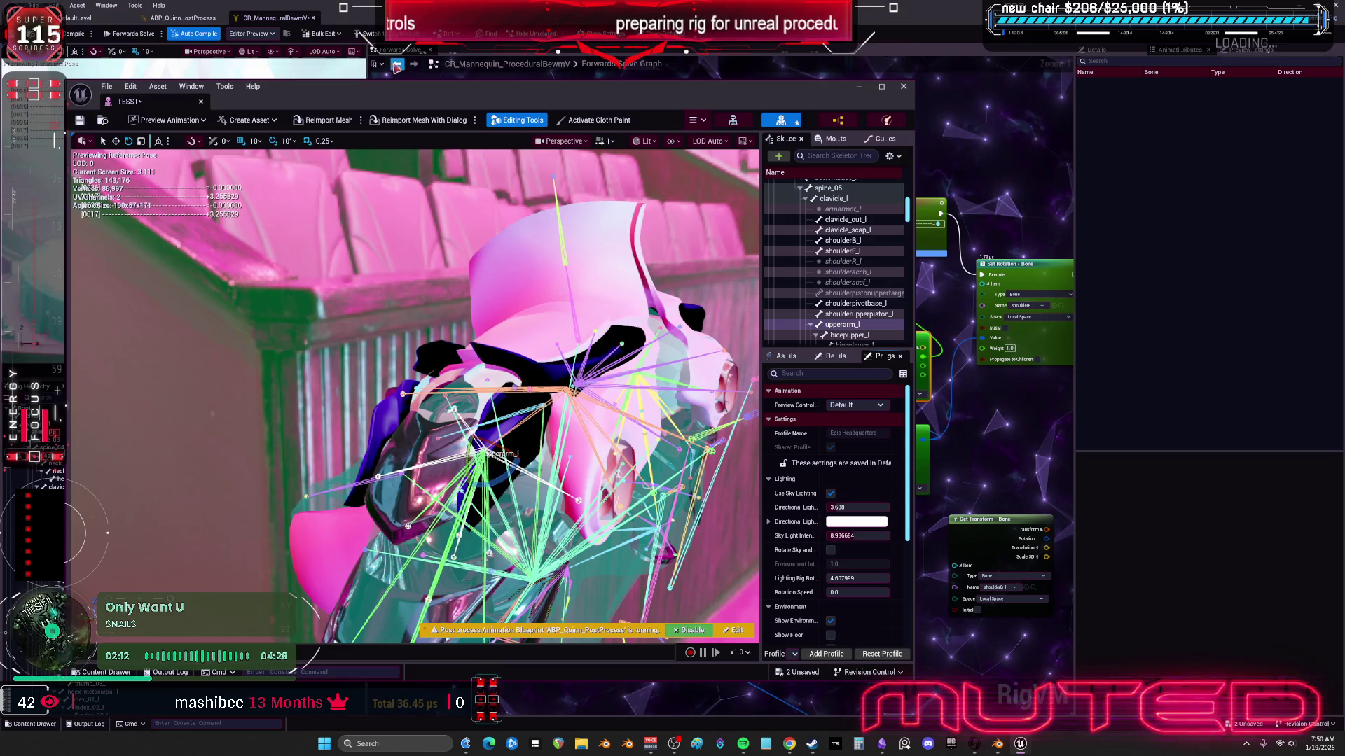
{"action": "left_click", "coordinate": [733, 630]}
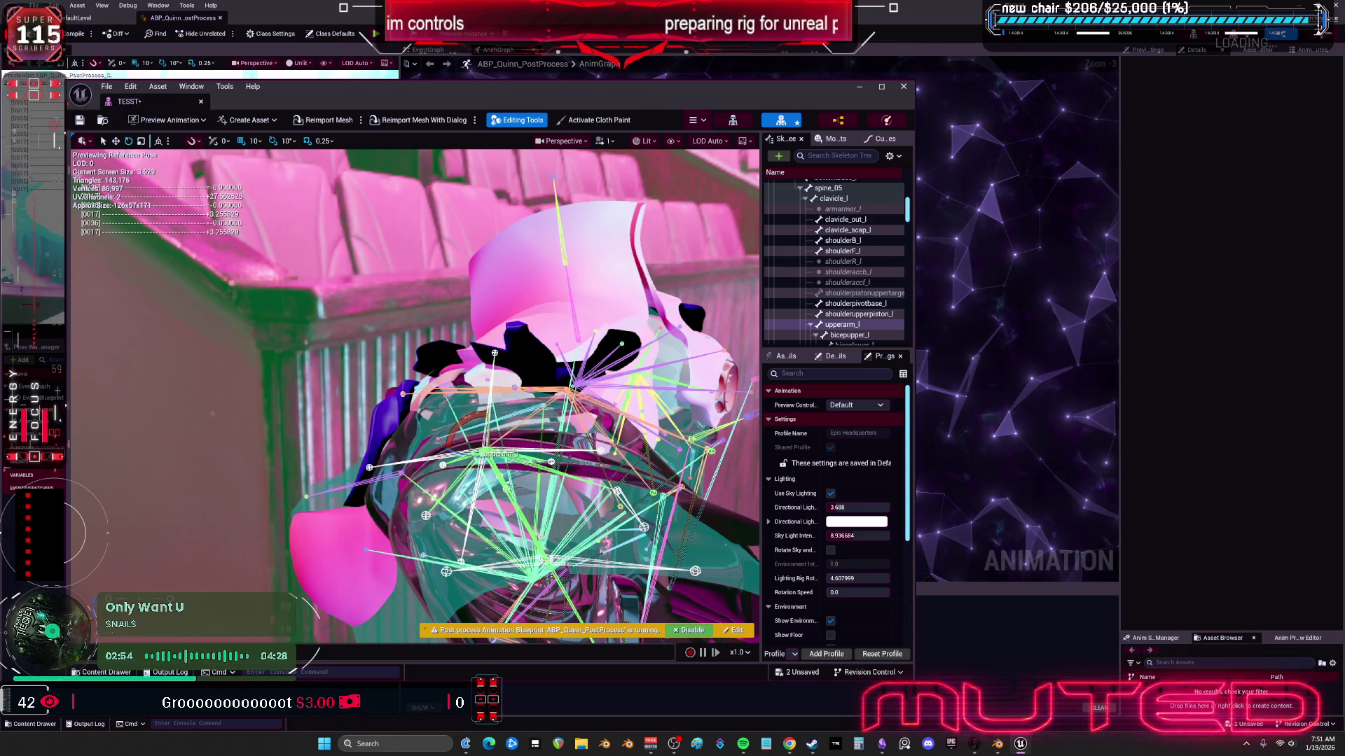
{"action": "mouse_move", "coordinate": [646, 364]}
{"action": "left_mouse_down"}
{"action": "mouse_move", "coordinate": [617, 315]}
{"action": "mouse_move", "coordinate": [646, 364]}
{"action": "left_mouse_up"}
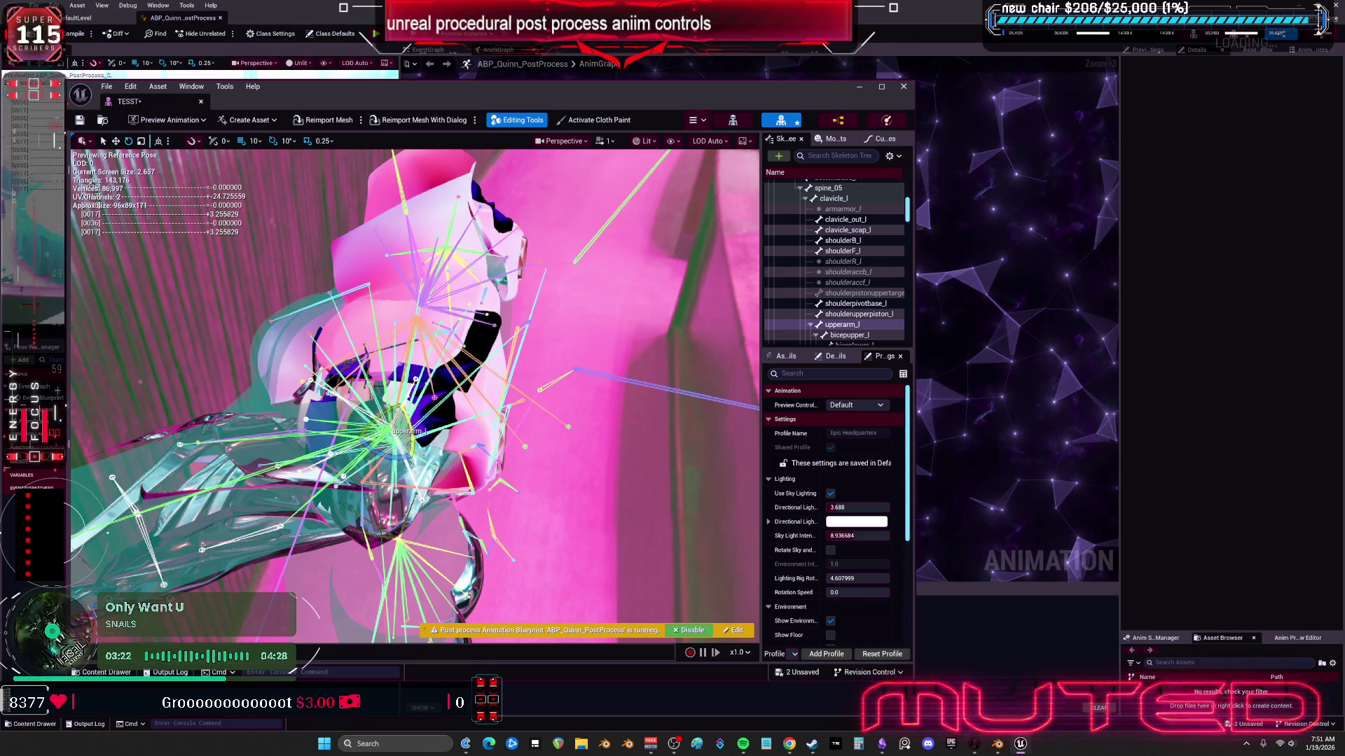
{"action": "mouse_move", "coordinate": [620, 326]}
{"action": "left_mouse_down"}
{"action": "mouse_move", "coordinate": [553, 340]}
{"action": "mouse_move", "coordinate": [393, 447]}
{"action": "mouse_move", "coordinate": [336, 424]}
{"action": "mouse_move", "coordinate": [550, 333]}
{"action": "left_mouse_up"}
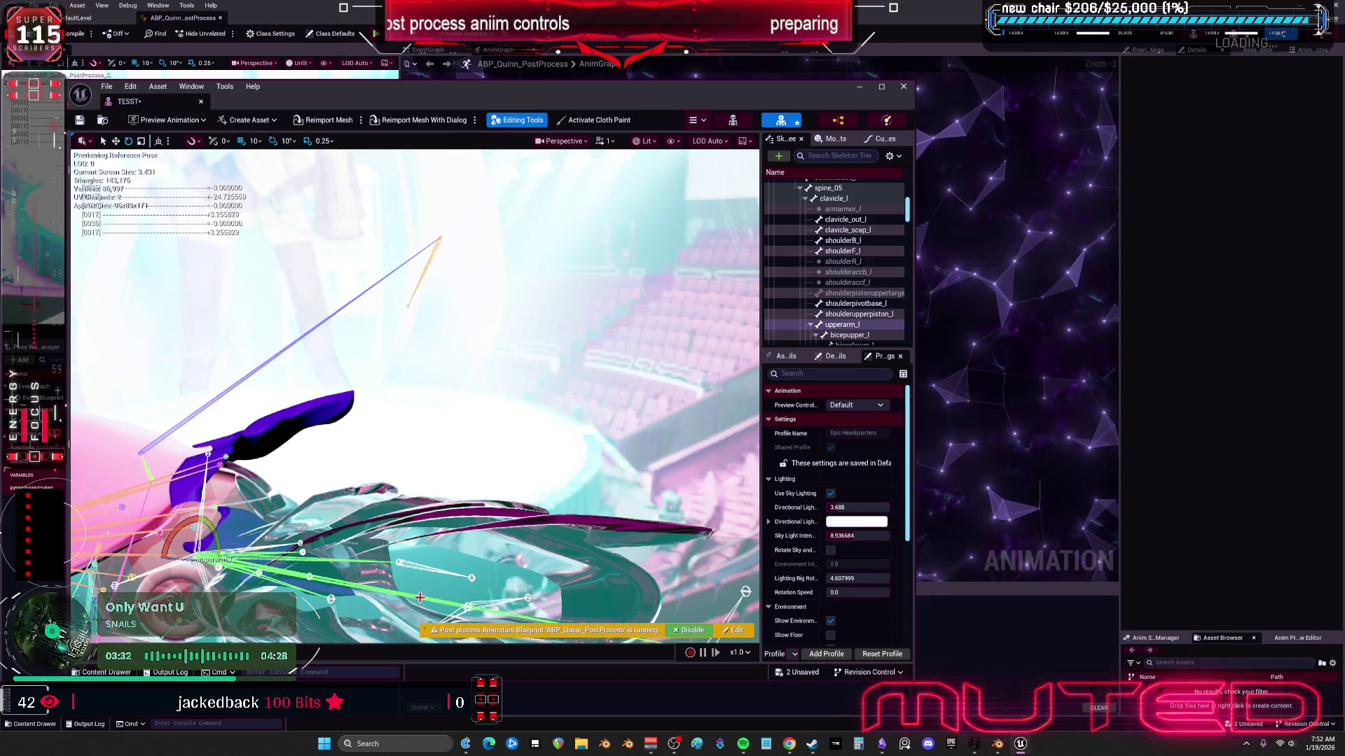
Step: Show upperarm_l's transform details and reset its rotation to the reference pose
{"action": "left_click", "coordinate": [797, 359]}
{"action": "left_click", "coordinate": [828, 357]}
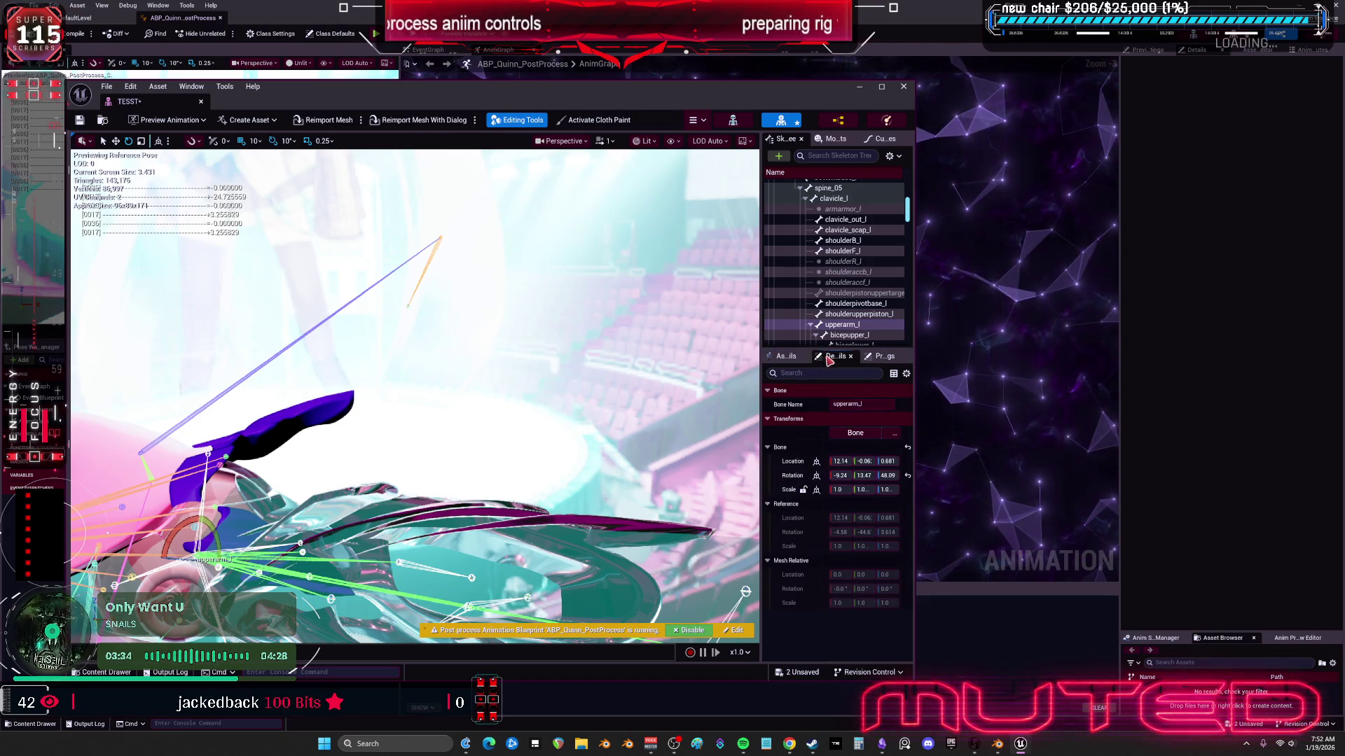
{"action": "left_click", "coordinate": [907, 476]}
{"action": "left_click_drag", "start_coordinate": [353, 423], "coordinate": [353, 423]}
Step: Rotate upperarm_l sideways, up and forward into several test poses, then reset its rotation
{"action": "mouse_move", "coordinate": [224, 395]}
{"action": "left_mouse_down"}
{"action": "mouse_move", "coordinate": [261, 367]}
{"action": "mouse_move", "coordinate": [217, 382]}
{"action": "left_mouse_up"}
{"action": "key", "text": "f"}
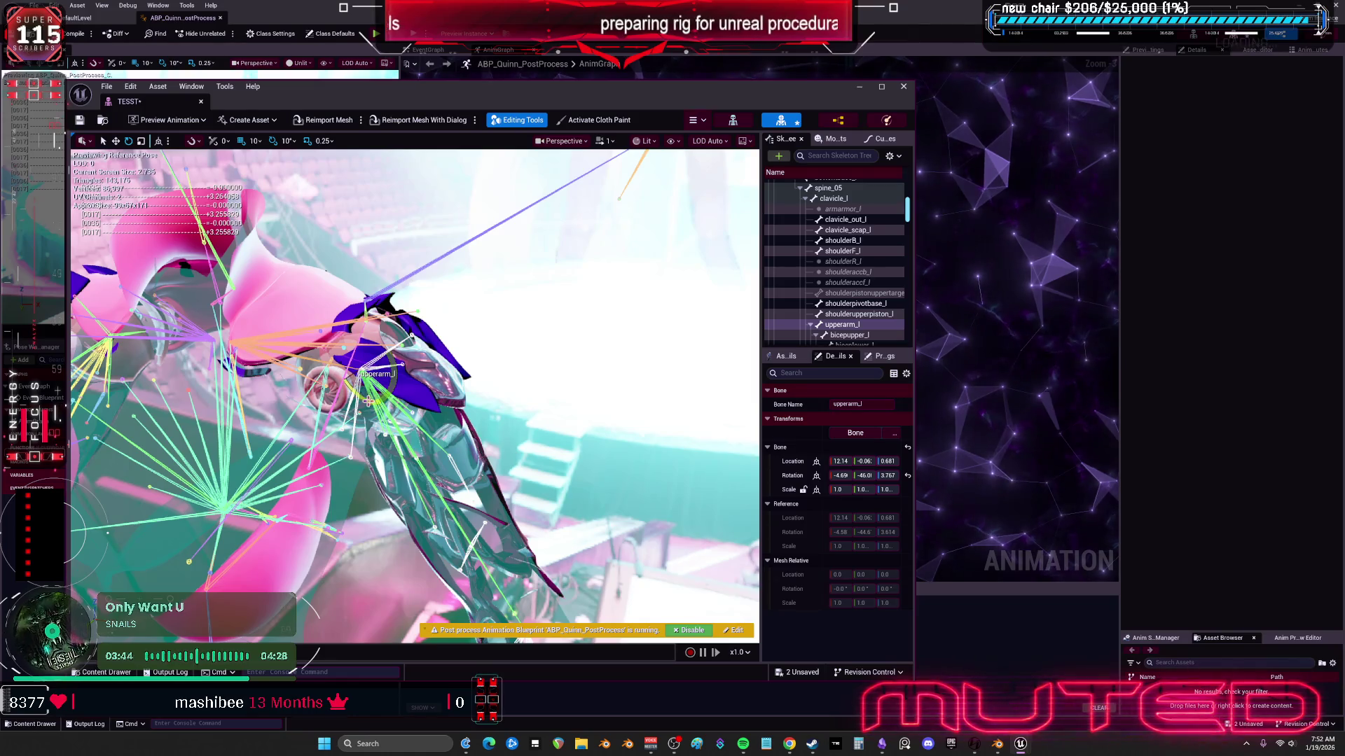
{"action": "mouse_move", "coordinate": [371, 400]}
{"action": "left_mouse_down"}
{"action": "mouse_move", "coordinate": [382, 420]}
{"action": "mouse_move", "coordinate": [365, 396]}
{"action": "left_mouse_up"}
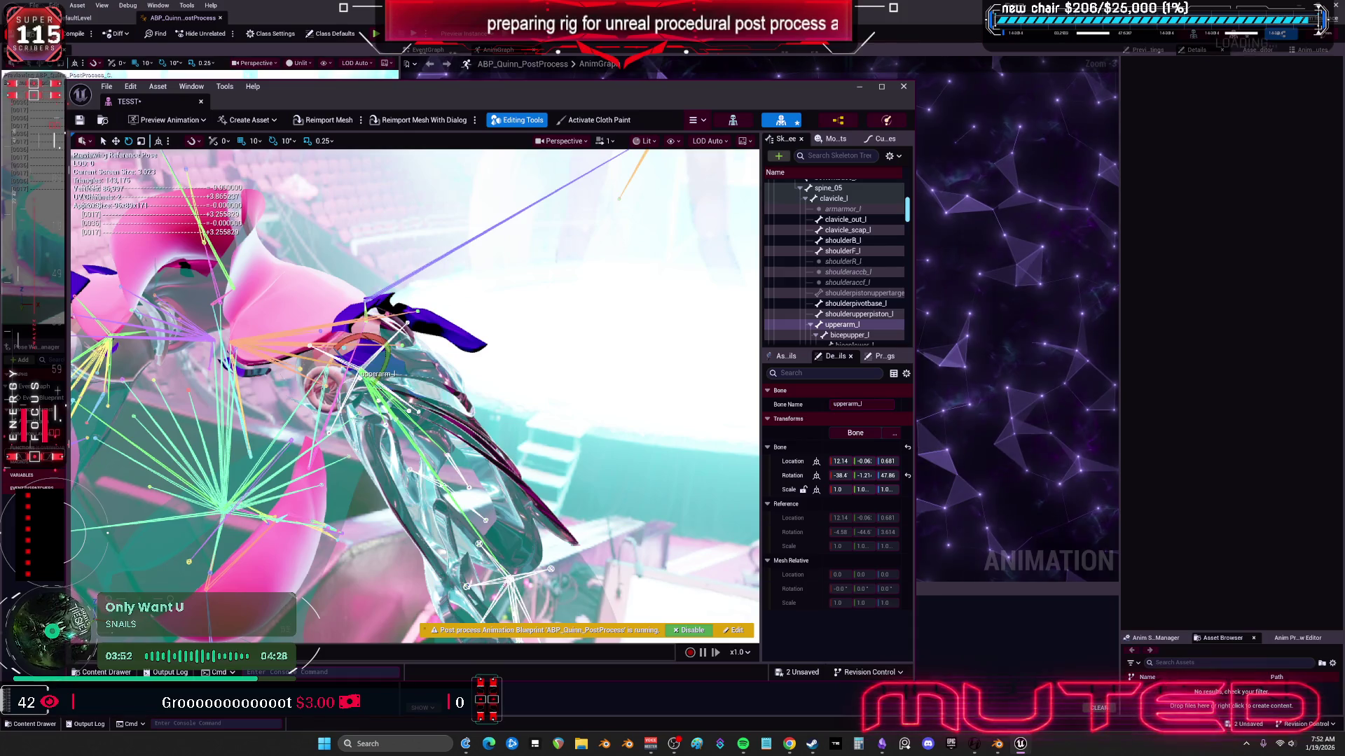
{"action": "left_click_drag", "start_coordinate": [378, 375], "coordinate": [398, 375]}
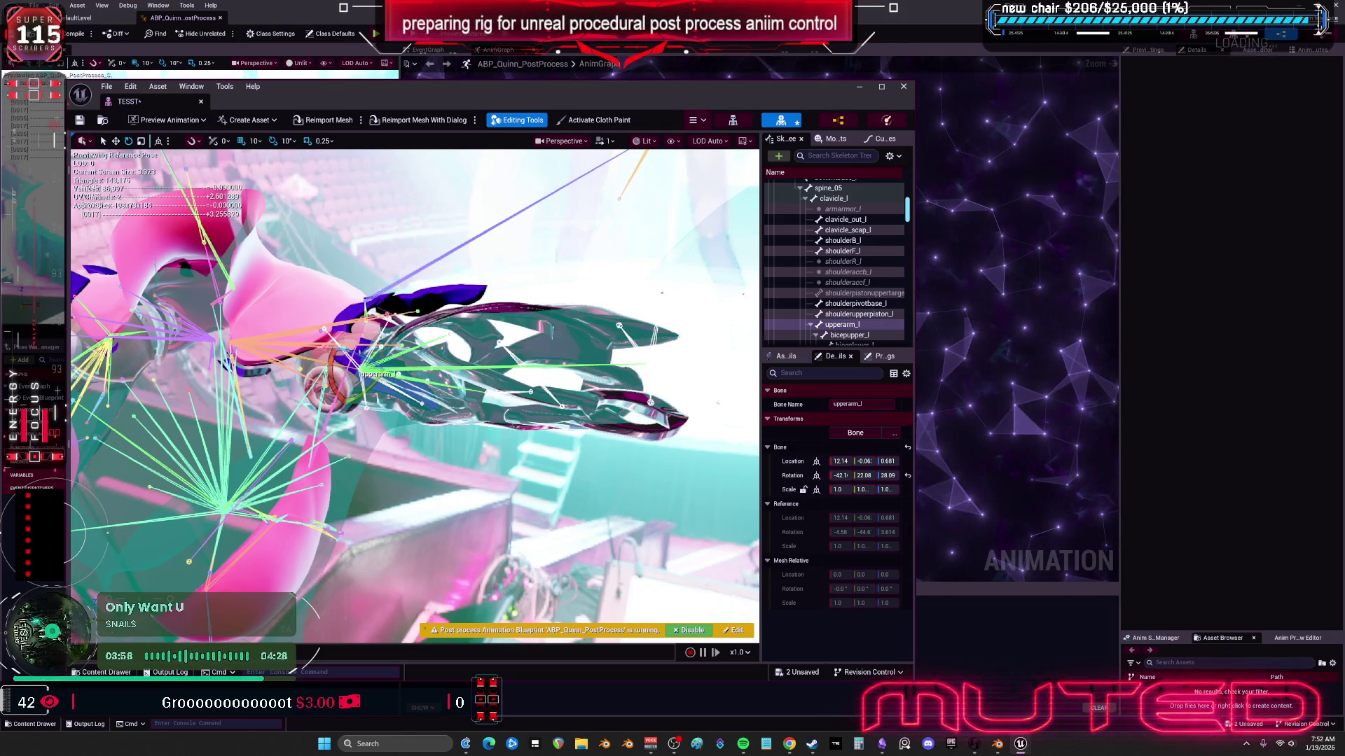
{"action": "mouse_move", "coordinate": [398, 375]}
{"action": "left_mouse_down"}
{"action": "mouse_move", "coordinate": [377, 404]}
{"action": "mouse_move", "coordinate": [347, 382]}
{"action": "mouse_move", "coordinate": [341, 401]}
{"action": "mouse_move", "coordinate": [377, 349]}
{"action": "mouse_move", "coordinate": [389, 403]}
{"action": "mouse_move", "coordinate": [412, 389]}
{"action": "mouse_move", "coordinate": [405, 372]}
{"action": "mouse_move", "coordinate": [354, 382]}
{"action": "mouse_move", "coordinate": [375, 378]}
{"action": "mouse_move", "coordinate": [378, 336]}
{"action": "left_mouse_up"}
{"action": "left_click", "coordinate": [909, 477]}
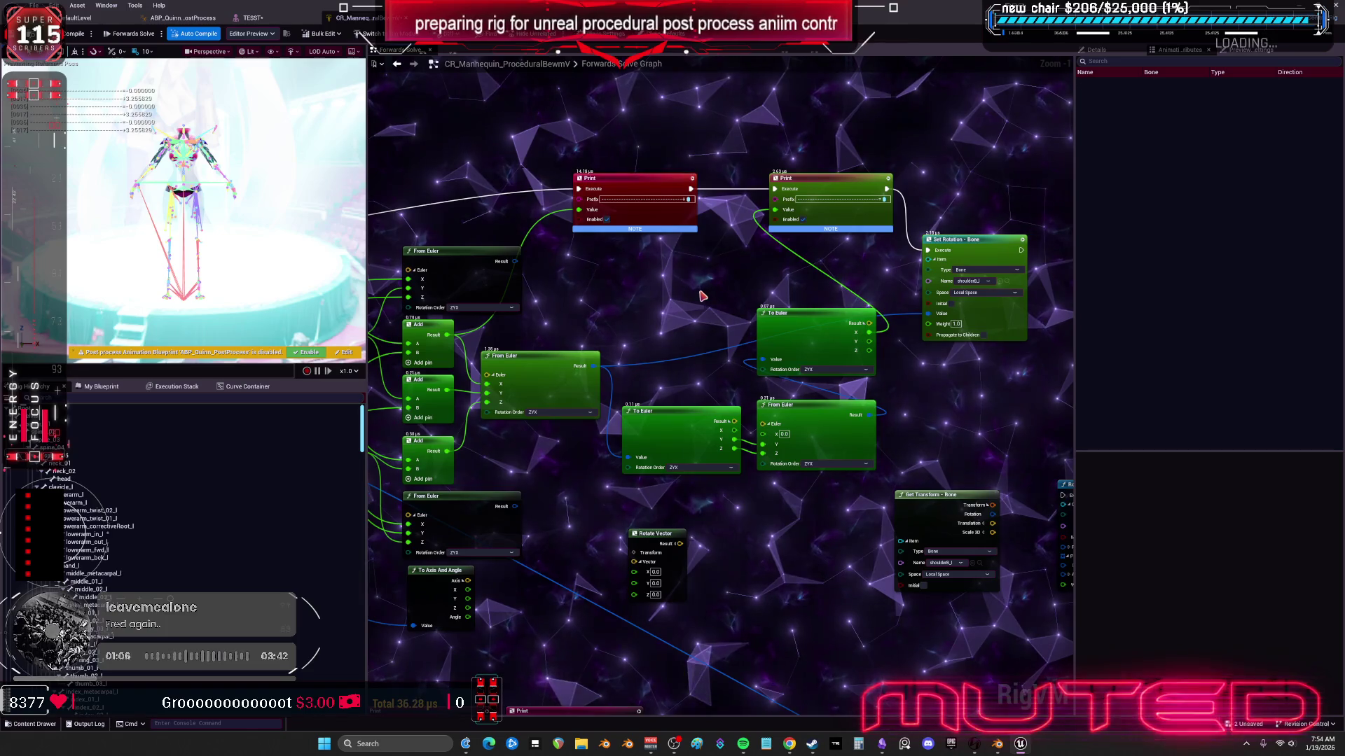
Step: Wire execution from the two Print nodes into Set Rotation - Bone
{"action": "scroll", "coordinate": [694, 395], "scroll_direction": "up", "scroll_amount": 2}
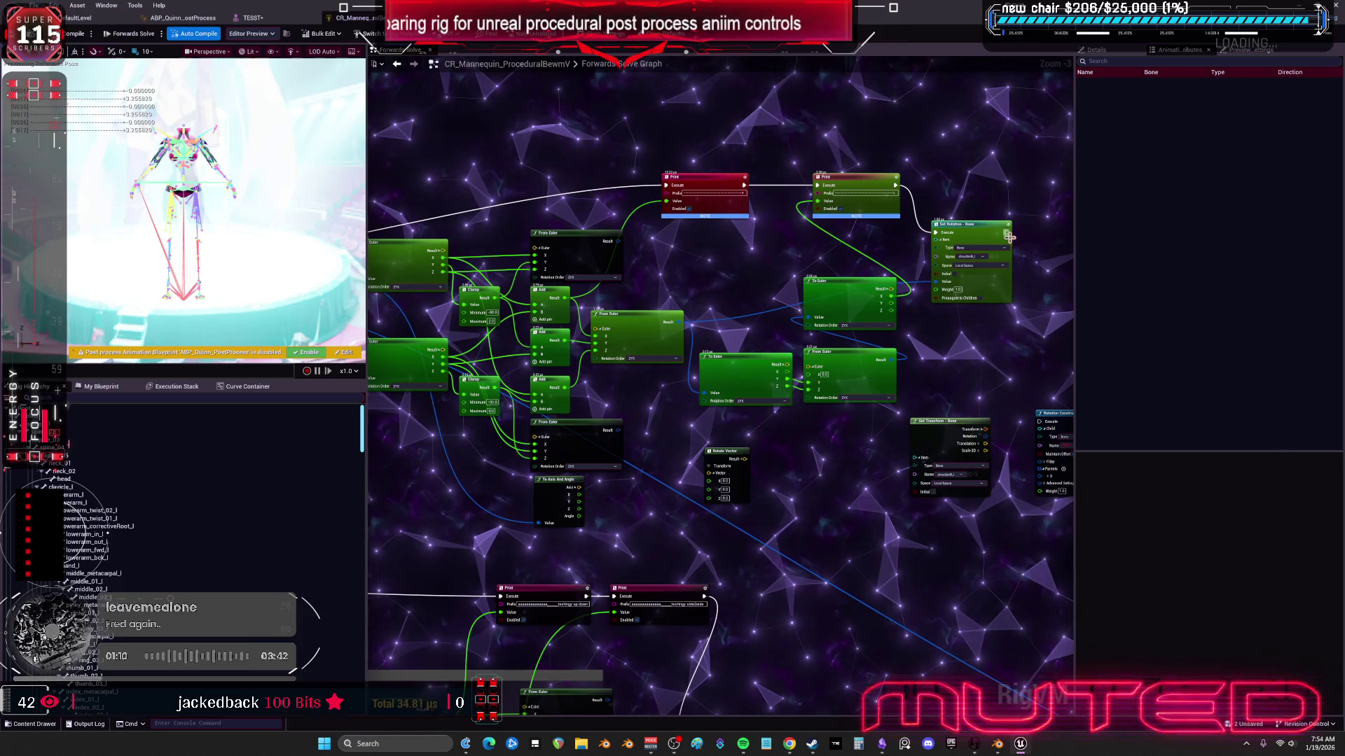
{"action": "scroll", "coordinate": [931, 179], "scroll_direction": "down", "scroll_amount": 1}
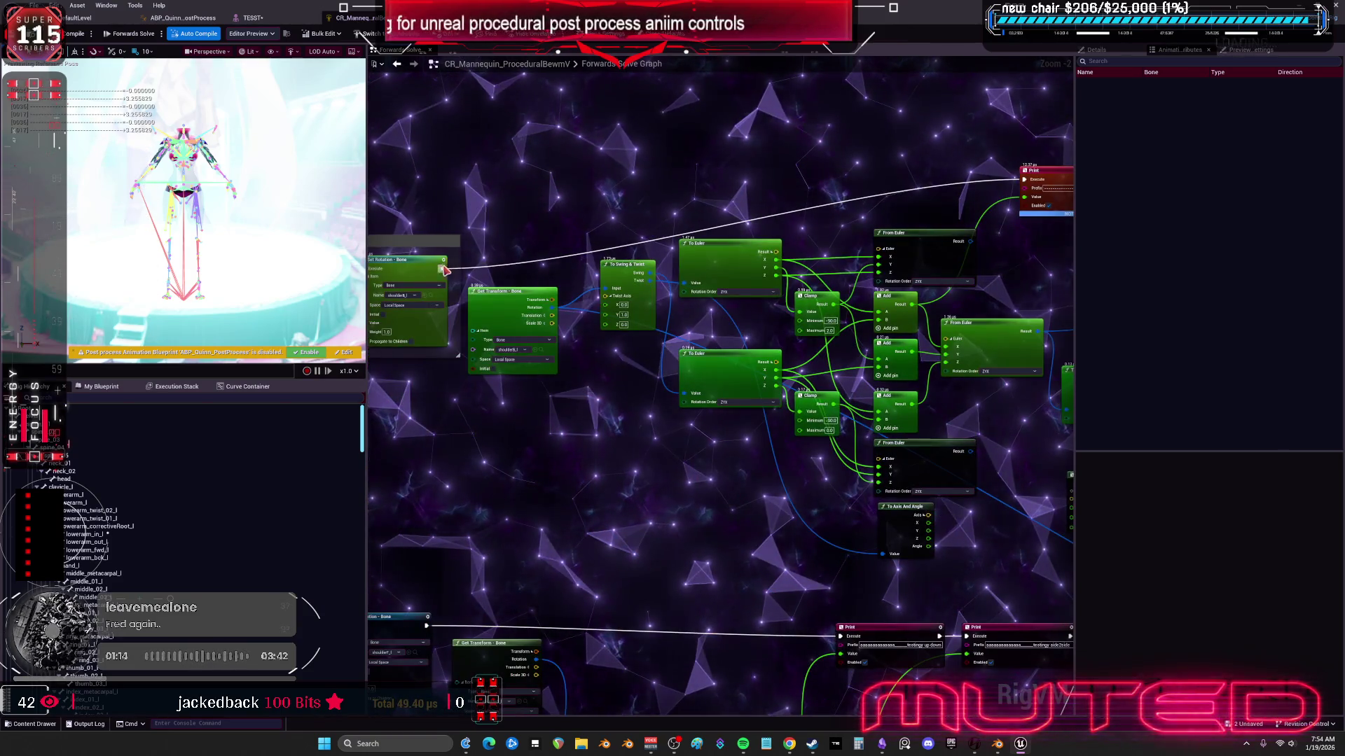
{"action": "mouse_move", "coordinate": [445, 270]}
{"action": "left_mouse_down"}
{"action": "mouse_move", "coordinate": [1057, 280]}
{"action": "mouse_move", "coordinate": [875, 286]}
{"action": "left_mouse_up"}
{"action": "mouse_move", "coordinate": [964, 236]}
{"action": "left_mouse_down"}
{"action": "mouse_move", "coordinate": [547, 249]}
{"action": "mouse_move", "coordinate": [376, 486]}
{"action": "mouse_move", "coordinate": [586, 564]}
{"action": "mouse_move", "coordinate": [592, 542]}
{"action": "left_mouse_up"}
{"action": "left_click_drag", "start_coordinate": [744, 535], "coordinate": [744, 535]}
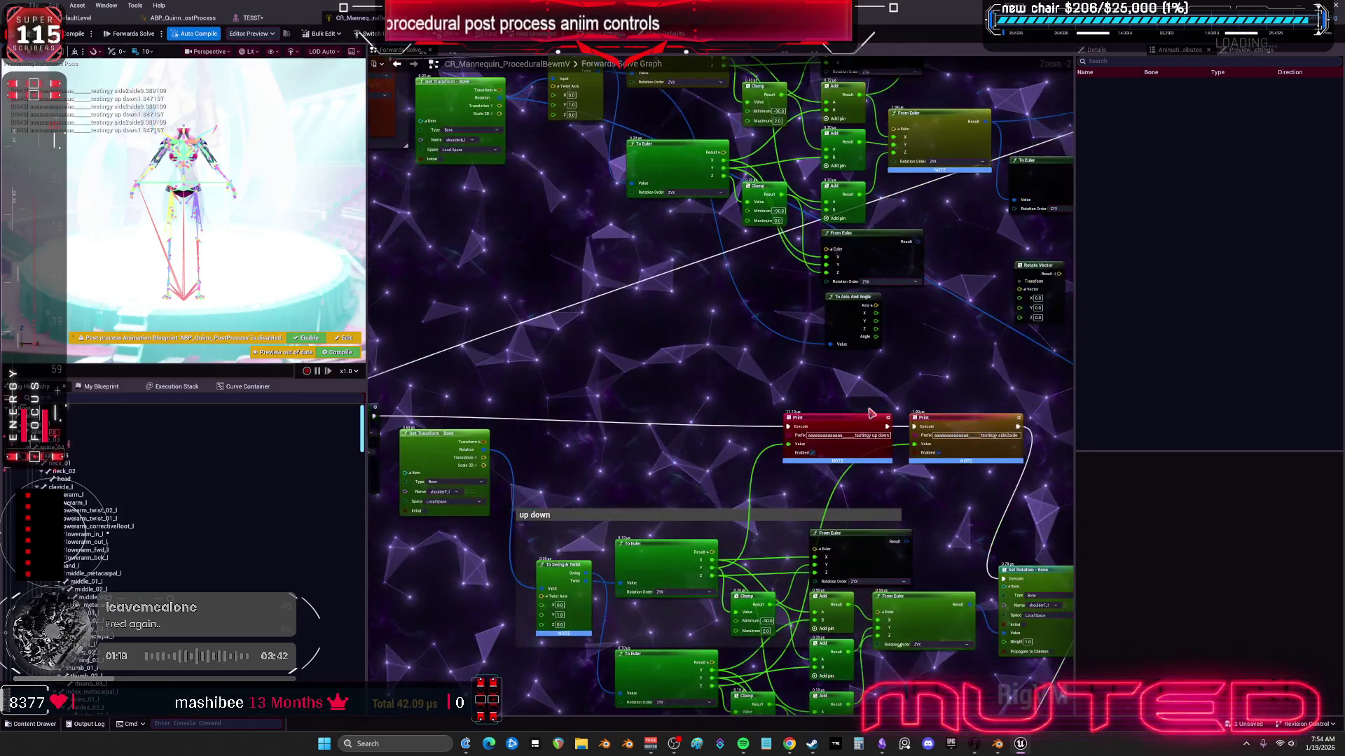
Step: Reposition Set Rotation - Bone and delete the To Axis And Angle, Rotate Vector and From Euler nodes
{"action": "scroll", "coordinate": [870, 414], "scroll_direction": "down", "scroll_amount": 1}
{"action": "mouse_move", "coordinate": [820, 502]}
{"action": "left_mouse_down"}
{"action": "mouse_move", "coordinate": [893, 436]}
{"action": "mouse_move", "coordinate": [934, 368]}
{"action": "left_mouse_up"}
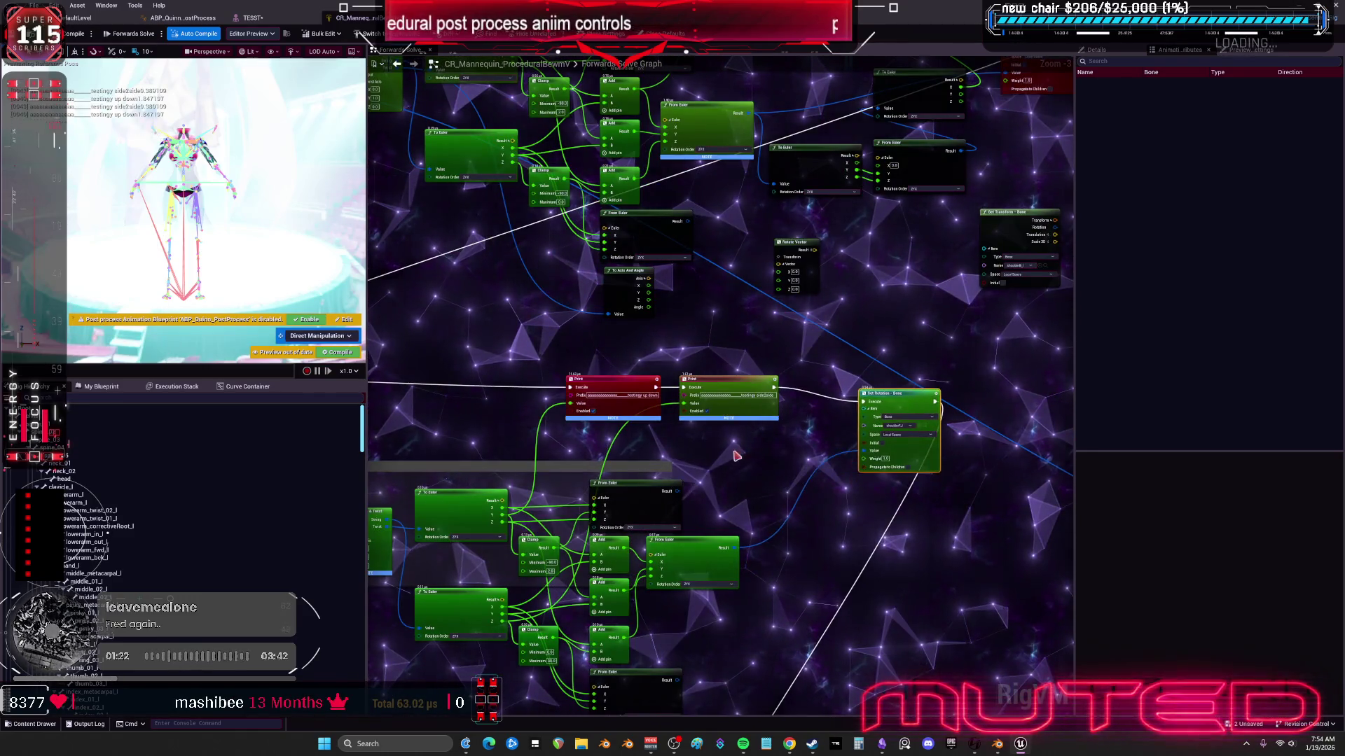
{"action": "left_click_drag", "start_coordinate": [735, 456], "coordinate": [822, 396]}
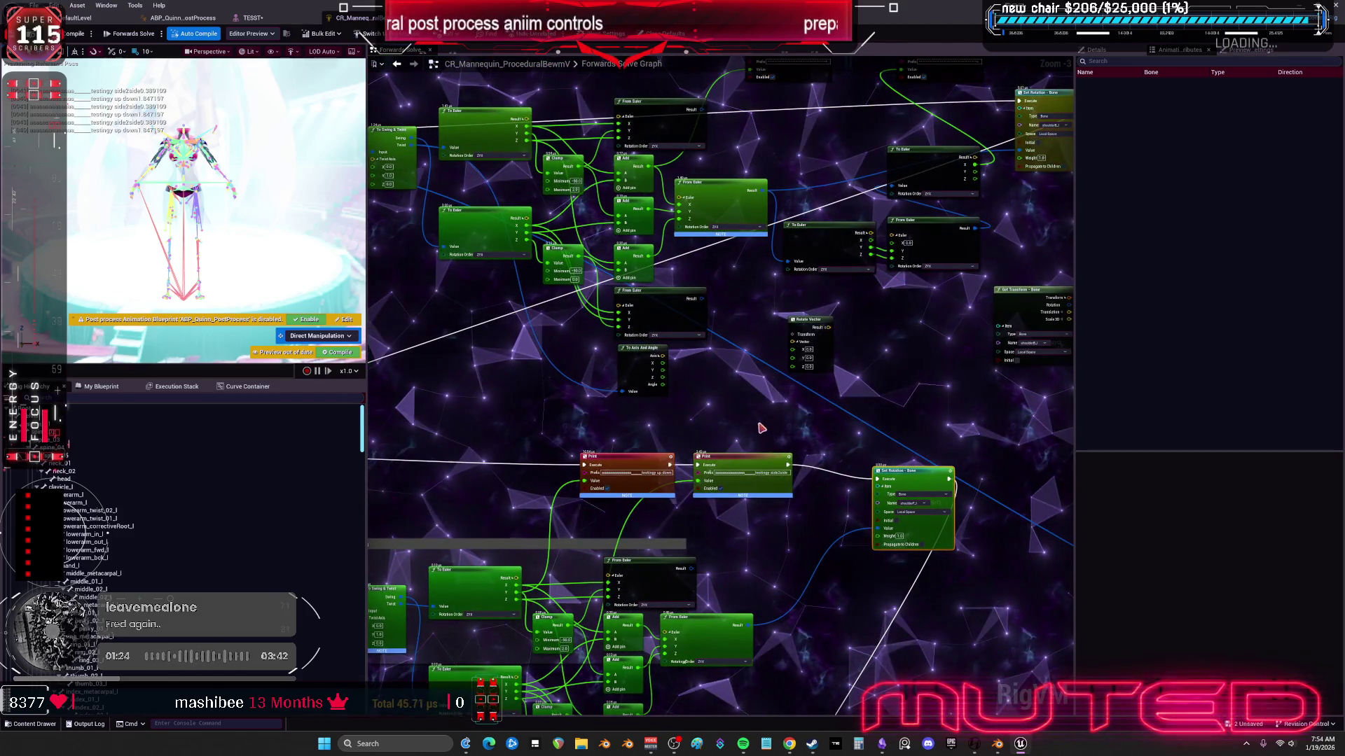
{"action": "left_click_drag", "start_coordinate": [757, 490], "coordinate": [751, 526]}
{"action": "key", "text": "Delete"}
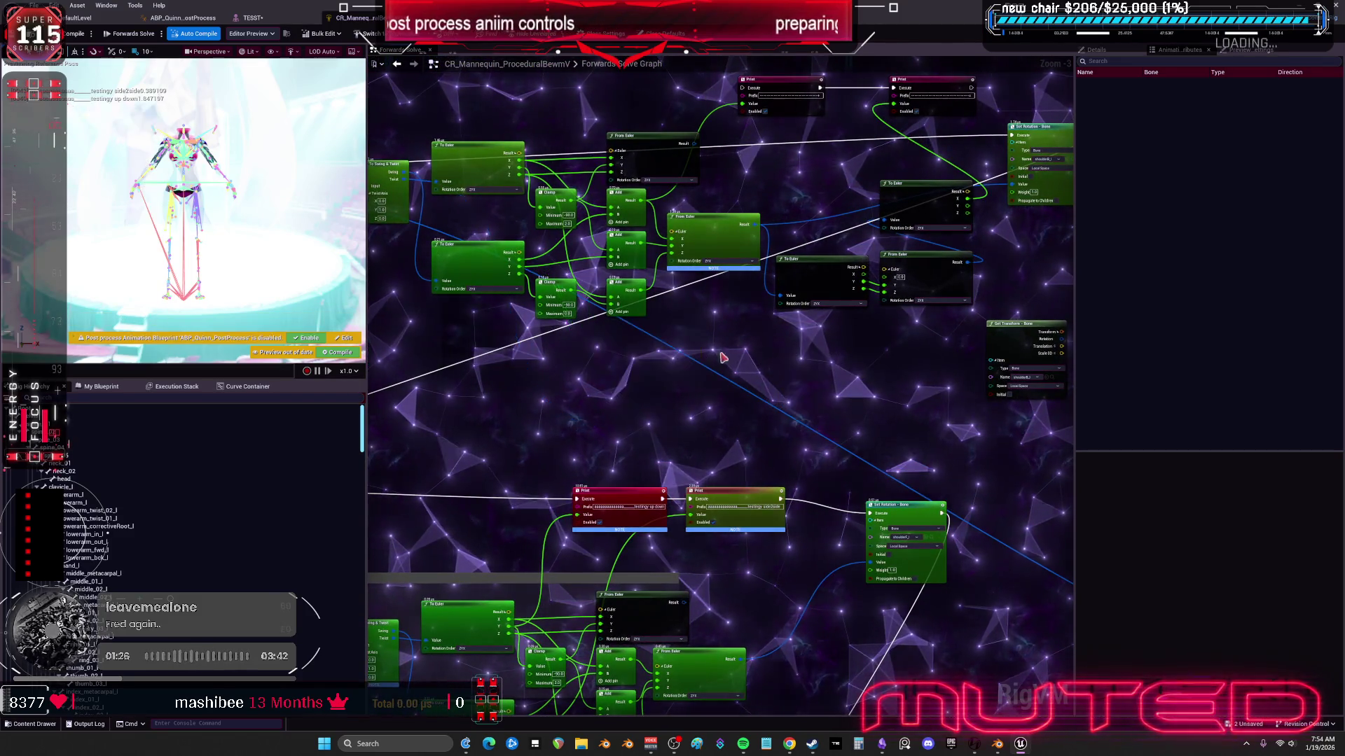
Step: Select the To Euler and From Euler nodes and remove the extra From Euler node
{"action": "mouse_move", "coordinate": [925, 375]}
{"action": "left_mouse_down"}
{"action": "mouse_move", "coordinate": [729, 401]}
{"action": "mouse_move", "coordinate": [774, 385]}
{"action": "mouse_move", "coordinate": [729, 240]}
{"action": "mouse_move", "coordinate": [716, 280]}
{"action": "left_mouse_up"}
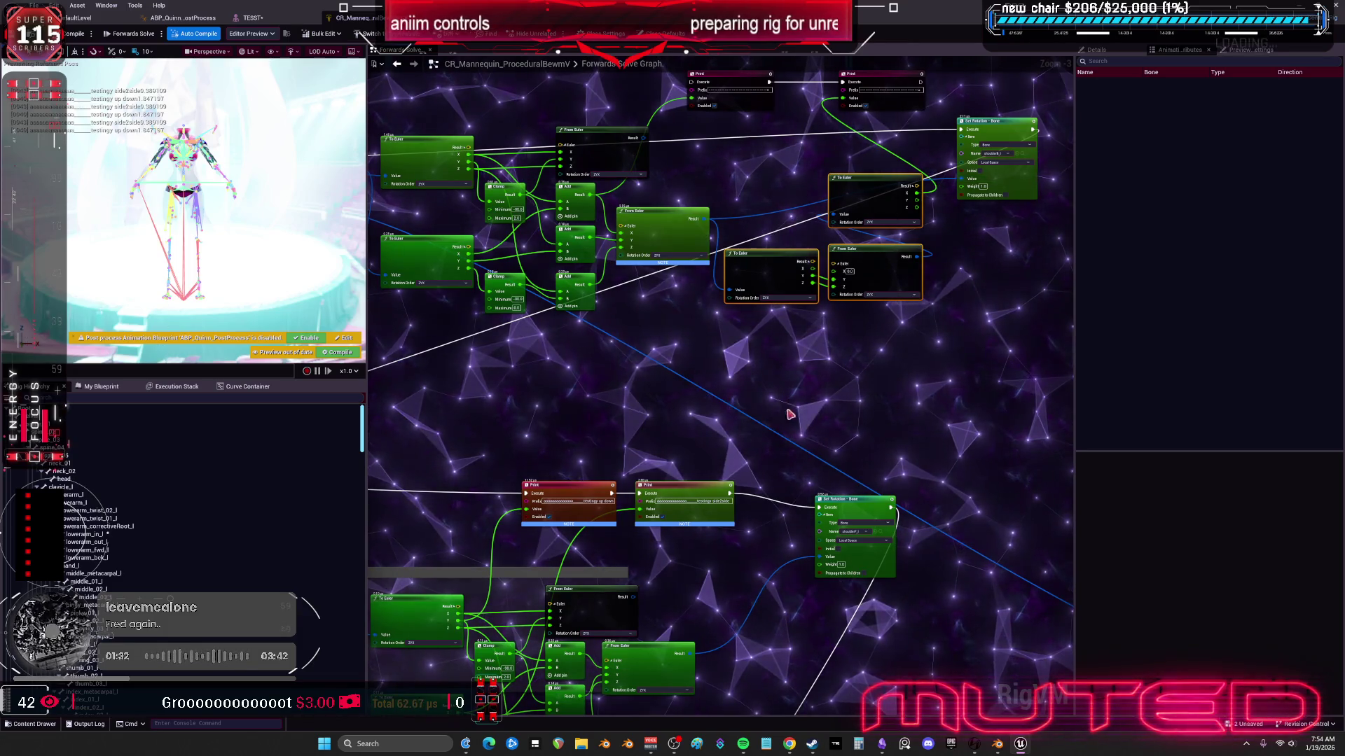
{"action": "left_click_drag", "start_coordinate": [947, 309], "coordinate": [946, 321]}
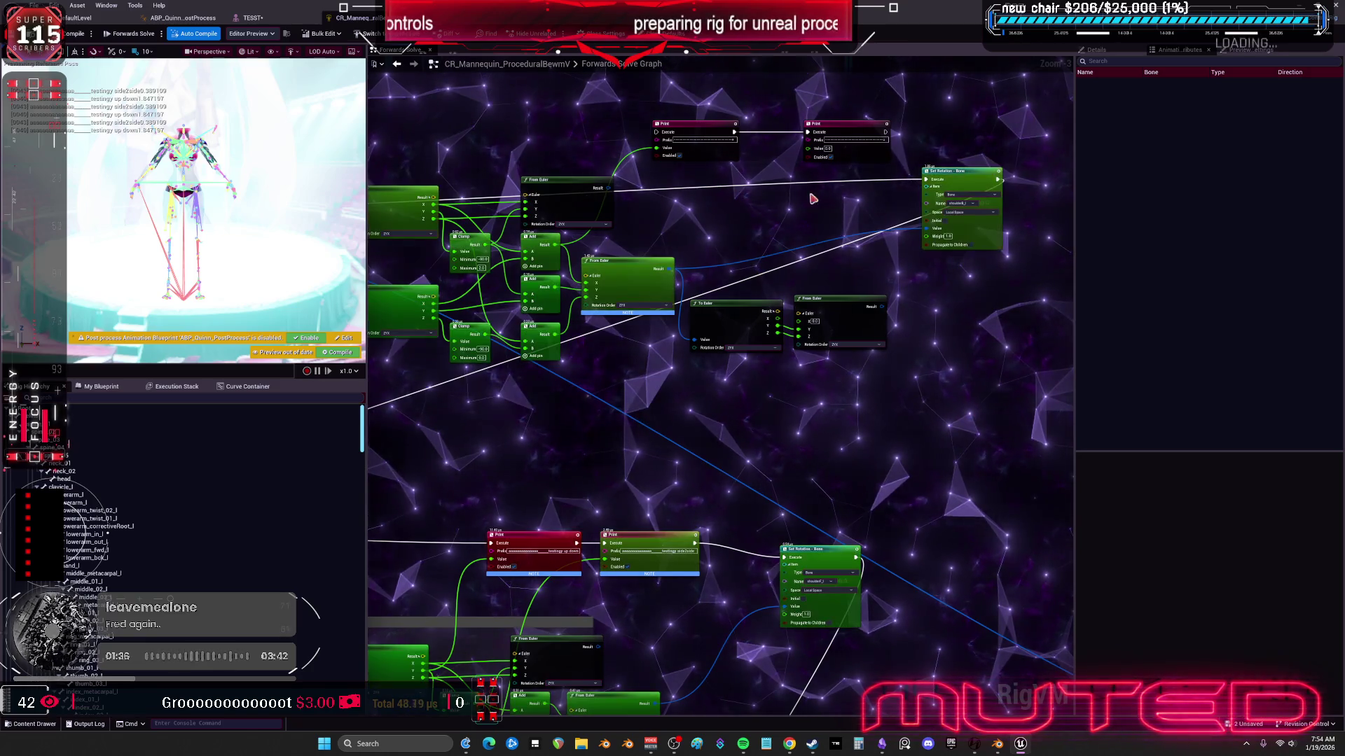
{"action": "scroll", "coordinate": [984, 143], "scroll_direction": "down", "scroll_amount": 4}
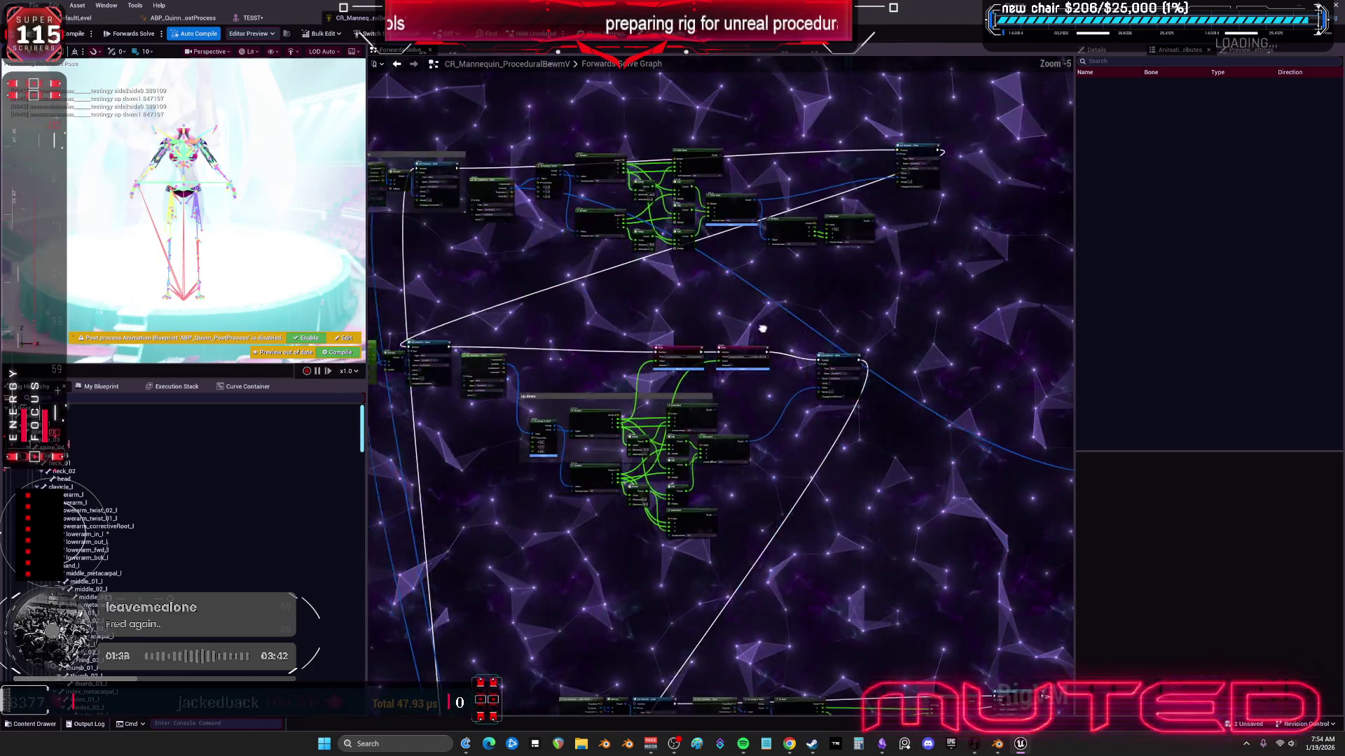
{"action": "scroll", "coordinate": [786, 321], "scroll_direction": "up", "scroll_amount": 2}
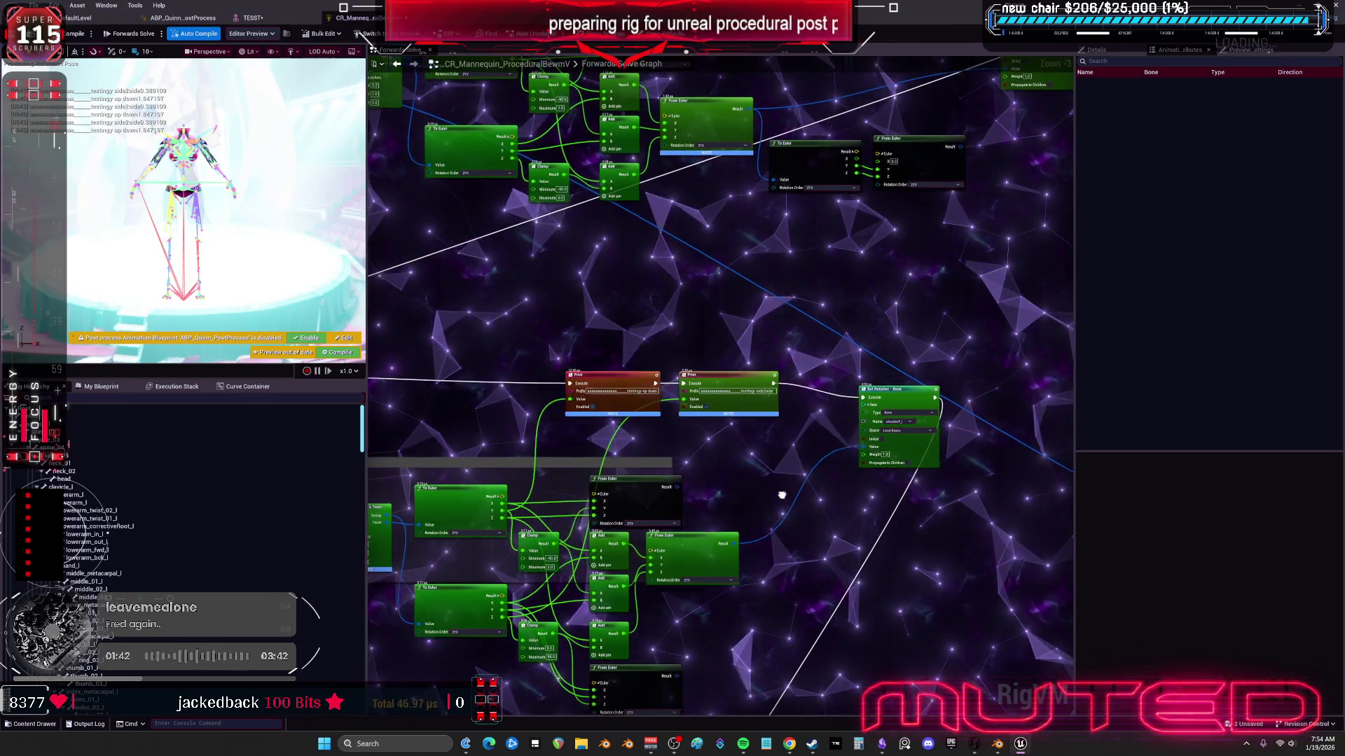
{"action": "left_click_drag", "start_coordinate": [782, 495], "coordinate": [757, 521]}
{"action": "mouse_move", "coordinate": [797, 618]}
{"action": "left_mouse_down"}
{"action": "mouse_move", "coordinate": [764, 683]}
{"action": "mouse_move", "coordinate": [752, 569]}
{"action": "left_mouse_up"}
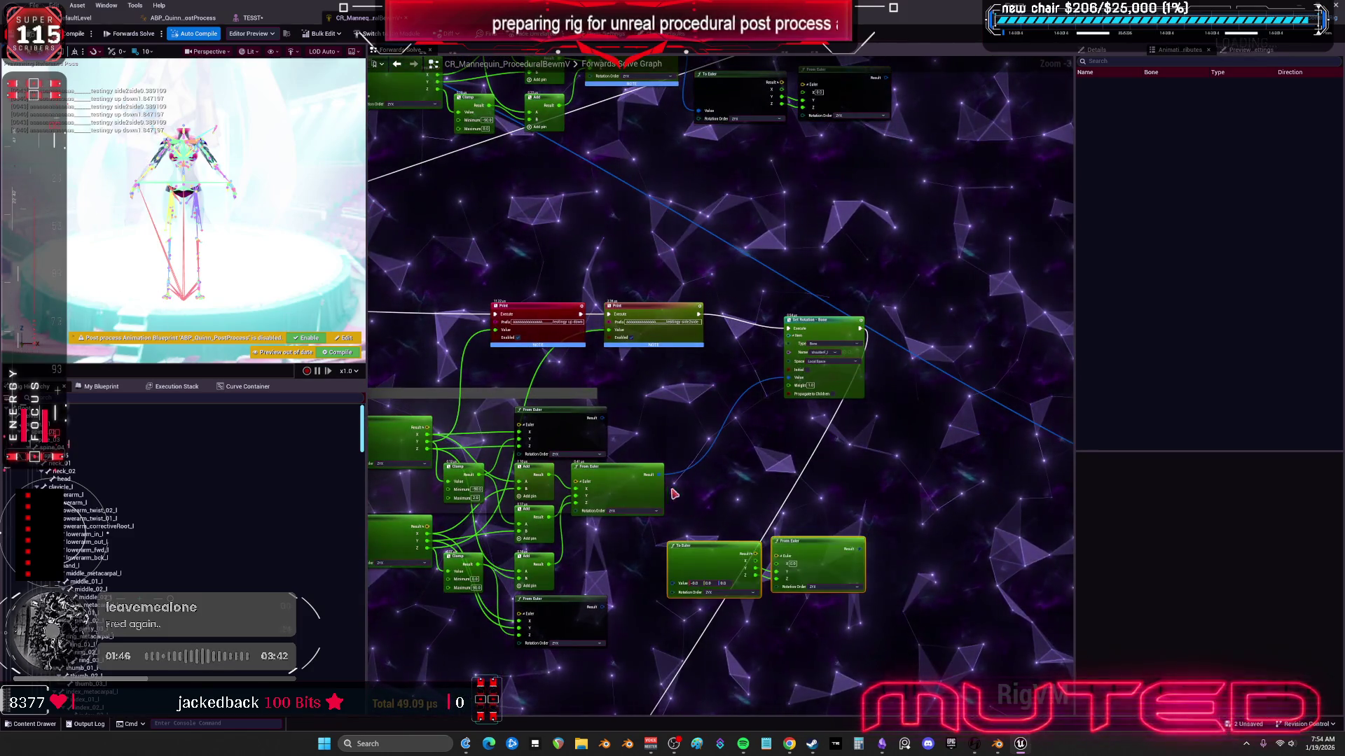
{"action": "left_click_drag", "start_coordinate": [663, 484], "coordinate": [672, 638]}
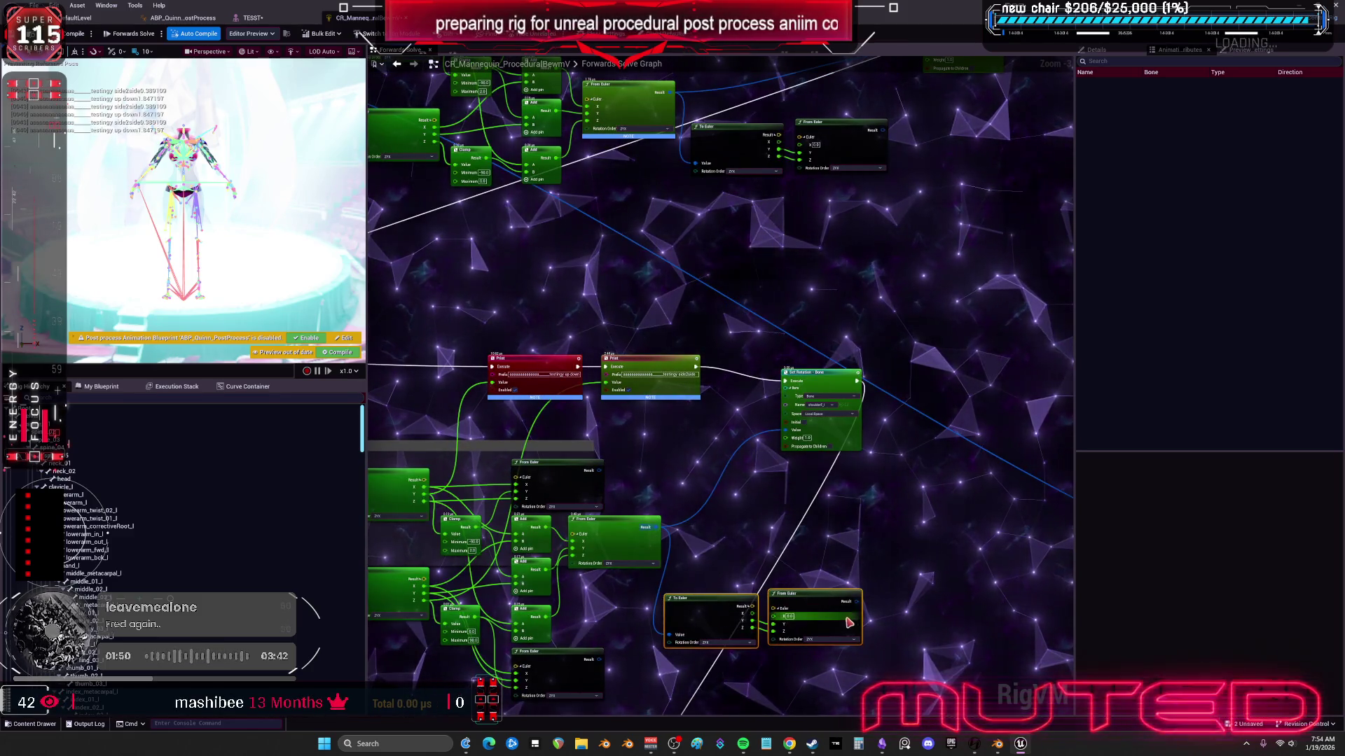
{"action": "left_click_drag", "start_coordinate": [679, 506], "coordinate": [721, 459]}
{"action": "key", "text": "ctrl+z"}
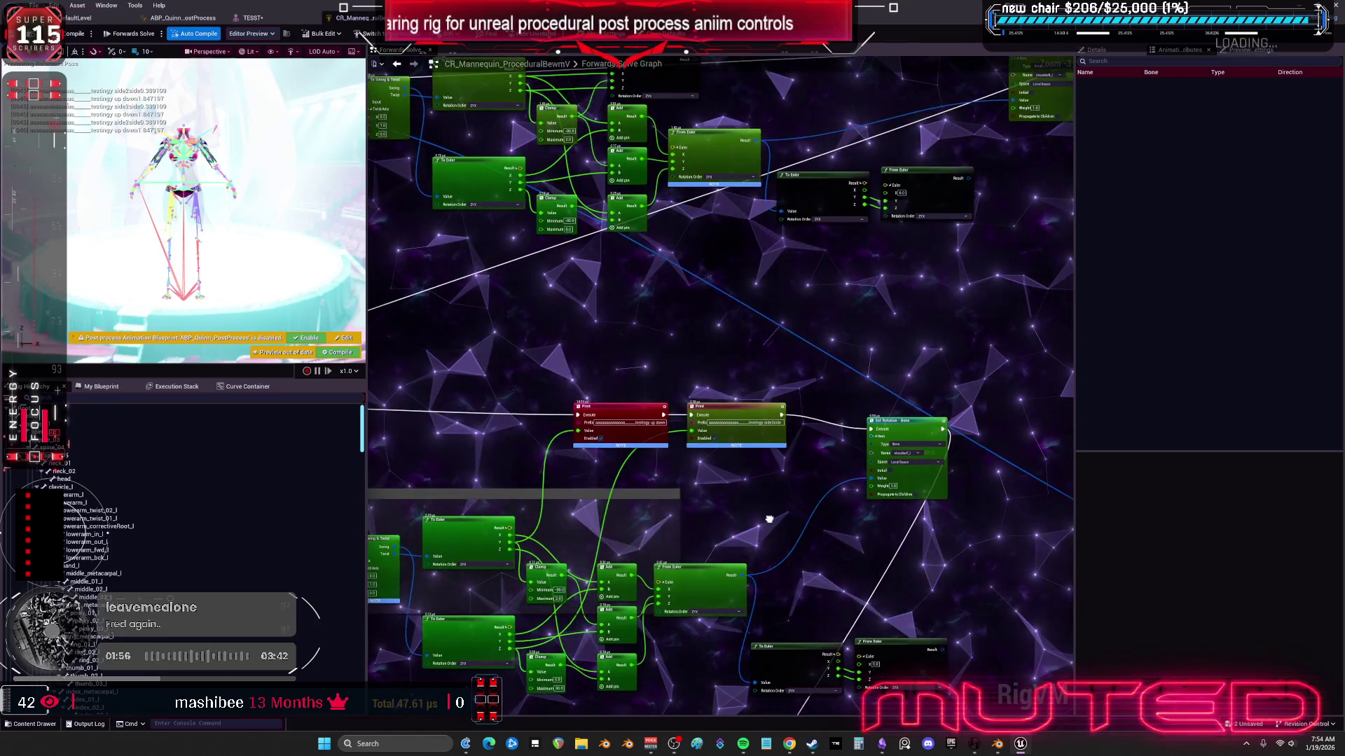
Step: Connect the lower Print output into Set Rotation's Execute and select both Print nodes
{"action": "left_click_drag", "start_coordinate": [776, 527], "coordinate": [774, 661]}
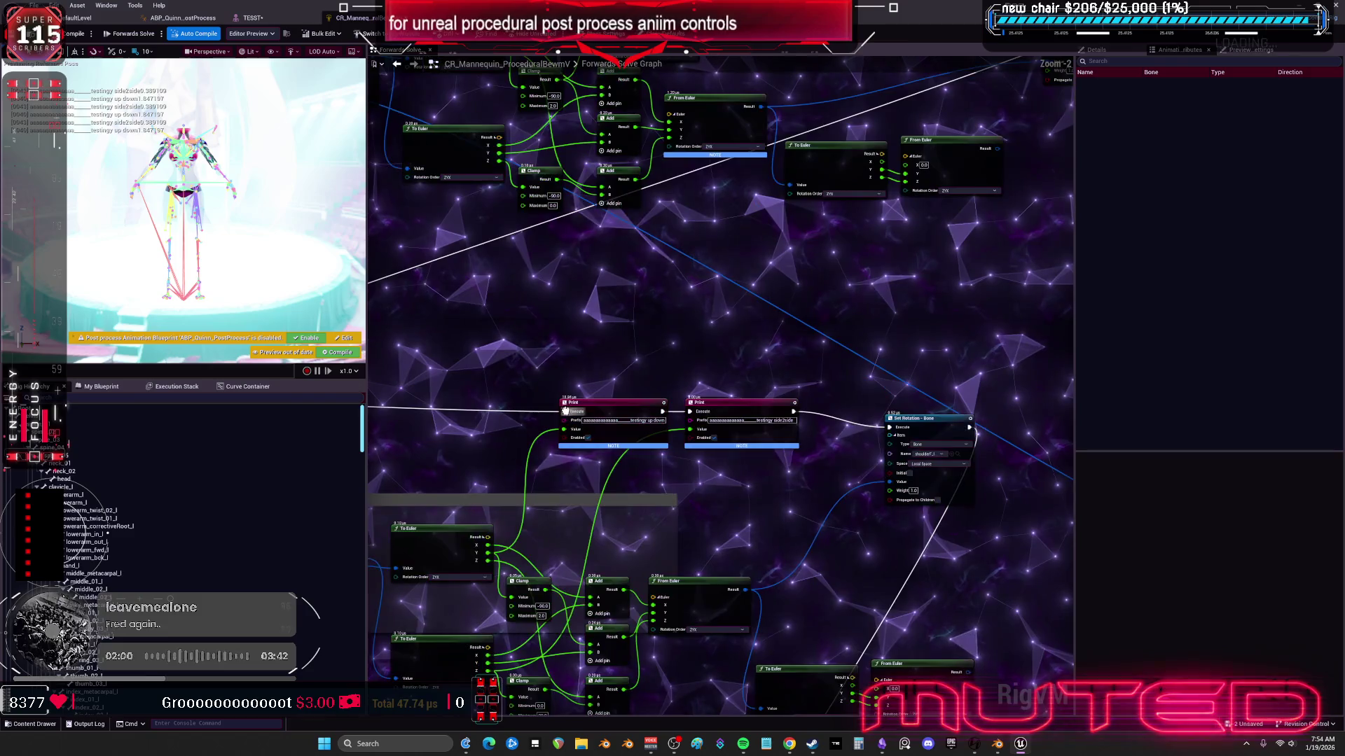
{"action": "left_click_drag", "start_coordinate": [893, 434], "coordinate": [891, 429]}
{"action": "left_click_drag", "start_coordinate": [779, 355], "coordinate": [630, 413]}
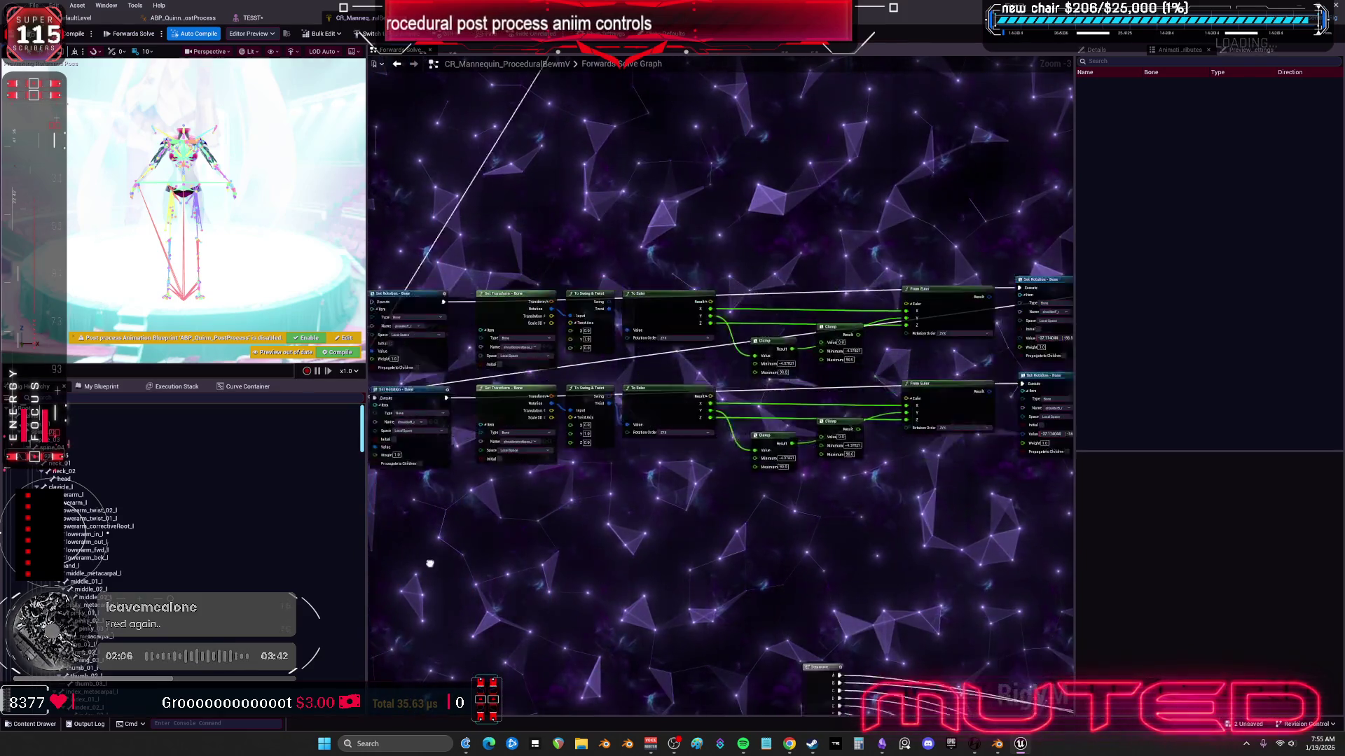
Step: Move the second shoulder Set Rotation - Bone node beside From Euler and wire it into the sequence
{"action": "mouse_move", "coordinate": [371, 558]}
{"action": "left_mouse_down"}
{"action": "mouse_move", "coordinate": [685, 544]}
{"action": "mouse_move", "coordinate": [716, 487]}
{"action": "left_mouse_up"}
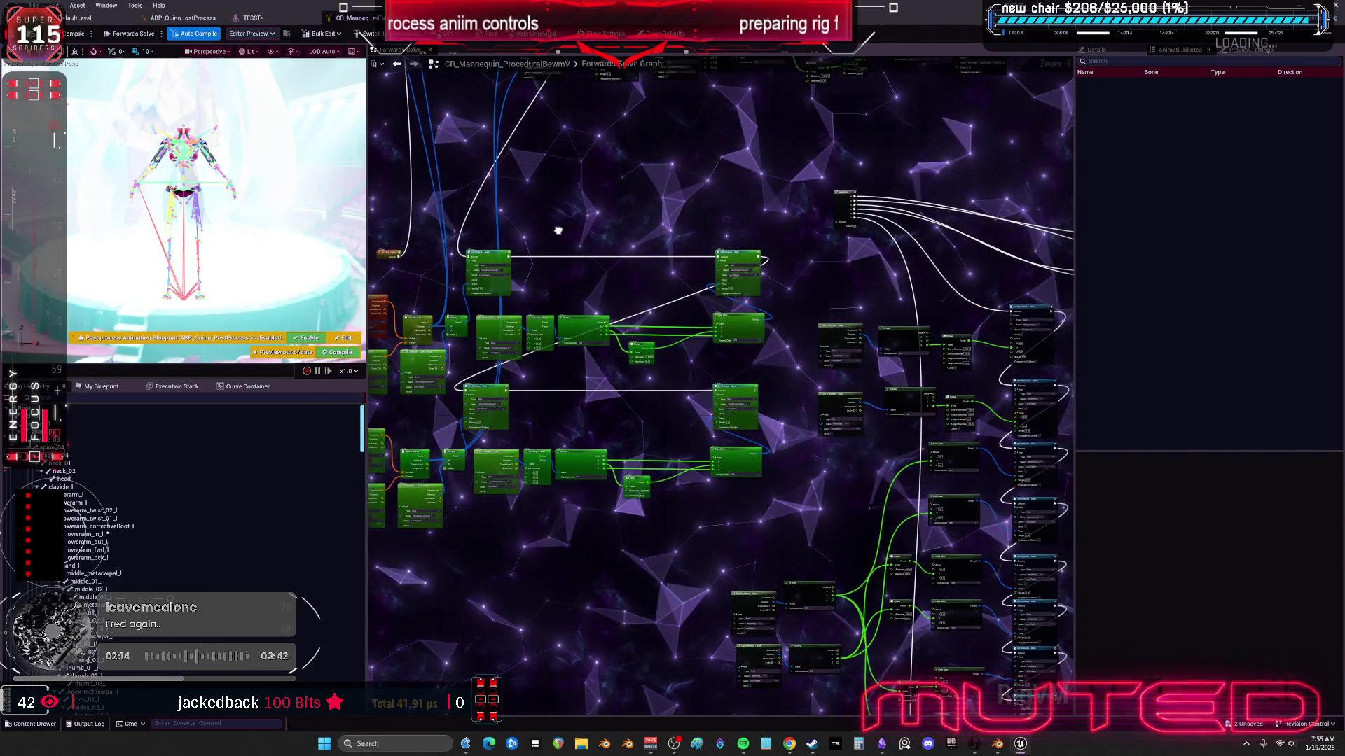
{"action": "left_click_drag", "start_coordinate": [559, 230], "coordinate": [608, 289]}
{"action": "scroll", "coordinate": [865, 358], "scroll_direction": "up", "scroll_amount": 2}
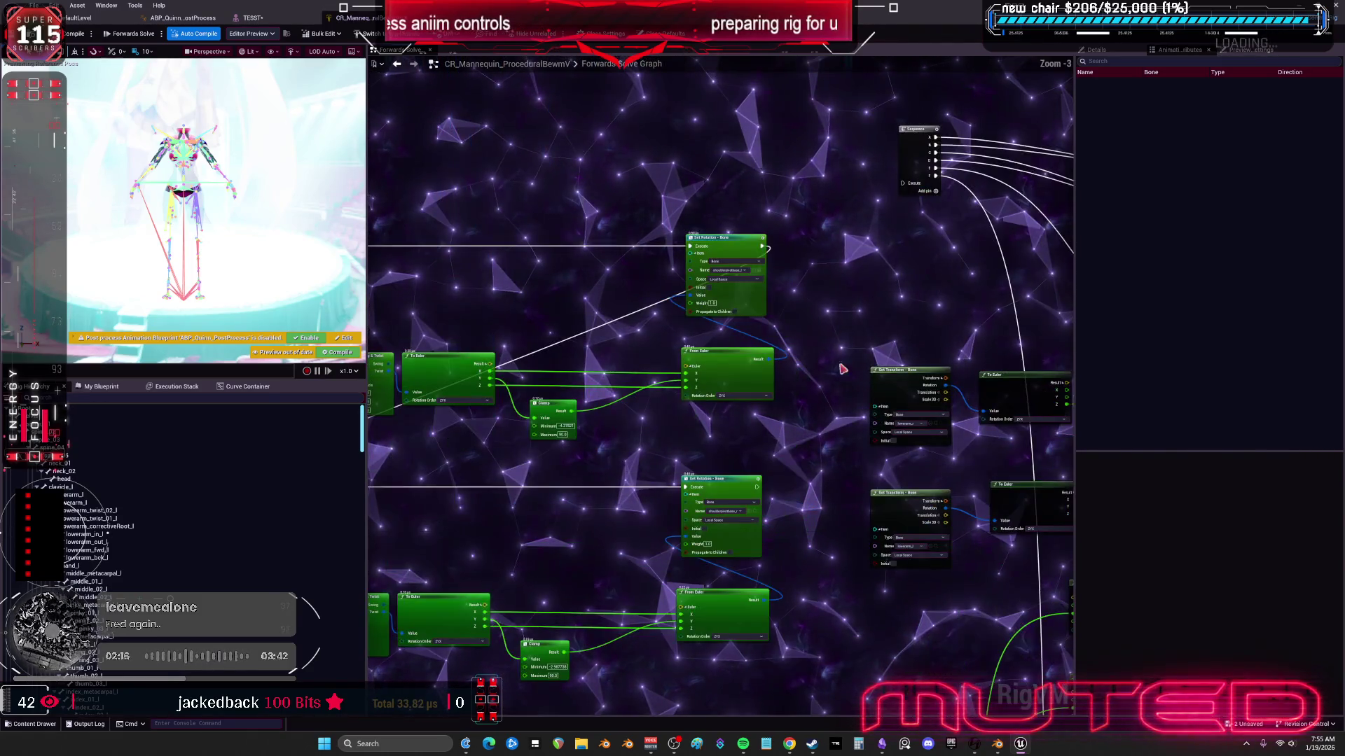
{"action": "mouse_move", "coordinate": [727, 556]}
{"action": "left_mouse_down"}
{"action": "mouse_move", "coordinate": [773, 507]}
{"action": "mouse_move", "coordinate": [806, 416]}
{"action": "left_mouse_up"}
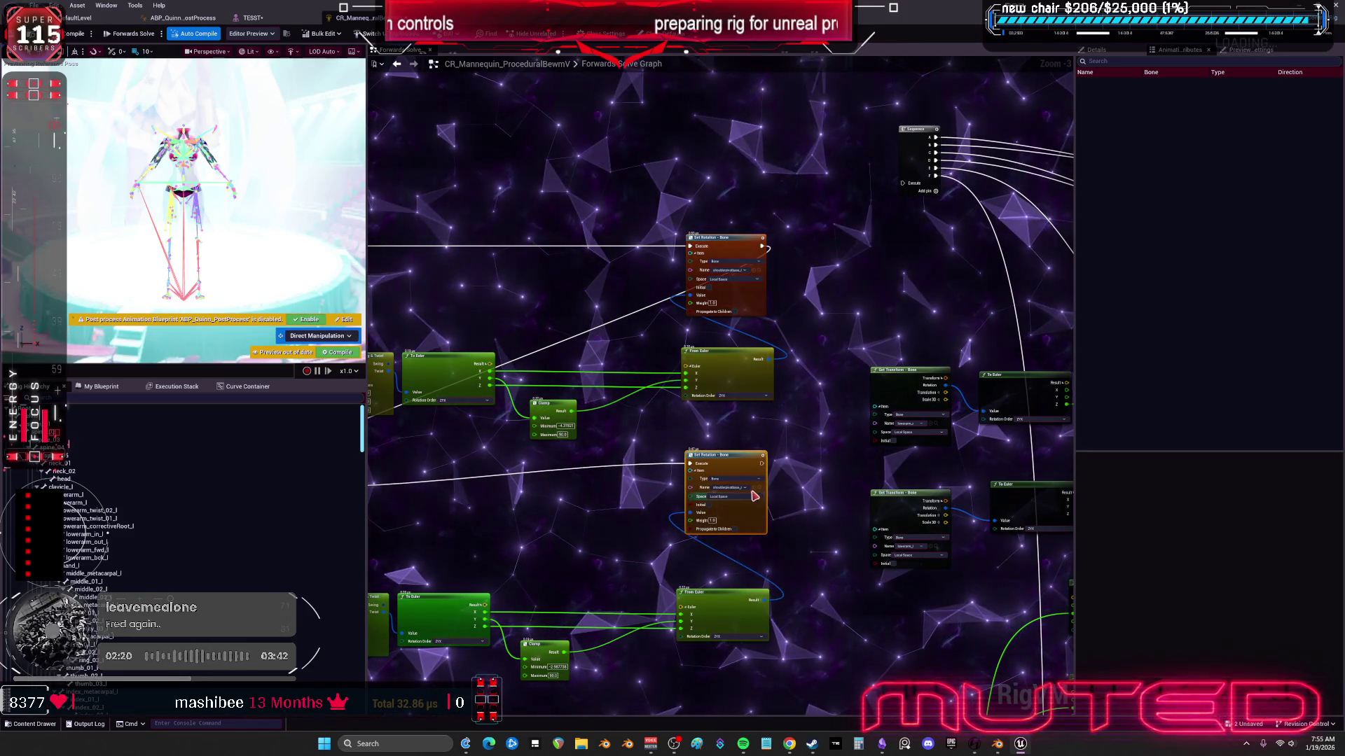
{"action": "left_click_drag", "start_coordinate": [765, 467], "coordinate": [786, 438]}
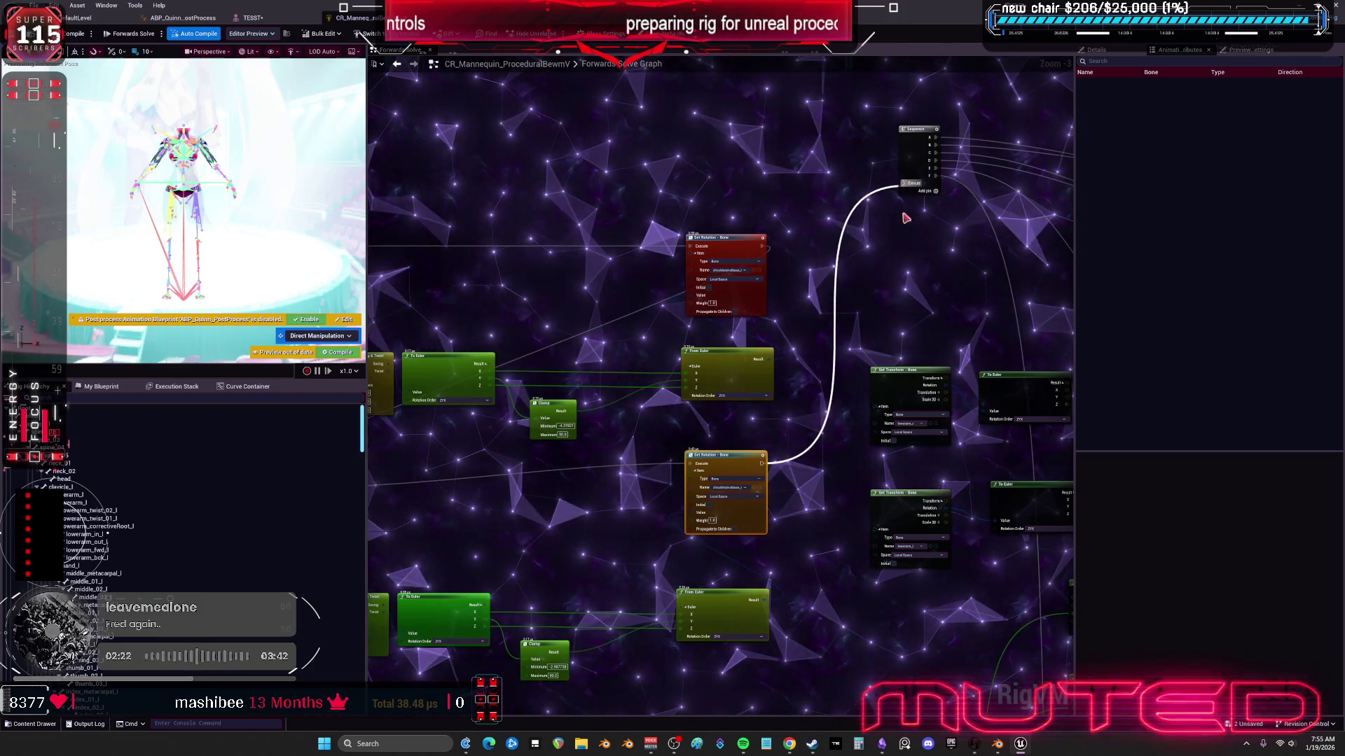
{"action": "scroll", "coordinate": [906, 218], "scroll_direction": "down", "scroll_amount": 2}
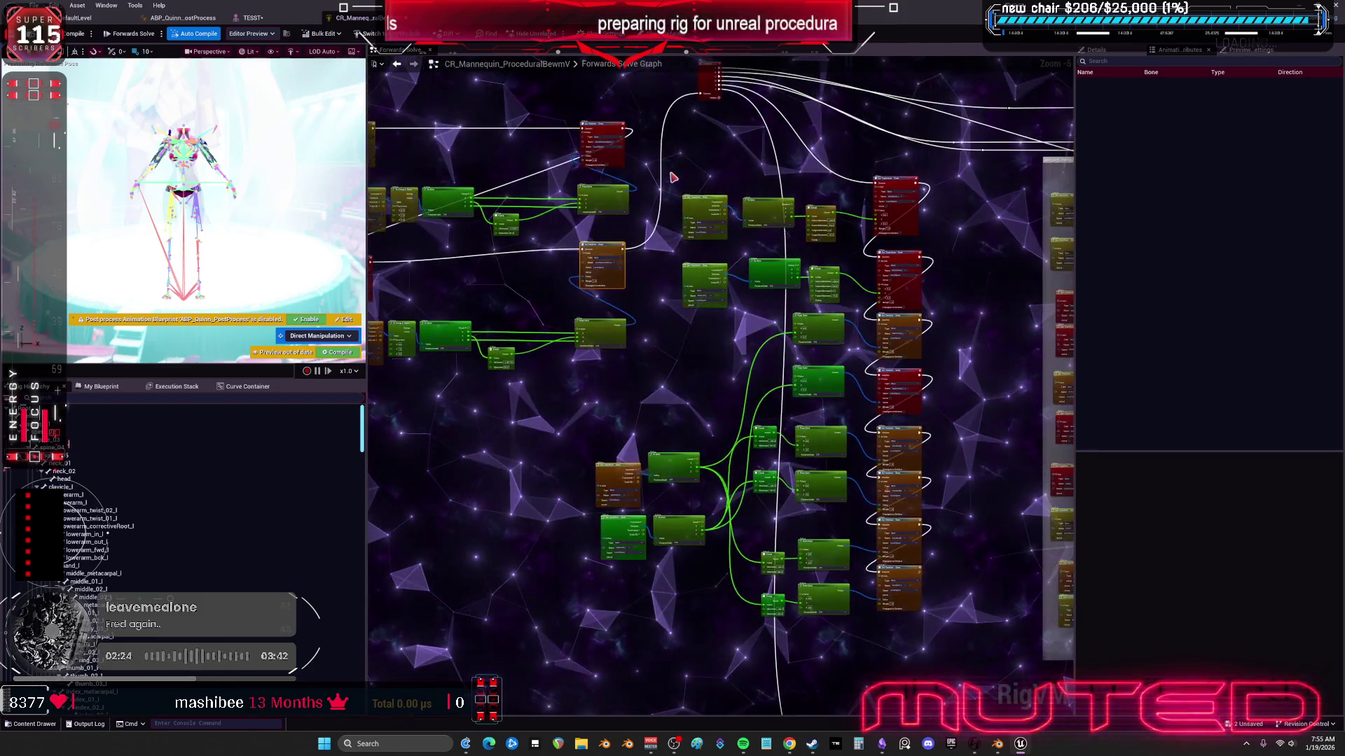
Step: In the TESST editor, reset upperarm_l's rotation, then rotate it with the gizmo to test the shoulders
{"action": "left_click", "coordinate": [258, 20]}
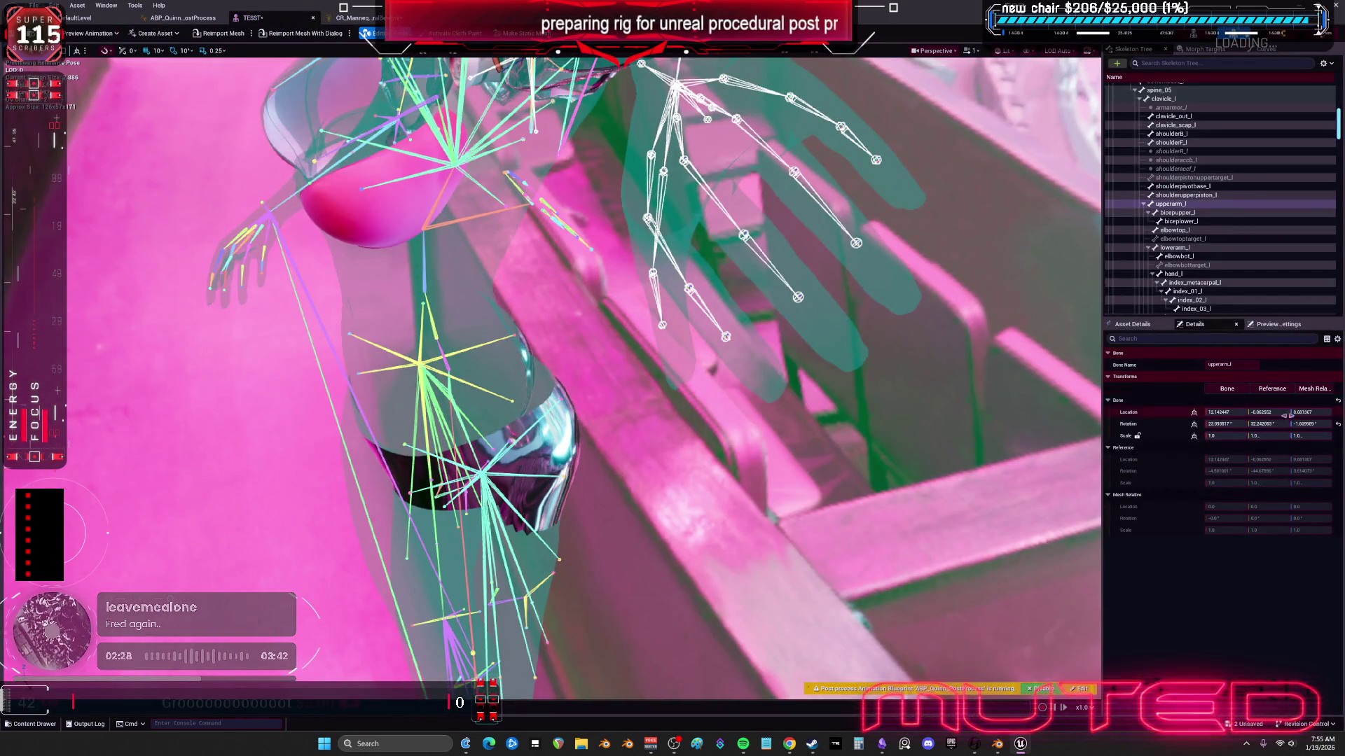
{"action": "left_click", "coordinate": [1338, 424]}
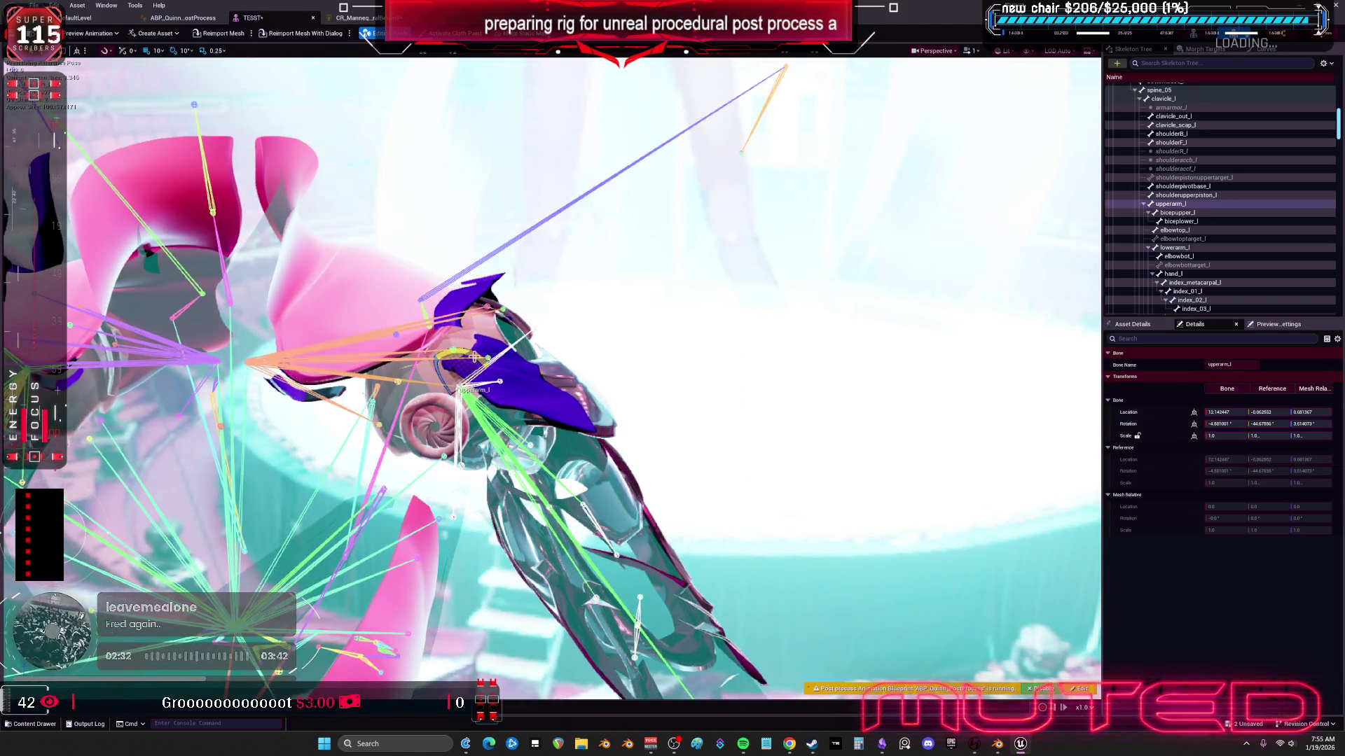
{"action": "mouse_move", "coordinate": [474, 357]}
{"action": "left_mouse_down"}
{"action": "mouse_move", "coordinate": [498, 518]}
{"action": "mouse_move", "coordinate": [688, 403]}
{"action": "mouse_move", "coordinate": [623, 371]}
{"action": "mouse_move", "coordinate": [623, 465]}
{"action": "mouse_move", "coordinate": [596, 482]}
{"action": "mouse_move", "coordinate": [674, 483]}
{"action": "mouse_move", "coordinate": [651, 592]}
{"action": "left_mouse_up"}
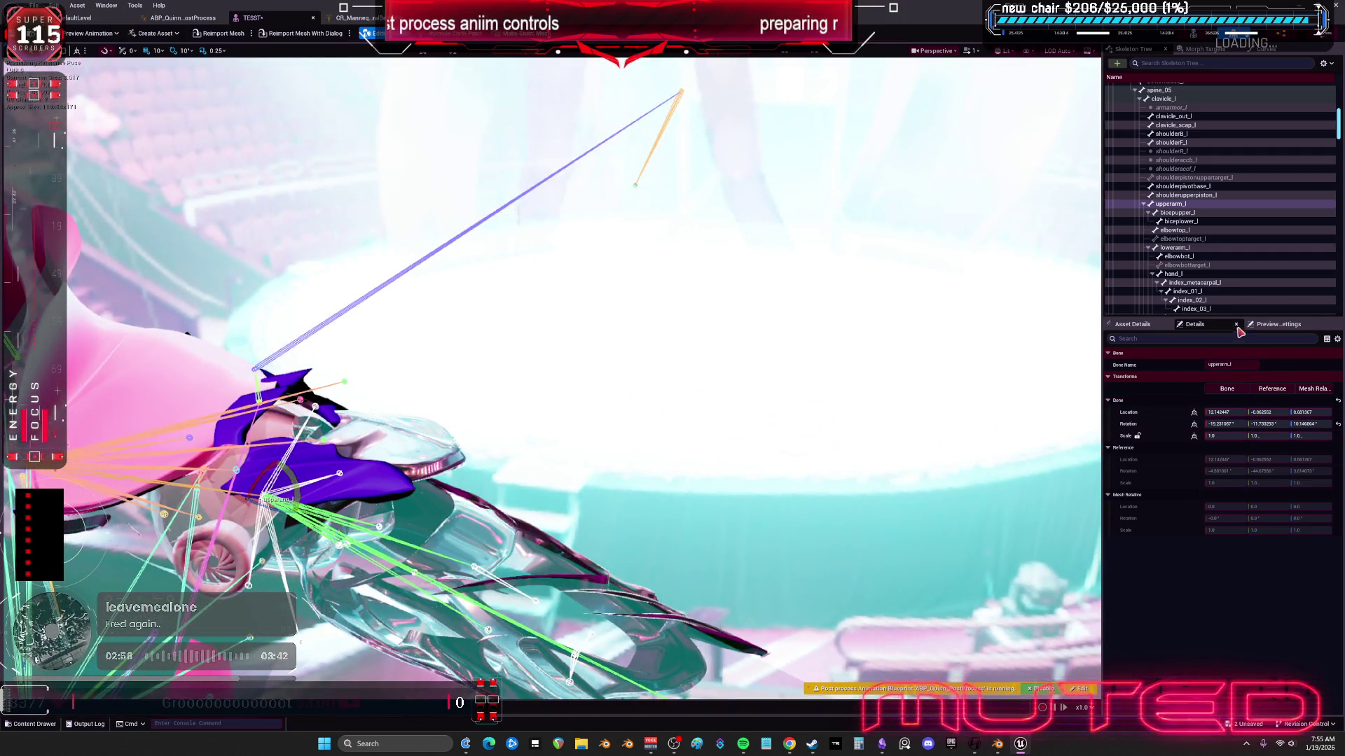
Step: Set the preview's Directional Light Intensity and Sky Light Intensity both to 1
{"action": "left_click", "coordinate": [1277, 324]}
{"action": "left_click", "coordinate": [1229, 510]}
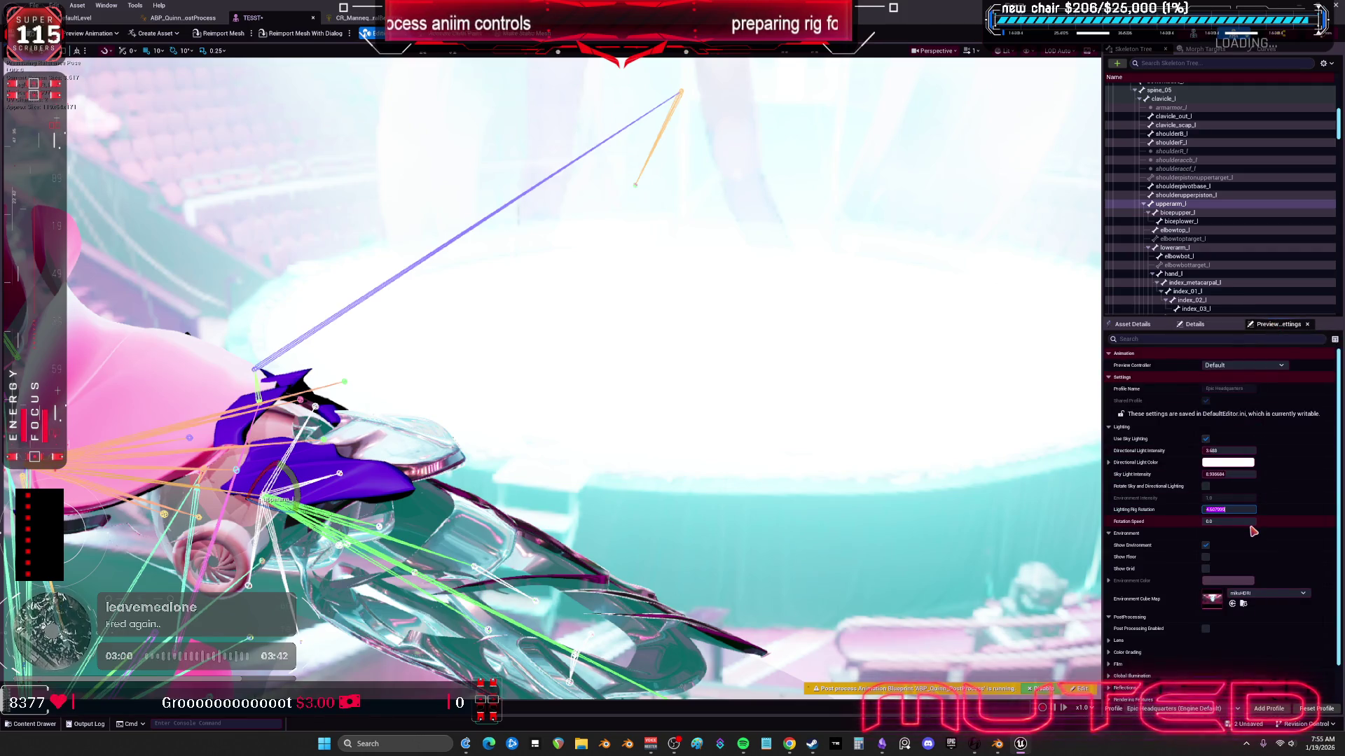
{"action": "left_click", "coordinate": [1219, 451]}
{"action": "type", "text": "1"}
{"action": "key", "text": "Return"}
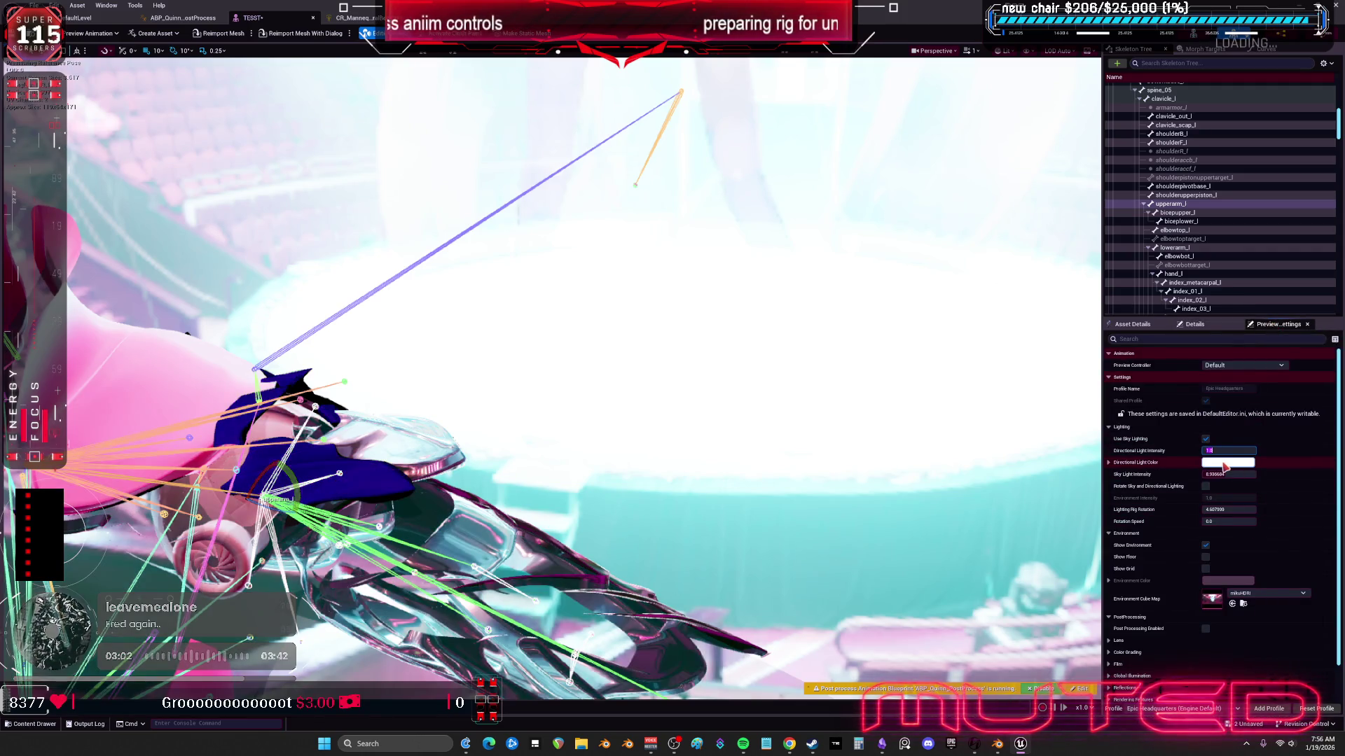
{"action": "left_click", "coordinate": [1227, 474]}
{"action": "type", "text": "1"}
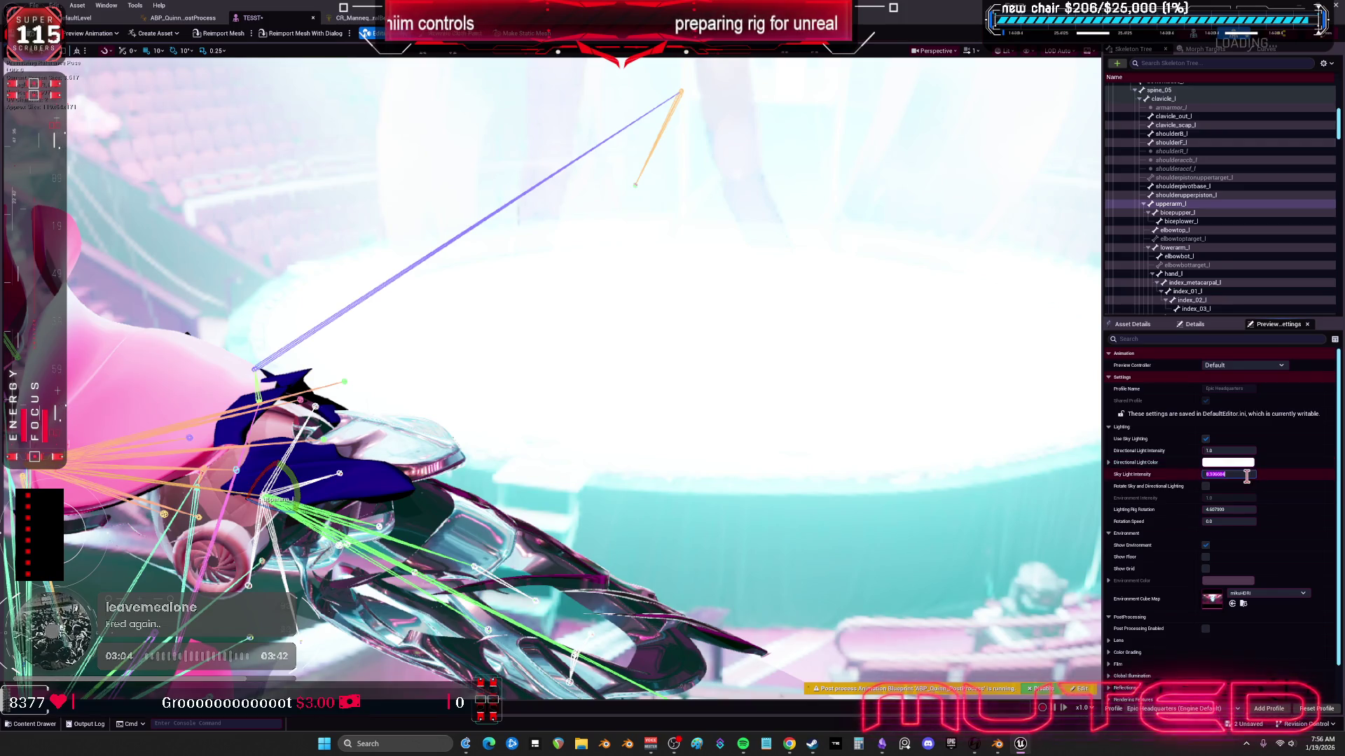
{"action": "key", "text": "Return"}
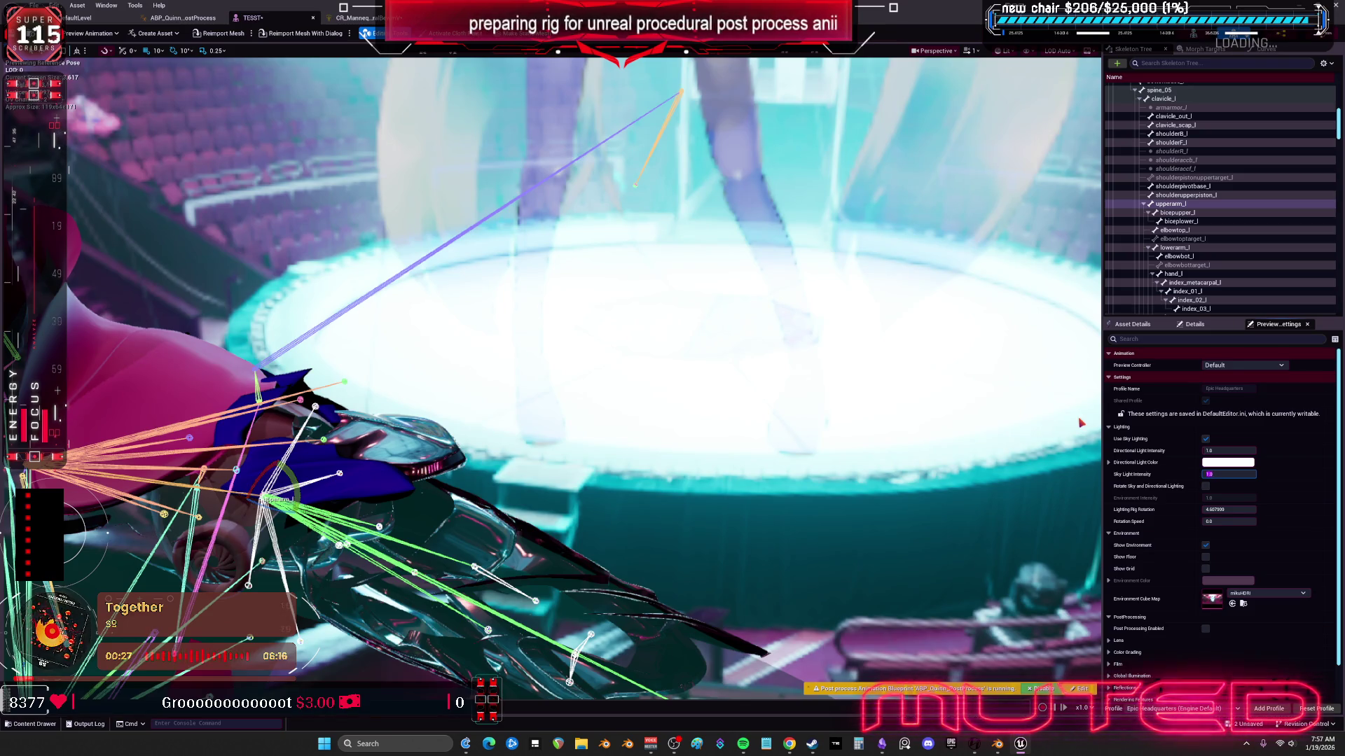
Step: Return to the CR_Mannequin graph and bring the Get Transform and Multiply nodes into view
{"action": "left_click", "coordinate": [330, 17]}
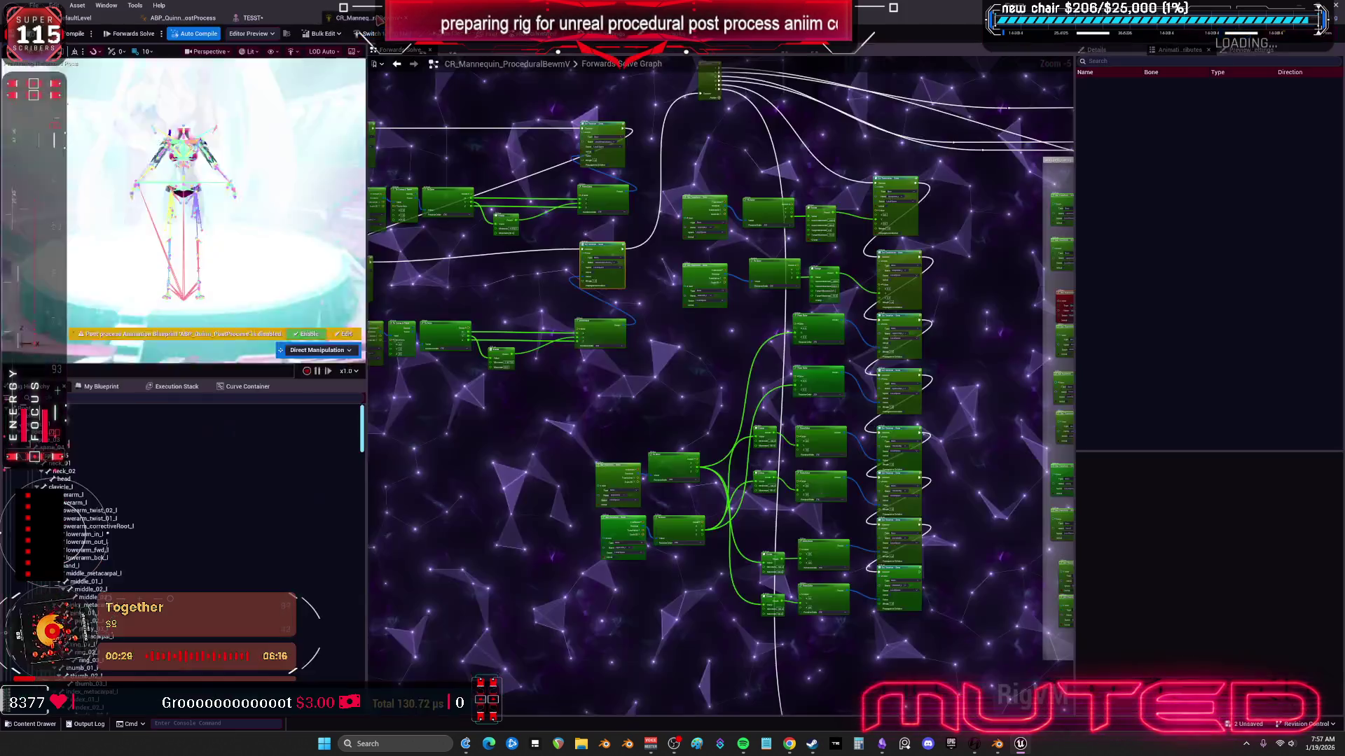
{"action": "mouse_move", "coordinate": [748, 260]}
{"action": "left_mouse_down"}
{"action": "mouse_move", "coordinate": [801, 231]}
{"action": "mouse_move", "coordinate": [836, 453]}
{"action": "left_mouse_up"}
{"action": "scroll", "coordinate": [835, 454], "scroll_direction": "down", "scroll_amount": 1}
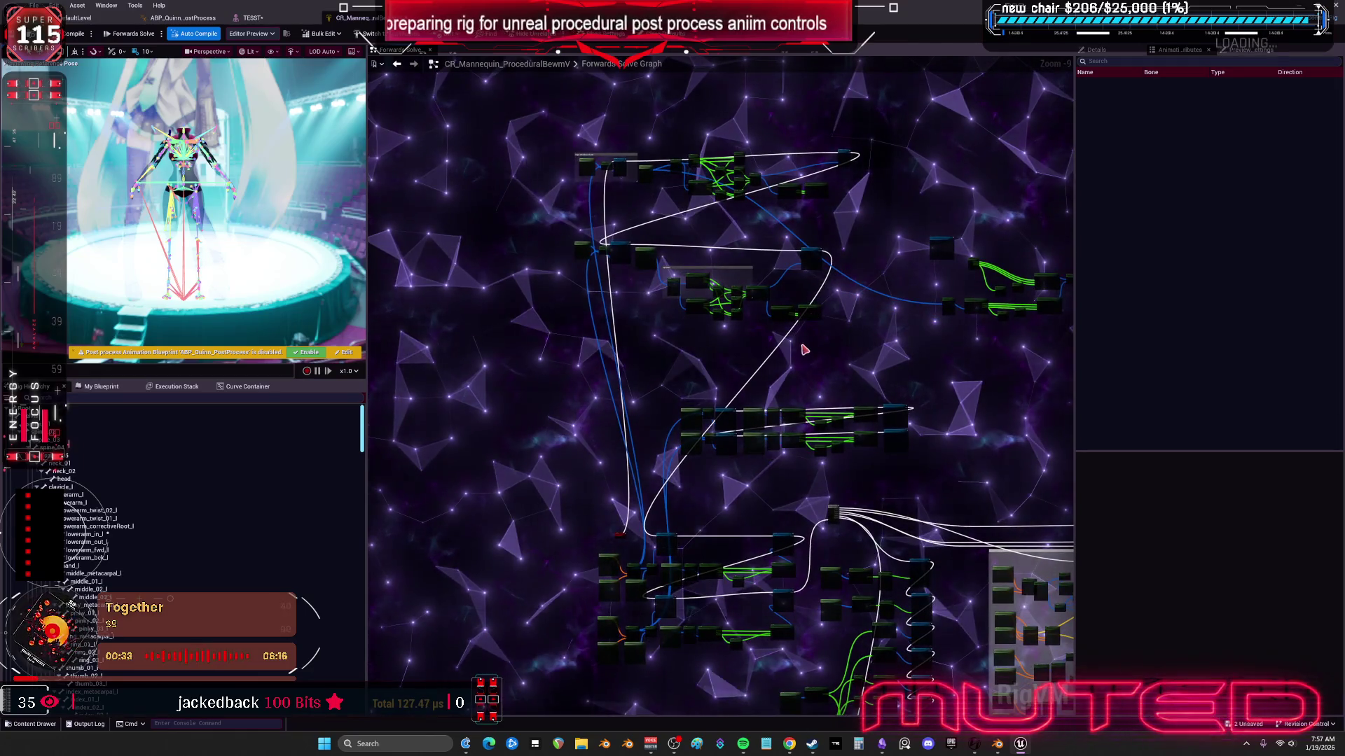
{"action": "scroll", "coordinate": [868, 412], "scroll_direction": "up", "scroll_amount": 5}
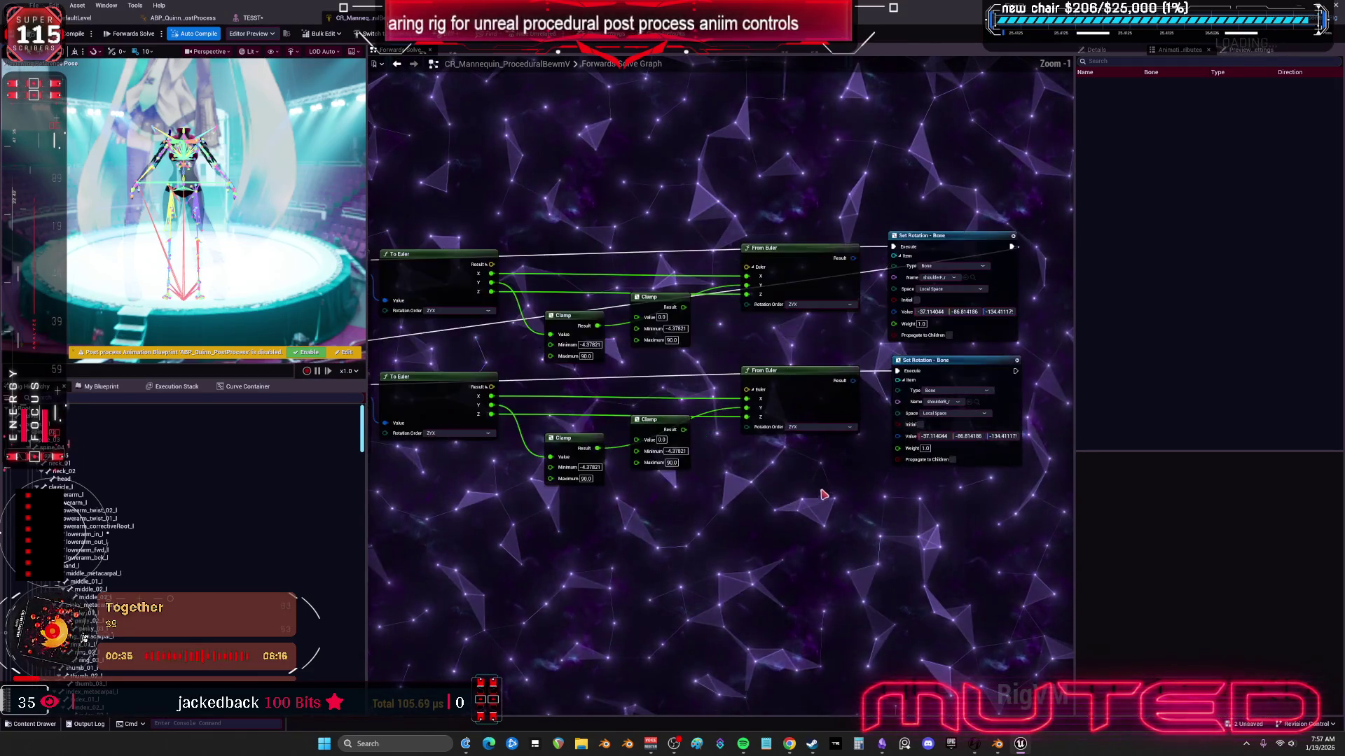
{"action": "left_click_drag", "start_coordinate": [869, 412], "coordinate": [1030, 394]}
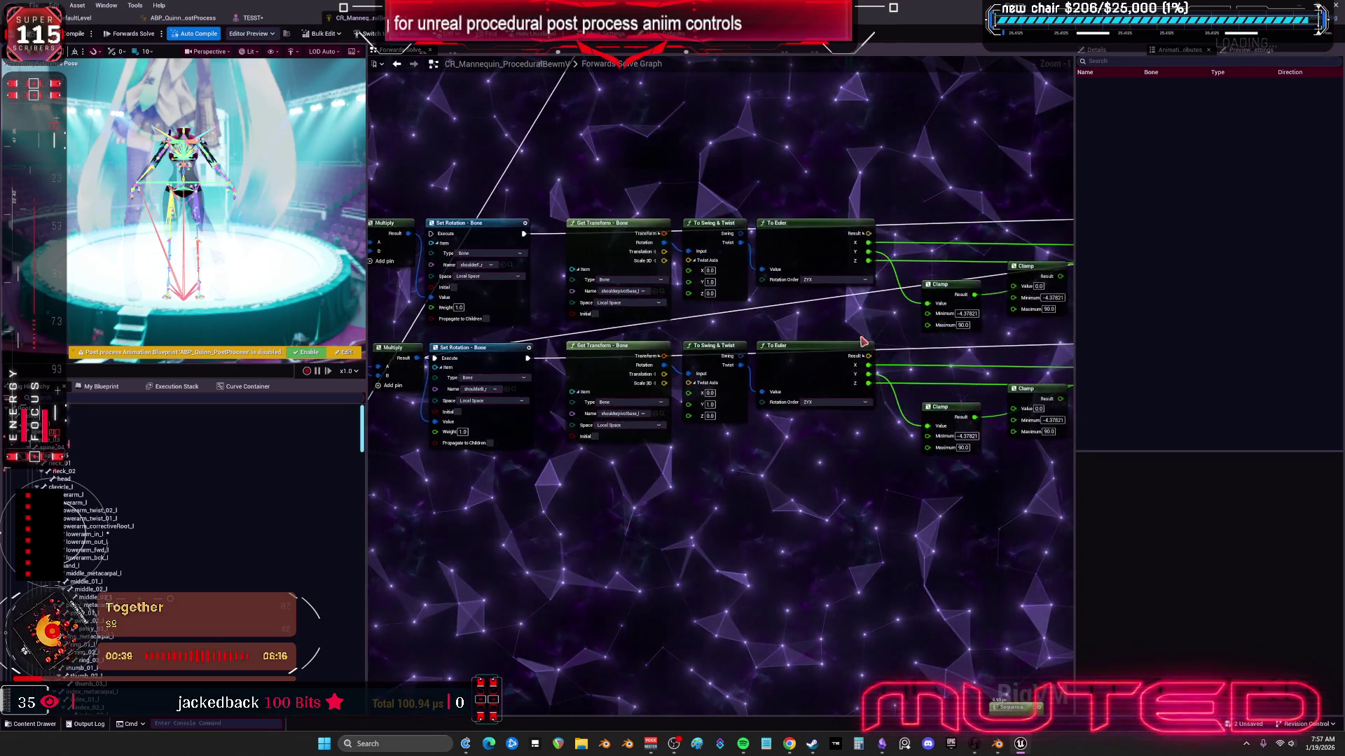
{"action": "left_click_drag", "start_coordinate": [757, 214], "coordinate": [754, 255]}
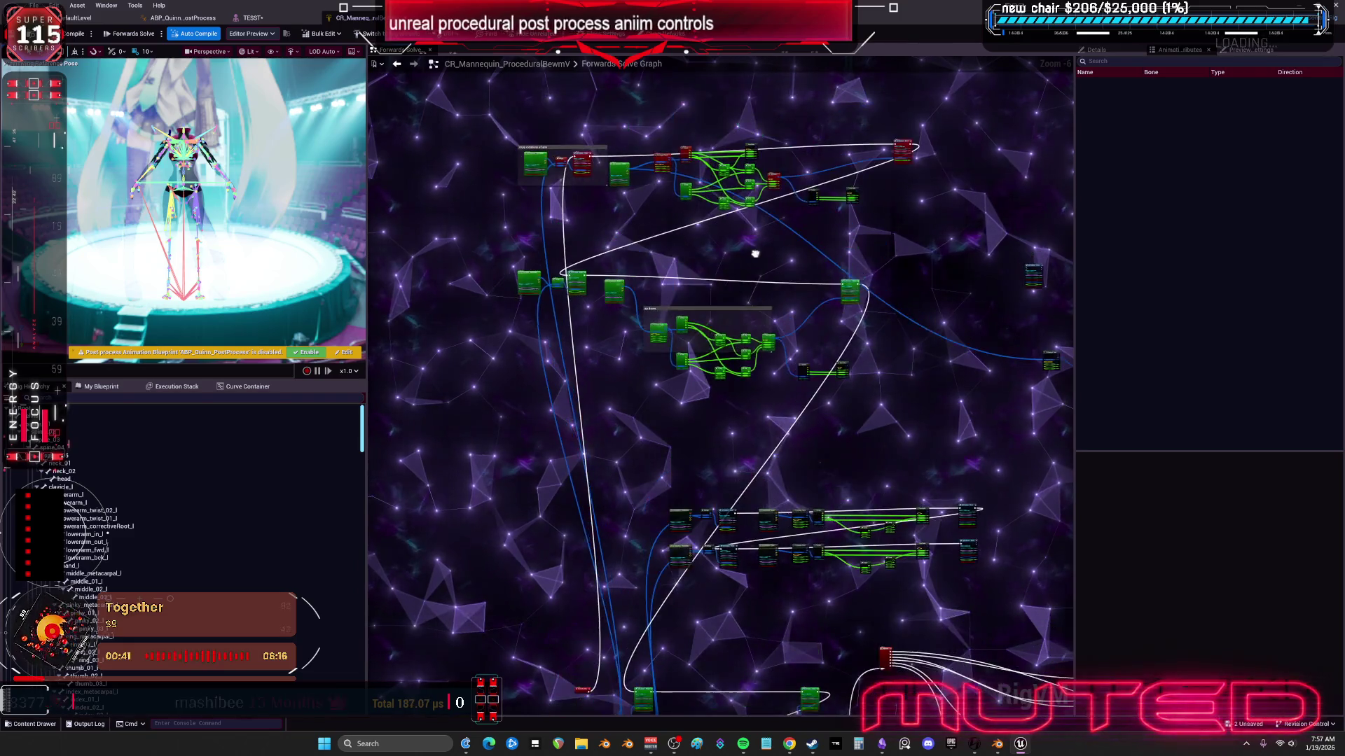
{"action": "scroll", "coordinate": [753, 255], "scroll_direction": "up", "scroll_amount": 2}
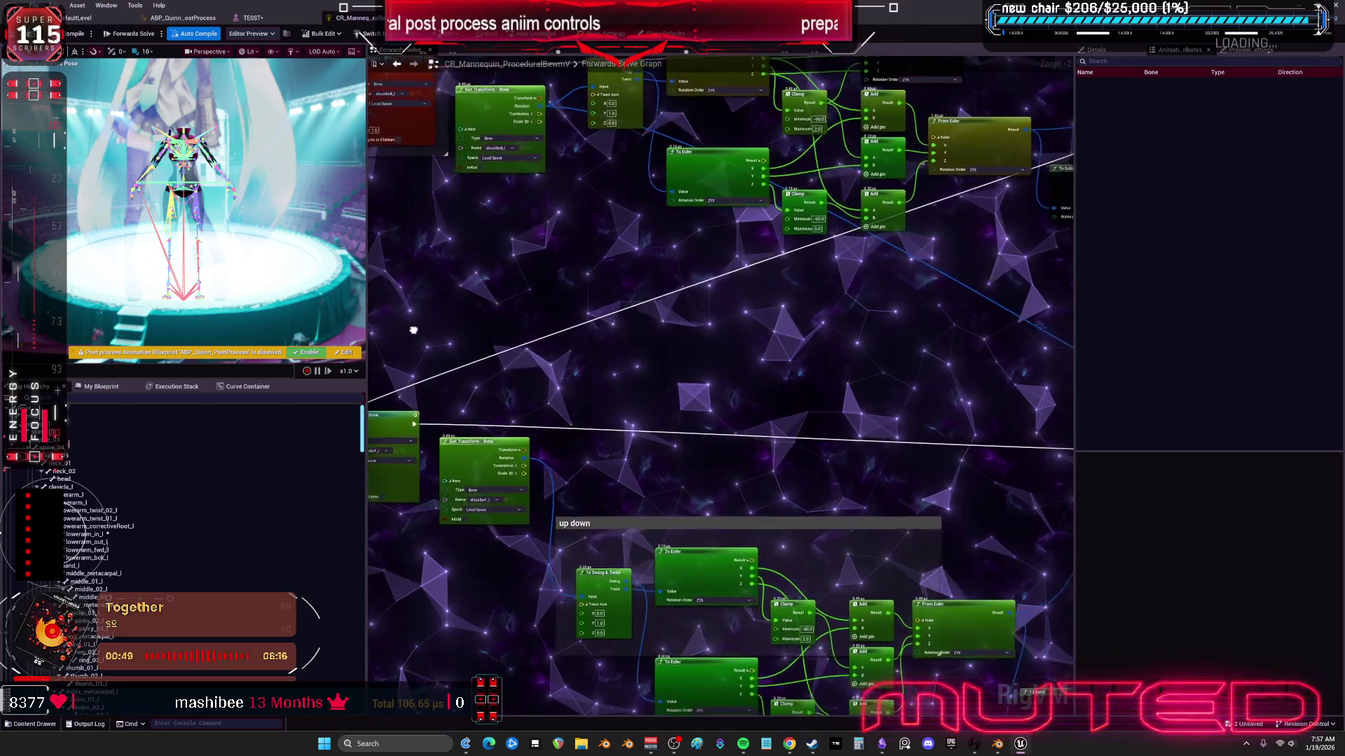
{"action": "left_click_drag", "start_coordinate": [862, 414], "coordinate": [833, 401]}
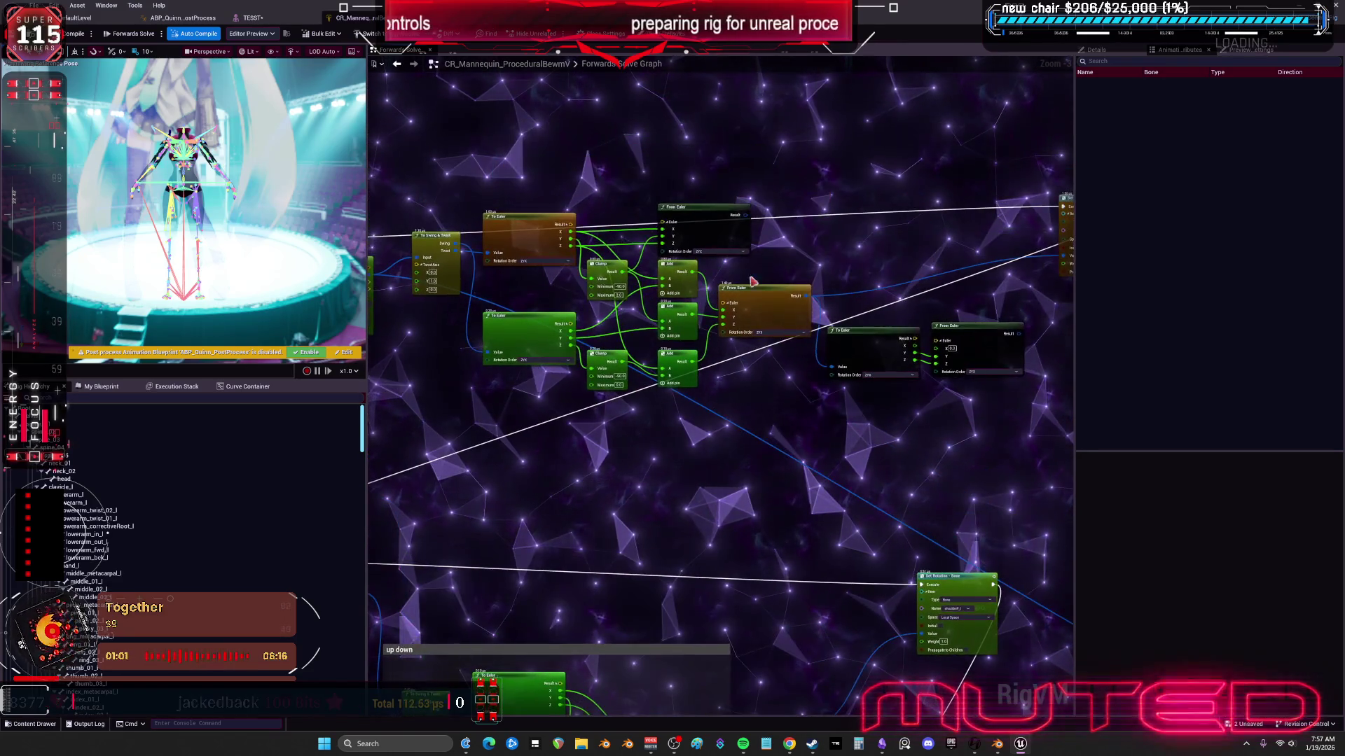
Step: Pull a wire from From Euler's X output, then inspect the swing-twist, Clamp and From Euler nodes
{"action": "left_click_drag", "start_coordinate": [662, 228], "coordinate": [769, 191]}
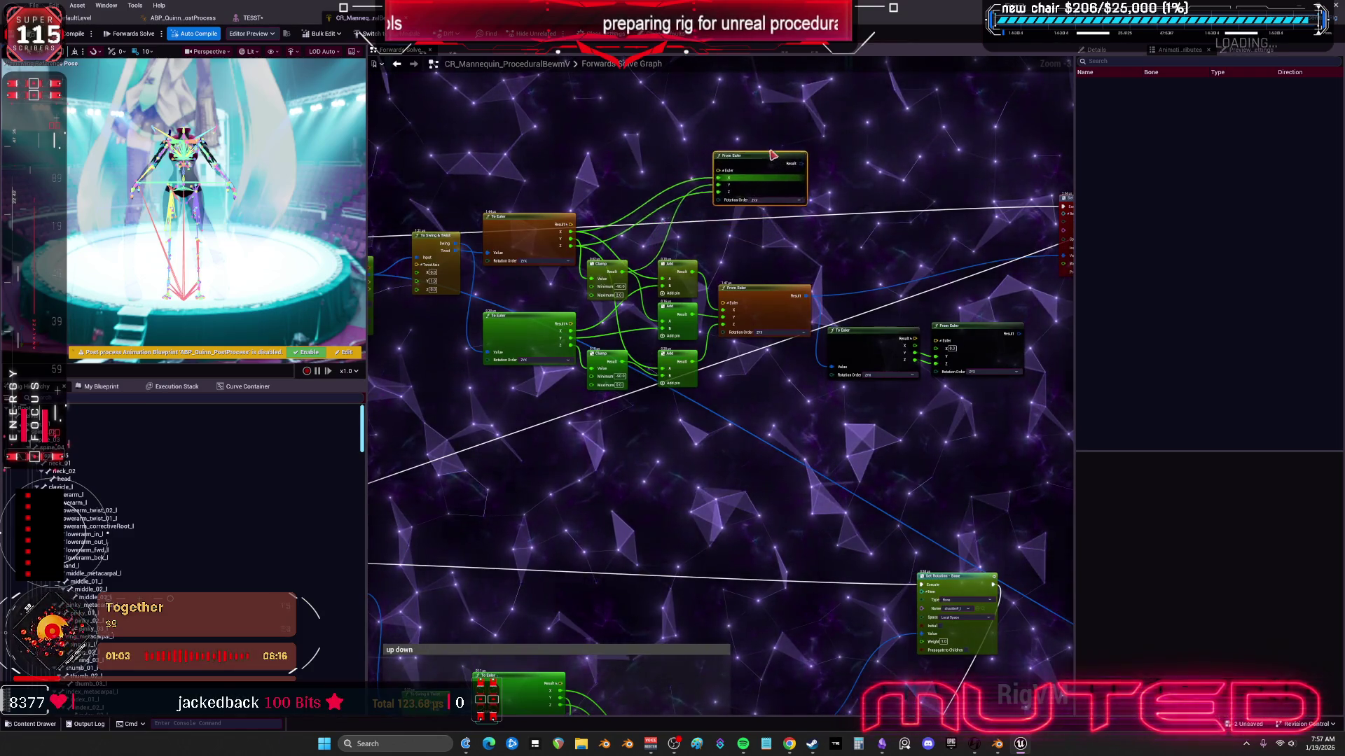
{"action": "left_click_drag", "start_coordinate": [875, 413], "coordinate": [827, 437]}
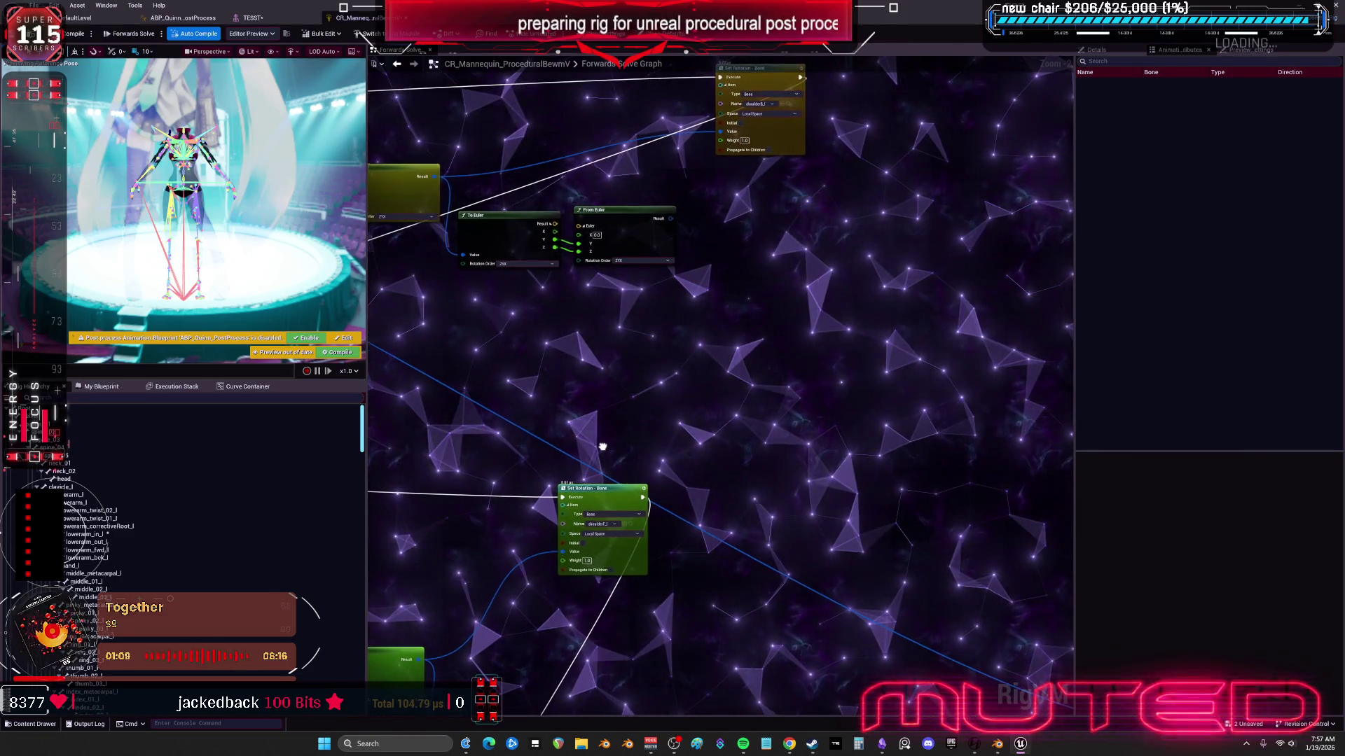
{"action": "left_click_drag", "start_coordinate": [603, 446], "coordinate": [609, 424]}
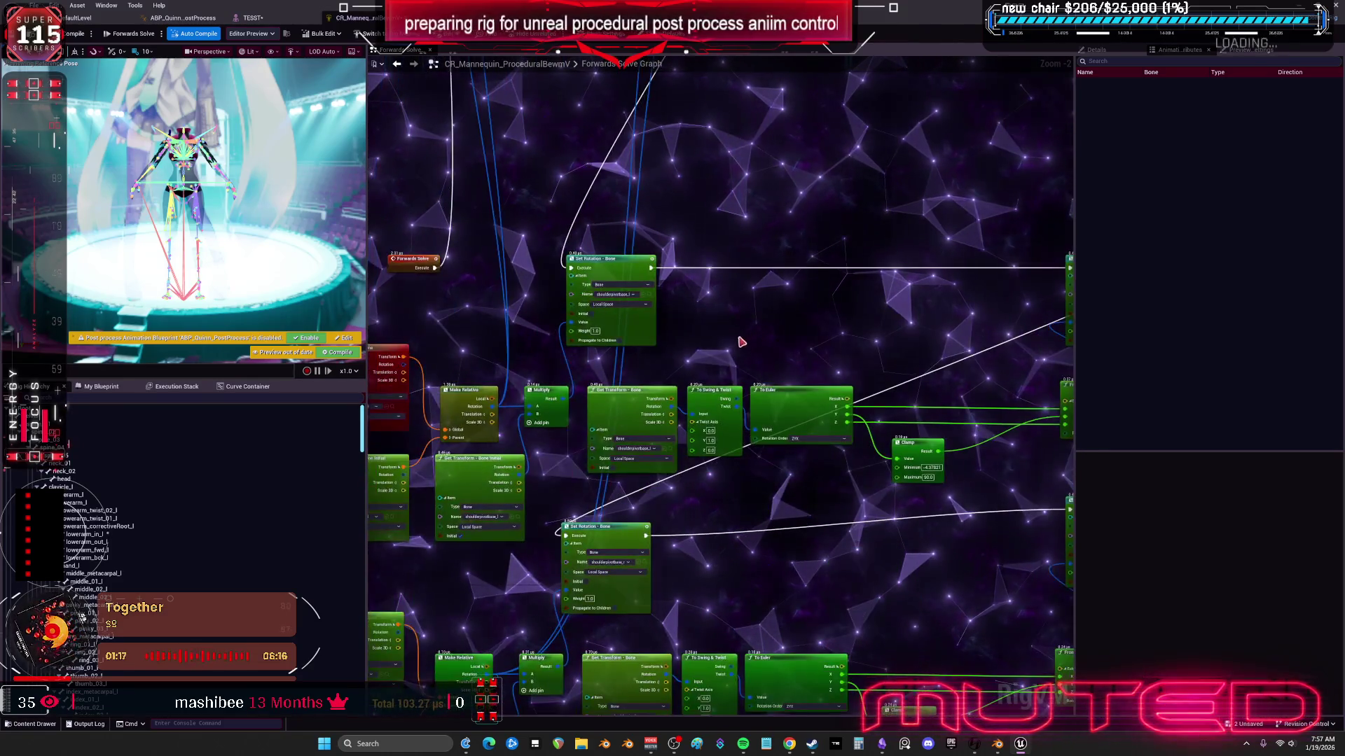
{"action": "scroll", "coordinate": [742, 342], "scroll_direction": "down", "scroll_amount": 1}
{"action": "mouse_move", "coordinate": [766, 547]}
{"action": "left_mouse_down"}
{"action": "mouse_move", "coordinate": [862, 441]}
{"action": "mouse_move", "coordinate": [825, 371]}
{"action": "mouse_move", "coordinate": [441, 488]}
{"action": "left_mouse_up"}
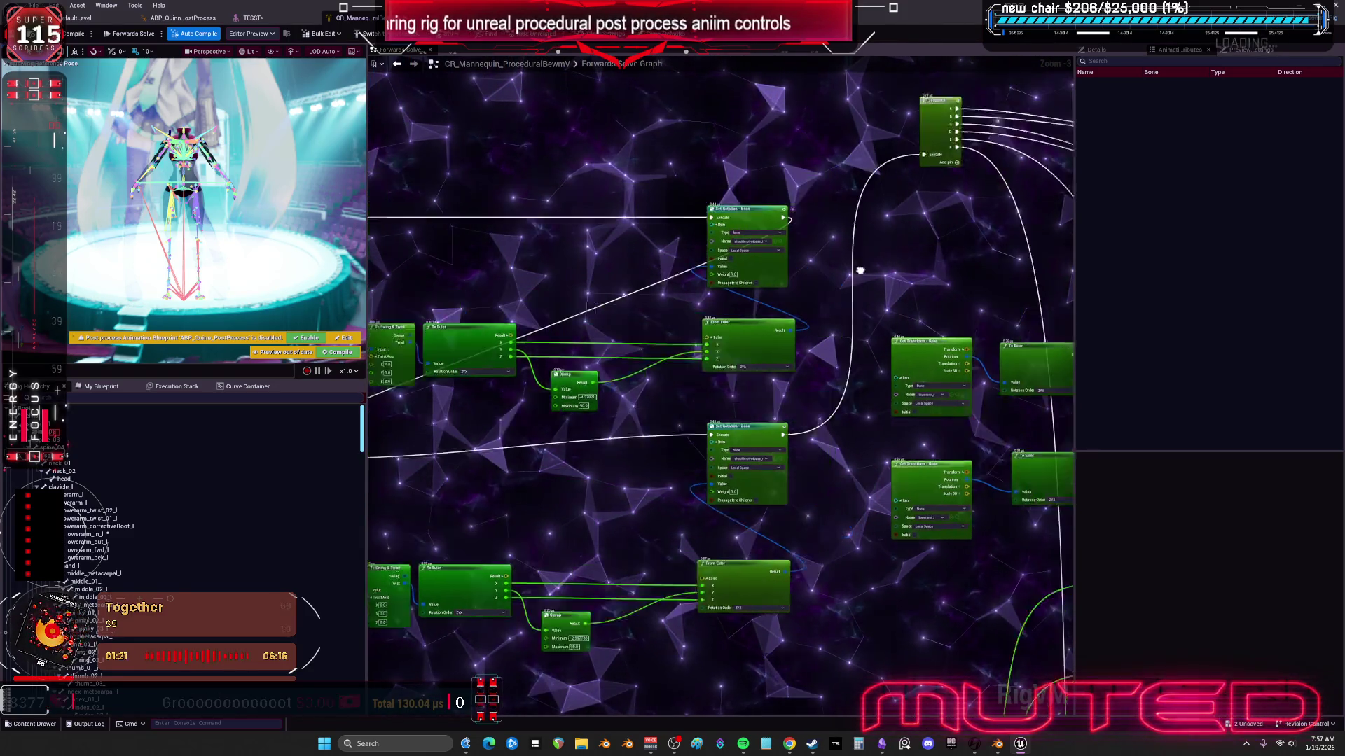
{"action": "left_click_drag", "start_coordinate": [860, 271], "coordinate": [634, 224]}
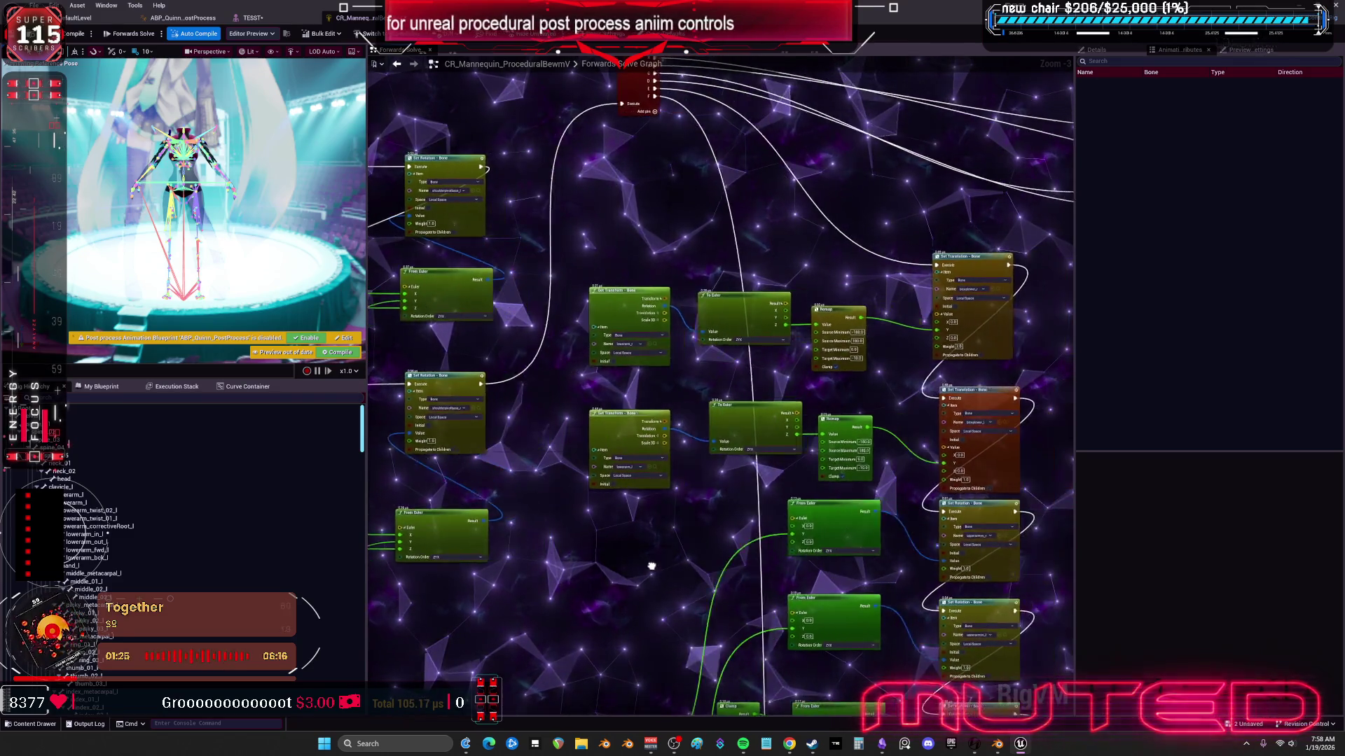
{"action": "left_click_drag", "start_coordinate": [634, 567], "coordinate": [562, 356]}
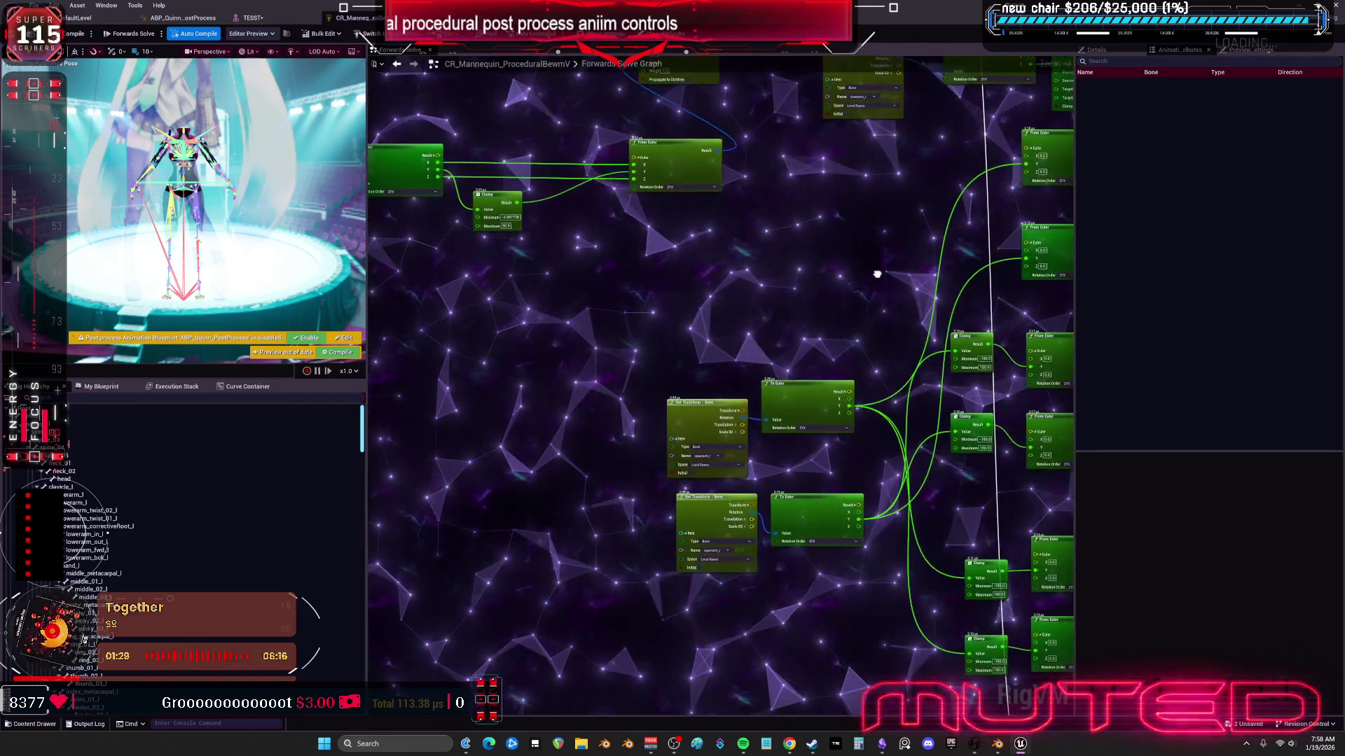
{"action": "left_click_drag", "start_coordinate": [694, 257], "coordinate": [688, 259]}
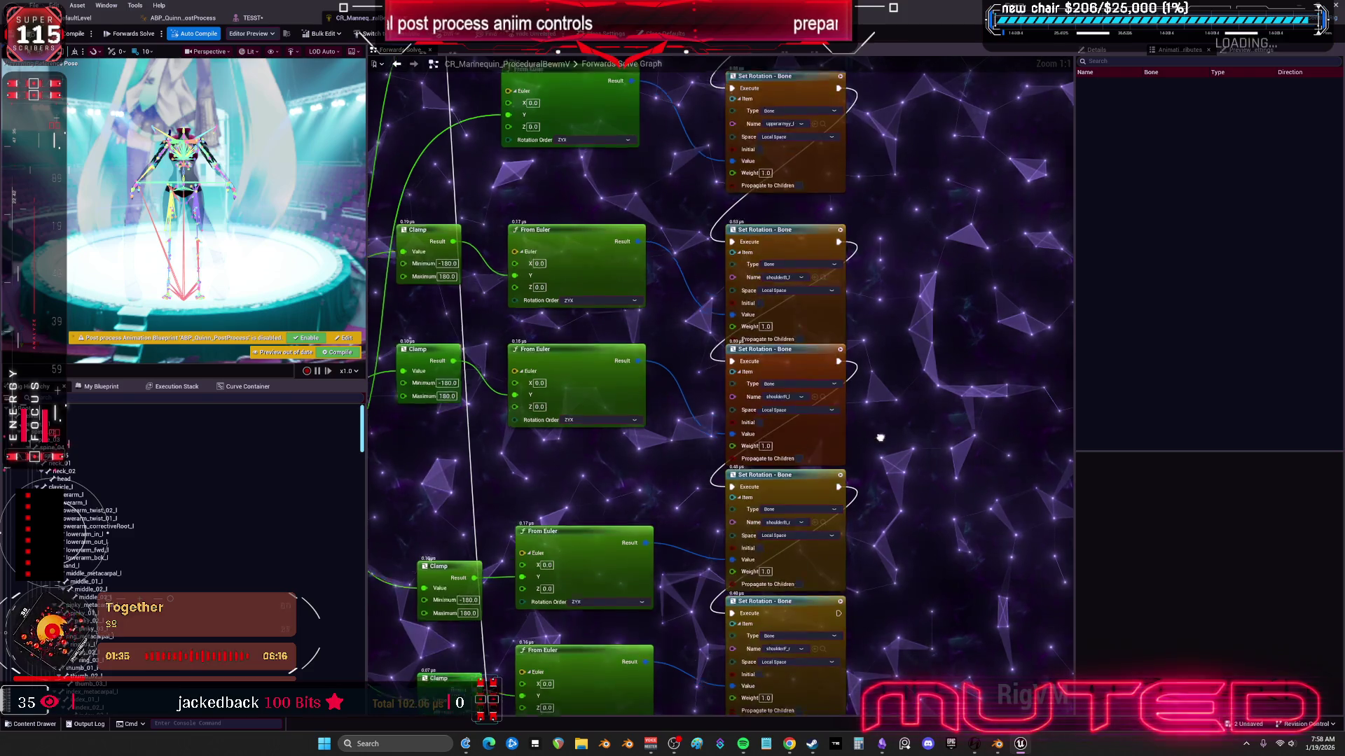
Step: Delete the two lower shoulder Set Rotation nodes and move the leg deflect group higher
{"action": "left_click", "coordinate": [845, 593]}
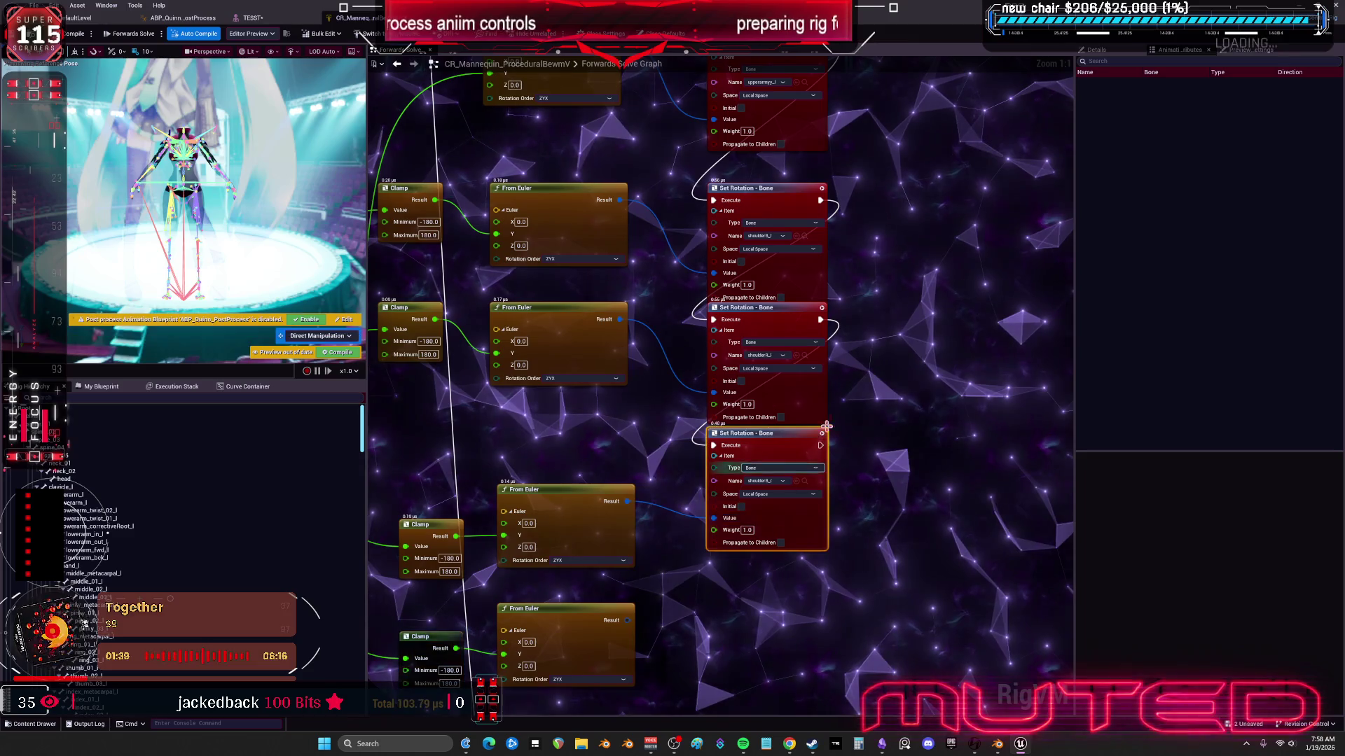
{"action": "key", "text": "ctrl+z"}
{"action": "left_click_drag", "start_coordinate": [784, 556], "coordinate": [850, 435]}
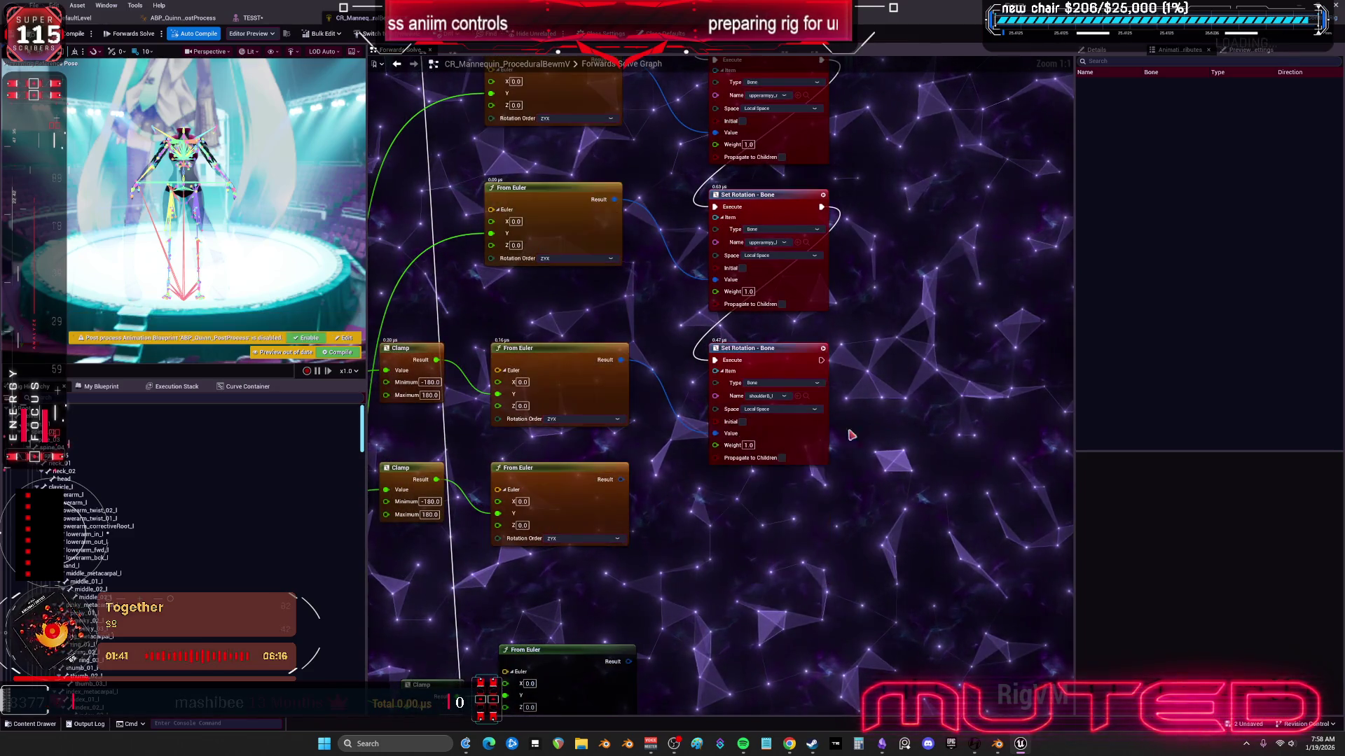
{"action": "key", "text": "Delete"}
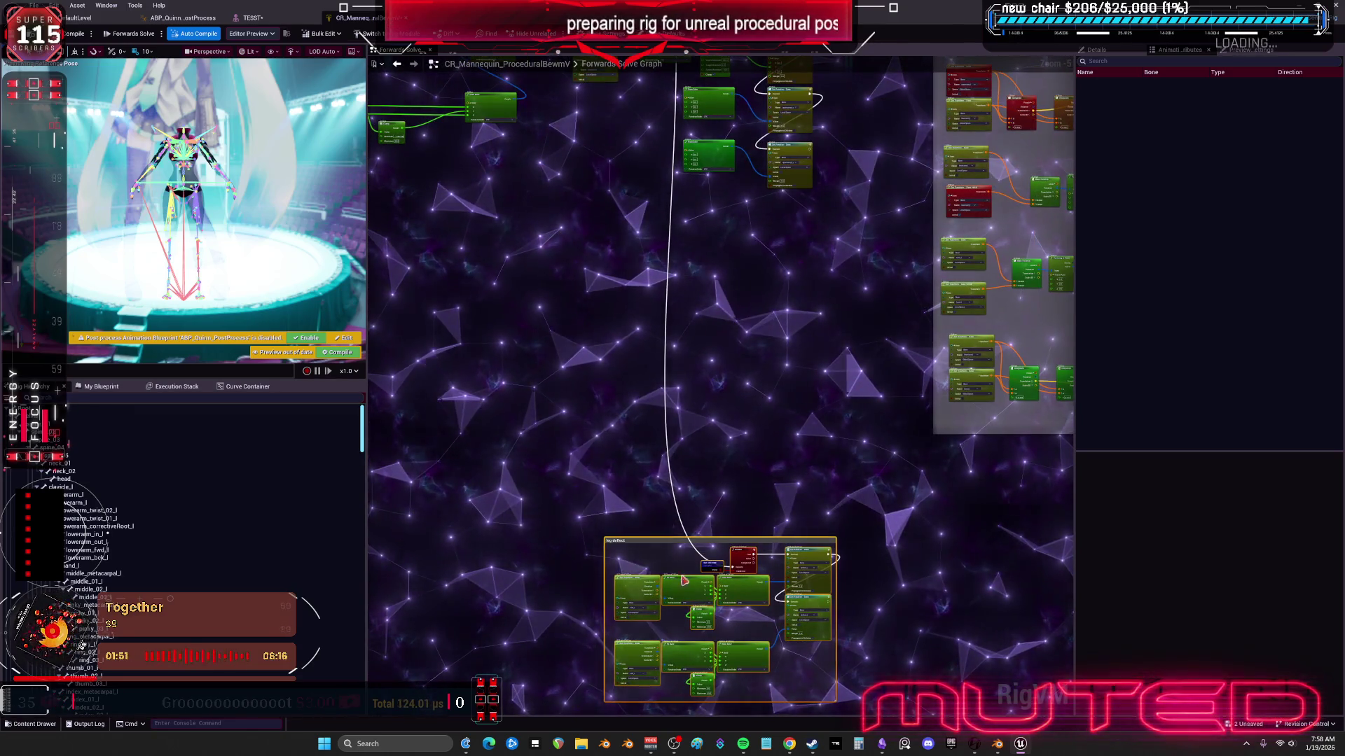
{"action": "left_click_drag", "start_coordinate": [652, 584], "coordinate": [659, 292]}
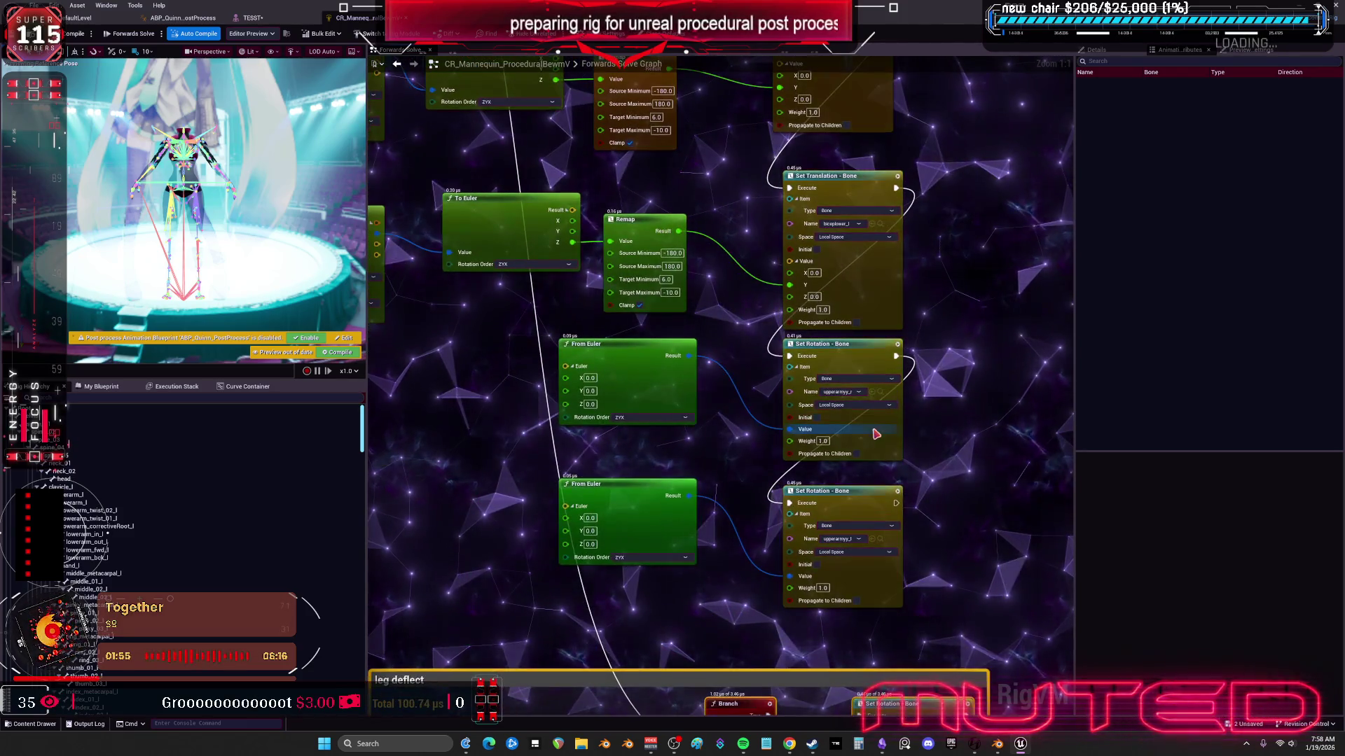
Step: Delete both From Euler and Set Rotation - Bone nodes, compile the rig, and view the TESST preview
{"action": "left_click", "coordinate": [849, 357]}
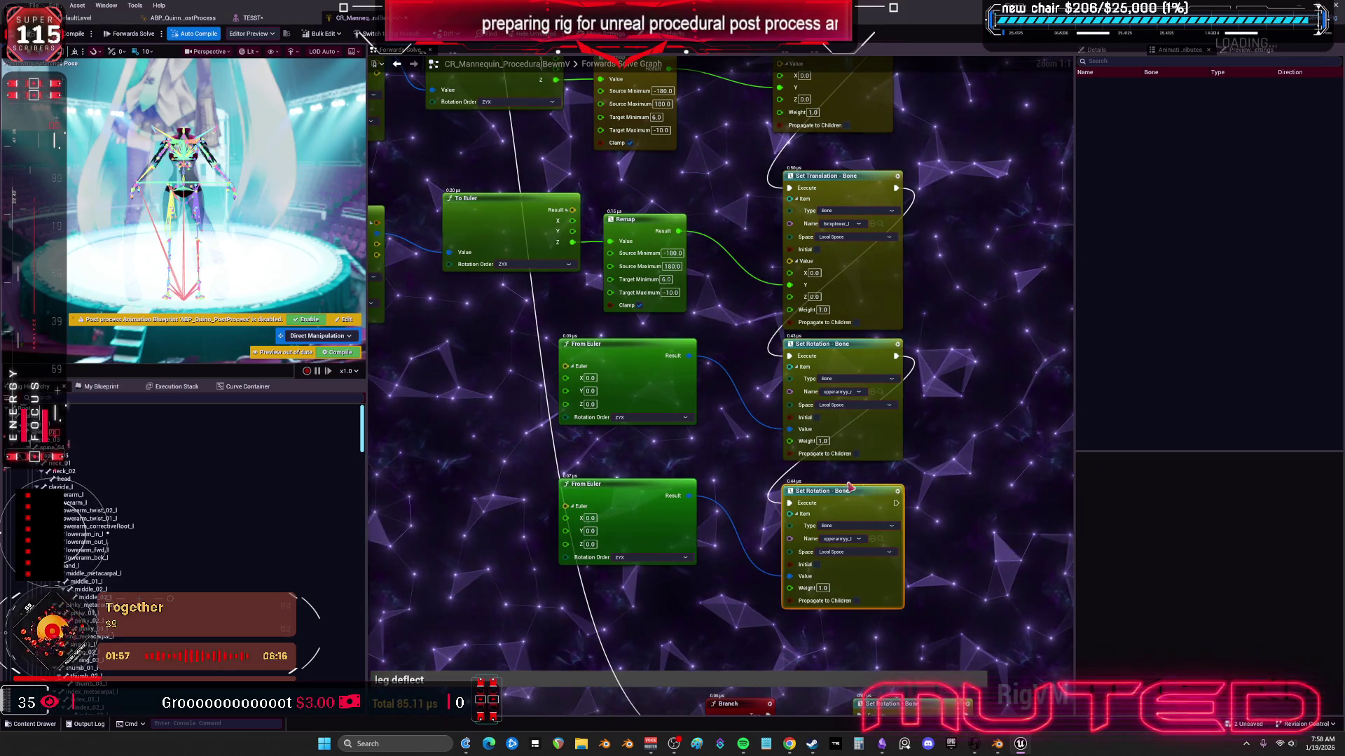
{"action": "scroll", "coordinate": [703, 357], "scroll_direction": "down", "scroll_amount": 2}
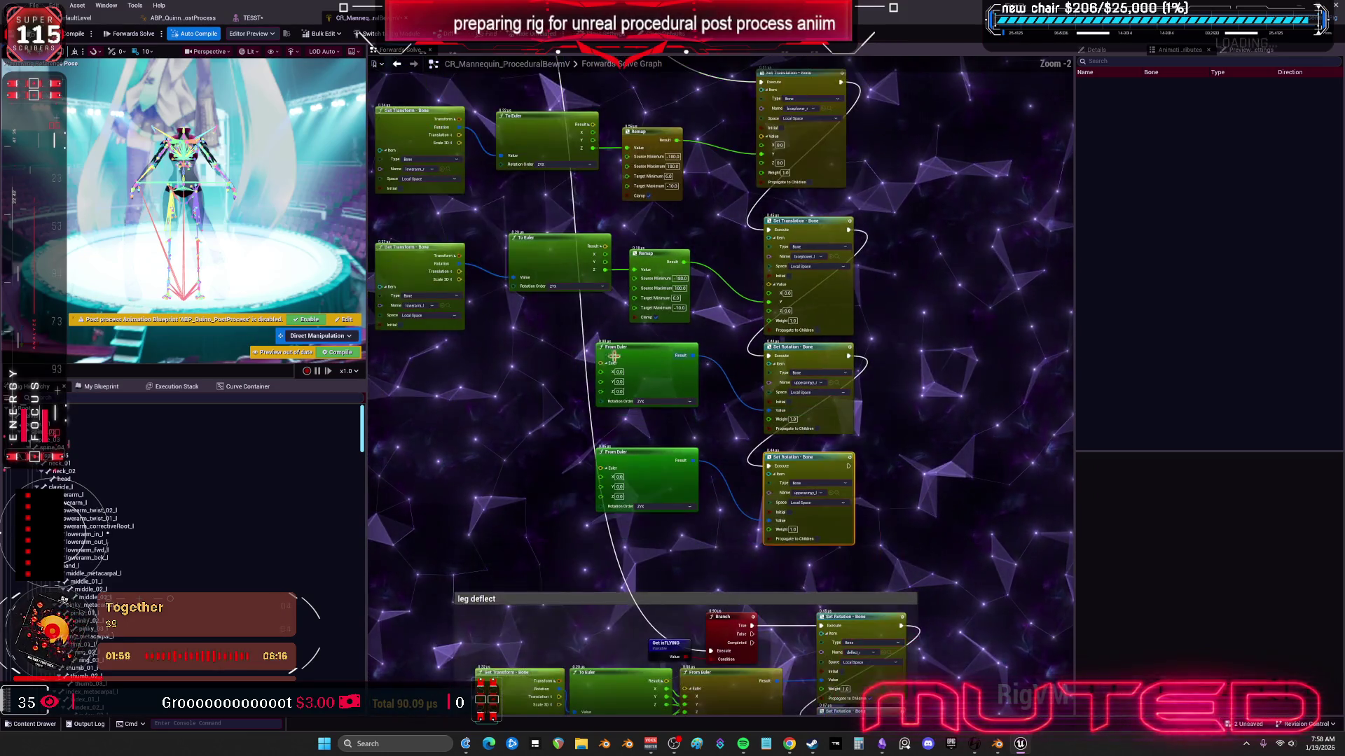
{"action": "left_click_drag", "start_coordinate": [541, 376], "coordinate": [610, 390]}
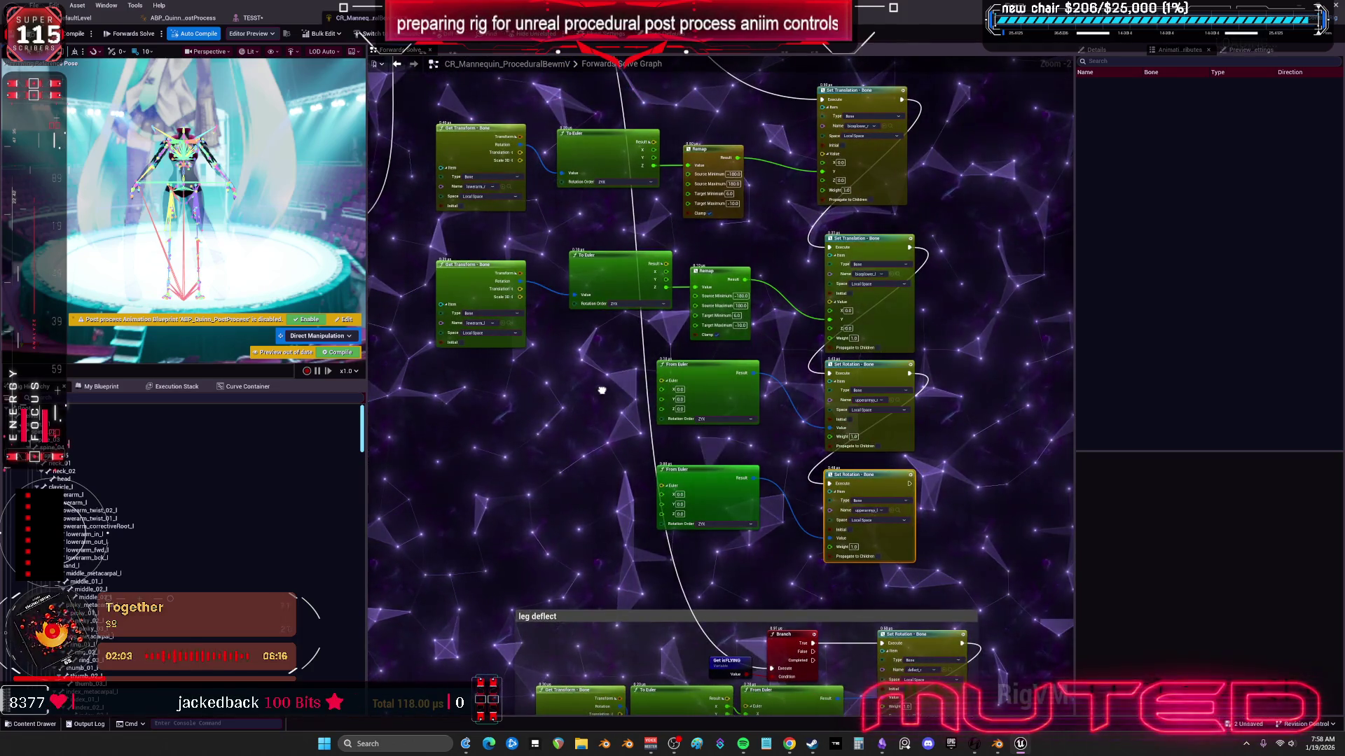
{"action": "scroll", "coordinate": [602, 390], "scroll_direction": "down", "scroll_amount": 5}
{"action": "scroll", "coordinate": [661, 348], "scroll_direction": "up", "scroll_amount": 3}
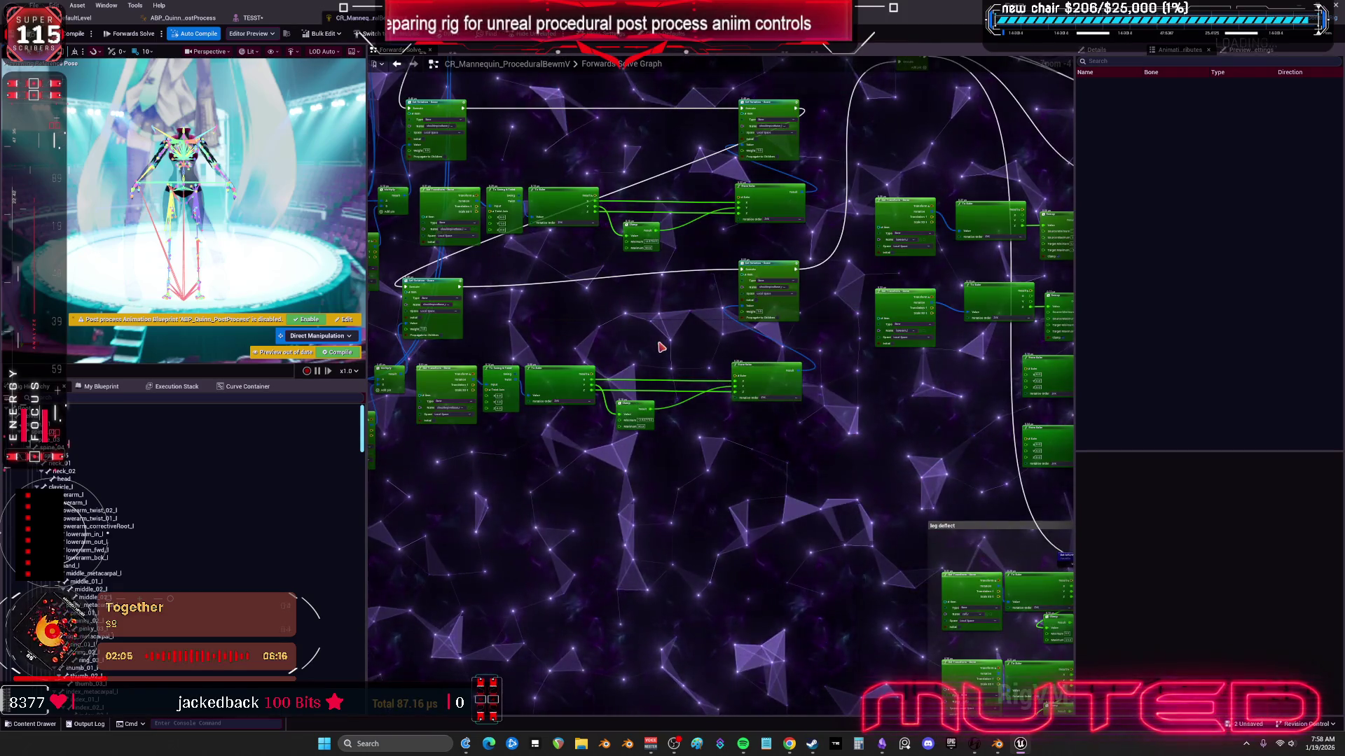
{"action": "scroll", "coordinate": [871, 365], "scroll_direction": "up", "scroll_amount": 3}
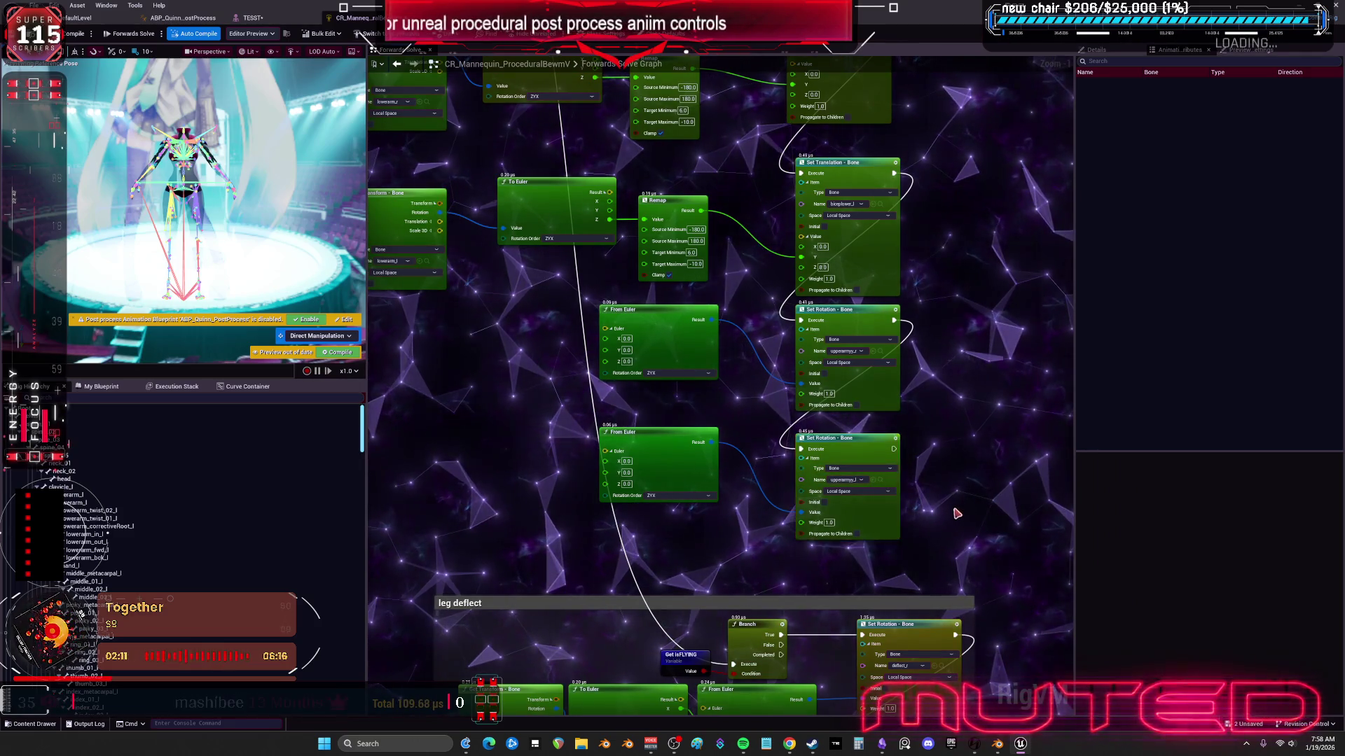
{"action": "left_click_drag", "start_coordinate": [969, 459], "coordinate": [715, 364]}
{"action": "key", "text": "Delete"}
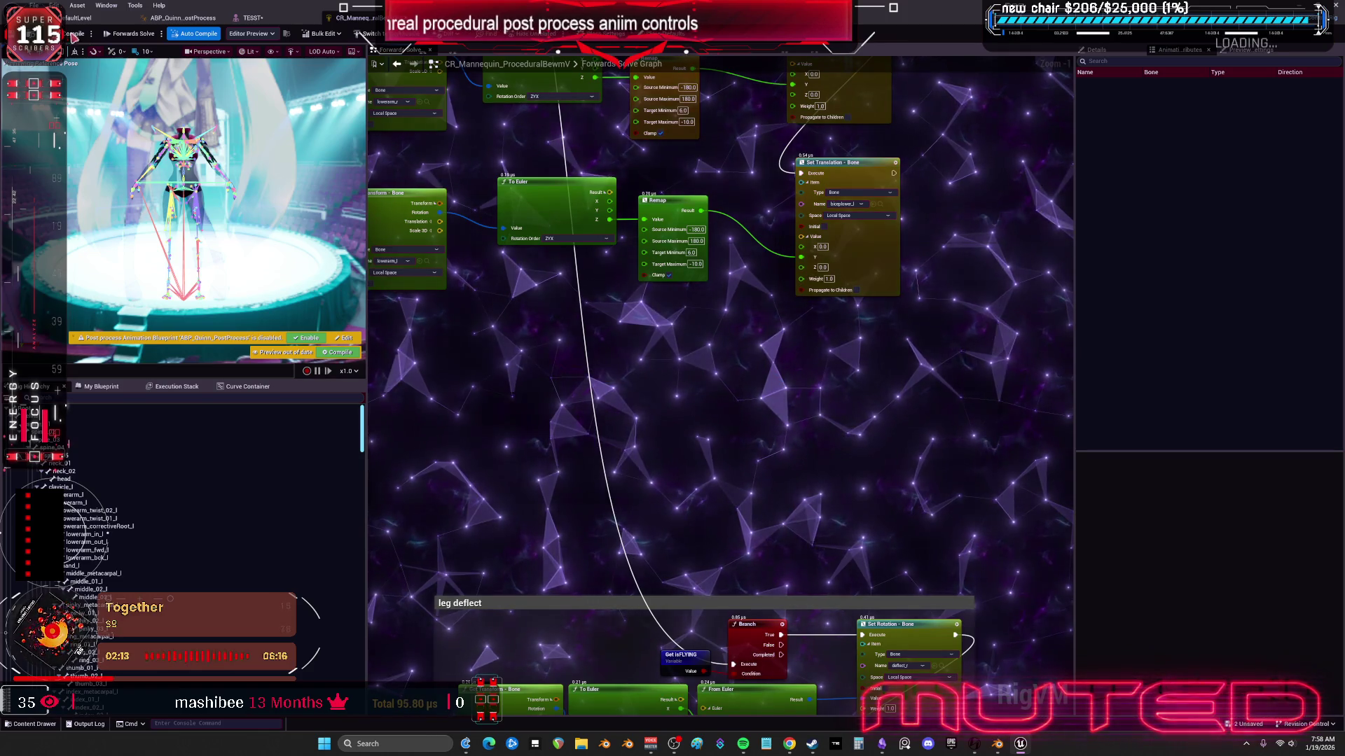
{"action": "left_click", "coordinate": [70, 34]}
{"action": "left_click", "coordinate": [252, 18]}
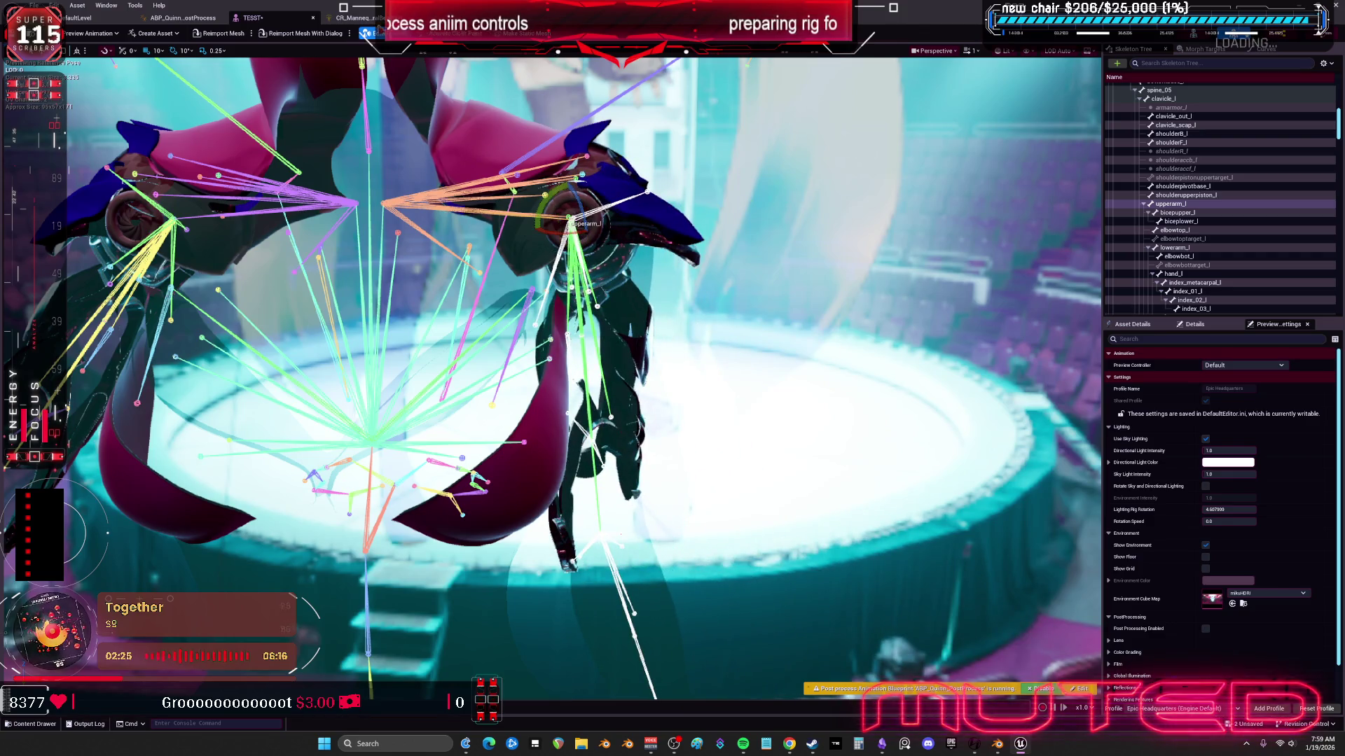
Step: Undo the bone rotation and node deletion with Ctrl+Z, then redo the leg deflect move with Ctrl+Y
{"action": "key", "text": "ctrl+z"}
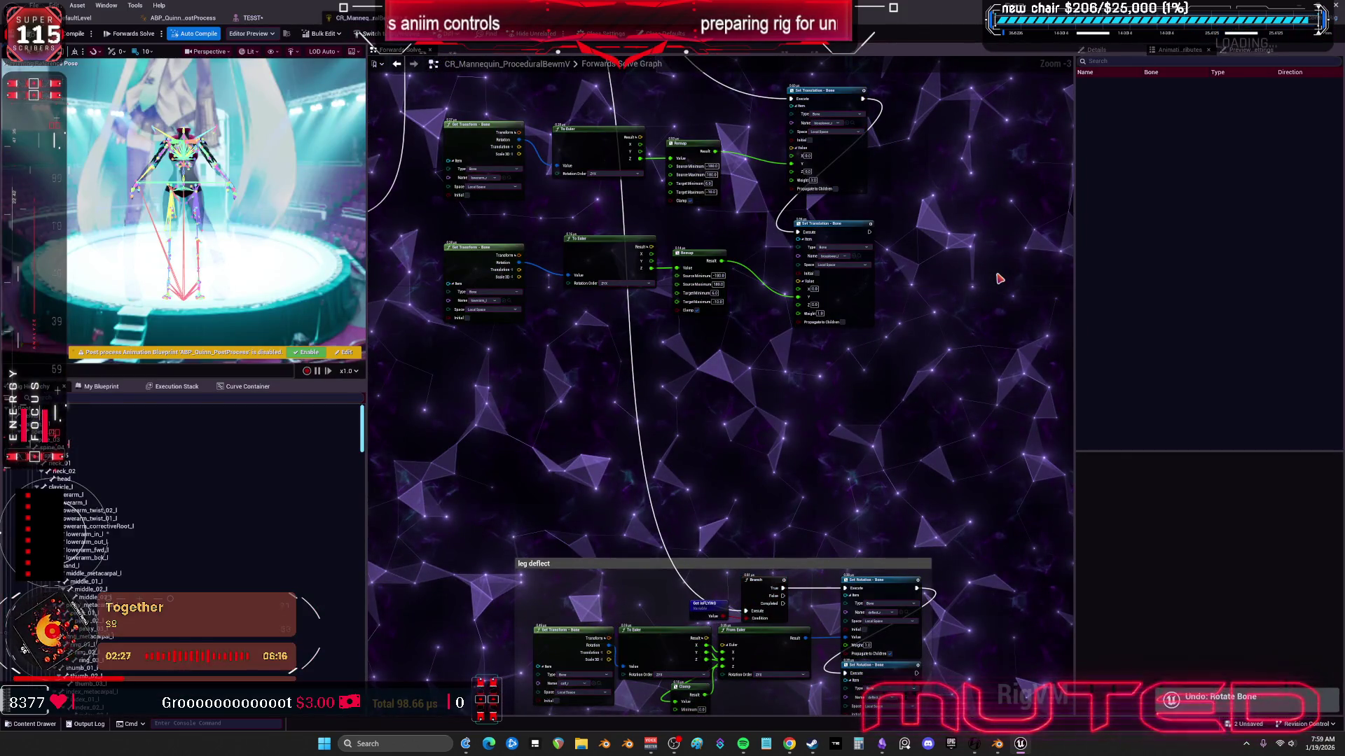
{"action": "key", "text": "ctrl+z"}
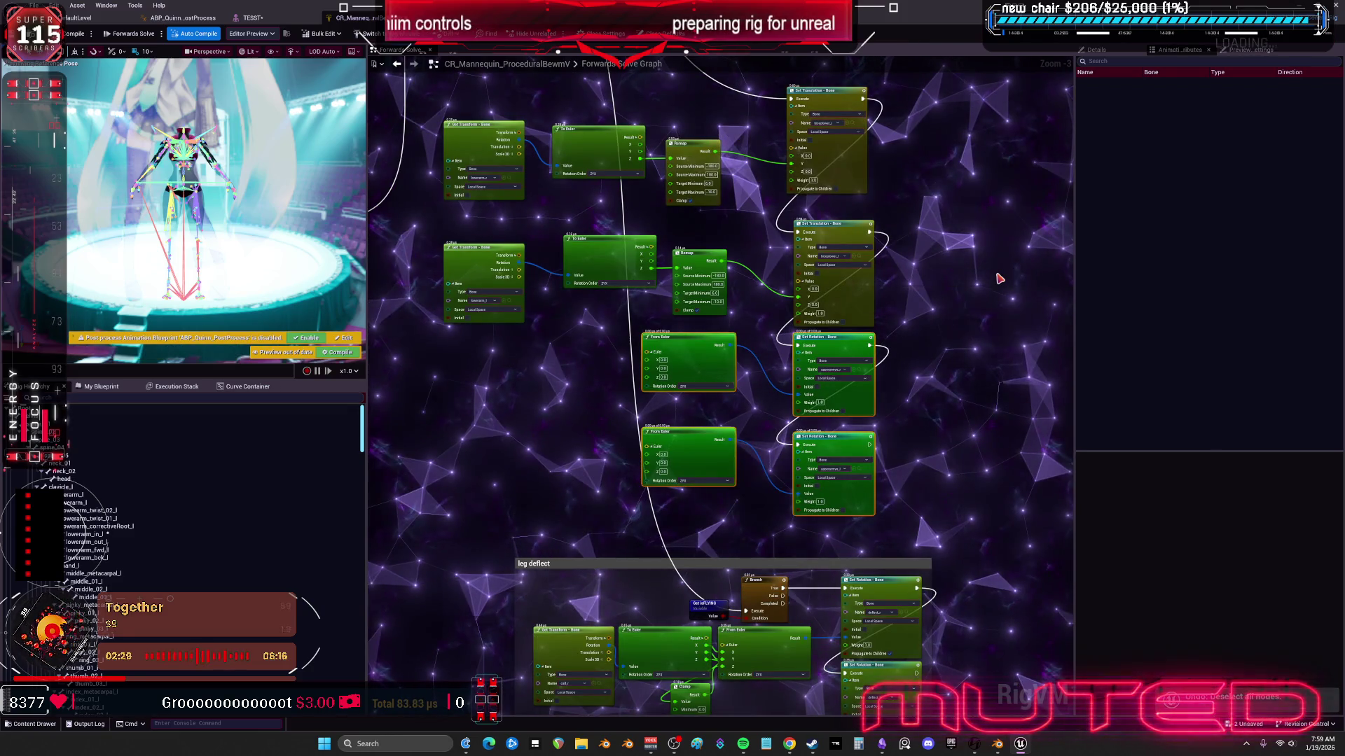
{"action": "key", "text": "ctrl+z"}
{"action": "key", "text": "ctrl+z"}
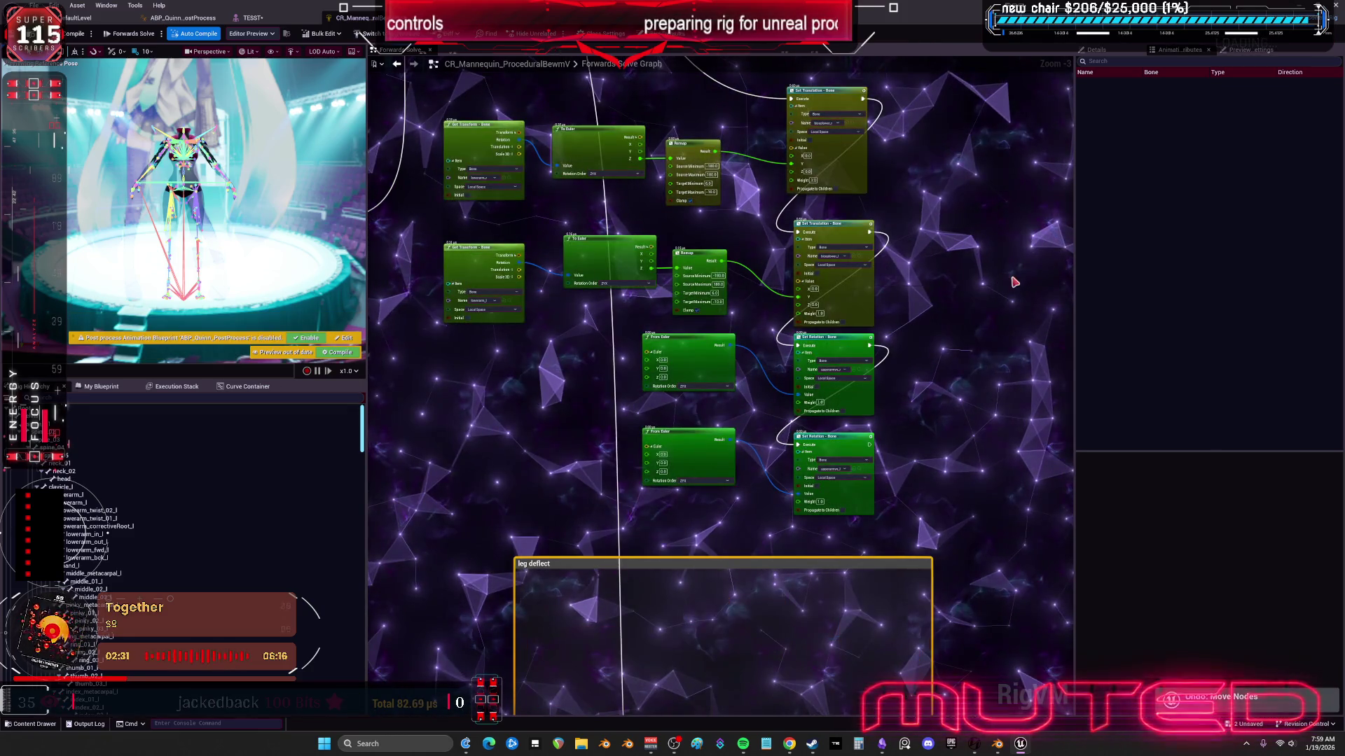
{"action": "key", "text": "ctrl+y"}
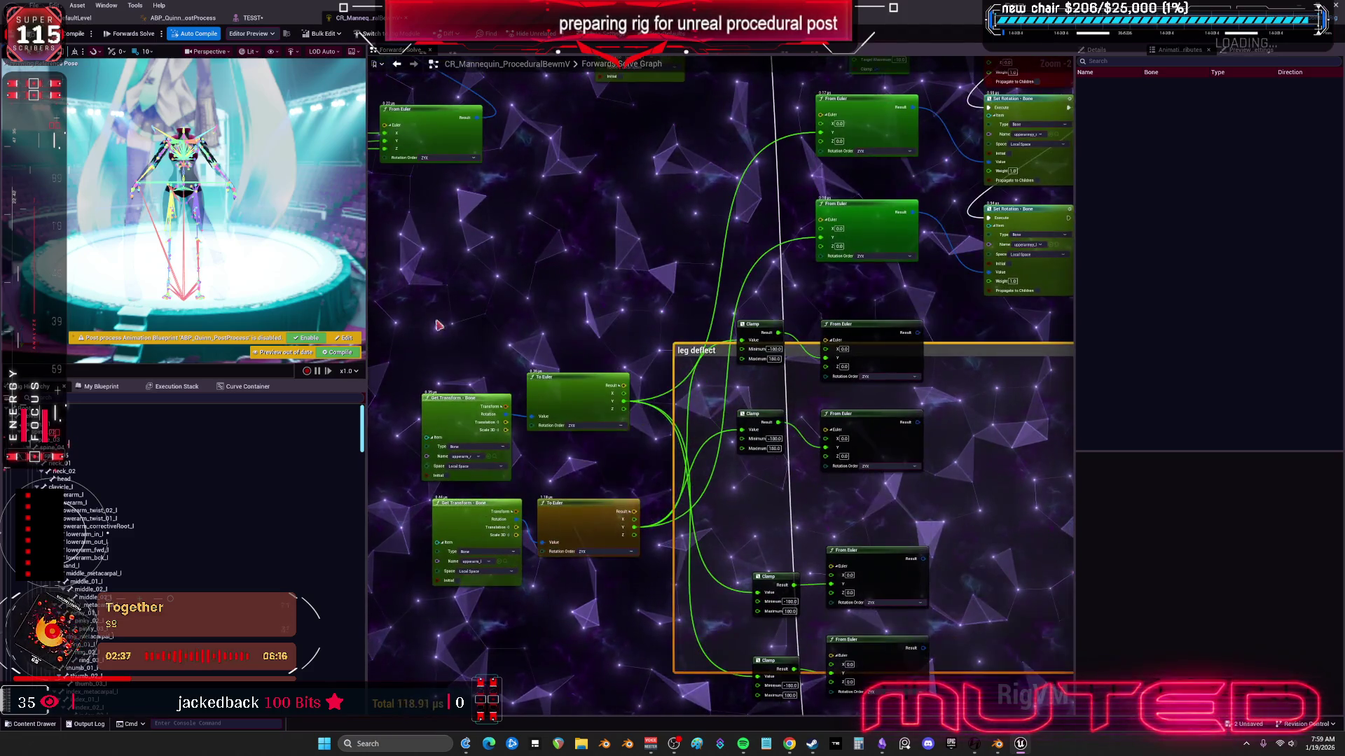
Step: Select and delete all the nodes inside the leg deflect comment
{"action": "left_click_drag", "start_coordinate": [479, 458], "coordinate": [538, 562]}
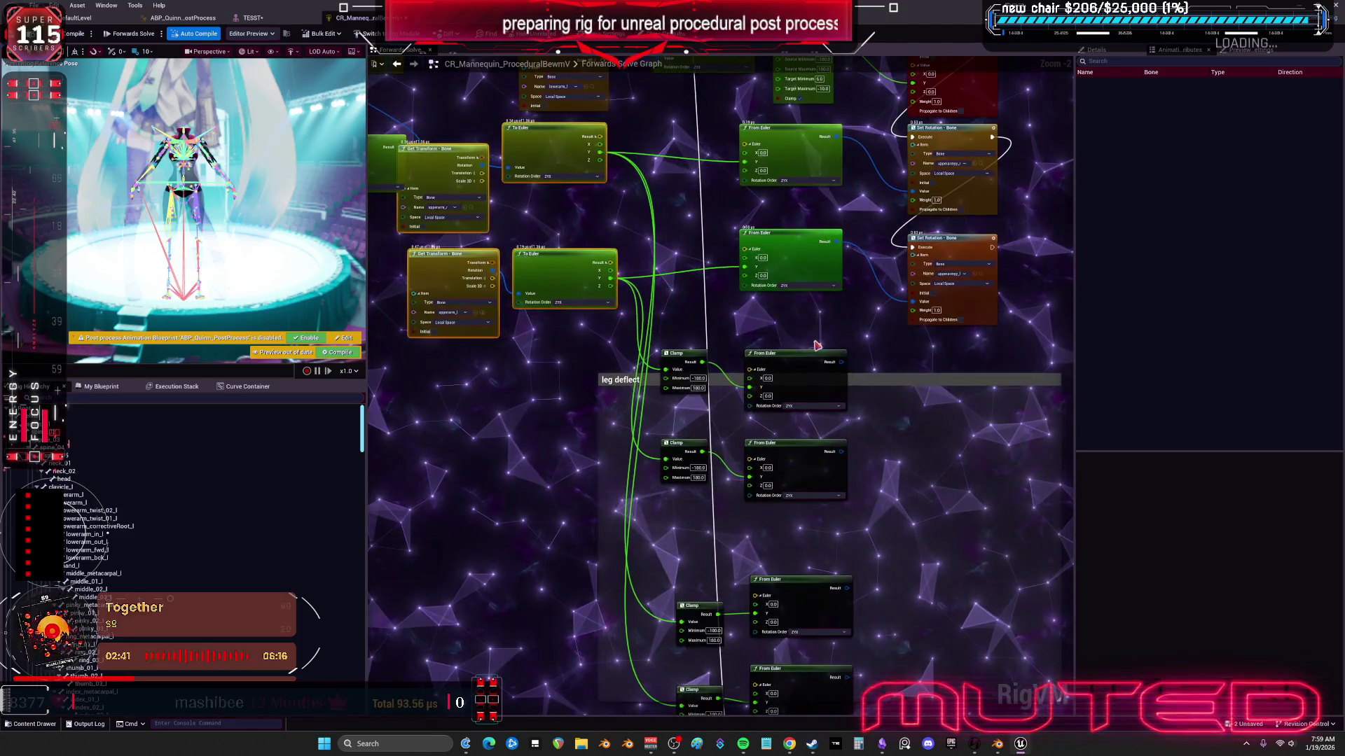
{"action": "left_click_drag", "start_coordinate": [814, 343], "coordinate": [692, 363]}
{"action": "scroll", "coordinate": [745, 383], "scroll_direction": "down", "scroll_amount": 2}
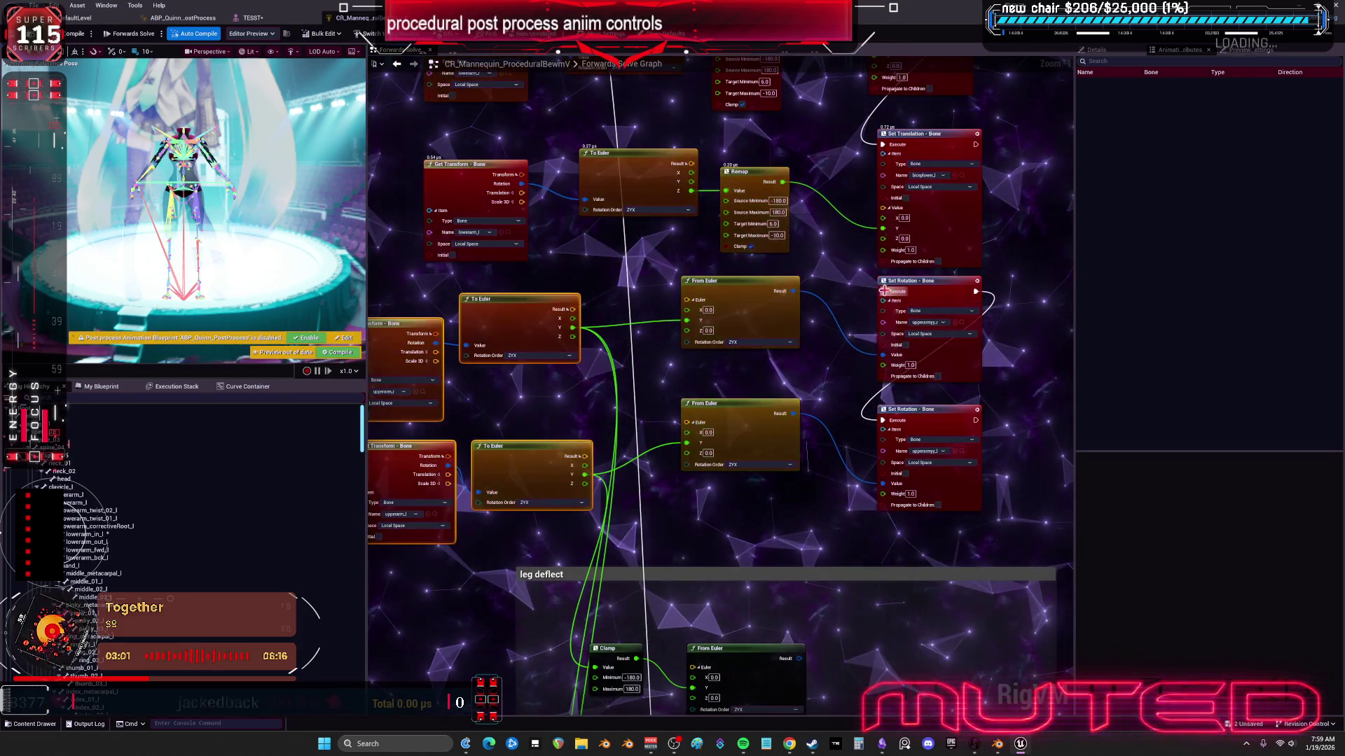
{"action": "scroll", "coordinate": [755, 379], "scroll_direction": "down", "scroll_amount": 3}
{"action": "scroll", "coordinate": [755, 379], "scroll_direction": "down", "scroll_amount": 1}
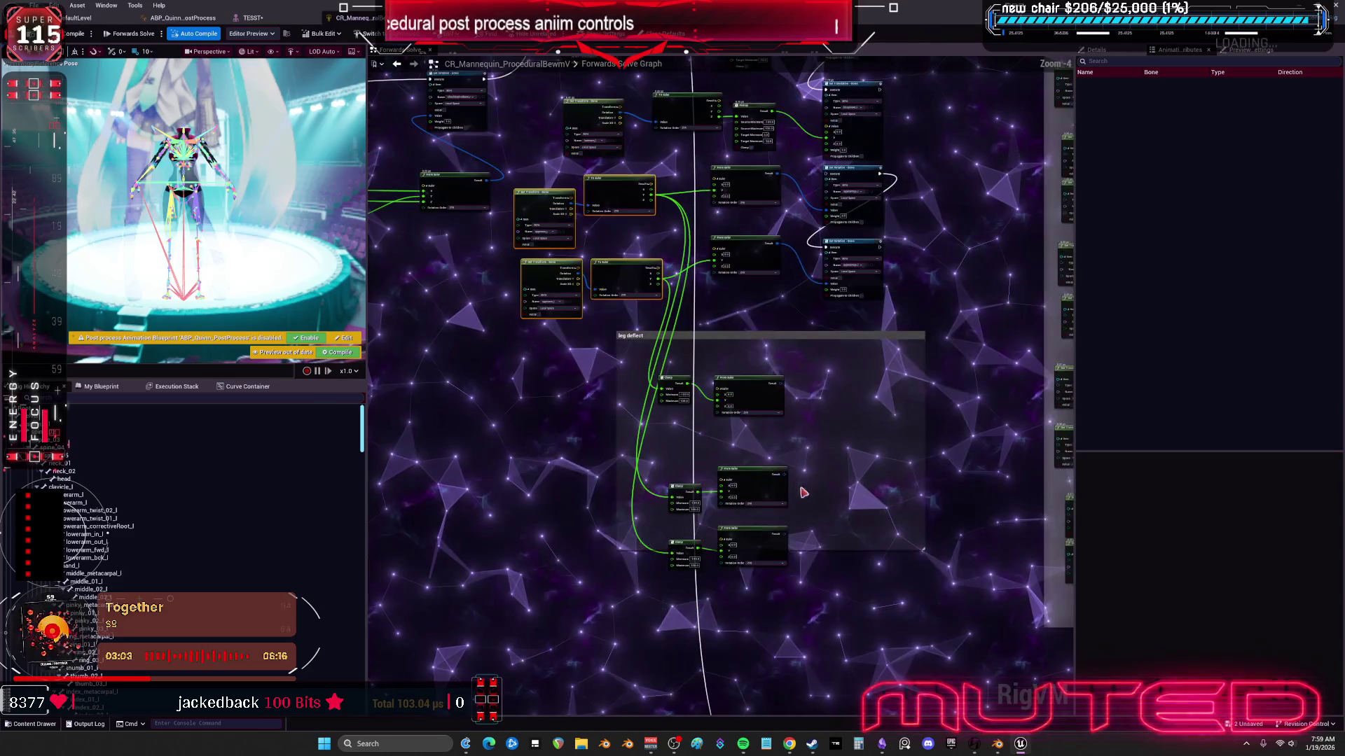
{"action": "left_click_drag", "start_coordinate": [850, 625], "coordinate": [614, 356]}
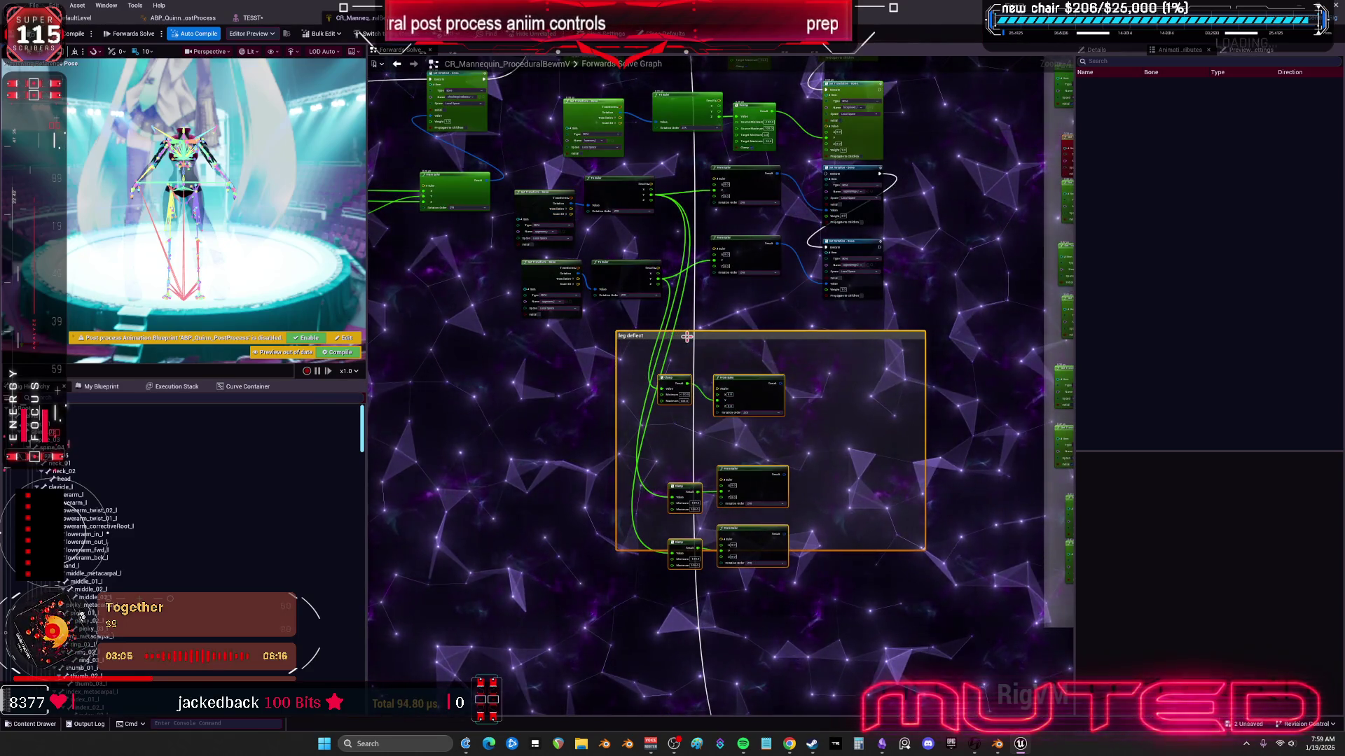
{"action": "scroll", "coordinate": [687, 341], "scroll_direction": "down", "scroll_amount": 5}
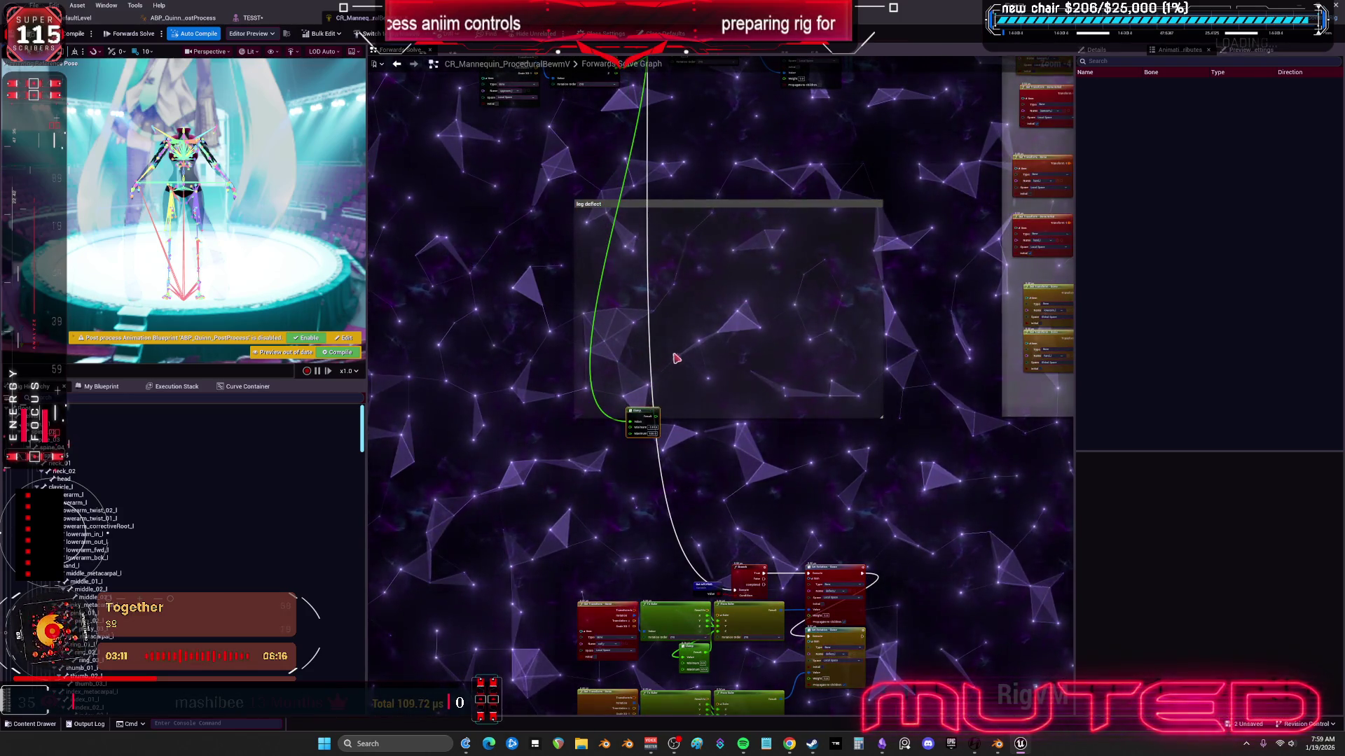
{"action": "key", "text": "Delete"}
Step: Drag the leg deflect comment down onto the lower nodes and move the upper arm node group up-left
{"action": "left_click_drag", "start_coordinate": [766, 210], "coordinate": [771, 577]}
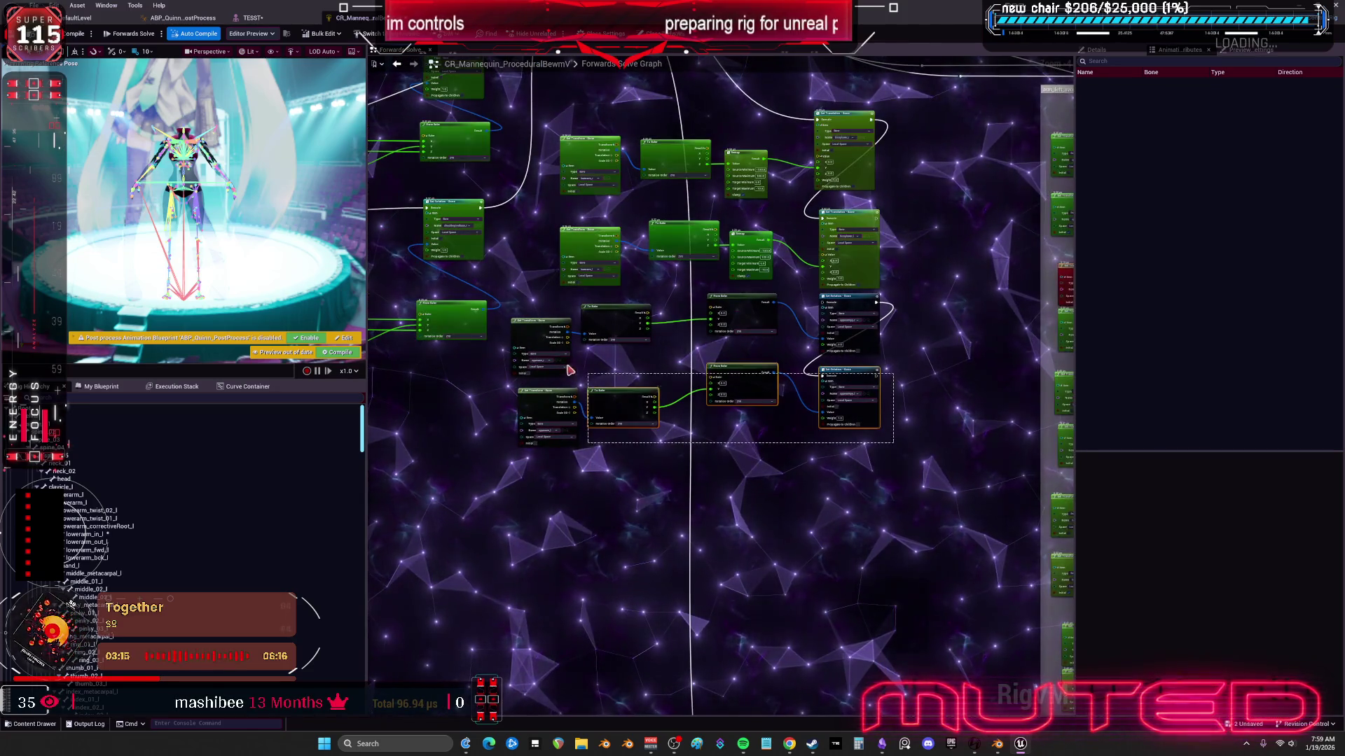
{"action": "scroll", "coordinate": [840, 271], "scroll_direction": "down", "scroll_amount": 3}
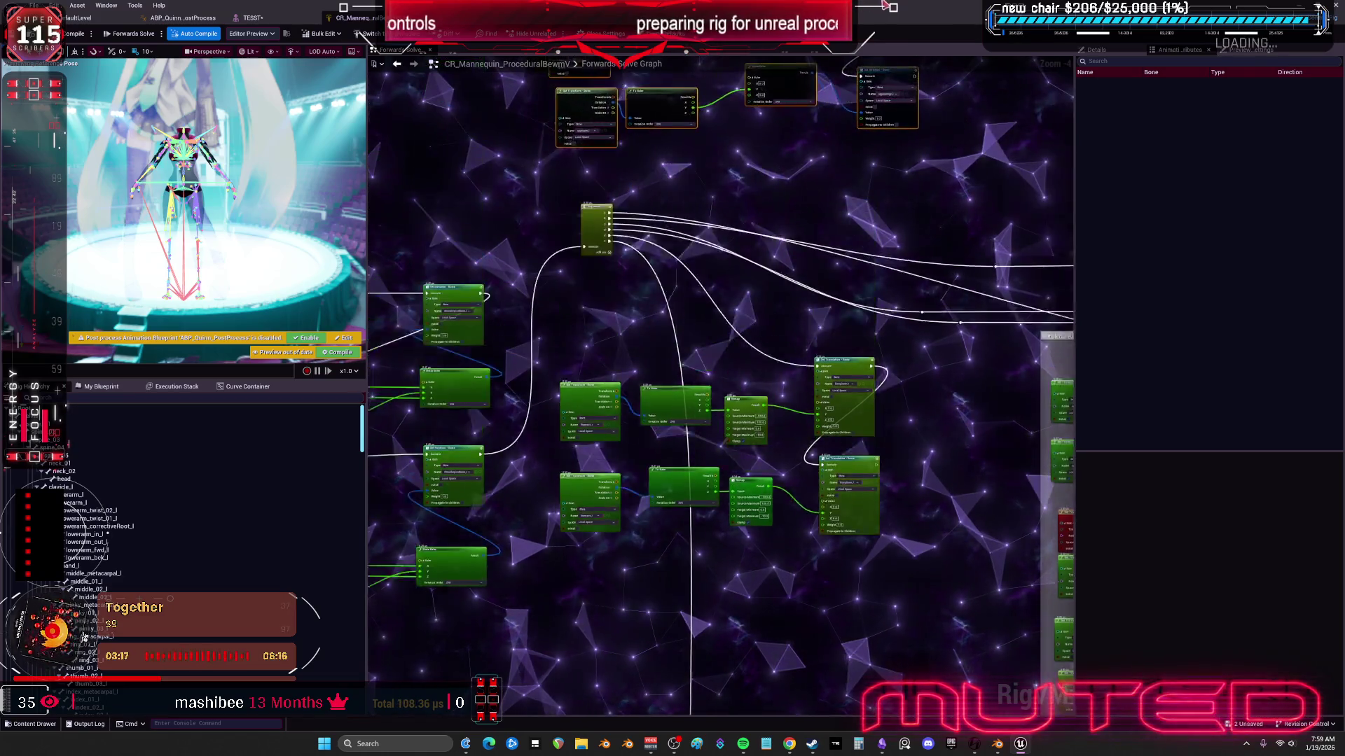
{"action": "scroll", "coordinate": [635, 66], "scroll_direction": "up", "scroll_amount": 3}
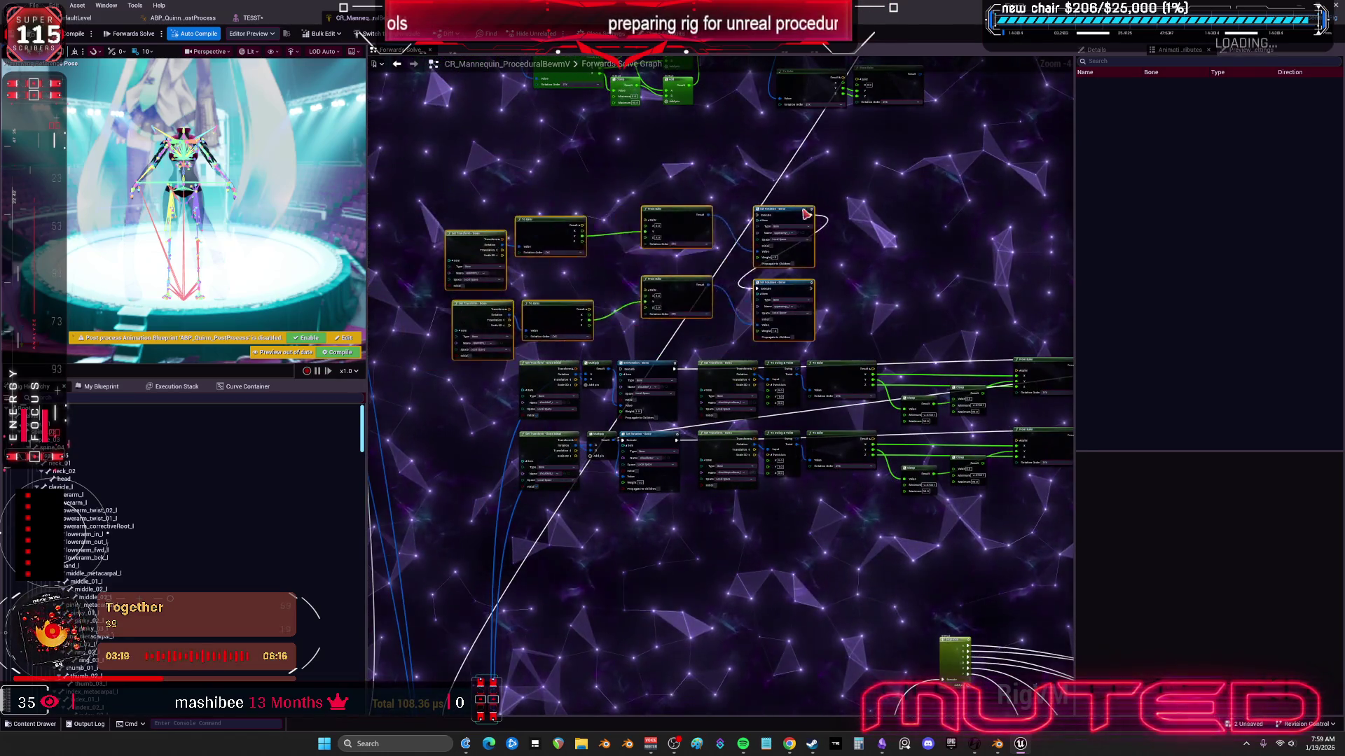
{"action": "left_click_drag", "start_coordinate": [527, 316], "coordinate": [628, 310]}
{"action": "left_click_drag", "start_coordinate": [736, 368], "coordinate": [829, 379]}
{"action": "left_click_drag", "start_coordinate": [790, 311], "coordinate": [749, 293]}
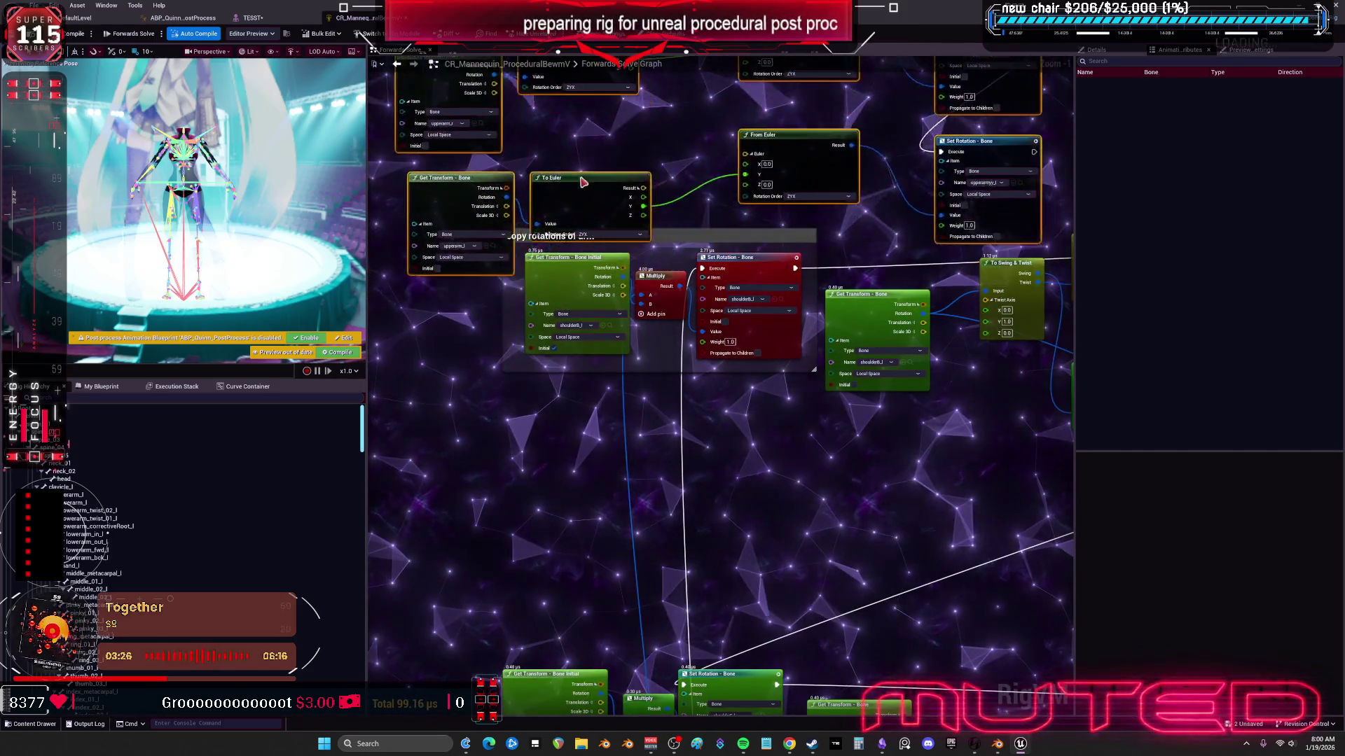
{"action": "left_click_drag", "start_coordinate": [584, 182], "coordinate": [208, 114]}
Step: Move the small arm node group into the bottom-right cluster beside the Make Relative chain
{"action": "left_click_drag", "start_coordinate": [820, 626], "coordinate": [614, 193]}
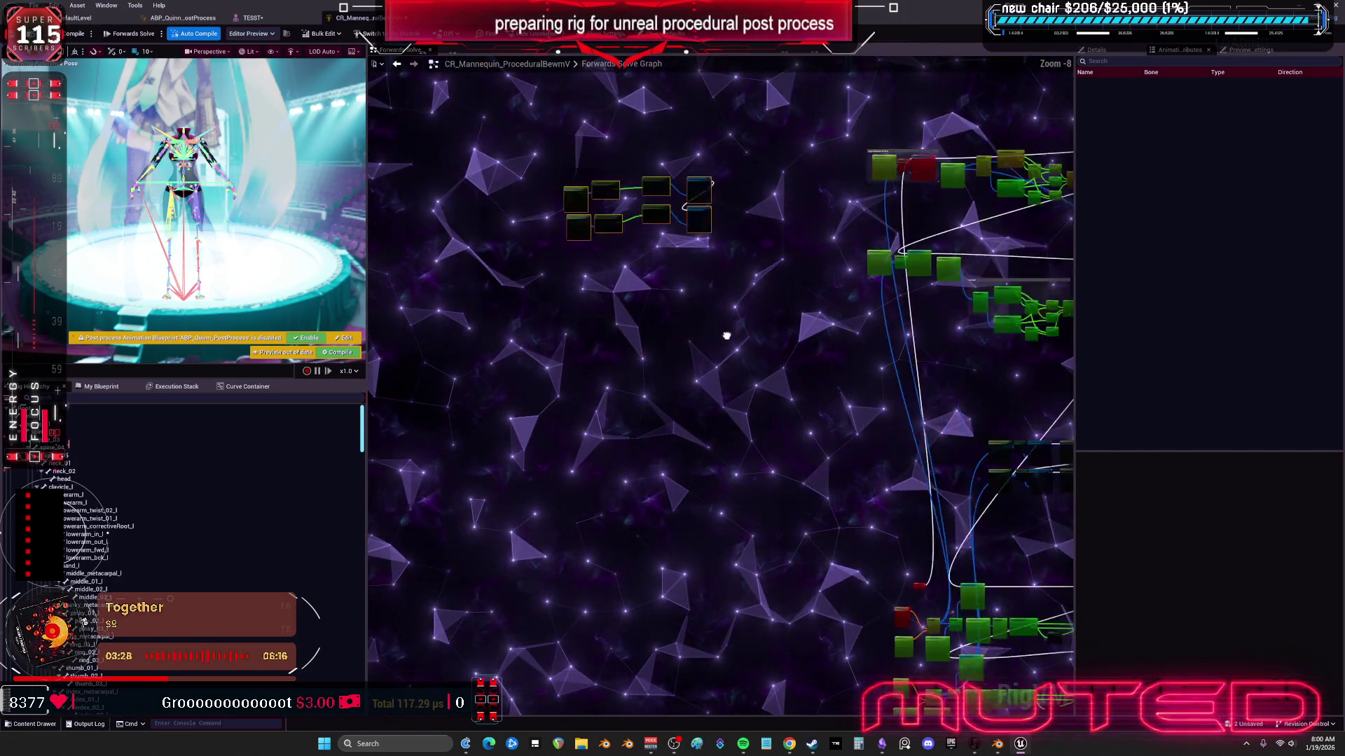
{"action": "left_click_drag", "start_coordinate": [581, 275], "coordinate": [628, 332]}
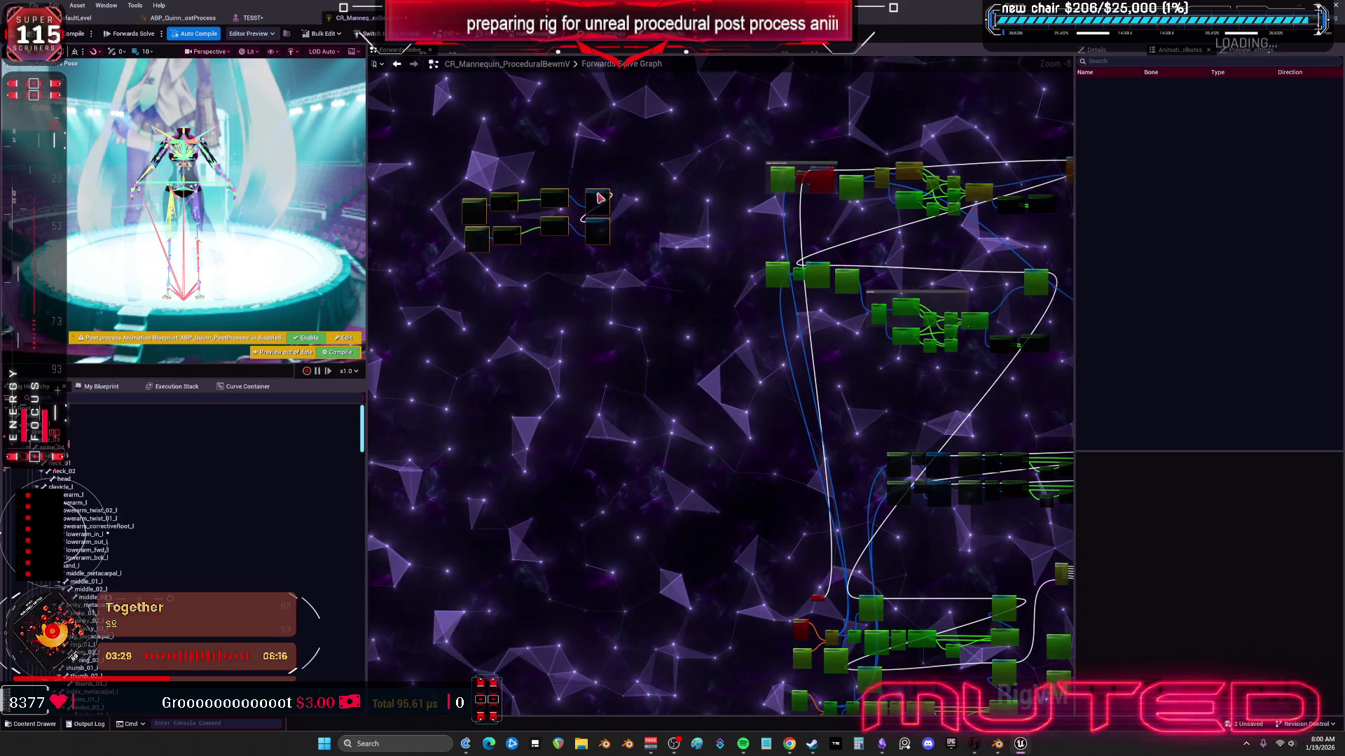
{"action": "left_click_drag", "start_coordinate": [600, 198], "coordinate": [1023, 513]}
{"action": "scroll", "coordinate": [970, 635], "scroll_direction": "up", "scroll_amount": 6}
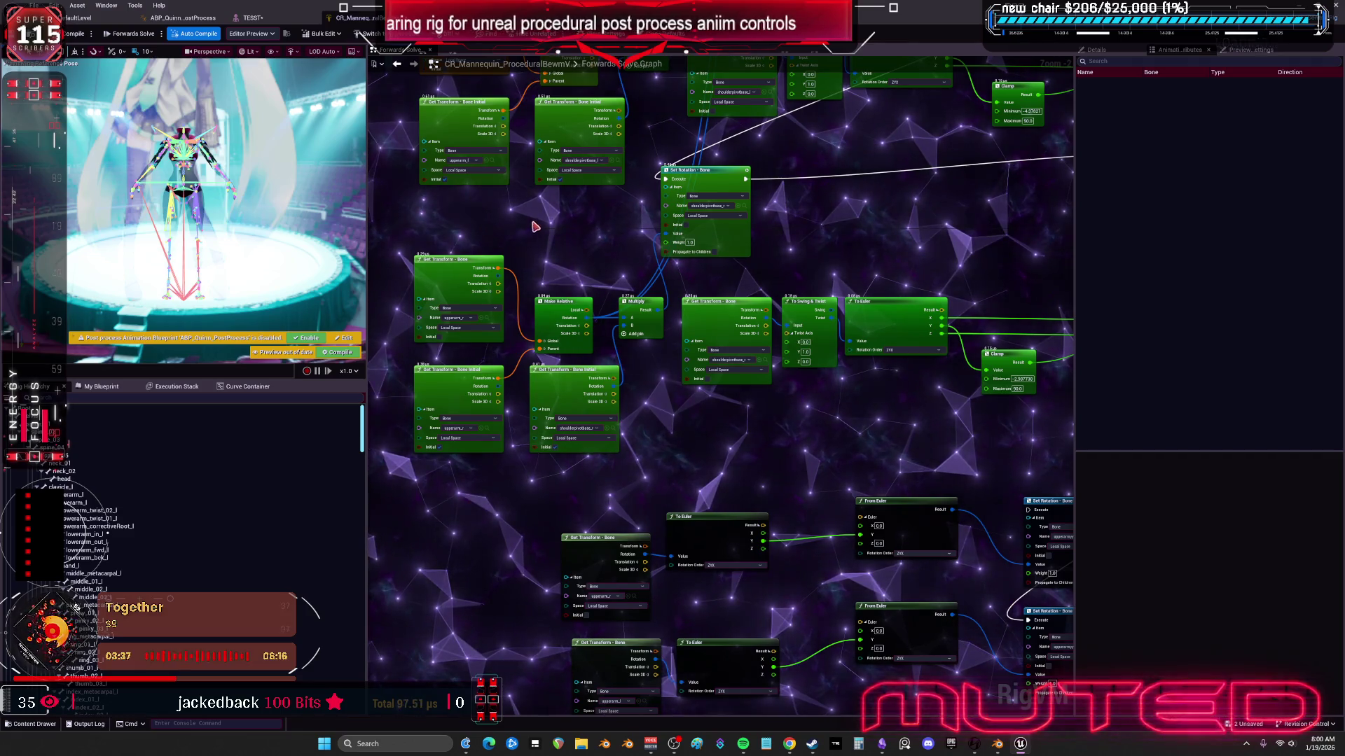
{"action": "left_click_drag", "start_coordinate": [560, 229], "coordinate": [571, 315]}
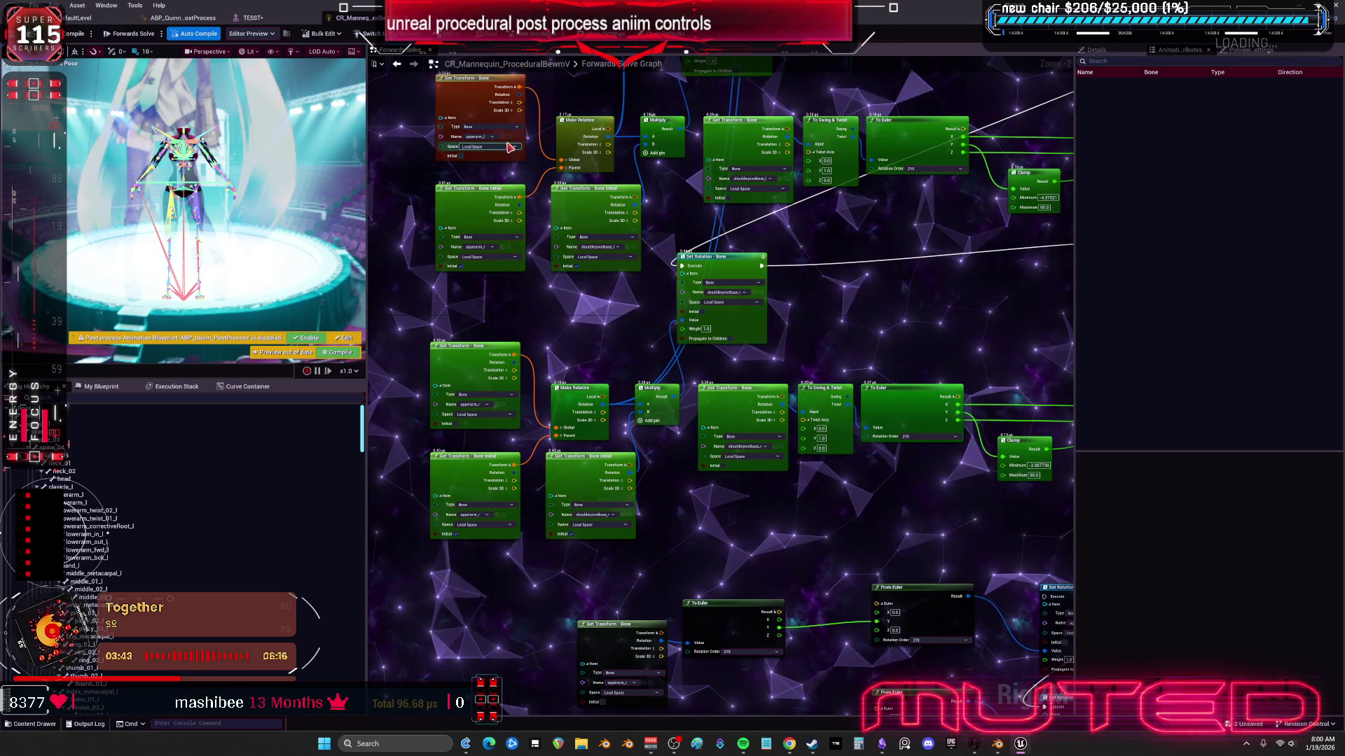
{"action": "mouse_move", "coordinate": [560, 426]}
{"action": "left_mouse_down"}
{"action": "mouse_move", "coordinate": [532, 322]}
{"action": "mouse_move", "coordinate": [470, 292]}
{"action": "left_mouse_up"}
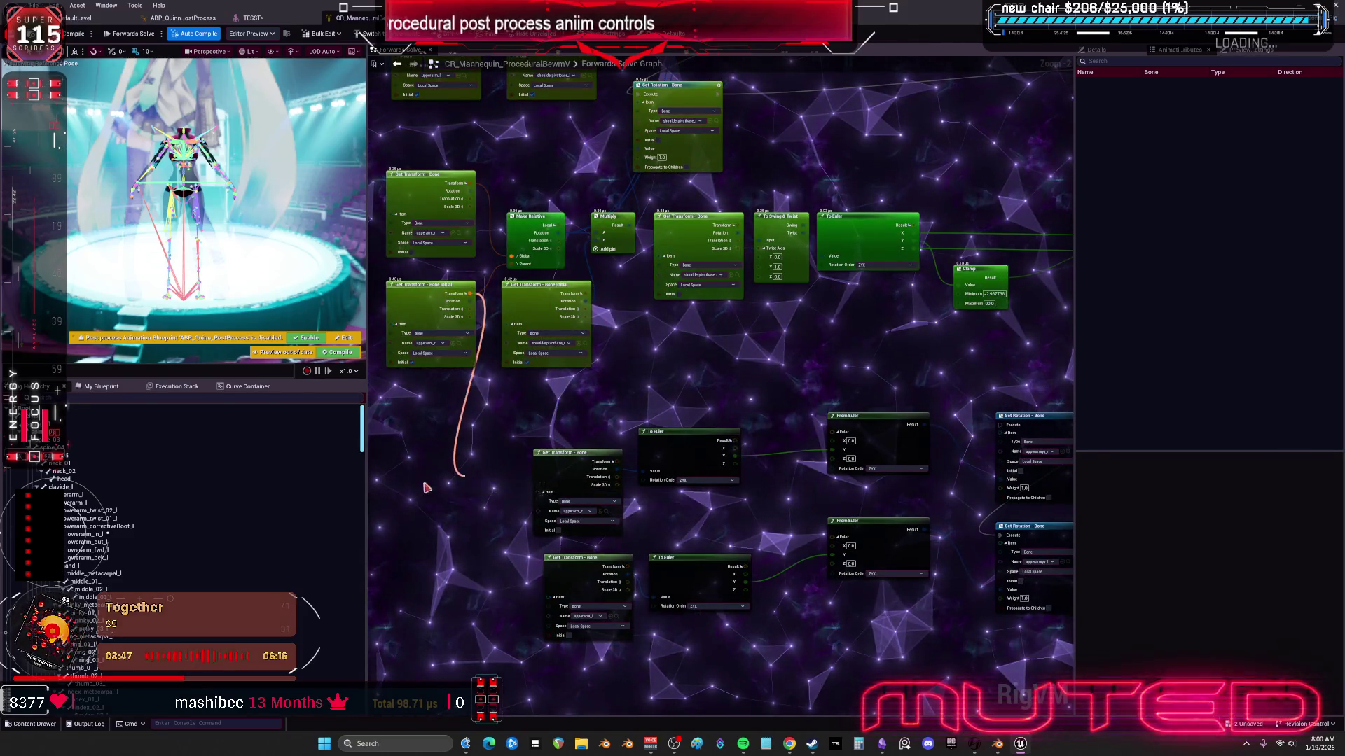
{"action": "scroll", "coordinate": [469, 313], "scroll_direction": "up", "scroll_amount": 2}
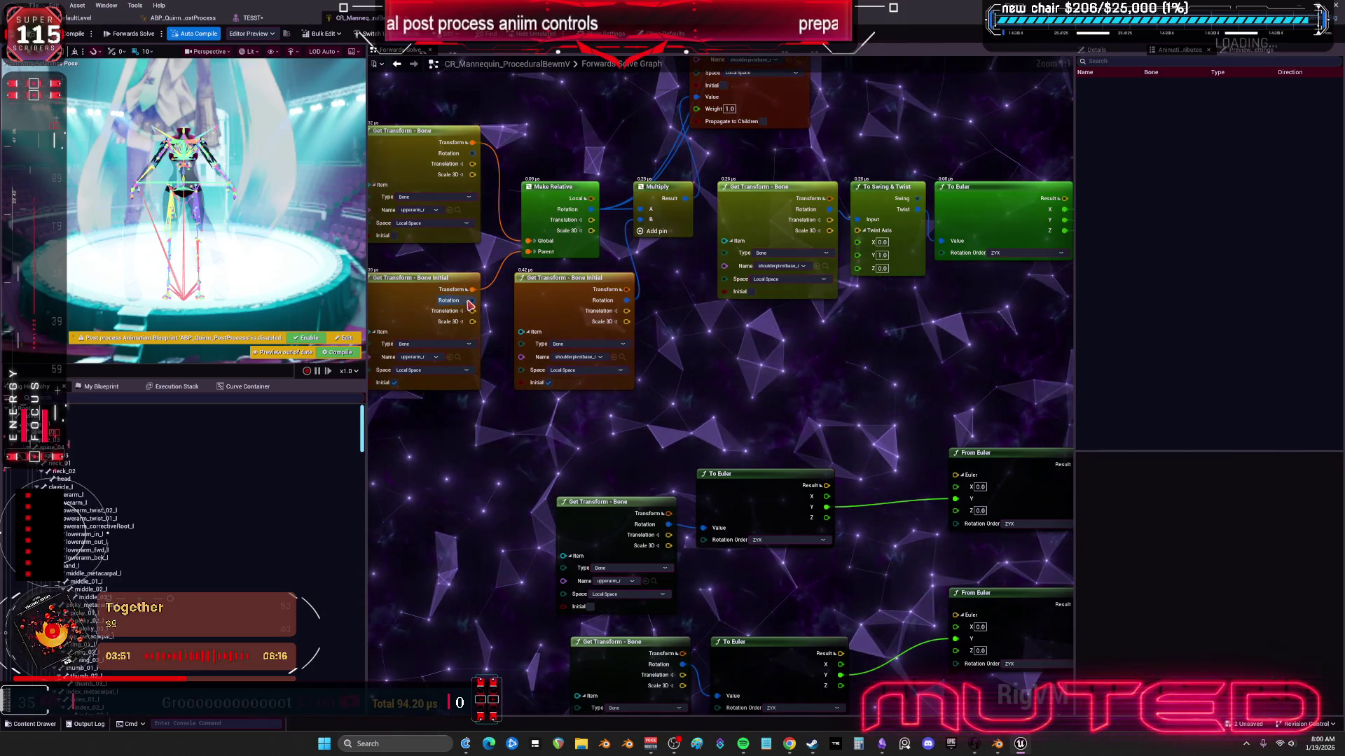
{"action": "left_click_drag", "start_coordinate": [451, 330], "coordinate": [481, 304]}
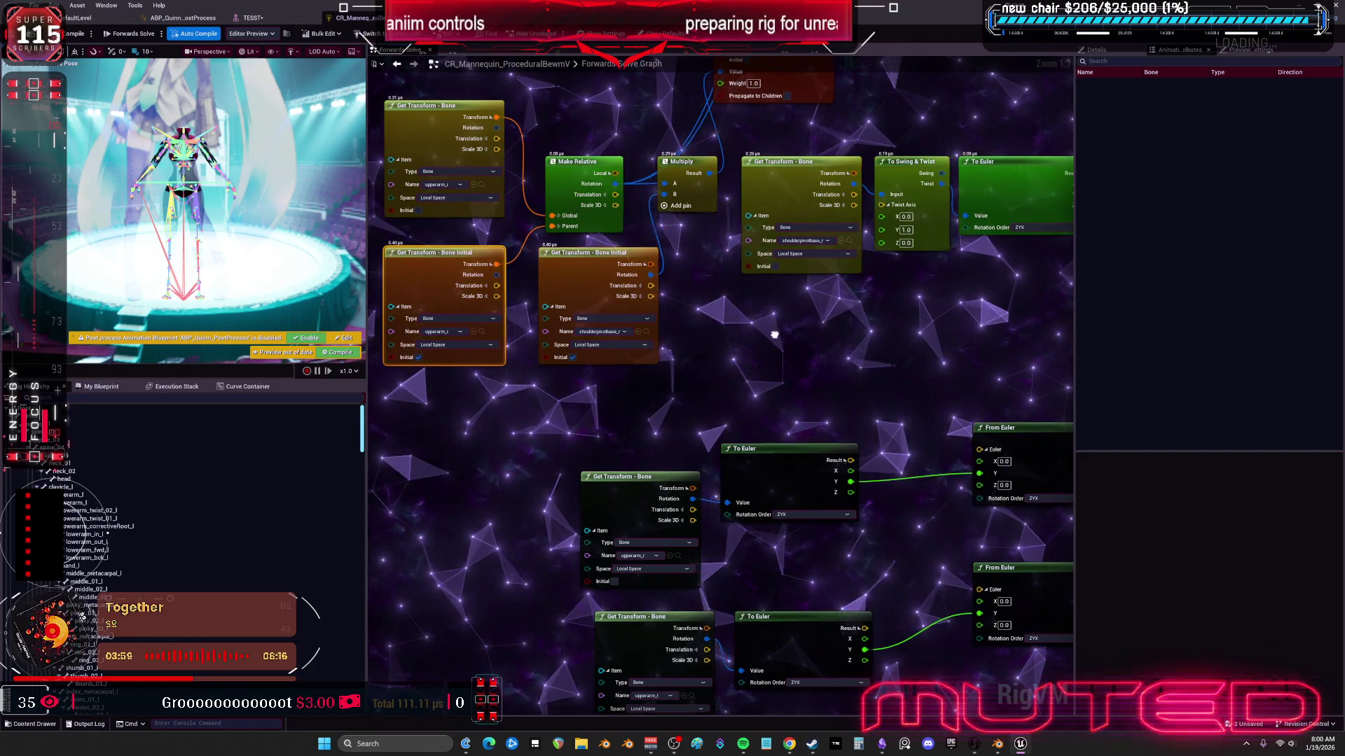
{"action": "left_click_drag", "start_coordinate": [783, 338], "coordinate": [759, 372]}
{"action": "left_click_drag", "start_coordinate": [481, 168], "coordinate": [752, 558]}
{"action": "mouse_move", "coordinate": [615, 500]}
{"action": "left_mouse_down"}
{"action": "mouse_move", "coordinate": [592, 412]}
{"action": "mouse_move", "coordinate": [695, 534]}
{"action": "left_mouse_up"}
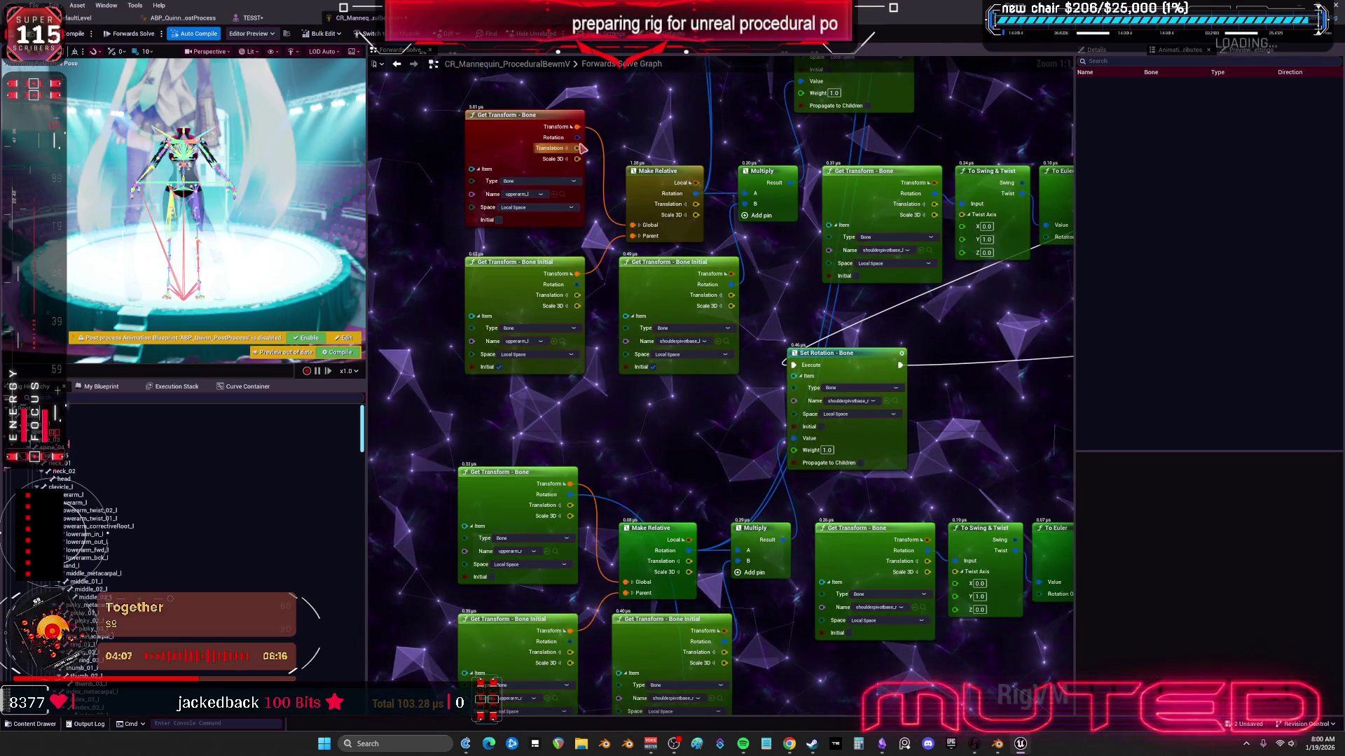
{"action": "mouse_move", "coordinate": [644, 662]}
{"action": "left_mouse_down"}
{"action": "mouse_move", "coordinate": [659, 581]}
{"action": "mouse_move", "coordinate": [817, 530]}
{"action": "left_mouse_up"}
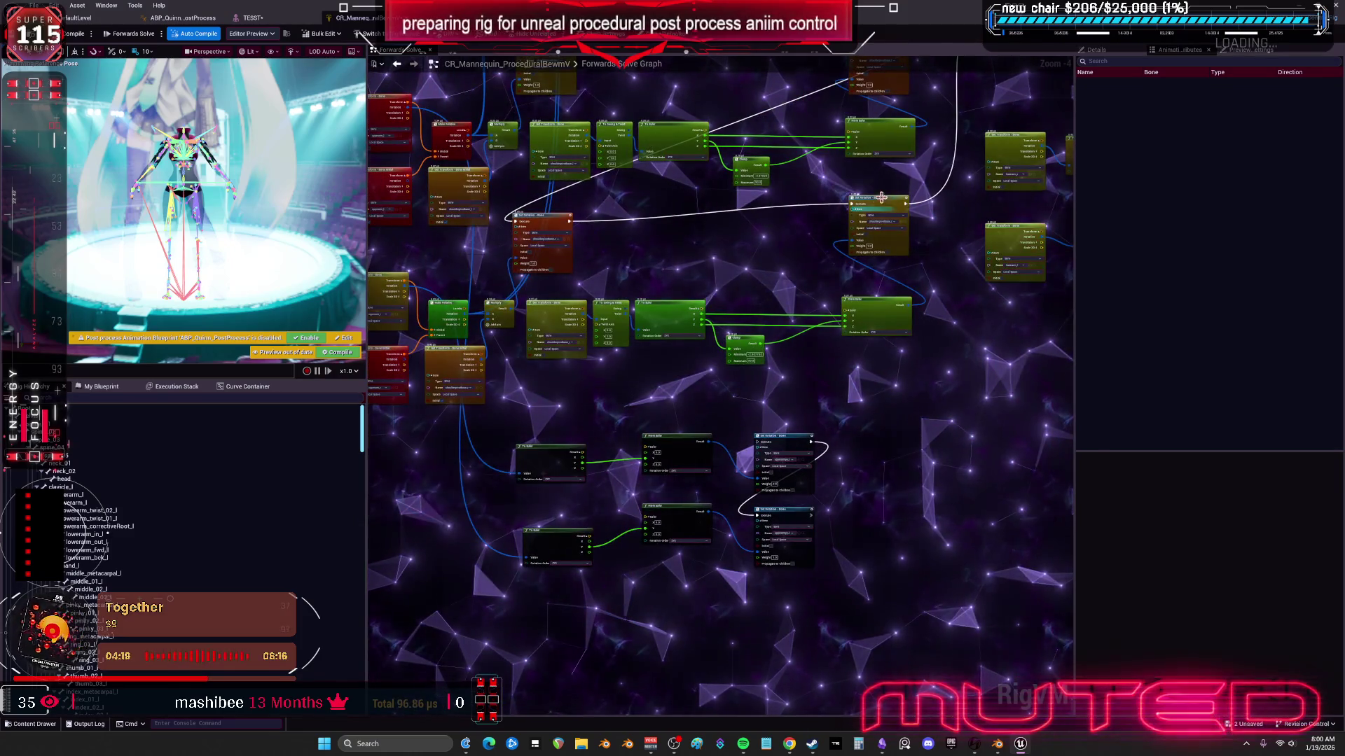
{"action": "mouse_move", "coordinate": [912, 212]}
{"action": "left_mouse_down"}
{"action": "mouse_move", "coordinate": [837, 528]}
{"action": "mouse_move", "coordinate": [812, 518]}
{"action": "left_mouse_up"}
{"action": "mouse_move", "coordinate": [900, 300]}
{"action": "left_mouse_down"}
{"action": "mouse_move", "coordinate": [855, 372]}
{"action": "mouse_move", "coordinate": [757, 441]}
{"action": "left_mouse_up"}
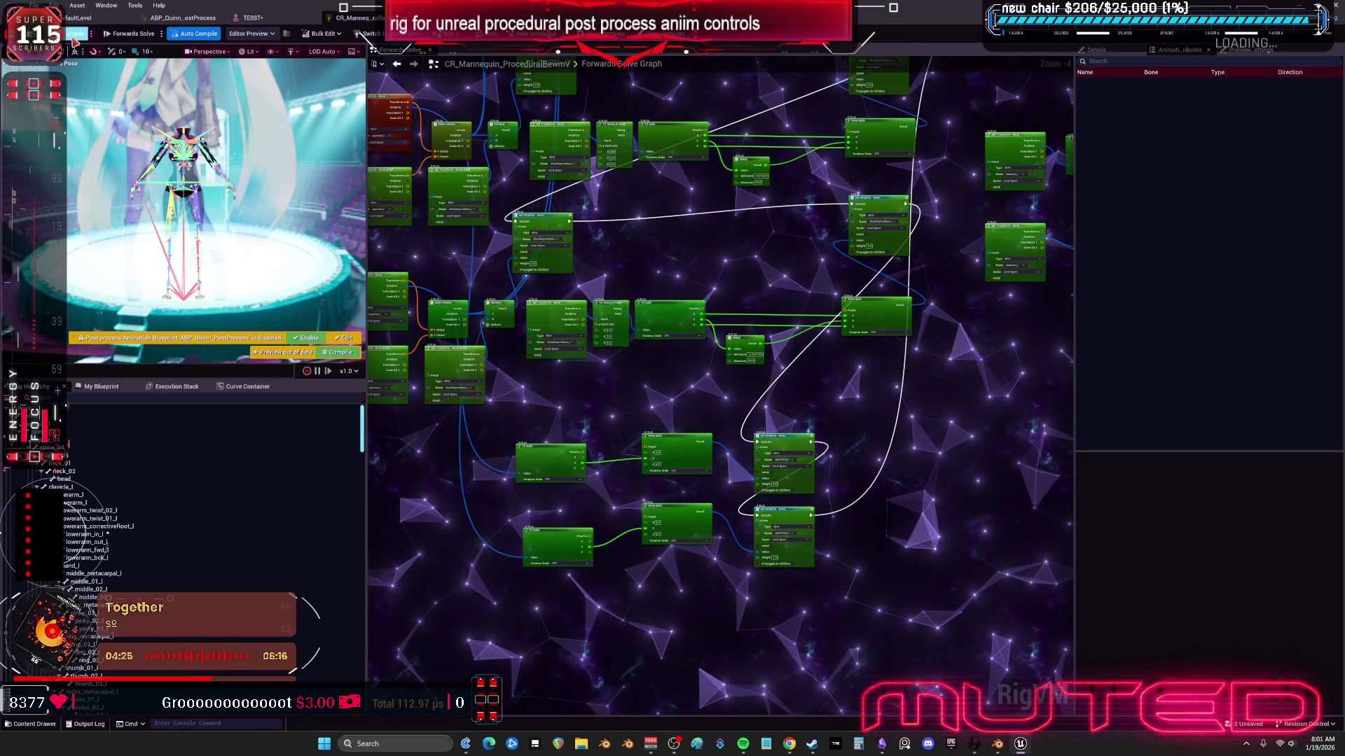
Step: Dock the TESST skeletal mesh editor, show its material slots and locate NewMaterial1
{"action": "left_click", "coordinate": [266, 18]}
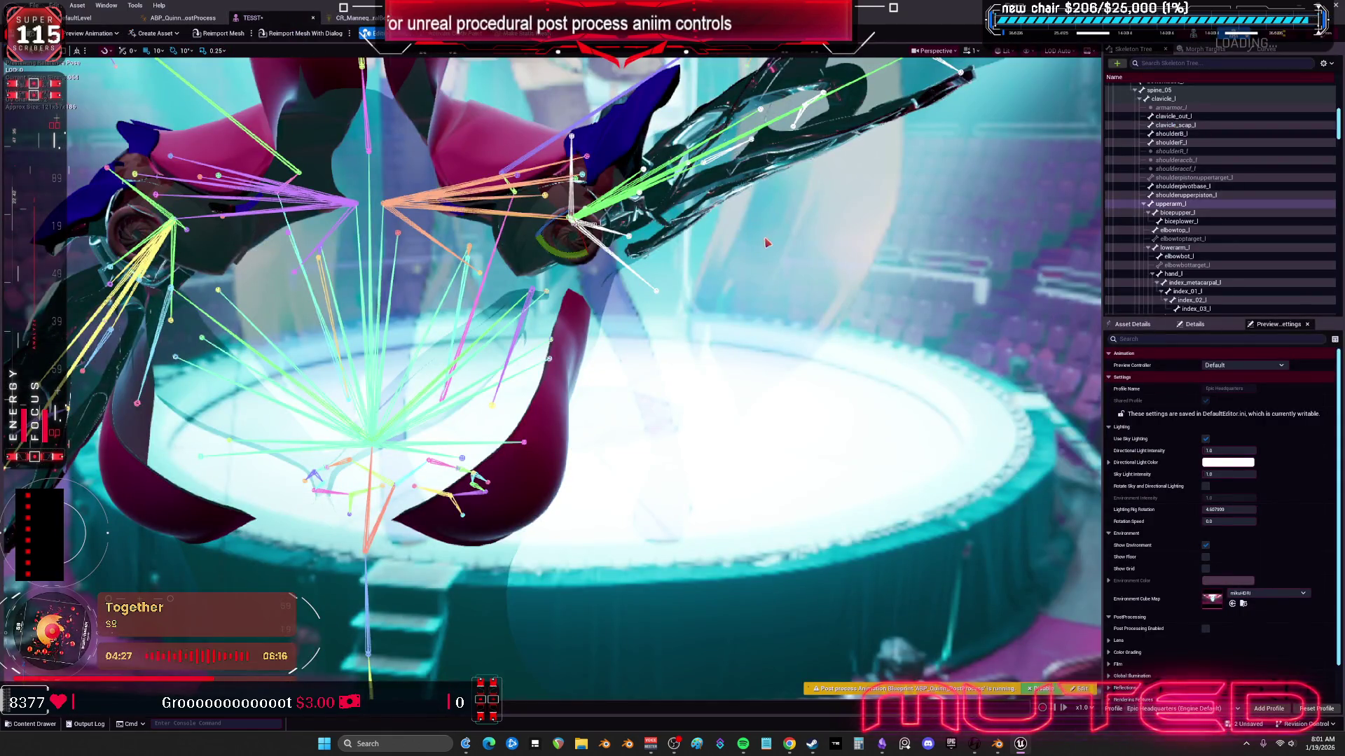
{"action": "left_click", "coordinate": [1129, 324]}
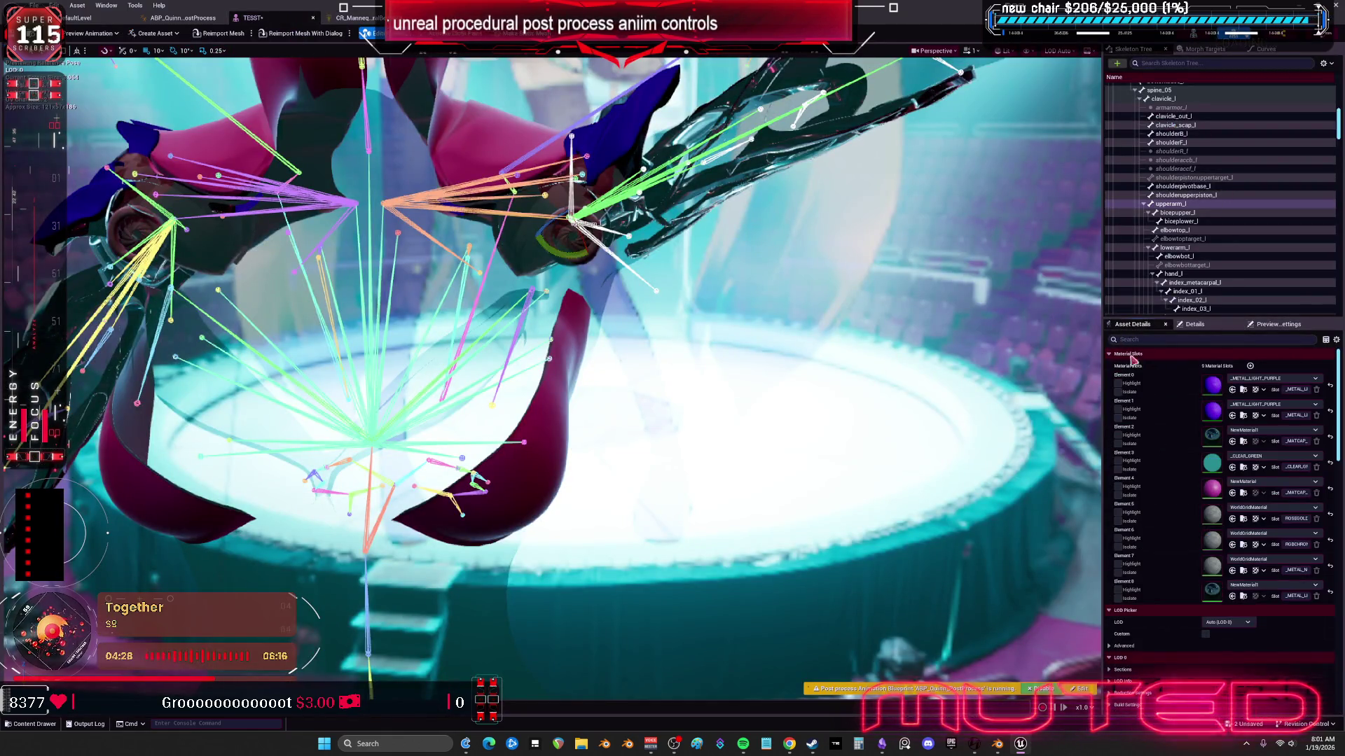
{"action": "left_click", "coordinate": [1244, 441]}
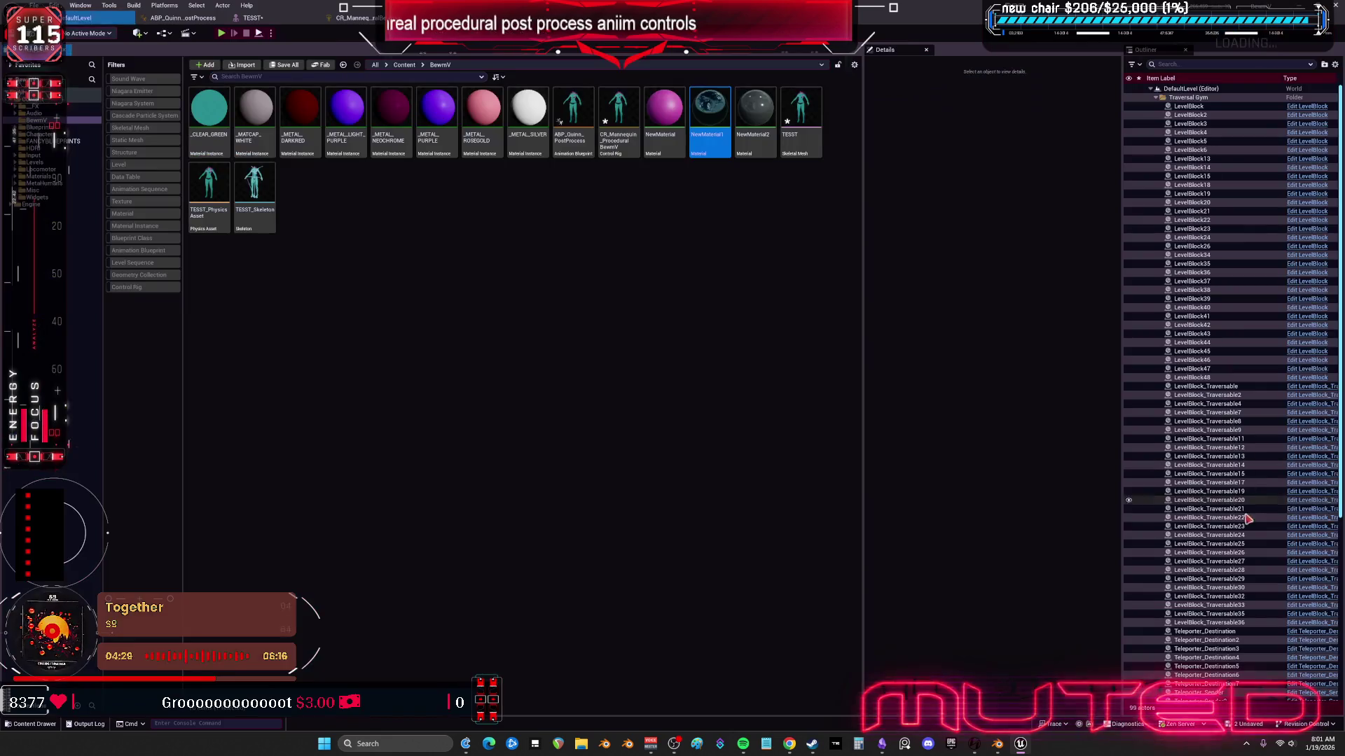
{"action": "left_click", "coordinate": [260, 23]}
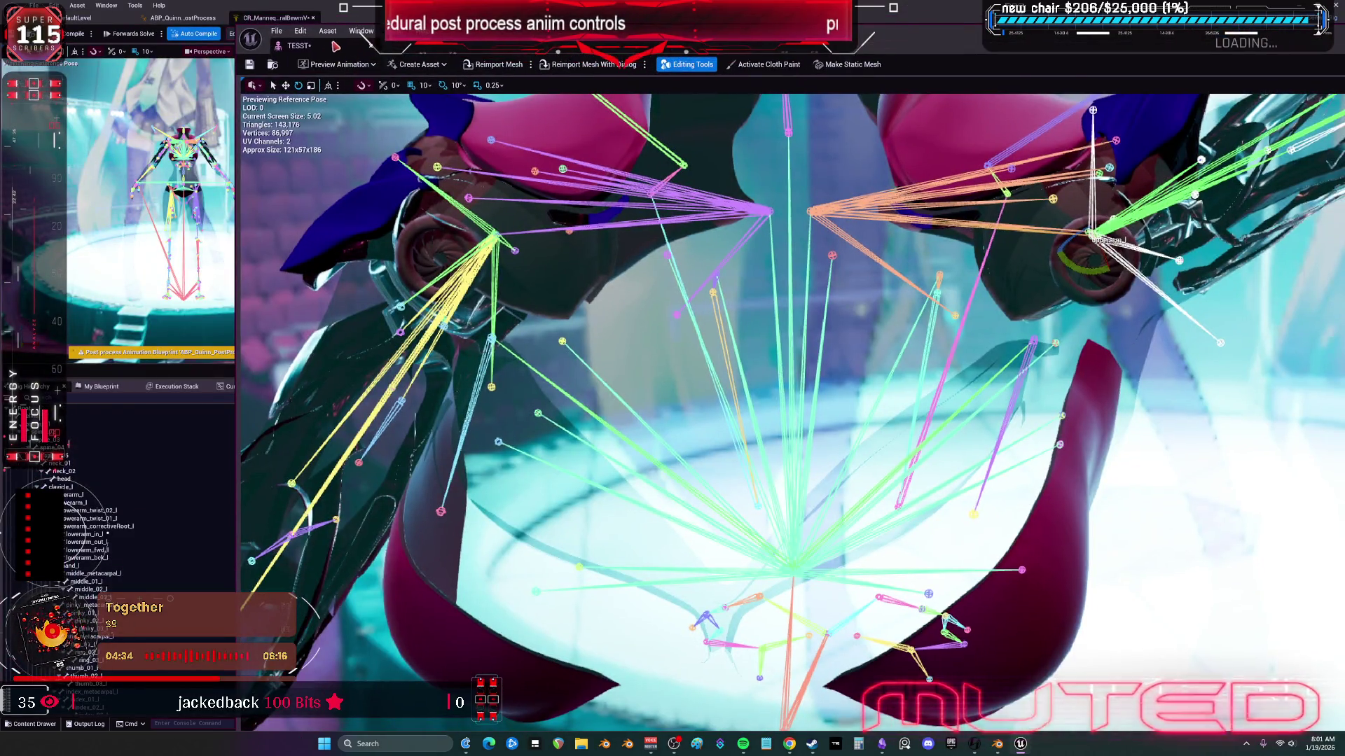
{"action": "mouse_move", "coordinate": [333, 47]}
{"action": "left_mouse_down"}
{"action": "mouse_move", "coordinate": [343, 19]}
{"action": "mouse_move", "coordinate": [359, 29]}
{"action": "left_mouse_up"}
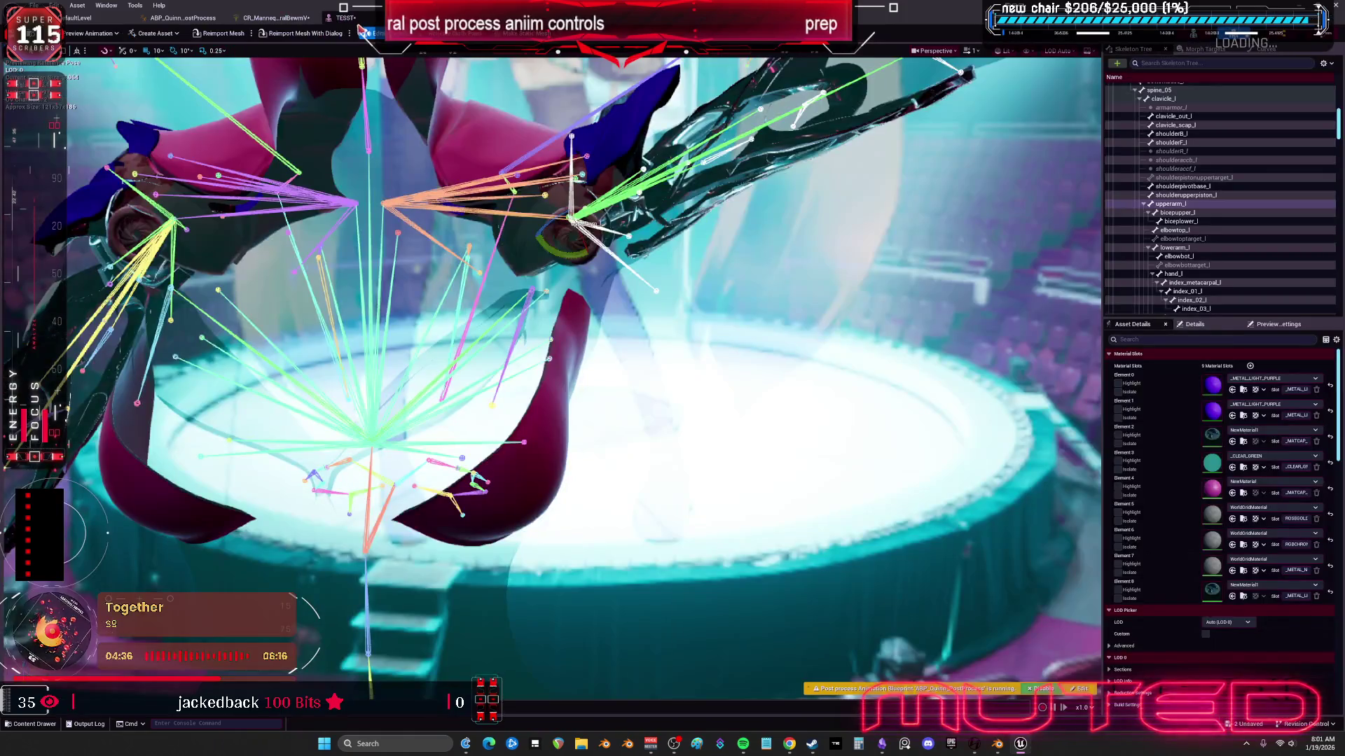
Step: Assign NewMaterial1 to material slots 7, 6 and 5
{"action": "left_click", "coordinate": [1232, 570]}
{"action": "left_click", "coordinate": [1232, 544]}
{"action": "left_click", "coordinate": [1232, 518]}
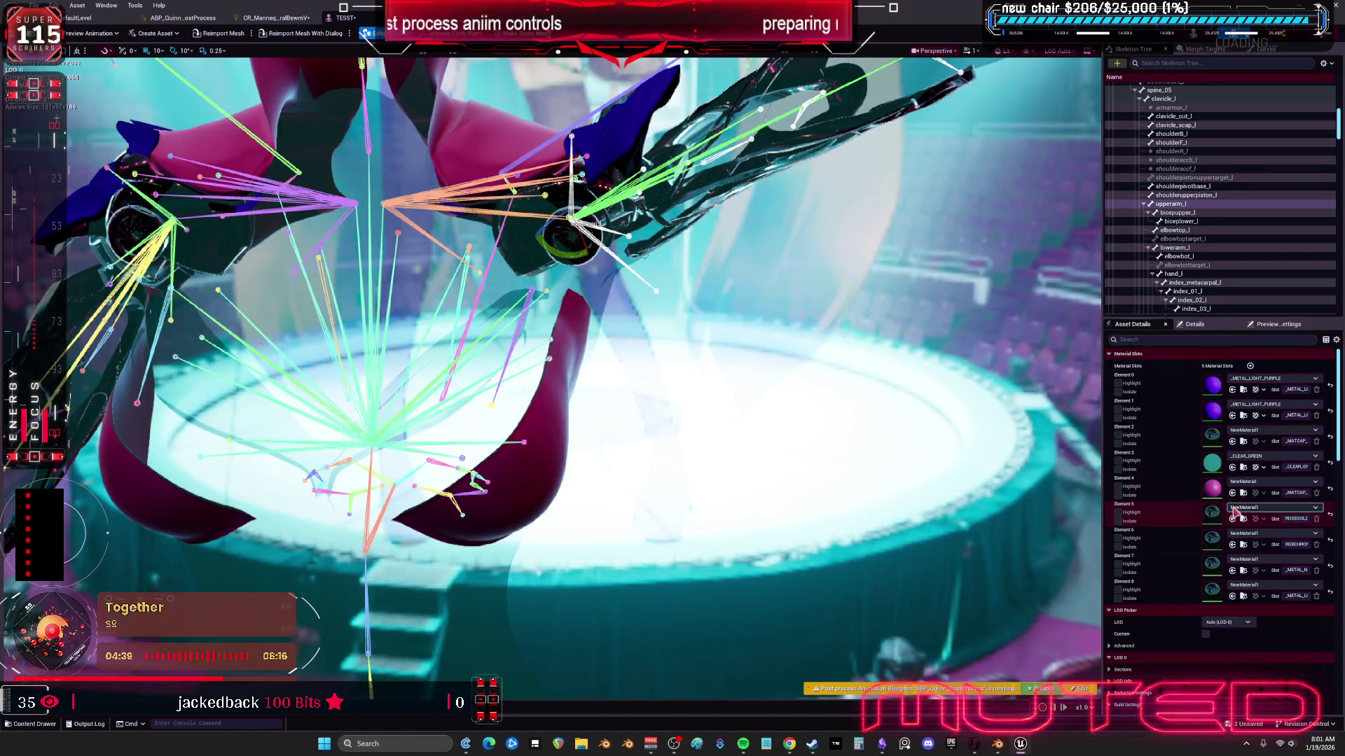
{"action": "mouse_move", "coordinate": [756, 333]}
{"action": "left_mouse_down"}
{"action": "mouse_move", "coordinate": [784, 350]}
{"action": "mouse_move", "coordinate": [729, 333]}
{"action": "left_mouse_up"}
Step: Save the mesh, then reset the upperarm_l rotation and test-rotate the bone
{"action": "key", "text": "ctrl+s"}
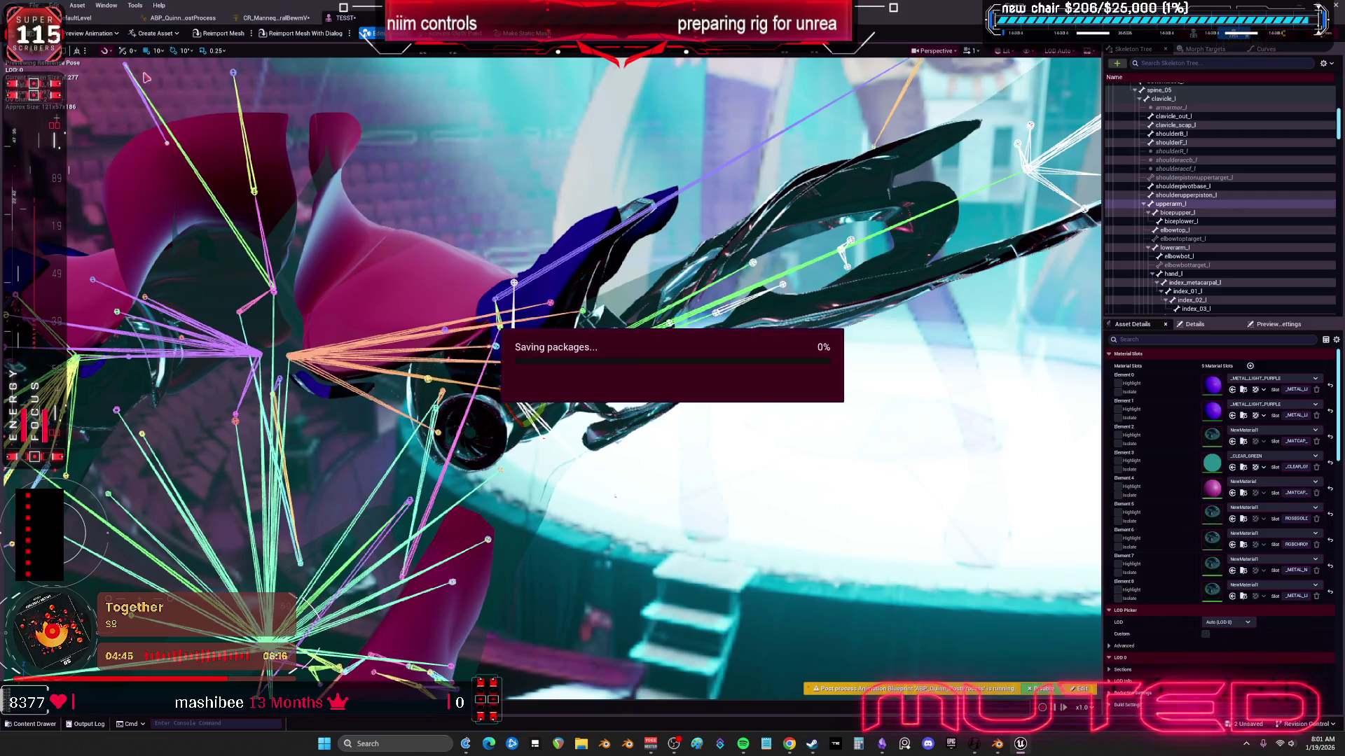
{"action": "left_click", "coordinate": [1195, 324]}
{"action": "left_click", "coordinate": [1338, 424]}
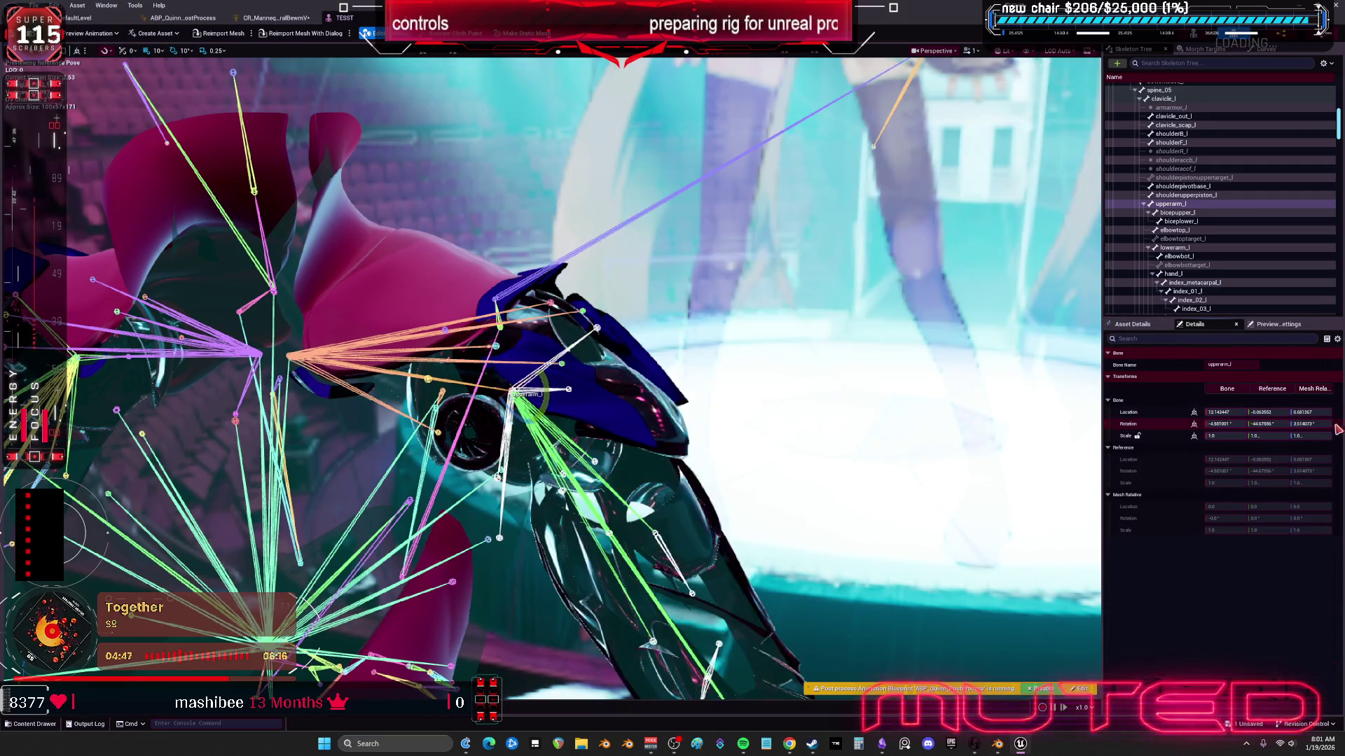
{"action": "mouse_move", "coordinate": [551, 394]}
{"action": "left_mouse_down"}
{"action": "mouse_move", "coordinate": [560, 407]}
{"action": "mouse_move", "coordinate": [553, 398]}
{"action": "left_mouse_up"}
Step: Set directional light intensity to 2.408 and lighting rig rotation to about 105, then edit NewMaterial1
{"action": "left_click", "coordinate": [1277, 325]}
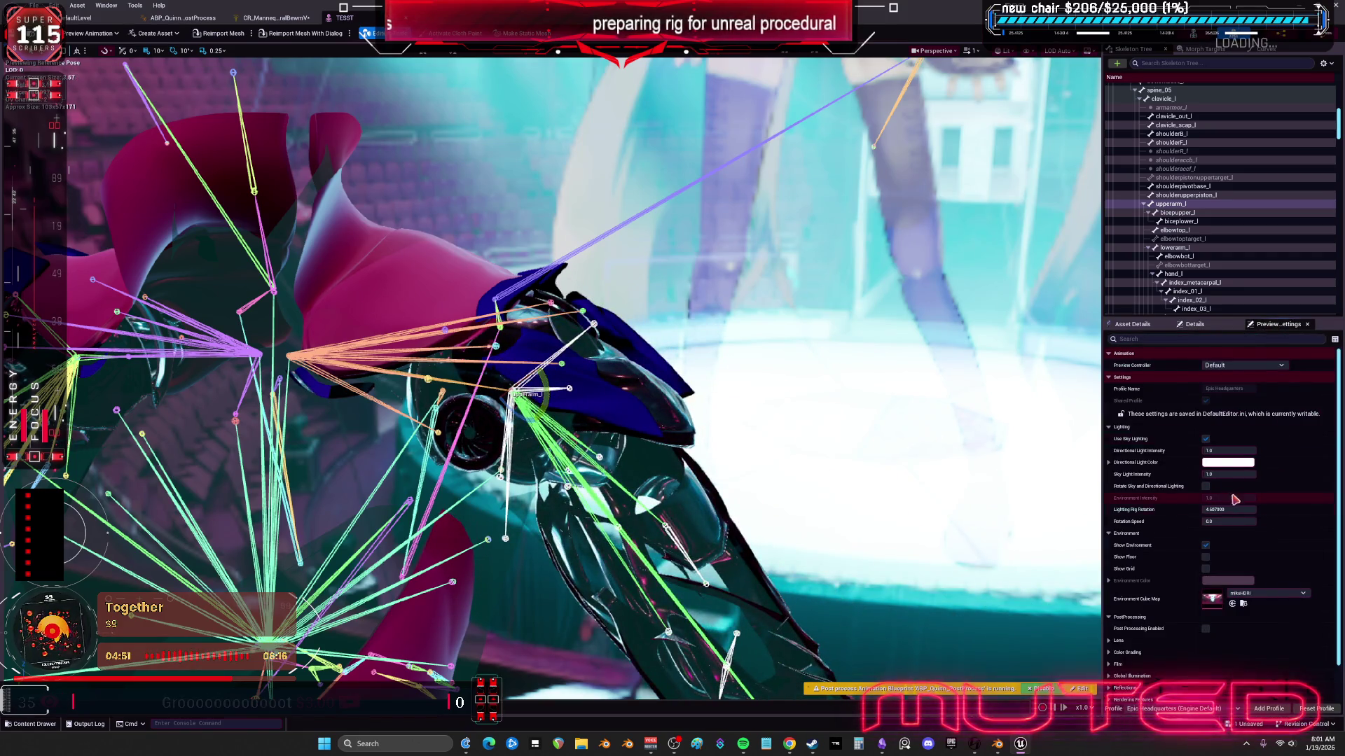
{"action": "left_click_drag", "start_coordinate": [1226, 451], "coordinate": [1254, 451]}
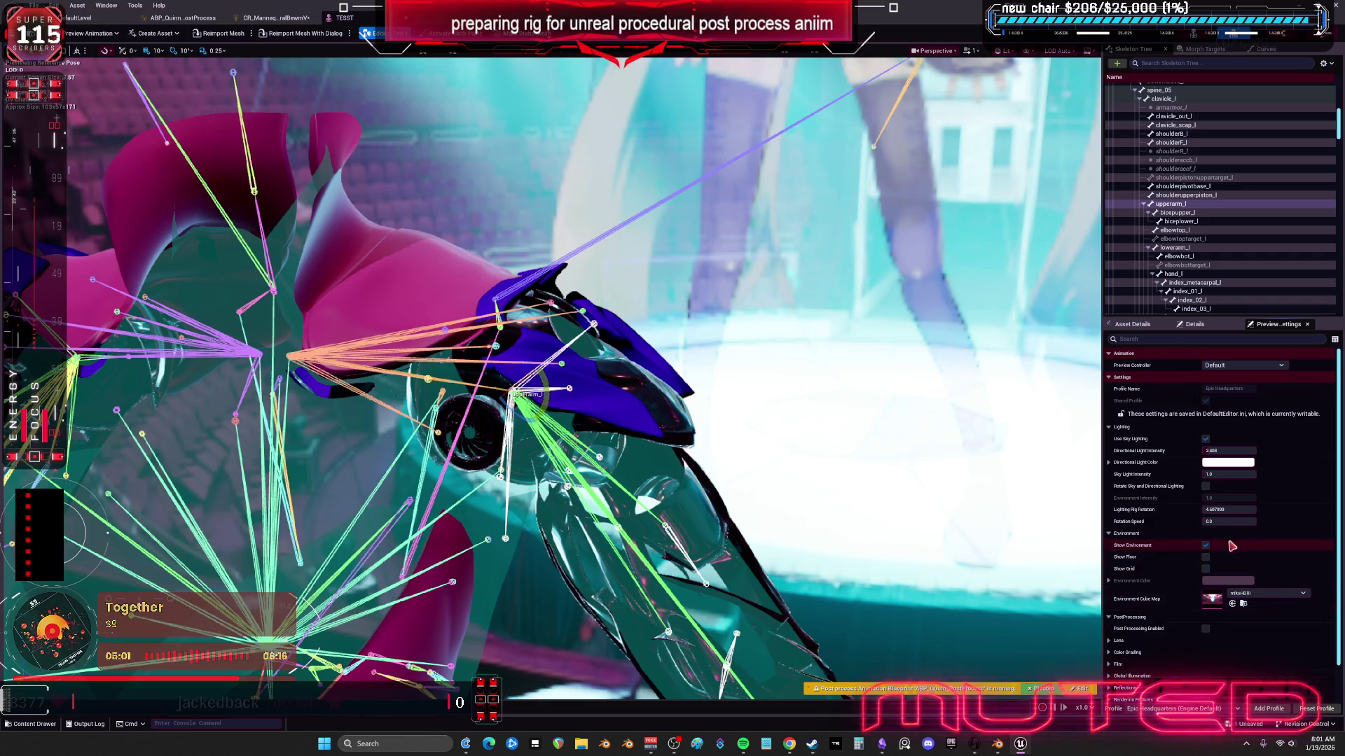
{"action": "left_click", "coordinate": [1229, 510]}
{"action": "type", "text": "135"}
{"action": "key", "text": "Return"}
{"action": "mouse_move", "coordinate": [1229, 510]}
{"action": "left_mouse_down"}
{"action": "mouse_move", "coordinate": [1190, 510]}
{"action": "mouse_move", "coordinate": [1255, 511]}
{"action": "mouse_move", "coordinate": [1243, 518]}
{"action": "left_mouse_up"}
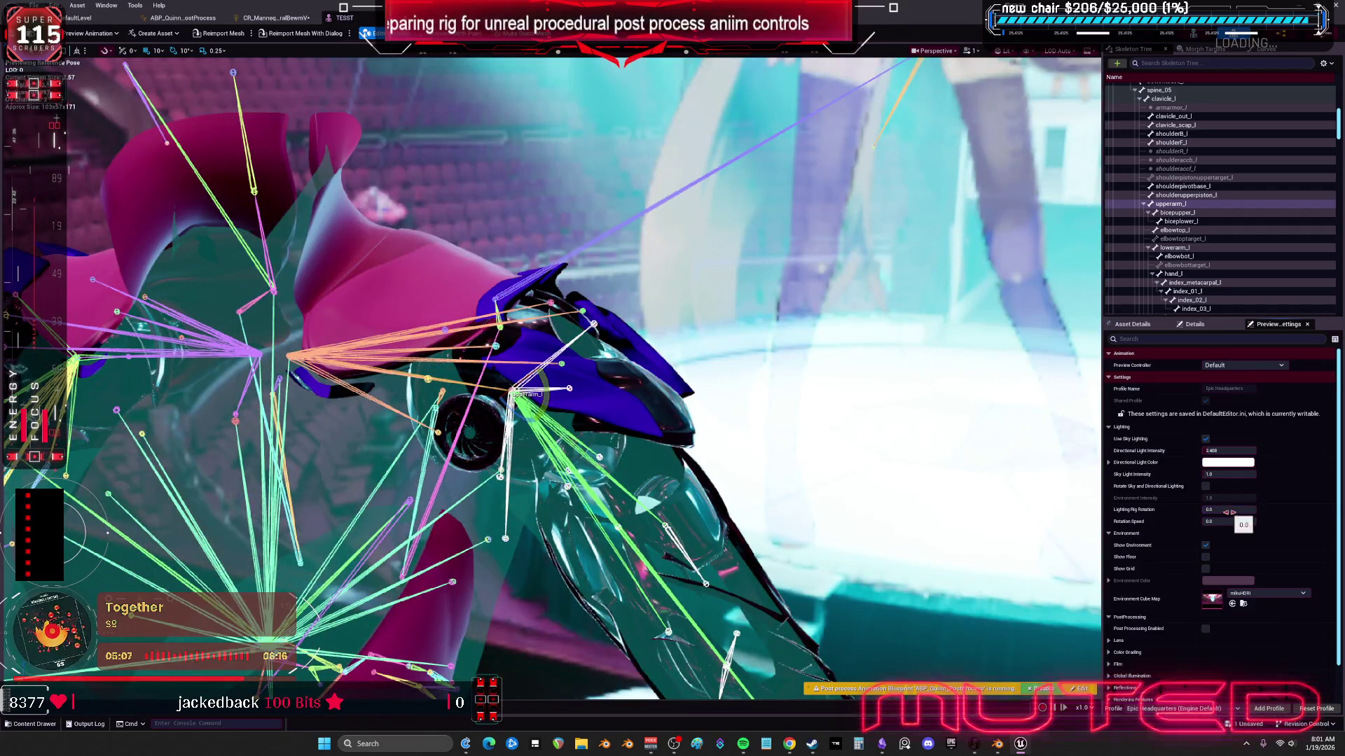
{"action": "left_click", "coordinate": [1134, 326]}
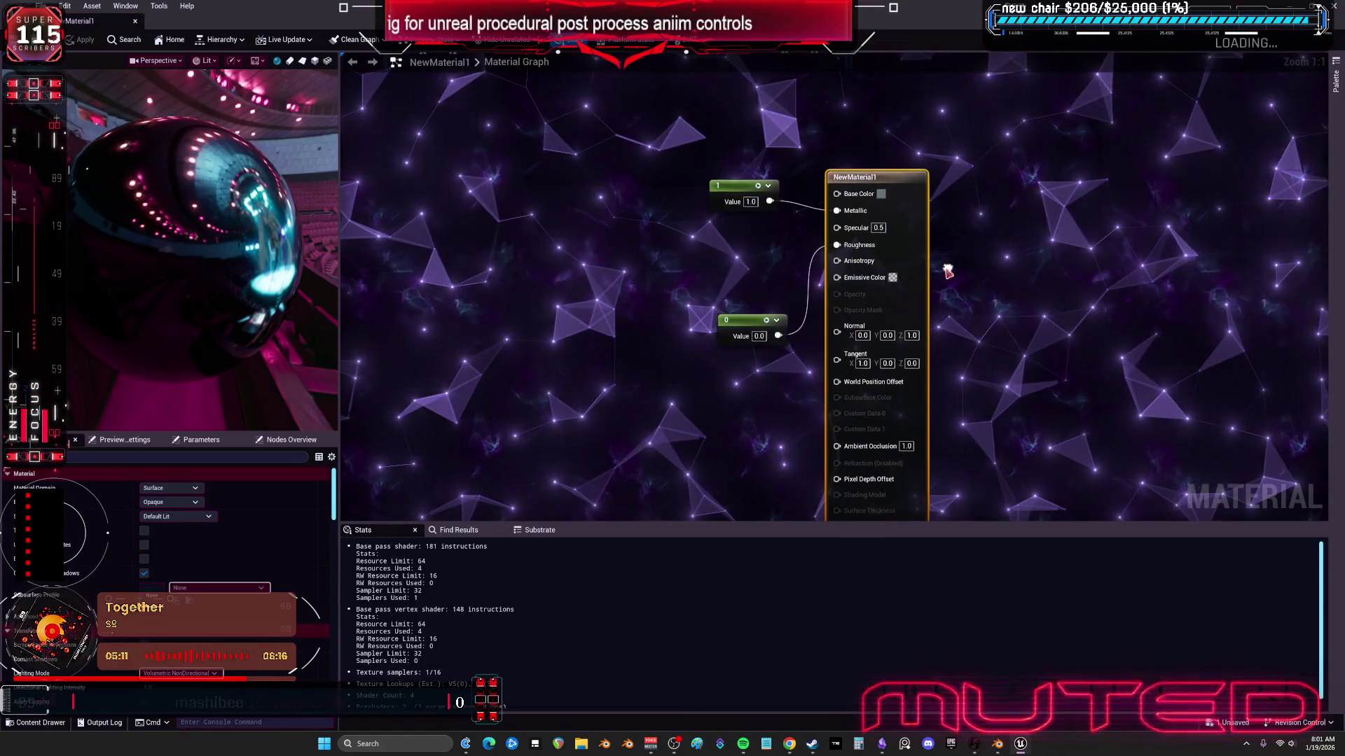
Step: Set NewMaterial1's roughness constant to 0.2 and its base colour to light cyan, then apply
{"action": "left_click", "coordinate": [759, 337]}
{"action": "type", "text": "0.2"}
{"action": "key", "text": "Return"}
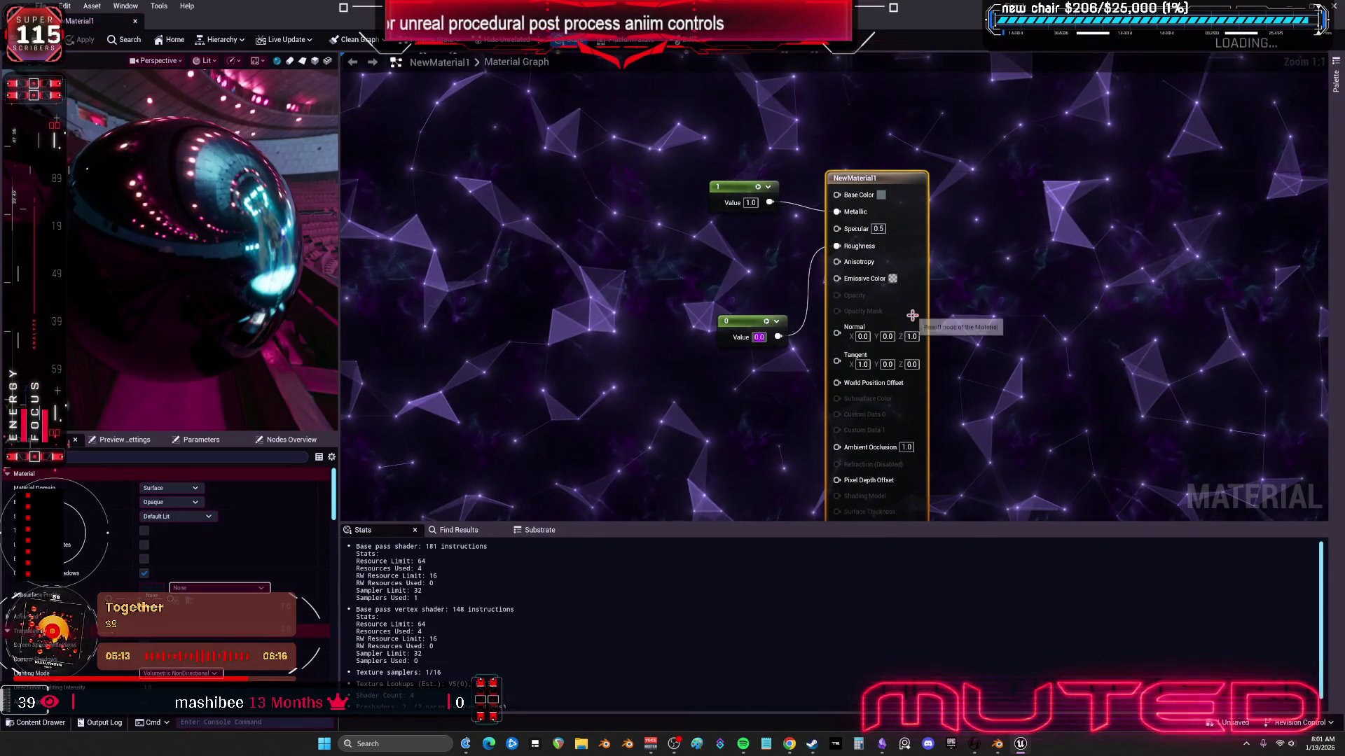
{"action": "left_click", "coordinate": [881, 195]}
{"action": "left_click_drag", "start_coordinate": [1038, 308], "coordinate": [1038, 231]}
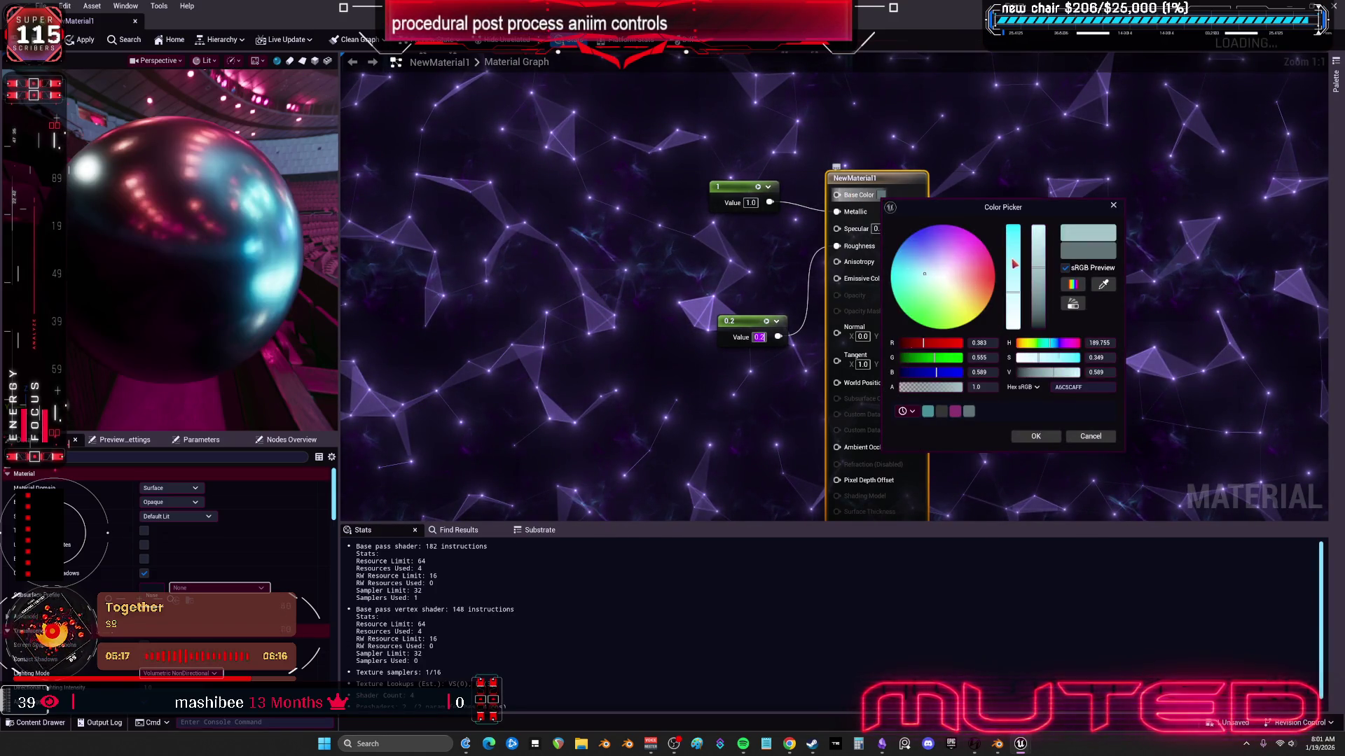
{"action": "left_click", "coordinate": [1036, 436]}
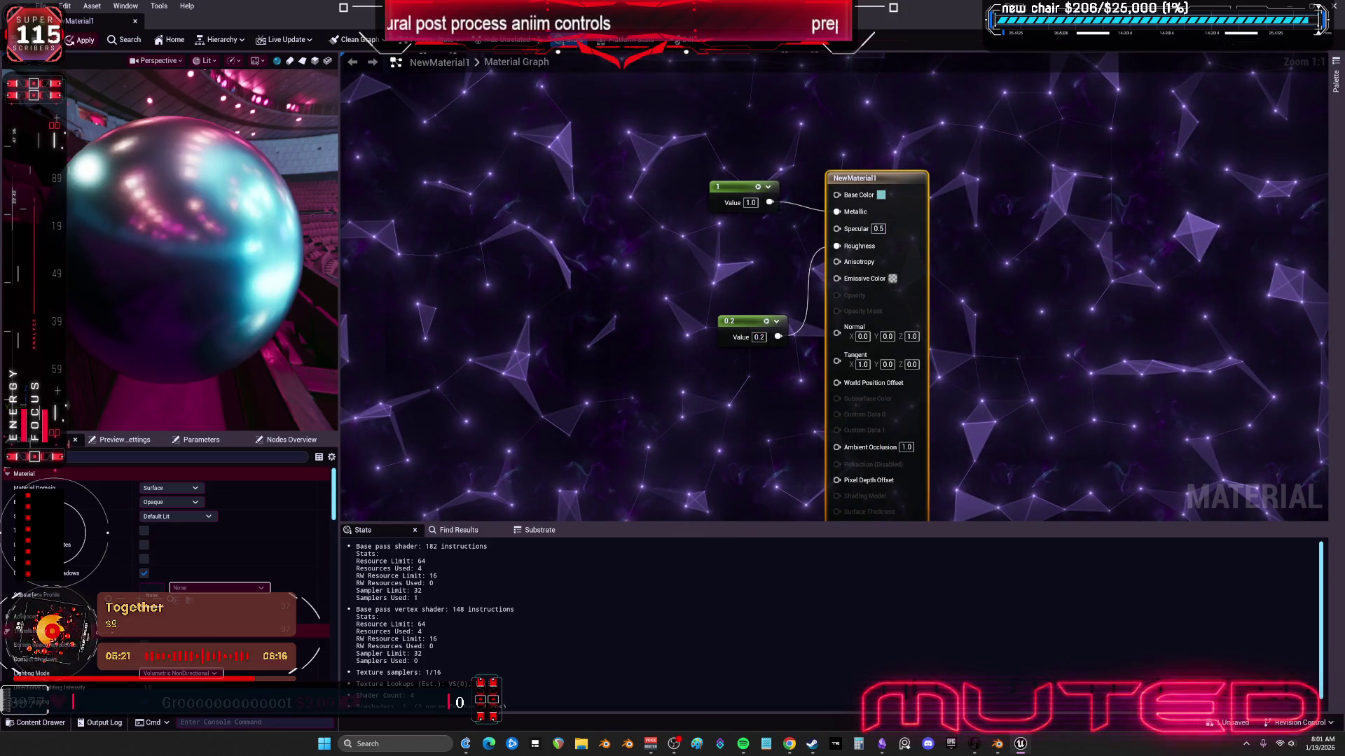
{"action": "left_click", "coordinate": [81, 40]}
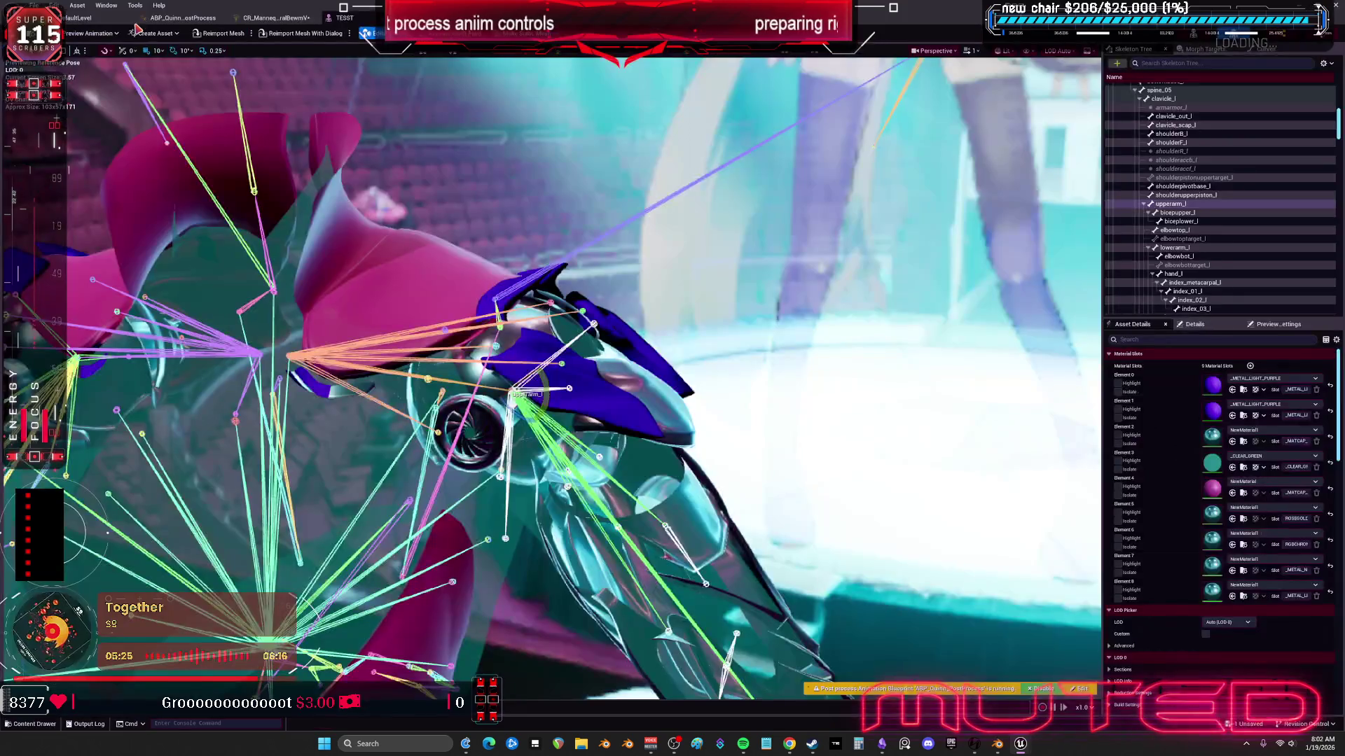
Step: Close the material editor and go back to the CR_Mannequin Control Rig graph
{"action": "left_click", "coordinate": [135, 21]}
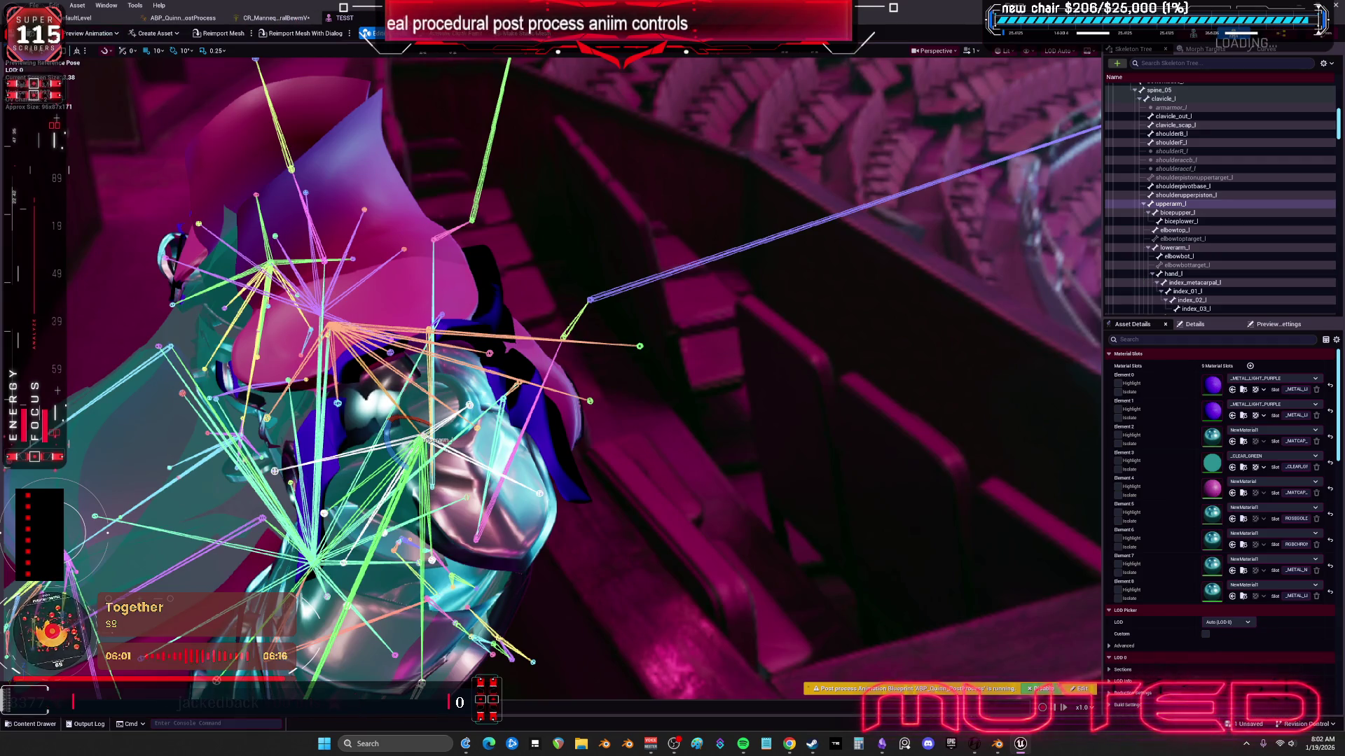
{"action": "left_click", "coordinate": [277, 17]}
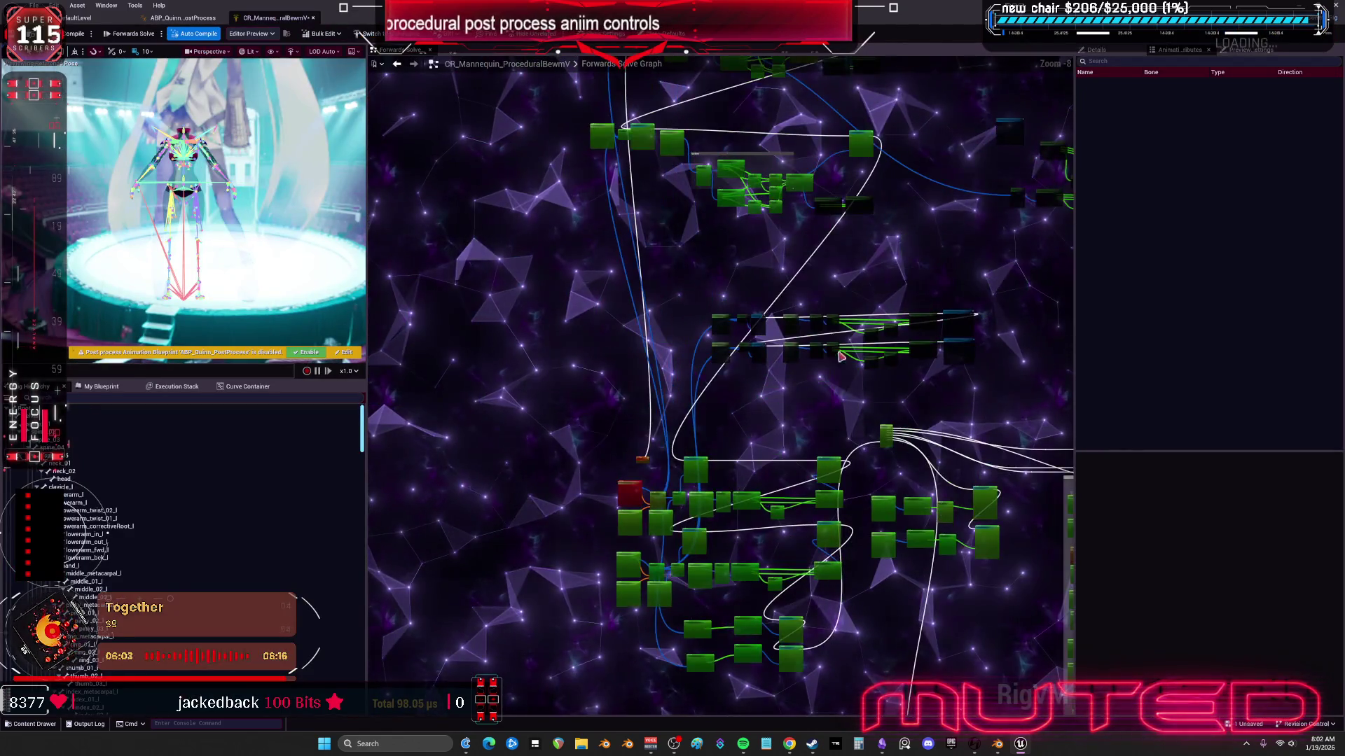
{"action": "scroll", "coordinate": [806, 315], "scroll_direction": "up", "scroll_amount": 10}
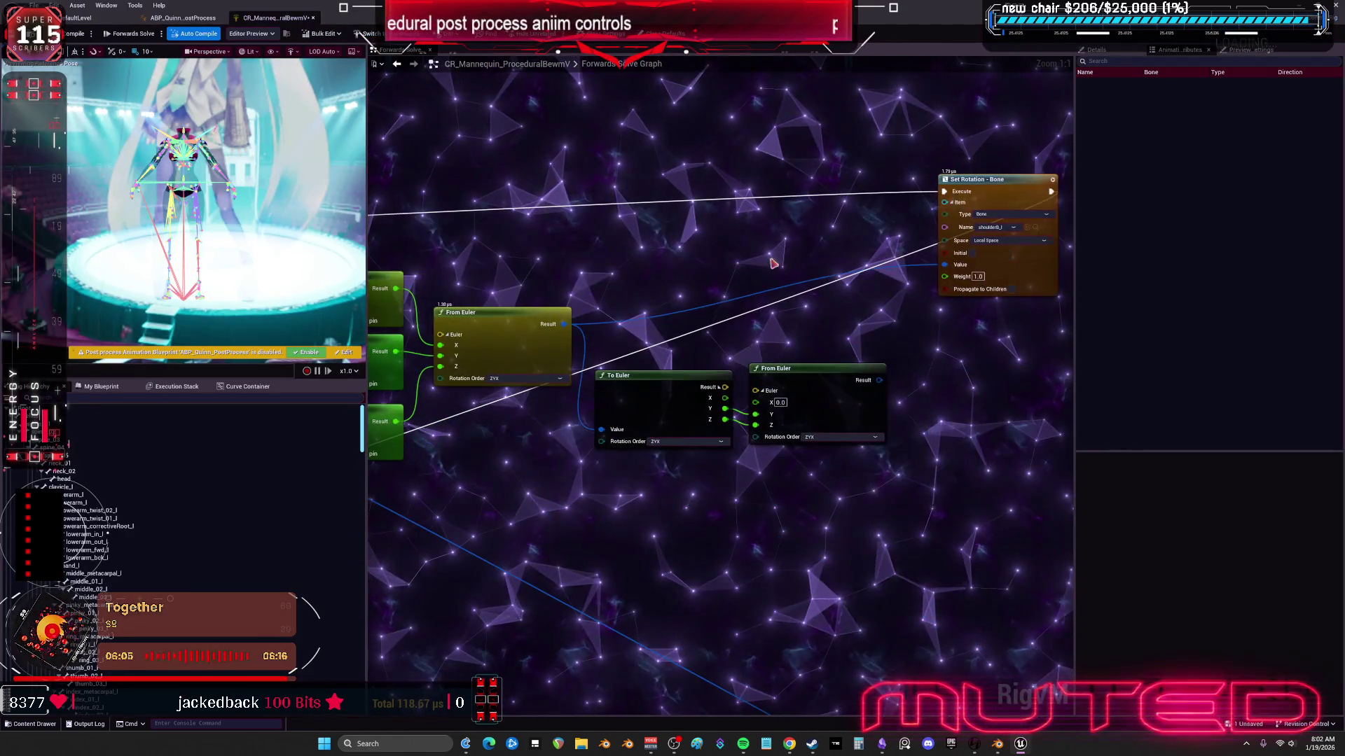
{"action": "scroll", "coordinate": [773, 263], "scroll_direction": "down", "scroll_amount": 3}
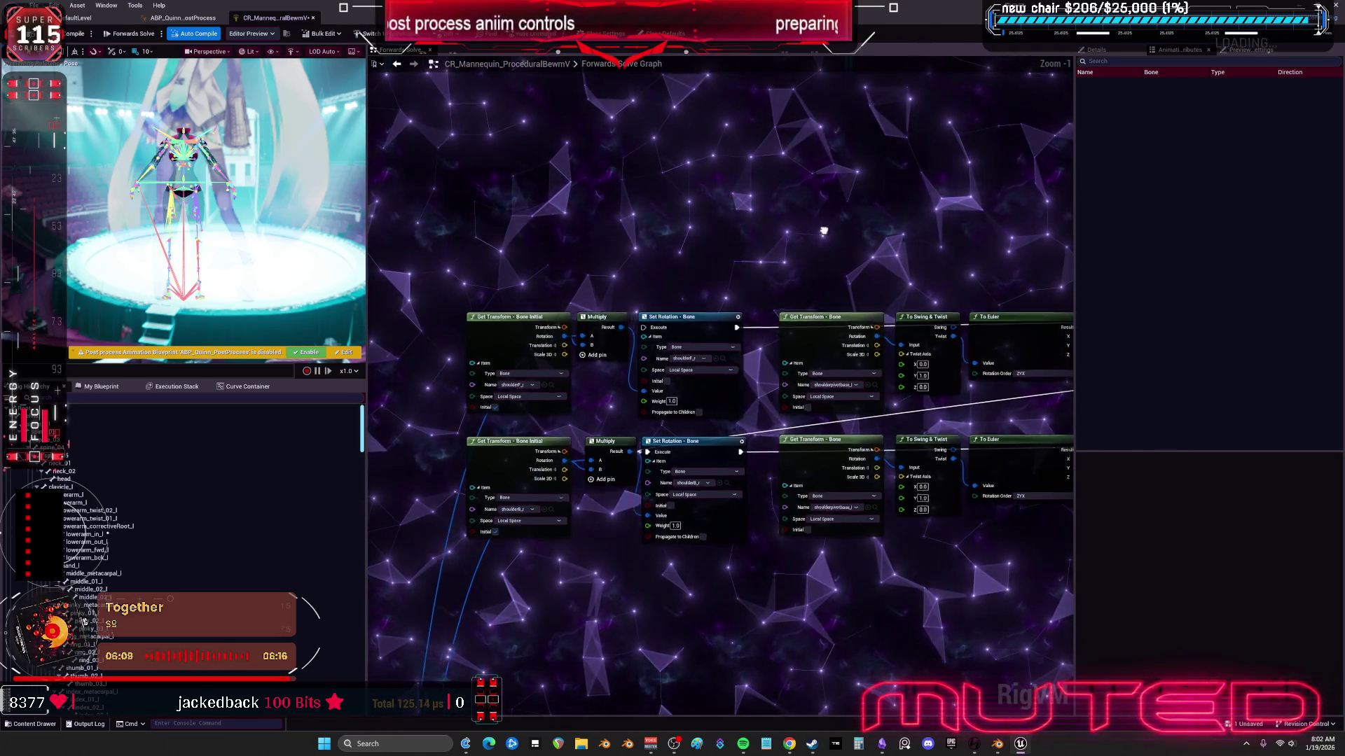
{"action": "scroll", "coordinate": [746, 219], "scroll_direction": "down", "scroll_amount": 1}
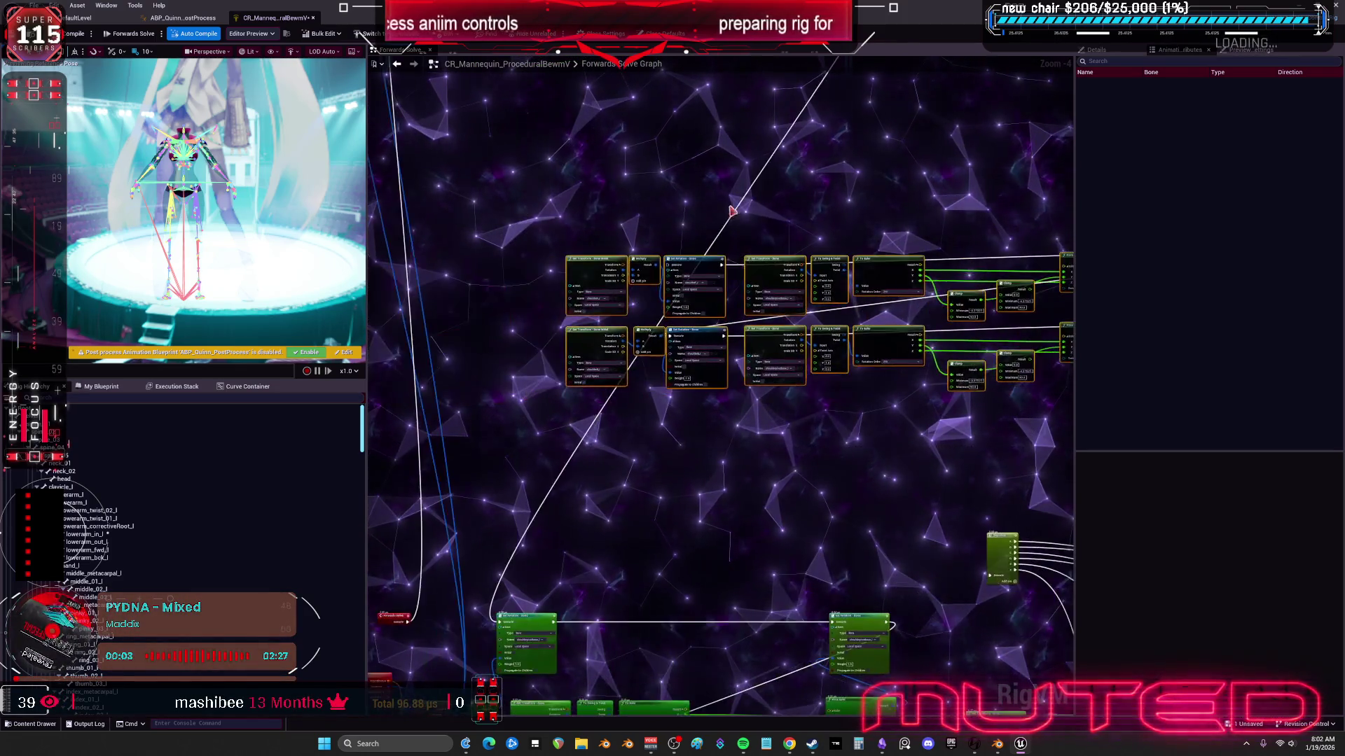
{"action": "left_click_drag", "start_coordinate": [966, 497], "coordinate": [875, 301]}
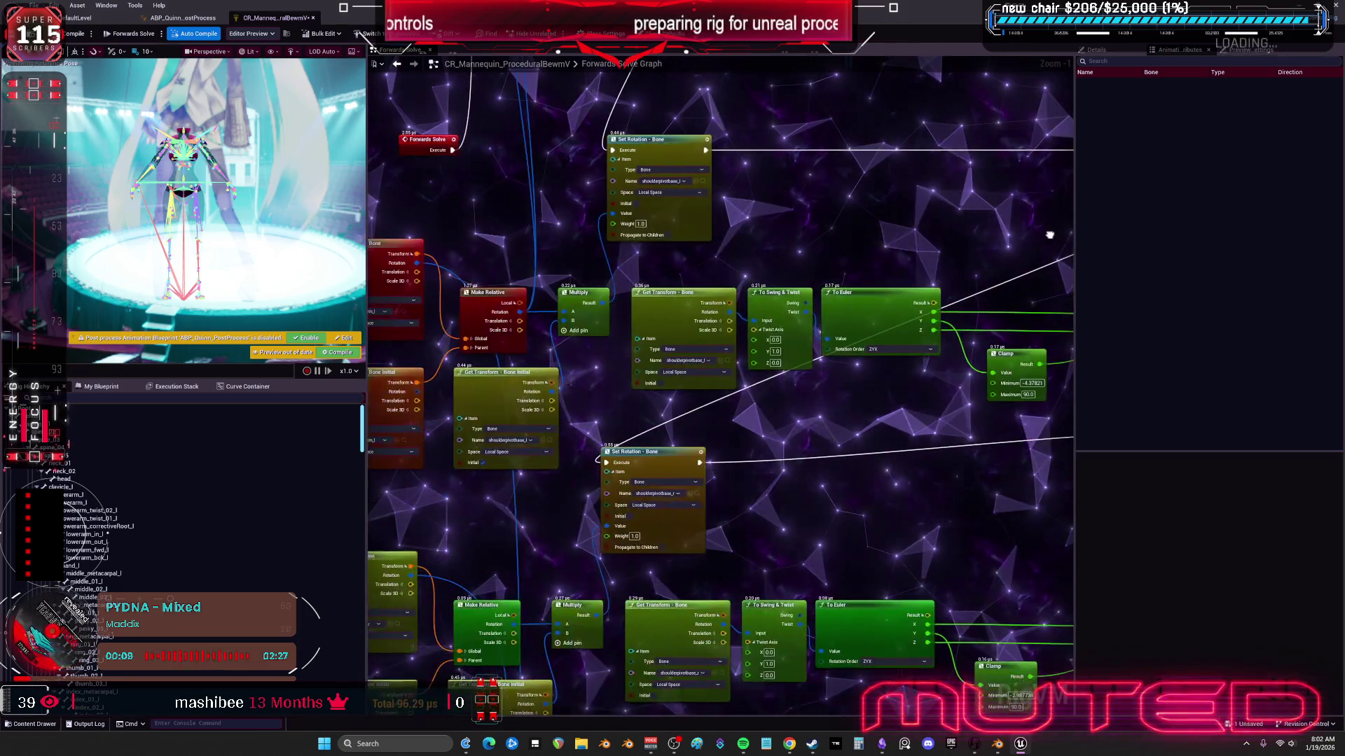
{"action": "left_click_drag", "start_coordinate": [1048, 213], "coordinate": [613, 233]}
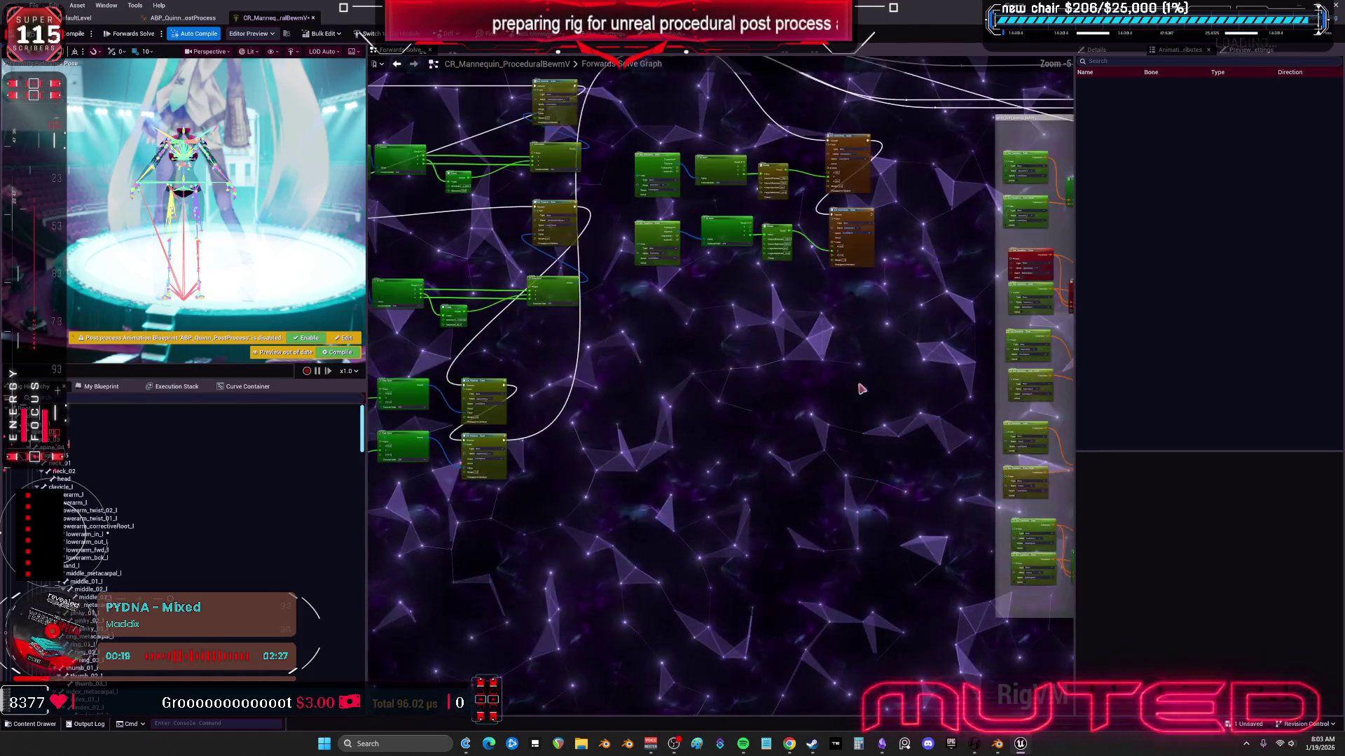
{"action": "scroll", "coordinate": [853, 475], "scroll_direction": "down", "scroll_amount": 4}
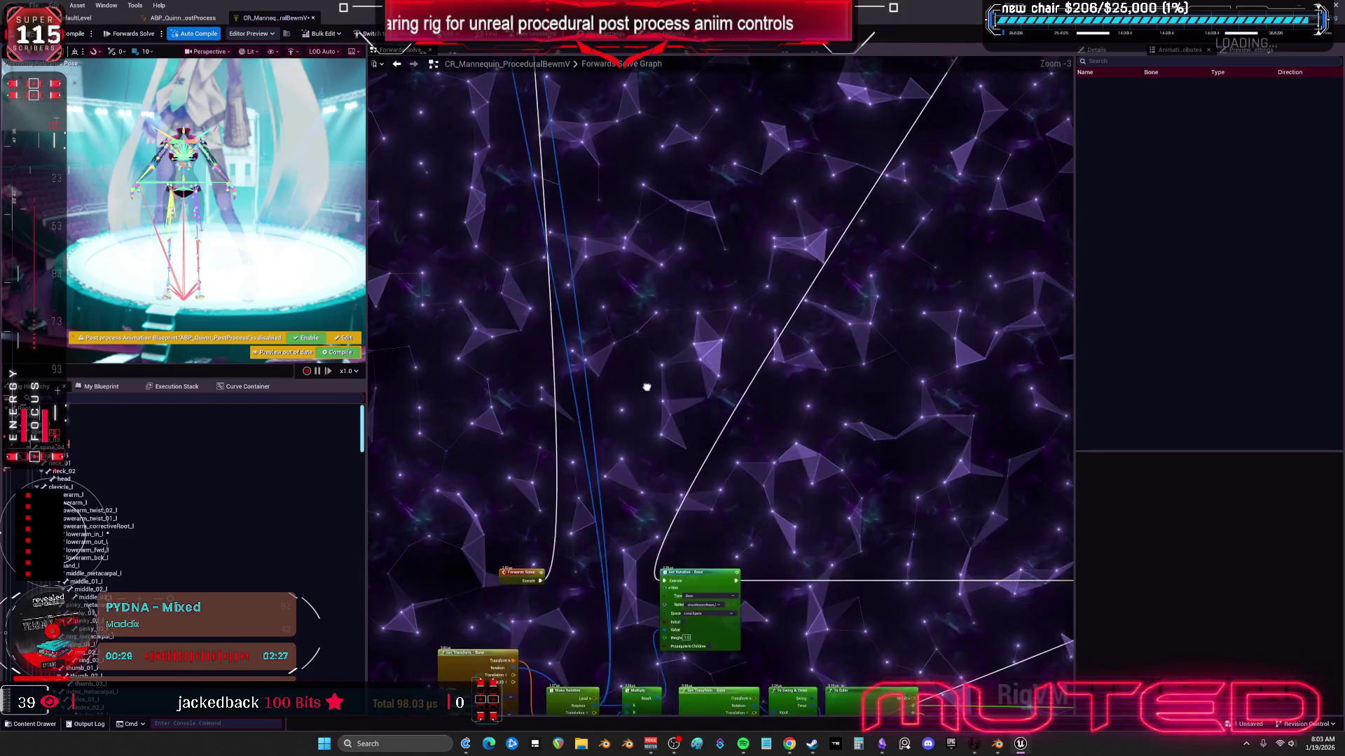
{"action": "left_click_drag", "start_coordinate": [719, 65], "coordinate": [707, 420]}
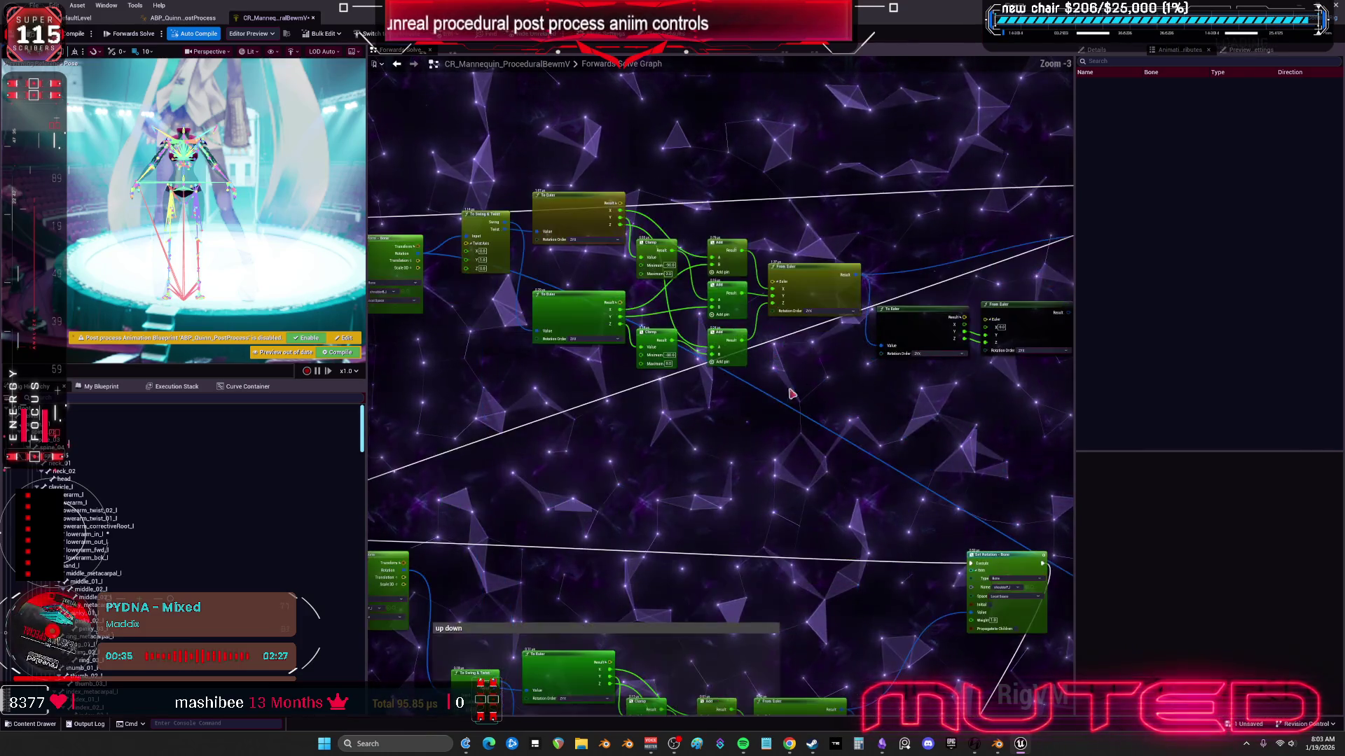
{"action": "left_click_drag", "start_coordinate": [922, 214], "coordinate": [918, 234]}
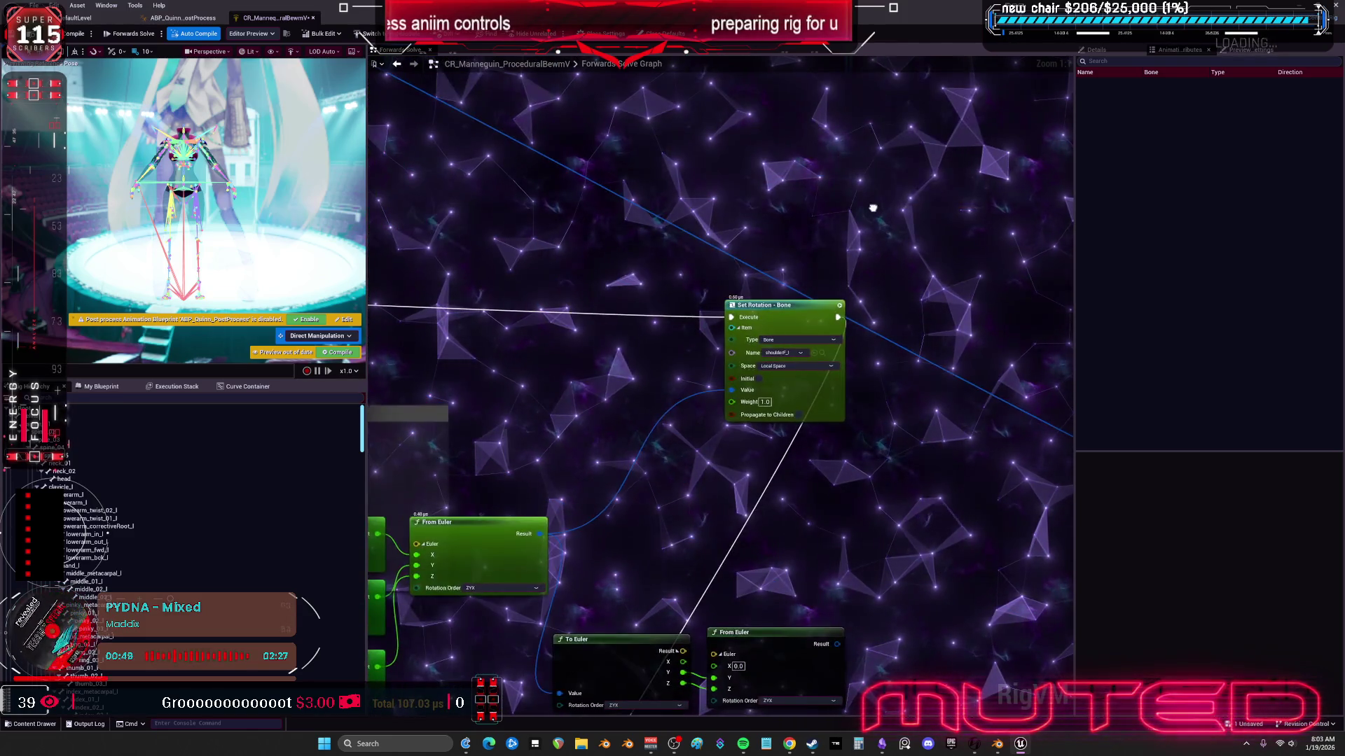
{"action": "mouse_move", "coordinate": [845, 391]}
{"action": "left_mouse_down"}
{"action": "mouse_move", "coordinate": [1042, 444]}
{"action": "mouse_move", "coordinate": [796, 353]}
{"action": "left_mouse_up"}
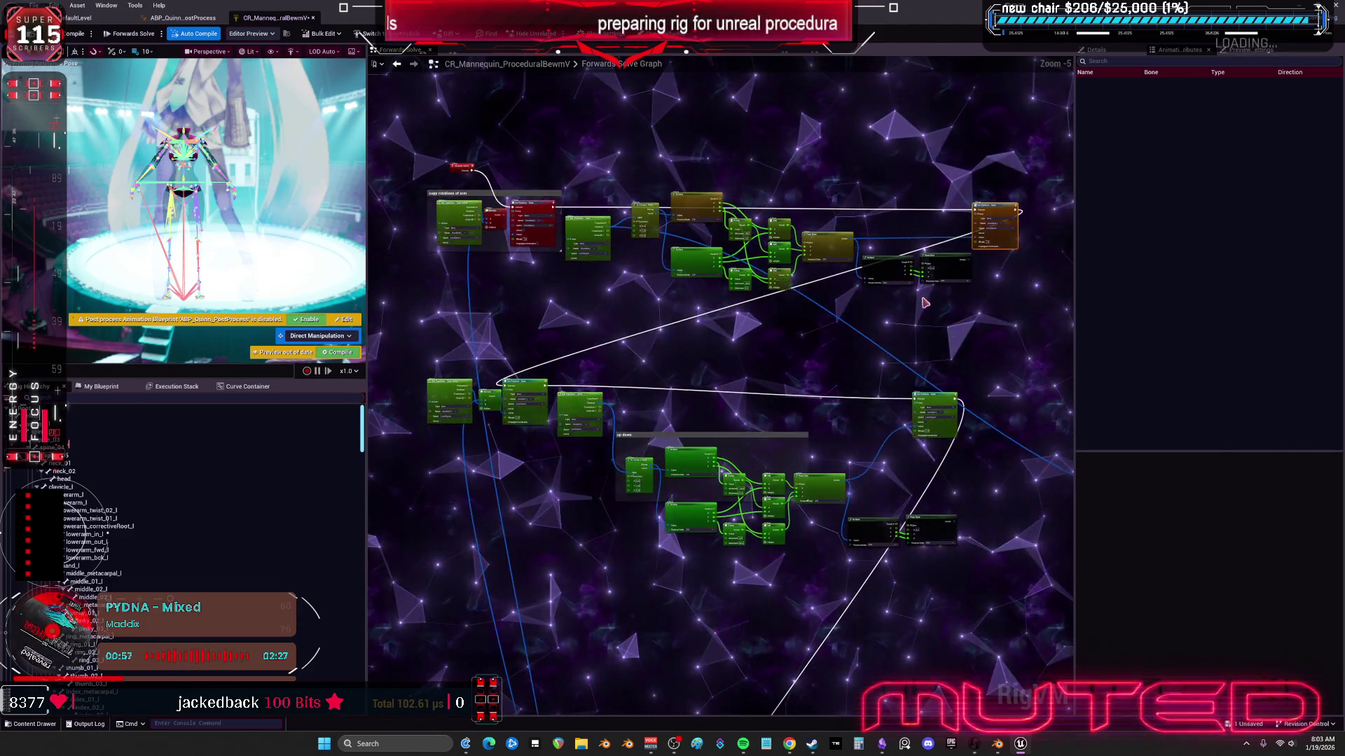
{"action": "left_click_drag", "start_coordinate": [411, 169], "coordinate": [413, 172]}
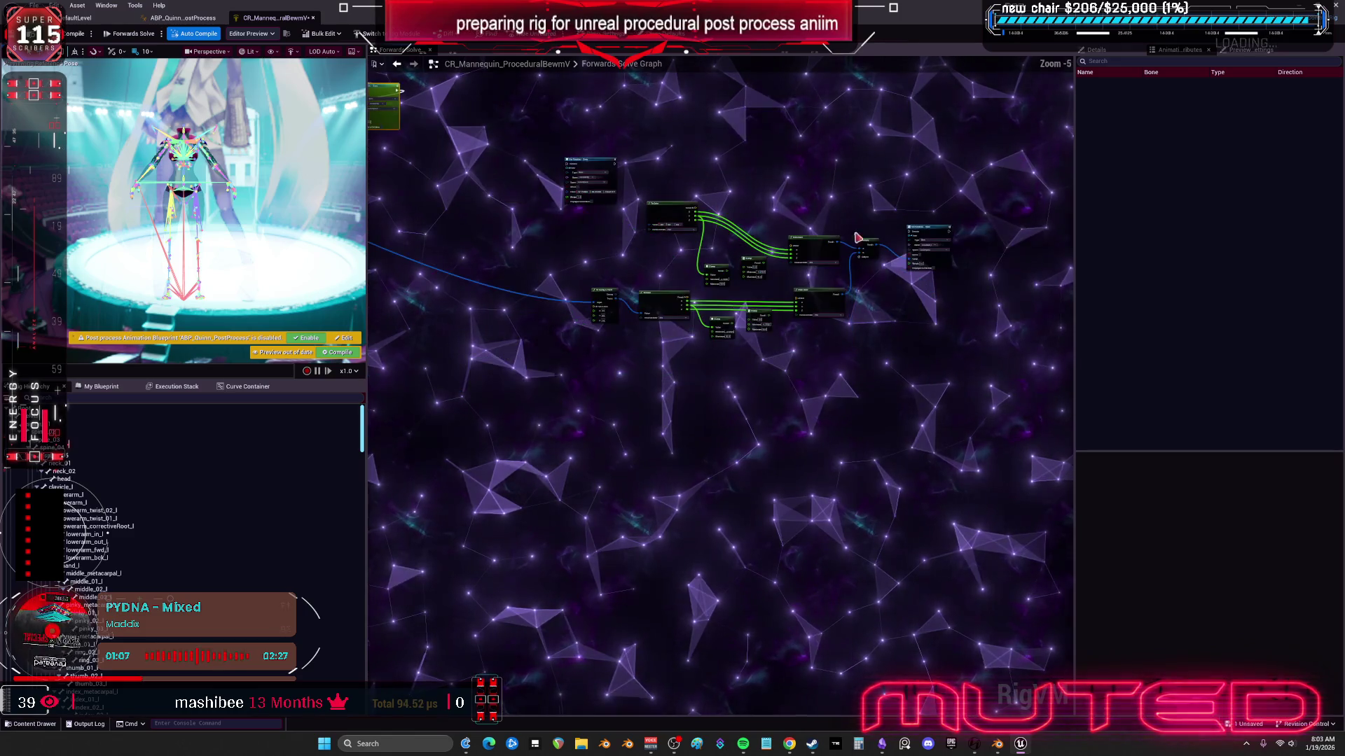
{"action": "scroll", "coordinate": [764, 301], "scroll_direction": "down", "scroll_amount": 3}
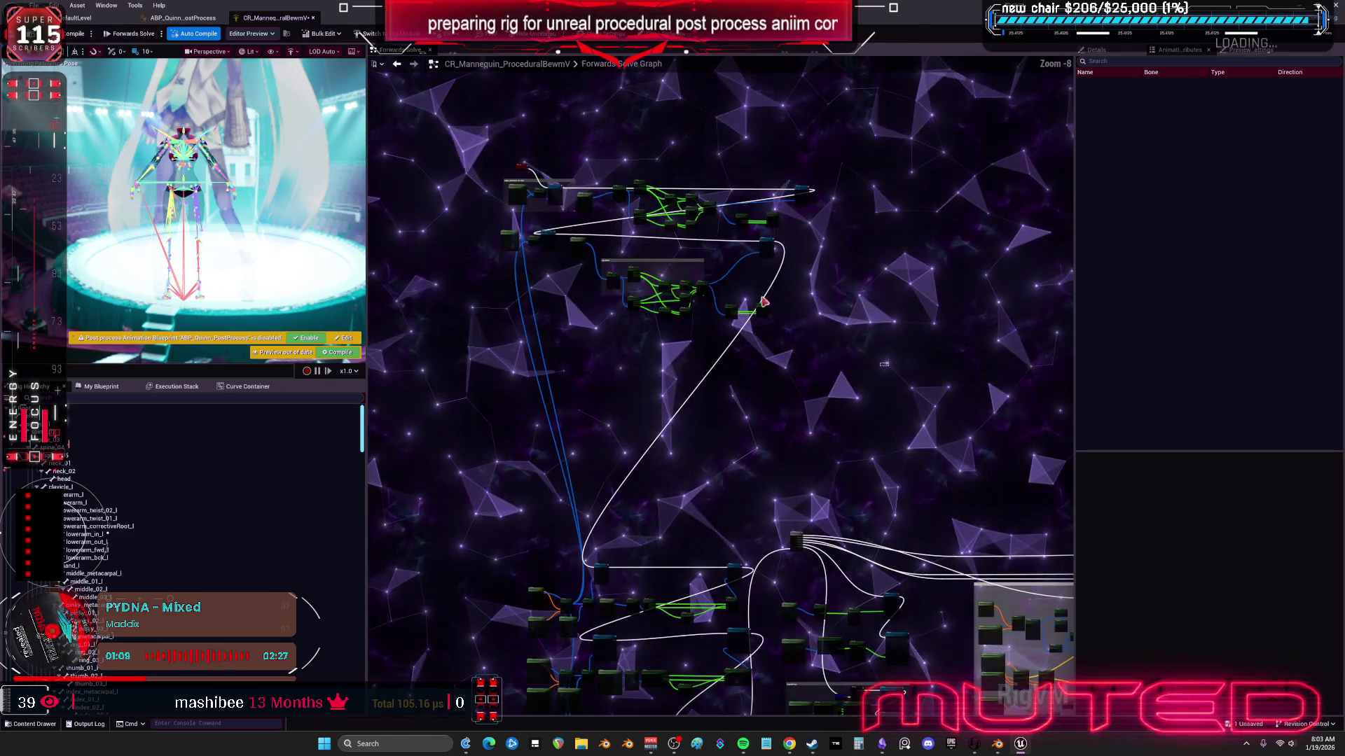
{"action": "scroll", "coordinate": [738, 462], "scroll_direction": "up", "scroll_amount": 4}
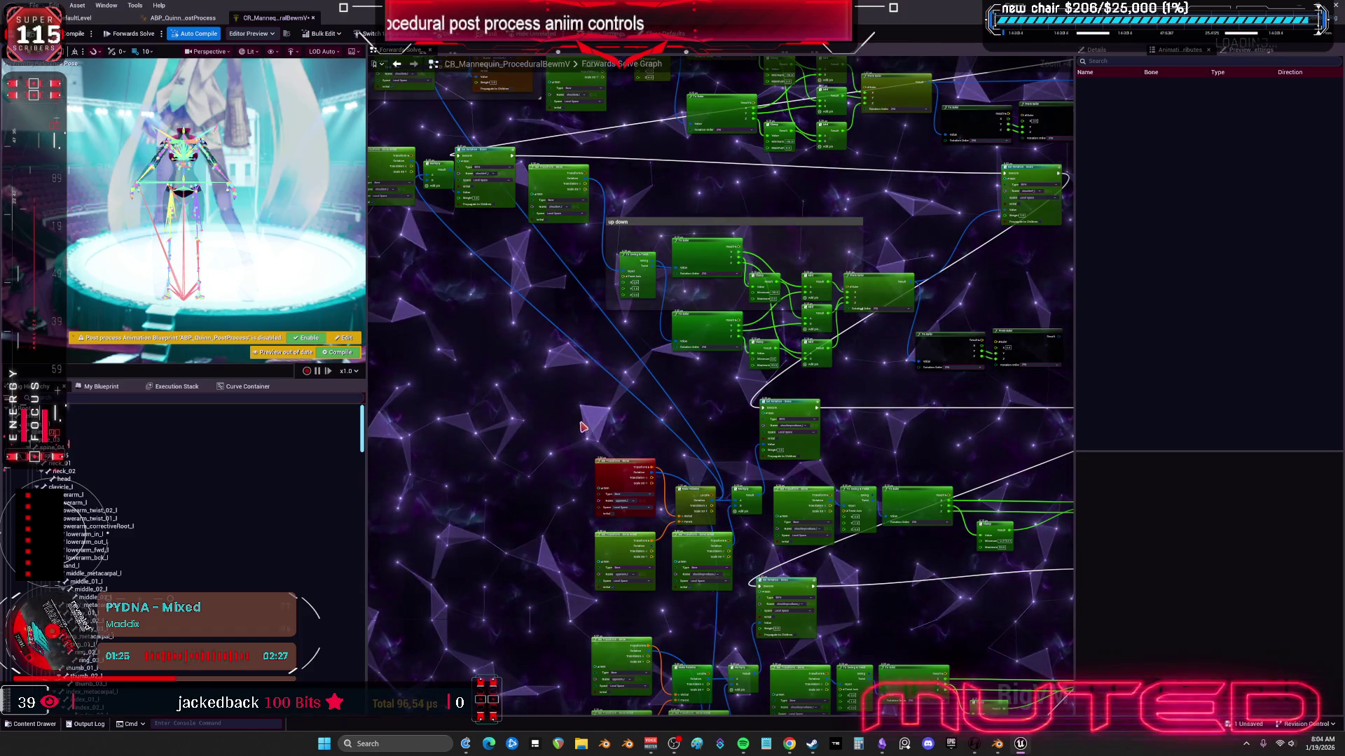
{"action": "mouse_move", "coordinate": [576, 402]}
{"action": "left_mouse_down"}
{"action": "mouse_move", "coordinate": [603, 322]}
{"action": "mouse_move", "coordinate": [691, 520]}
{"action": "left_mouse_up"}
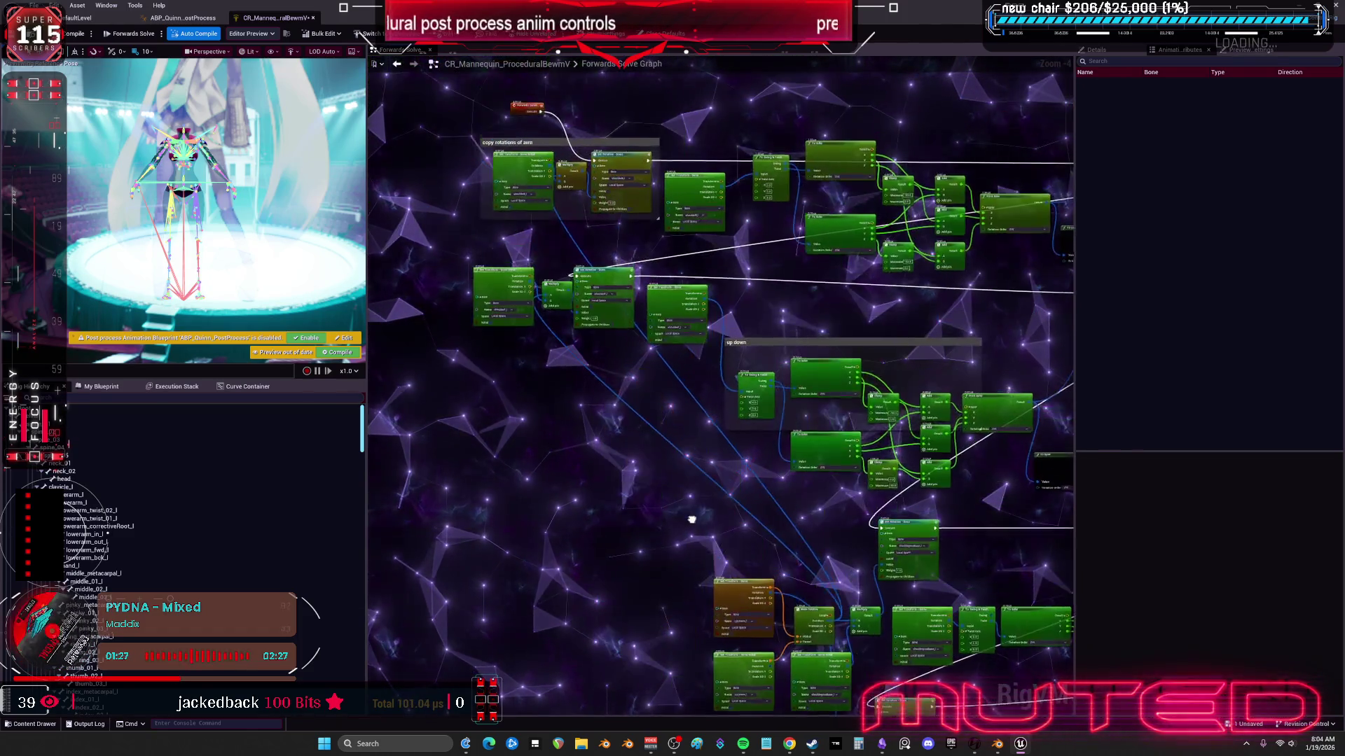
{"action": "mouse_move", "coordinate": [524, 364]}
{"action": "left_mouse_down"}
{"action": "mouse_move", "coordinate": [614, 360]}
{"action": "mouse_move", "coordinate": [601, 262]}
{"action": "left_mouse_up"}
{"action": "scroll", "coordinate": [743, 411], "scroll_direction": "up", "scroll_amount": 1}
{"action": "left_click_drag", "start_coordinate": [743, 411], "coordinate": [667, 228]}
{"action": "left_click_drag", "start_coordinate": [764, 460], "coordinate": [746, 306]}
{"action": "scroll", "coordinate": [746, 306], "scroll_direction": "down", "scroll_amount": 2}
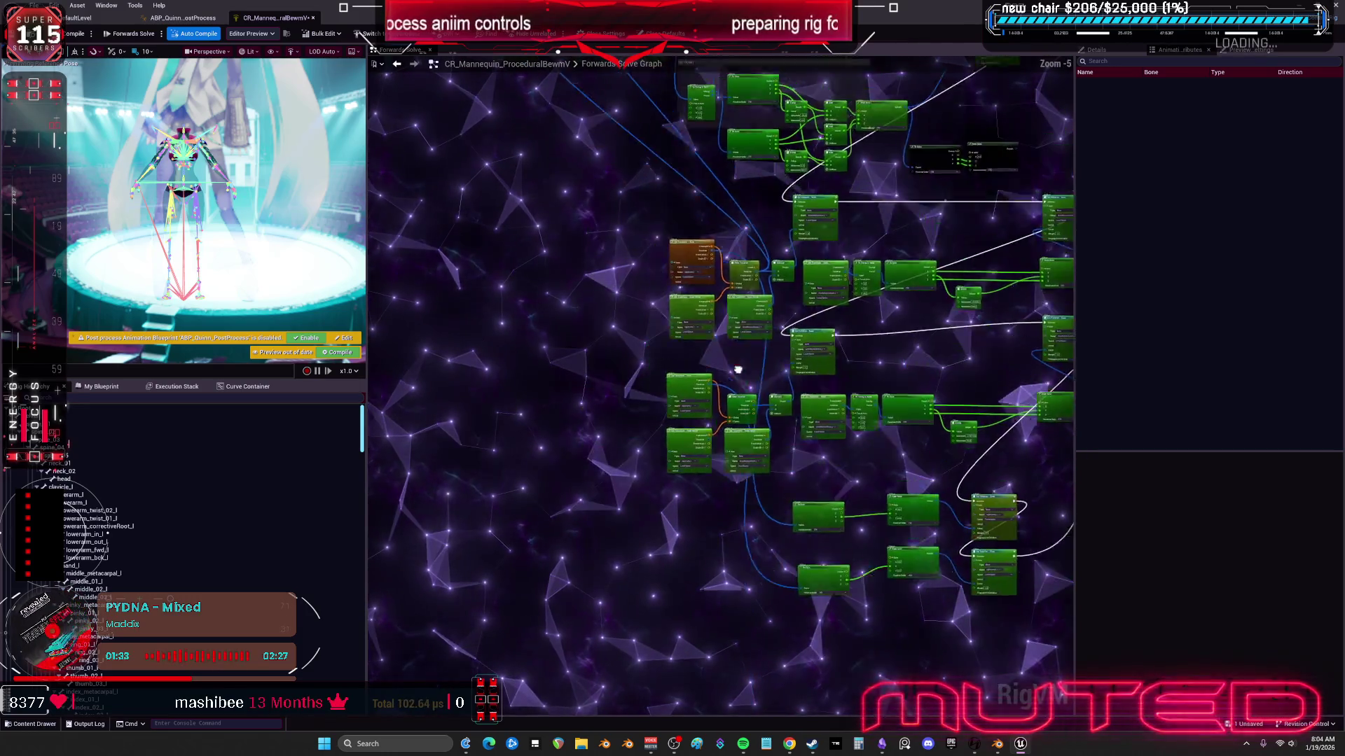
{"action": "scroll", "coordinate": [747, 371], "scroll_direction": "up", "scroll_amount": 1}
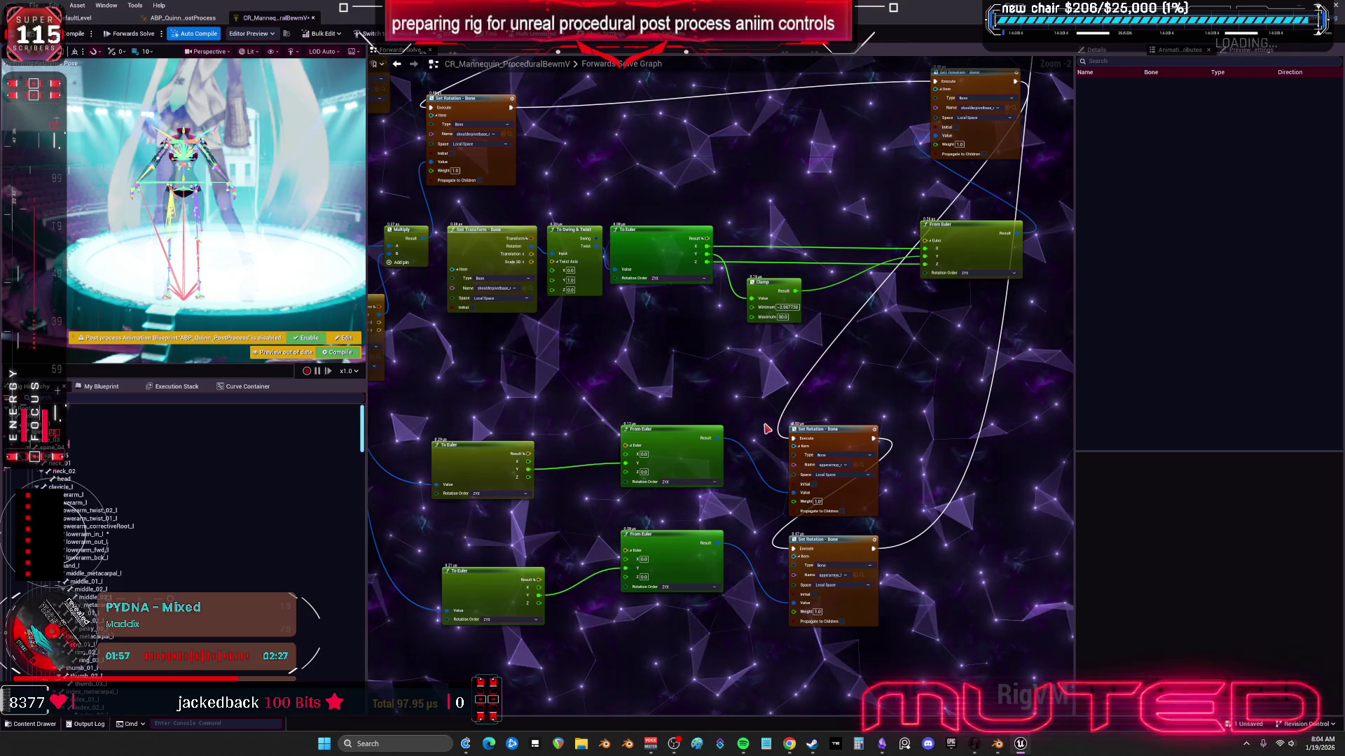
Step: Pull the lower To Euler, both From Euler and the Set Rotation - Bone nodes closer together, shifting the bottom group right
{"action": "left_click_drag", "start_coordinate": [485, 594], "coordinate": [467, 541]}
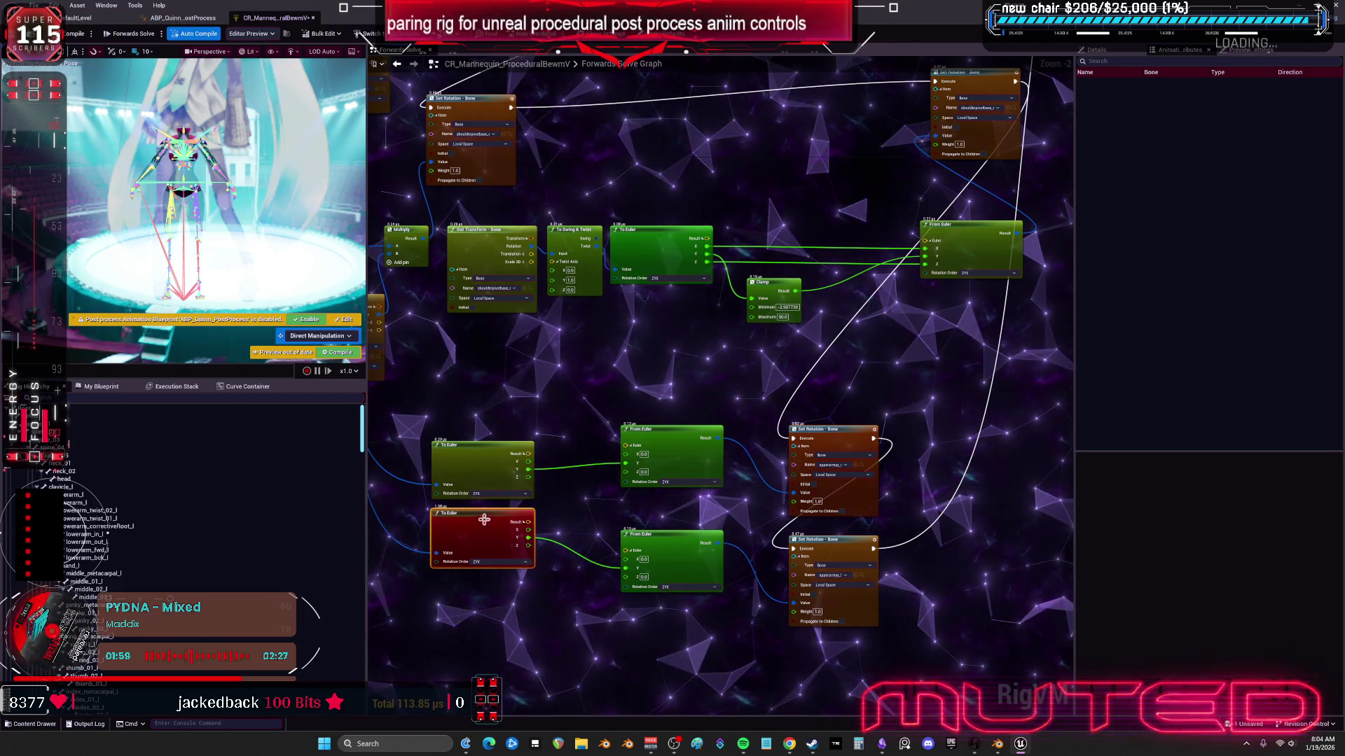
{"action": "left_click", "coordinate": [687, 436], "text": "shift"}
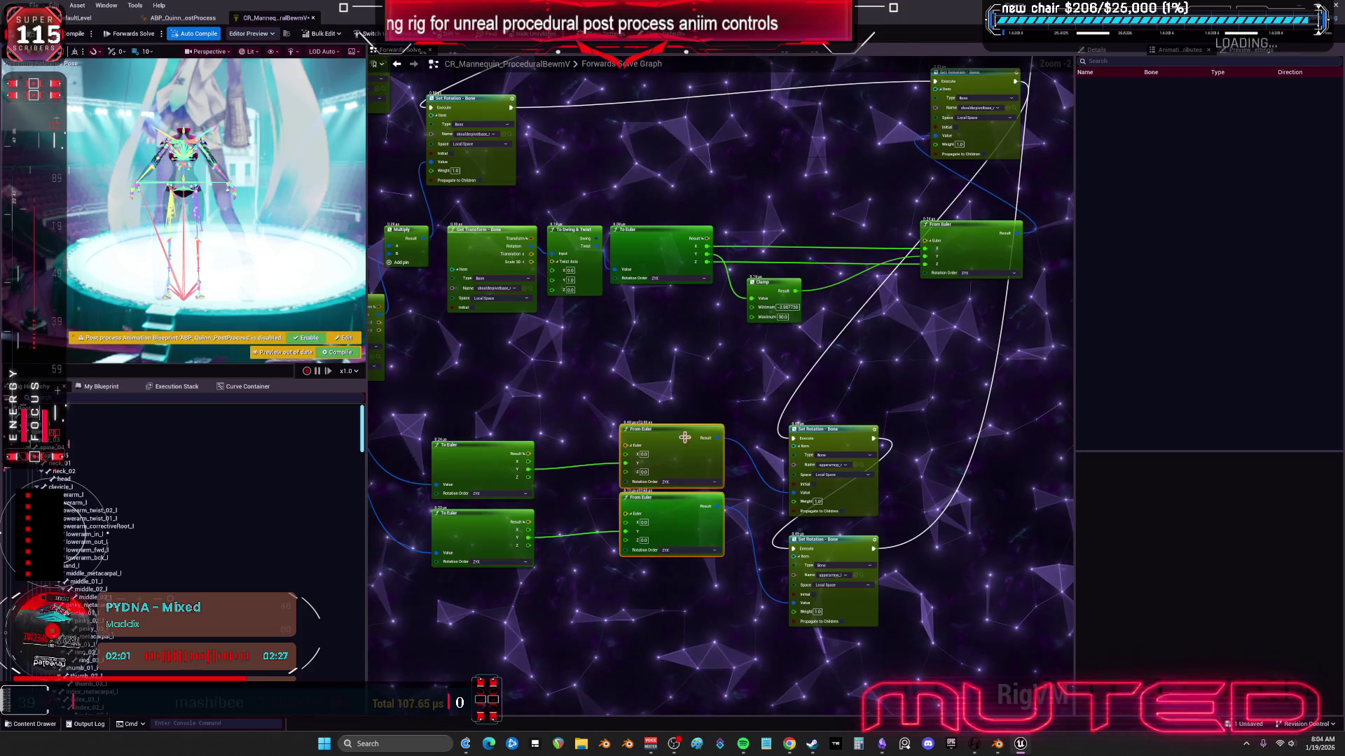
{"action": "mouse_move", "coordinate": [687, 436]}
{"action": "left_mouse_down"}
{"action": "mouse_move", "coordinate": [606, 463]}
{"action": "mouse_move", "coordinate": [670, 449]}
{"action": "left_mouse_up"}
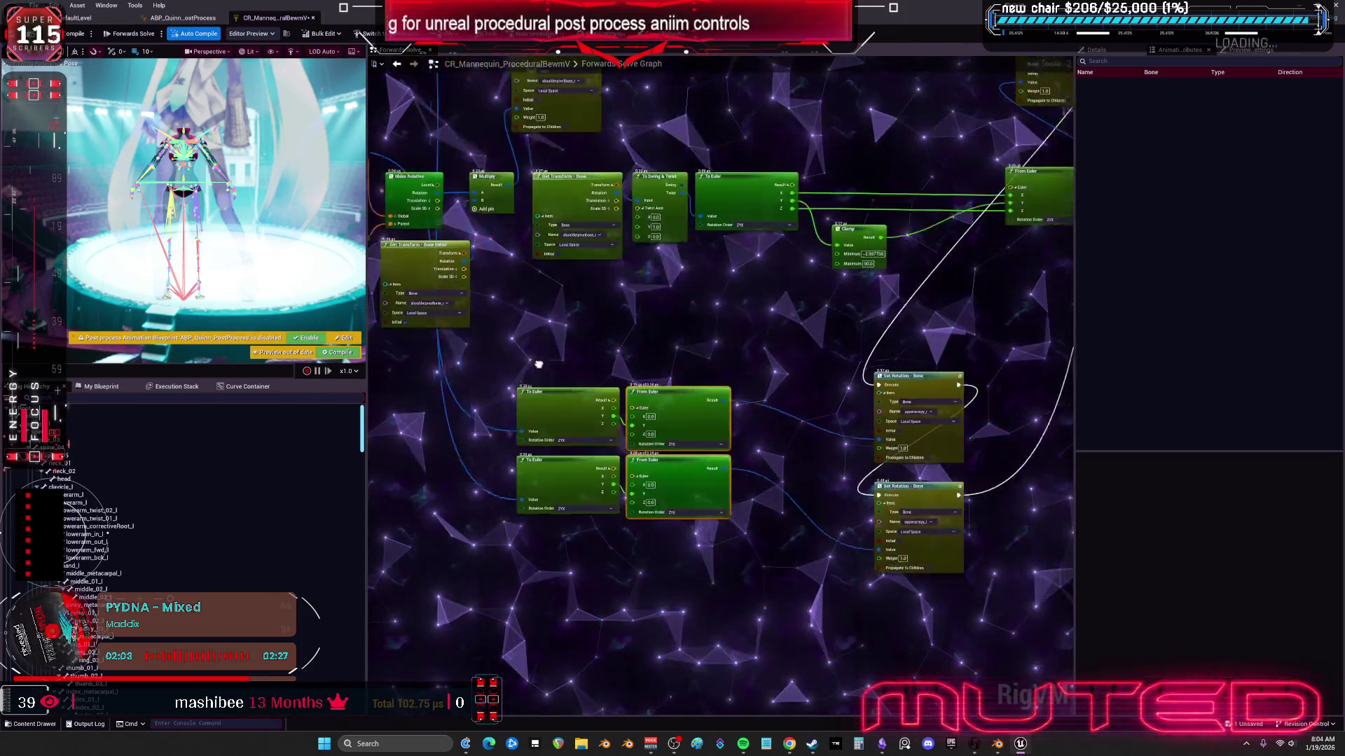
{"action": "left_click_drag", "start_coordinate": [855, 372], "coordinate": [734, 346]}
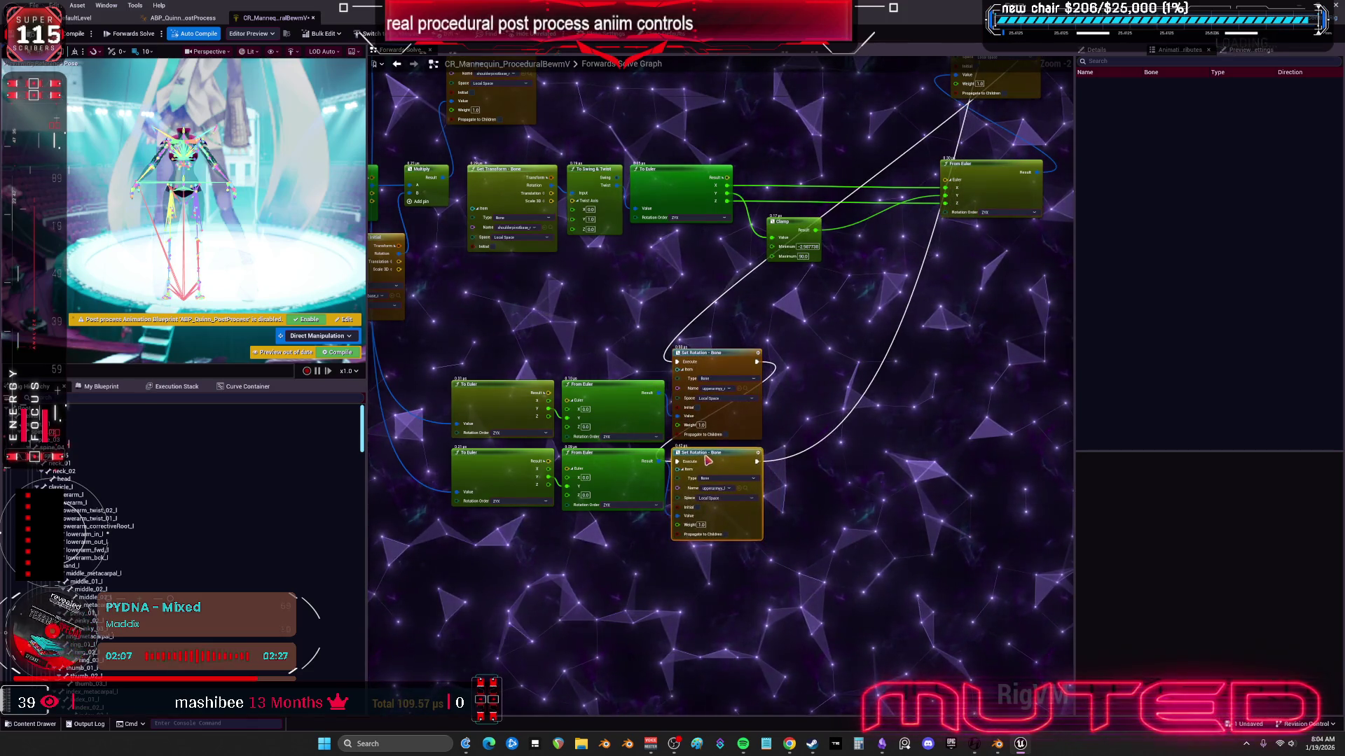
{"action": "scroll", "coordinate": [700, 373], "scroll_direction": "down", "scroll_amount": 3}
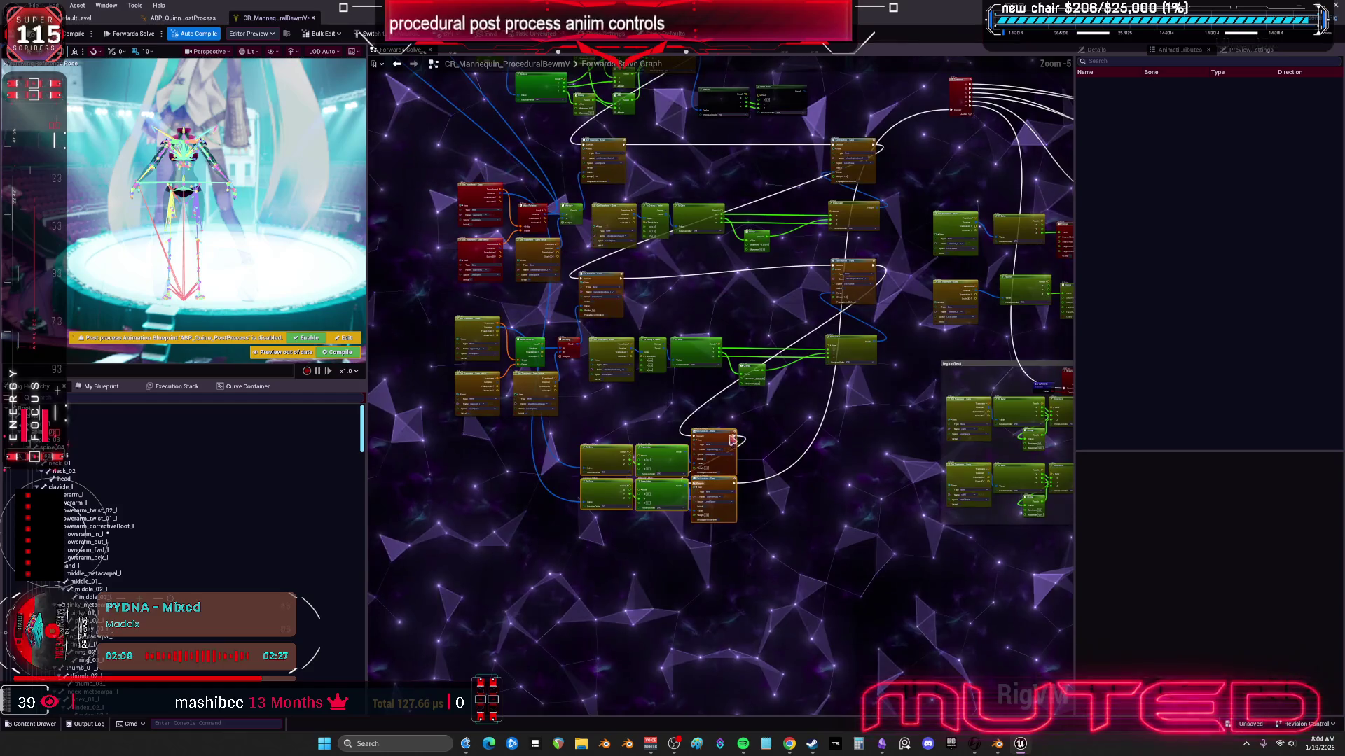
{"action": "left_click_drag", "start_coordinate": [812, 445], "coordinate": [856, 443]}
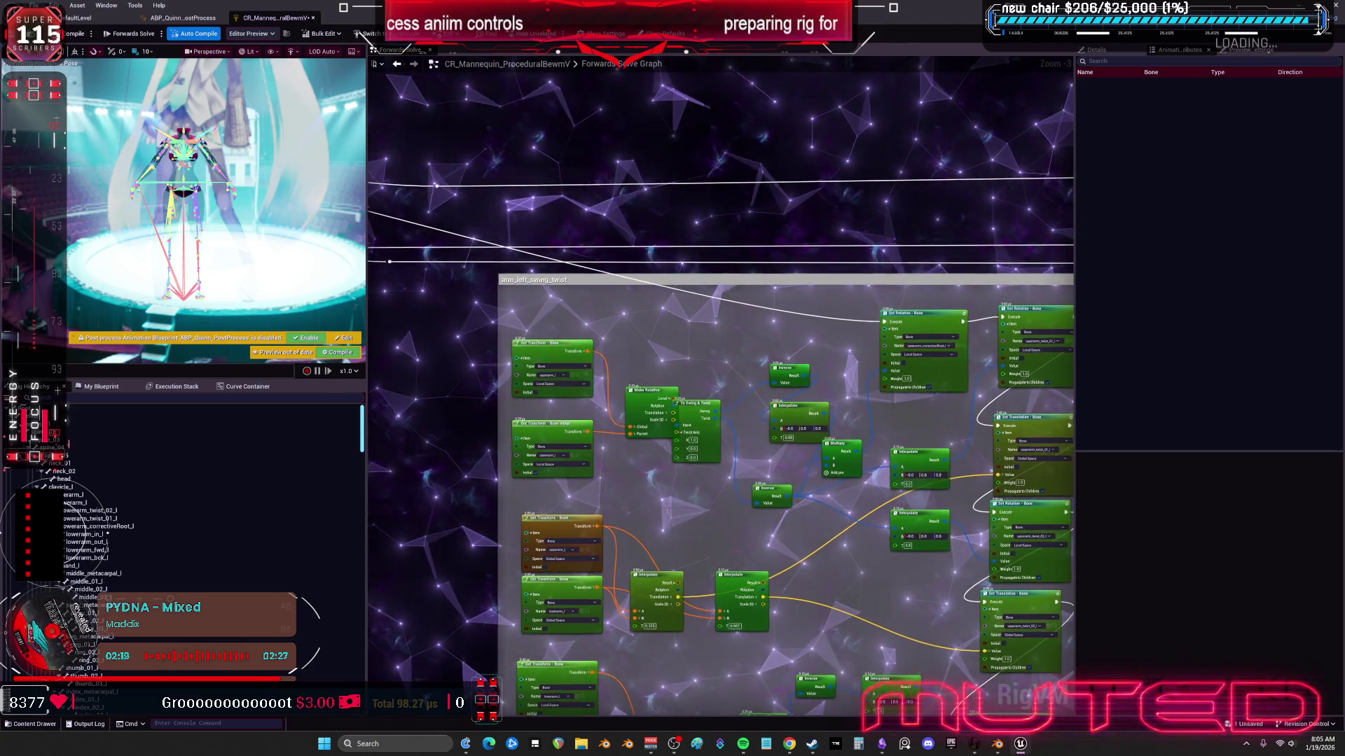
Step: Pan over the arm rotation nodes, then compile and save the CR_Mannequin control rig
{"action": "left_click_drag", "start_coordinate": [725, 534], "coordinate": [729, 350]}
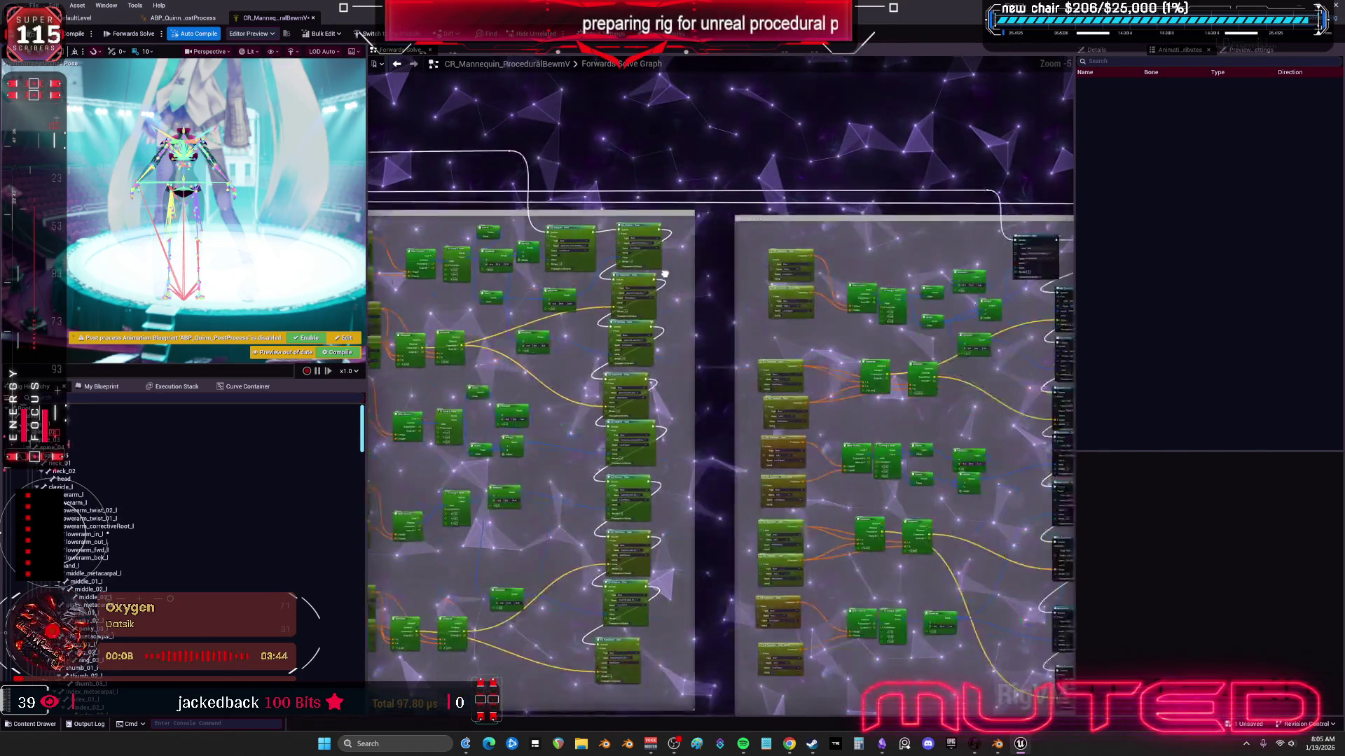
{"action": "left_click_drag", "start_coordinate": [509, 226], "coordinate": [517, 232]}
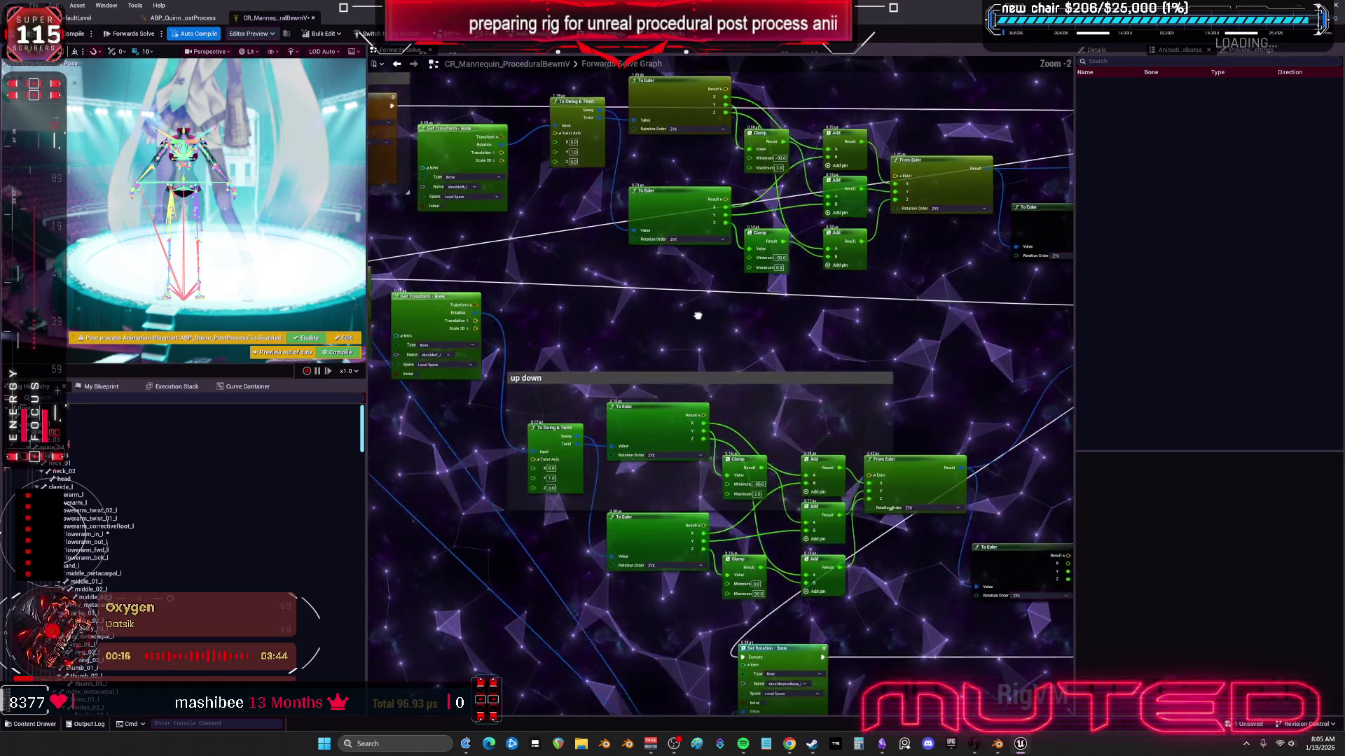
{"action": "left_click_drag", "start_coordinate": [697, 315], "coordinate": [827, 323]}
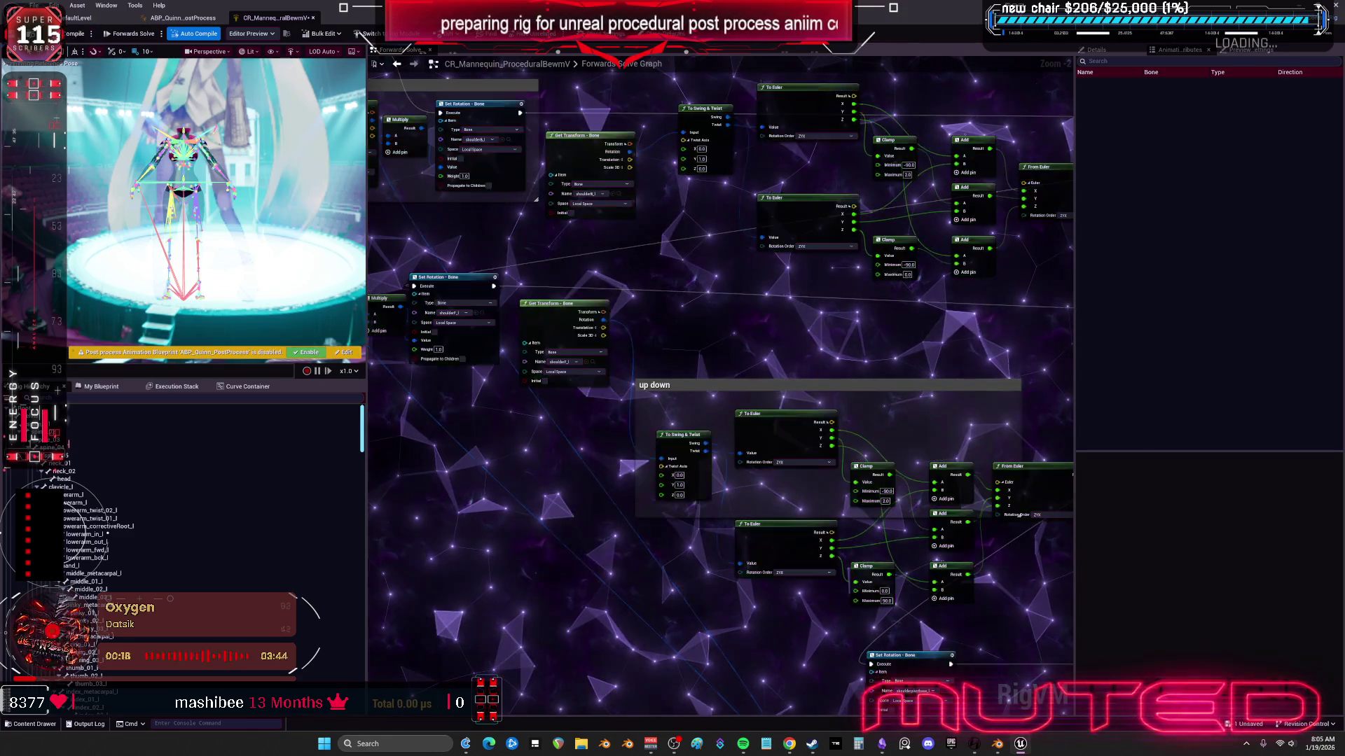
{"action": "key", "text": "ctrl+s"}
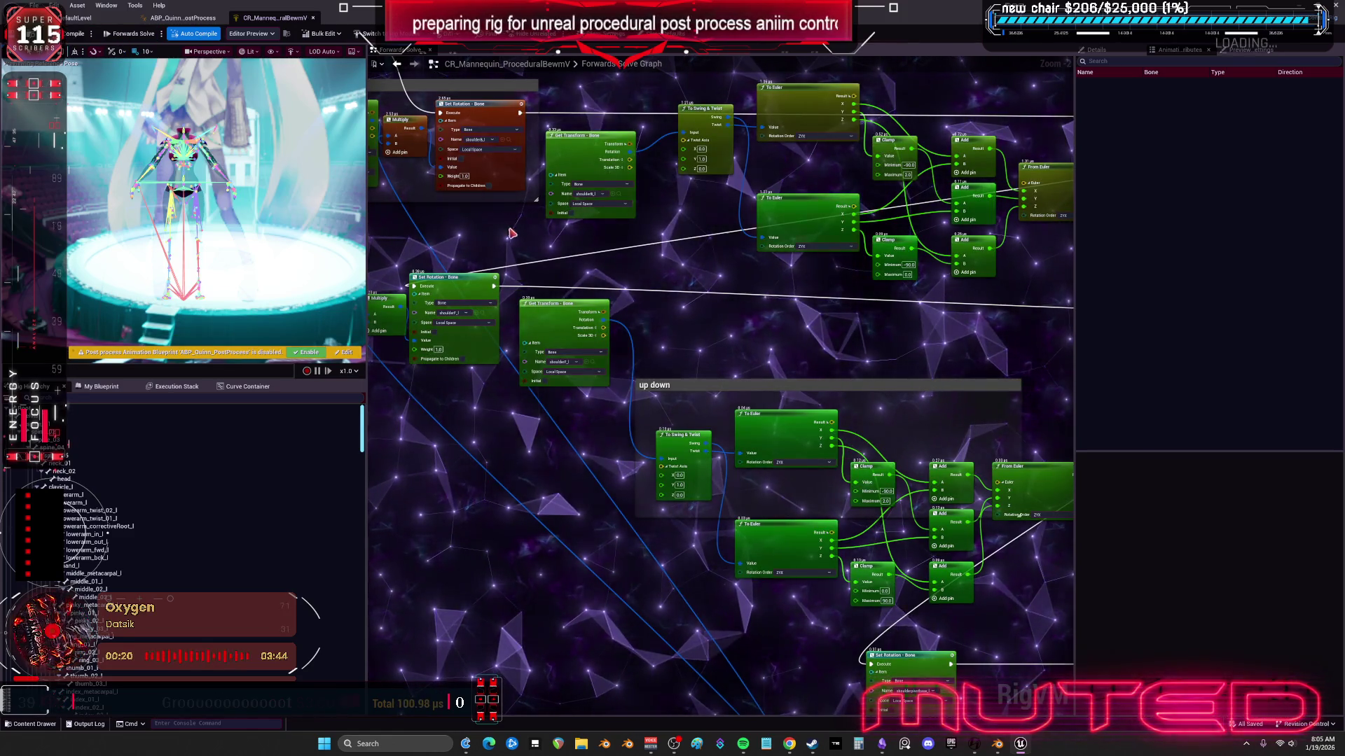
{"action": "scroll", "coordinate": [512, 234], "scroll_direction": "up", "scroll_amount": 1}
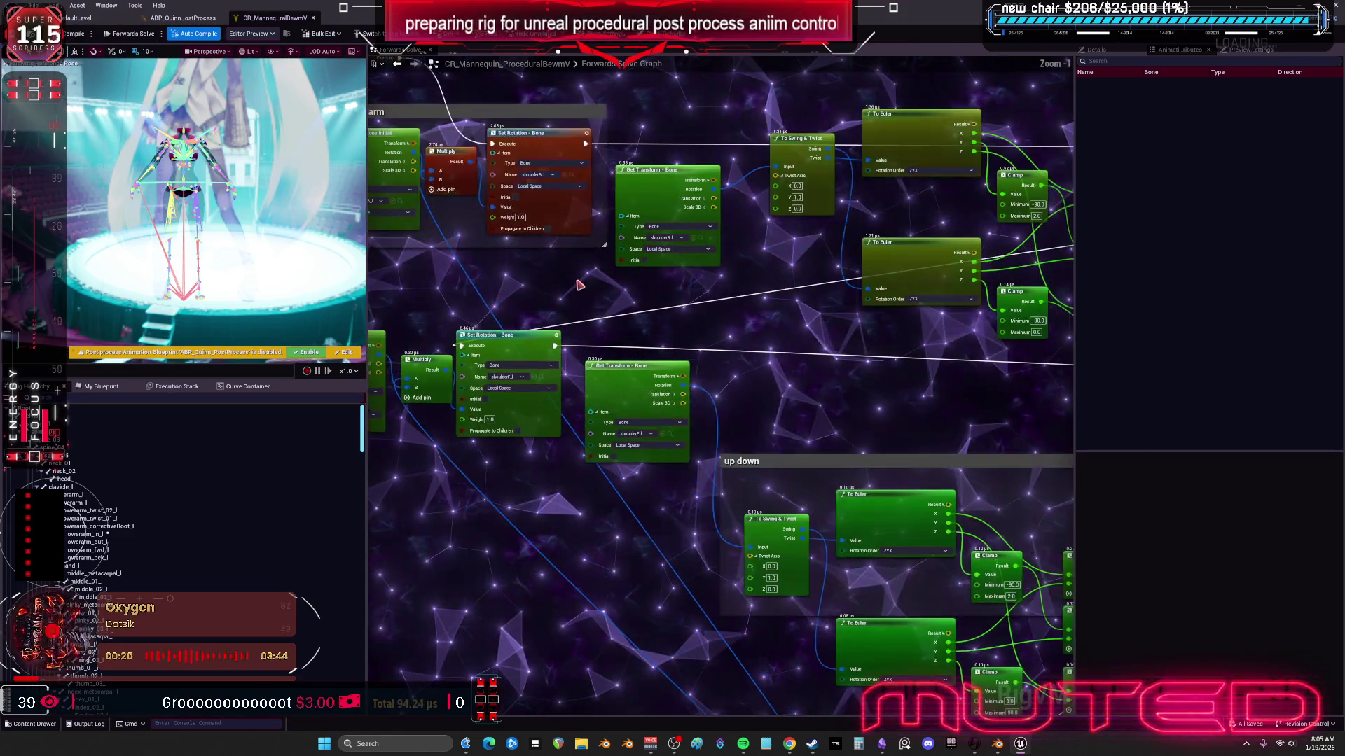
{"action": "left_click", "coordinate": [190, 19]}
Step: Open the TESST skeletal mesh and raise the upperarm_l bone about 82 degrees
{"action": "left_click", "coordinate": [93, 19]}
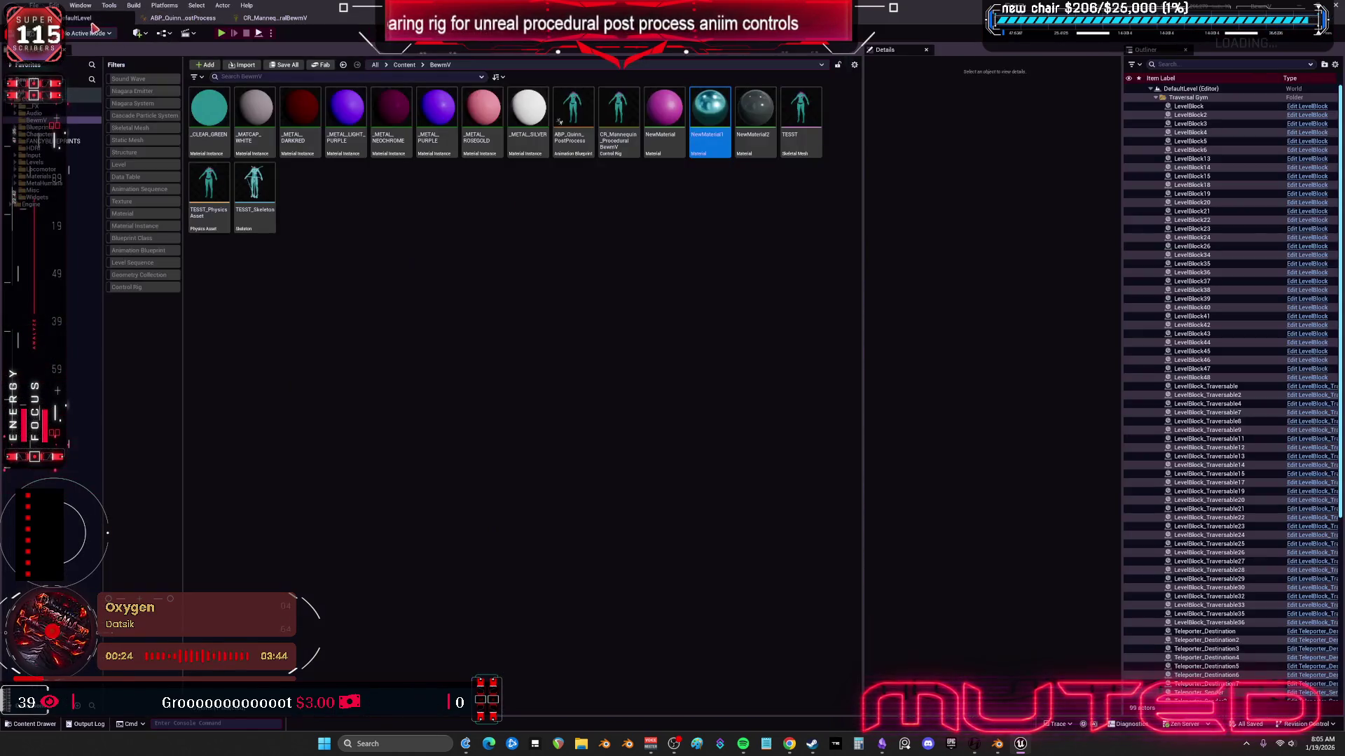
{"action": "left_click", "coordinate": [799, 116]}
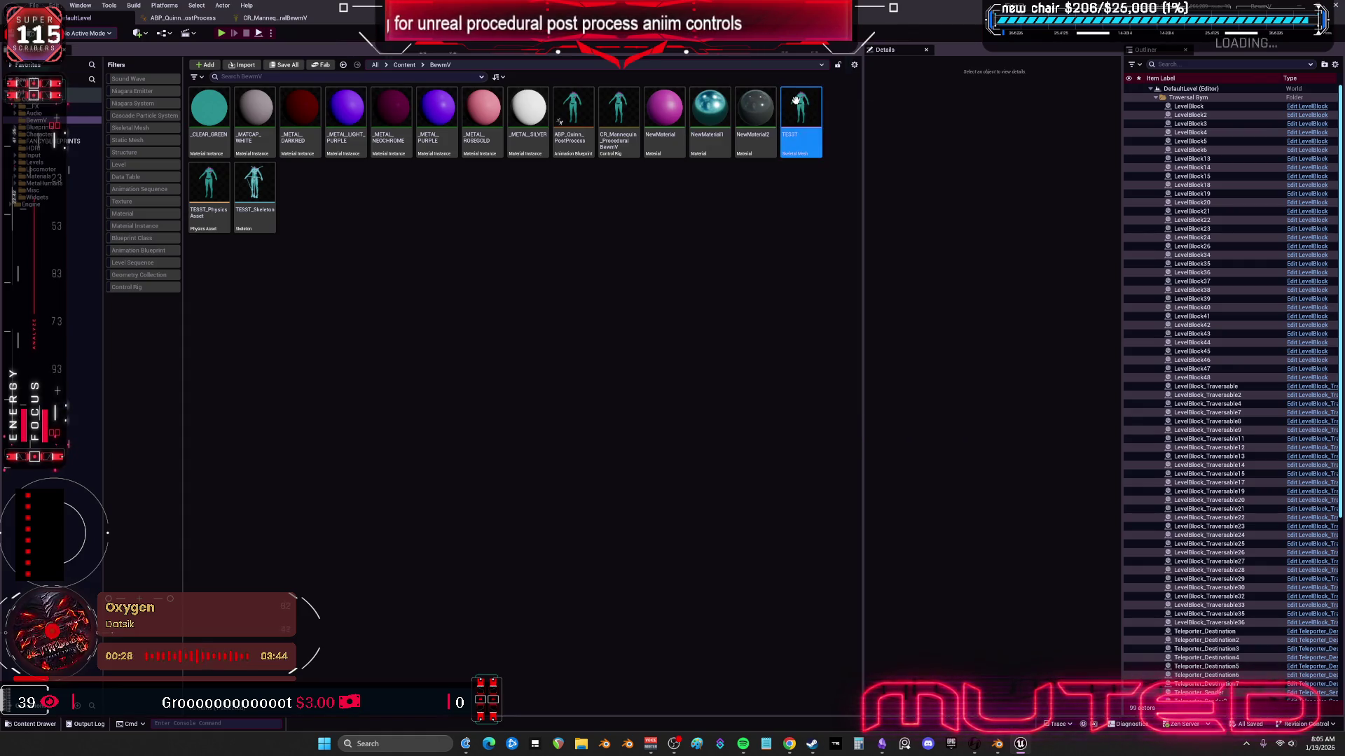
{"action": "double_click", "coordinate": [795, 101]}
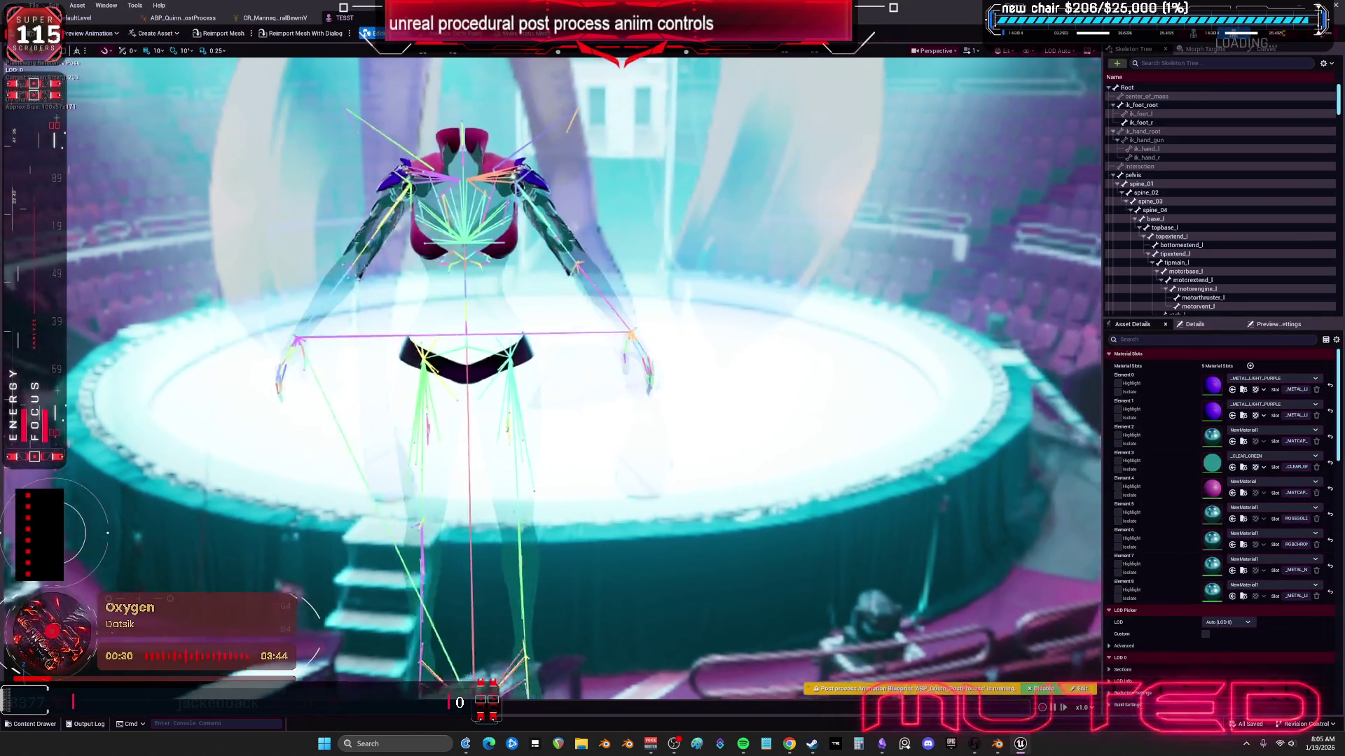
{"action": "scroll", "coordinate": [730, 353], "scroll_direction": "up", "scroll_amount": 5}
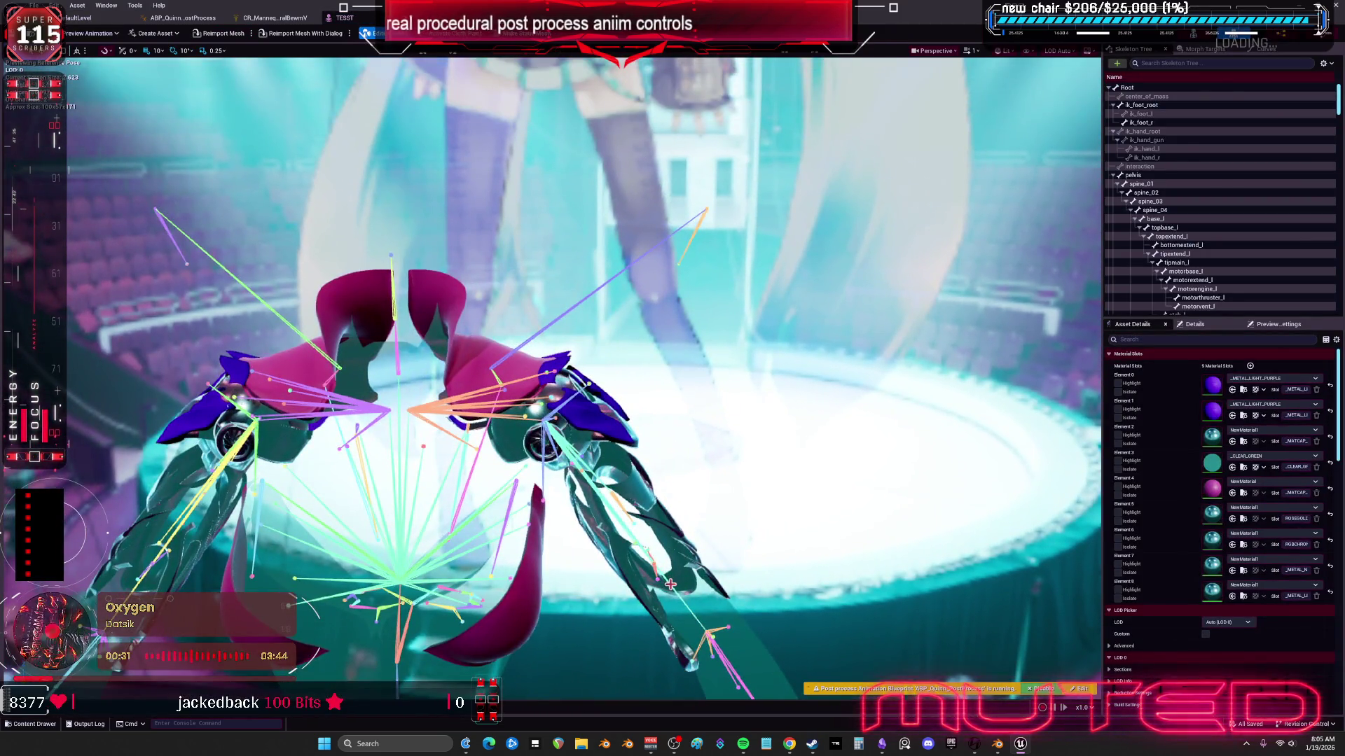
{"action": "left_click", "coordinate": [628, 495]}
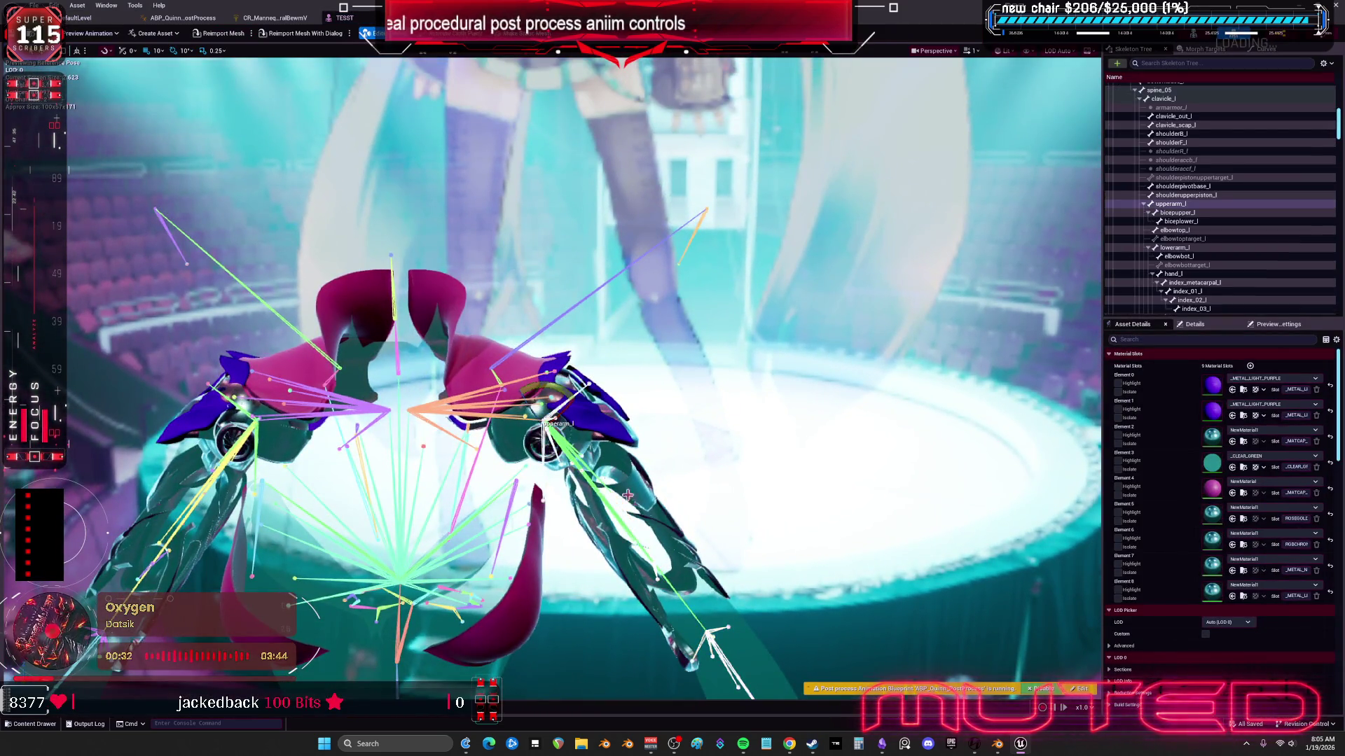
{"action": "mouse_move", "coordinate": [557, 392]}
{"action": "left_mouse_down"}
{"action": "mouse_move", "coordinate": [585, 309]}
{"action": "mouse_move", "coordinate": [581, 329]}
{"action": "left_mouse_up"}
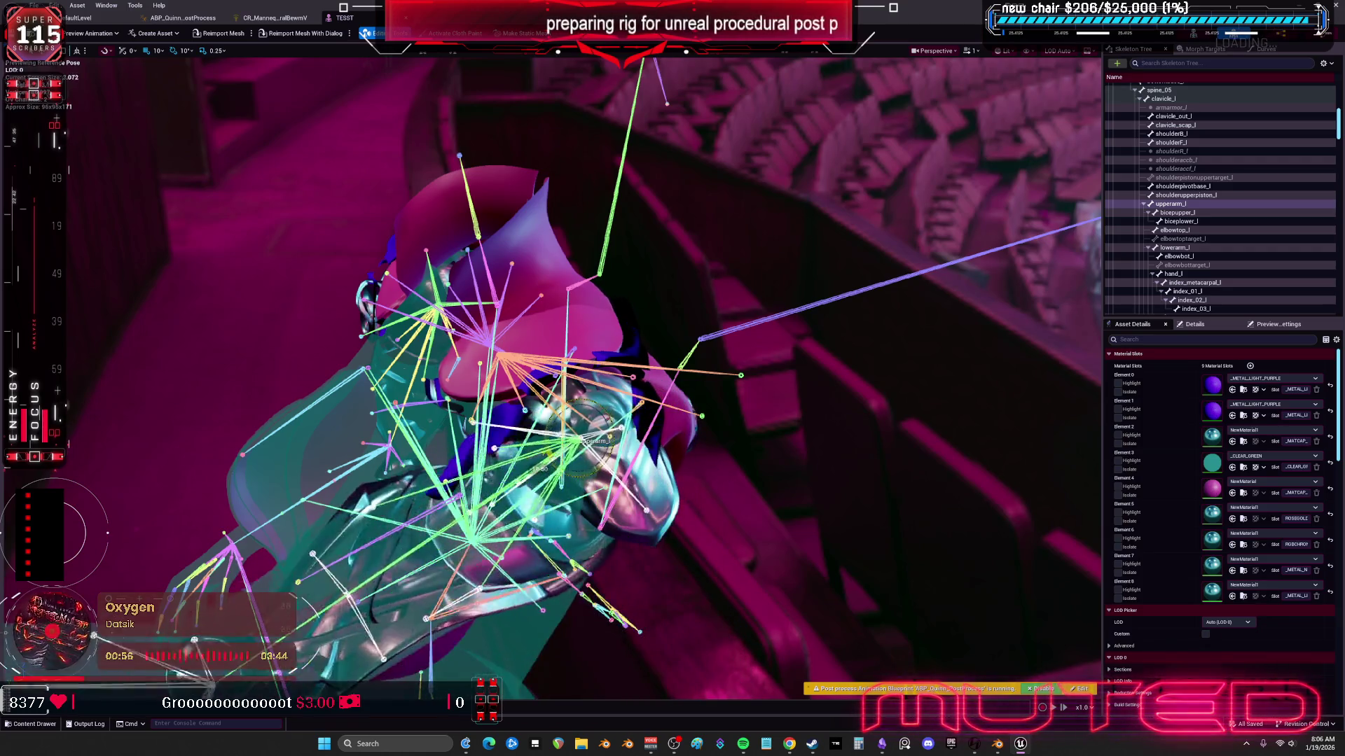
Step: Inspect the Add and From Euler nodes in the control rig, then return to the TESST mesh
{"action": "left_click", "coordinate": [274, 17]}
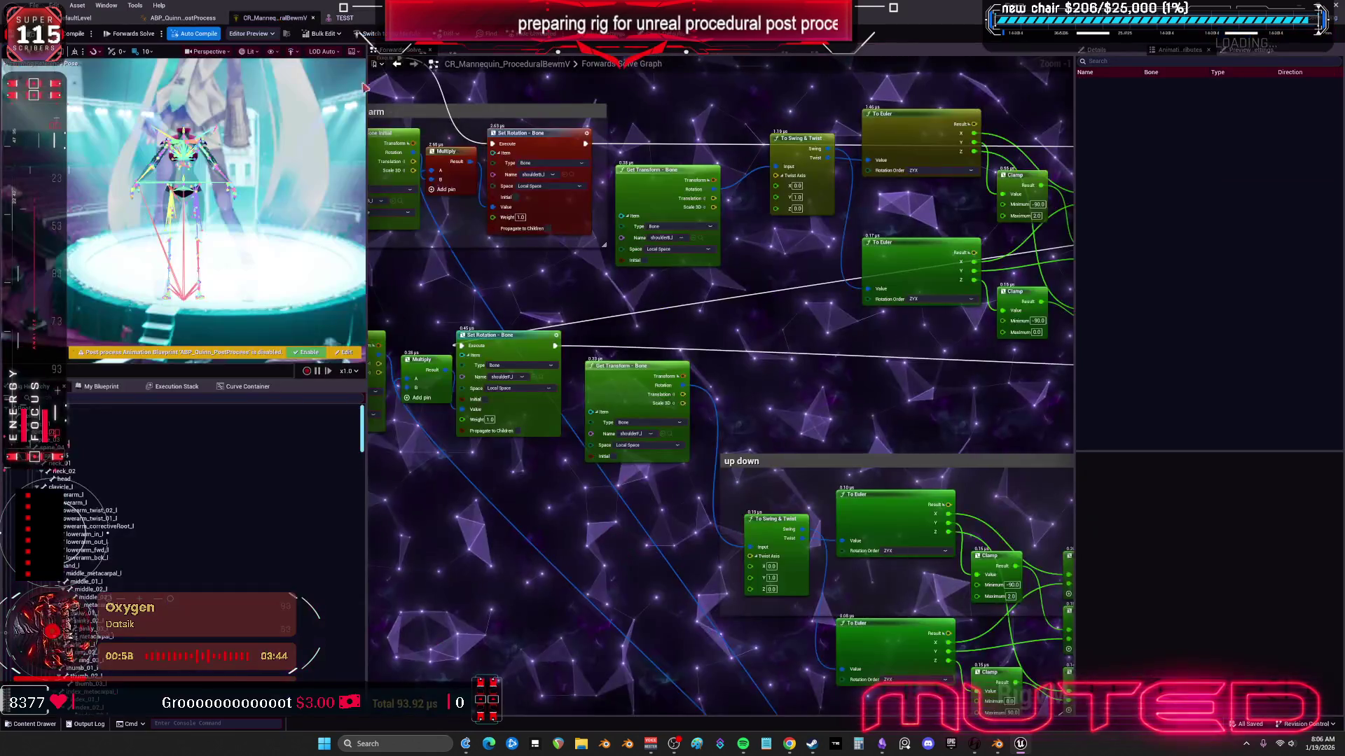
{"action": "left_click_drag", "start_coordinate": [1050, 335], "coordinate": [878, 332]}
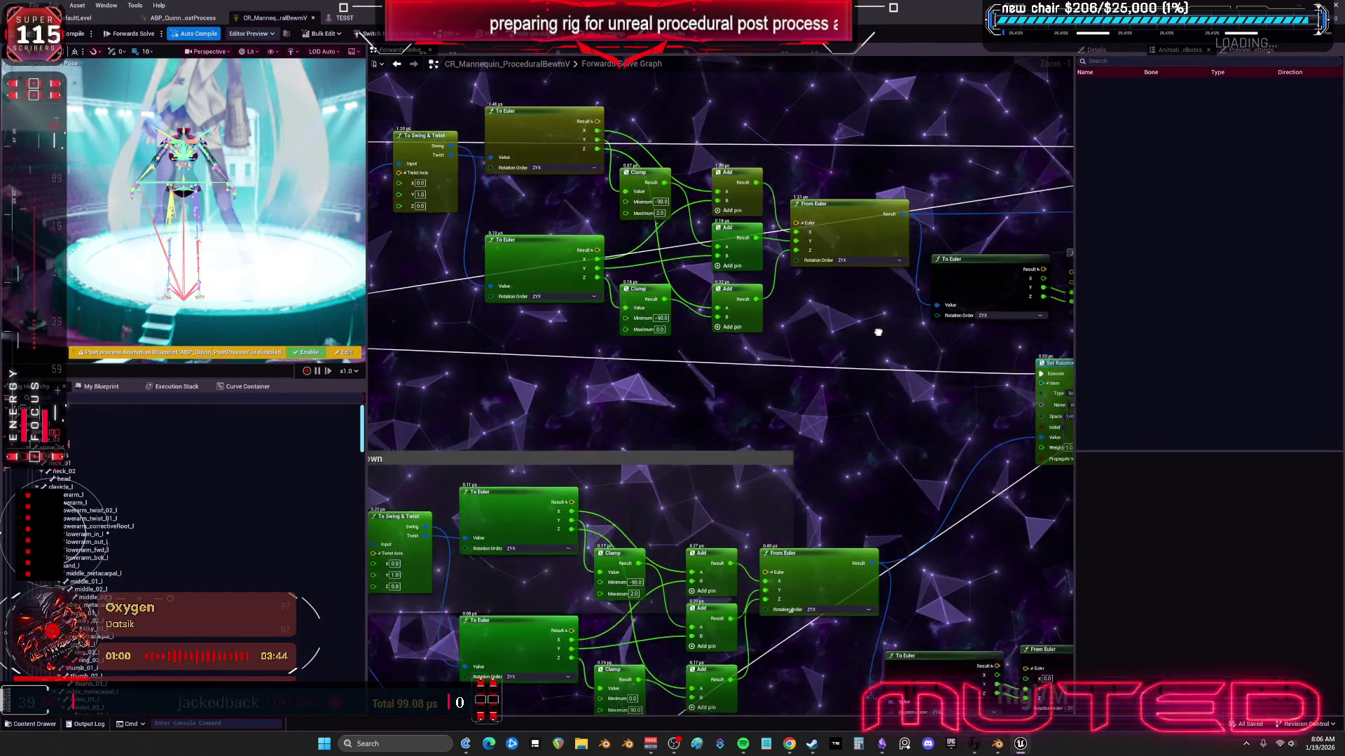
{"action": "scroll", "coordinate": [879, 332], "scroll_direction": "down", "scroll_amount": 5}
{"action": "scroll", "coordinate": [855, 337], "scroll_direction": "up", "scroll_amount": 4}
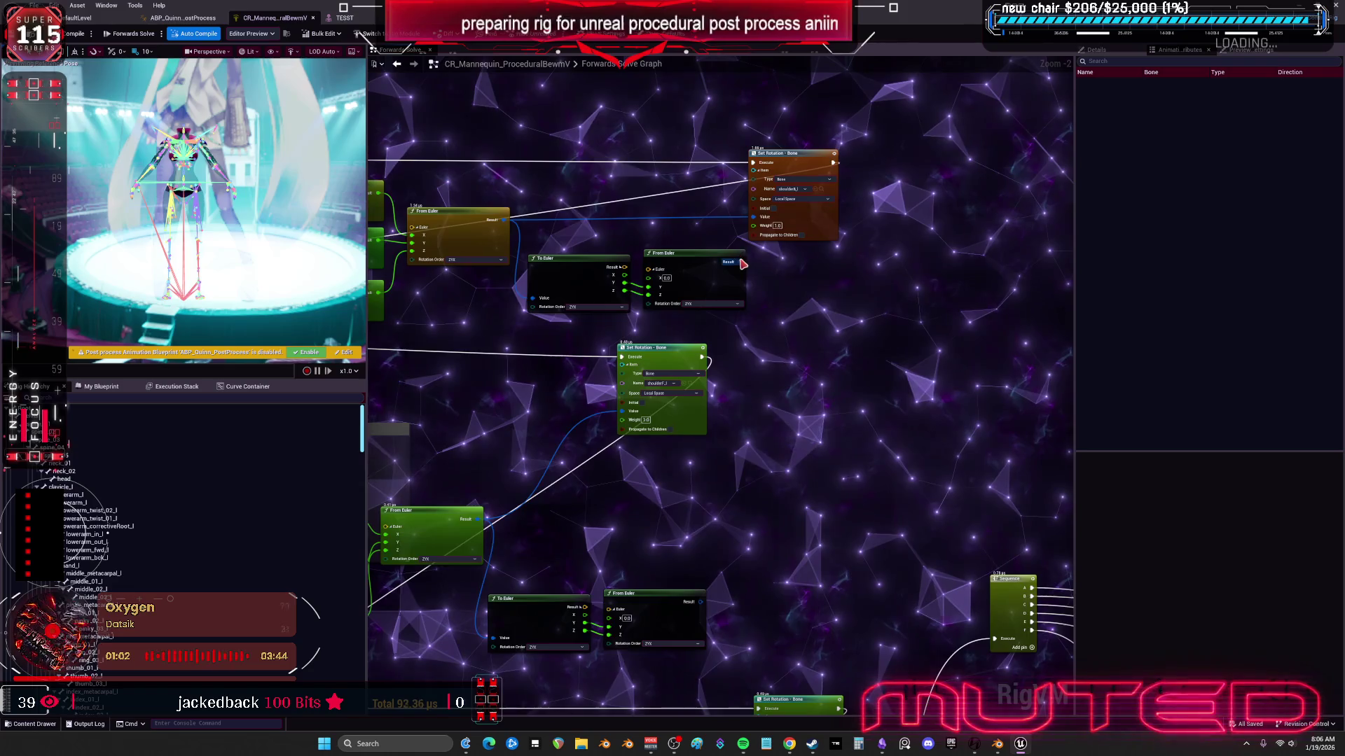
{"action": "mouse_move", "coordinate": [743, 264]}
{"action": "left_mouse_down"}
{"action": "mouse_move", "coordinate": [771, 381]}
{"action": "mouse_move", "coordinate": [771, 496]}
{"action": "mouse_move", "coordinate": [692, 305]}
{"action": "left_mouse_up"}
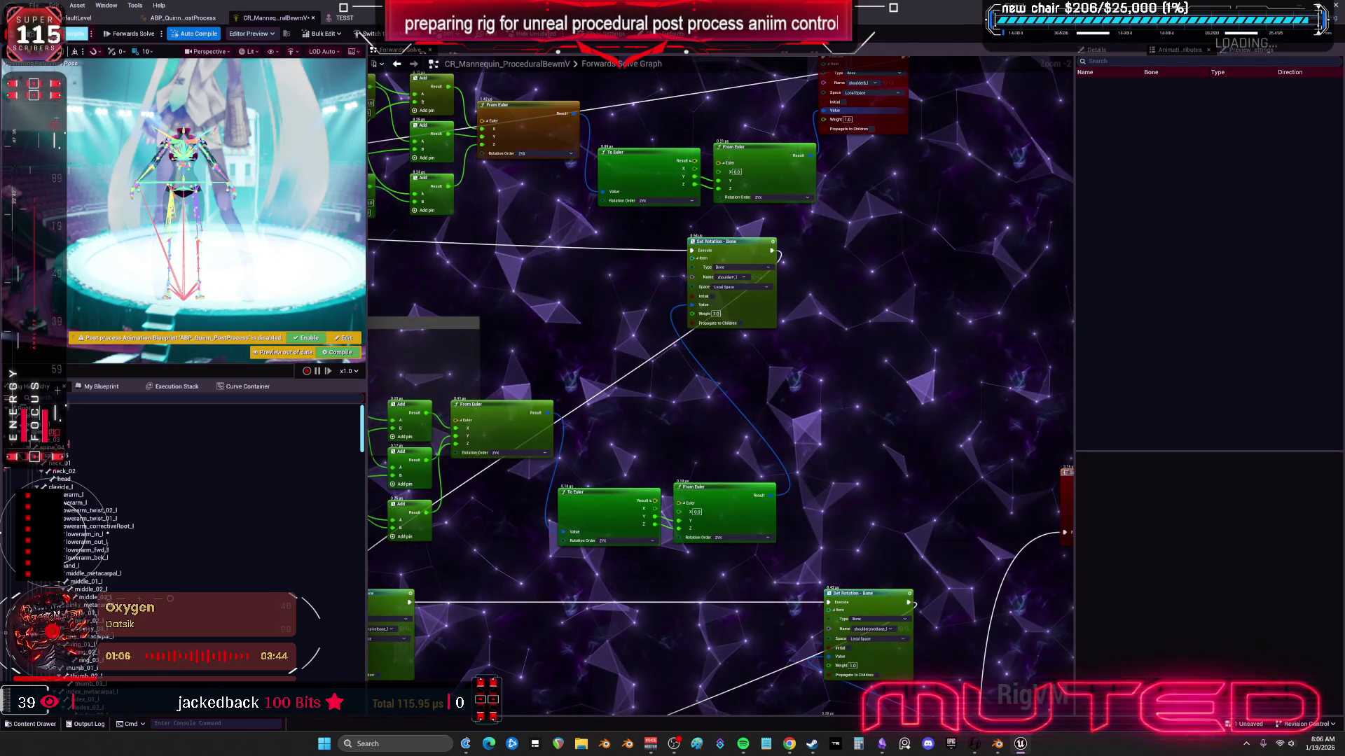
{"action": "left_click", "coordinate": [350, 19]}
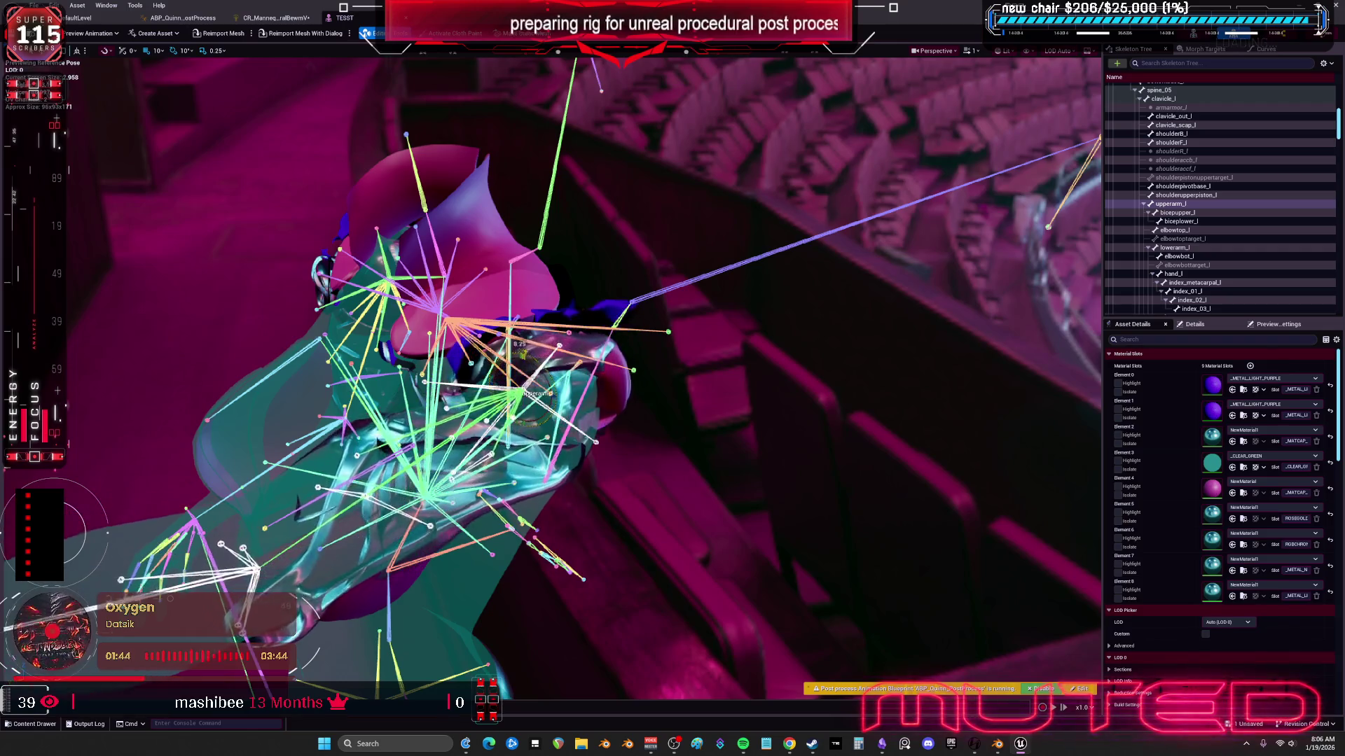
Step: Switch to CR_Mannequin, bring the up down section into view and save the control rig
{"action": "left_click", "coordinate": [254, 19]}
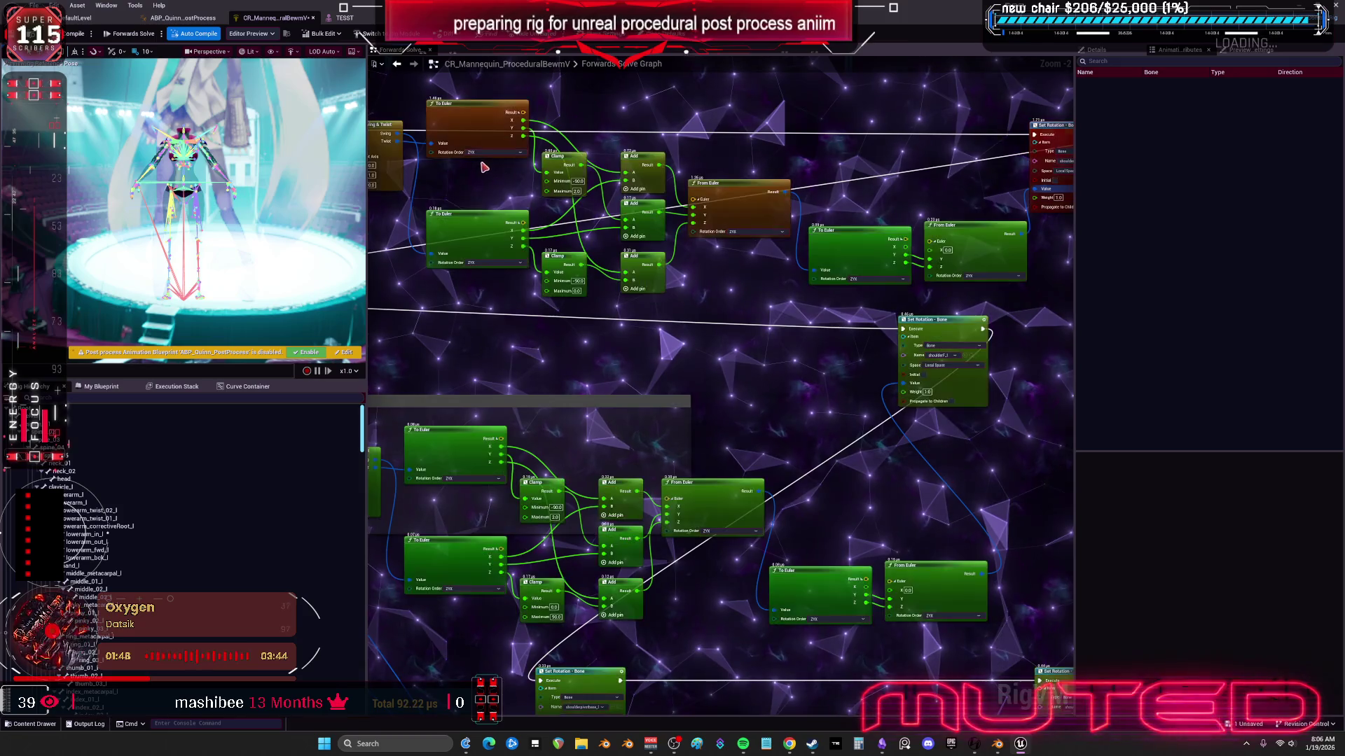
{"action": "mouse_move", "coordinate": [460, 182]}
{"action": "left_mouse_down"}
{"action": "mouse_move", "coordinate": [592, 213]}
{"action": "mouse_move", "coordinate": [457, 199]}
{"action": "left_mouse_up"}
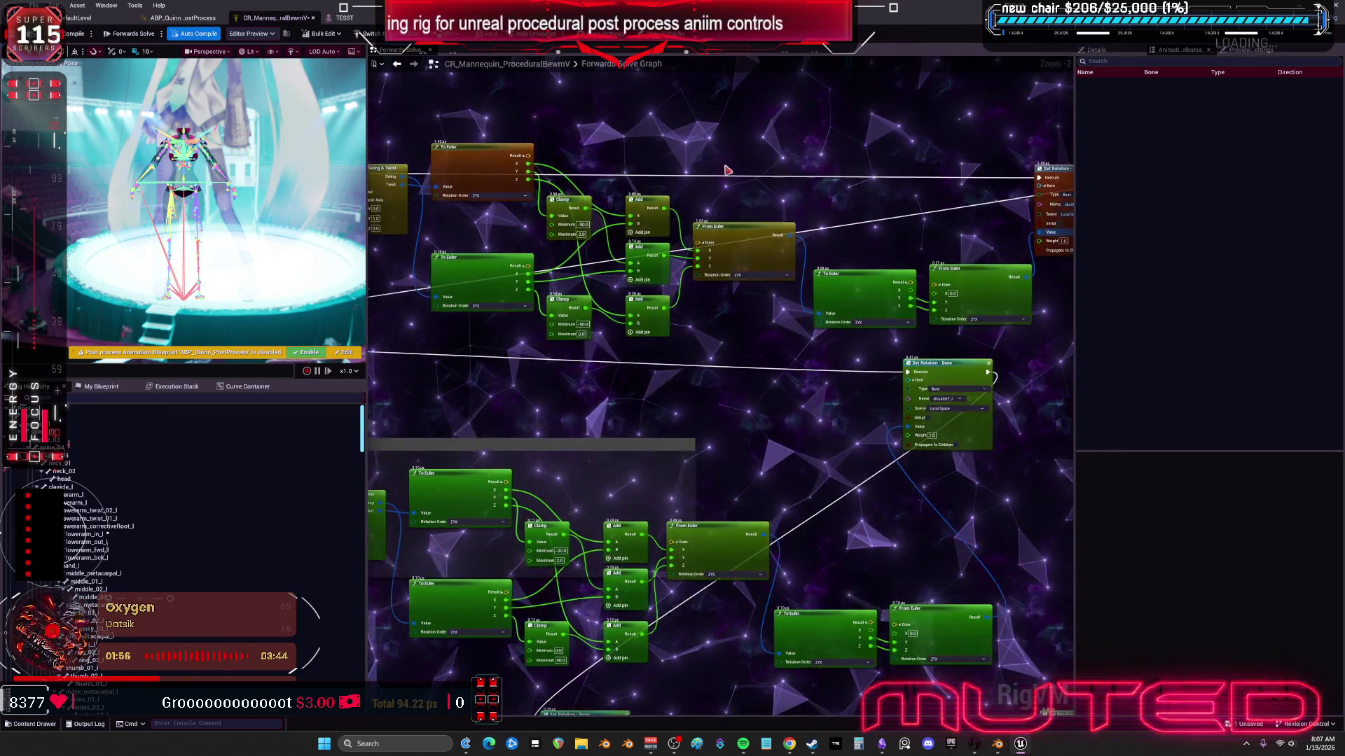
{"action": "key", "text": "ctrl+s"}
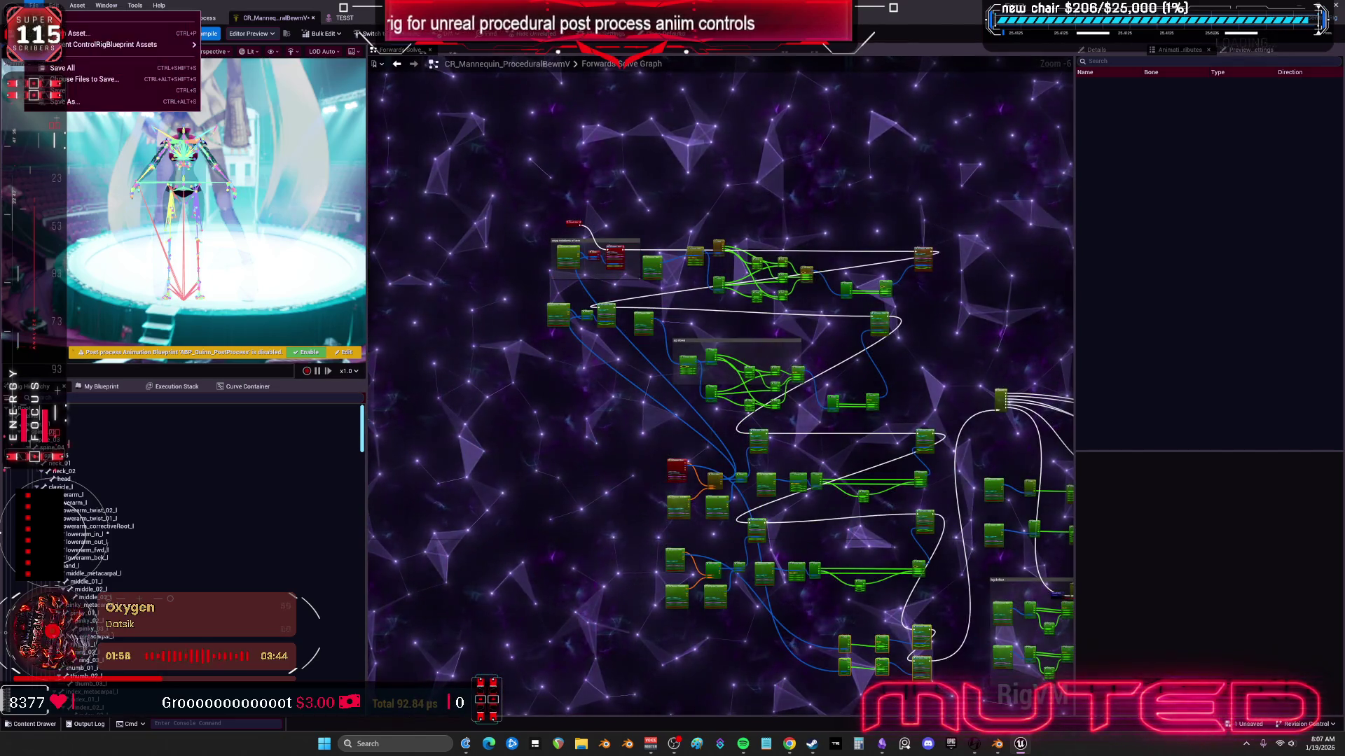
{"action": "left_click_drag", "start_coordinate": [699, 233], "coordinate": [707, 220]}
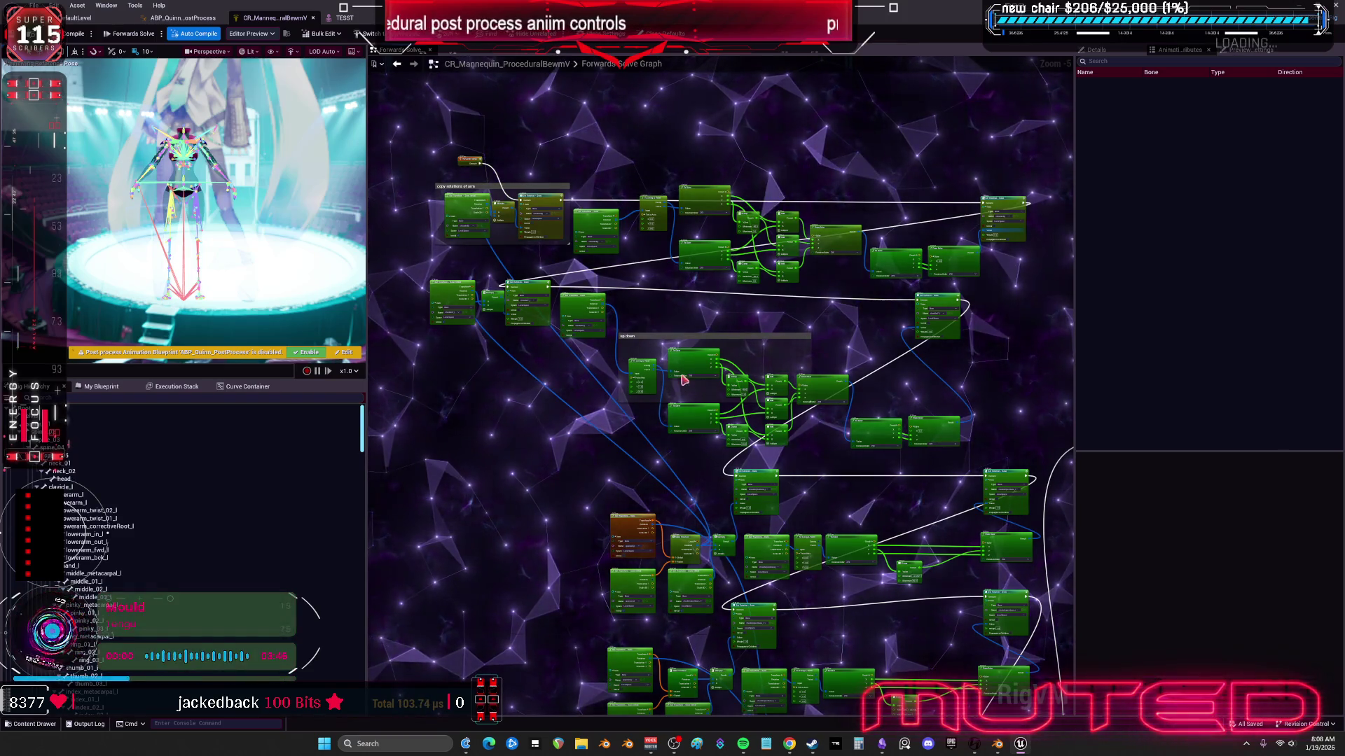
Step: Insert To Euler and From Euler nodes before the first shoulder's To Swing & Twist, then compile
{"action": "left_click_drag", "start_coordinate": [815, 341], "coordinate": [602, 446]}
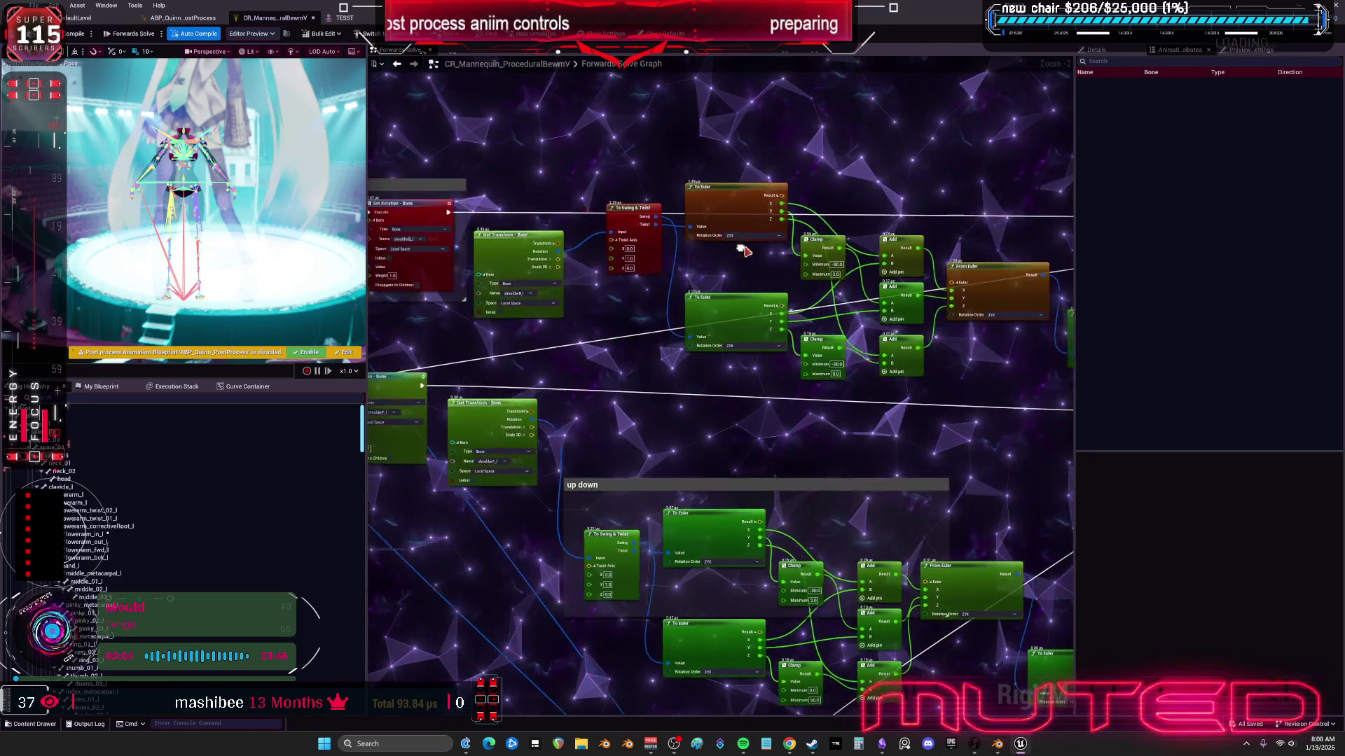
{"action": "left_click_drag", "start_coordinate": [653, 268], "coordinate": [642, 296]}
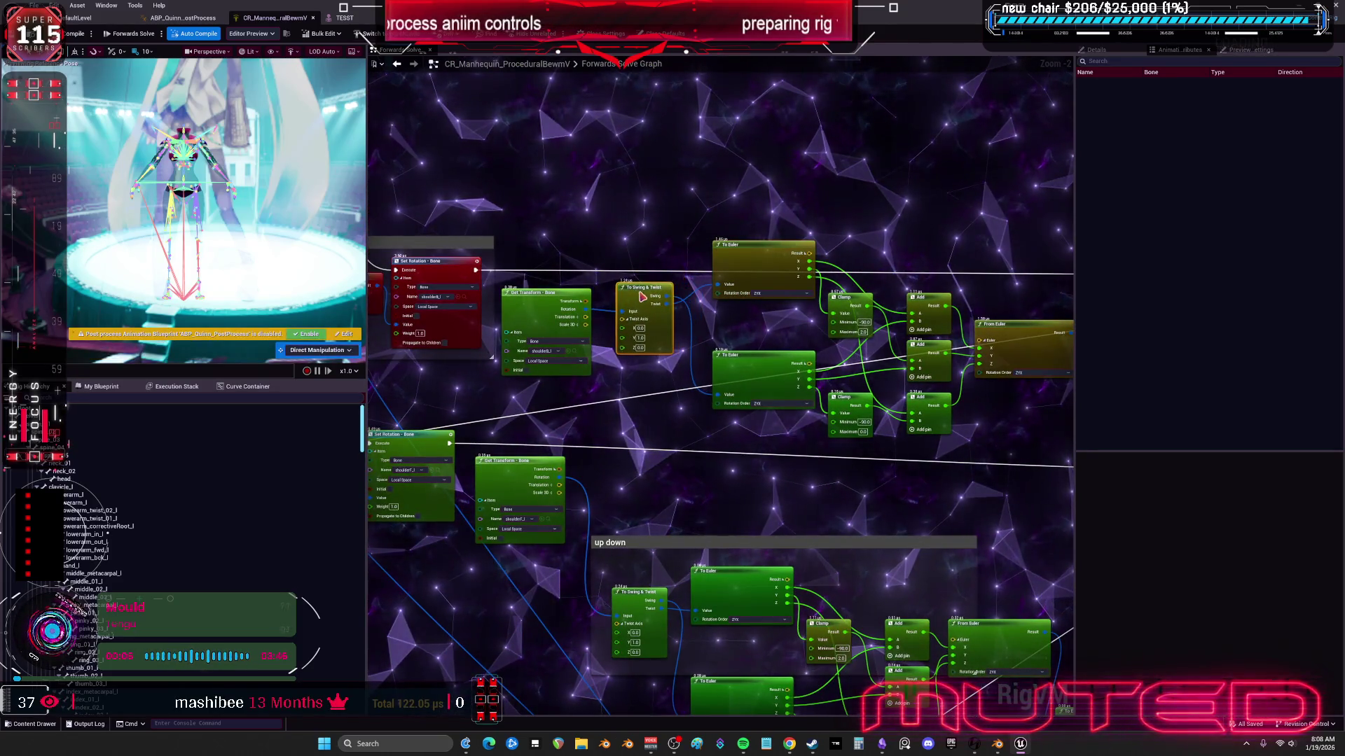
{"action": "scroll", "coordinate": [657, 188], "scroll_direction": "up", "scroll_amount": 2}
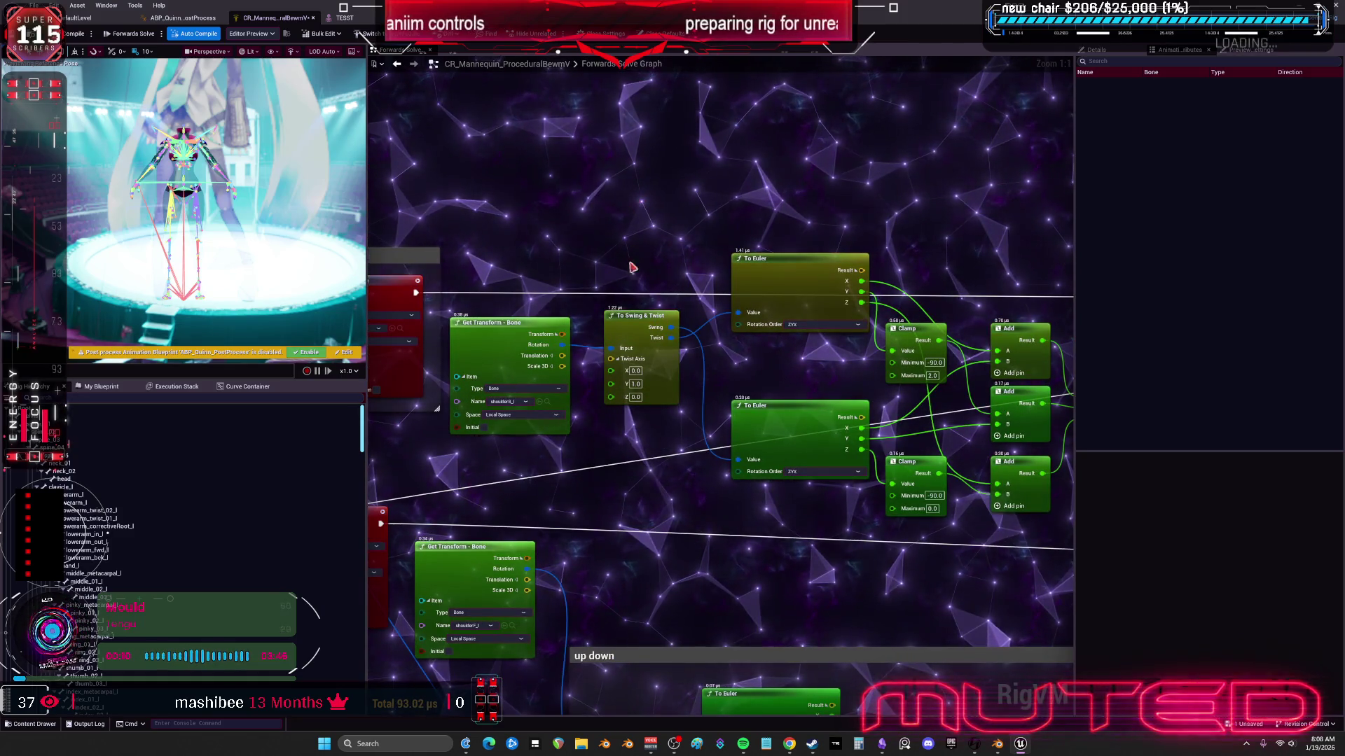
{"action": "left_click", "coordinate": [762, 414]}
{"action": "key", "text": "ctrl+v"}
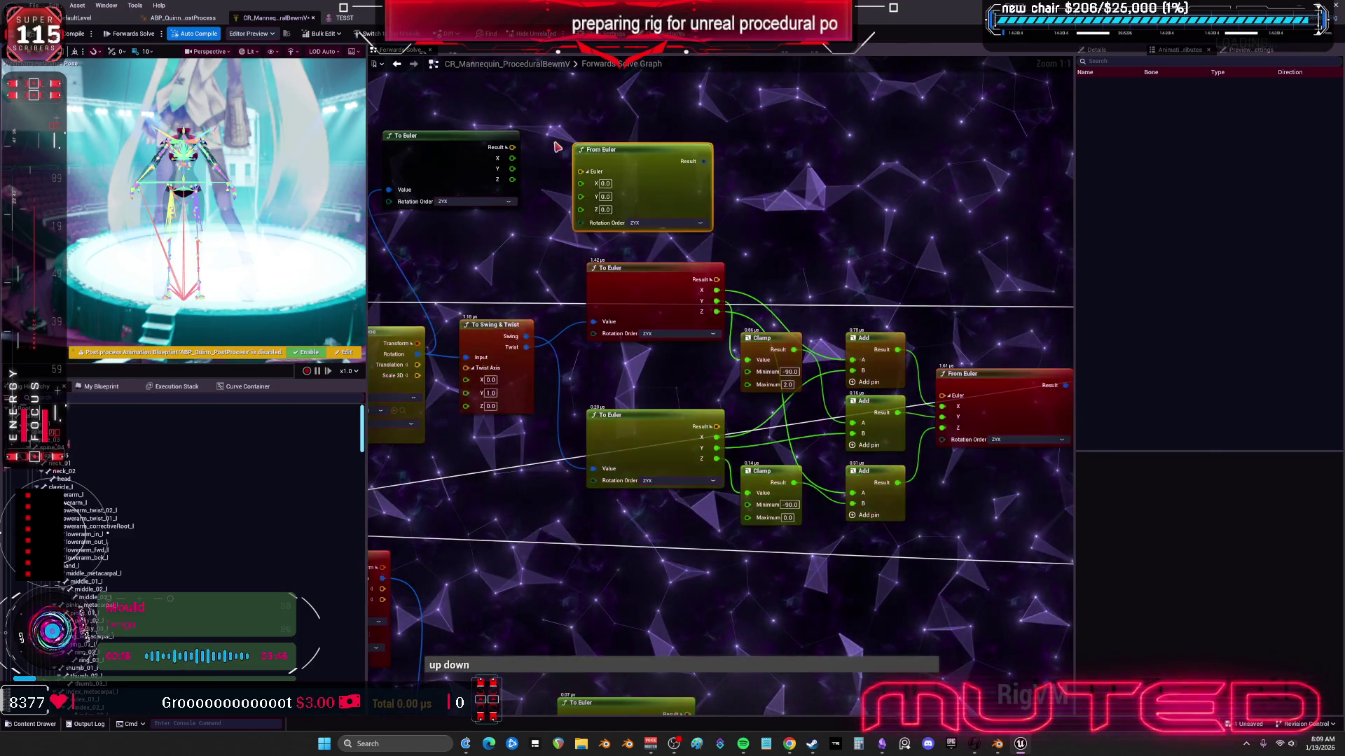
{"action": "key", "text": "ctrl+v"}
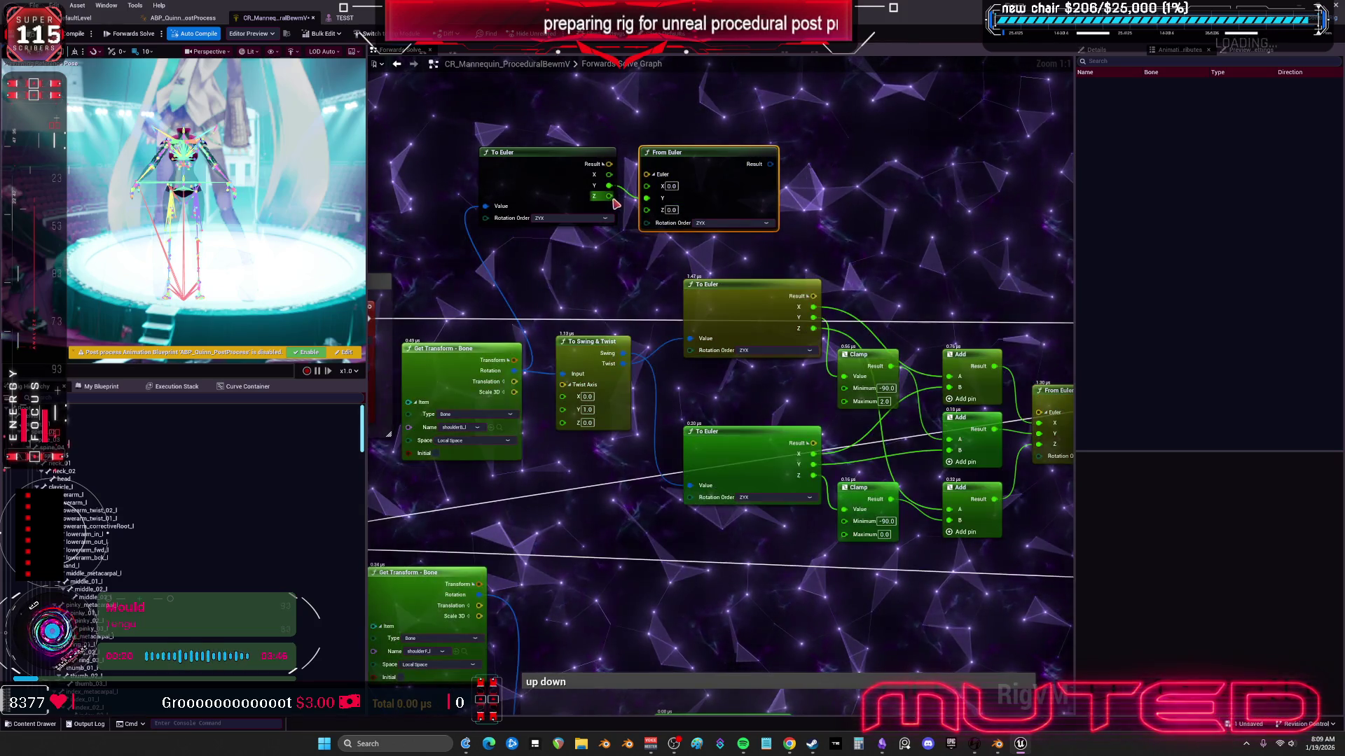
{"action": "left_click_drag", "start_coordinate": [771, 163], "coordinate": [564, 374]}
{"action": "left_click", "coordinate": [79, 33]}
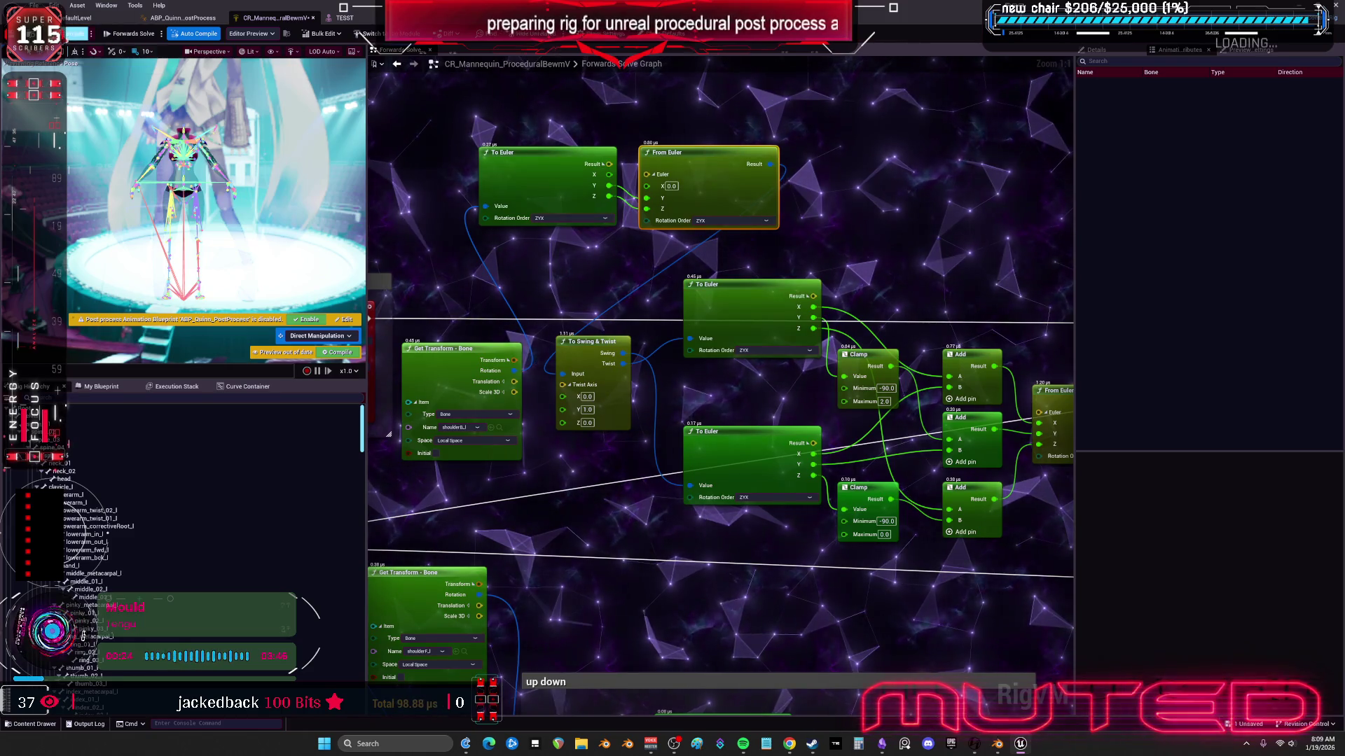
Step: Wire a second To Euler/From Euler pair into the other shoulder's Swing & Twist, then view TESST
{"action": "scroll", "coordinate": [725, 391], "scroll_direction": "down", "scroll_amount": 1}
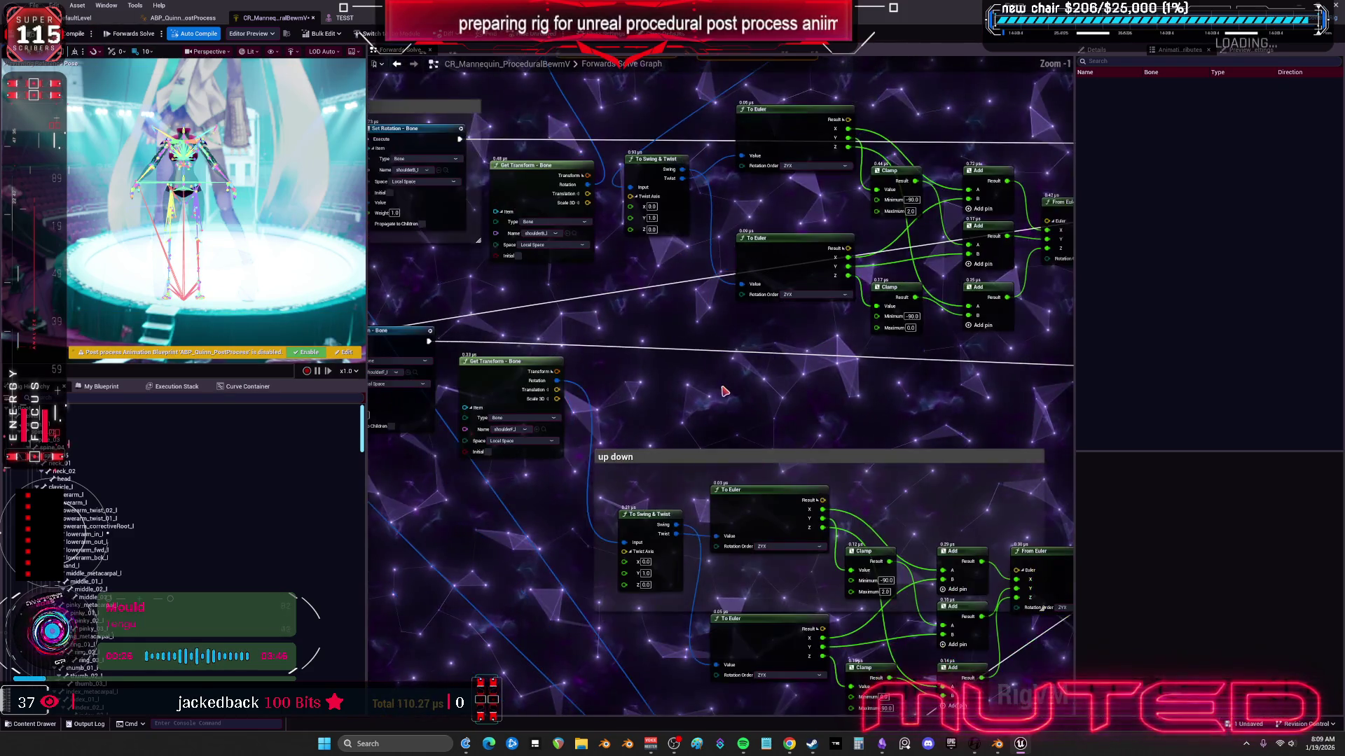
{"action": "mouse_move", "coordinate": [744, 404]}
{"action": "left_mouse_down"}
{"action": "mouse_move", "coordinate": [727, 494]}
{"action": "mouse_move", "coordinate": [692, 459]}
{"action": "left_mouse_up"}
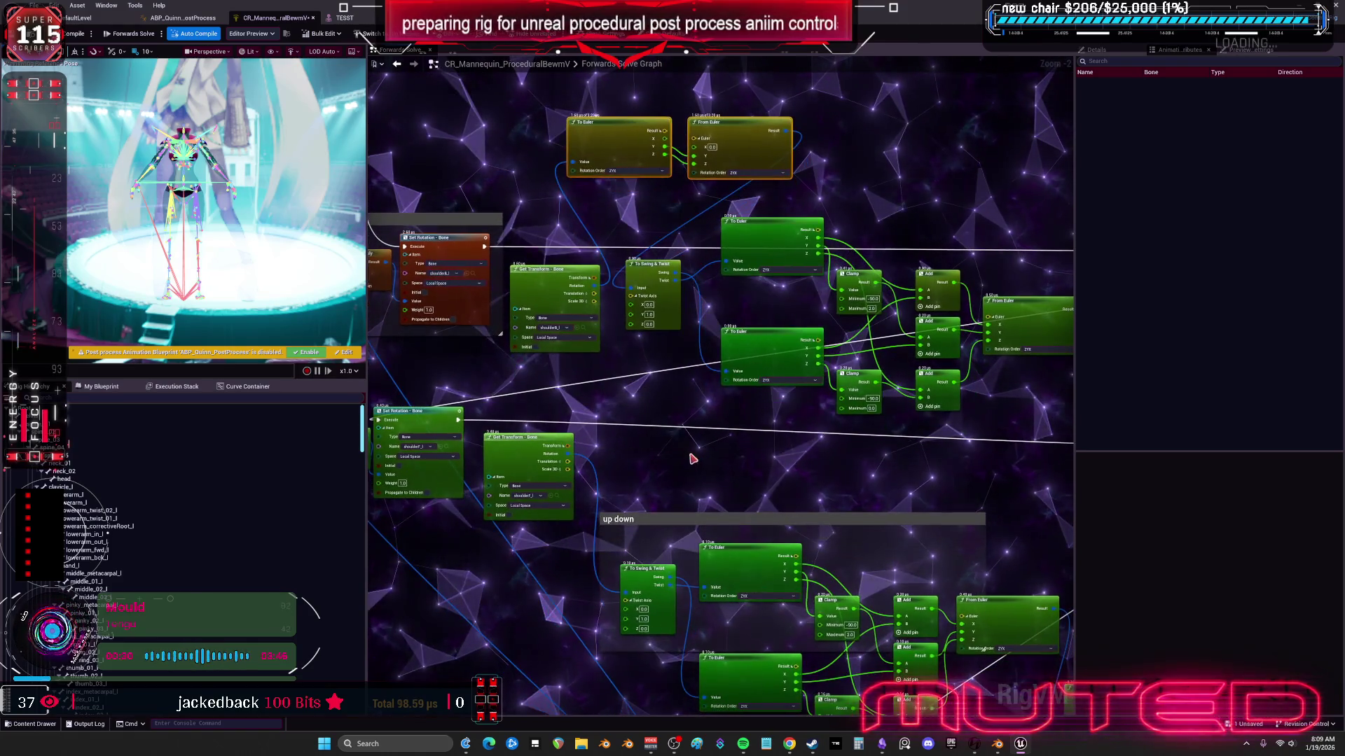
{"action": "key", "text": "ctrl+v"}
{"action": "scroll", "coordinate": [692, 459], "scroll_direction": "up", "scroll_amount": 3}
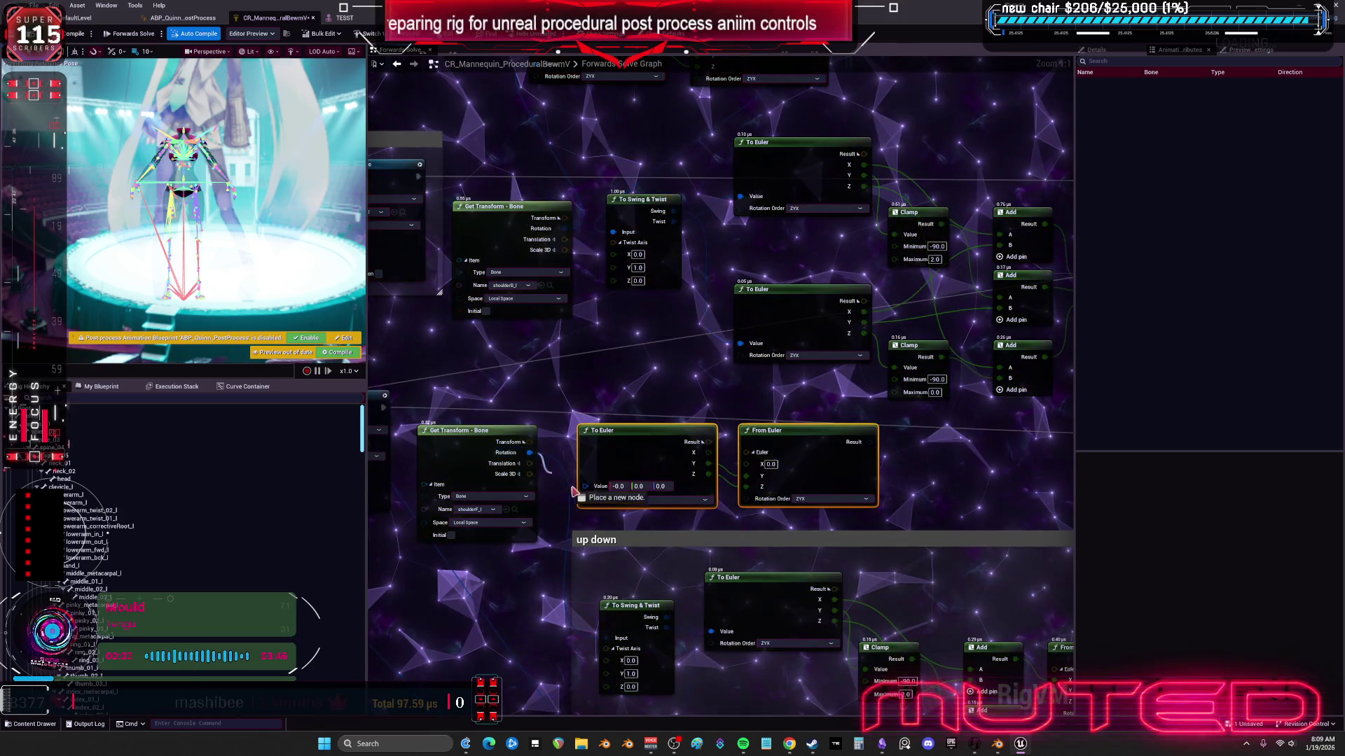
{"action": "left_click_drag", "start_coordinate": [574, 493], "coordinate": [585, 486]}
{"action": "mouse_move", "coordinate": [869, 442]}
{"action": "left_mouse_down"}
{"action": "mouse_move", "coordinate": [690, 616]}
{"action": "mouse_move", "coordinate": [611, 642]}
{"action": "left_mouse_up"}
{"action": "left_click", "coordinate": [359, 19]}
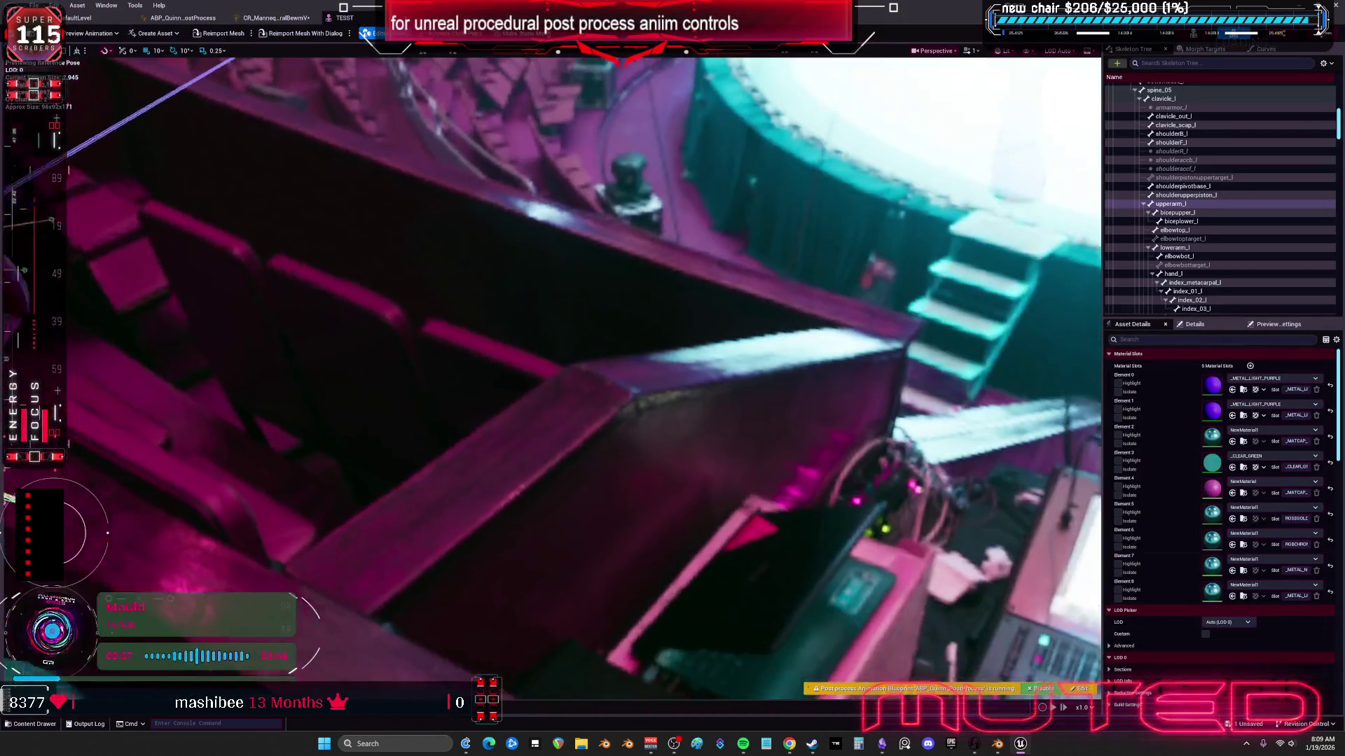
{"action": "left_click_drag", "start_coordinate": [542, 247], "coordinate": [581, 175]}
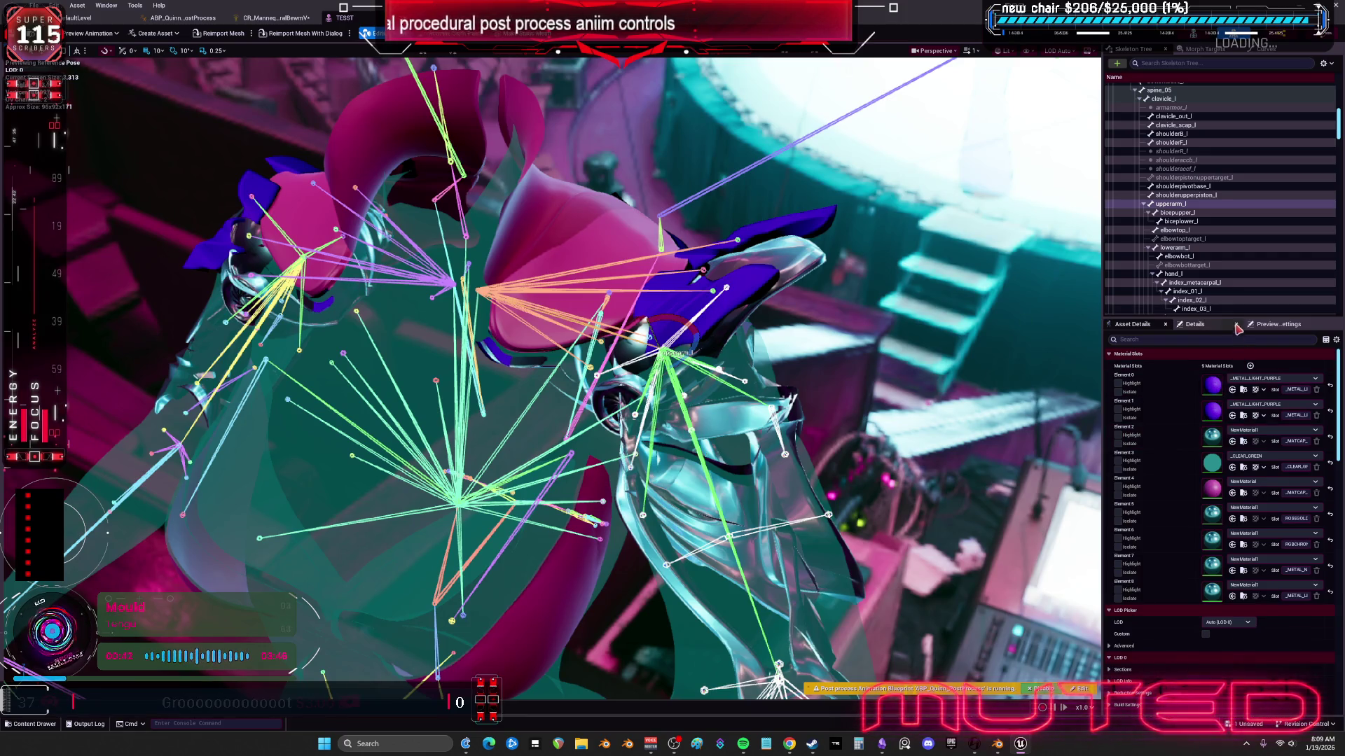
Step: Rotate upperarm_l through three test poses and orbit close to inspect the shoulder
{"action": "left_click", "coordinate": [1198, 324]}
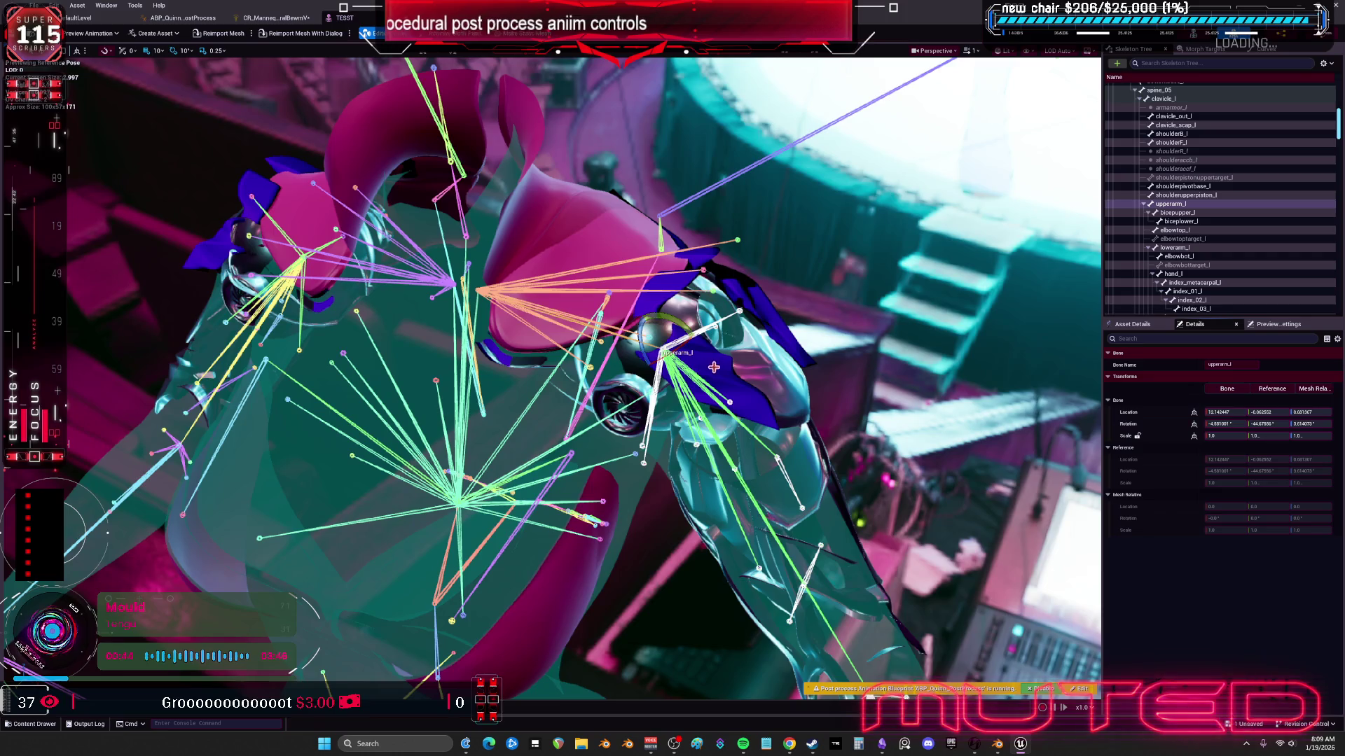
{"action": "mouse_move", "coordinate": [674, 327]}
{"action": "left_mouse_down"}
{"action": "mouse_move", "coordinate": [711, 287]}
{"action": "mouse_move", "coordinate": [750, 365]}
{"action": "mouse_move", "coordinate": [763, 371]}
{"action": "mouse_move", "coordinate": [774, 354]}
{"action": "mouse_move", "coordinate": [784, 392]}
{"action": "mouse_move", "coordinate": [751, 380]}
{"action": "mouse_move", "coordinate": [756, 428]}
{"action": "mouse_move", "coordinate": [732, 472]}
{"action": "mouse_move", "coordinate": [778, 434]}
{"action": "left_mouse_up"}
{"action": "mouse_move", "coordinate": [664, 378]}
{"action": "left_mouse_down"}
{"action": "mouse_move", "coordinate": [631, 358]}
{"action": "mouse_move", "coordinate": [662, 343]}
{"action": "mouse_move", "coordinate": [652, 367]}
{"action": "mouse_move", "coordinate": [701, 340]}
{"action": "mouse_move", "coordinate": [630, 364]}
{"action": "mouse_move", "coordinate": [616, 350]}
{"action": "left_mouse_up"}
{"action": "mouse_move", "coordinate": [685, 390]}
{"action": "left_mouse_down"}
{"action": "mouse_move", "coordinate": [679, 406]}
{"action": "mouse_move", "coordinate": [655, 322]}
{"action": "mouse_move", "coordinate": [631, 363]}
{"action": "mouse_move", "coordinate": [652, 329]}
{"action": "mouse_move", "coordinate": [669, 366]}
{"action": "mouse_move", "coordinate": [661, 419]}
{"action": "mouse_move", "coordinate": [709, 410]}
{"action": "left_mouse_up"}
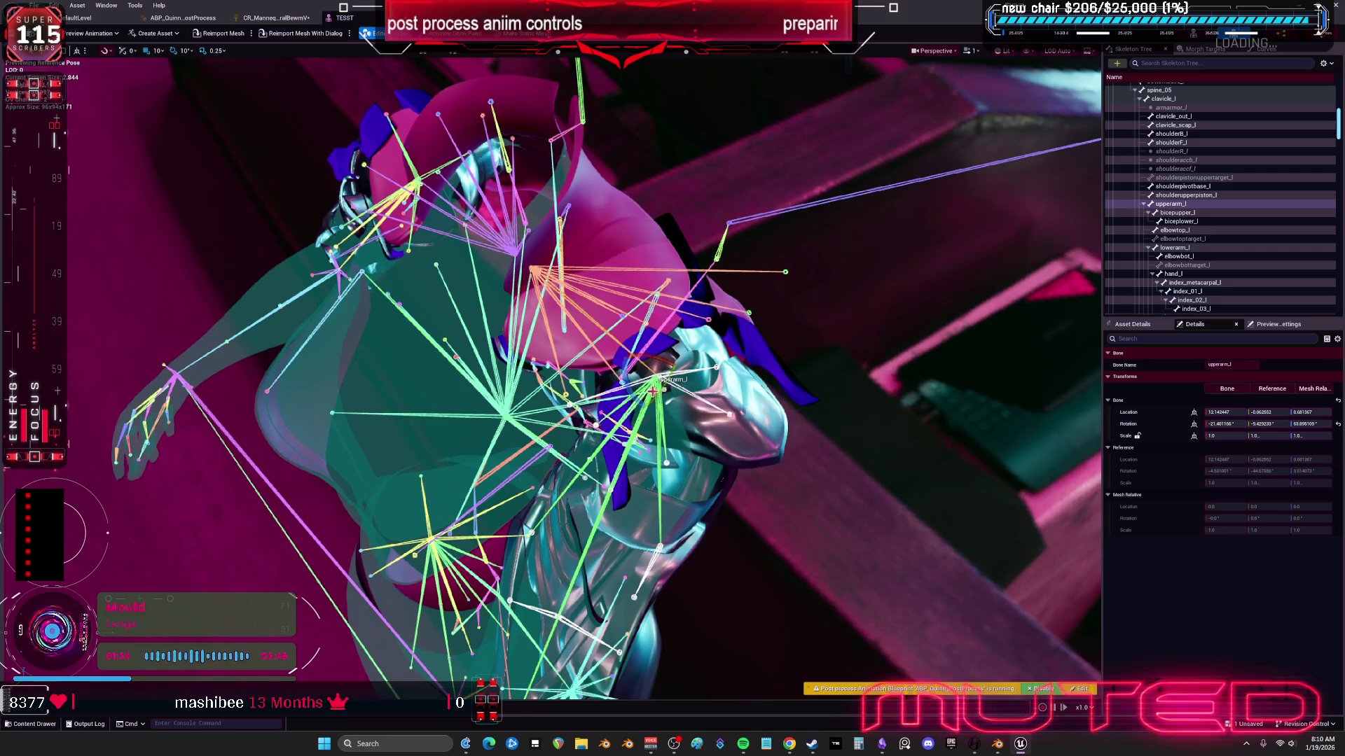
{"action": "mouse_move", "coordinate": [652, 392]}
{"action": "left_mouse_down"}
{"action": "mouse_move", "coordinate": [880, 404]}
{"action": "mouse_move", "coordinate": [870, 384]}
{"action": "left_mouse_up"}
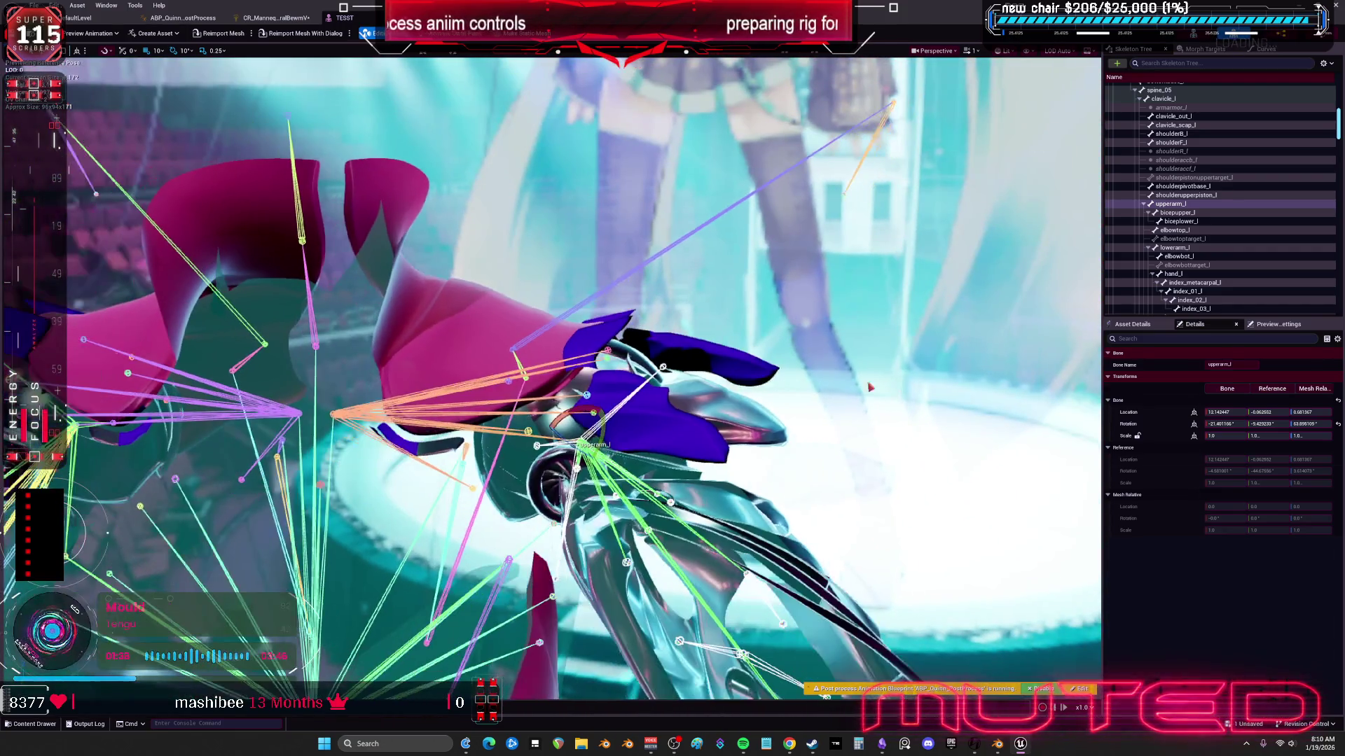
Step: Reset upperarm_l rotation to its reference pose and swing the arm down and right
{"action": "left_click", "coordinate": [1338, 424]}
{"action": "mouse_move", "coordinate": [601, 444]}
{"action": "left_mouse_down"}
{"action": "mouse_move", "coordinate": [618, 454]}
{"action": "mouse_move", "coordinate": [564, 373]}
{"action": "mouse_move", "coordinate": [574, 376]}
{"action": "mouse_move", "coordinate": [578, 419]}
{"action": "mouse_move", "coordinate": [568, 375]}
{"action": "mouse_move", "coordinate": [557, 389]}
{"action": "left_mouse_up"}
{"action": "mouse_move", "coordinate": [734, 247]}
{"action": "left_mouse_down"}
{"action": "mouse_move", "coordinate": [504, 448]}
{"action": "mouse_move", "coordinate": [421, 364]}
{"action": "left_mouse_up"}
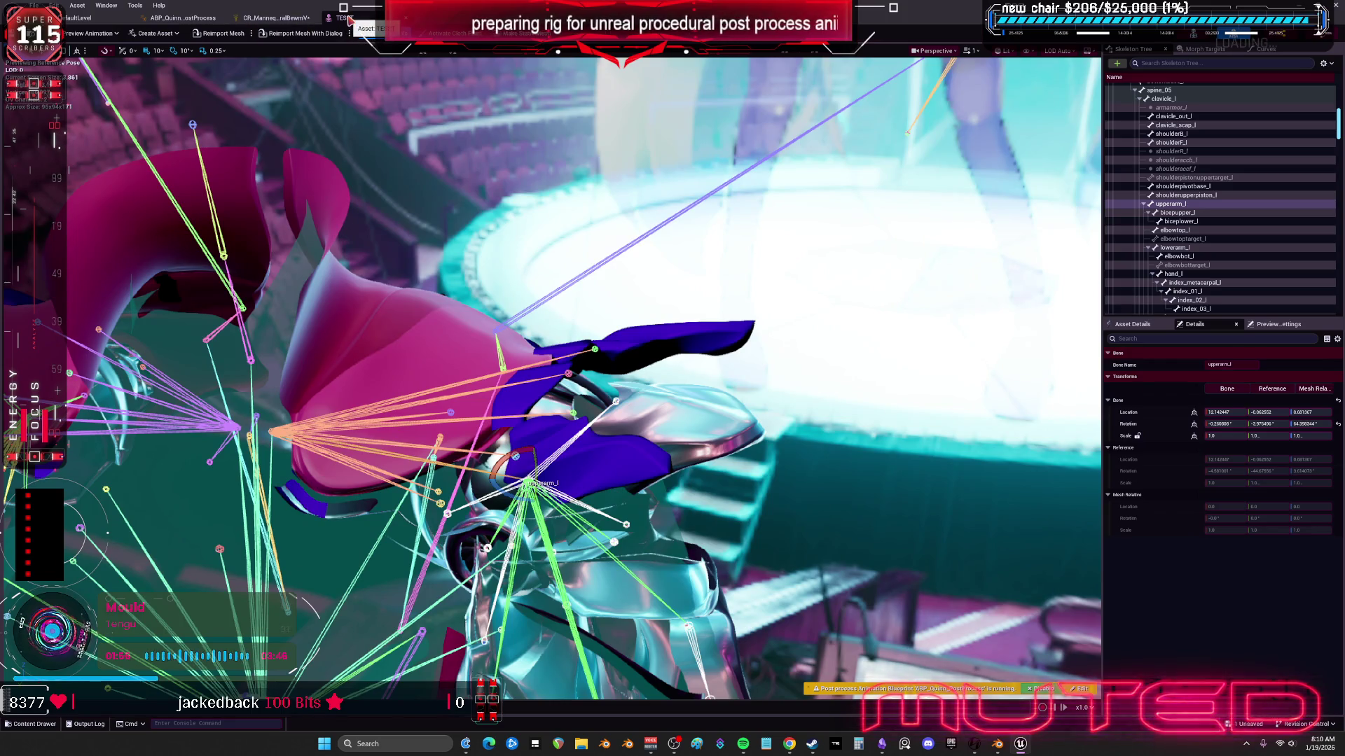
Step: Dock the TESST tab after ABP_Quinn and rotate the upper arm further to test limits
{"action": "left_click_drag", "start_coordinate": [348, 19], "coordinate": [276, 19]}
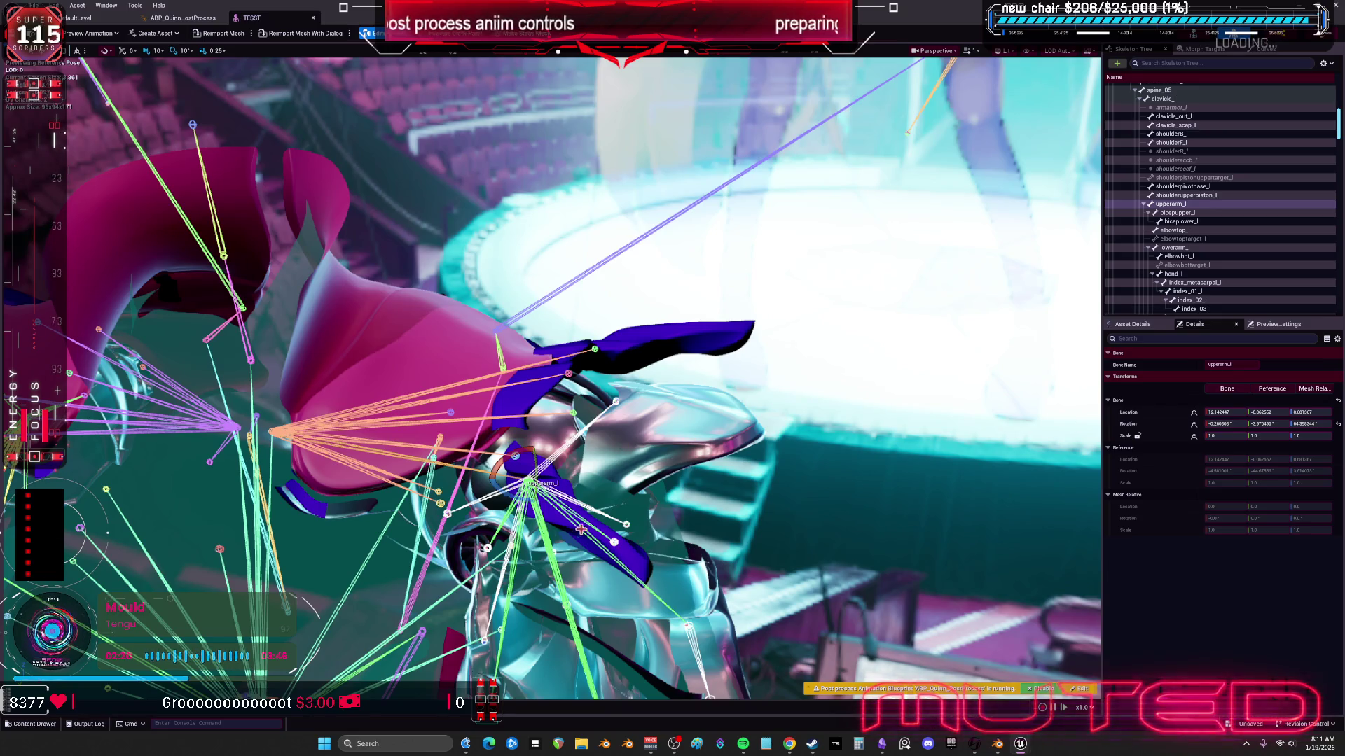
{"action": "mouse_move", "coordinate": [524, 499]}
{"action": "left_mouse_down"}
{"action": "mouse_move", "coordinate": [553, 529]}
{"action": "mouse_move", "coordinate": [556, 504]}
{"action": "mouse_move", "coordinate": [578, 543]}
{"action": "left_mouse_up"}
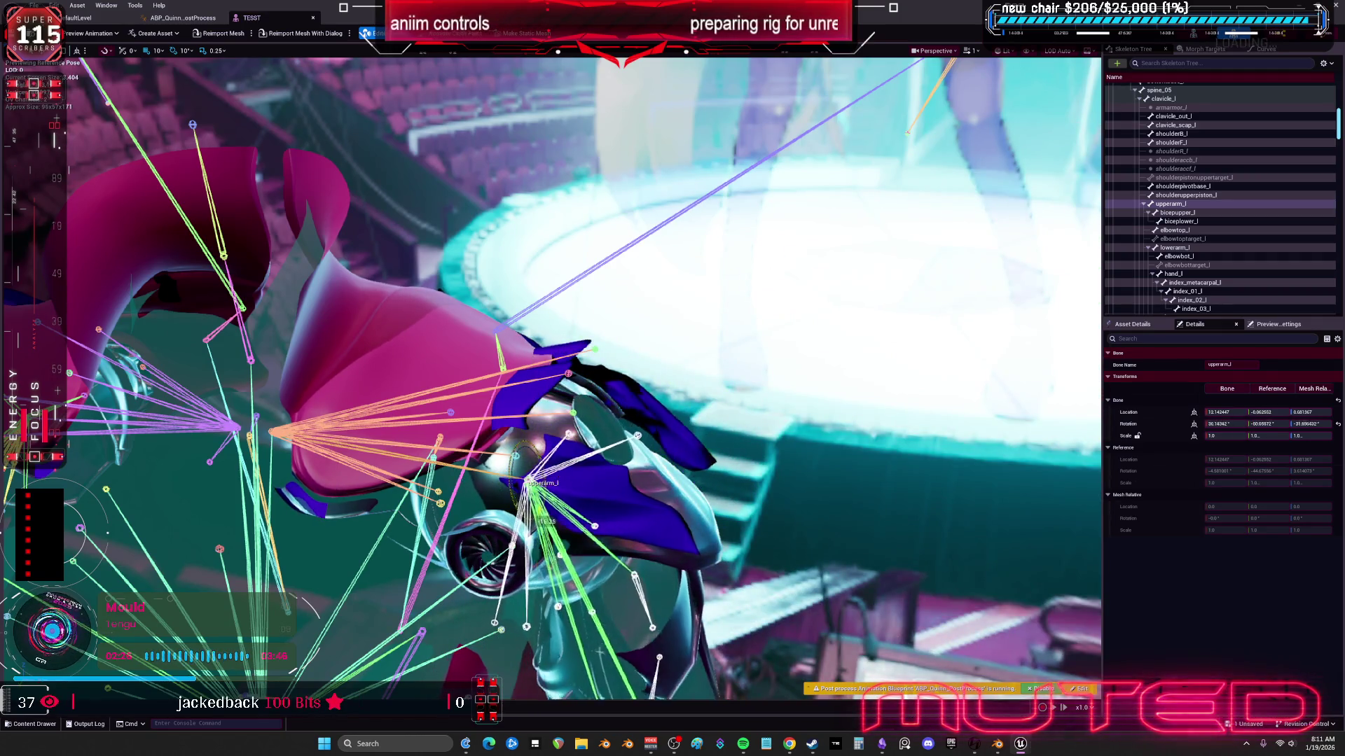
{"action": "mouse_move", "coordinate": [599, 650]}
{"action": "left_mouse_down"}
{"action": "mouse_move", "coordinate": [543, 468]}
{"action": "mouse_move", "coordinate": [560, 518]}
{"action": "mouse_move", "coordinate": [588, 491]}
{"action": "mouse_move", "coordinate": [660, 533]}
{"action": "left_mouse_up"}
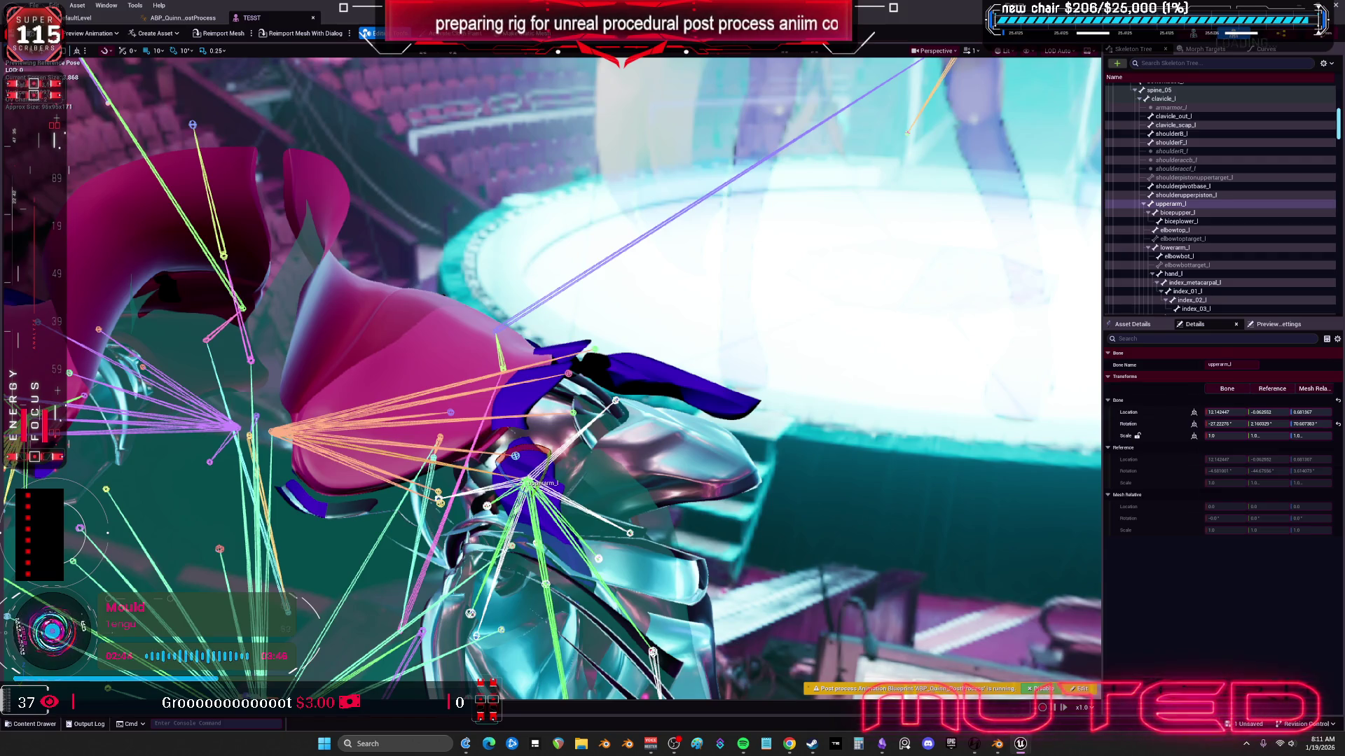
Step: Feed the From Euler result into the Set Rotation value in the Control Rig graph and compile
{"action": "double_click", "coordinate": [601, 120]}
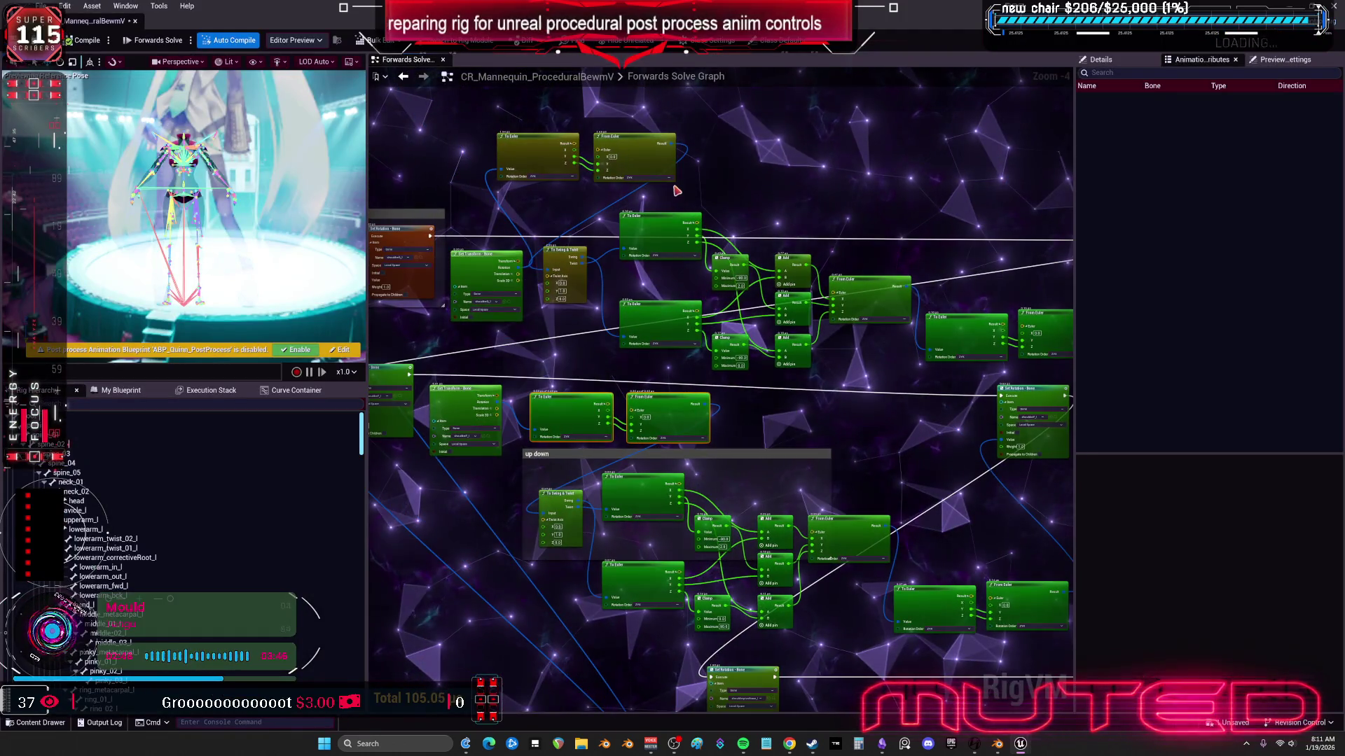
{"action": "left_click_drag", "start_coordinate": [543, 283], "coordinate": [550, 273]}
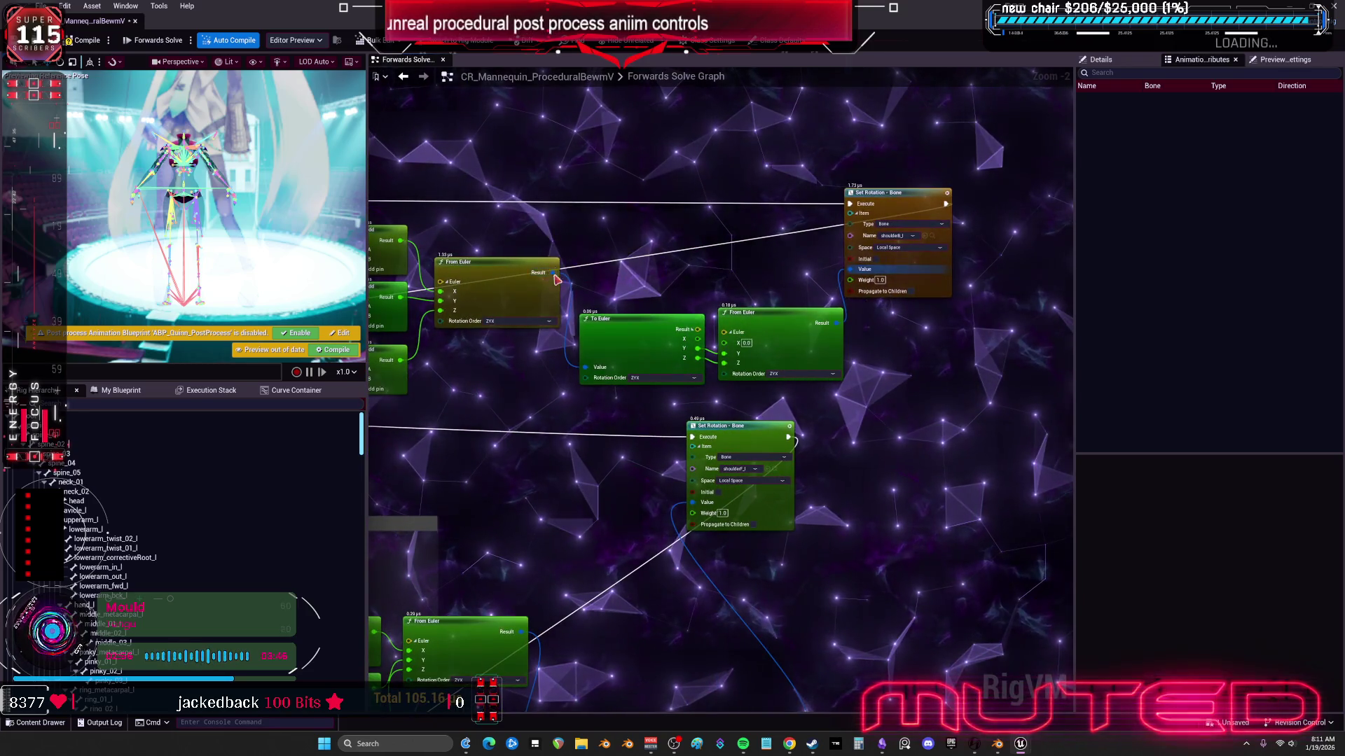
{"action": "key", "text": "ctrl+z"}
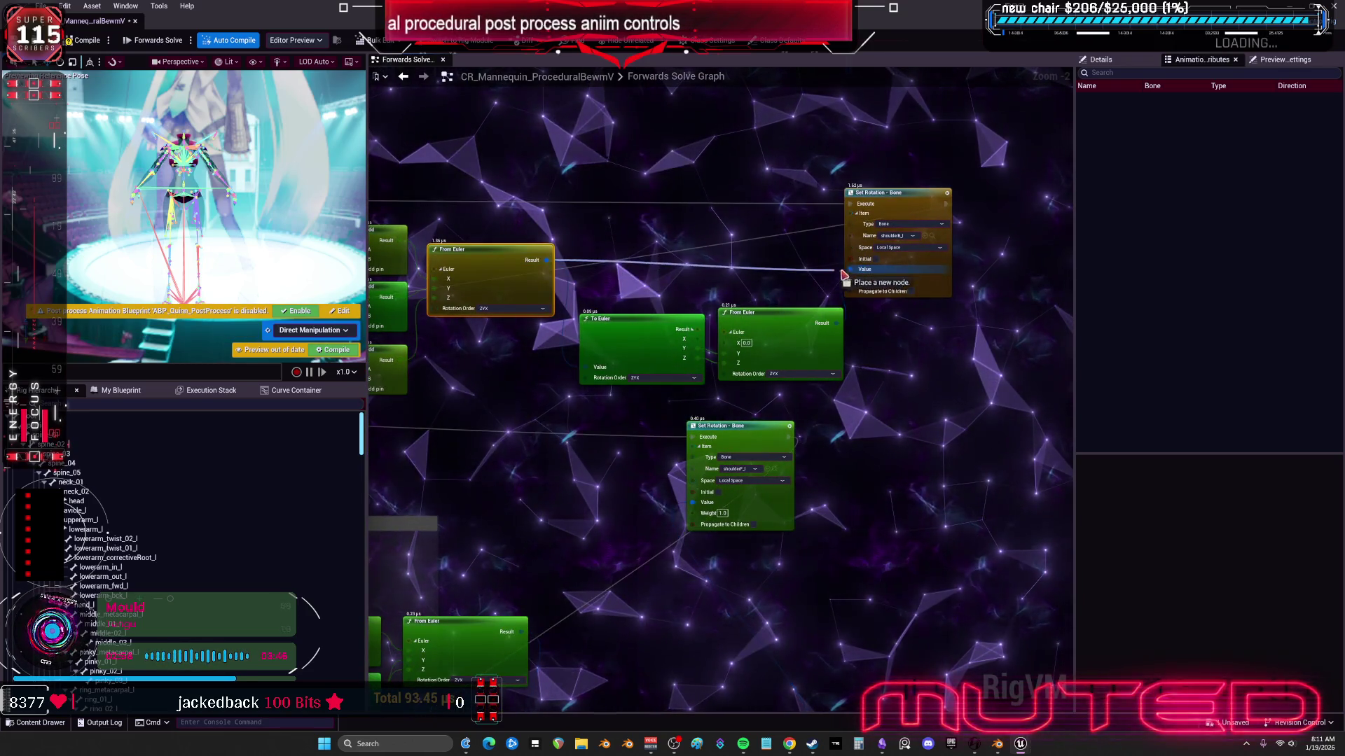
{"action": "left_click_drag", "start_coordinate": [655, 378], "coordinate": [735, 193]}
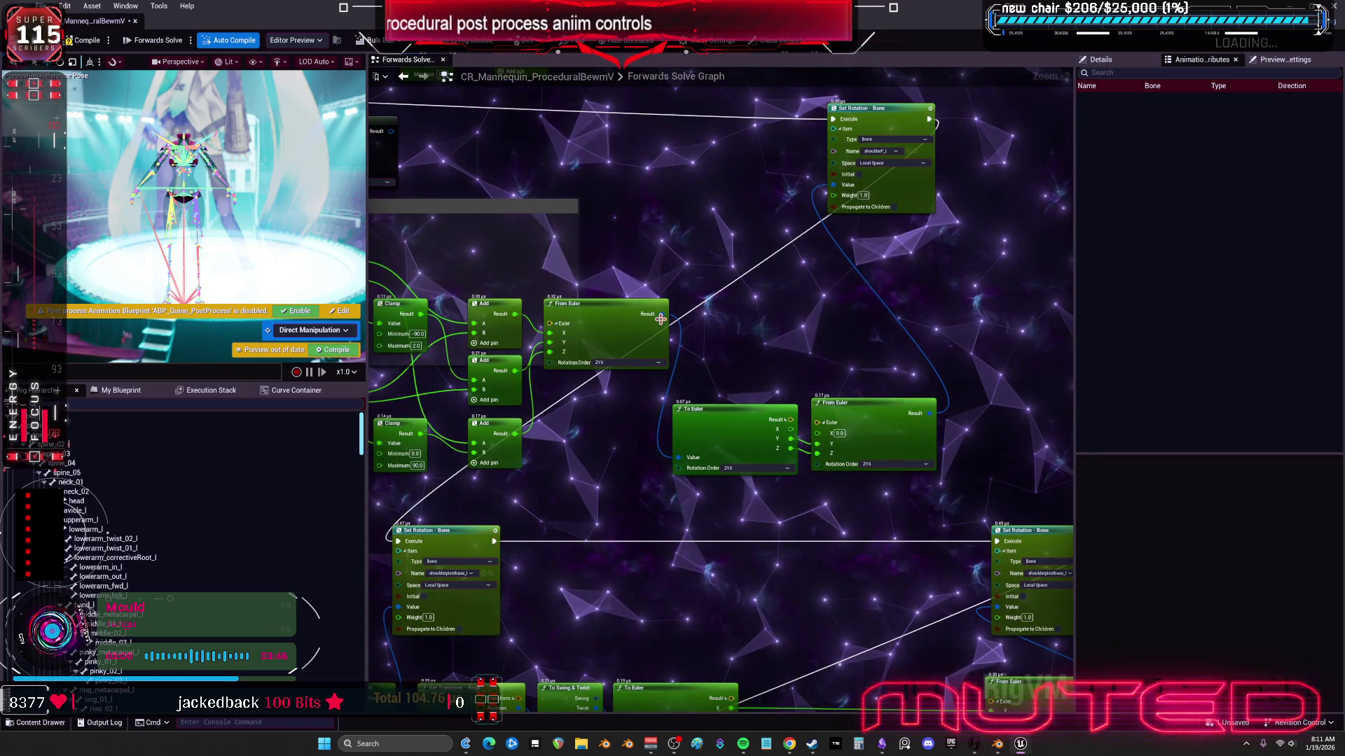
{"action": "left_click_drag", "start_coordinate": [836, 190], "coordinate": [836, 189]}
{"action": "scroll", "coordinate": [790, 273], "scroll_direction": "down", "scroll_amount": 3}
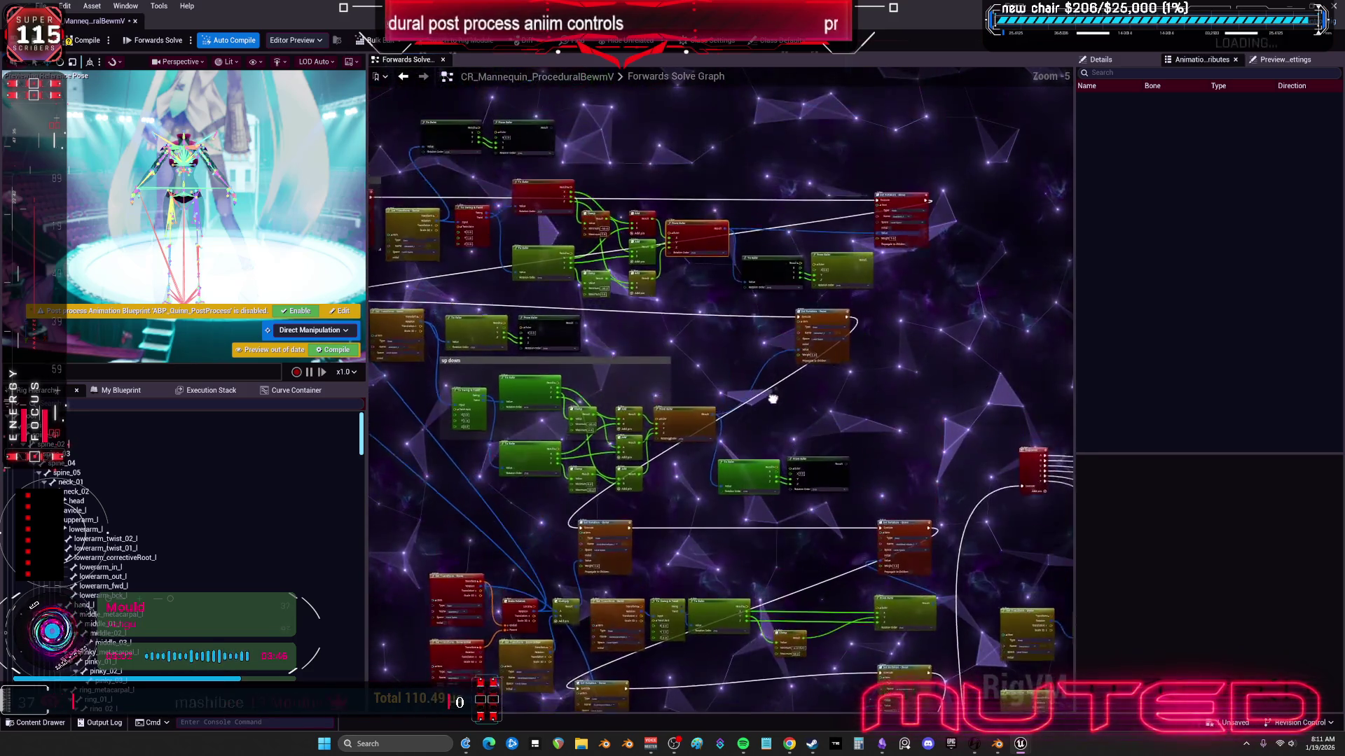
{"action": "left_click", "coordinate": [89, 40]}
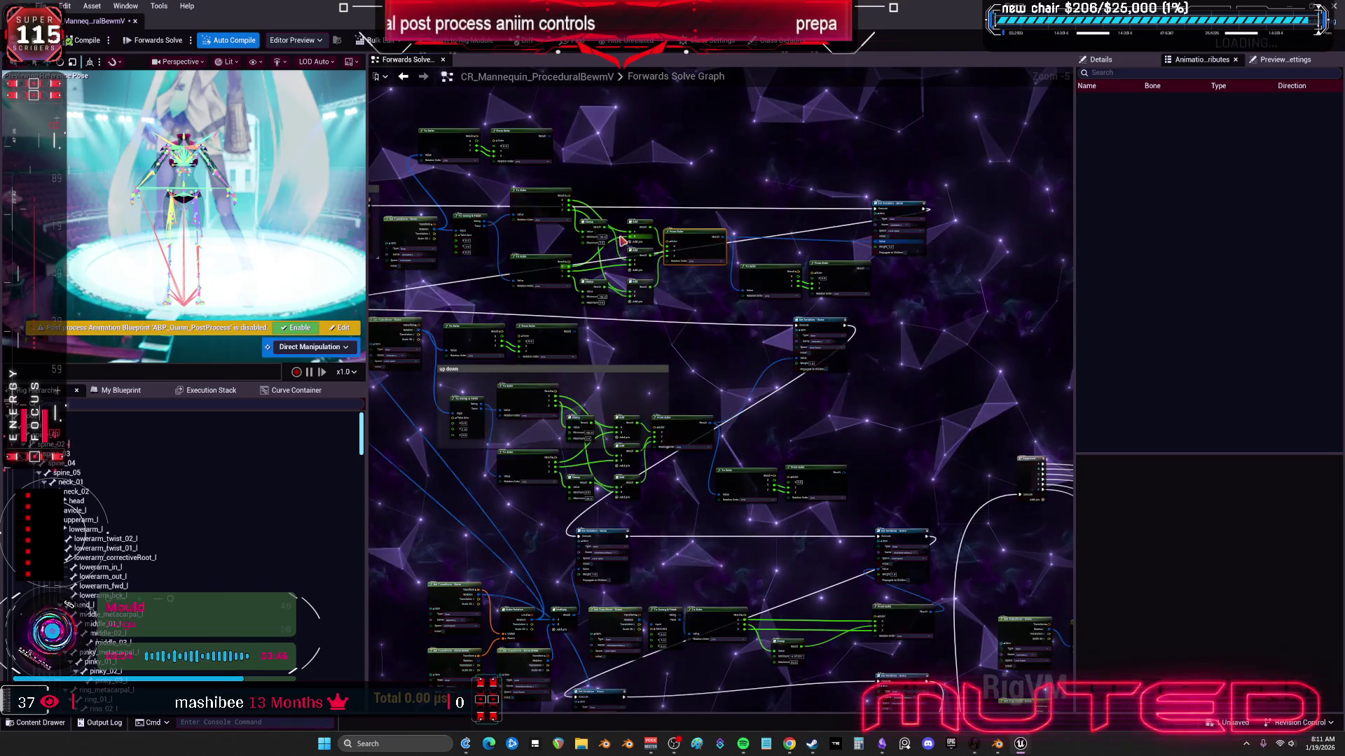
Step: Rearrange the To Euler/From Euler pair and Set Rotation nodes into tidy positions
{"action": "left_click_drag", "start_coordinate": [600, 371], "coordinate": [588, 387]}
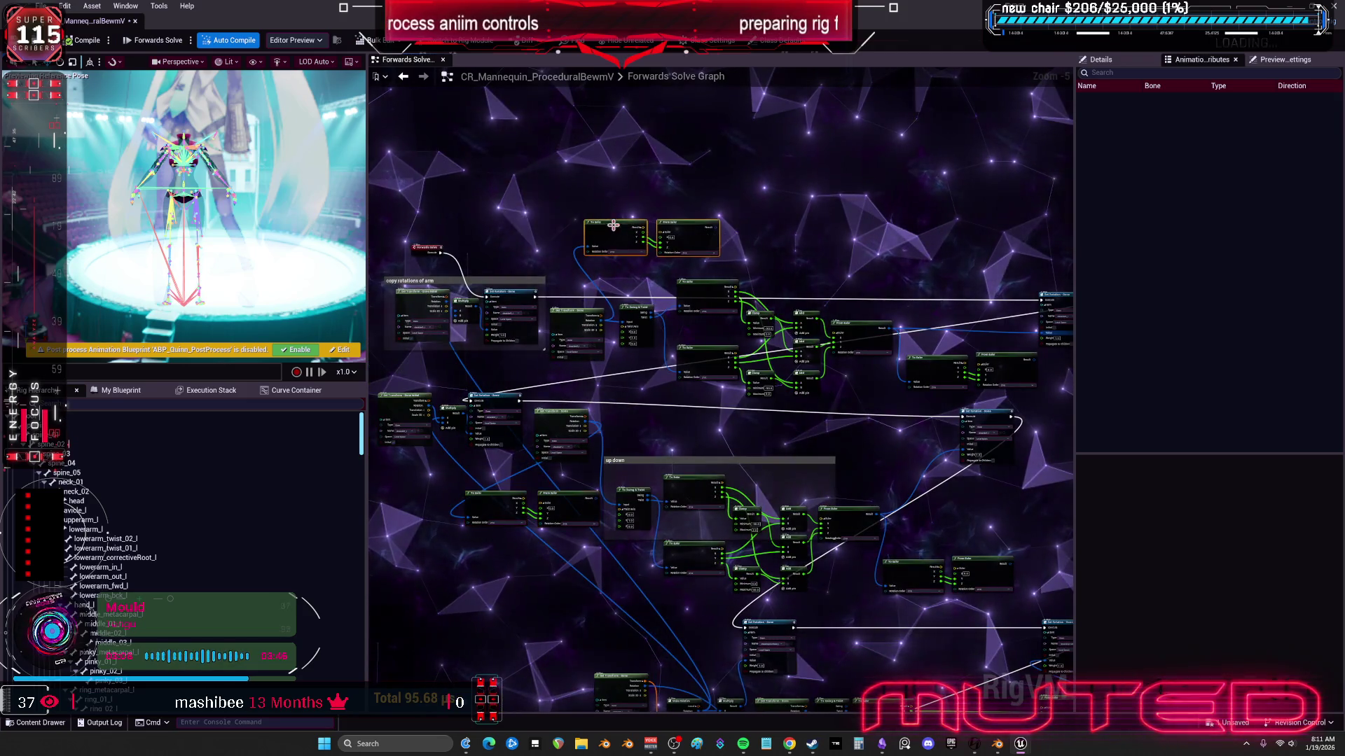
{"action": "left_click_drag", "start_coordinate": [658, 186], "coordinate": [442, 78]}
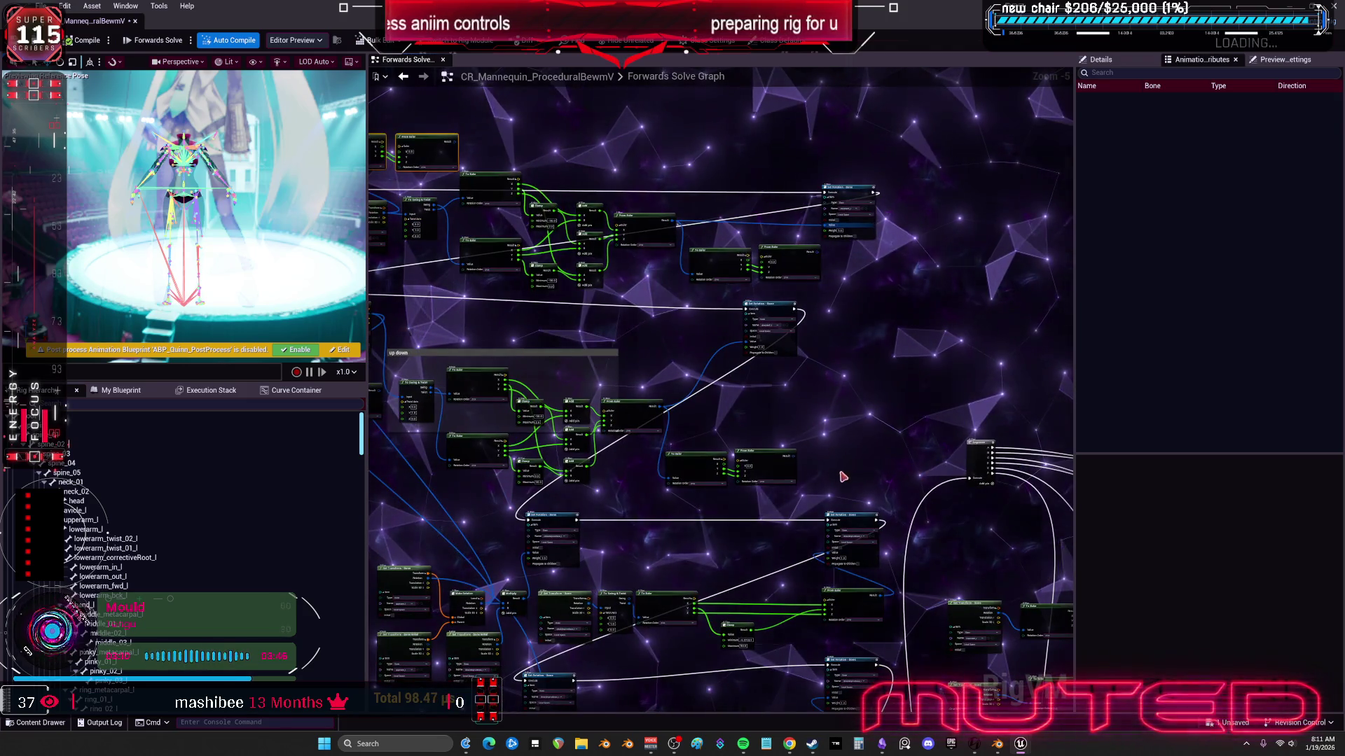
{"action": "left_click_drag", "start_coordinate": [699, 465], "coordinate": [730, 410]}
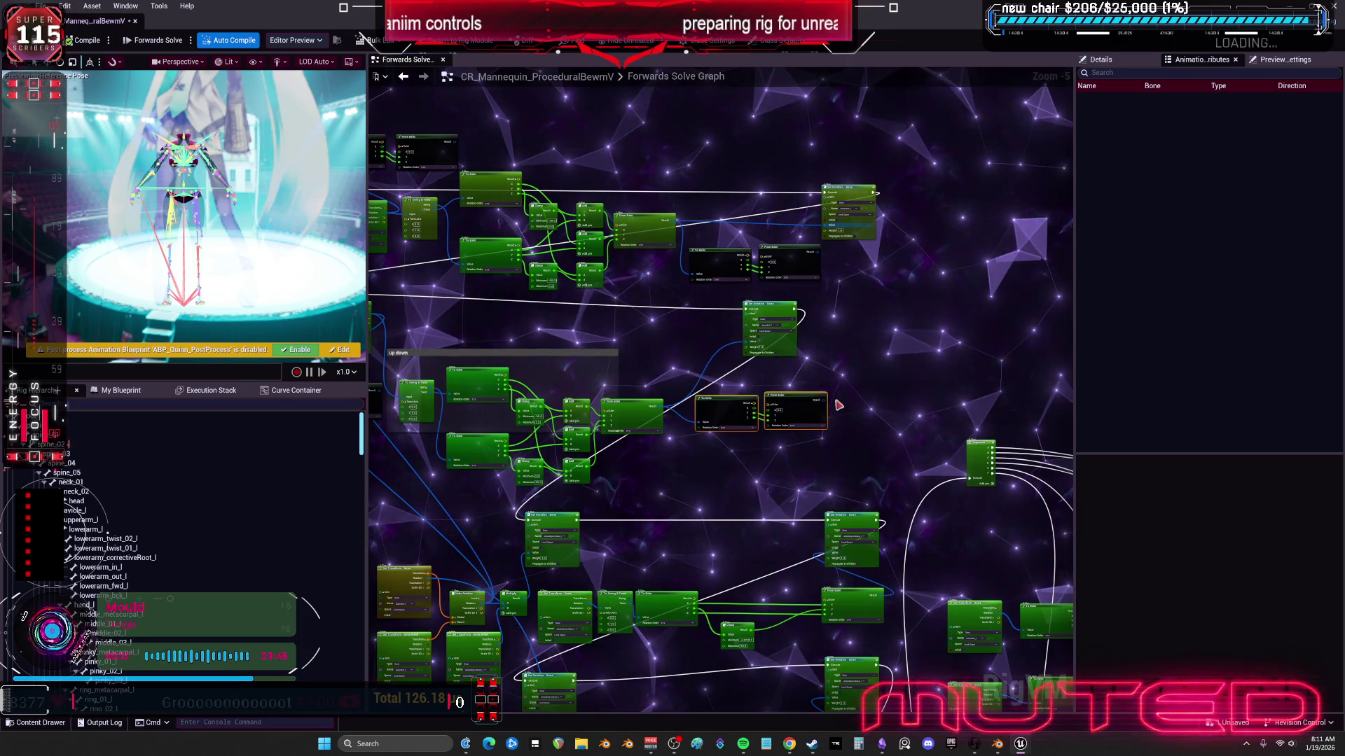
{"action": "left_click_drag", "start_coordinate": [771, 306], "coordinate": [796, 305]}
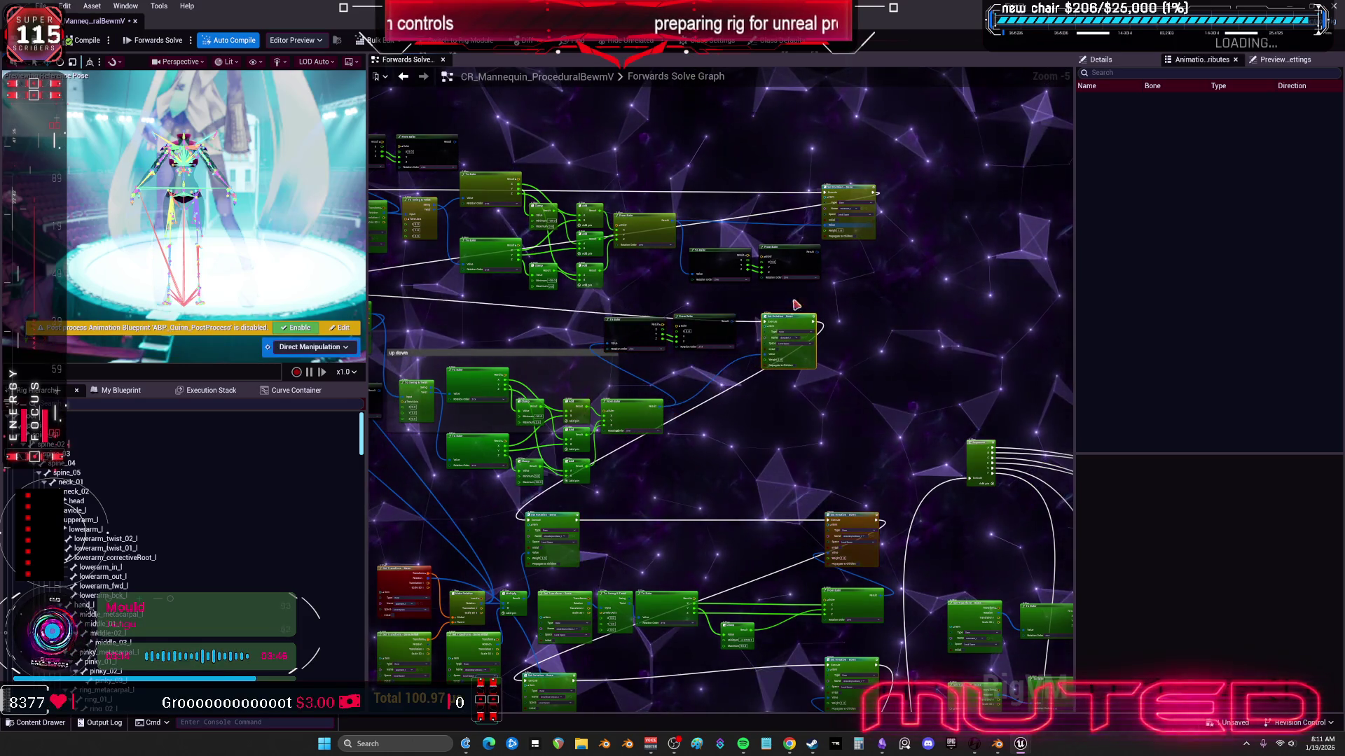
{"action": "left_click_drag", "start_coordinate": [706, 262], "coordinate": [660, 280]}
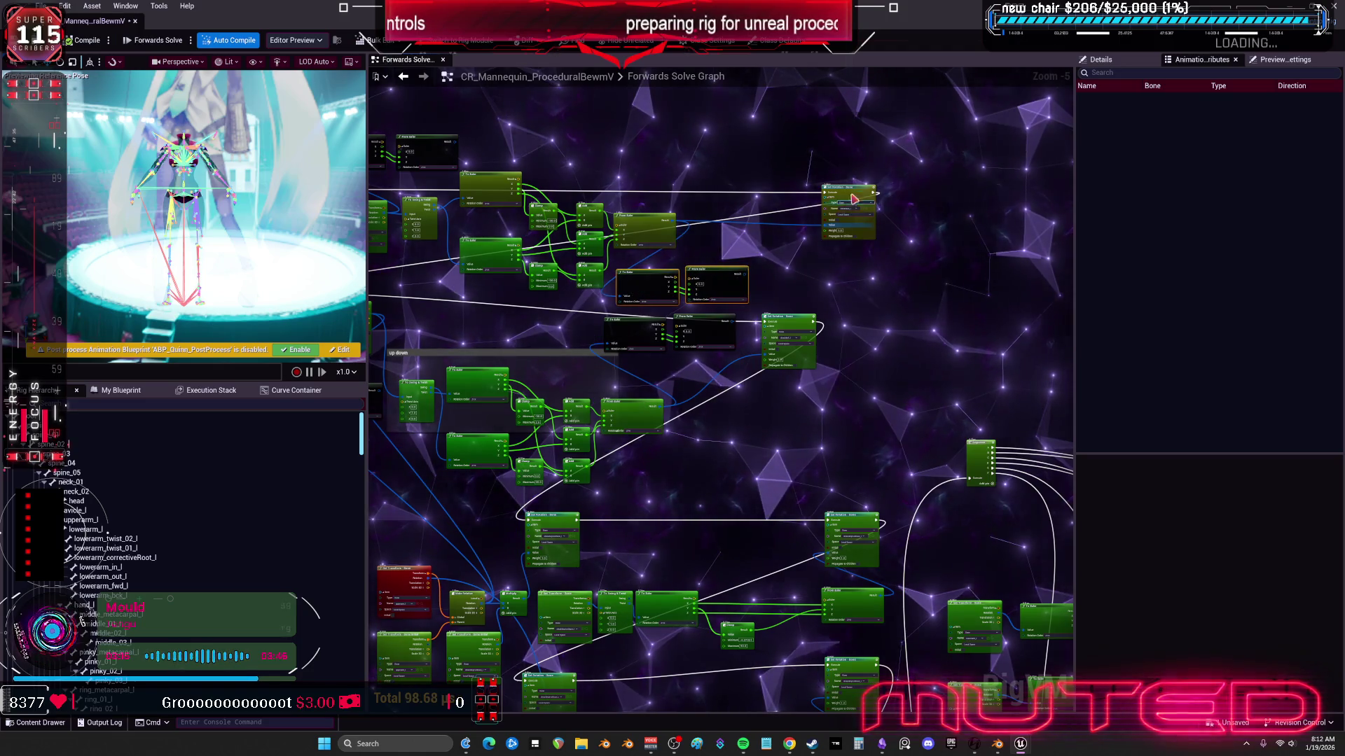
{"action": "left_click_drag", "start_coordinate": [855, 199], "coordinate": [793, 221]}
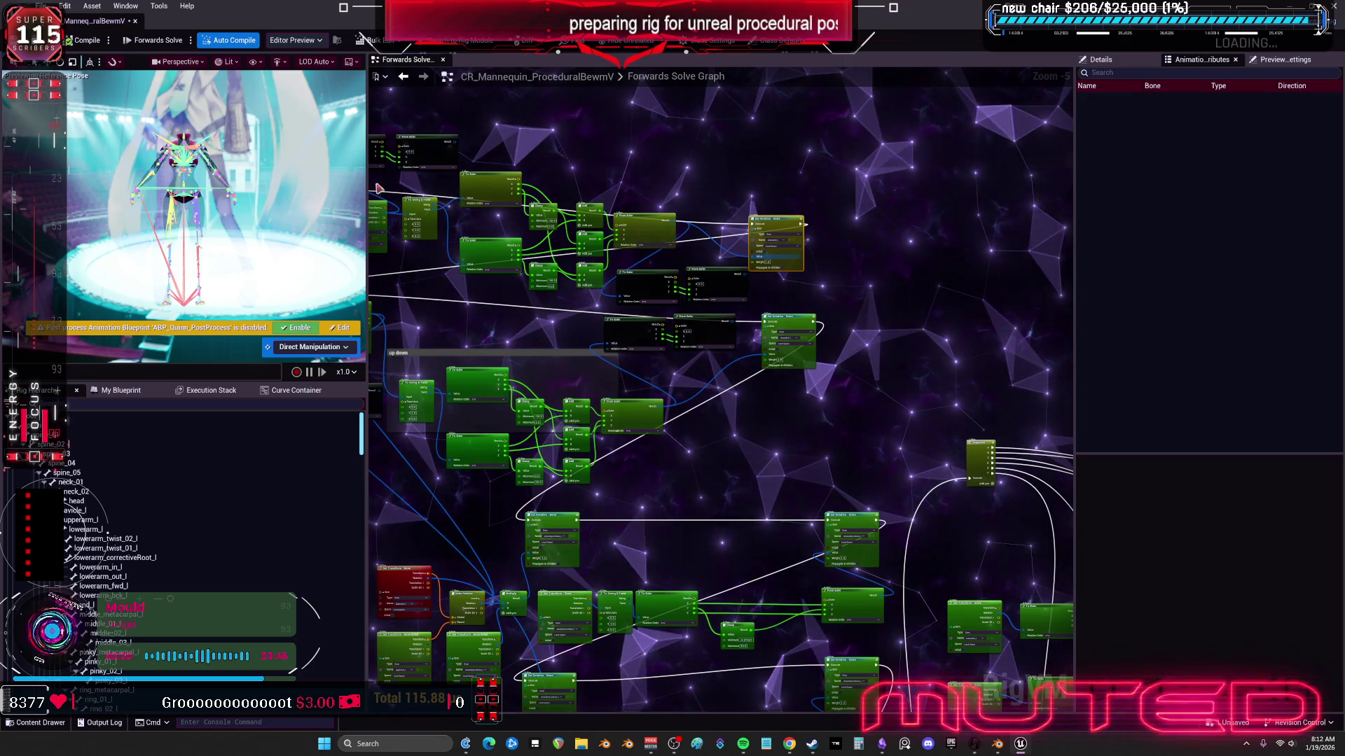
Step: Compile and save the Control Rig with Ctrl+S and return to the TESST skeleton view
{"action": "key", "text": "ctrl+s"}
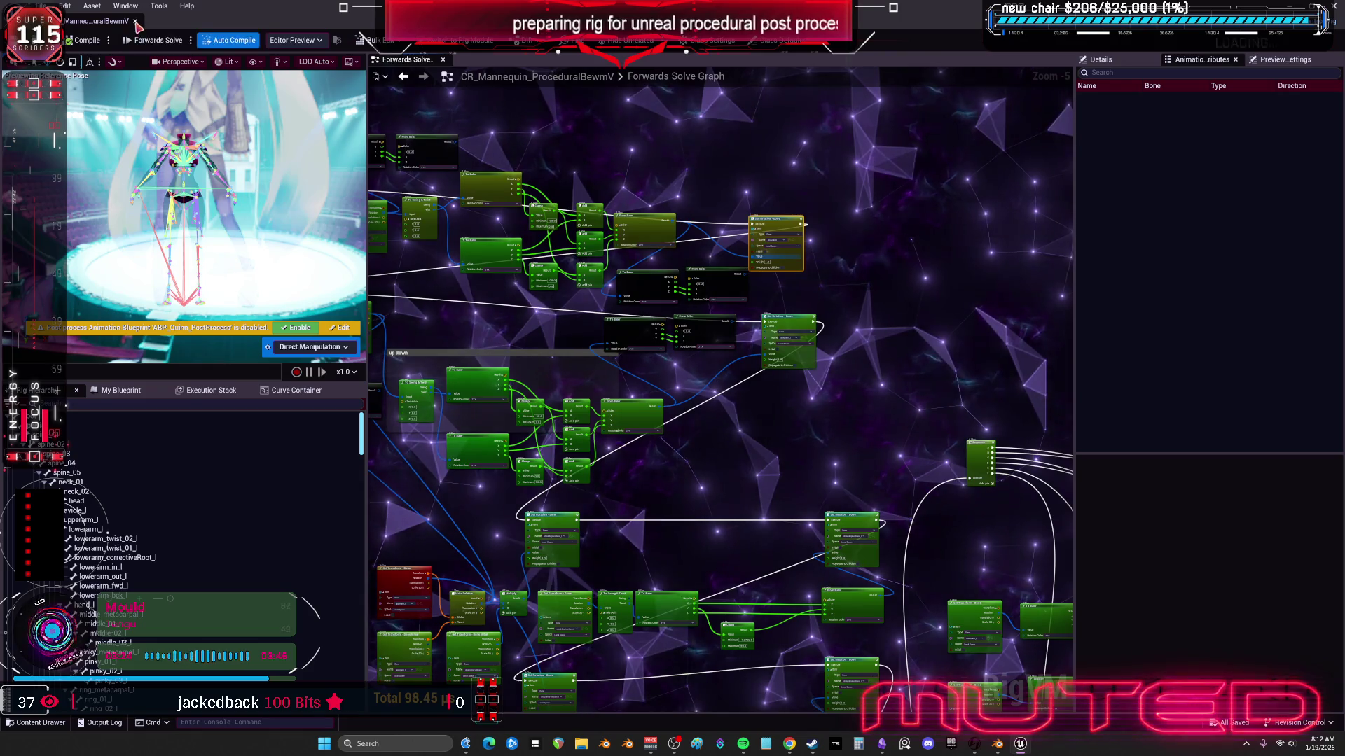
{"action": "key", "text": "alt+Tab"}
{"action": "left_click_drag", "start_coordinate": [703, 376], "coordinate": [658, 379]}
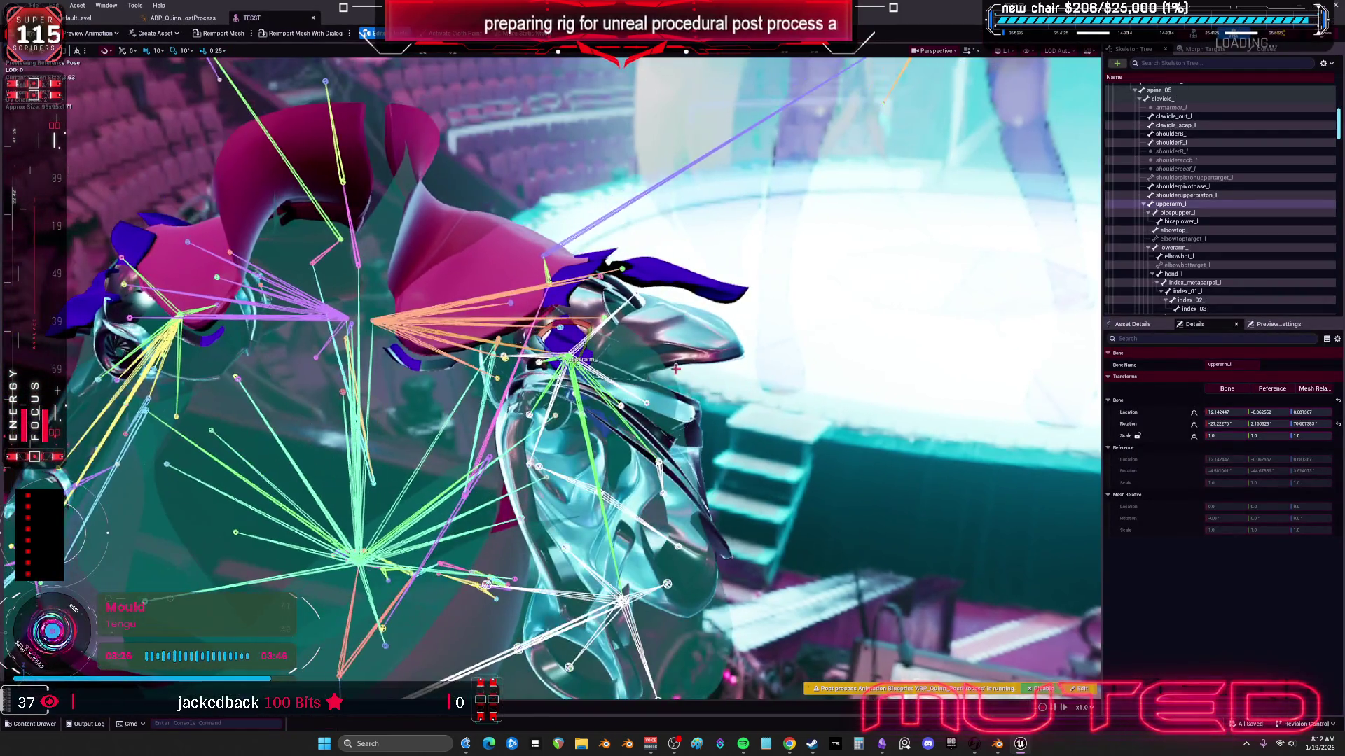
Step: Reset upperarm_l, then swing it through several poses, focusing and orbiting to inspect the shoulders
{"action": "left_click", "coordinate": [1338, 424]}
{"action": "left_click_drag", "start_coordinate": [770, 379], "coordinate": [750, 376]}
{"action": "mouse_move", "coordinate": [604, 351]}
{"action": "left_mouse_down"}
{"action": "mouse_move", "coordinate": [620, 346]}
{"action": "mouse_move", "coordinate": [596, 361]}
{"action": "mouse_move", "coordinate": [572, 352]}
{"action": "mouse_move", "coordinate": [600, 358]}
{"action": "left_mouse_up"}
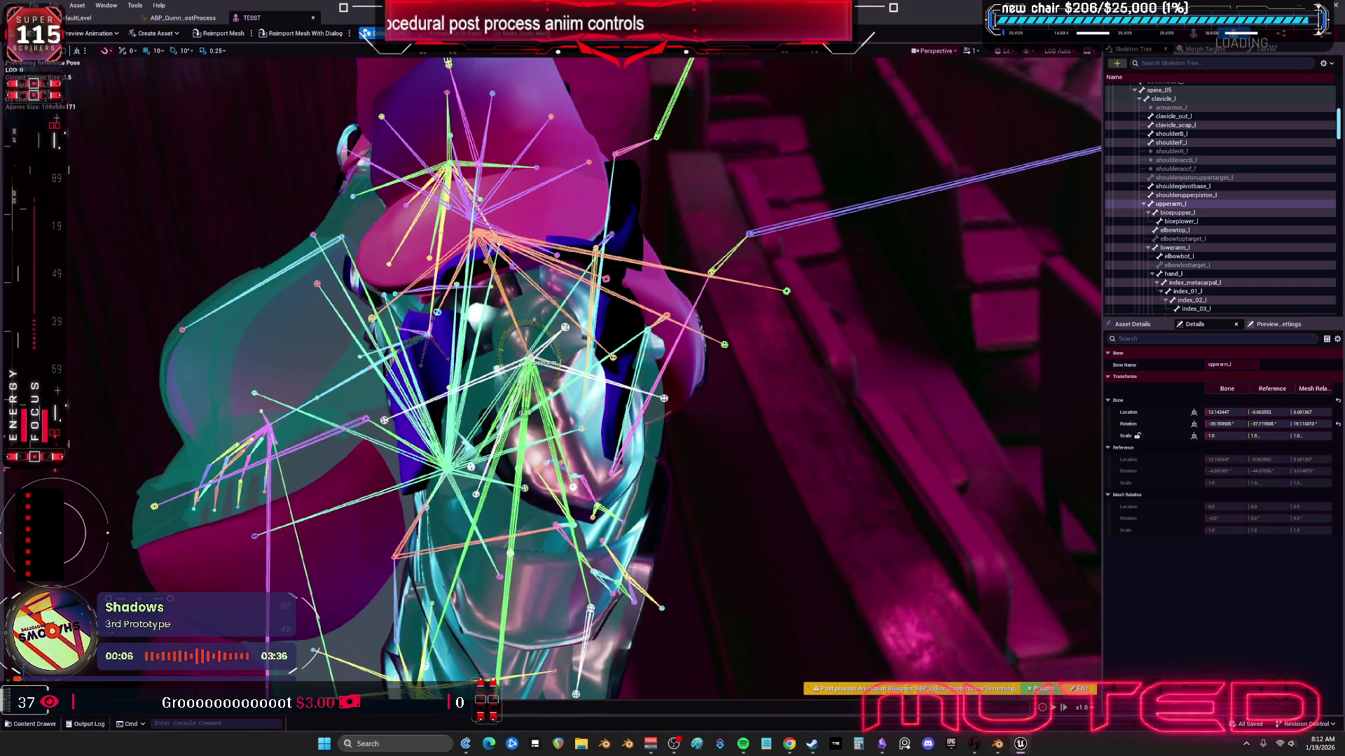
{"action": "mouse_move", "coordinate": [520, 349]}
{"action": "left_mouse_down"}
{"action": "mouse_move", "coordinate": [587, 440]}
{"action": "mouse_move", "coordinate": [598, 379]}
{"action": "left_mouse_up"}
{"action": "key", "text": "f"}
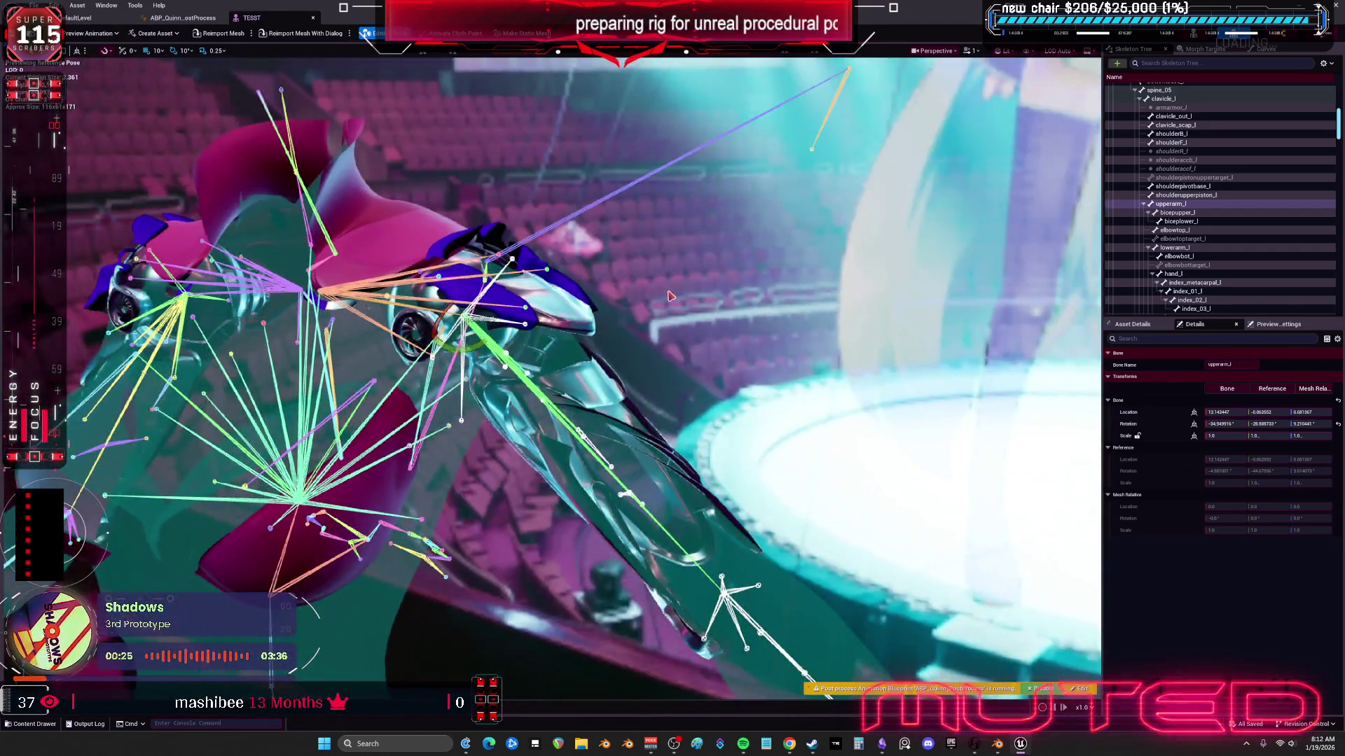
{"action": "mouse_move", "coordinate": [669, 296]}
{"action": "left_mouse_down"}
{"action": "mouse_move", "coordinate": [641, 308]}
{"action": "mouse_move", "coordinate": [597, 428]}
{"action": "left_mouse_up"}
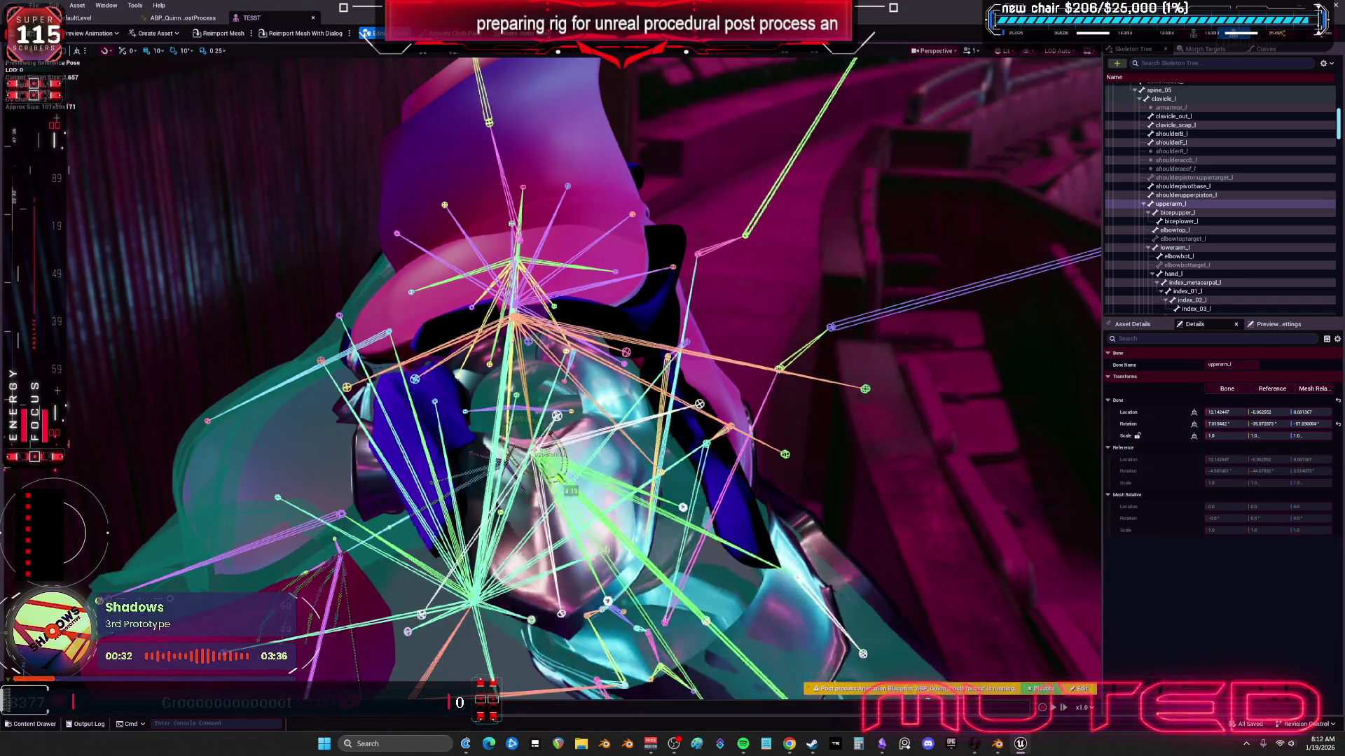
{"action": "left_click_drag", "start_coordinate": [514, 432], "coordinate": [568, 491]}
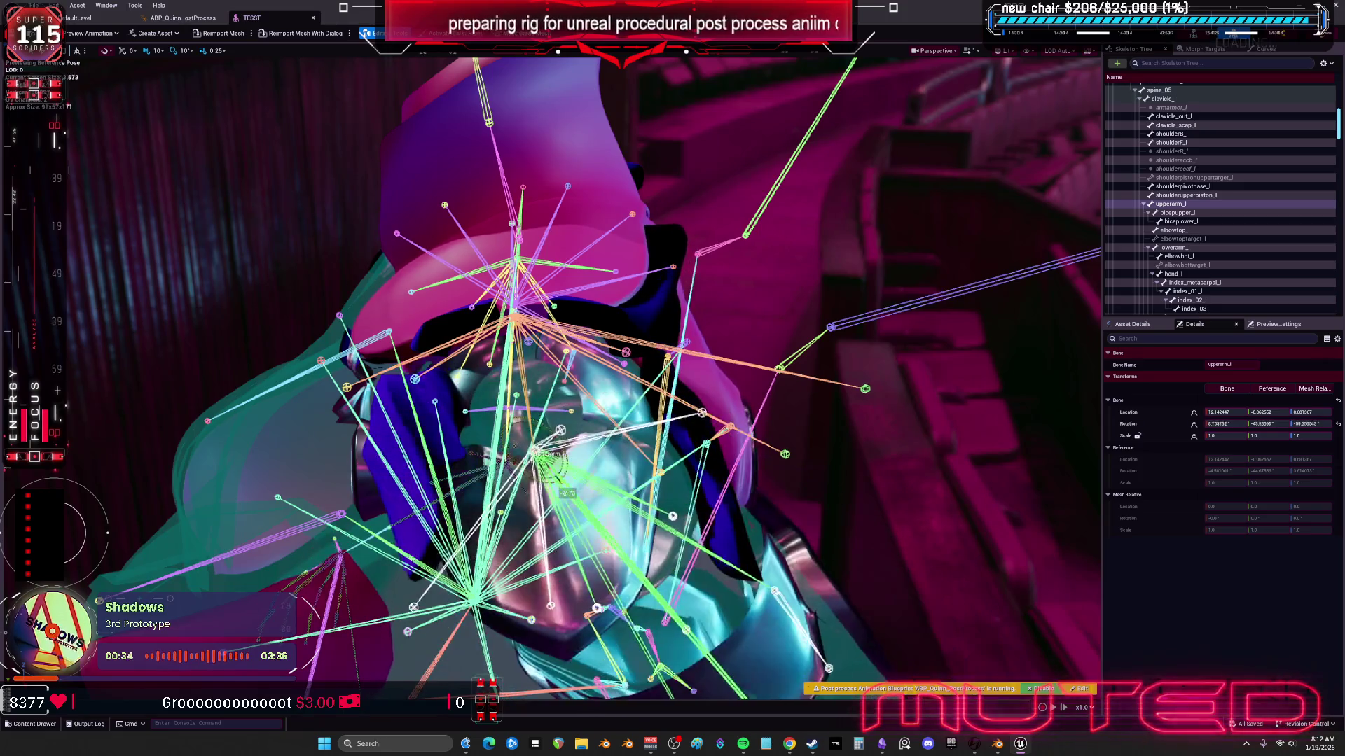
{"action": "mouse_move", "coordinate": [560, 436]}
{"action": "left_mouse_down"}
{"action": "mouse_move", "coordinate": [560, 482]}
{"action": "mouse_move", "coordinate": [551, 438]}
{"action": "mouse_move", "coordinate": [553, 473]}
{"action": "mouse_move", "coordinate": [536, 470]}
{"action": "mouse_move", "coordinate": [506, 252]}
{"action": "mouse_move", "coordinate": [506, 389]}
{"action": "left_mouse_up"}
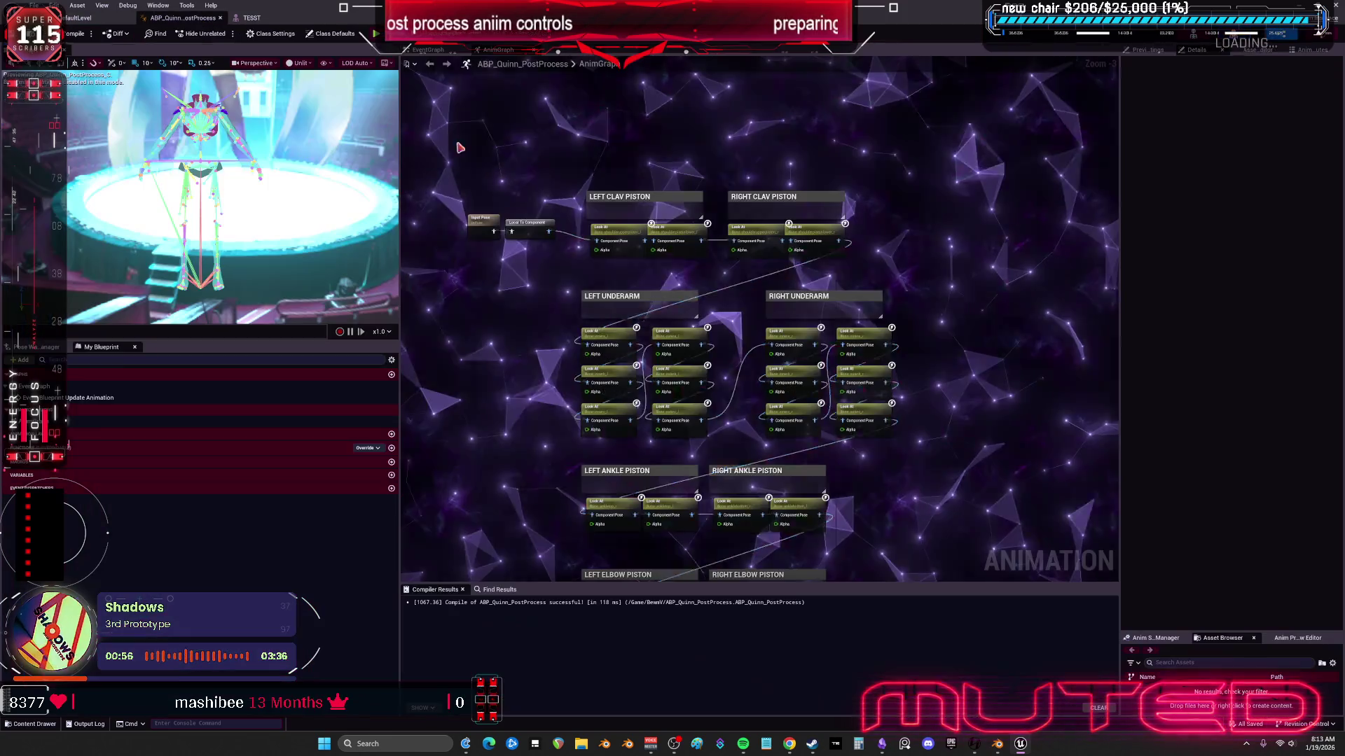
Step: Pan the ABP_Quinn_PostProcess AnimGraph to the clavicle and underarm pistons, then return to the level editor
{"action": "left_click", "coordinate": [183, 17]}
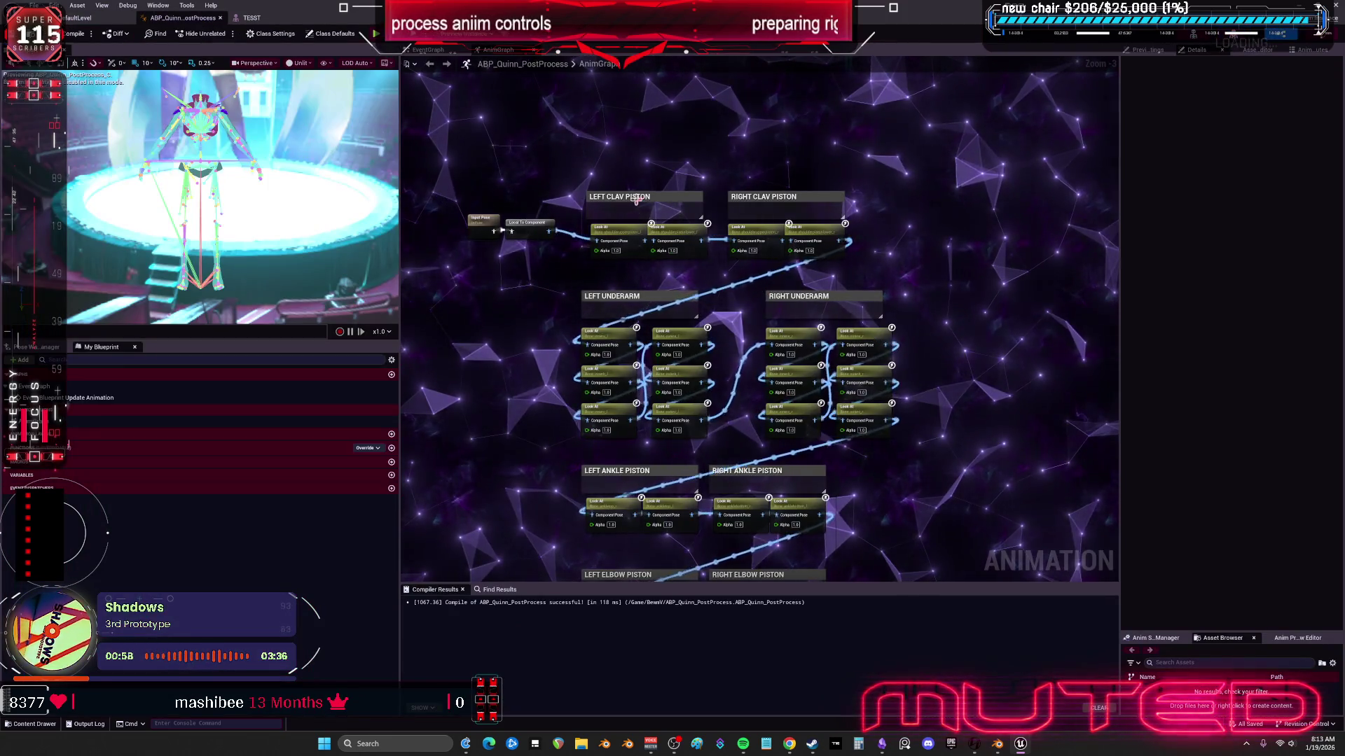
{"action": "scroll", "coordinate": [670, 190], "scroll_direction": "up", "scroll_amount": 3}
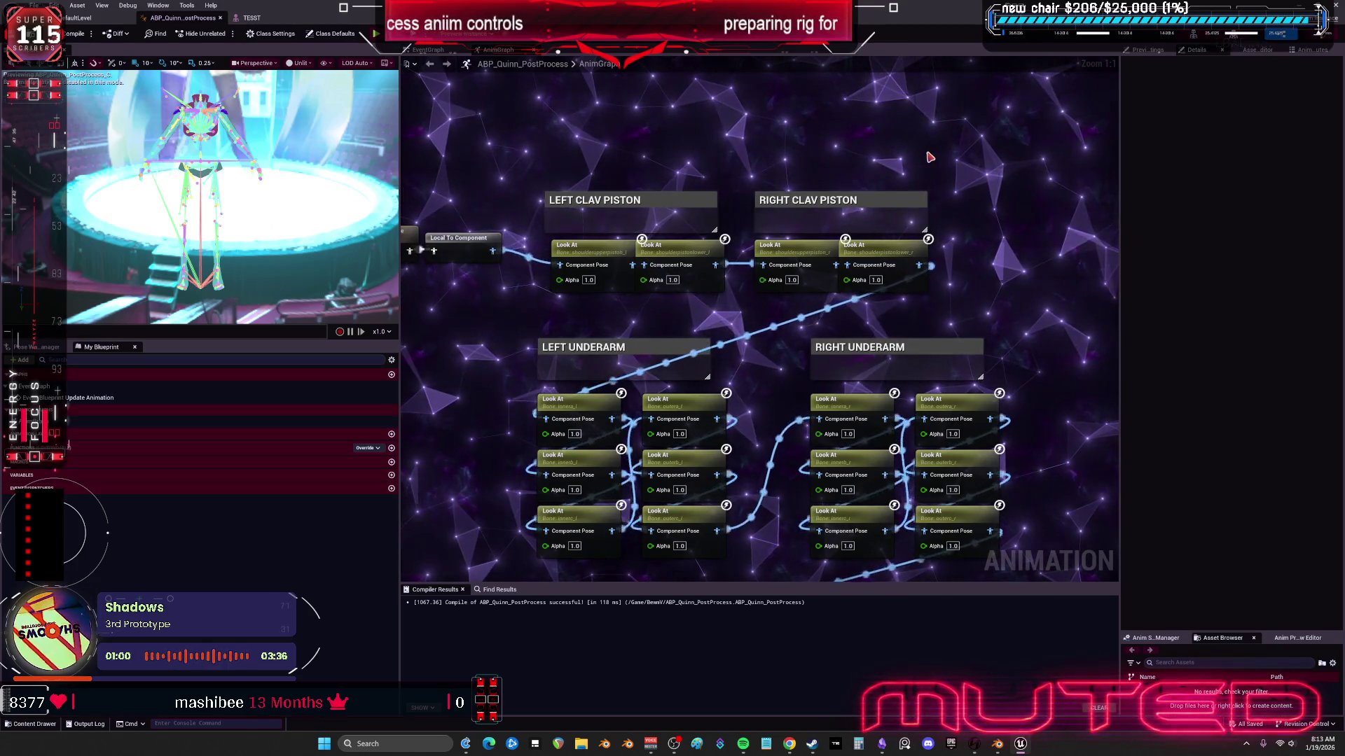
{"action": "scroll", "coordinate": [929, 155], "scroll_direction": "down", "scroll_amount": 3}
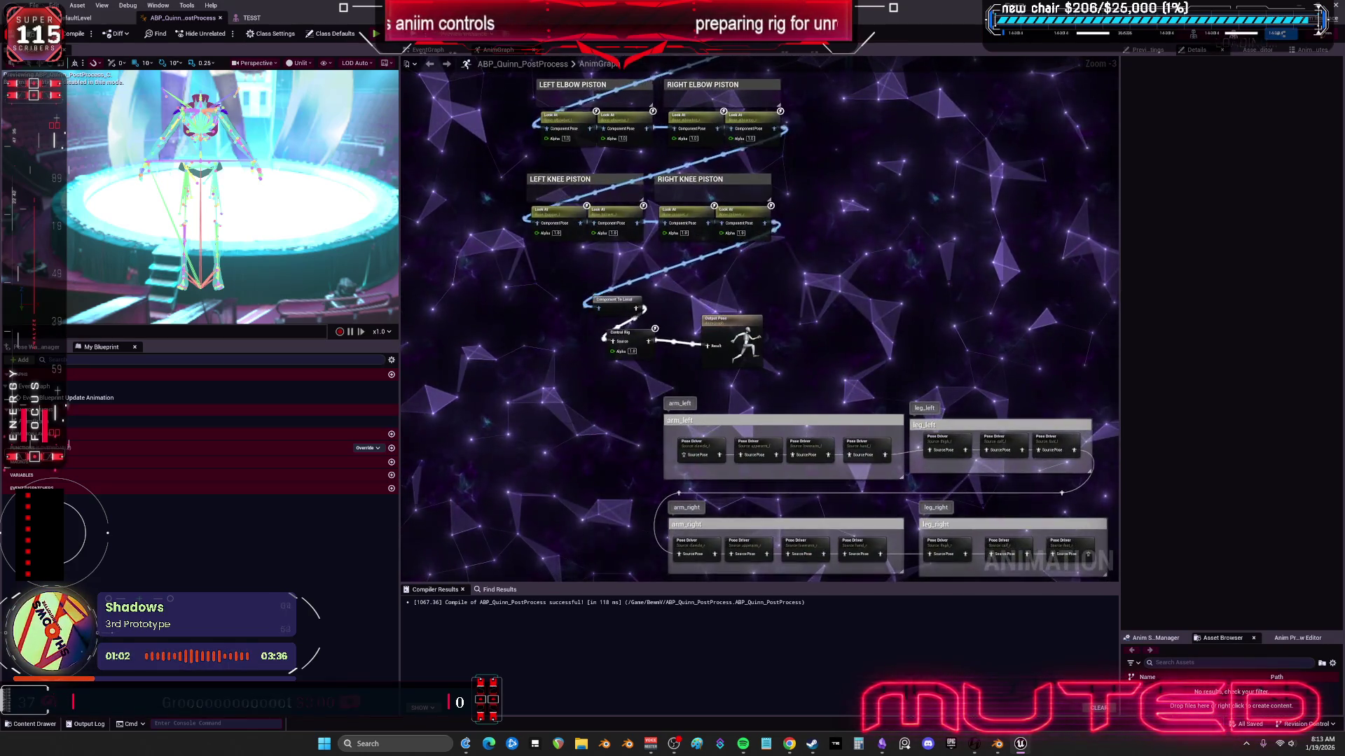
{"action": "left_click_drag", "start_coordinate": [760, 105], "coordinate": [760, 563]}
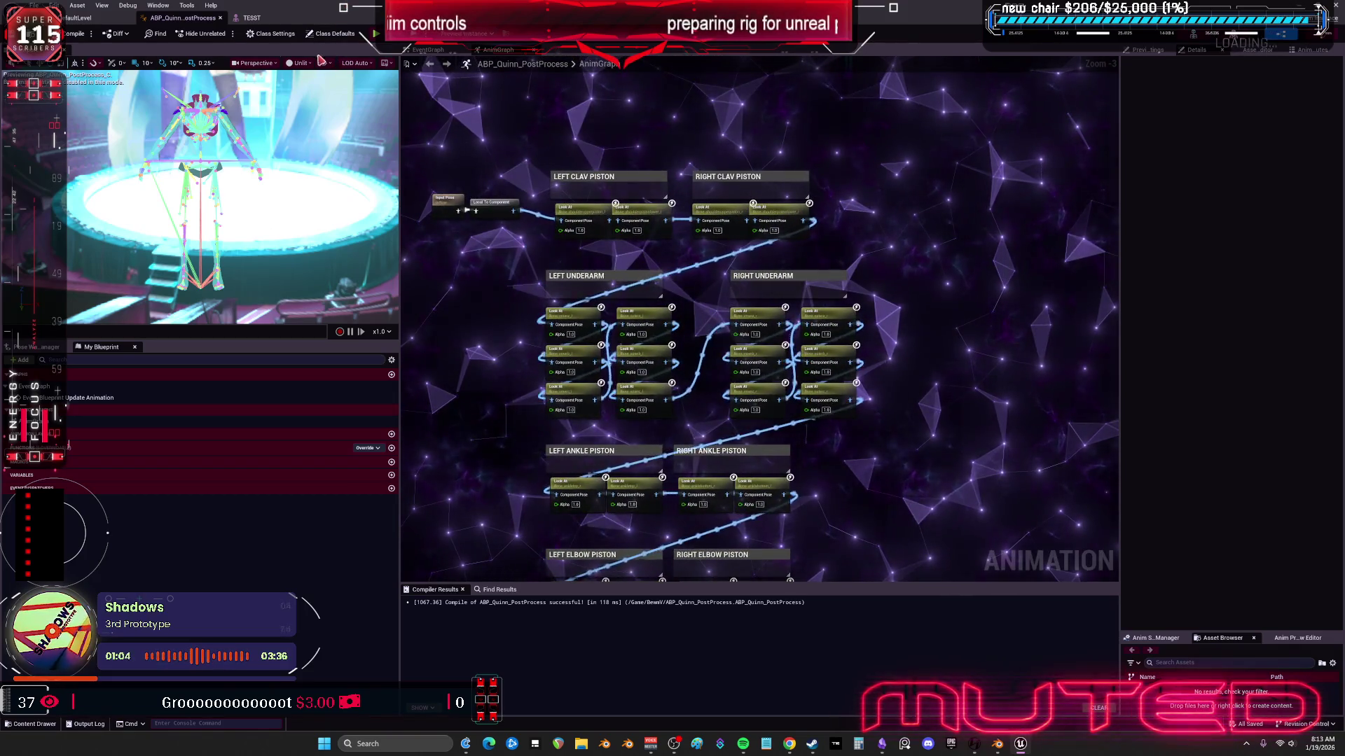
{"action": "left_click", "coordinate": [77, 18]}
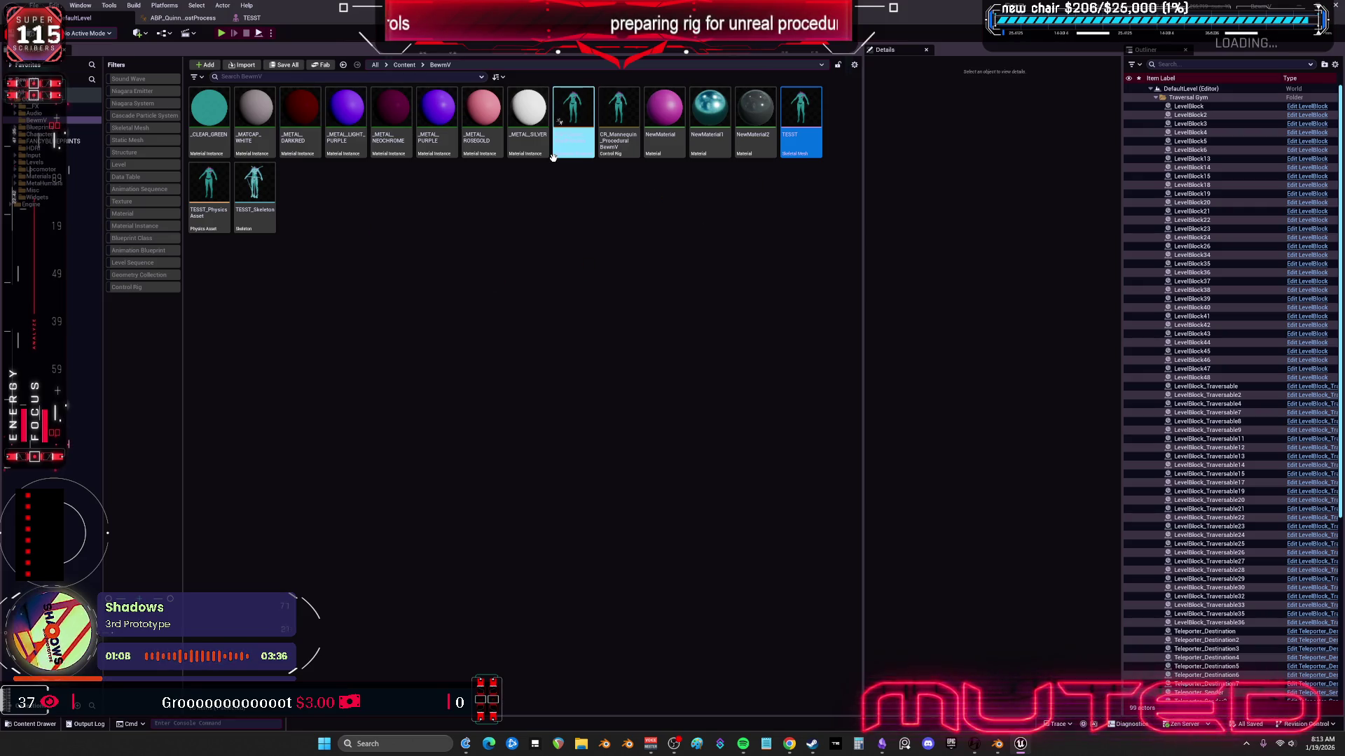
{"action": "double_click", "coordinate": [620, 148]}
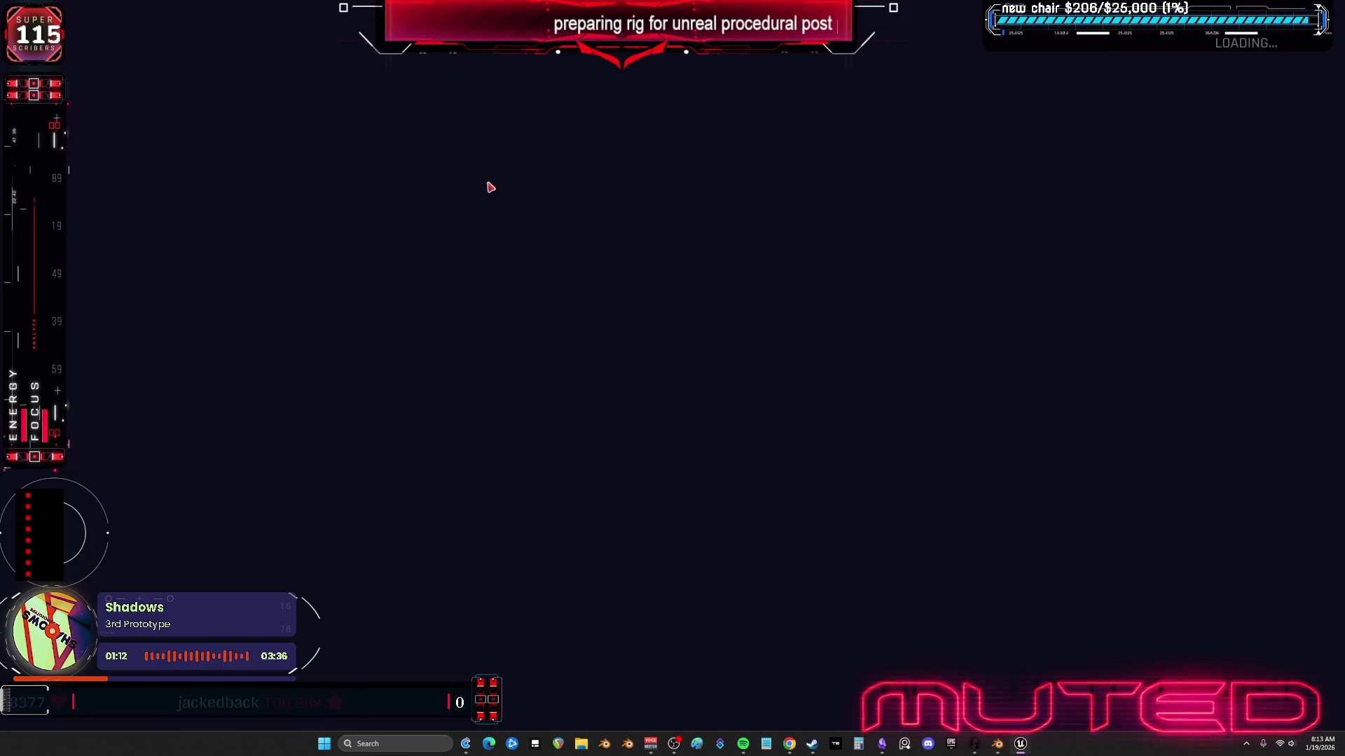
{"action": "scroll", "coordinate": [619, 300], "scroll_direction": "up", "scroll_amount": 3}
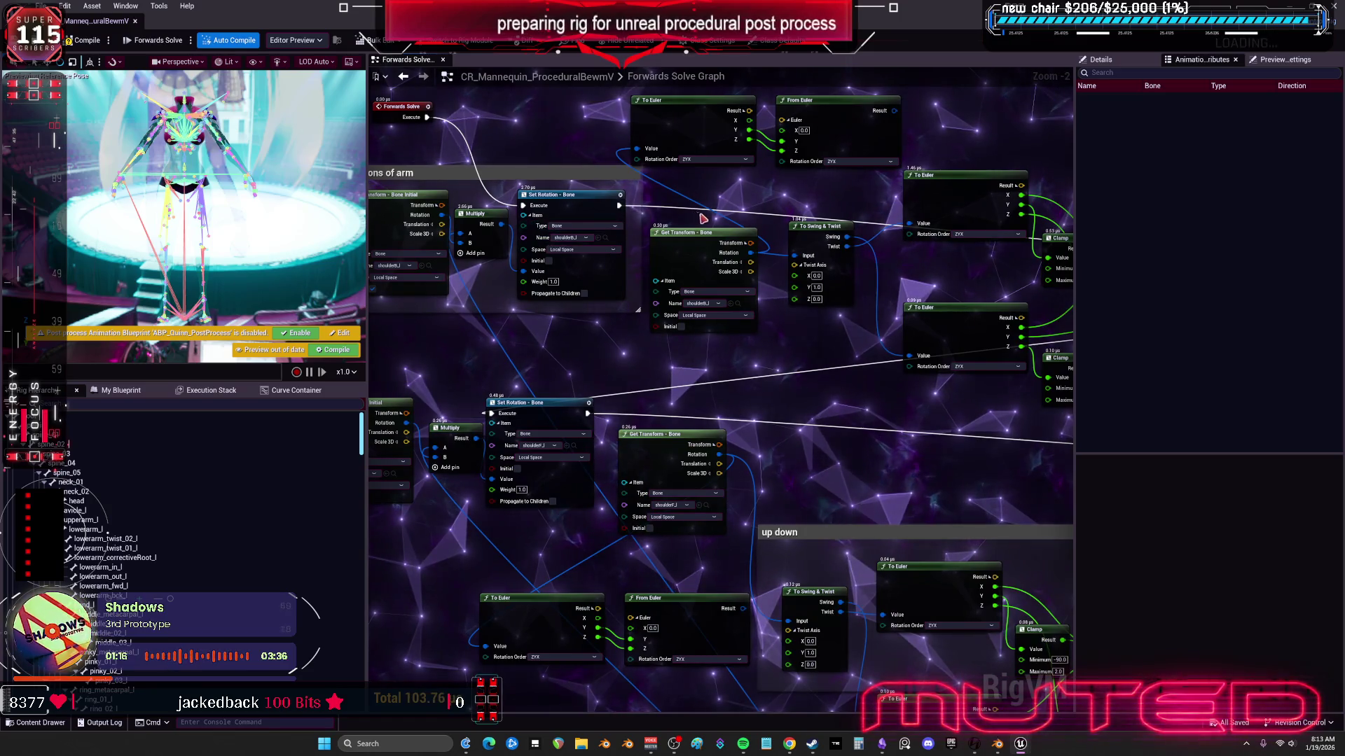
{"action": "left_click_drag", "start_coordinate": [795, 383], "coordinate": [932, 362]}
{"action": "scroll", "coordinate": [932, 362], "scroll_direction": "down", "scroll_amount": 2}
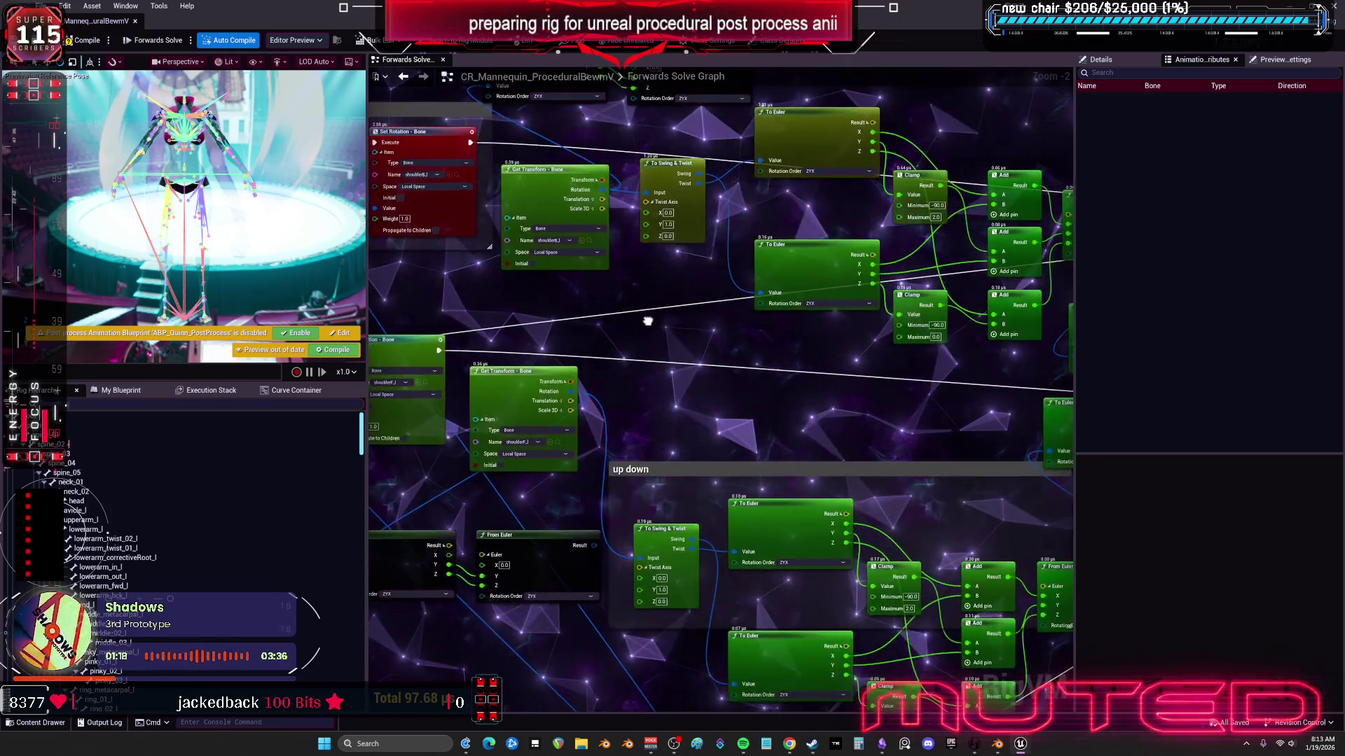
{"action": "scroll", "coordinate": [744, 371], "scroll_direction": "down", "scroll_amount": 1}
{"action": "left_click_drag", "start_coordinate": [745, 371], "coordinate": [745, 299]}
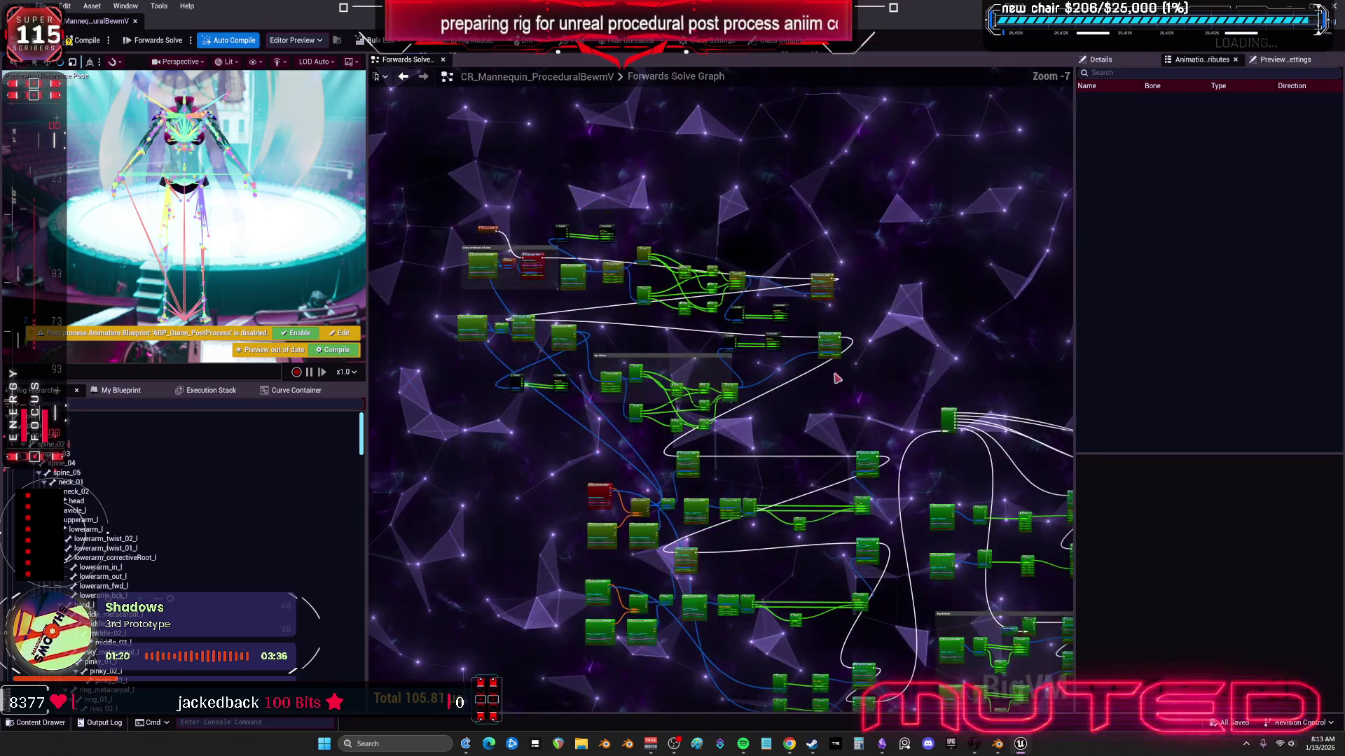
{"action": "left_click_drag", "start_coordinate": [782, 496], "coordinate": [786, 382]}
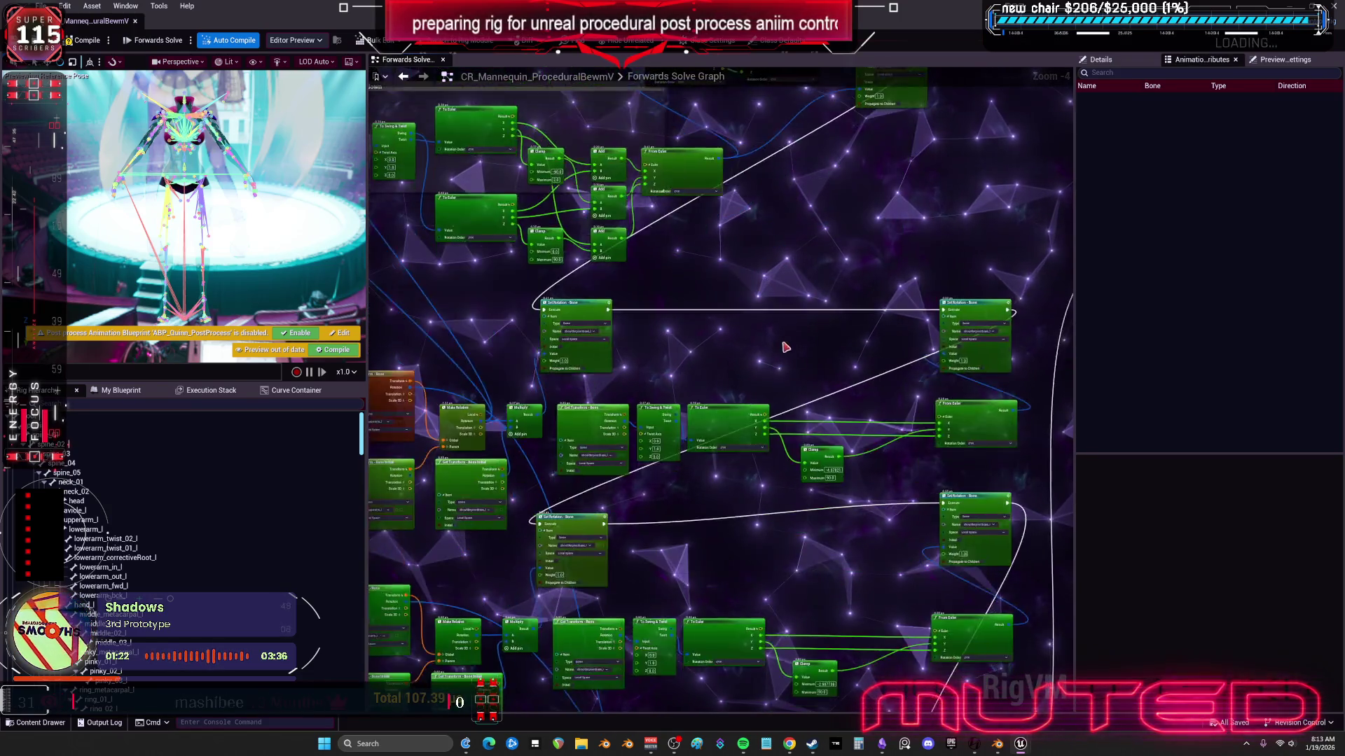
{"action": "scroll", "coordinate": [740, 429], "scroll_direction": "up", "scroll_amount": 1}
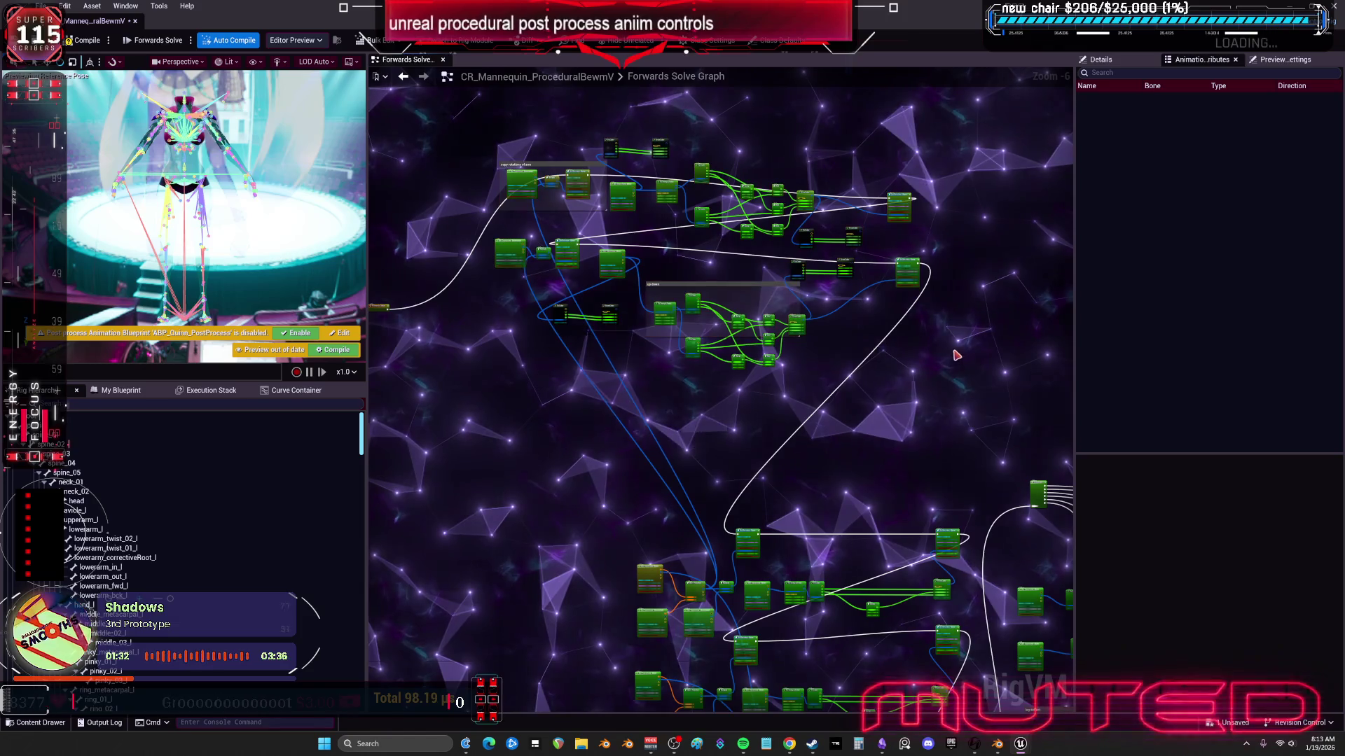
{"action": "left_click_drag", "start_coordinate": [777, 368], "coordinate": [816, 102]}
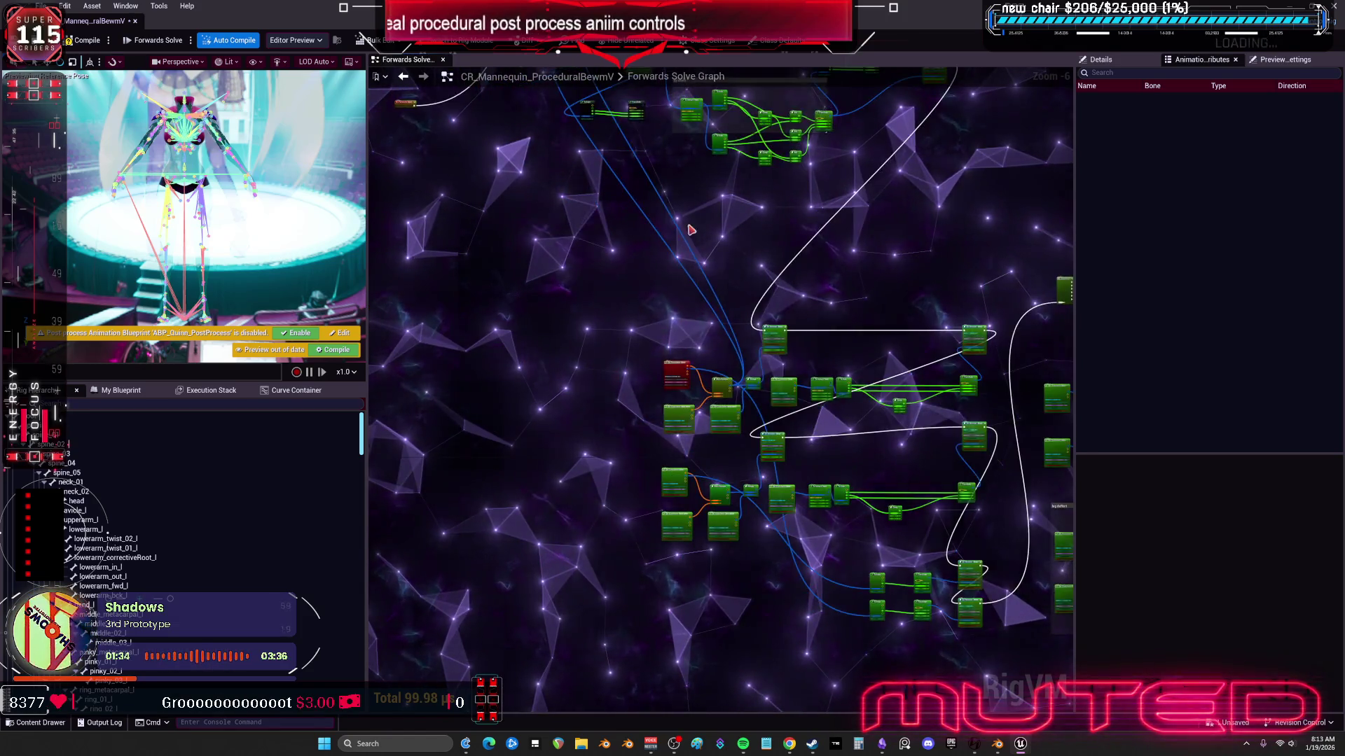
{"action": "left_click_drag", "start_coordinate": [1074, 322], "coordinate": [1294, 321]}
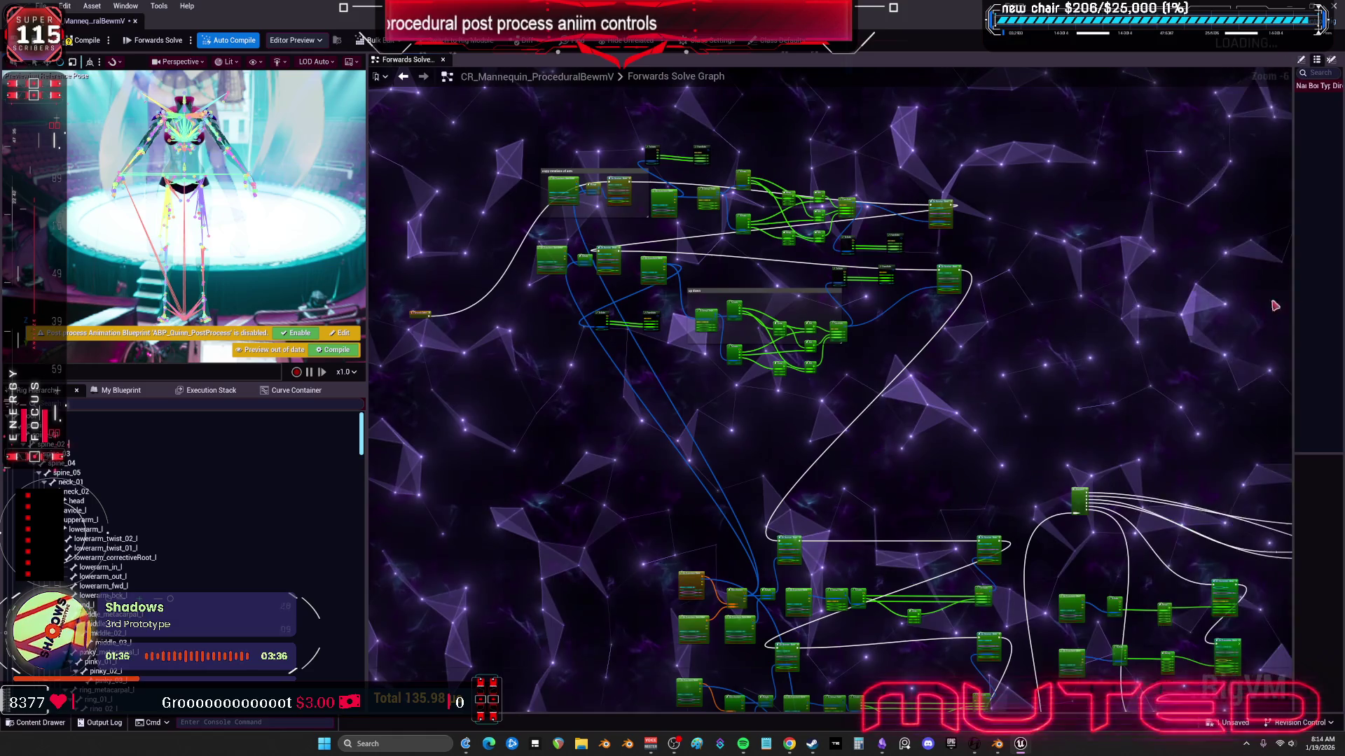
{"action": "scroll", "coordinate": [768, 317], "scroll_direction": "up", "scroll_amount": 3}
{"action": "scroll", "coordinate": [768, 317], "scroll_direction": "down", "scroll_amount": 1}
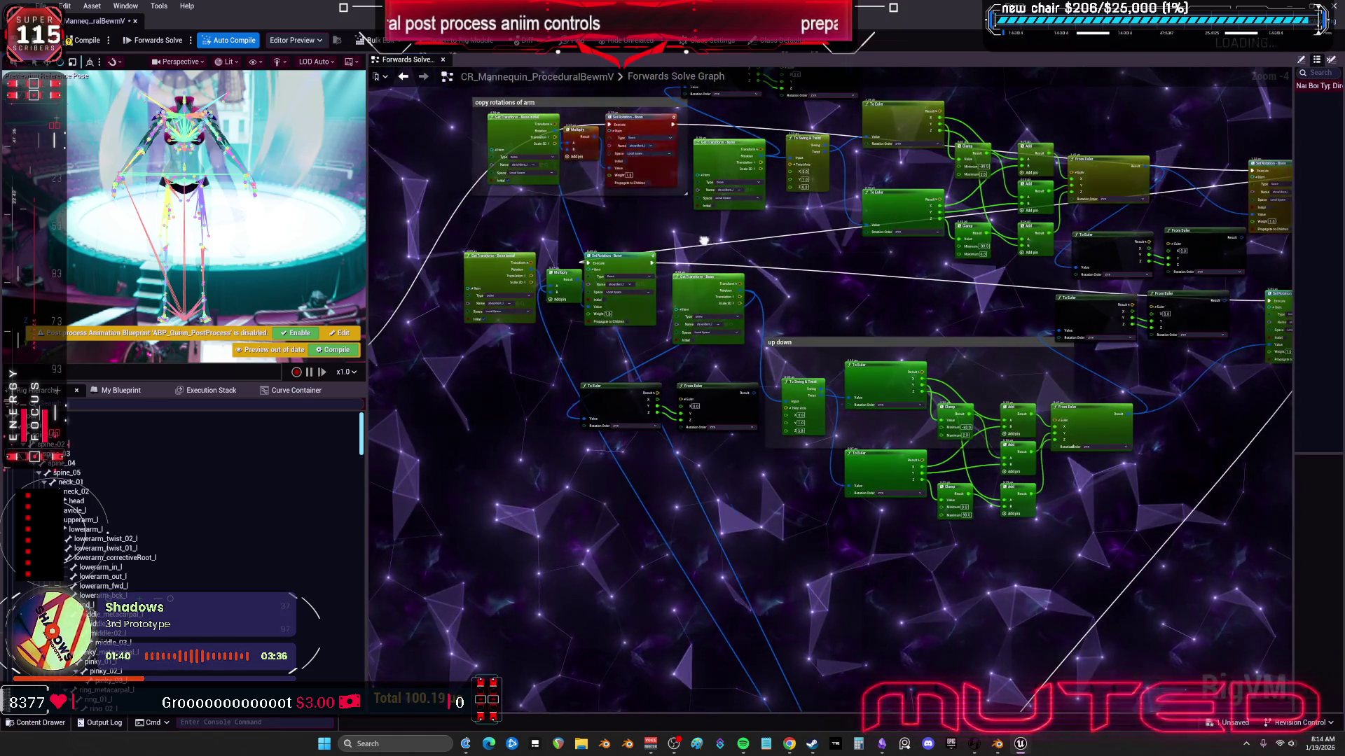
{"action": "left_click_drag", "start_coordinate": [761, 261], "coordinate": [994, 271]}
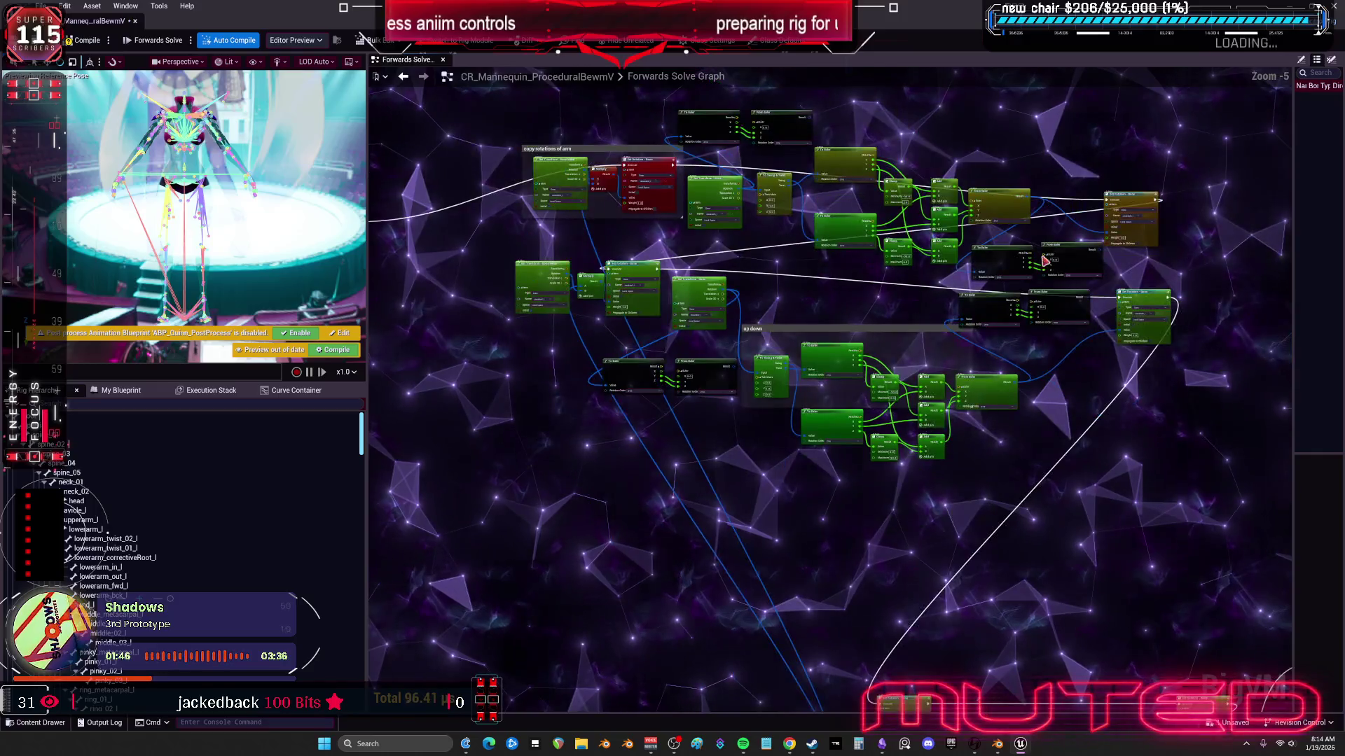
{"action": "scroll", "coordinate": [1019, 306], "scroll_direction": "up", "scroll_amount": 1}
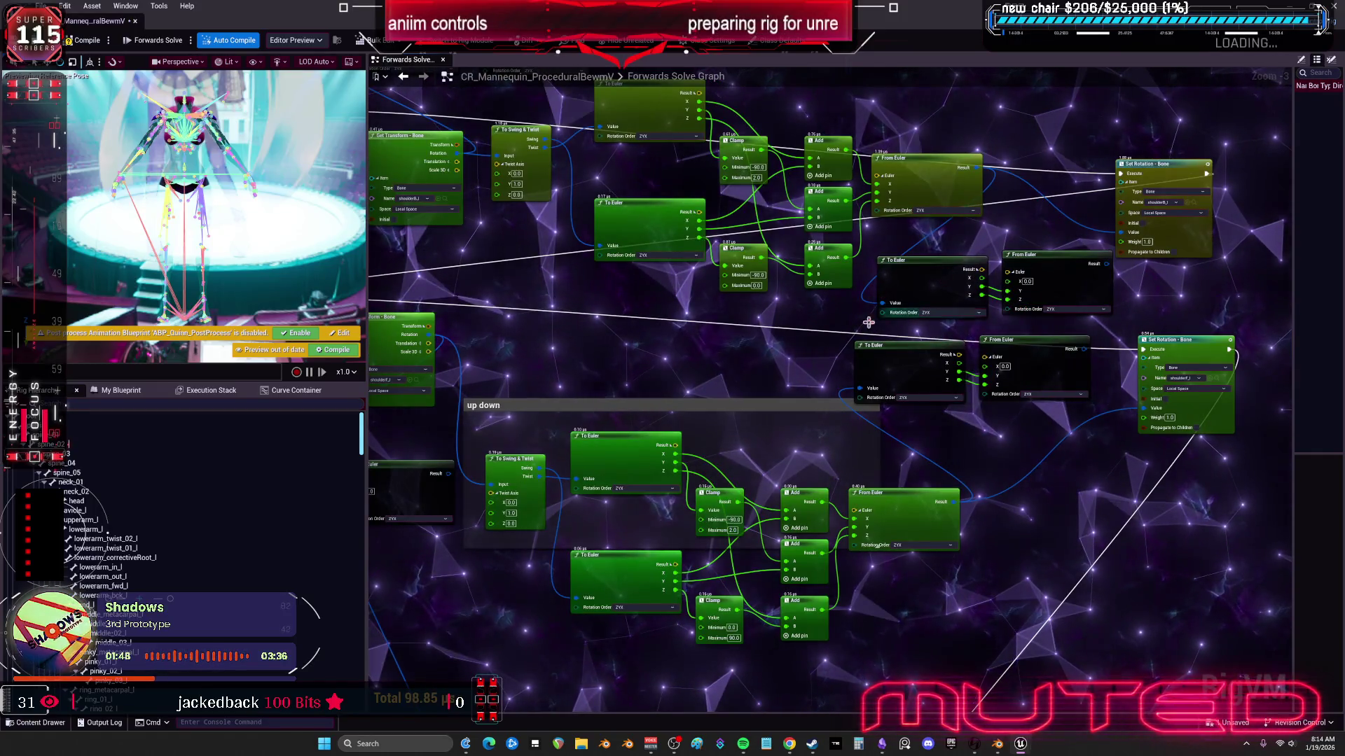
{"action": "mouse_move", "coordinate": [679, 358]}
{"action": "left_mouse_down"}
{"action": "mouse_move", "coordinate": [878, 471]}
{"action": "mouse_move", "coordinate": [1046, 470]}
{"action": "mouse_move", "coordinate": [940, 502]}
{"action": "mouse_move", "coordinate": [975, 502]}
{"action": "left_mouse_up"}
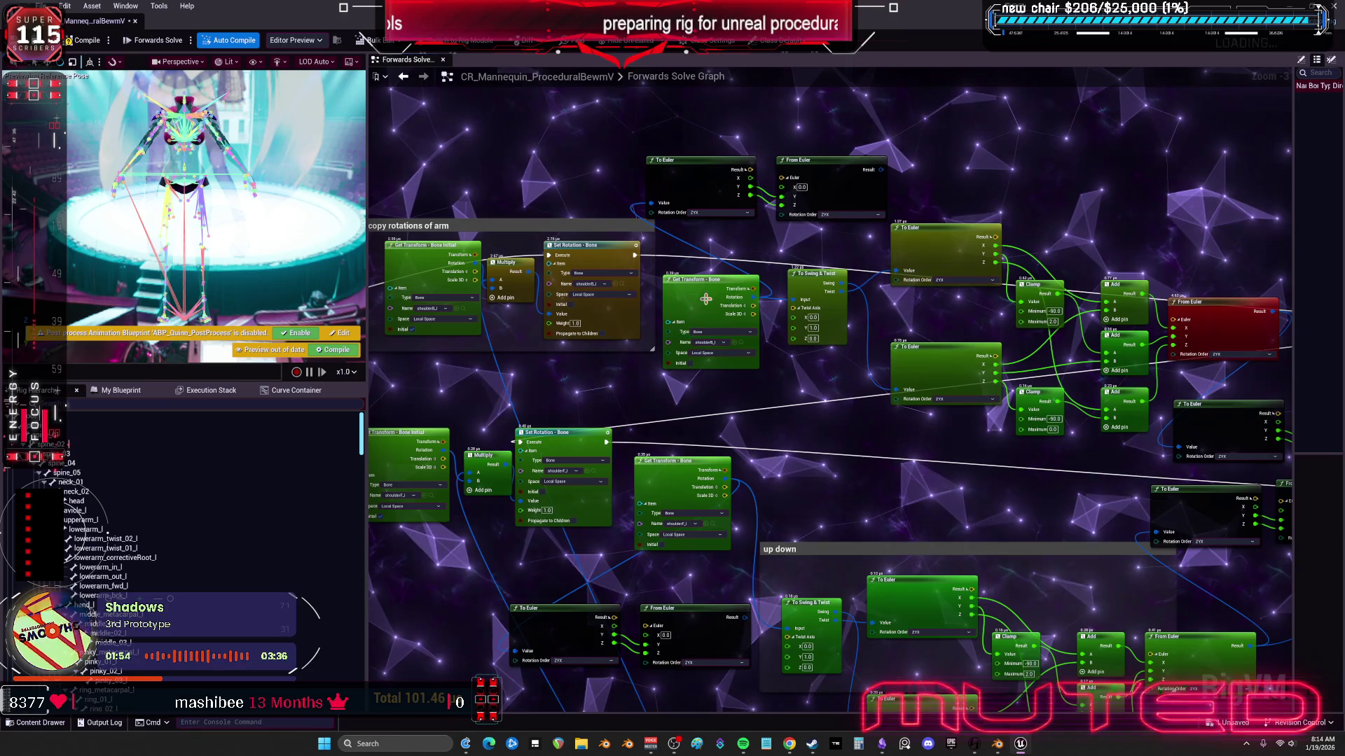
{"action": "scroll", "coordinate": [548, 395], "scroll_direction": "down", "scroll_amount": 1}
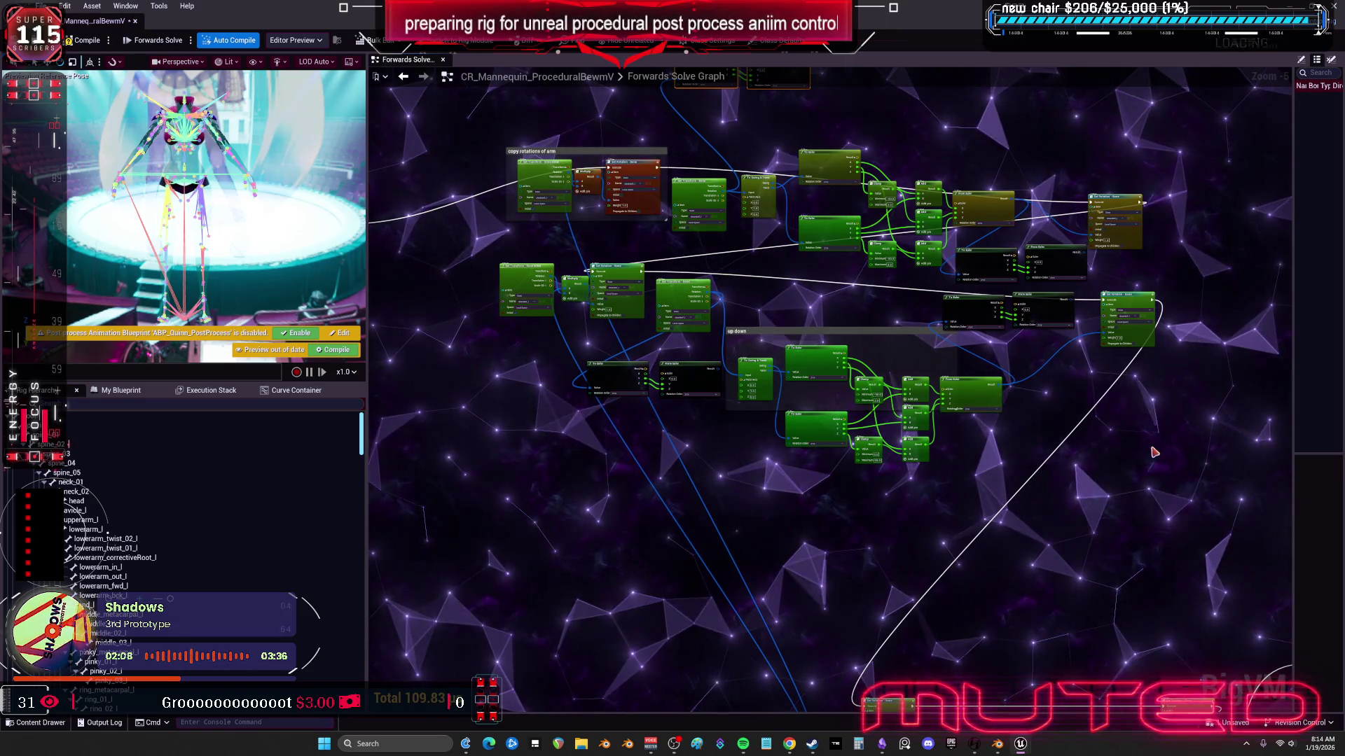
{"action": "mouse_move", "coordinate": [1204, 497]}
{"action": "left_mouse_down"}
{"action": "mouse_move", "coordinate": [774, 391]}
{"action": "mouse_move", "coordinate": [482, 126]}
{"action": "mouse_move", "coordinate": [614, 223]}
{"action": "left_mouse_up"}
{"action": "key", "text": "f"}
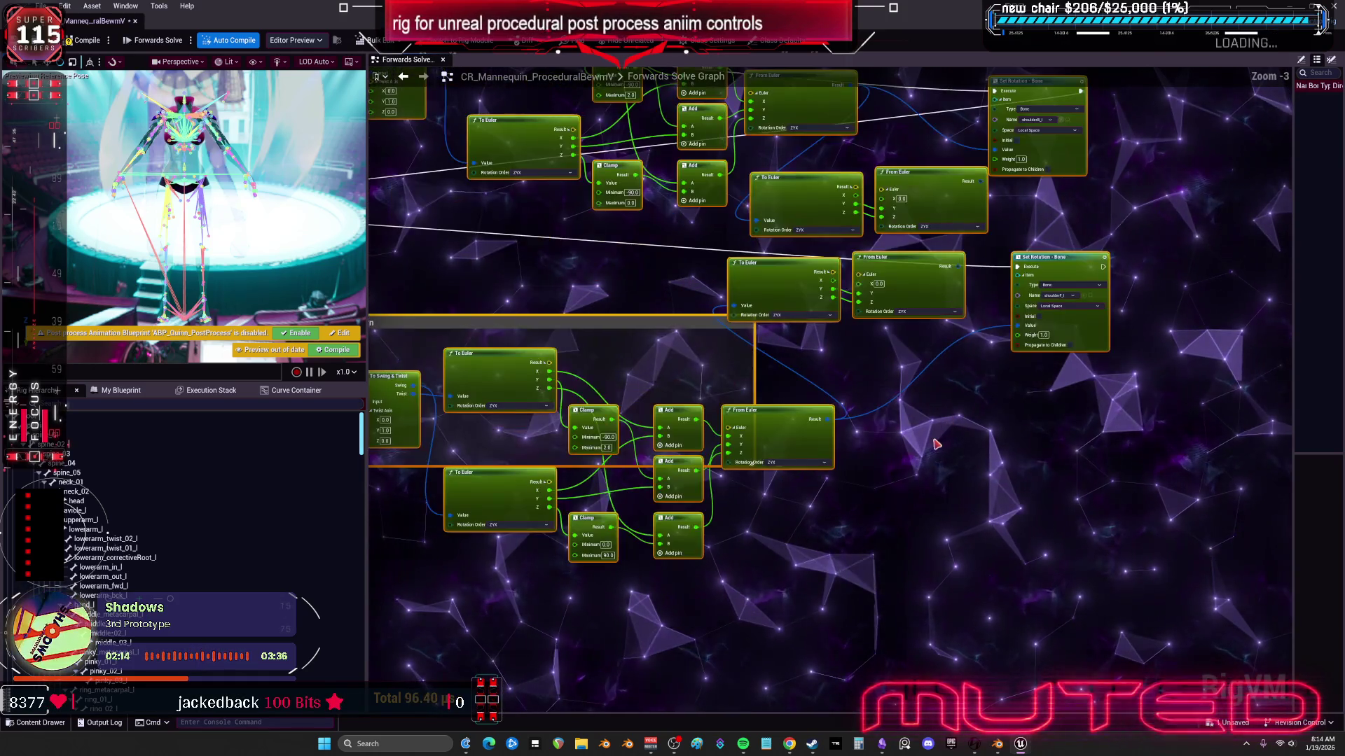
{"action": "left_click", "coordinate": [904, 378]}
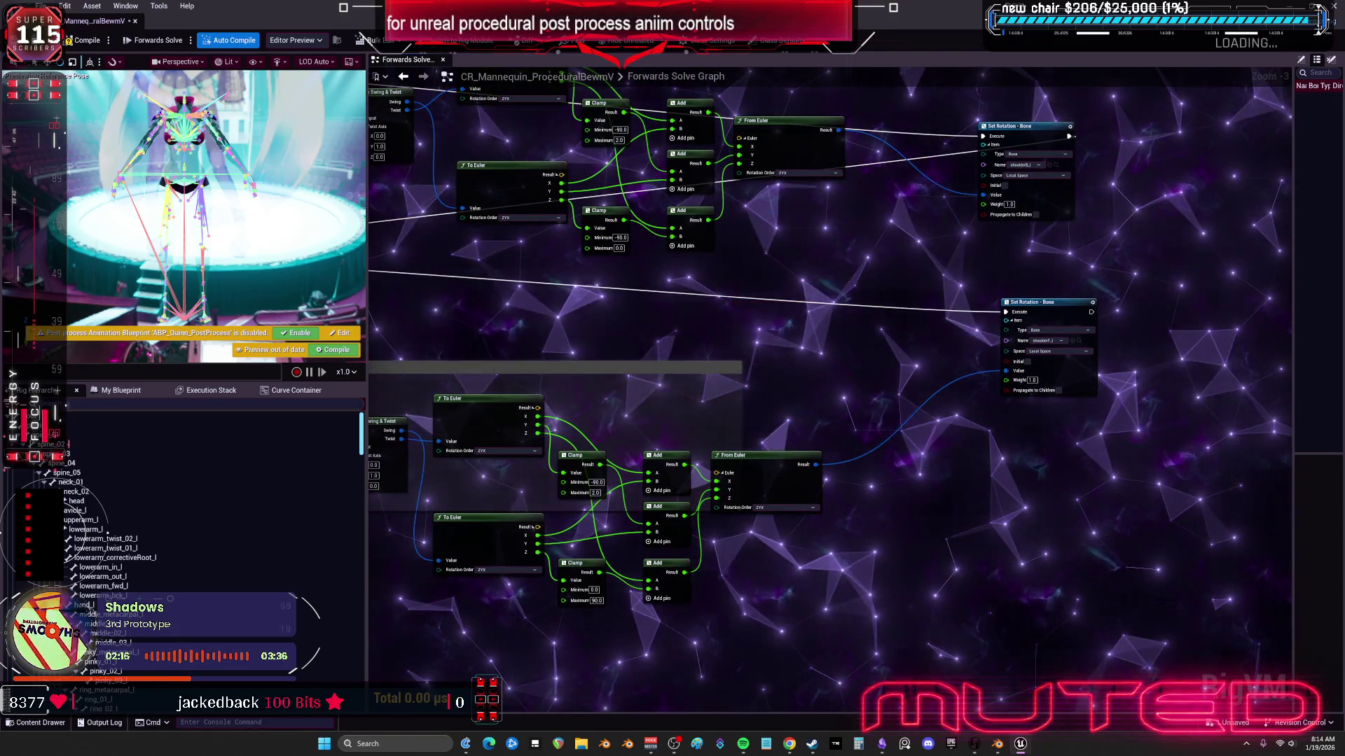
{"action": "left_click_drag", "start_coordinate": [374, 77], "coordinate": [885, 83]}
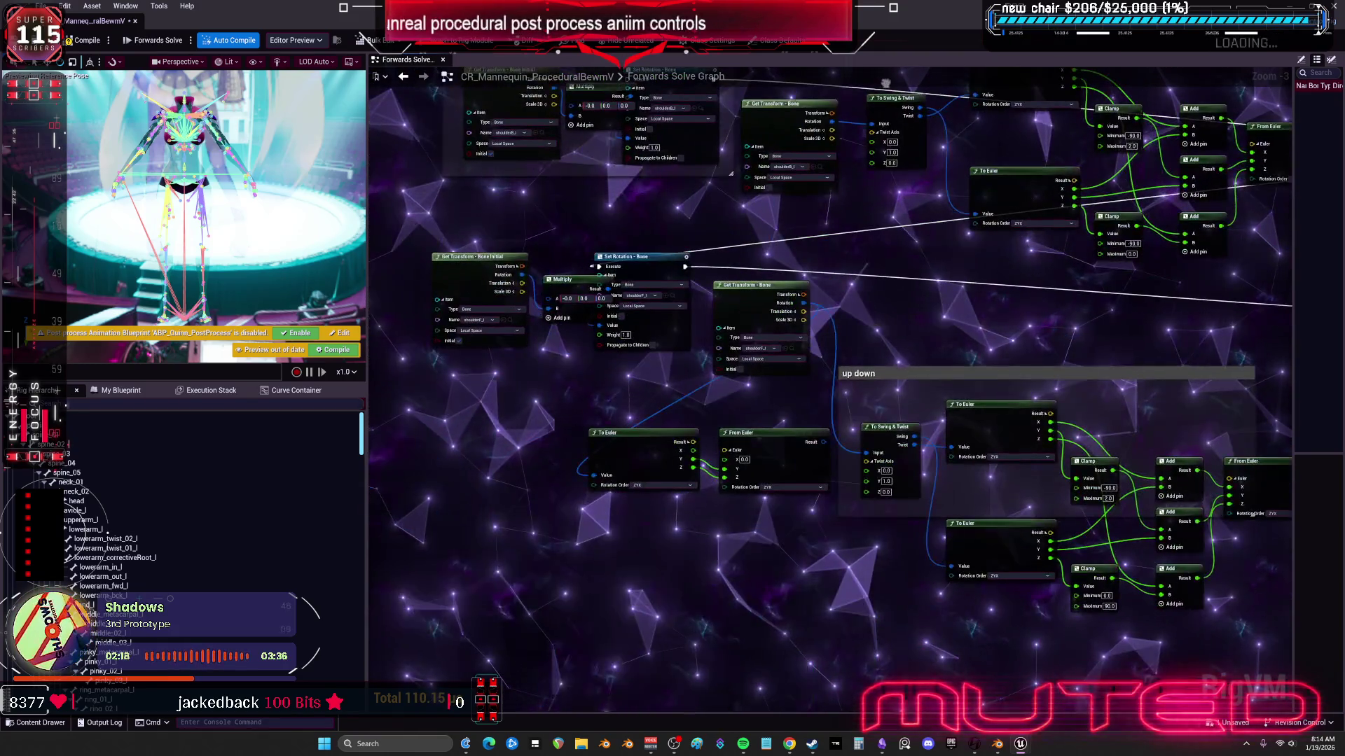
{"action": "scroll", "coordinate": [804, 356], "scroll_direction": "down", "scroll_amount": 1}
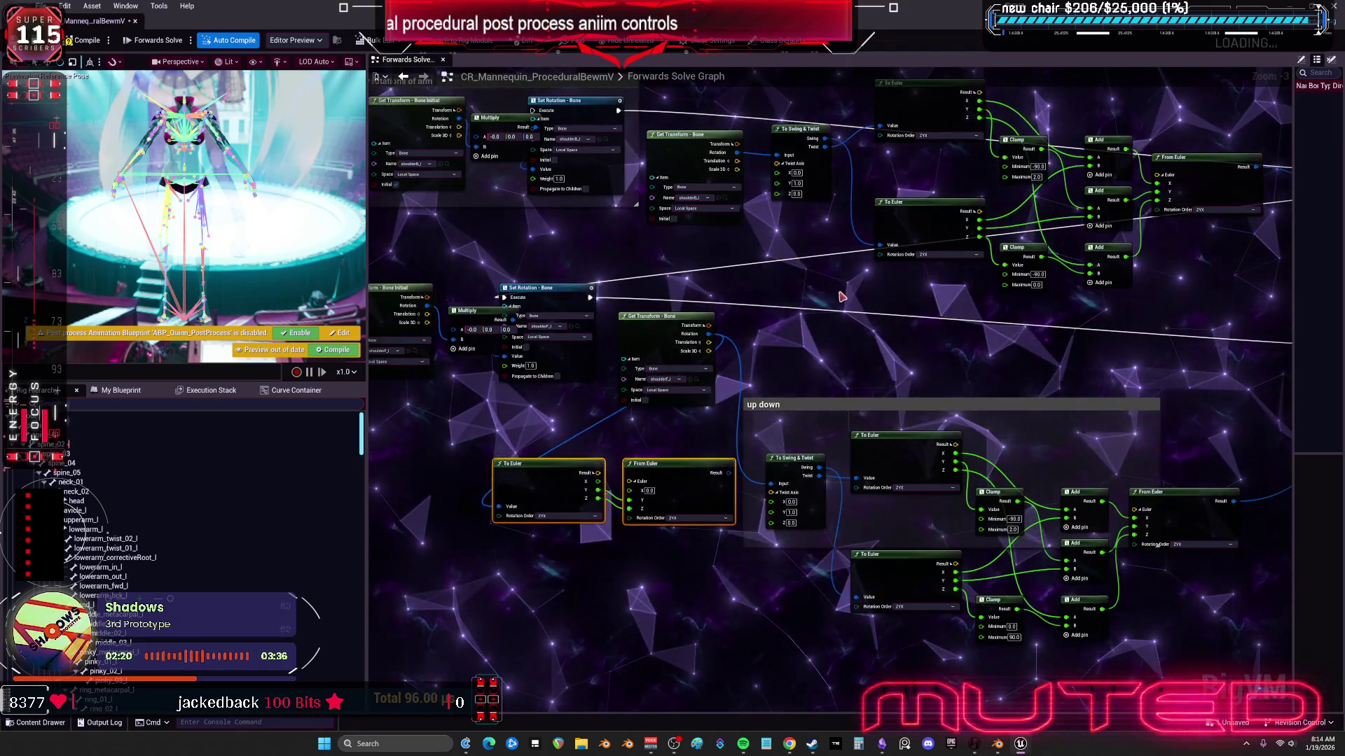
{"action": "left_click_drag", "start_coordinate": [817, 278], "coordinate": [660, 279]}
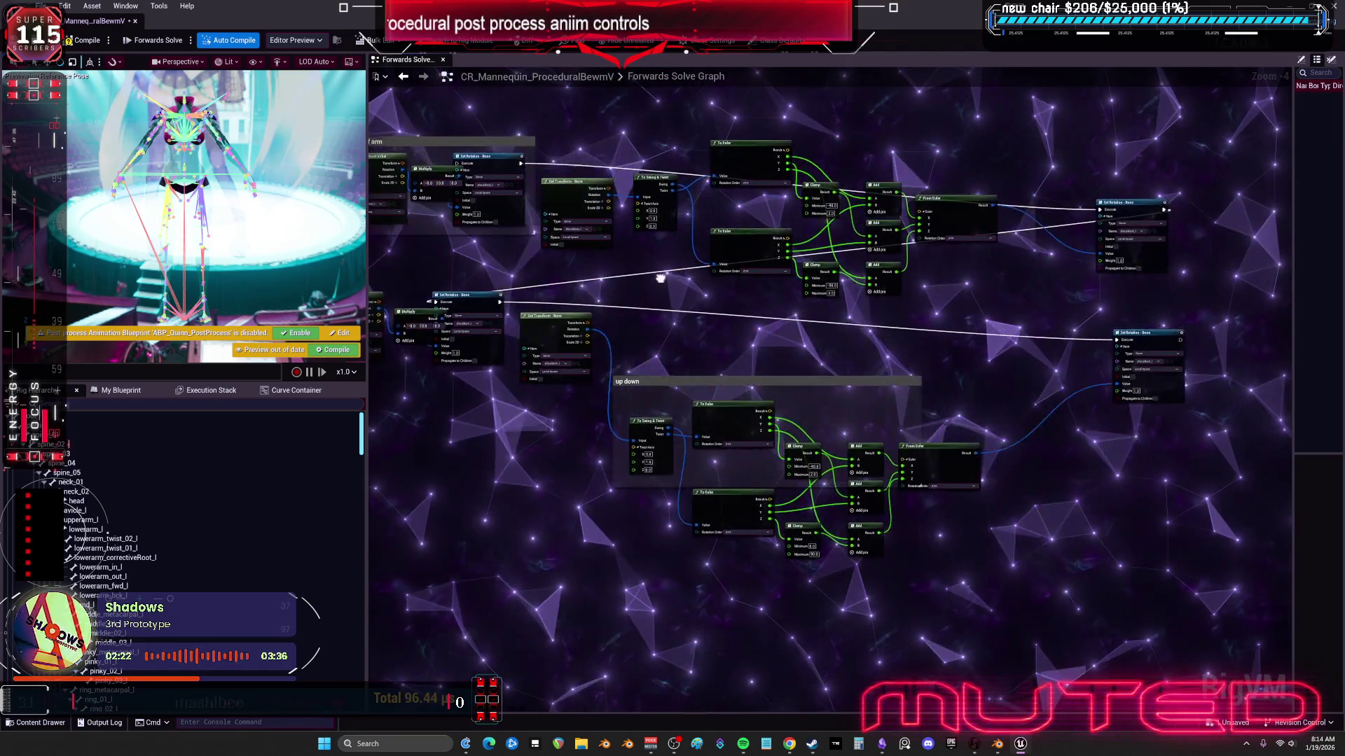
Step: Set the duplicated Get Transform node's bone to shoulderB_r
{"action": "scroll", "coordinate": [606, 315], "scroll_direction": "up", "scroll_amount": 4}
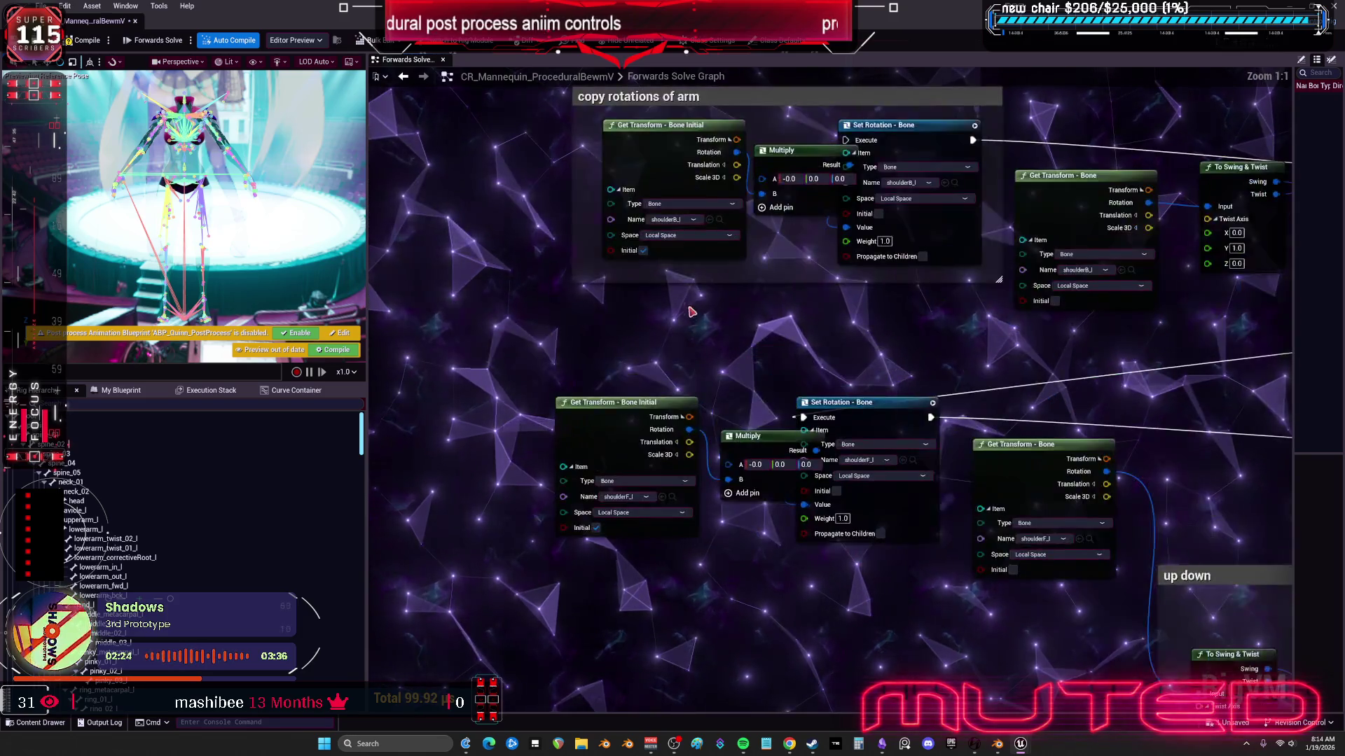
{"action": "left_click", "coordinate": [636, 303]}
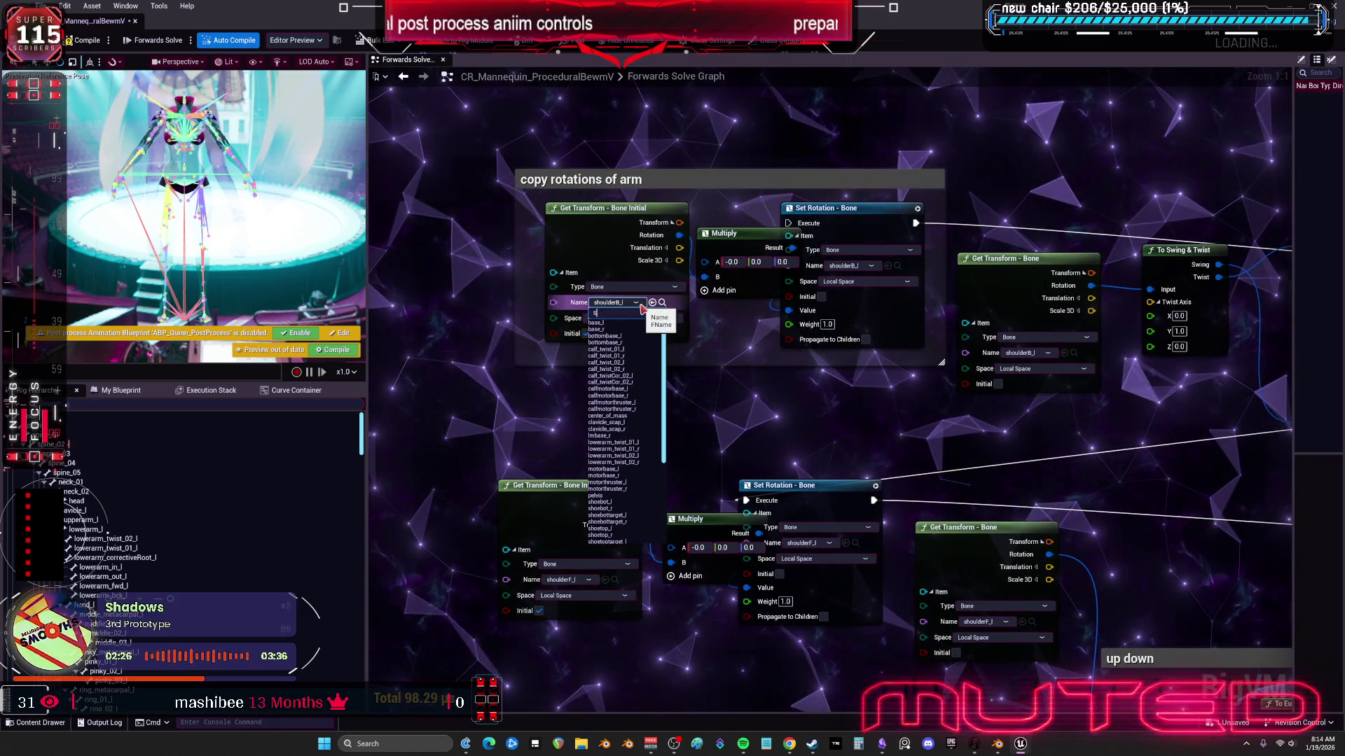
{"action": "type", "text": "shoulder"}
{"action": "key", "text": "BackSpace"}
{"action": "key", "text": "BackSpace"}
{"action": "key", "text": "BackSpace"}
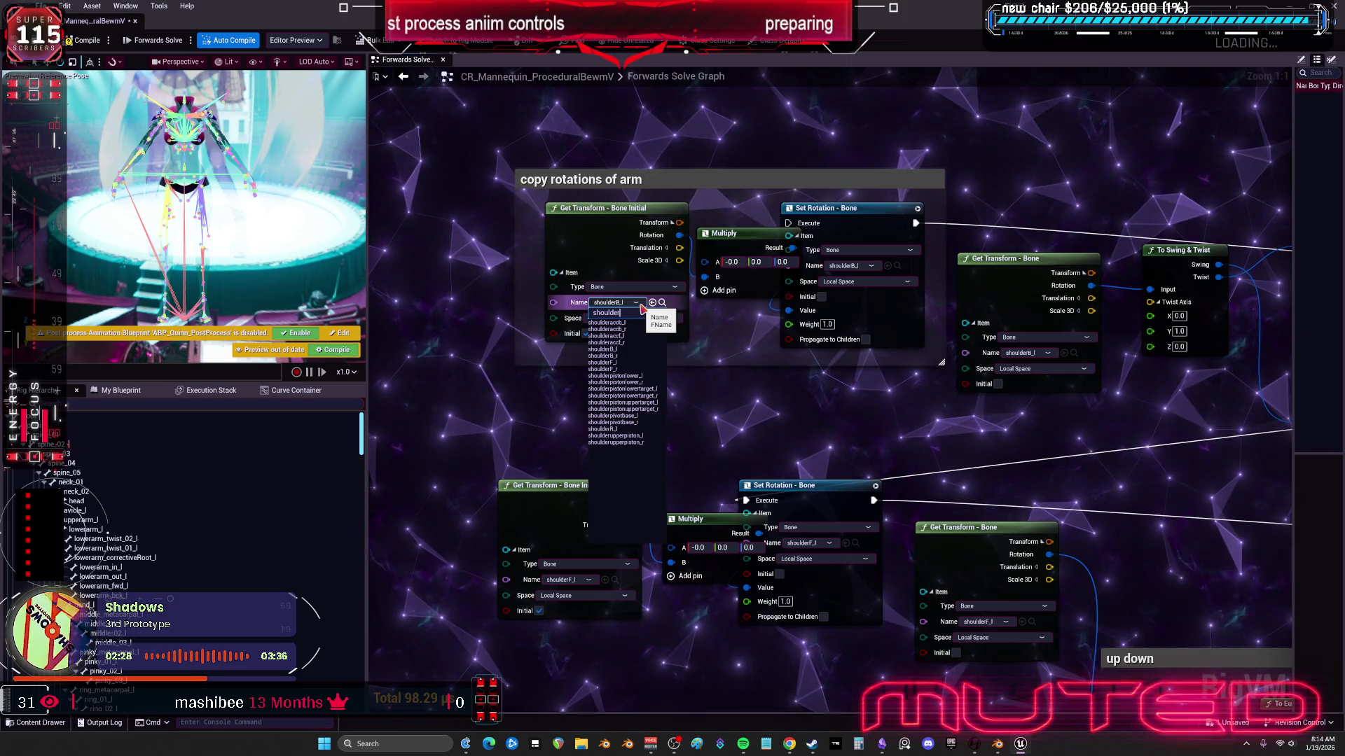
{"action": "type", "text": "shoulder"}
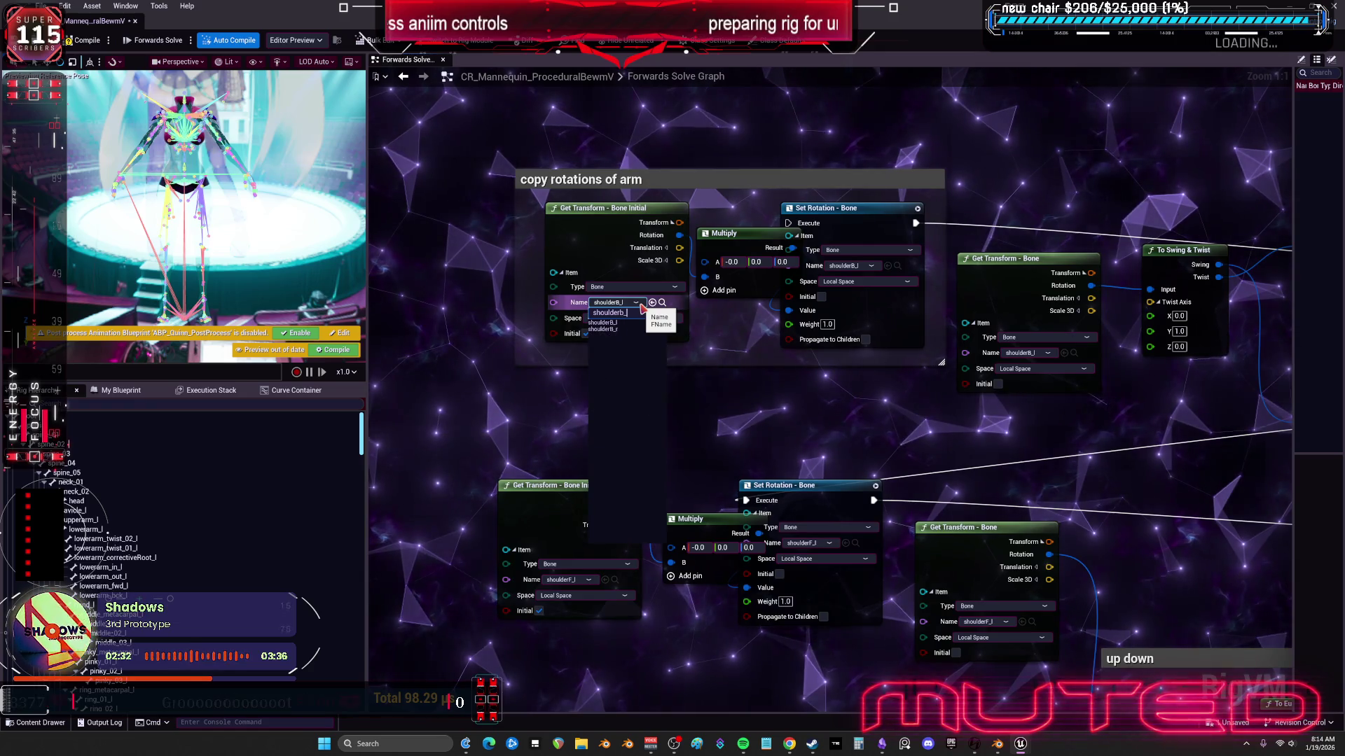
{"action": "type", "text": "b_r"}
{"action": "key", "text": "Return"}
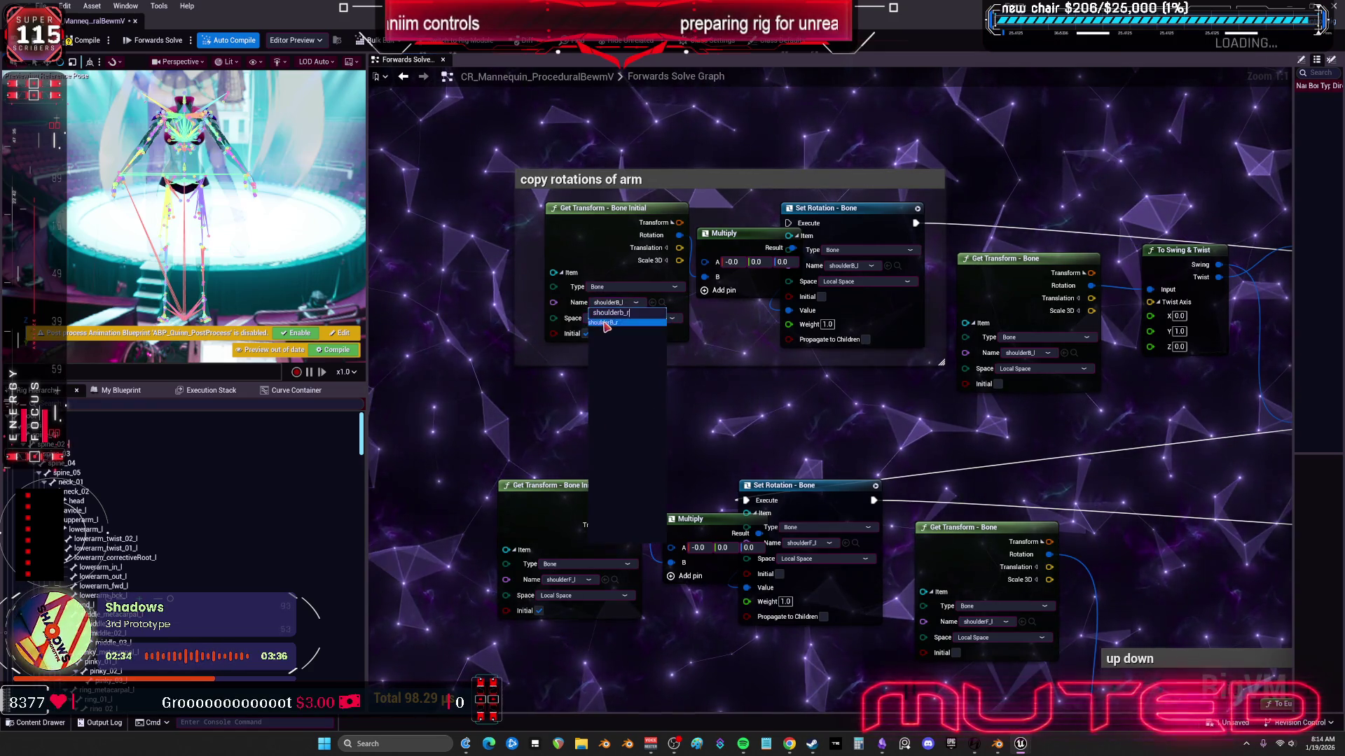
Step: Set the Set Rotation node after From Euler to shoulderb_r and review the Clamp and Add nodes
{"action": "left_click", "coordinate": [714, 280]}
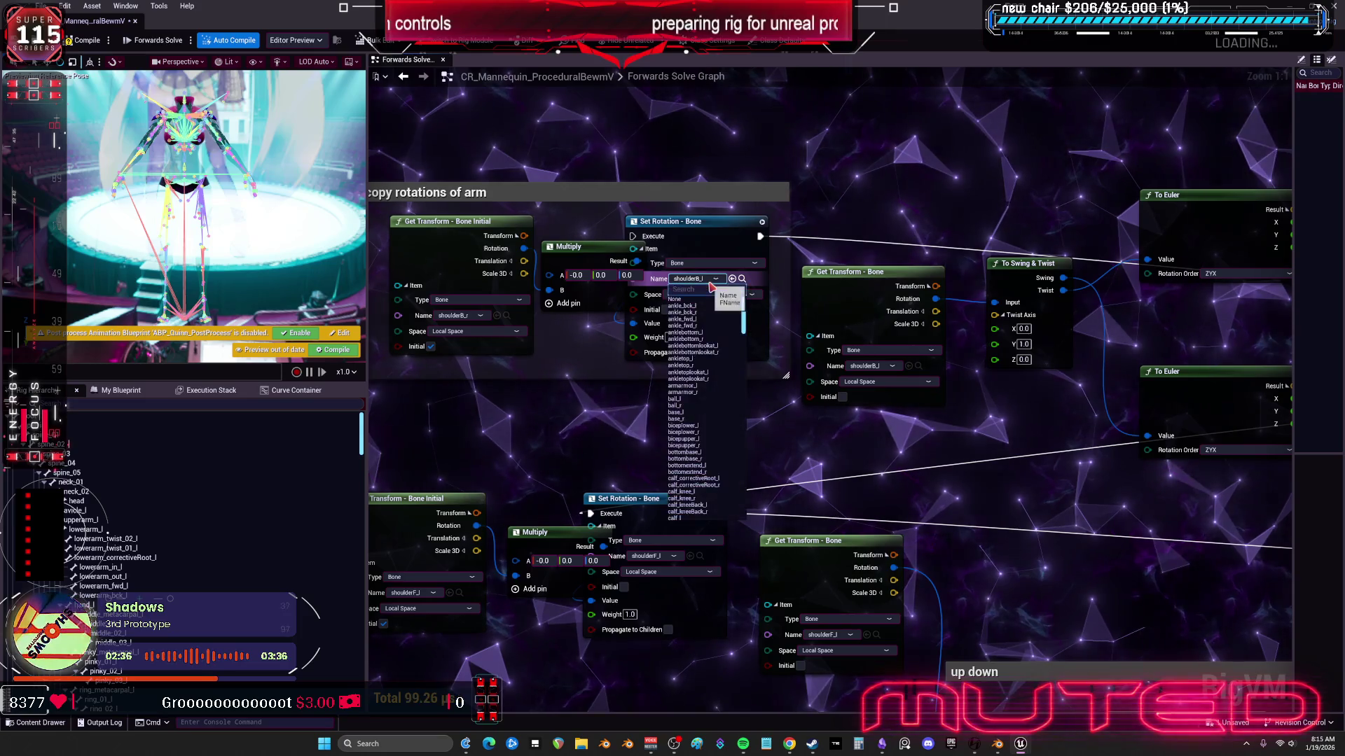
{"action": "left_click_drag", "start_coordinate": [819, 346], "coordinate": [752, 416]}
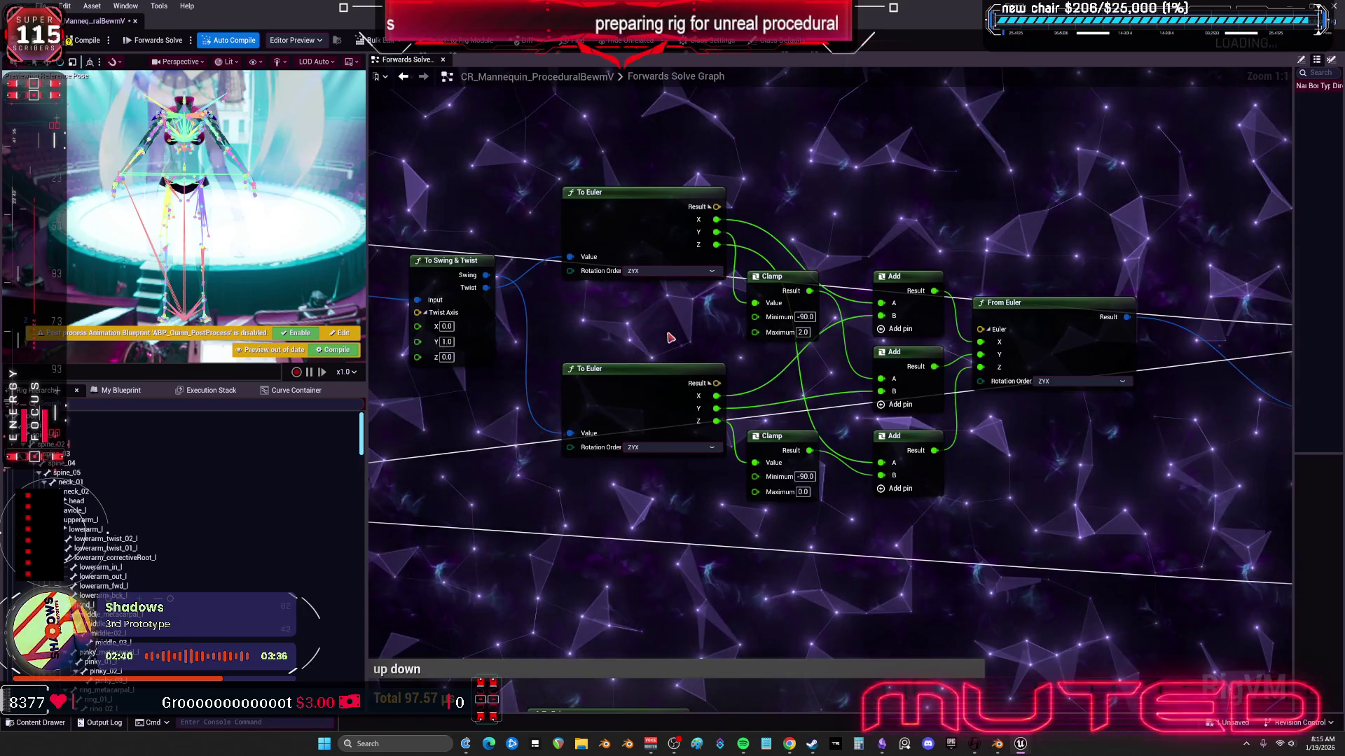
{"action": "left_click", "coordinate": [794, 333]}
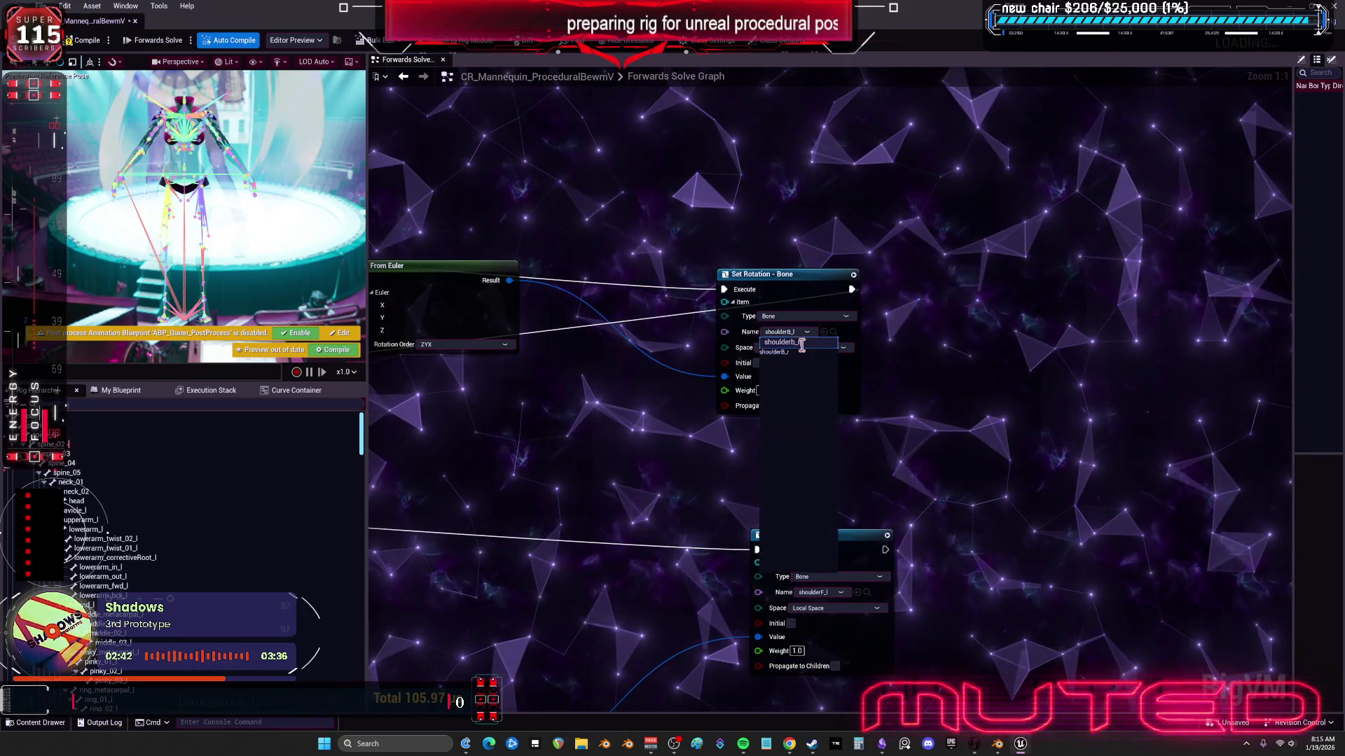
{"action": "type", "text": "shoulderb_r"}
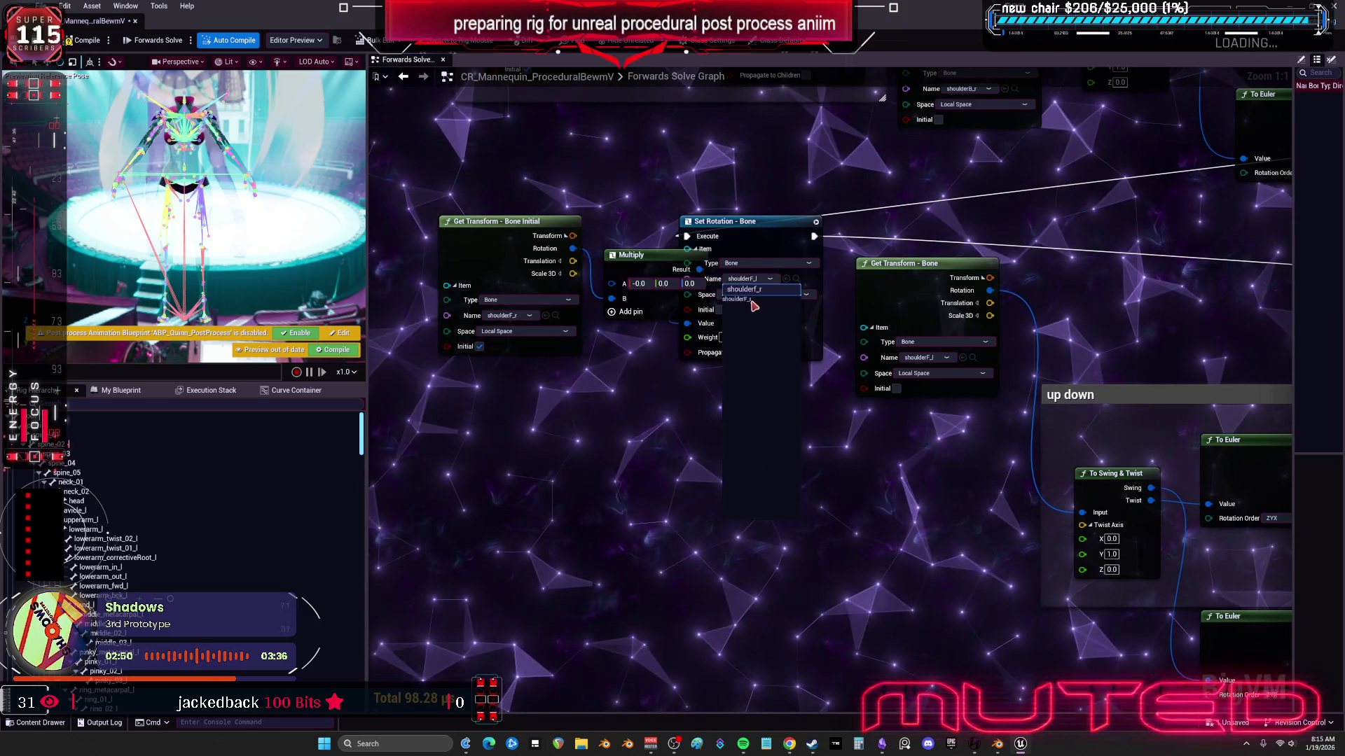
{"action": "left_click_drag", "start_coordinate": [1148, 296], "coordinate": [861, 291]}
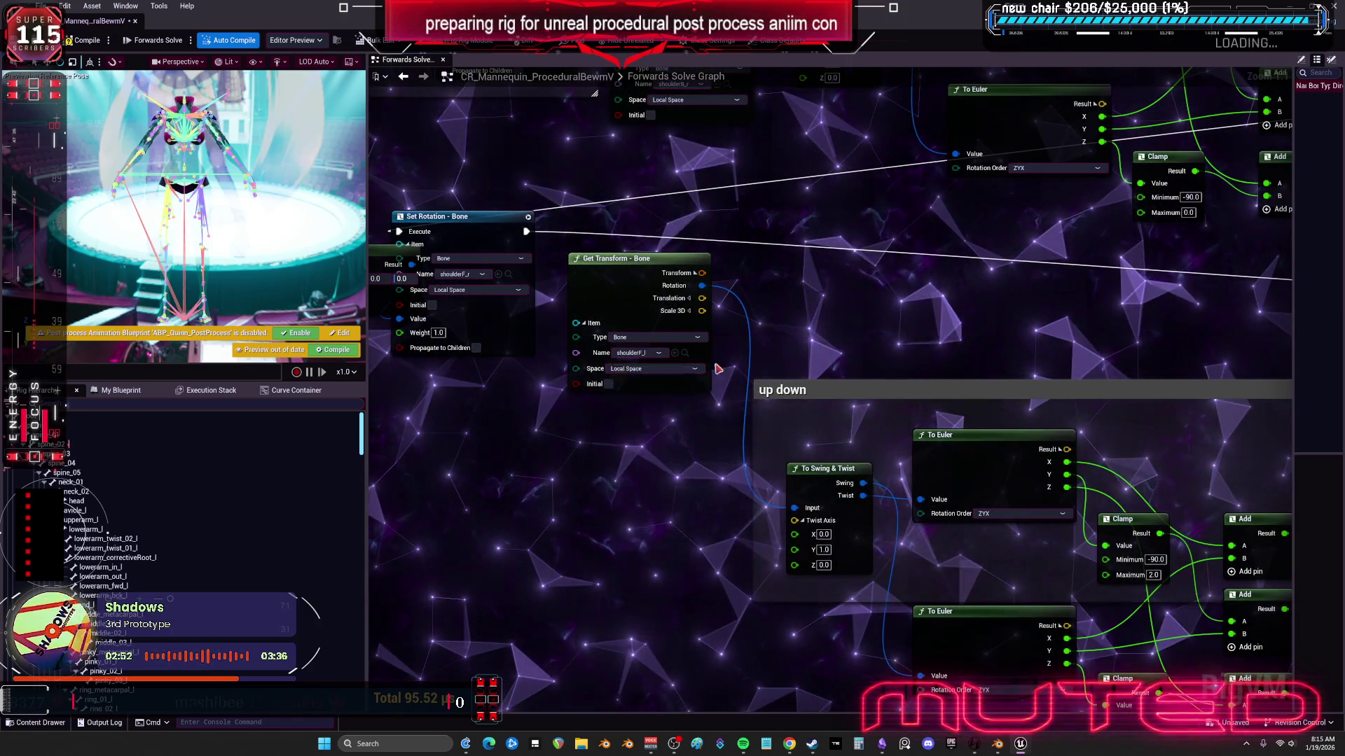
{"action": "left_click_drag", "start_coordinate": [1059, 386], "coordinate": [639, 298]}
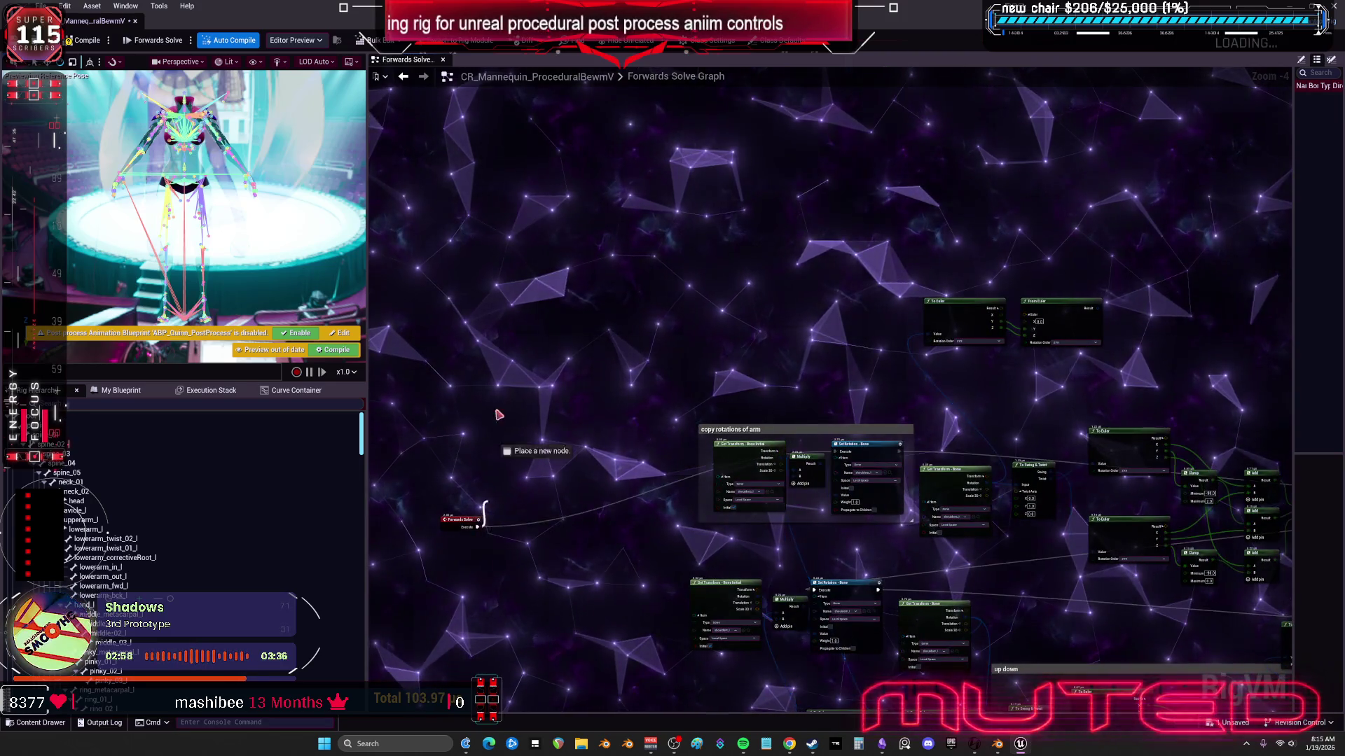
Step: Move the lower Set Rotation down-right, Make Relative beside the arm nodes, and the Multiply left
{"action": "left_click_drag", "start_coordinate": [505, 158], "coordinate": [508, 273]}
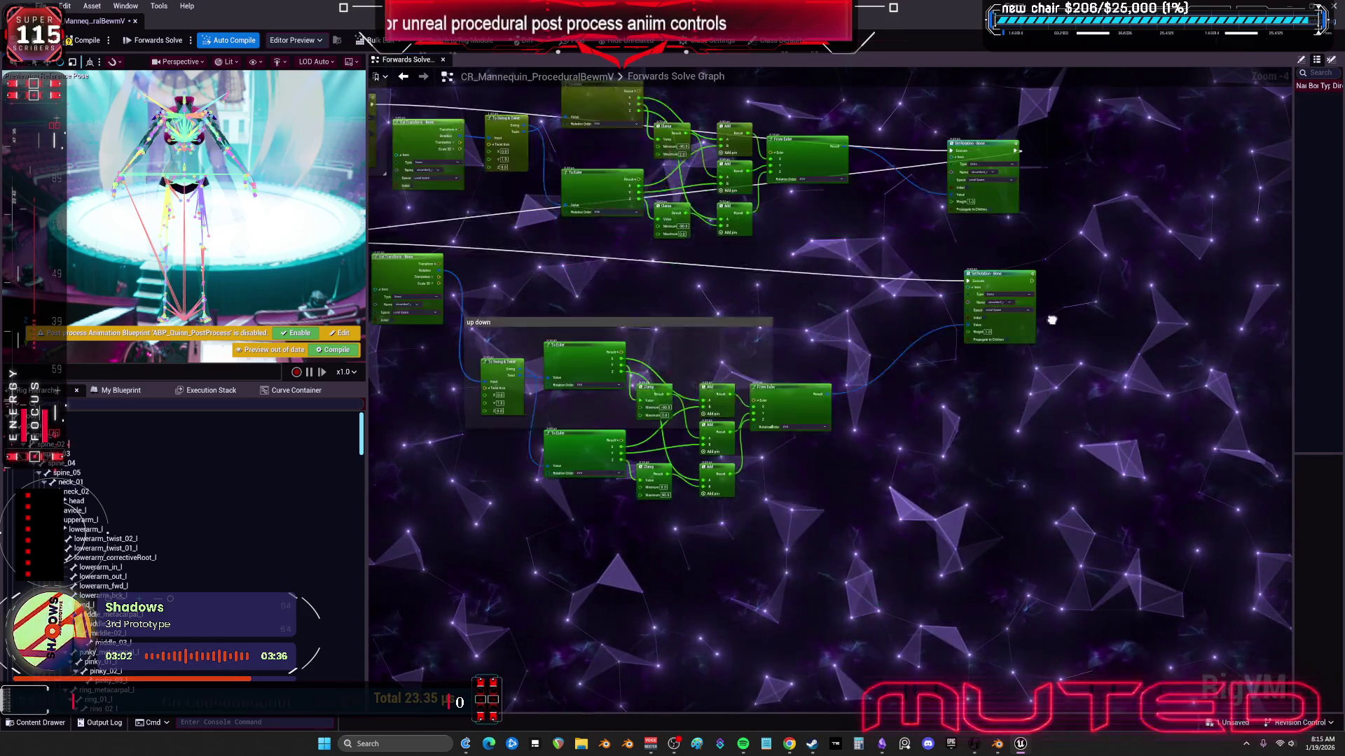
{"action": "left_click_drag", "start_coordinate": [1030, 255], "coordinate": [1039, 672]}
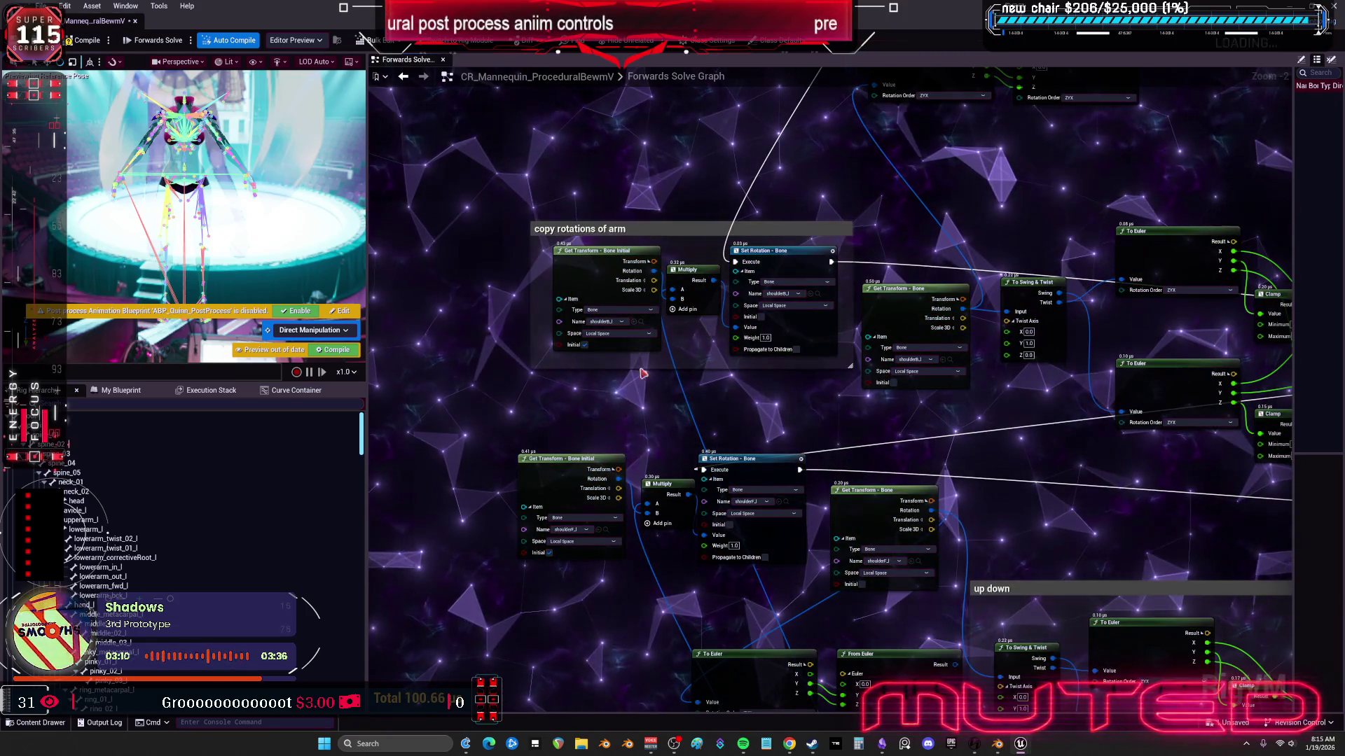
{"action": "left_click_drag", "start_coordinate": [858, 714], "coordinate": [846, 446]}
{"action": "left_click_drag", "start_coordinate": [798, 718], "coordinate": [749, 451]}
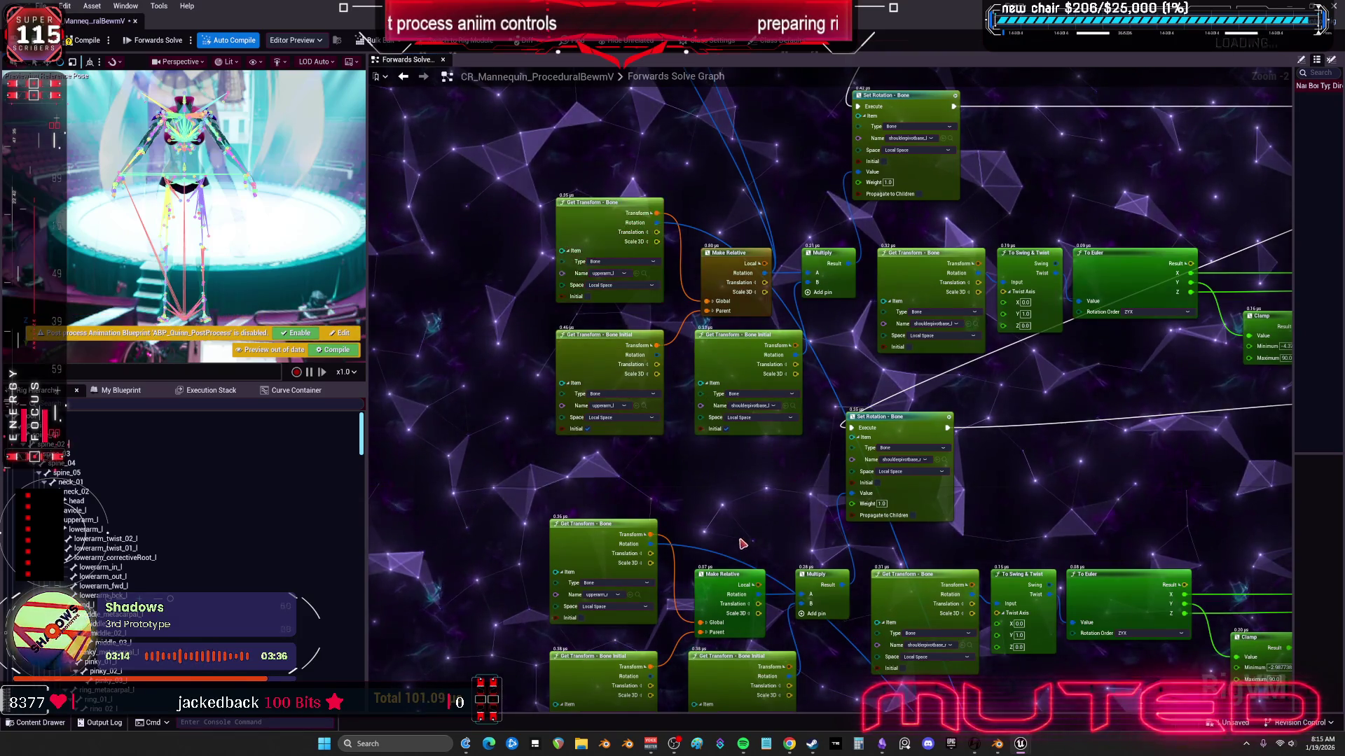
{"action": "left_click_drag", "start_coordinate": [722, 583], "coordinate": [666, 174]}
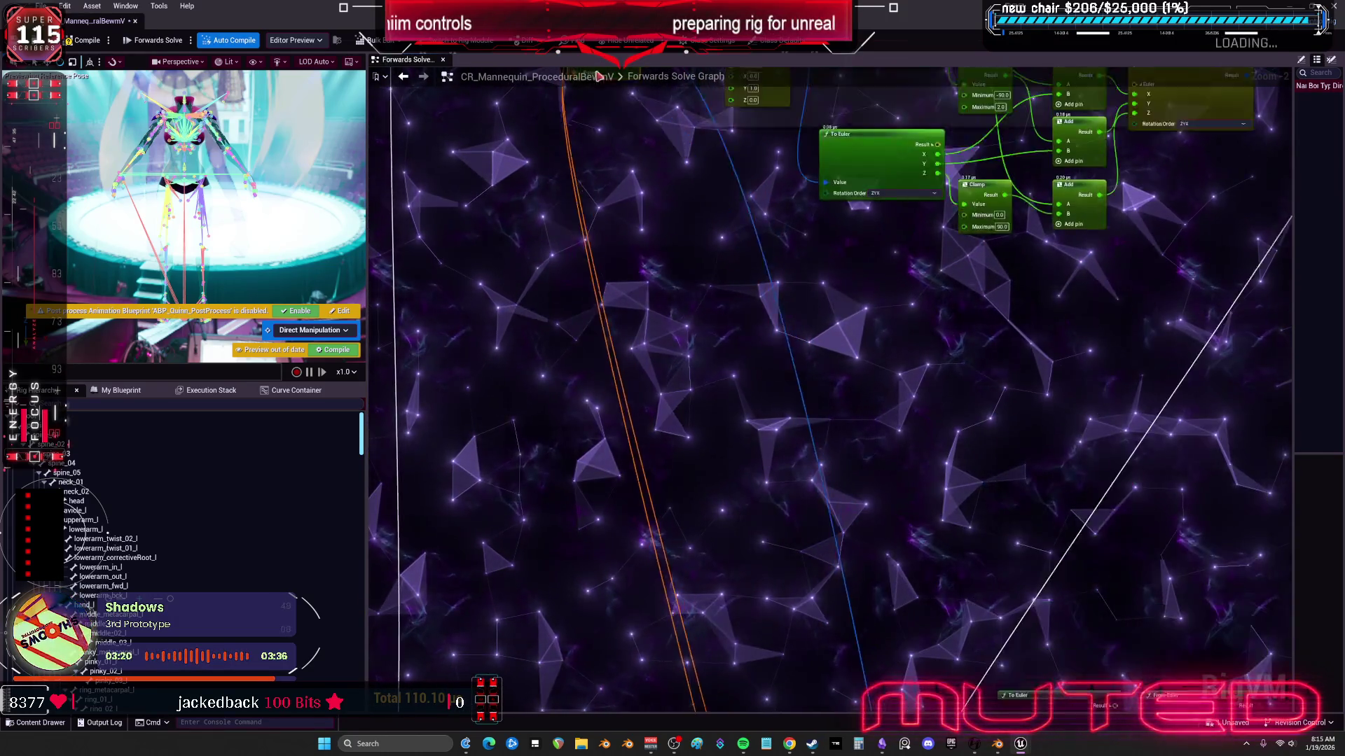
{"action": "left_click_drag", "start_coordinate": [488, 177], "coordinate": [608, 304]}
{"action": "left_click", "coordinate": [743, 329]}
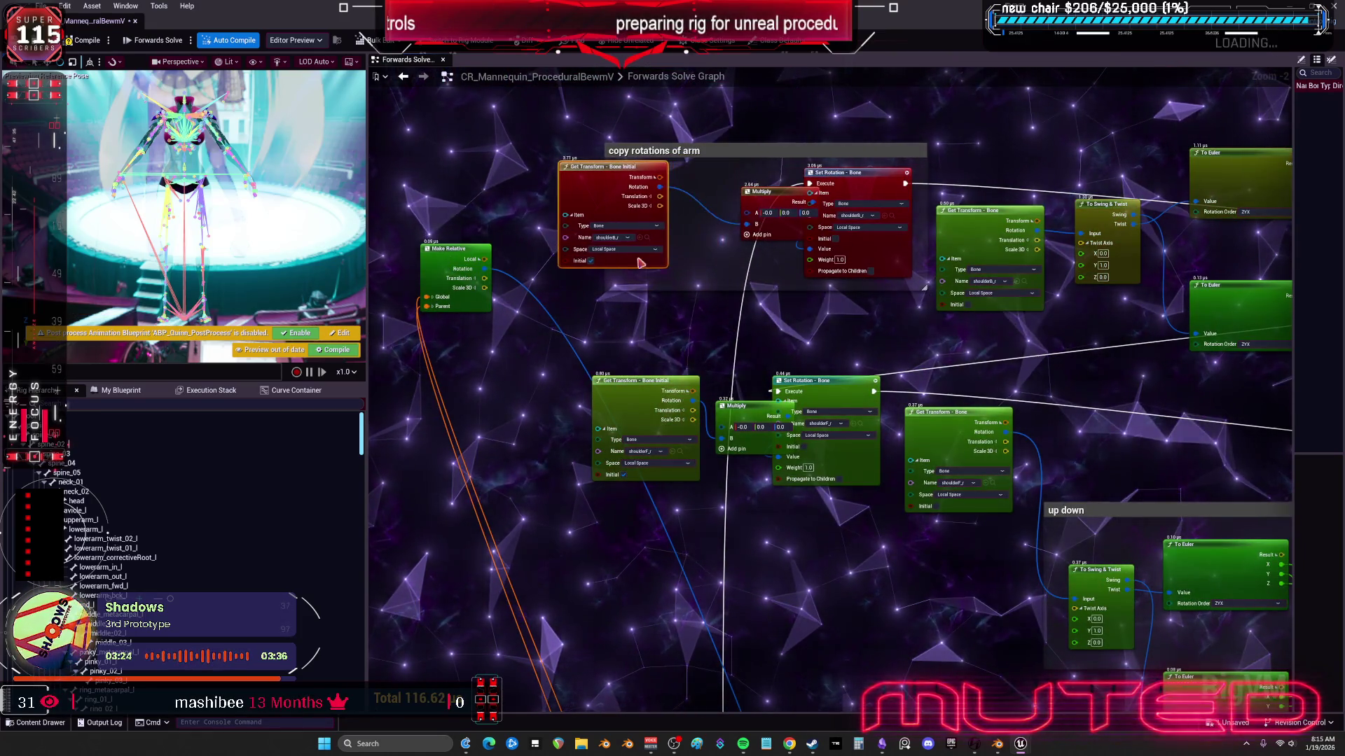
{"action": "left_click_drag", "start_coordinate": [747, 413], "coordinate": [679, 413]}
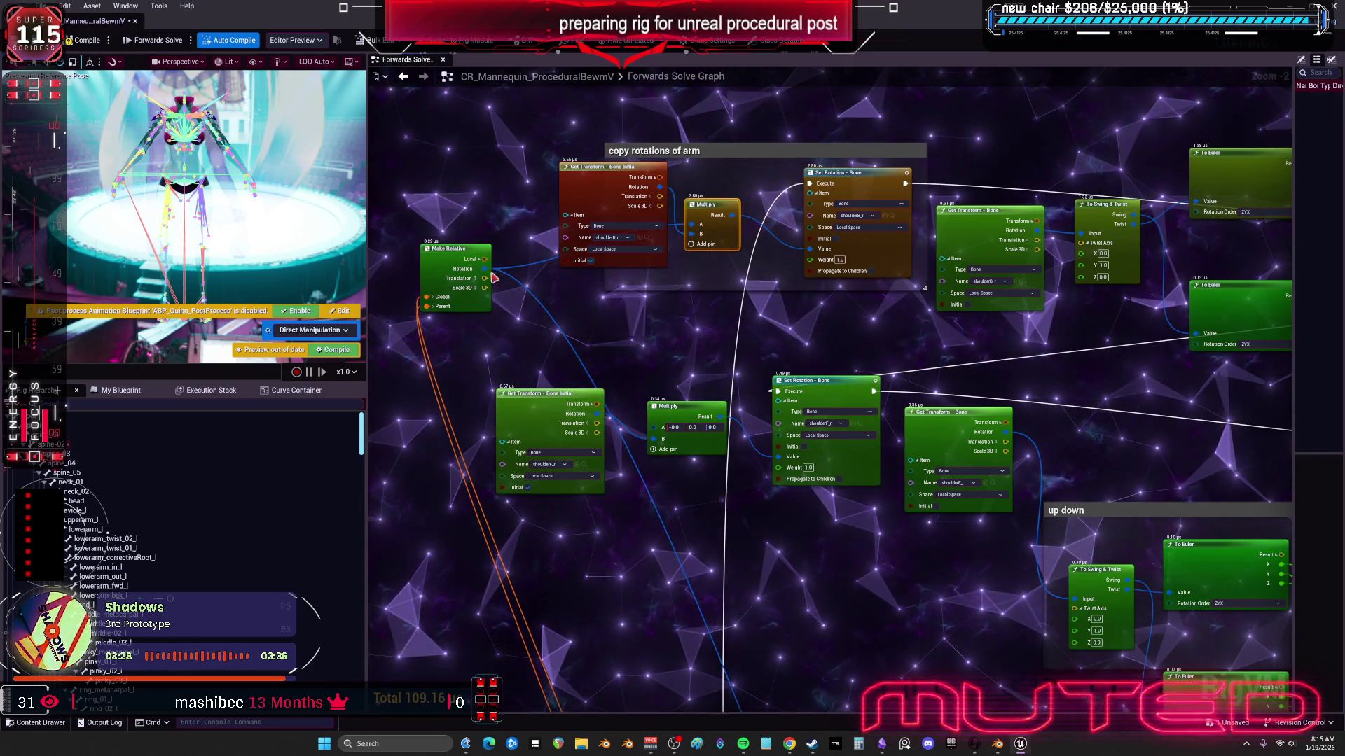
{"action": "scroll", "coordinate": [654, 432], "scroll_direction": "down", "scroll_amount": 2}
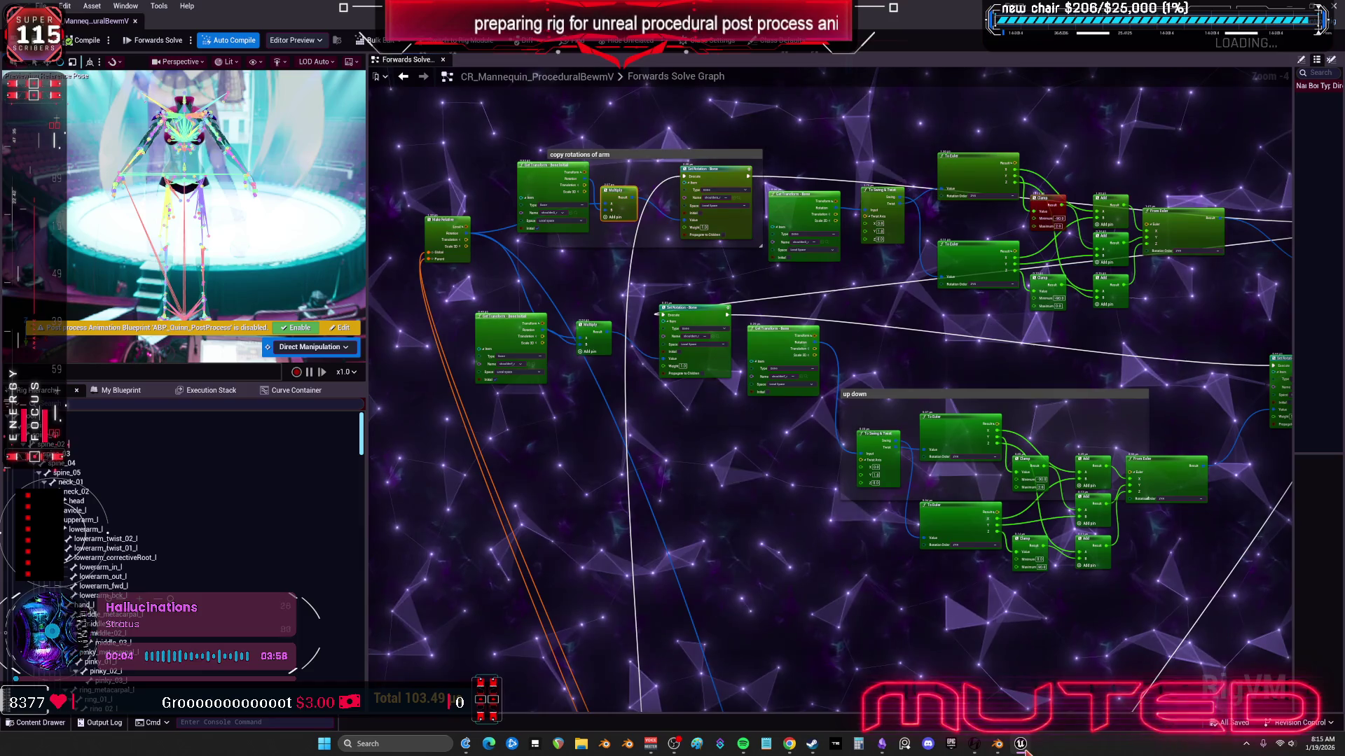
Step: In the TESST skeleton editor, rotate upperarm_l to test the shoulders
{"action": "mouse_move", "coordinate": [1021, 744]}
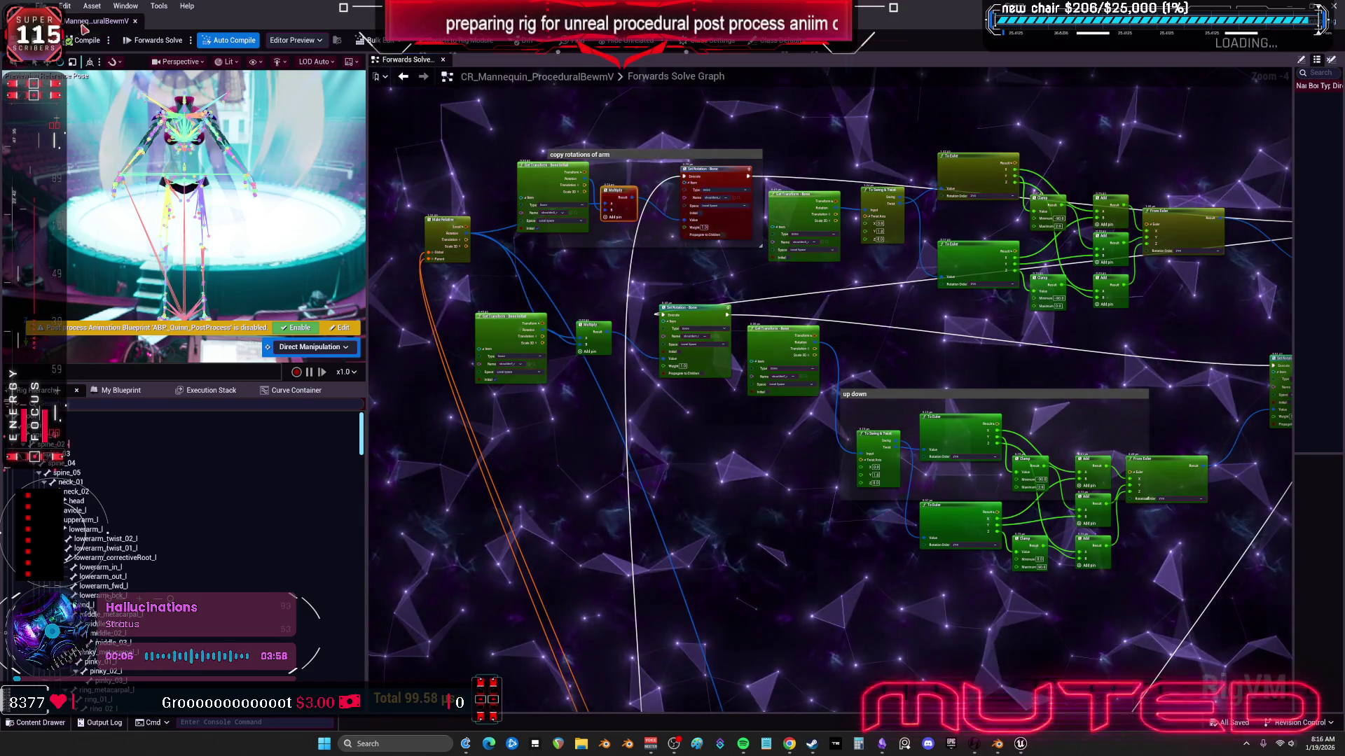
{"action": "left_click", "coordinate": [270, 26]}
{"action": "left_click", "coordinate": [268, 20]}
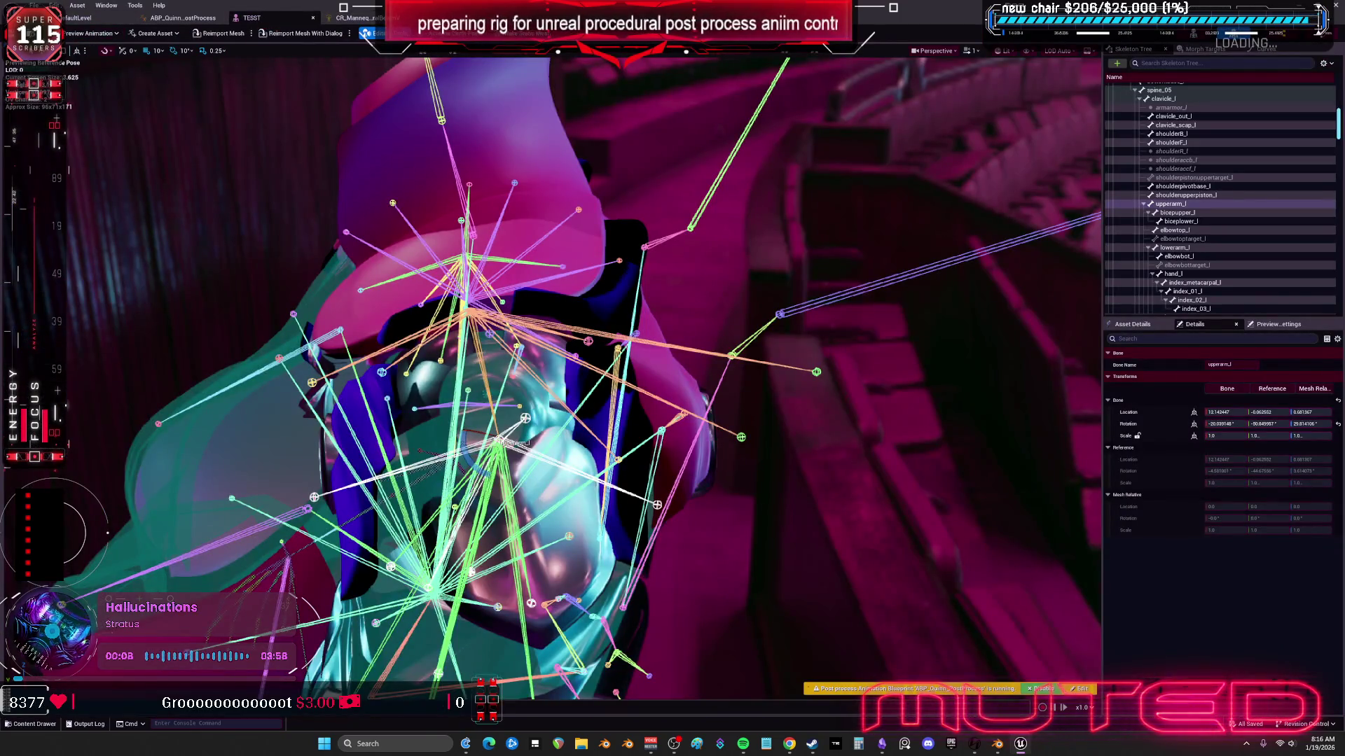
{"action": "mouse_move", "coordinate": [531, 421]}
{"action": "left_mouse_down"}
{"action": "mouse_move", "coordinate": [499, 424]}
{"action": "mouse_move", "coordinate": [547, 382]}
{"action": "mouse_move", "coordinate": [757, 381]}
{"action": "left_mouse_up"}
Step: Rotate upperarm_r to test its shoulders, then switch to Blender
{"action": "left_click", "coordinate": [572, 395]}
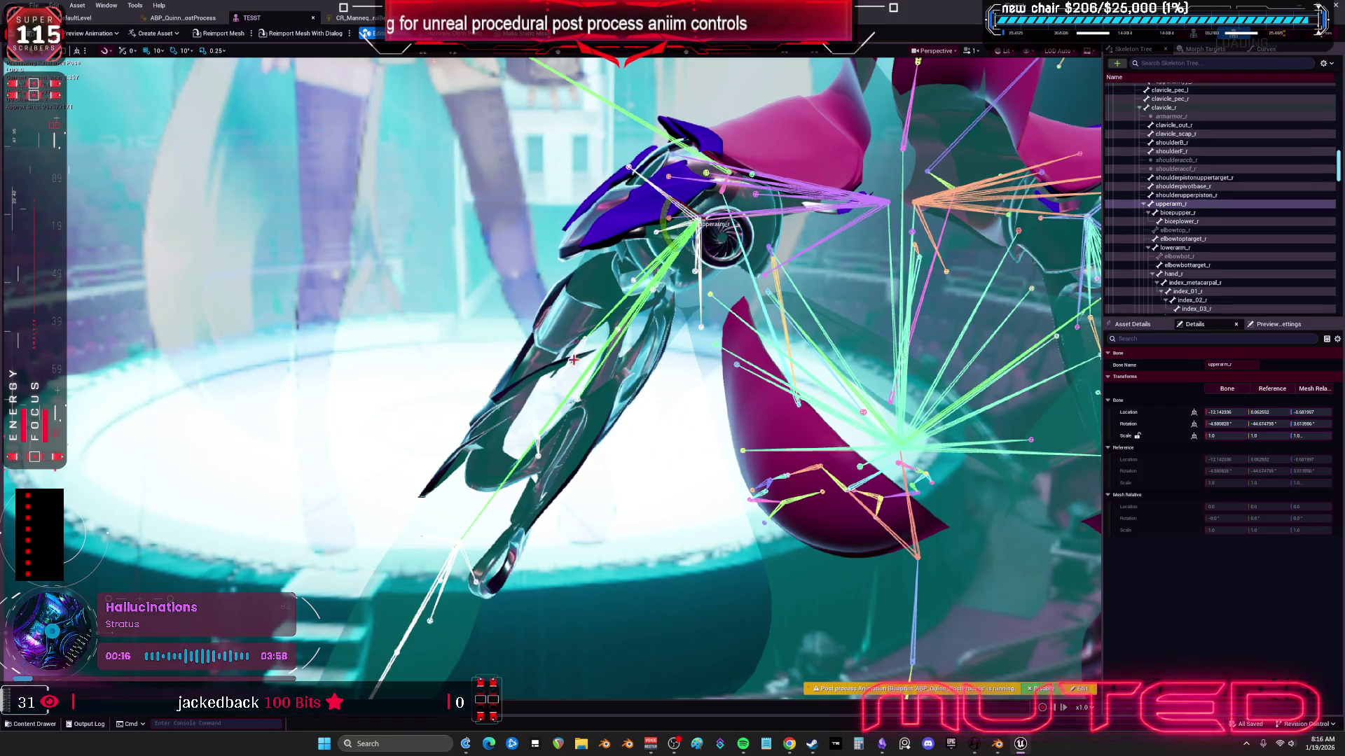
{"action": "left_click_drag", "start_coordinate": [593, 328], "coordinate": [651, 242]}
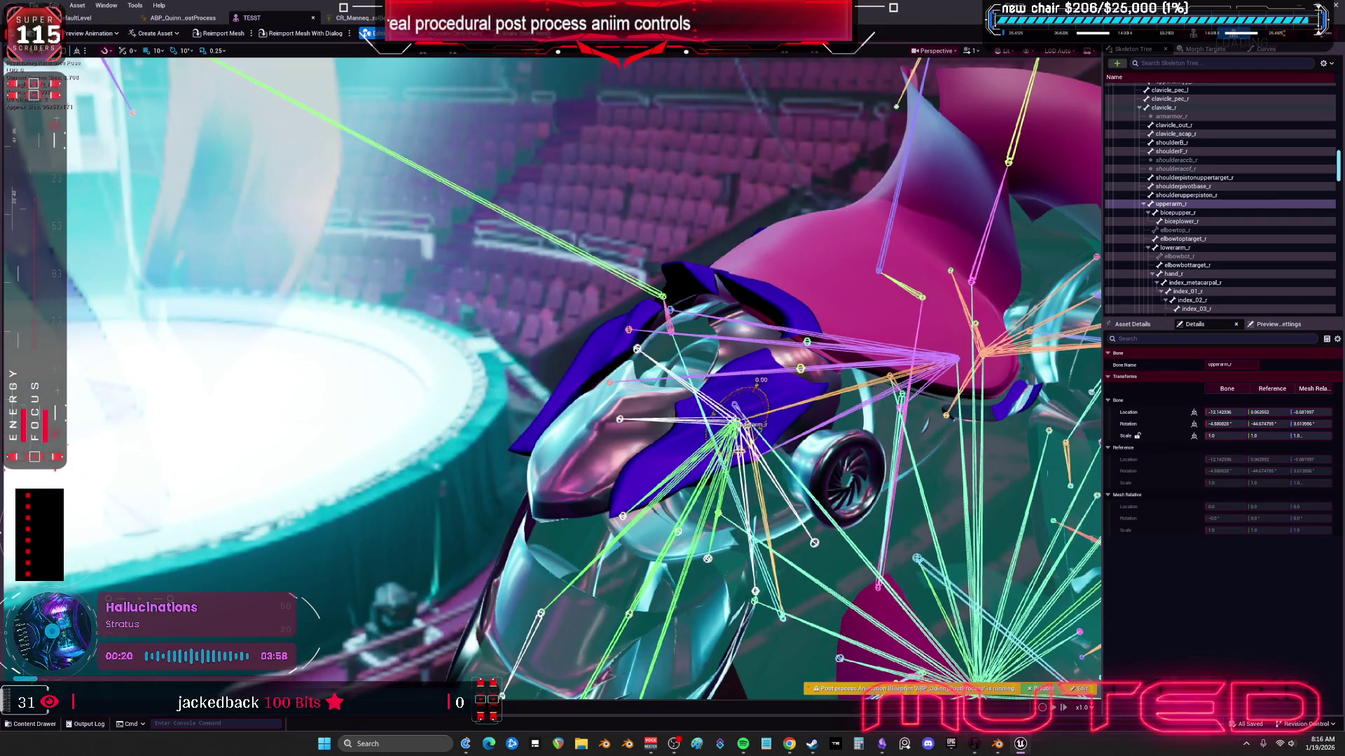
{"action": "mouse_move", "coordinate": [756, 389]}
{"action": "left_mouse_down"}
{"action": "mouse_move", "coordinate": [767, 423]}
{"action": "mouse_move", "coordinate": [764, 392]}
{"action": "mouse_move", "coordinate": [725, 415]}
{"action": "left_mouse_up"}
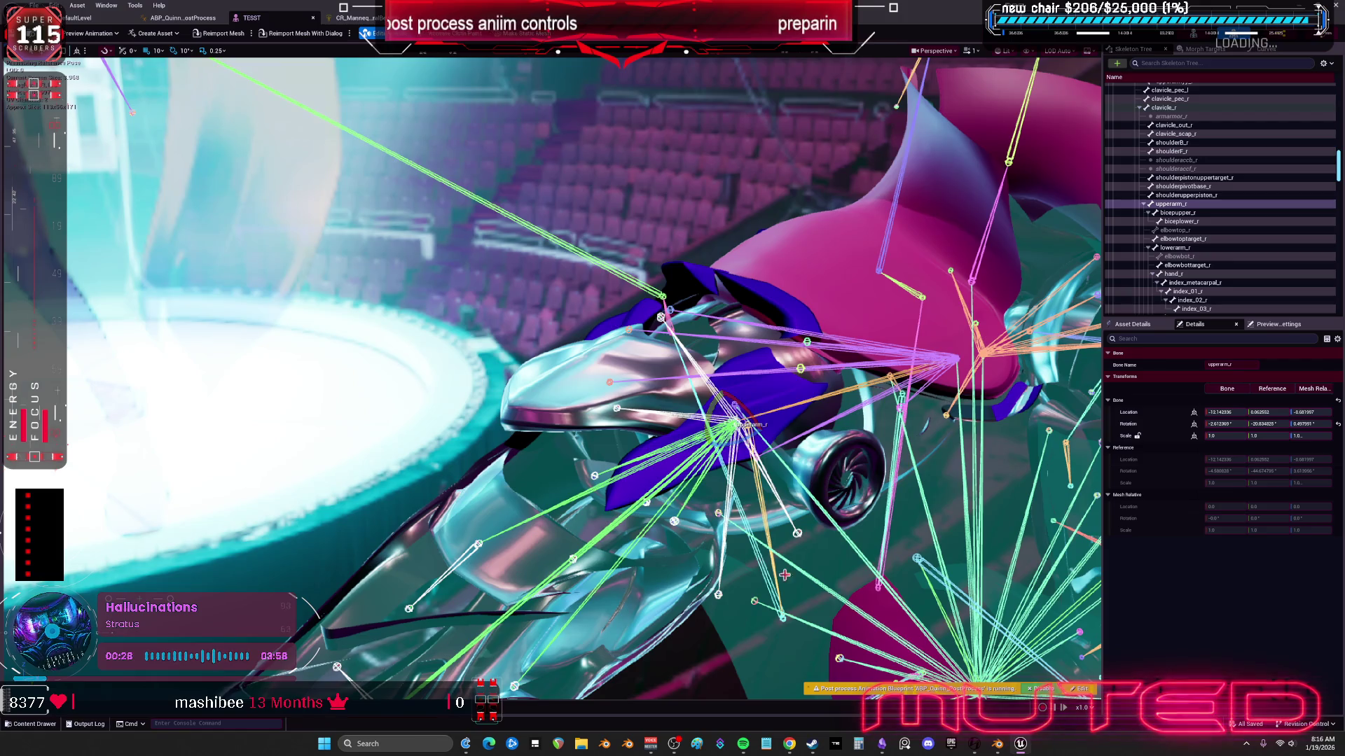
{"action": "left_click", "coordinate": [998, 745]}
Step: Frame the chest and shoulders and put the armature into Pose Mode with Ctrl+Tab
{"action": "scroll", "coordinate": [665, 290], "scroll_direction": "down", "scroll_amount": 5}
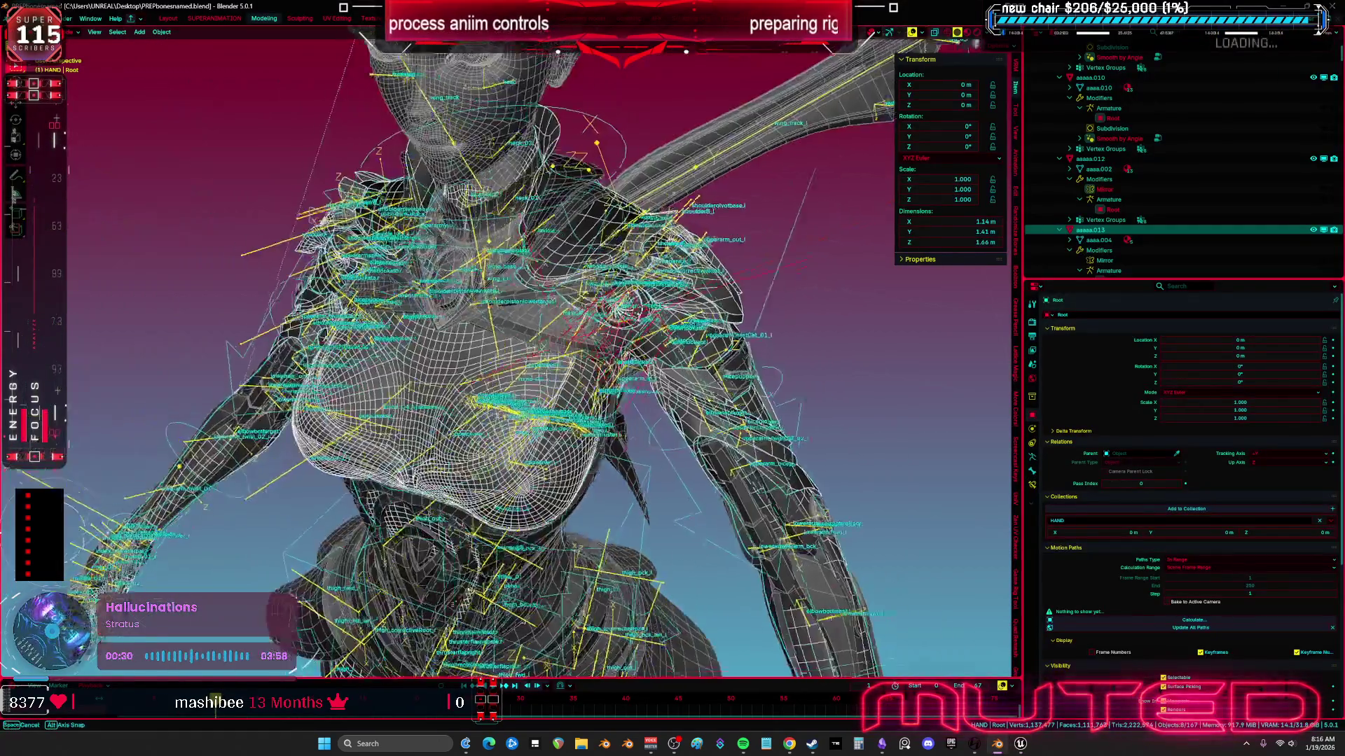
{"action": "scroll", "coordinate": [580, 248], "scroll_direction": "up", "scroll_amount": 5}
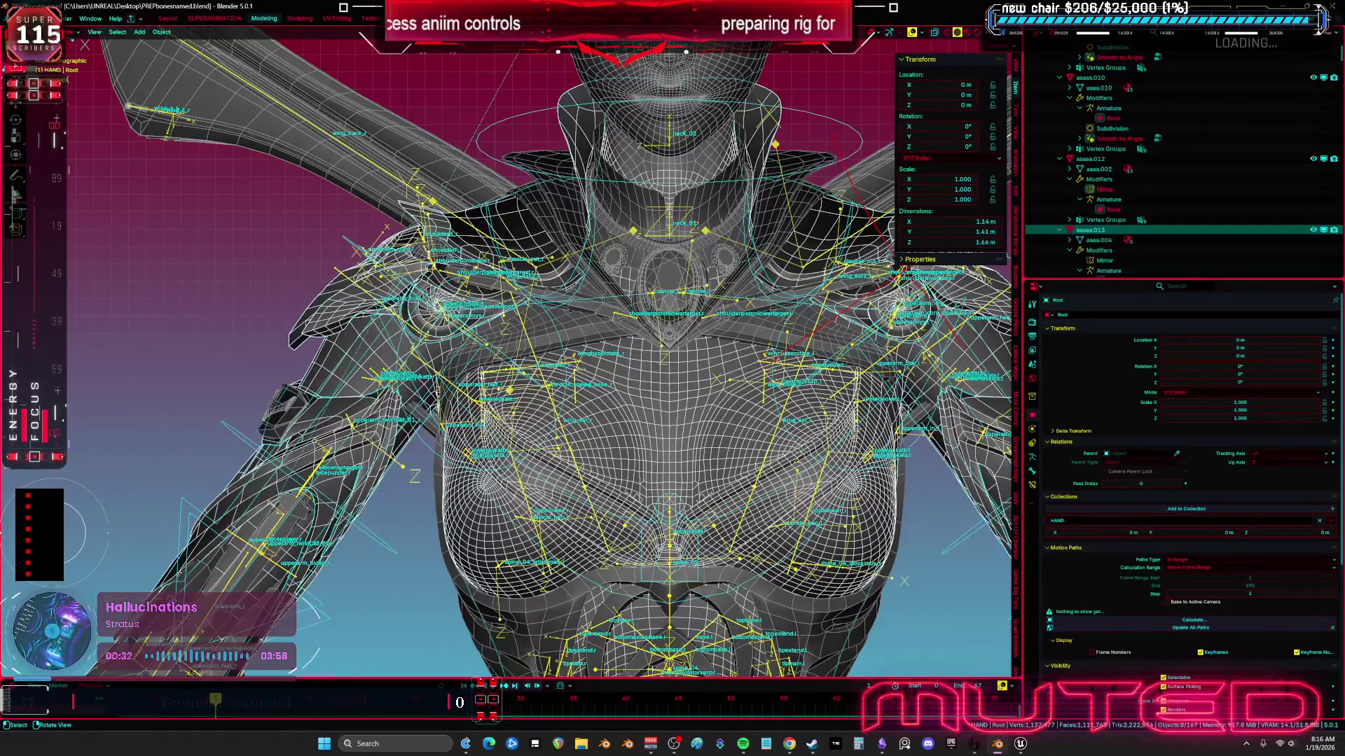
{"action": "key", "text": "ctrl+Tab"}
{"action": "key", "text": "ctrl+Tab"}
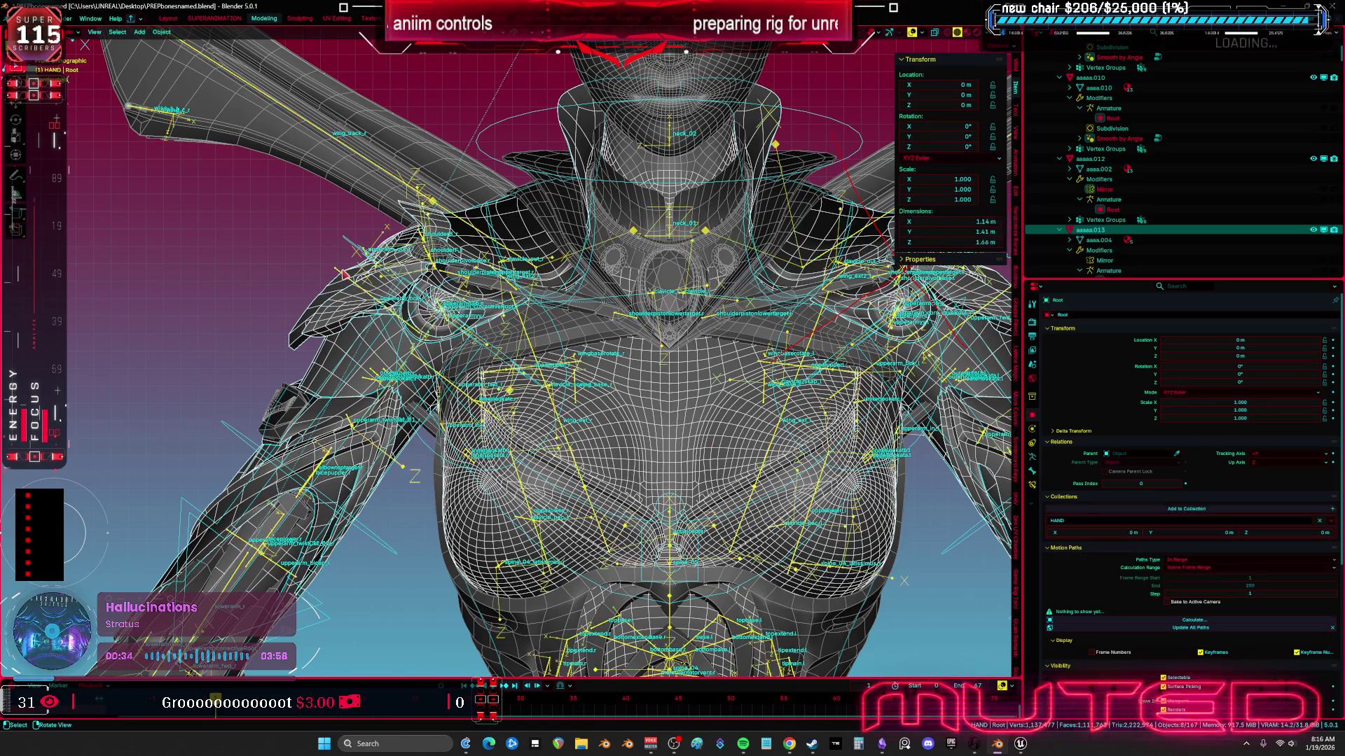
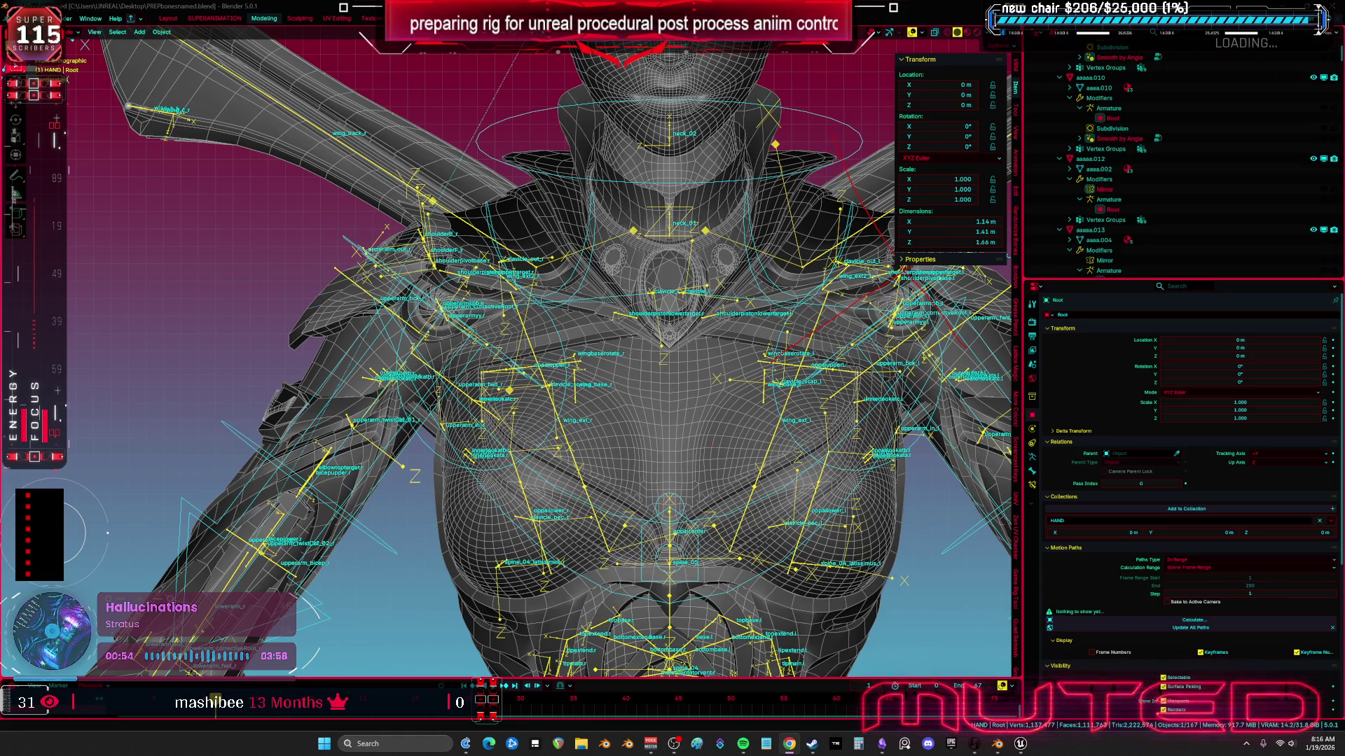
Step: Isolate the armature in Edit Mode, frame shoulderB_l, and maximize the 3D view
{"action": "key", "text": "KP_Divide"}
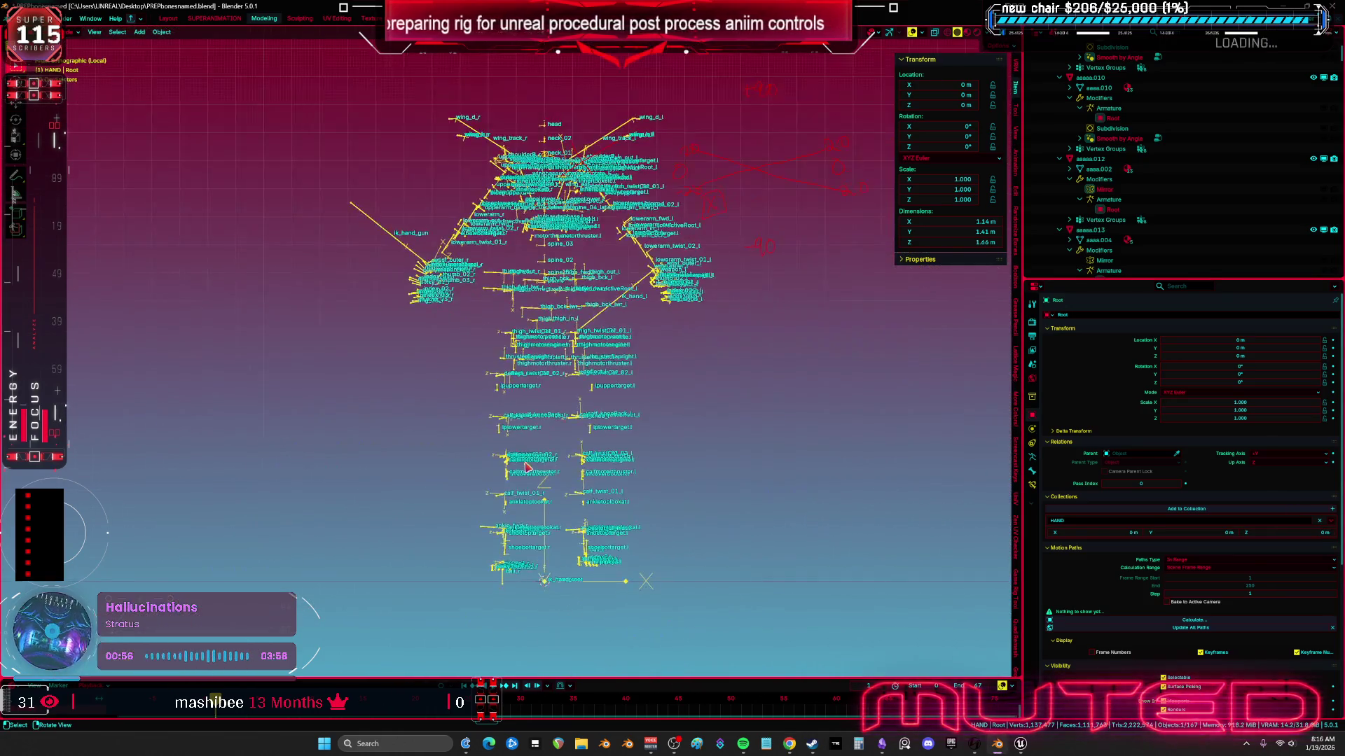
{"action": "key", "text": "Tab"}
{"action": "key", "text": "KP_Decimal"}
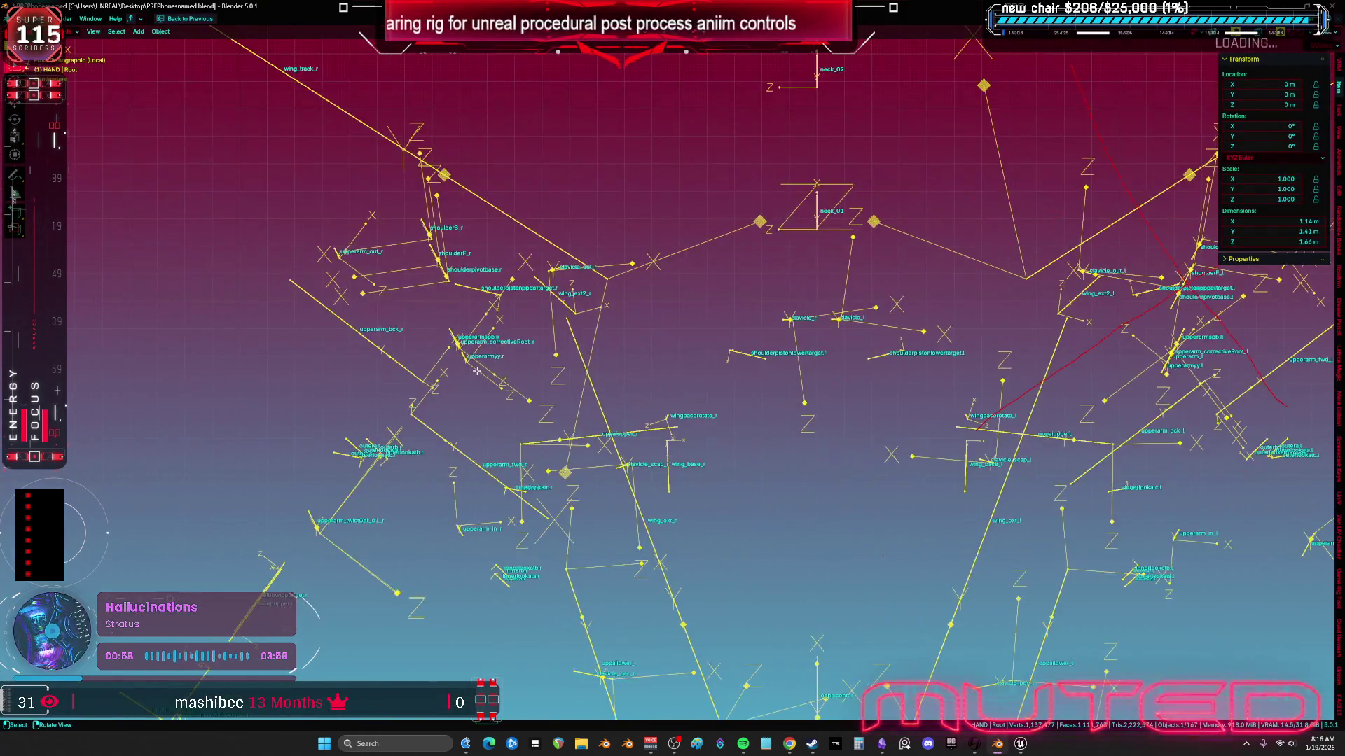
{"action": "key", "text": "ctrl+space"}
Step: View the armature from an orbited angle and from the front, then exit Local View
{"action": "scroll", "coordinate": [631, 400], "scroll_direction": "down", "scroll_amount": 10}
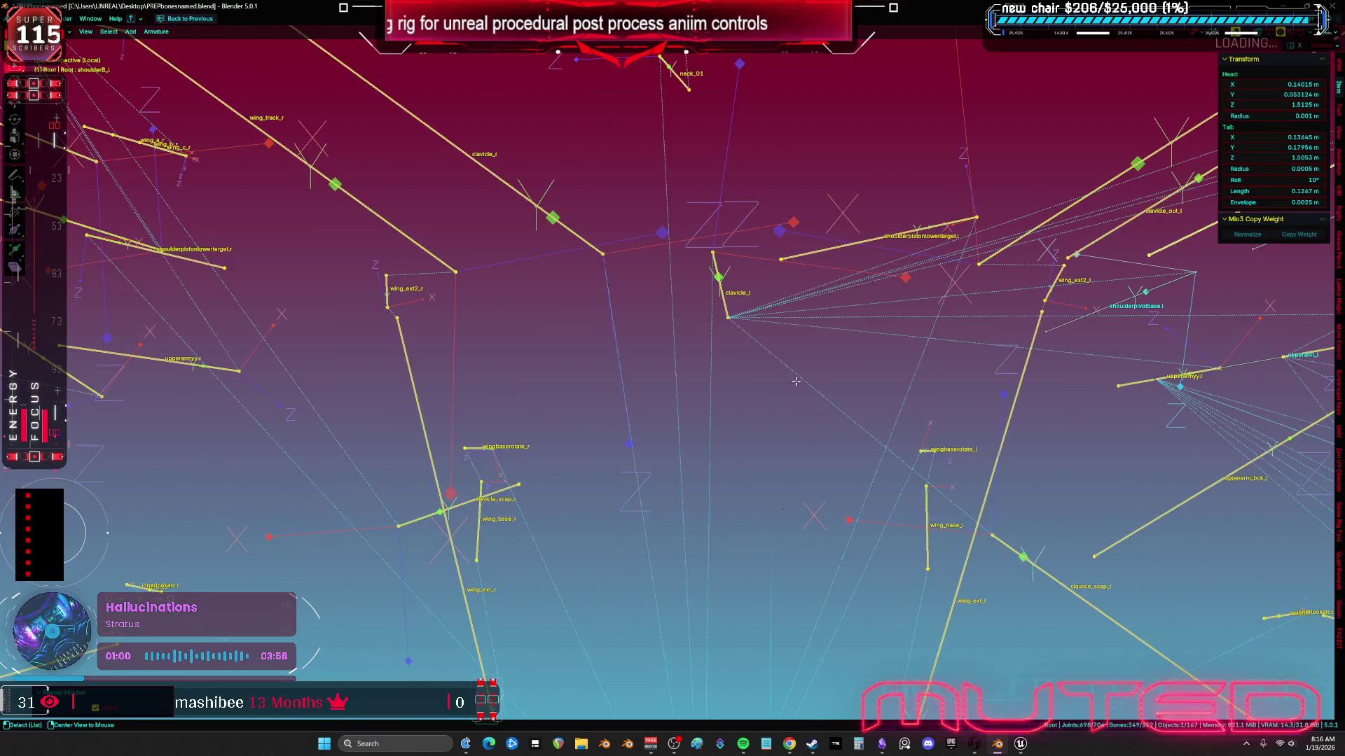
{"action": "scroll", "coordinate": [799, 378], "scroll_direction": "up", "scroll_amount": 4}
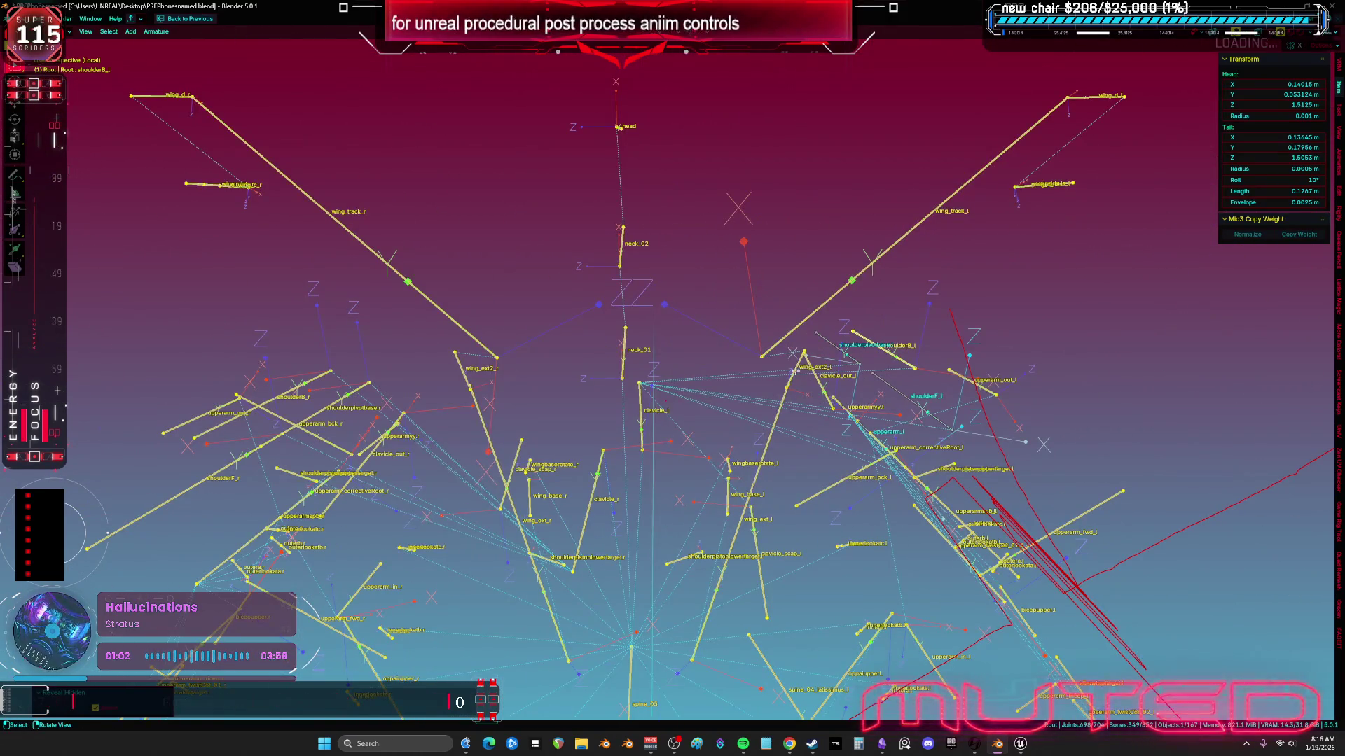
{"action": "mouse_move", "coordinate": [794, 372]}
{"action": "left_mouse_down"}
{"action": "mouse_move", "coordinate": [811, 348]}
{"action": "mouse_move", "coordinate": [879, 334]}
{"action": "left_mouse_up"}
{"action": "key", "text": "KP_1"}
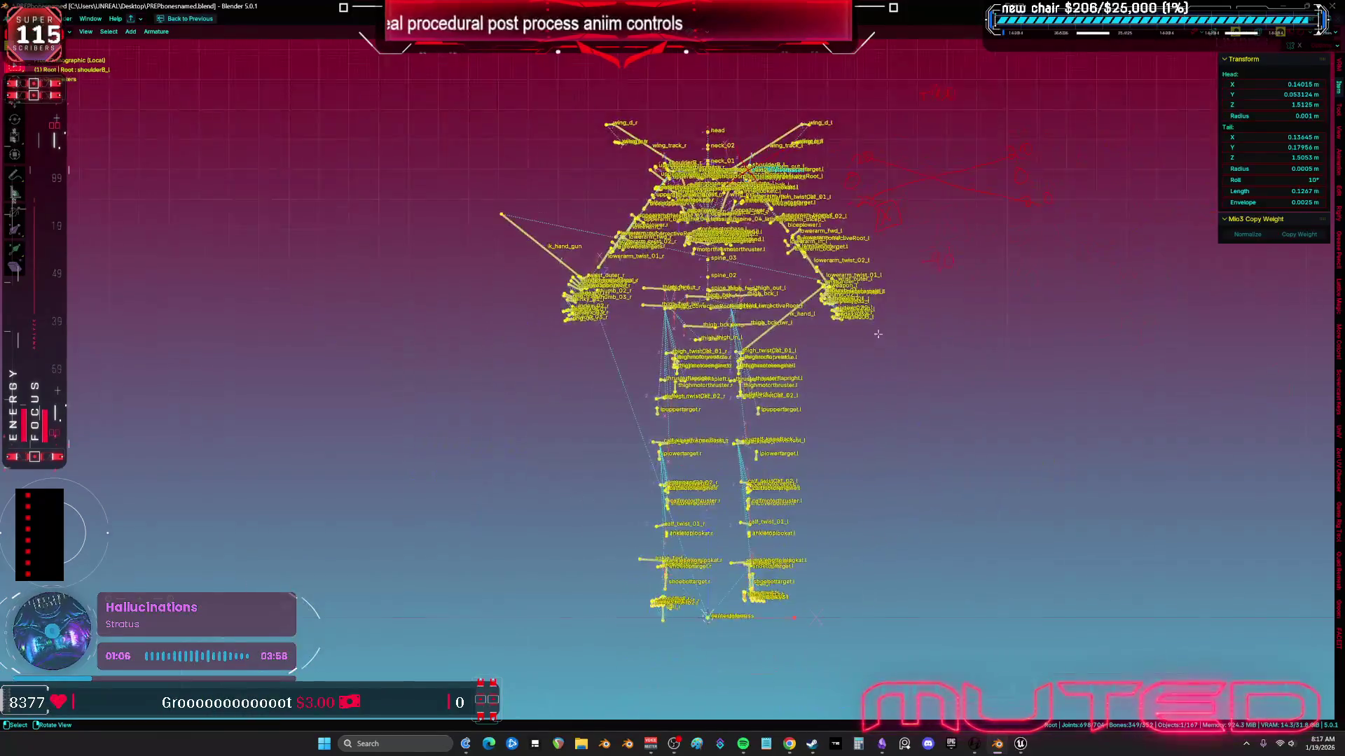
{"action": "key", "text": "KP_Divide"}
{"action": "scroll", "coordinate": [878, 334], "scroll_direction": "up", "scroll_amount": 4}
{"action": "scroll", "coordinate": [879, 334], "scroll_direction": "down", "scroll_amount": 2}
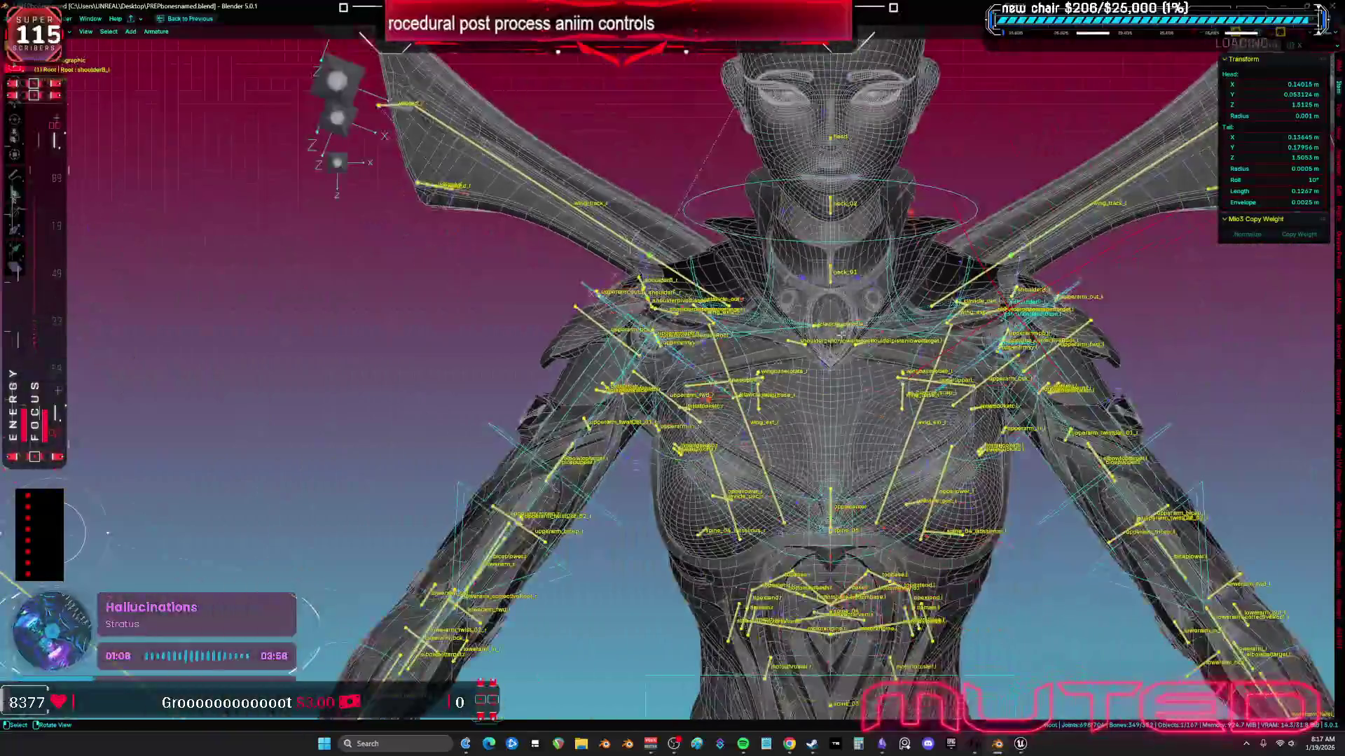
Step: Orbit and zoom around the character's head, shoulders and full body
{"action": "mouse_move", "coordinate": [879, 334]}
{"action": "left_mouse_down"}
{"action": "mouse_move", "coordinate": [887, 373]}
{"action": "mouse_move", "coordinate": [923, 402]}
{"action": "mouse_move", "coordinate": [850, 426]}
{"action": "mouse_move", "coordinate": [895, 412]}
{"action": "mouse_move", "coordinate": [863, 412]}
{"action": "mouse_move", "coordinate": [930, 413]}
{"action": "mouse_move", "coordinate": [897, 421]}
{"action": "mouse_move", "coordinate": [914, 396]}
{"action": "mouse_move", "coordinate": [906, 252]}
{"action": "mouse_move", "coordinate": [817, 166]}
{"action": "mouse_move", "coordinate": [883, 172]}
{"action": "mouse_move", "coordinate": [583, 188]}
{"action": "mouse_move", "coordinate": [894, 192]}
{"action": "mouse_move", "coordinate": [978, 213]}
{"action": "mouse_move", "coordinate": [981, 191]}
{"action": "mouse_move", "coordinate": [844, 246]}
{"action": "left_mouse_up"}
{"action": "scroll", "coordinate": [845, 247], "scroll_direction": "up", "scroll_amount": 5}
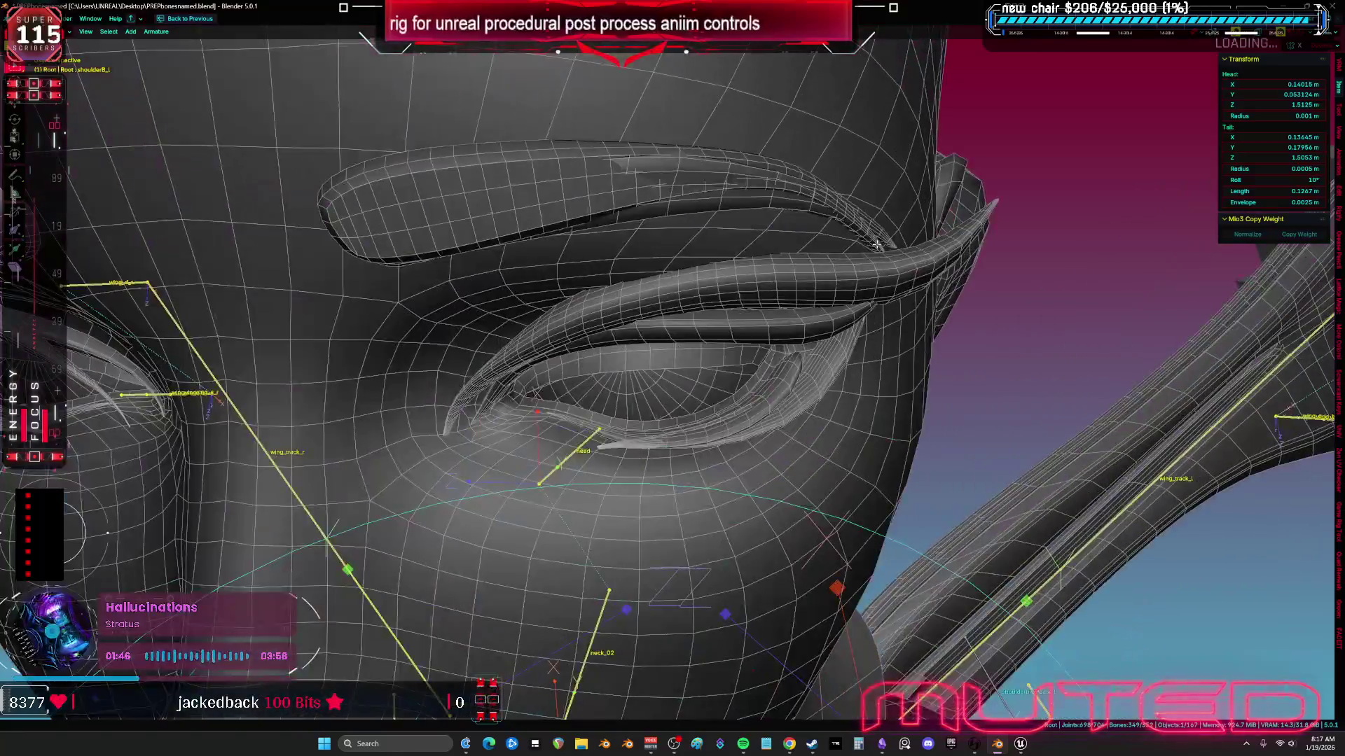
{"action": "scroll", "coordinate": [855, 248], "scroll_direction": "down", "scroll_amount": 5}
{"action": "scroll", "coordinate": [868, 249], "scroll_direction": "up", "scroll_amount": 6}
{"action": "scroll", "coordinate": [883, 250], "scroll_direction": "down", "scroll_amount": 2}
{"action": "scroll", "coordinate": [883, 250], "scroll_direction": "down", "scroll_amount": 8}
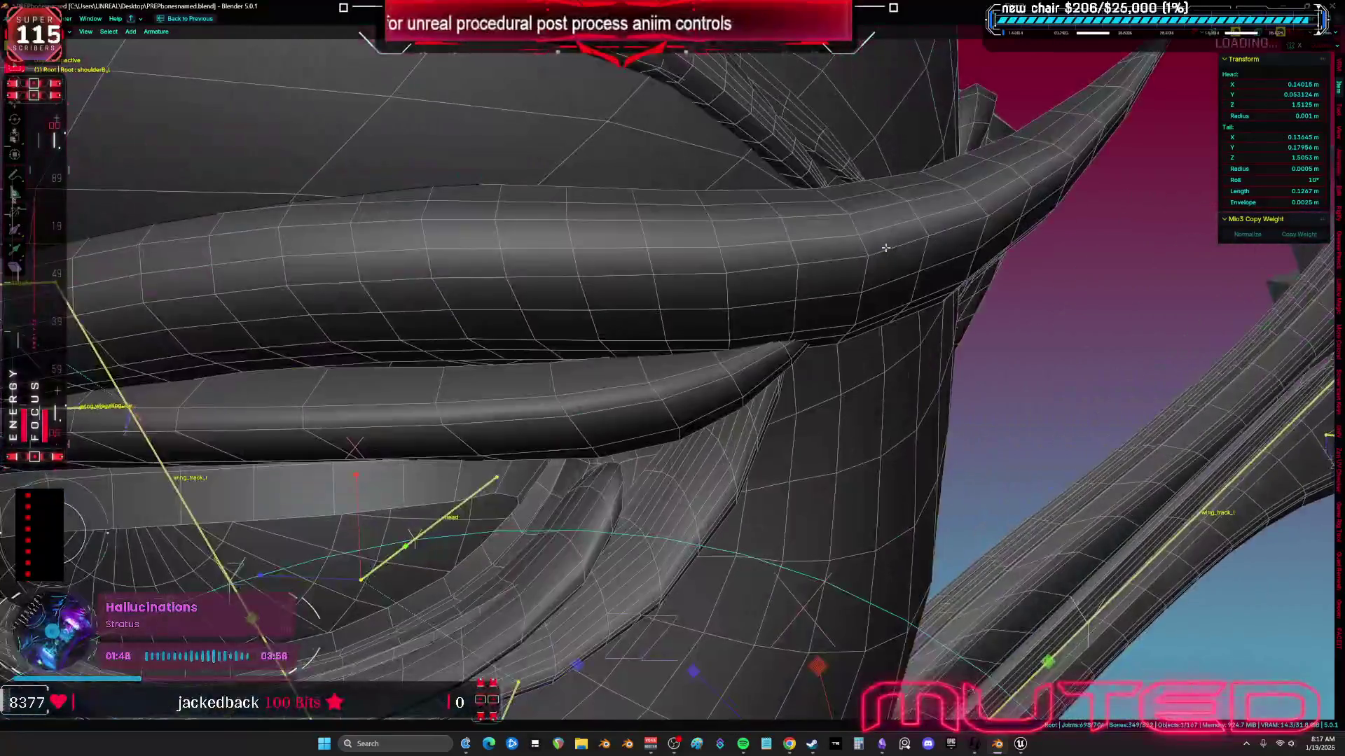
{"action": "mouse_move", "coordinate": [868, 247]}
{"action": "left_mouse_down"}
{"action": "mouse_move", "coordinate": [838, 243]}
{"action": "mouse_move", "coordinate": [900, 250]}
{"action": "mouse_move", "coordinate": [725, 215]}
{"action": "left_mouse_up"}
{"action": "scroll", "coordinate": [726, 215], "scroll_direction": "up", "scroll_amount": 6}
Step: Reselect the Root armature in Object Mode, isolate it, and frame the shoulder bones in Edit Mode
{"action": "key", "text": "KP_1"}
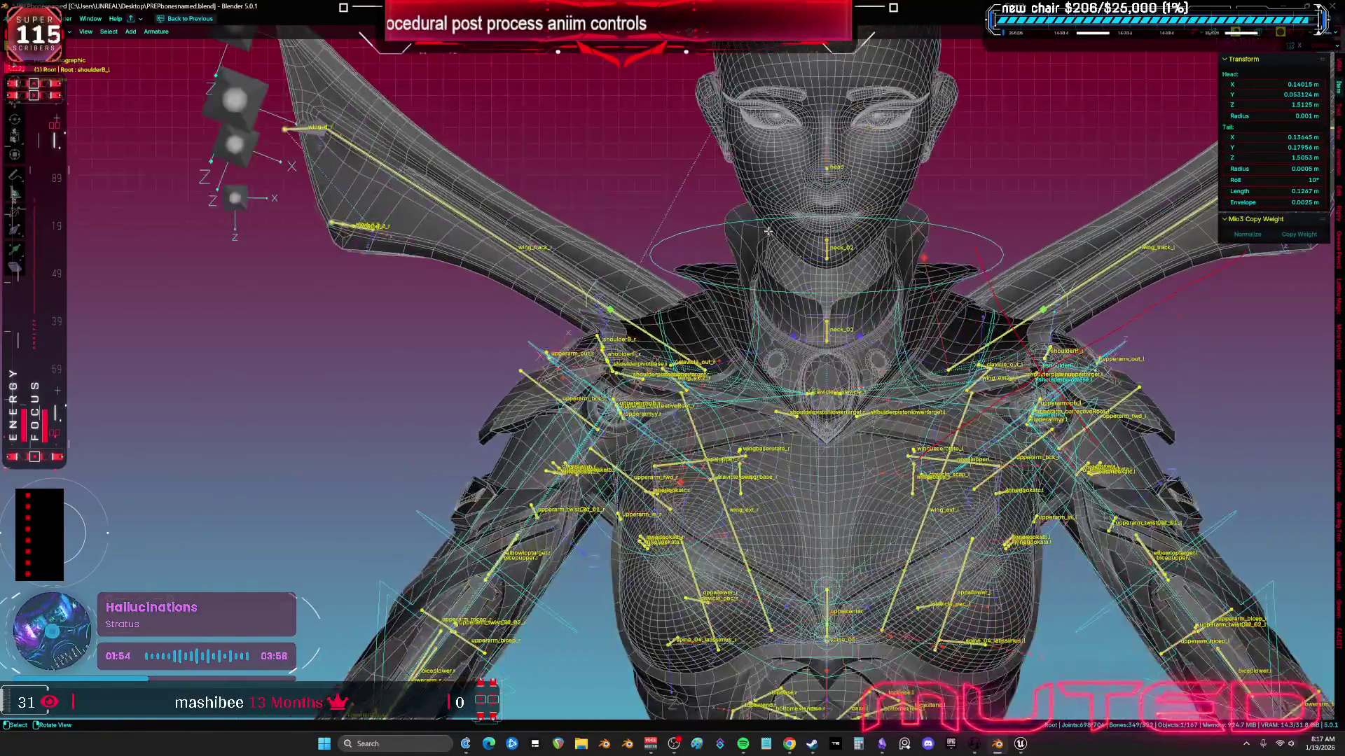
{"action": "left_click", "coordinate": [423, 278]}
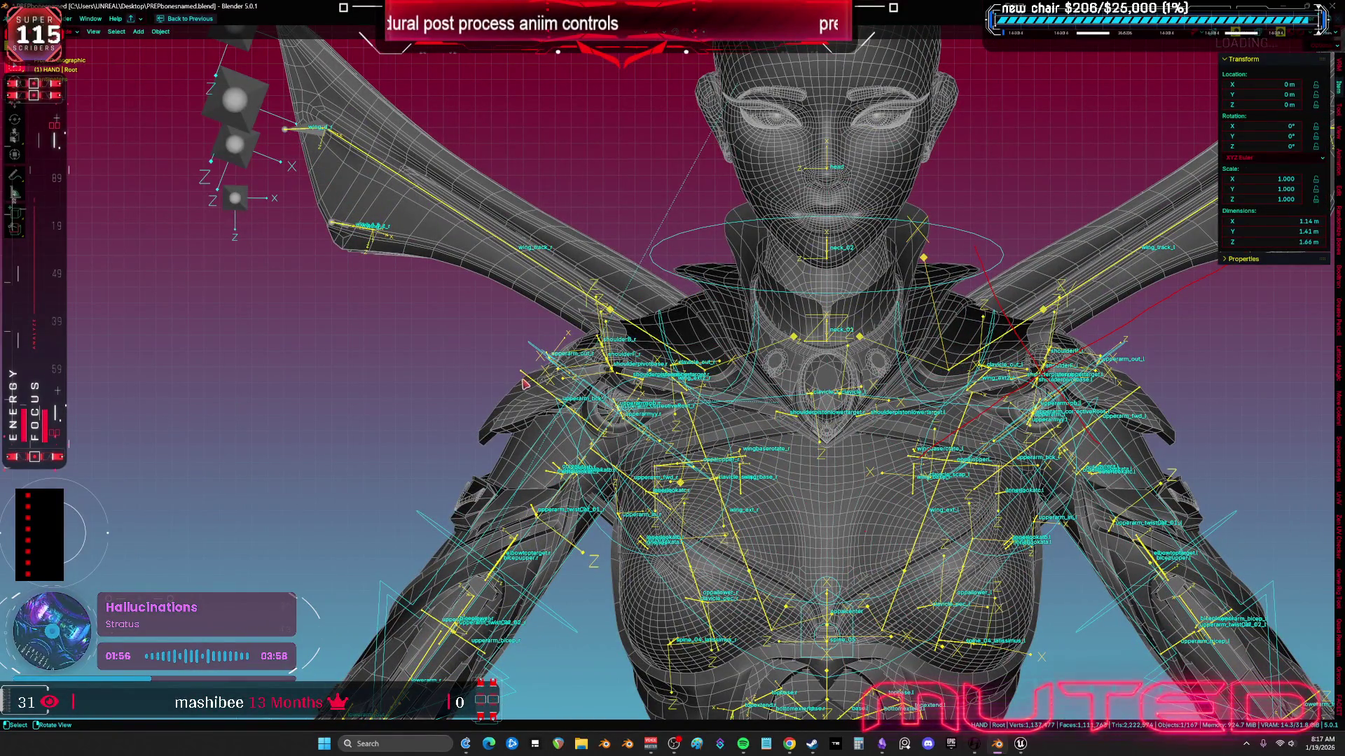
{"action": "left_click", "coordinate": [519, 376]}
{"action": "left_click", "coordinate": [524, 377]}
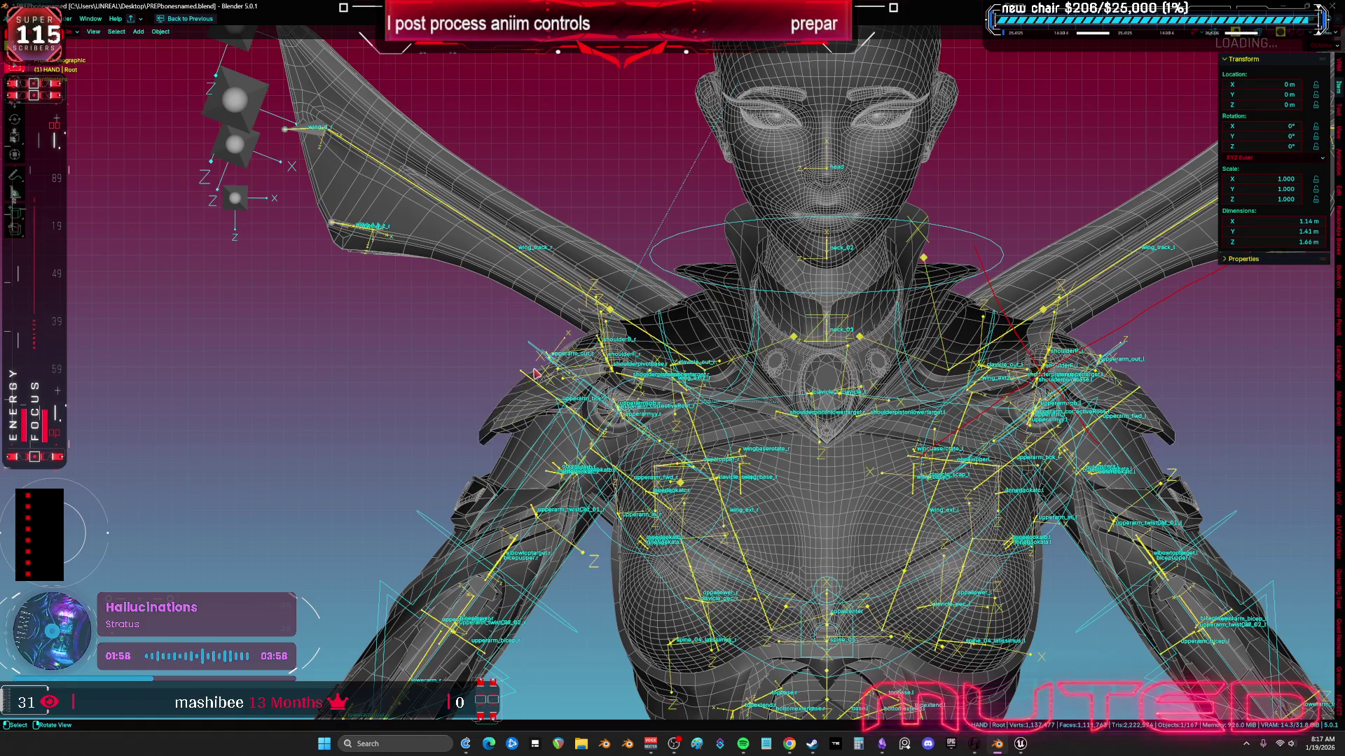
{"action": "key", "text": "KP_Divide"}
{"action": "key", "text": "Tab"}
{"action": "key", "text": "KP_Decimal"}
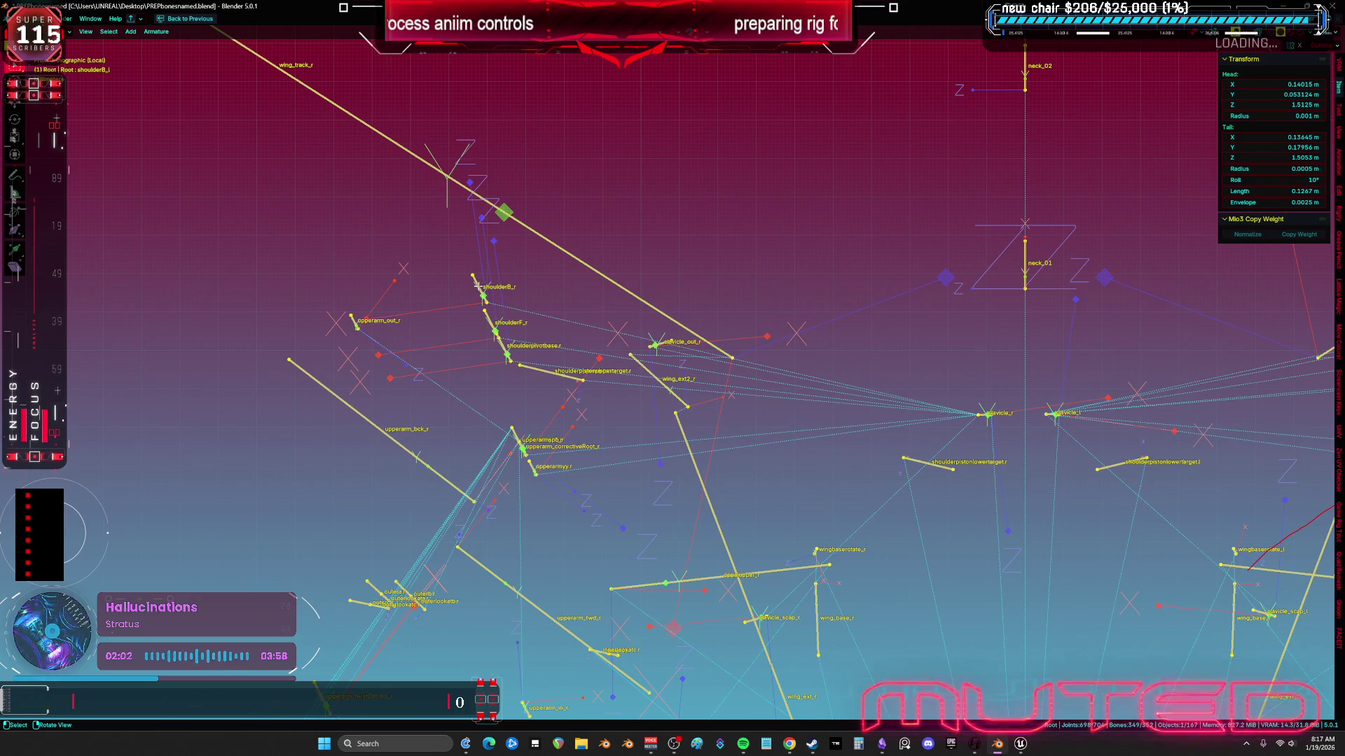
Step: Orbit to a perspective view and reposition the selected shoulder bone
{"action": "mouse_move", "coordinate": [477, 285]}
{"action": "left_mouse_down"}
{"action": "mouse_move", "coordinate": [489, 334]}
{"action": "mouse_move", "coordinate": [566, 374]}
{"action": "mouse_move", "coordinate": [583, 448]}
{"action": "left_mouse_up"}
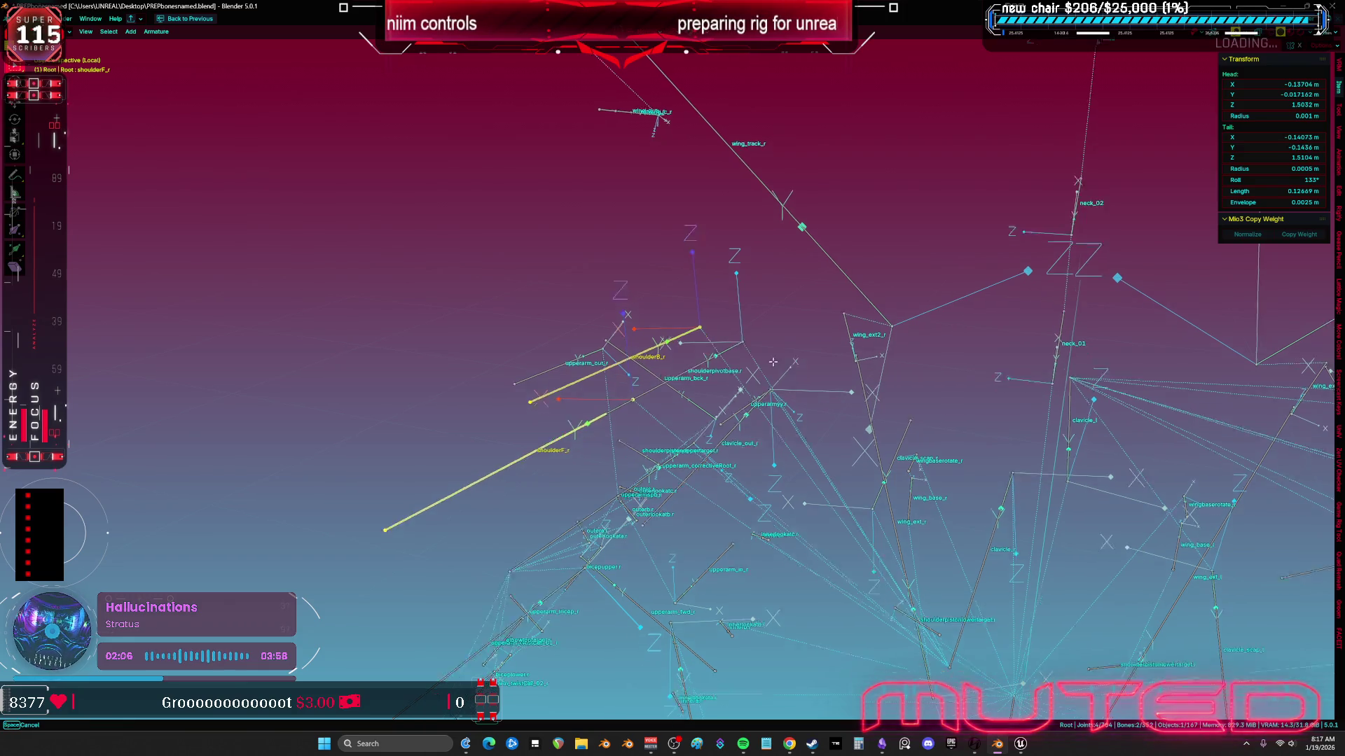
{"action": "key", "text": "g"}
{"action": "left_click", "coordinate": [817, 192]}
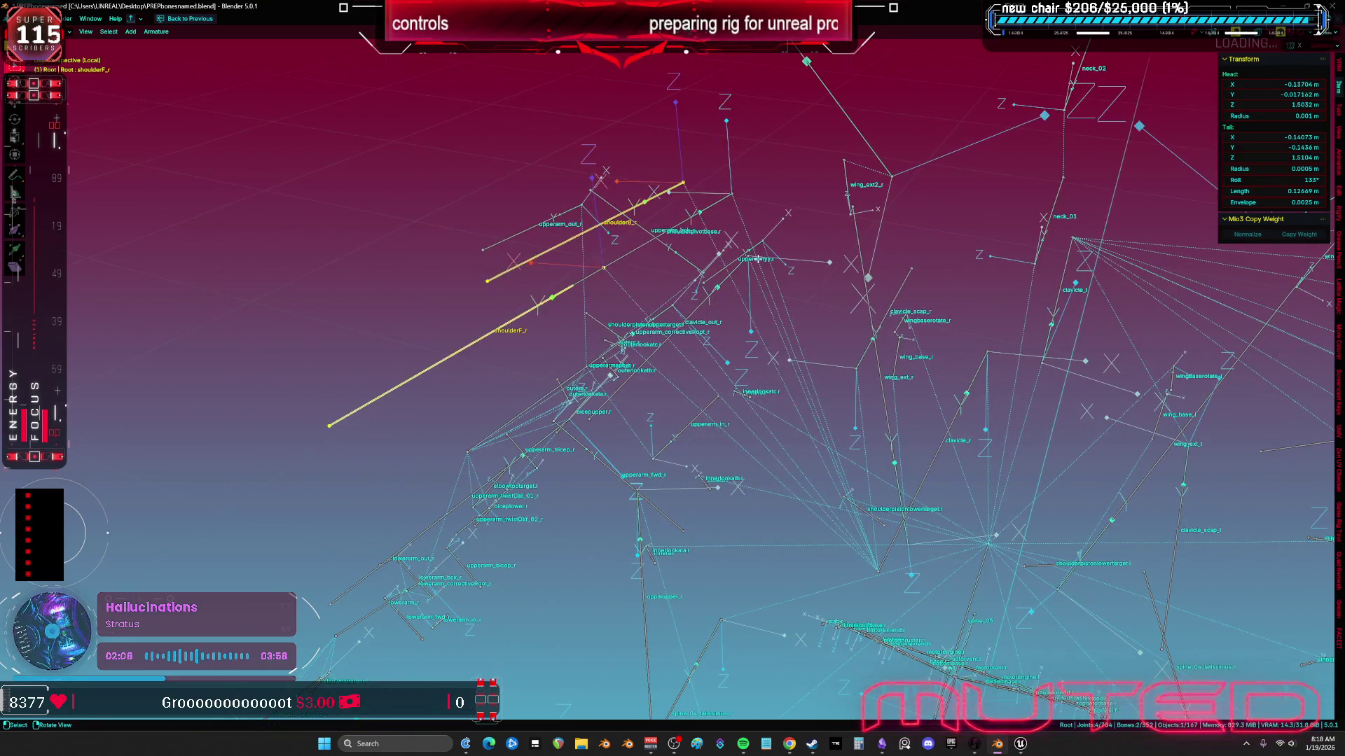
{"action": "left_click_drag", "start_coordinate": [816, 192], "coordinate": [735, 266]}
Step: Add shoulderpivotbase.r and shoulderF_r to the shoulder bone selection
{"action": "left_click", "coordinate": [700, 217], "text": "shift"}
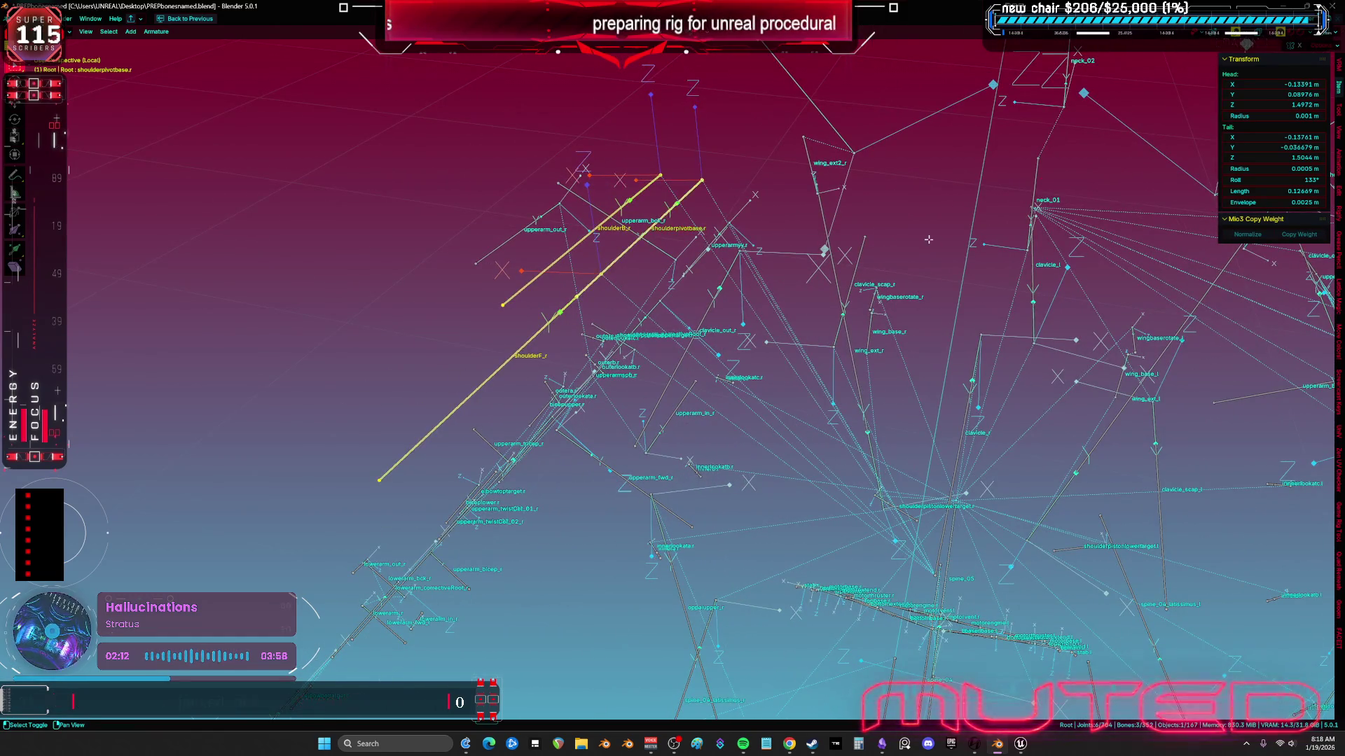
{"action": "left_click_drag", "start_coordinate": [700, 217], "coordinate": [709, 210]}
{"action": "left_click", "coordinate": [324, 217], "text": "shift"}
{"action": "left_click", "coordinate": [324, 217], "text": "shift"}
{"action": "left_click", "coordinate": [324, 217], "text": "shift"}
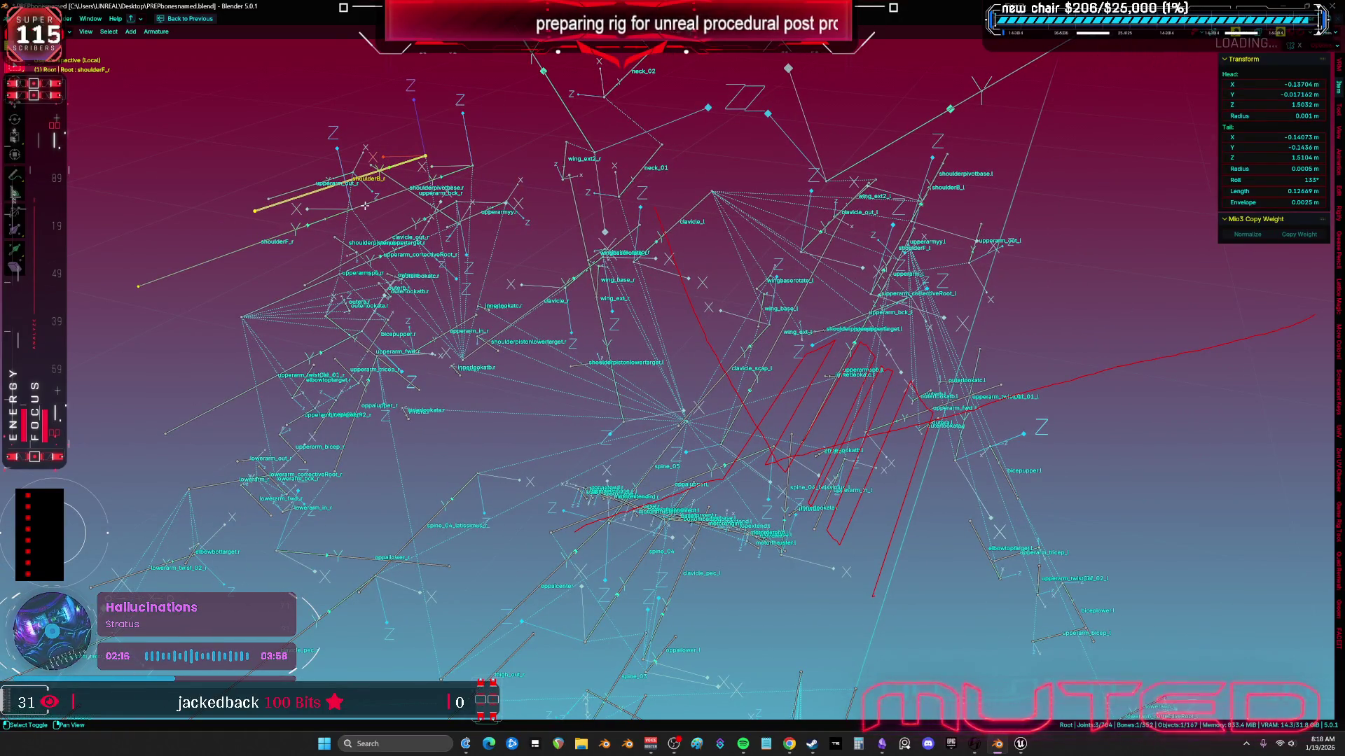
{"action": "left_click", "coordinate": [324, 217], "text": "shift"}
Step: Orbit around the selected shoulder bones and isolate them in Local View
{"action": "mouse_move", "coordinate": [324, 217]}
{"action": "left_mouse_down"}
{"action": "mouse_move", "coordinate": [816, 287]}
{"action": "mouse_move", "coordinate": [669, 201]}
{"action": "left_mouse_up"}
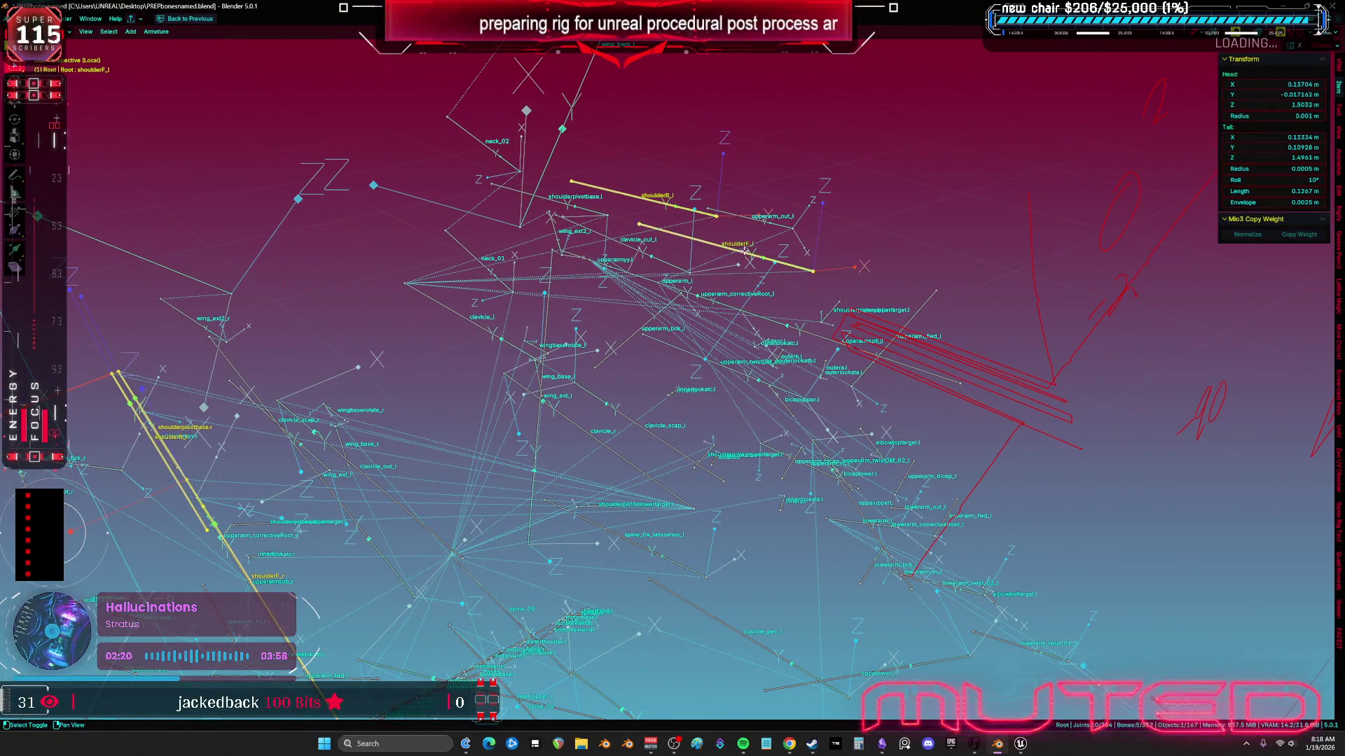
{"action": "left_click_drag", "start_coordinate": [744, 248], "coordinate": [718, 255]}
{"action": "mouse_move", "coordinate": [718, 265]}
{"action": "left_mouse_down"}
{"action": "mouse_move", "coordinate": [652, 178]}
{"action": "mouse_move", "coordinate": [709, 202]}
{"action": "left_mouse_up"}
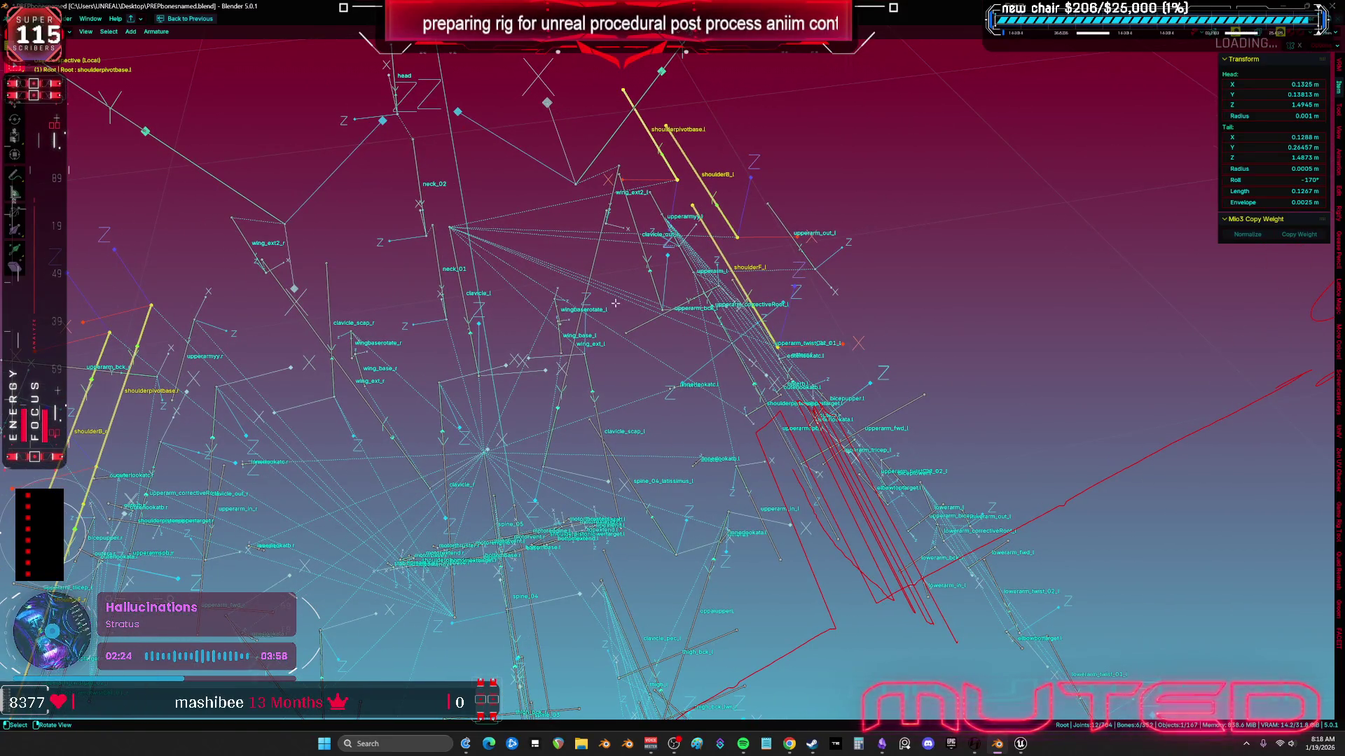
{"action": "mouse_move", "coordinate": [665, 302]}
{"action": "left_mouse_down"}
{"action": "mouse_move", "coordinate": [778, 341]}
{"action": "mouse_move", "coordinate": [574, 295]}
{"action": "mouse_move", "coordinate": [498, 332]}
{"action": "mouse_move", "coordinate": [505, 311]}
{"action": "mouse_move", "coordinate": [530, 329]}
{"action": "mouse_move", "coordinate": [663, 347]}
{"action": "left_mouse_up"}
{"action": "key", "text": "KP_Divide"}
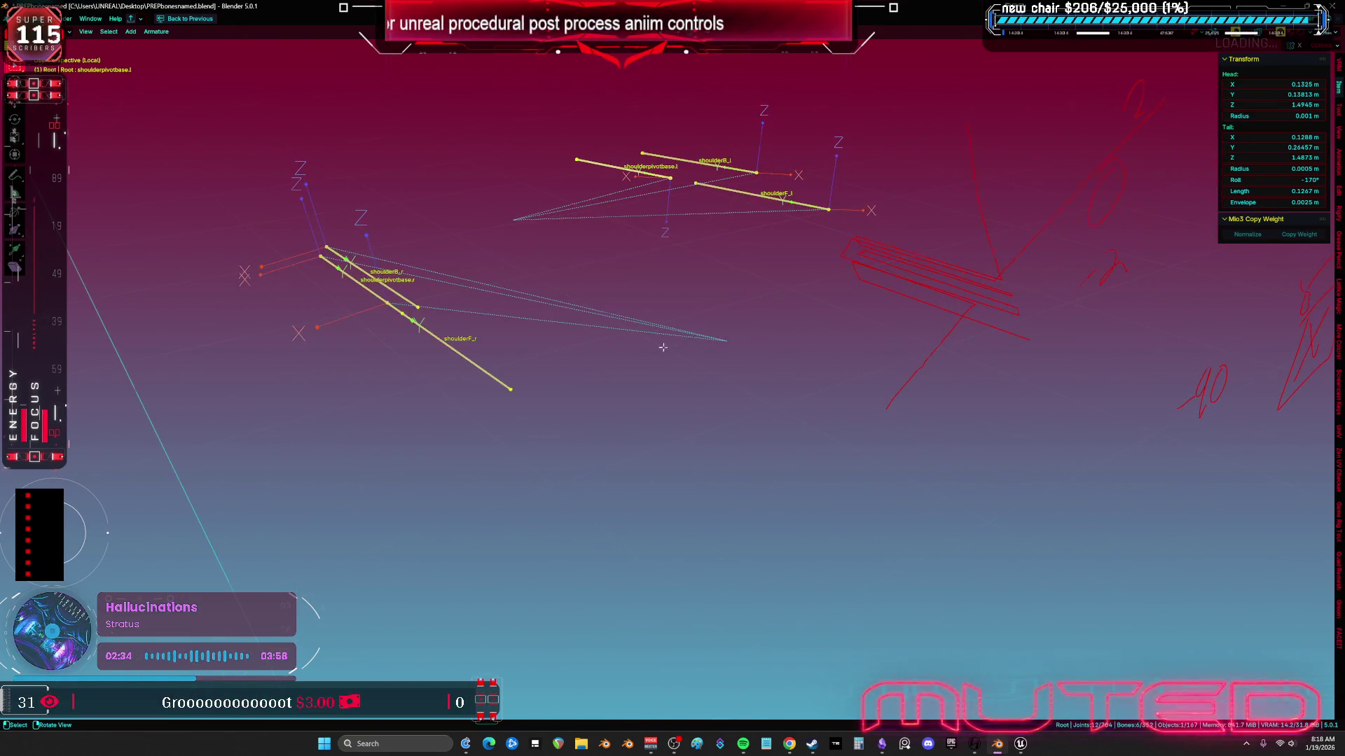
Step: Select shoulderB_r and inspect its 133° roll from front and angled views, then switch to Unreal
{"action": "key", "text": "KP_1"}
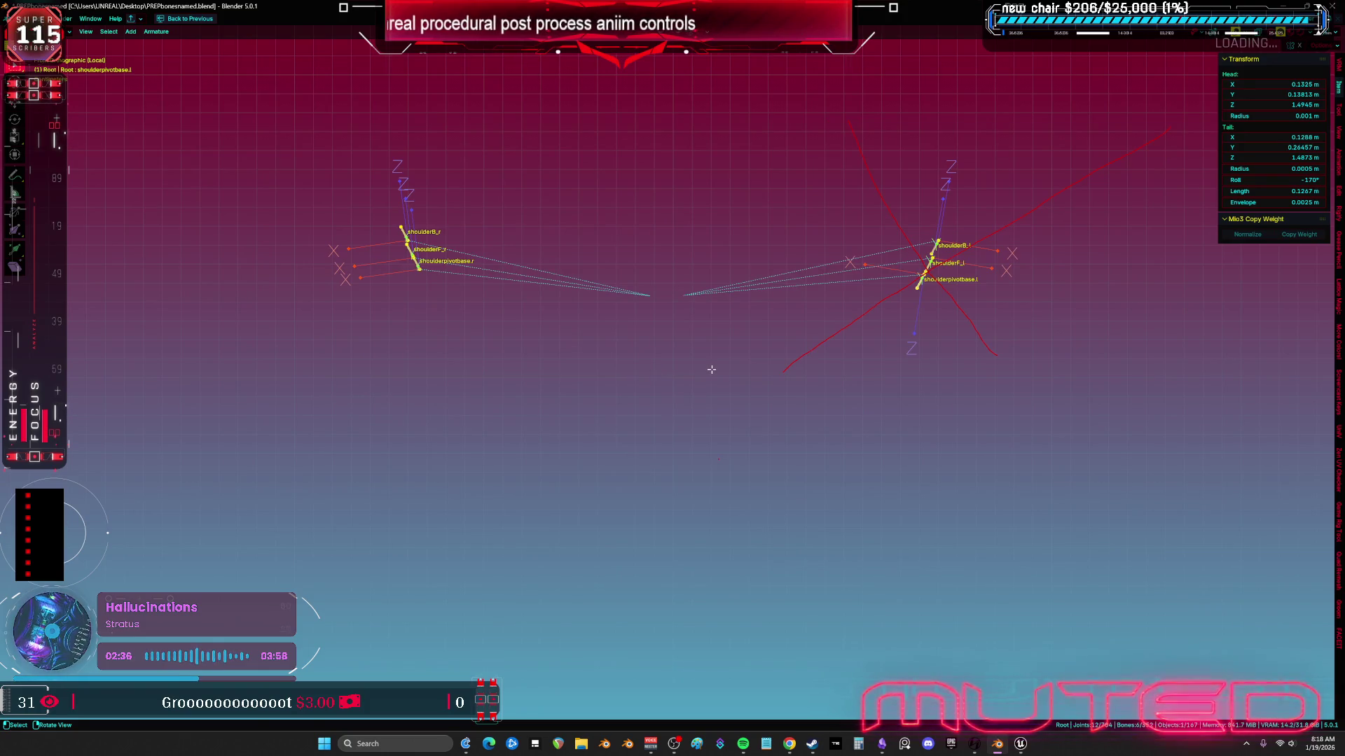
{"action": "left_click_drag", "start_coordinate": [708, 281], "coordinate": [670, 378]}
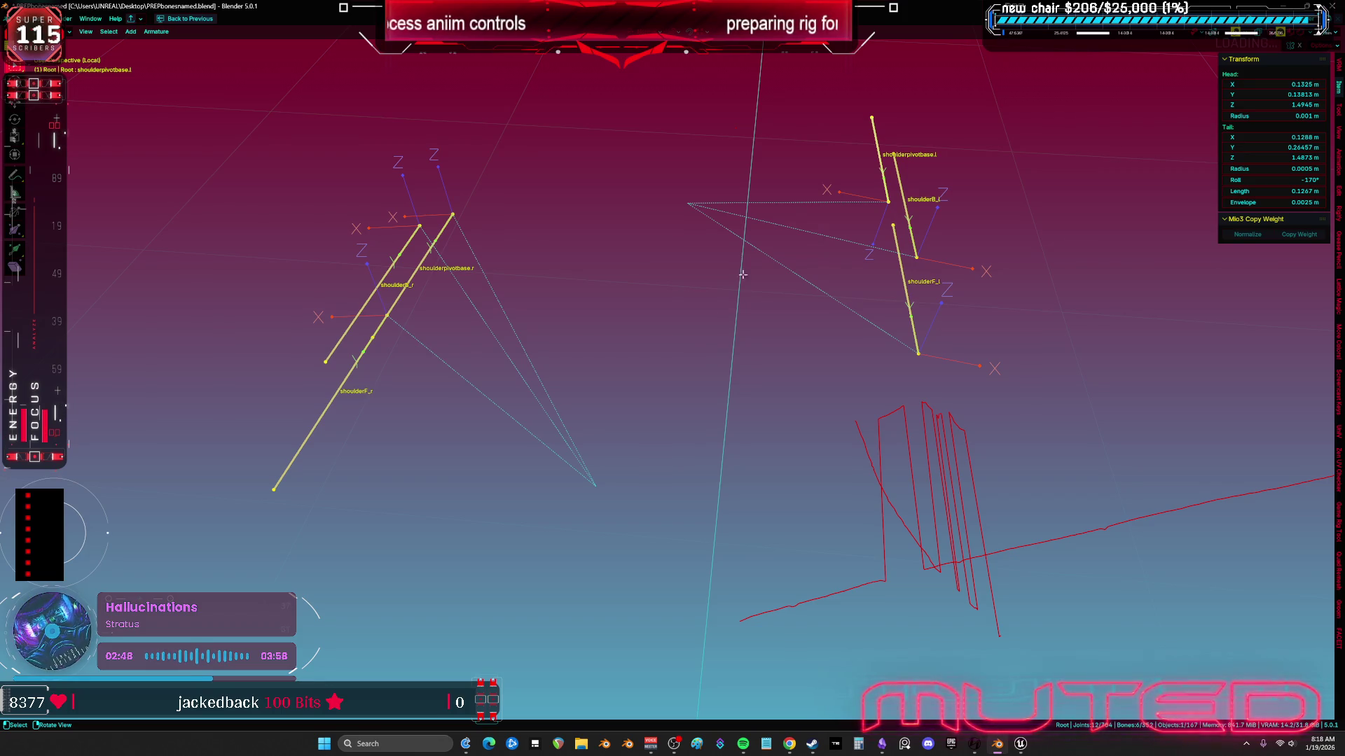
{"action": "left_click", "coordinate": [431, 243]}
{"action": "mouse_move", "coordinate": [430, 243]}
{"action": "left_mouse_down"}
{"action": "mouse_move", "coordinate": [706, 278]}
{"action": "mouse_move", "coordinate": [737, 239]}
{"action": "mouse_move", "coordinate": [743, 181]}
{"action": "mouse_move", "coordinate": [729, 191]}
{"action": "mouse_move", "coordinate": [767, 182]}
{"action": "mouse_move", "coordinate": [712, 202]}
{"action": "mouse_move", "coordinate": [729, 208]}
{"action": "mouse_move", "coordinate": [760, 164]}
{"action": "mouse_move", "coordinate": [748, 180]}
{"action": "mouse_move", "coordinate": [766, 285]}
{"action": "mouse_move", "coordinate": [1166, 201]}
{"action": "mouse_move", "coordinate": [1093, 203]}
{"action": "mouse_move", "coordinate": [1231, 198]}
{"action": "mouse_move", "coordinate": [1132, 171]}
{"action": "mouse_move", "coordinate": [1155, 196]}
{"action": "mouse_move", "coordinate": [1139, 231]}
{"action": "mouse_move", "coordinate": [1164, 182]}
{"action": "mouse_move", "coordinate": [1198, 192]}
{"action": "mouse_move", "coordinate": [1181, 200]}
{"action": "mouse_move", "coordinate": [1210, 194]}
{"action": "left_mouse_up"}
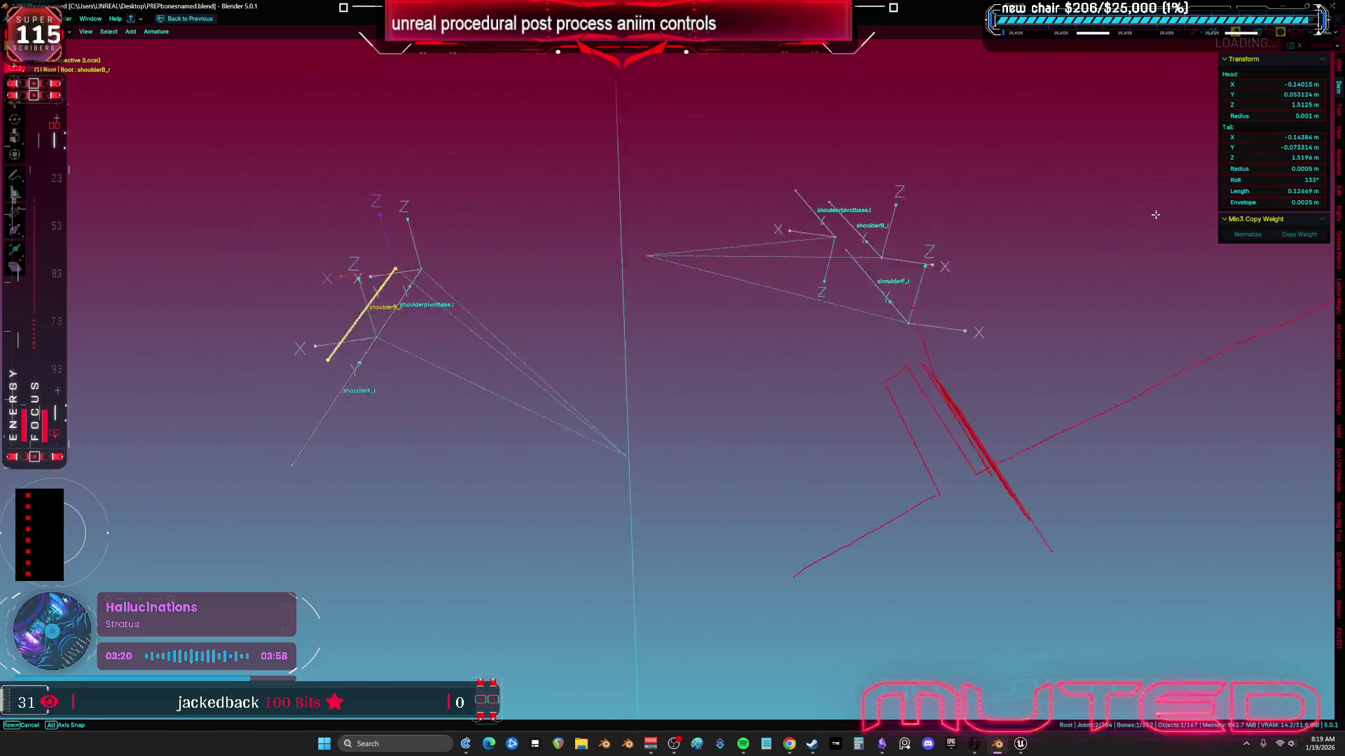
{"action": "mouse_move", "coordinate": [1155, 215]}
{"action": "left_mouse_down"}
{"action": "mouse_move", "coordinate": [1119, 287]}
{"action": "mouse_move", "coordinate": [1139, 293]}
{"action": "left_mouse_up"}
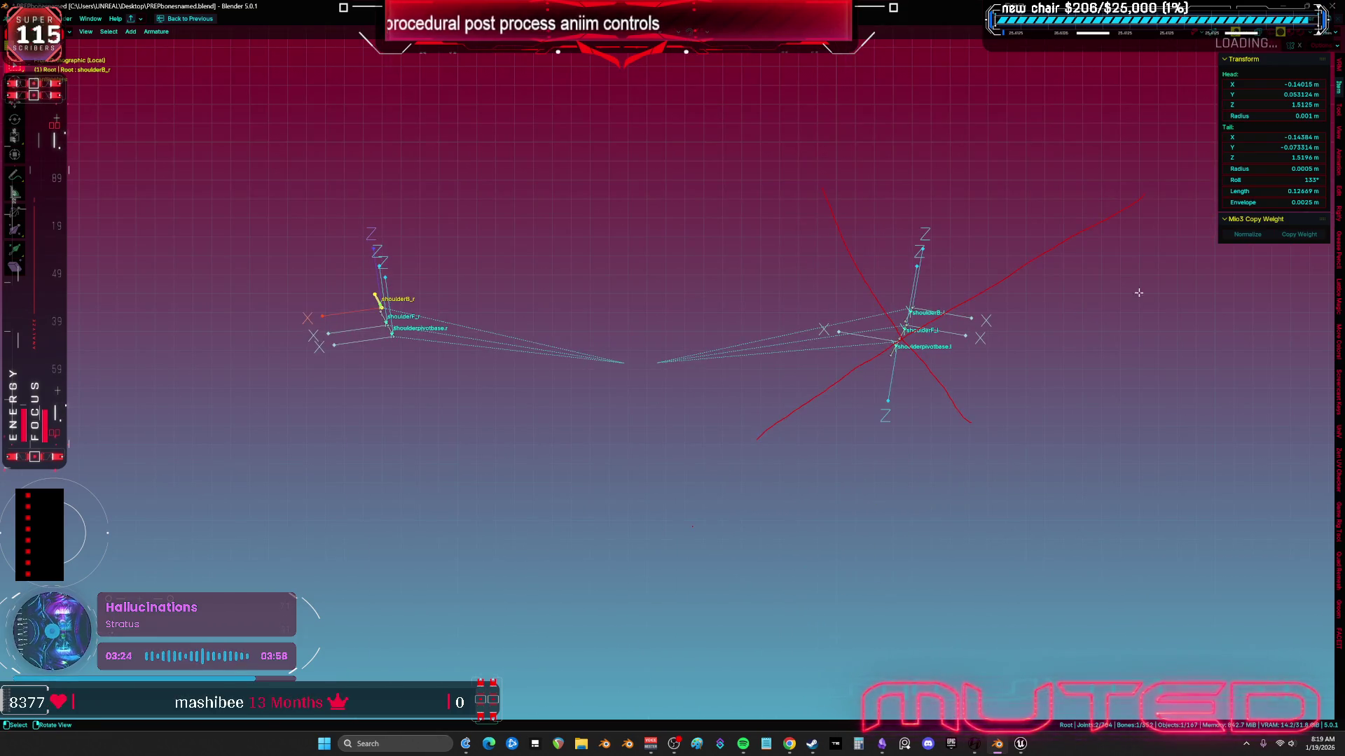
{"action": "left_click", "coordinate": [1021, 745]}
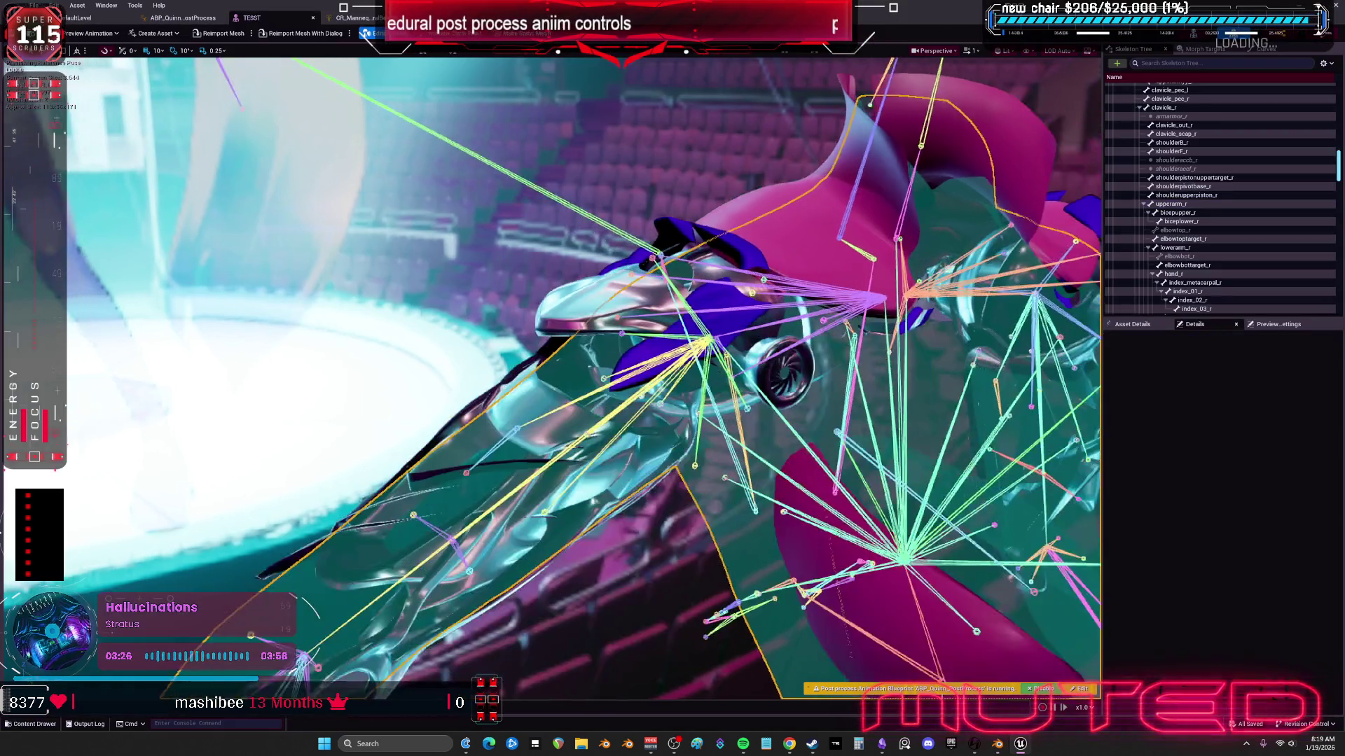
Step: Set the CR_Mannequin Clamp node to Minimum 2.0 and Maximum 90.0
{"action": "left_click", "coordinate": [356, 18]}
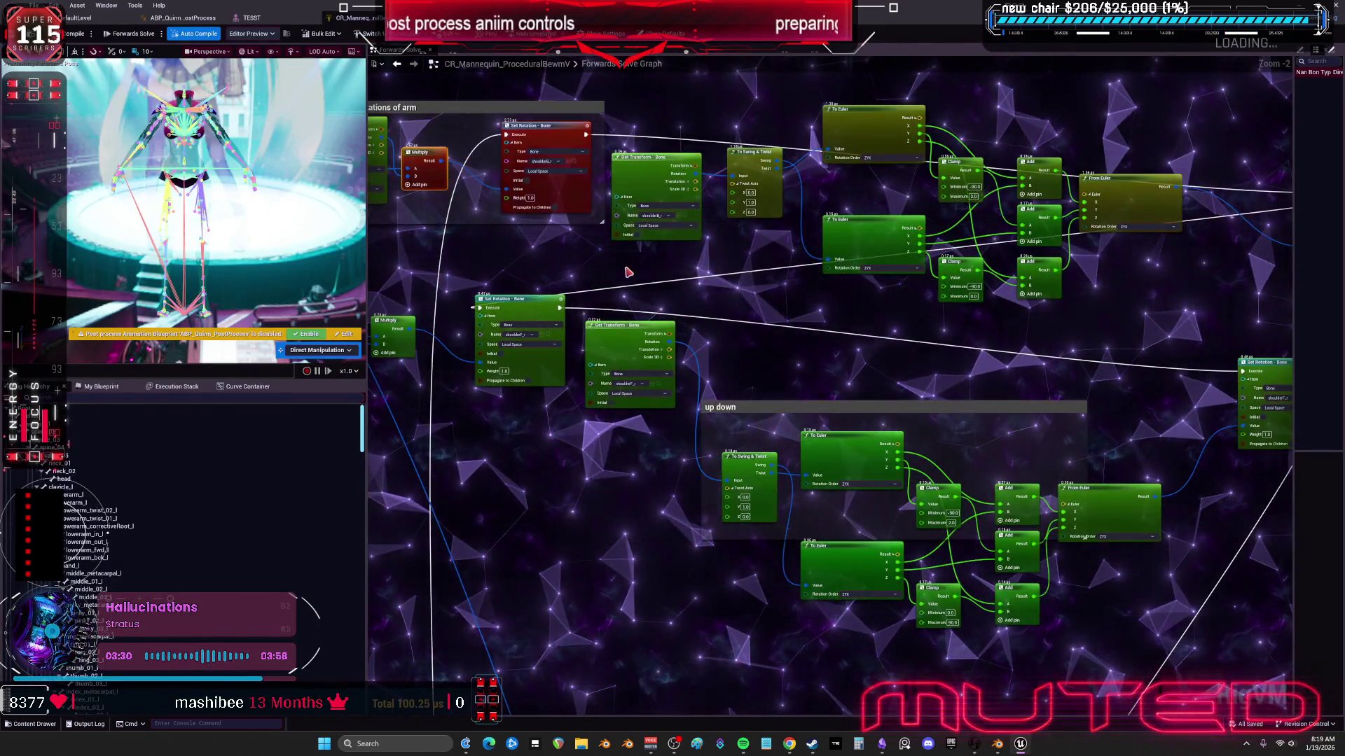
{"action": "scroll", "coordinate": [806, 291], "scroll_direction": "up", "scroll_amount": 1}
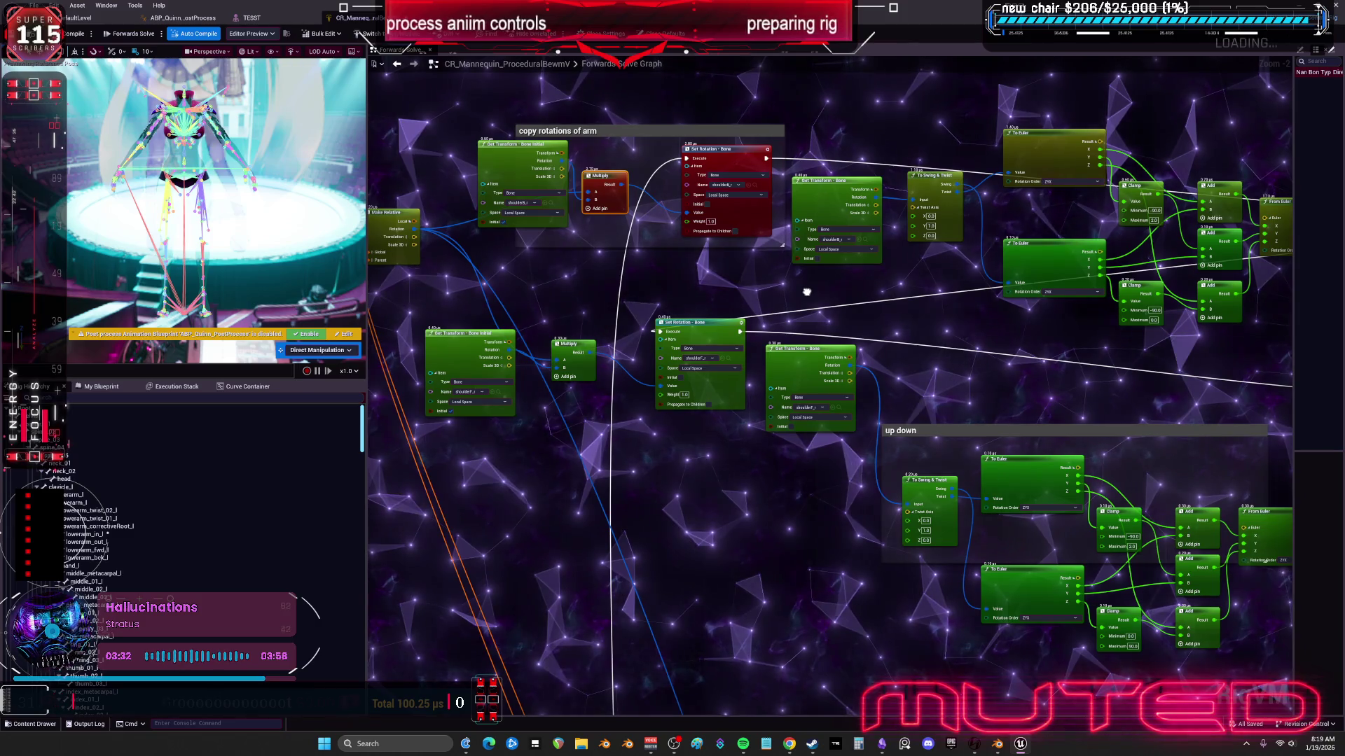
{"action": "scroll", "coordinate": [806, 292], "scroll_direction": "up", "scroll_amount": 2}
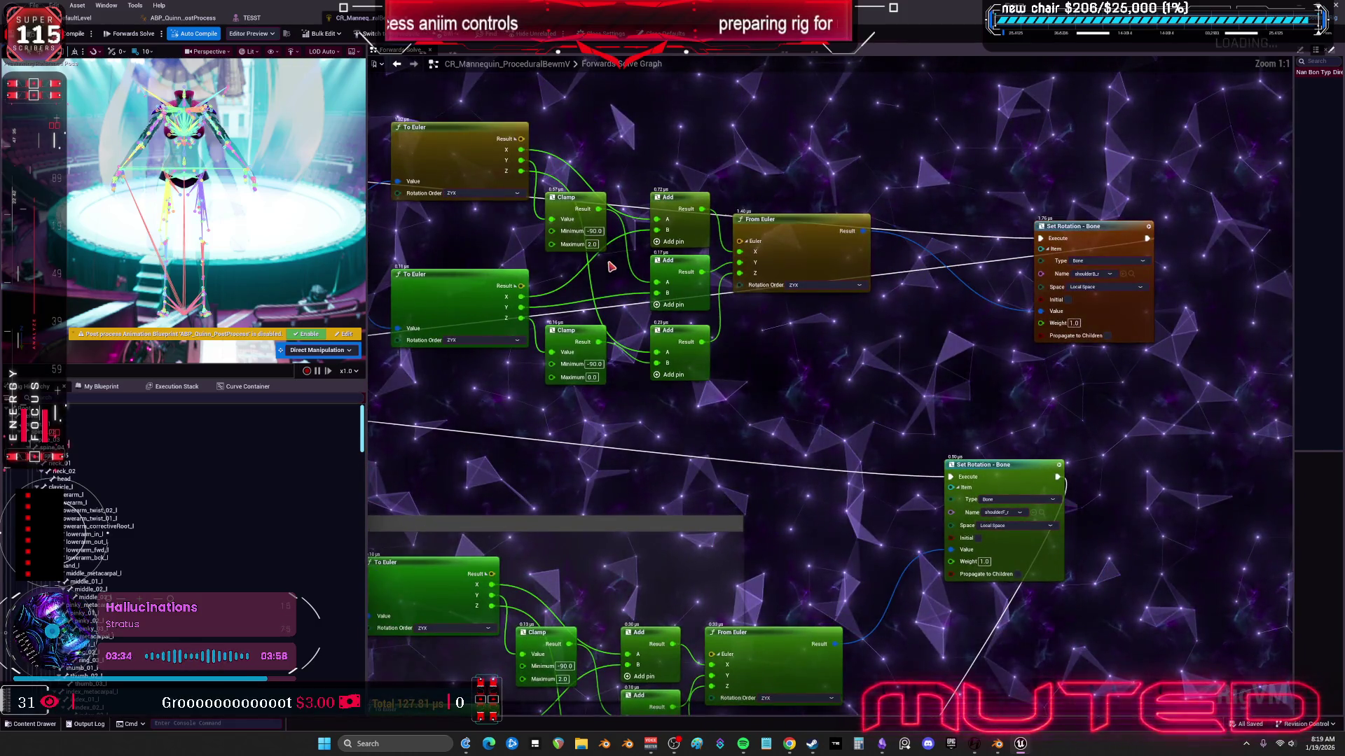
{"action": "left_click", "coordinate": [515, 245]}
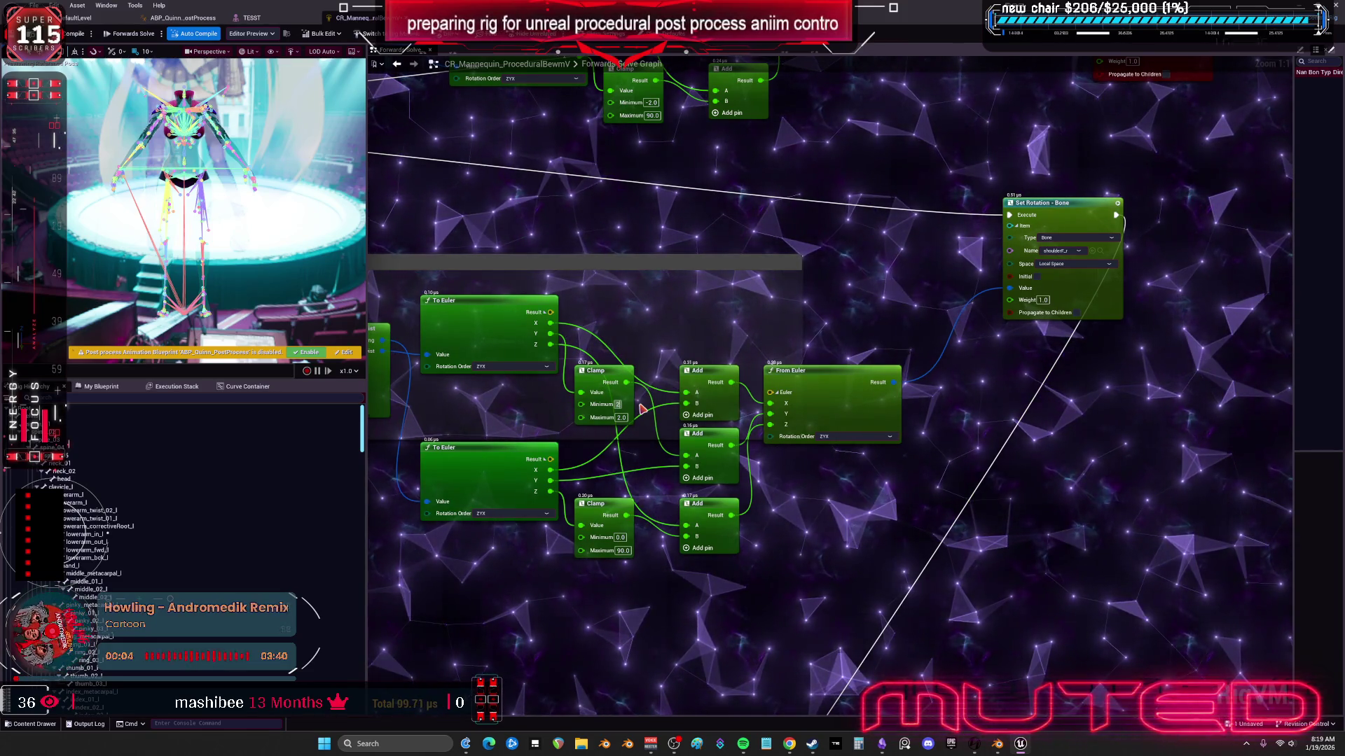
{"action": "key", "text": "Tab"}
{"action": "left_click", "coordinate": [600, 545]}
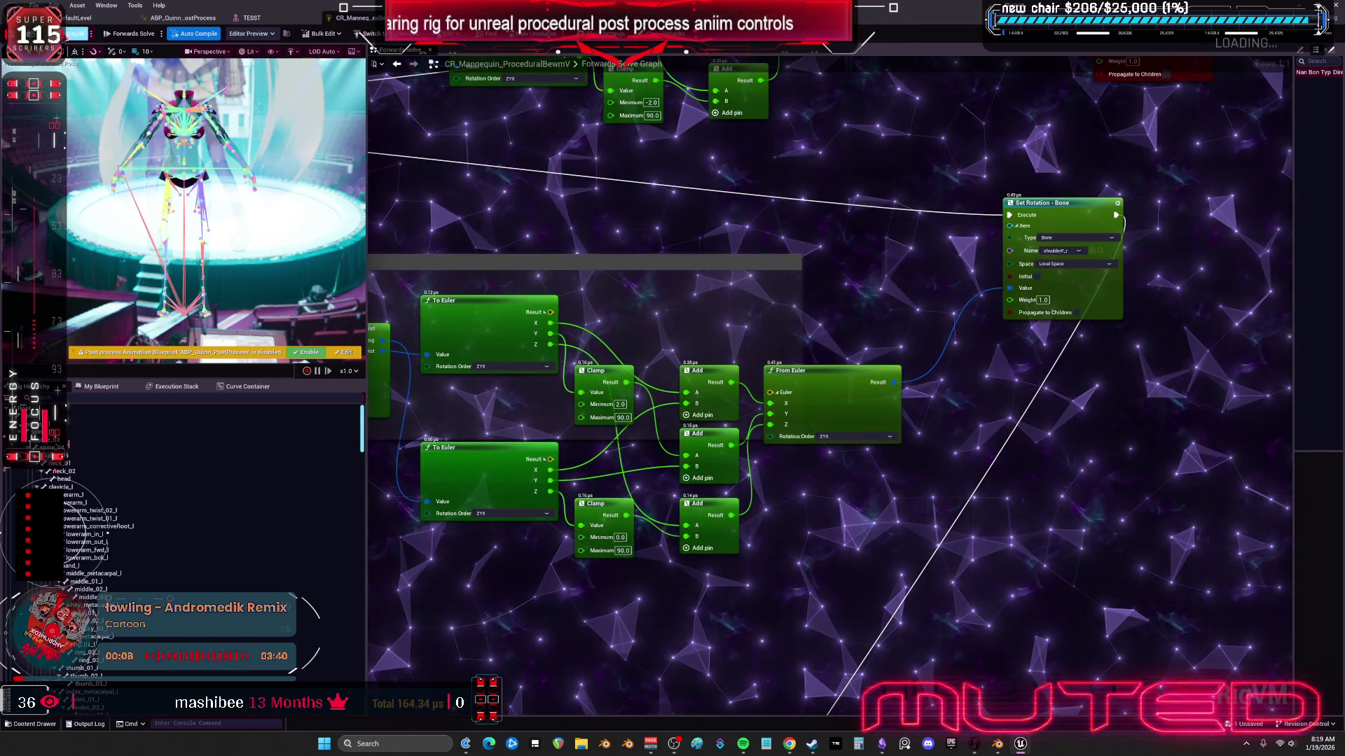
{"action": "key", "text": "ctrl+Tab"}
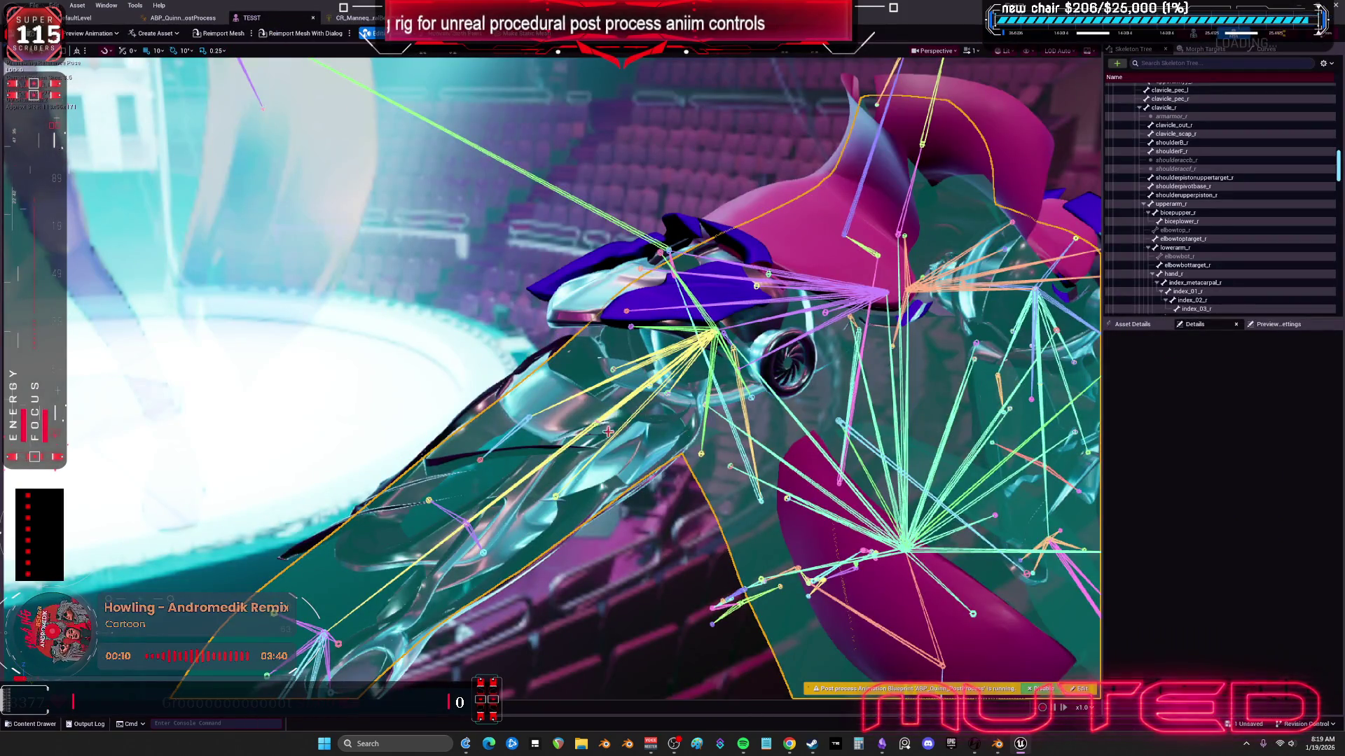
Step: Select upperarm_r and rotate it through a couple of poses to test the shoulder
{"action": "left_click", "coordinate": [489, 481]}
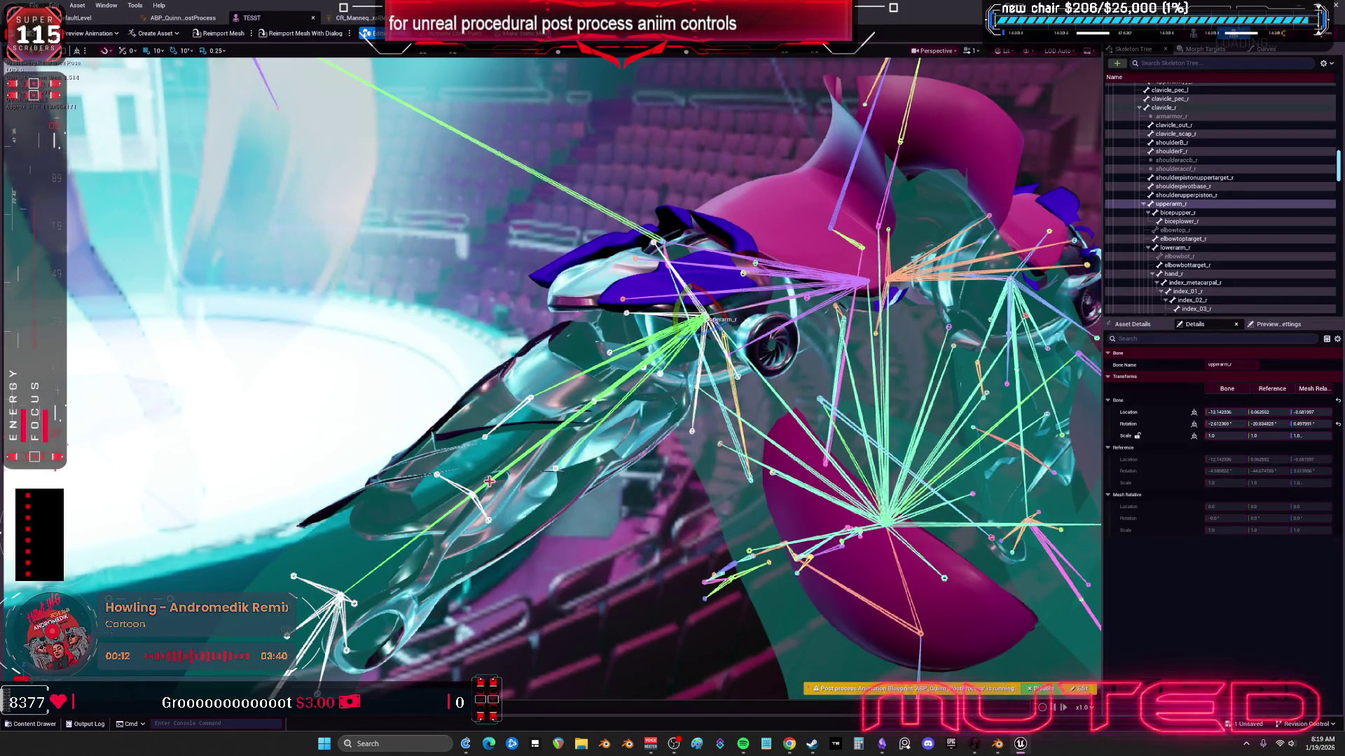
{"action": "mouse_move", "coordinate": [697, 308]}
{"action": "left_mouse_down"}
{"action": "mouse_move", "coordinate": [753, 274]}
{"action": "mouse_move", "coordinate": [760, 354]}
{"action": "left_mouse_up"}
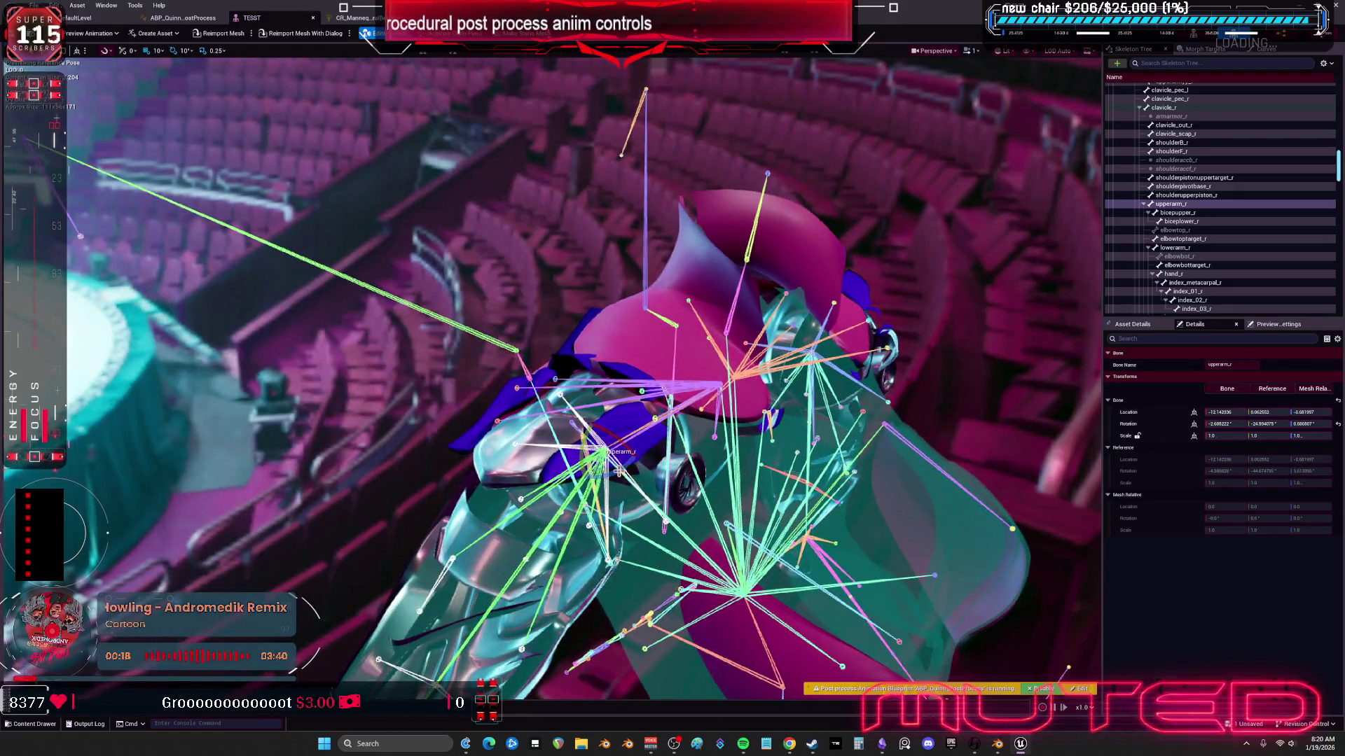
{"action": "mouse_move", "coordinate": [617, 431]}
{"action": "left_mouse_down"}
{"action": "mouse_move", "coordinate": [627, 420]}
{"action": "mouse_move", "coordinate": [622, 455]}
{"action": "mouse_move", "coordinate": [619, 414]}
{"action": "left_mouse_up"}
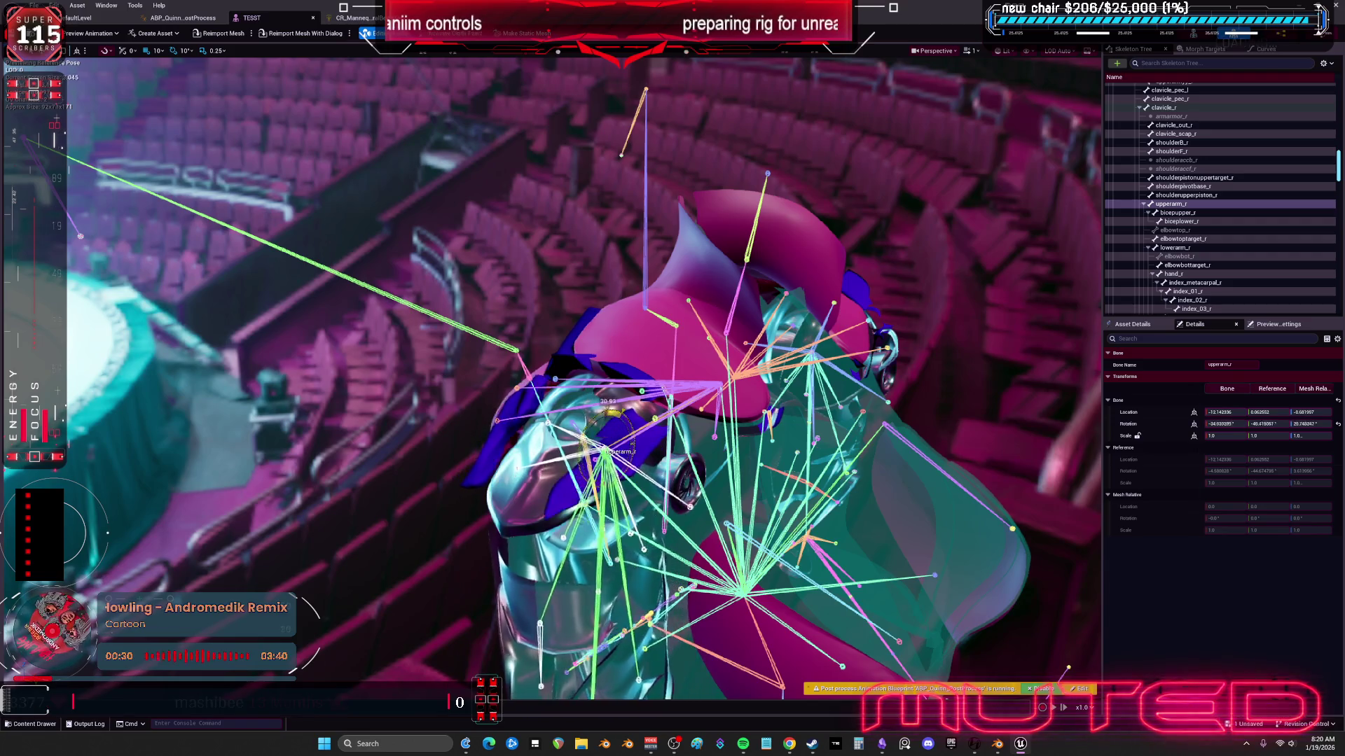
Step: Enter 90 as the lower Clamp node's minimum in the control rig graph
{"action": "left_click", "coordinate": [353, 17]}
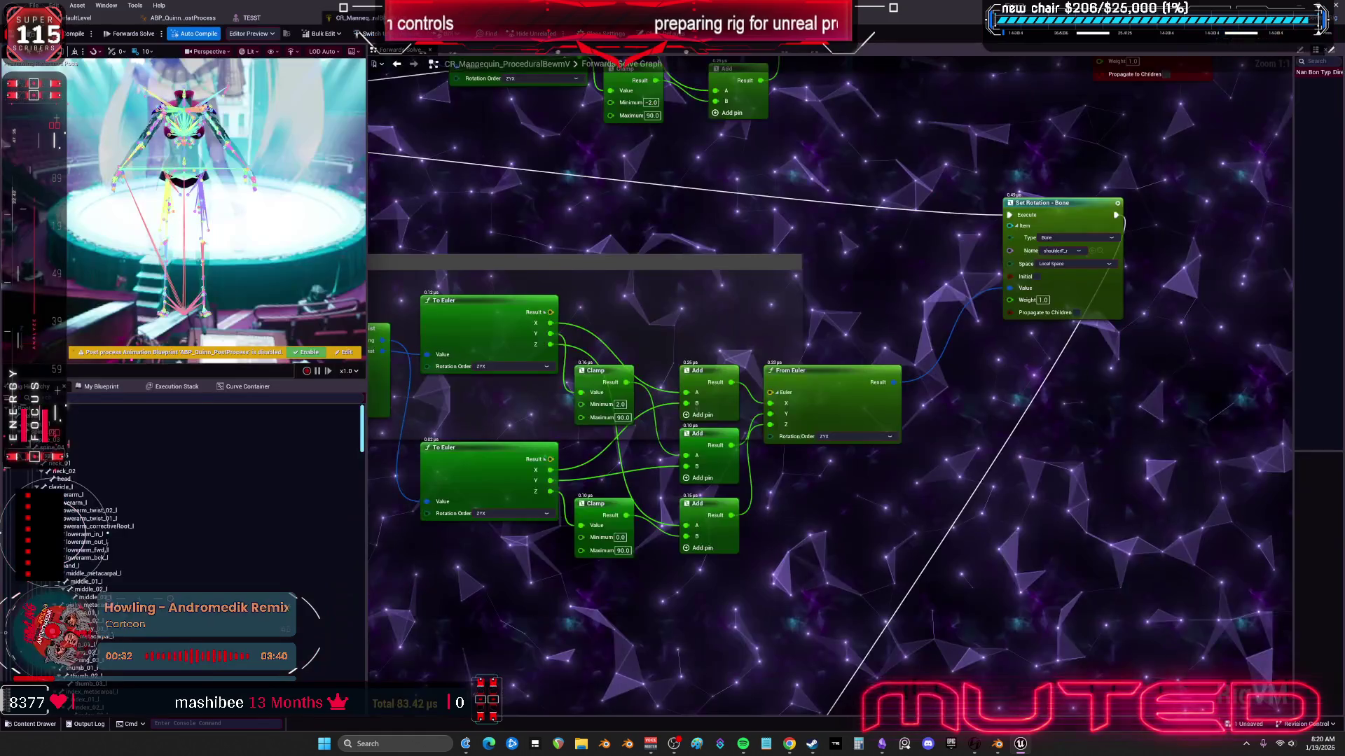
{"action": "scroll", "coordinate": [586, 237], "scroll_direction": "down", "scroll_amount": 2}
{"action": "scroll", "coordinate": [586, 237], "scroll_direction": "up", "scroll_amount": 2}
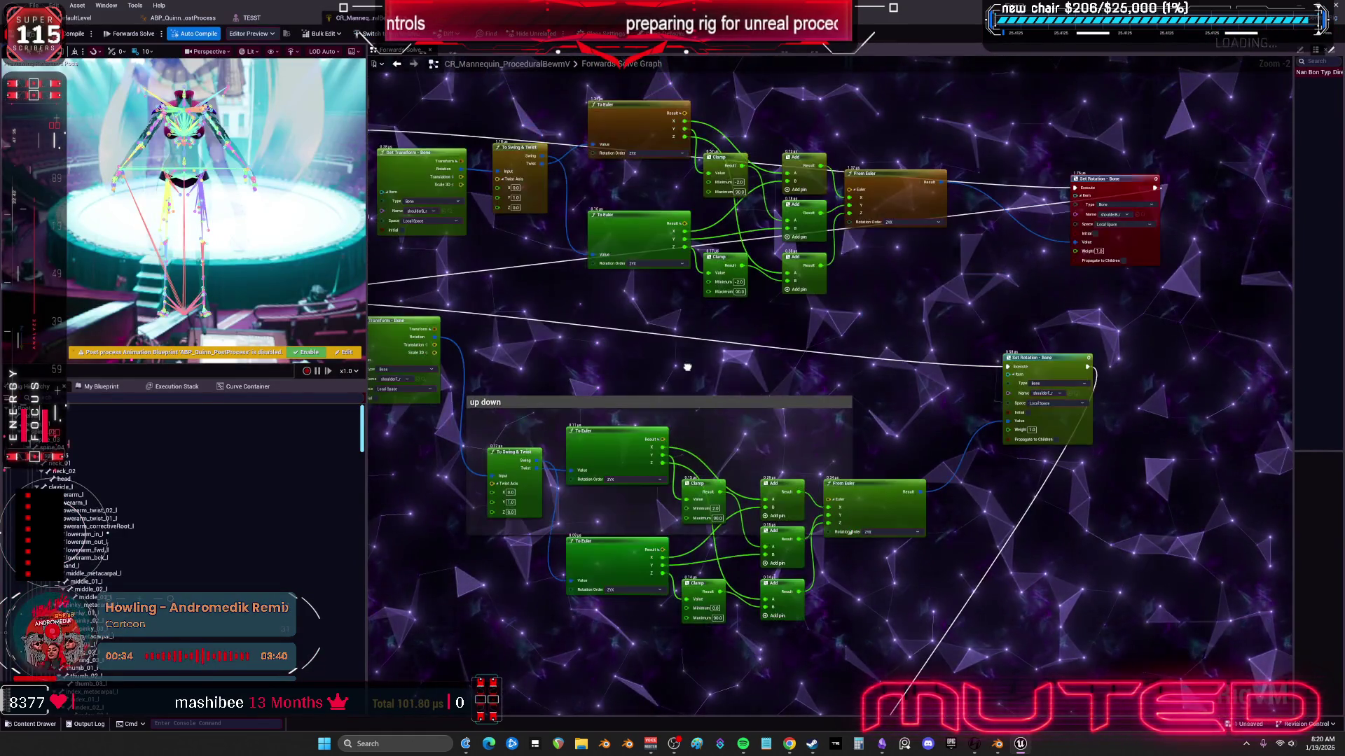
{"action": "scroll", "coordinate": [630, 236], "scroll_direction": "down", "scroll_amount": 2}
{"action": "scroll", "coordinate": [644, 429], "scroll_direction": "up", "scroll_amount": 2}
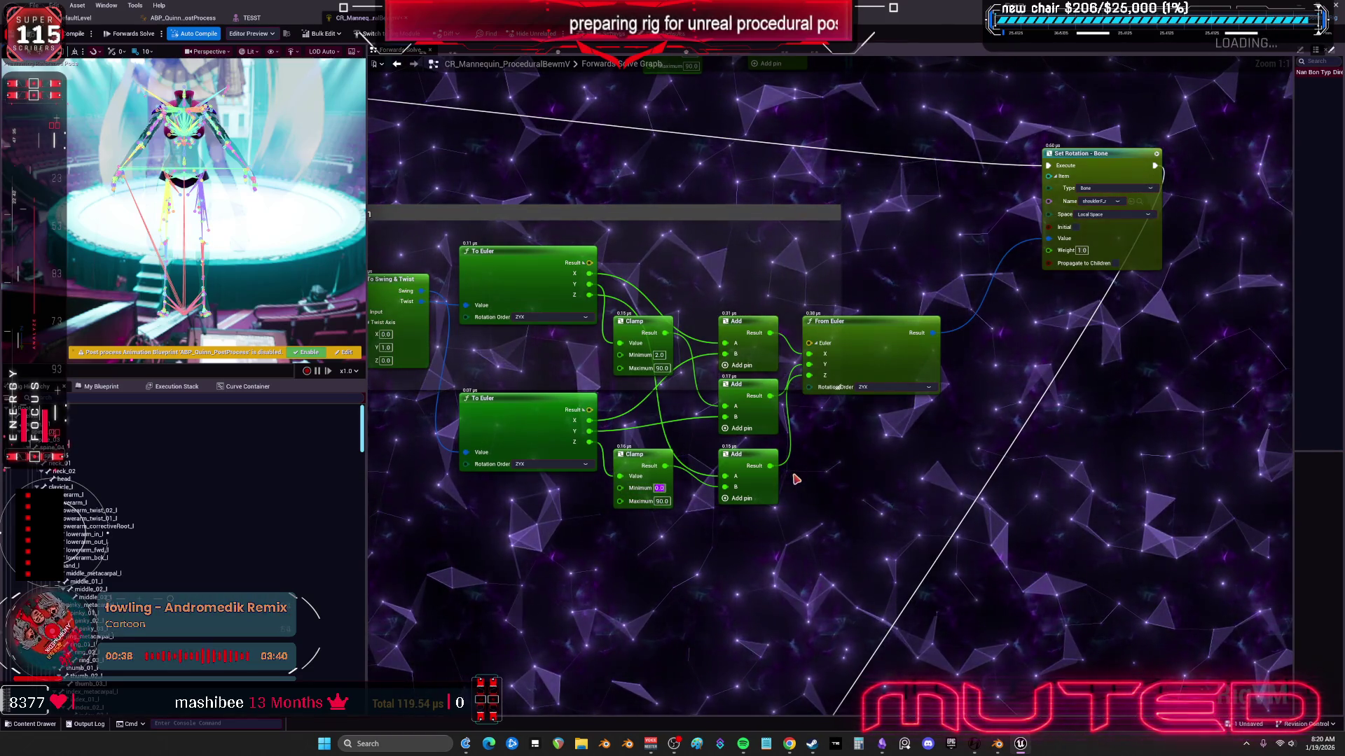
{"action": "type", "text": "90"}
{"action": "key", "text": "Tab"}
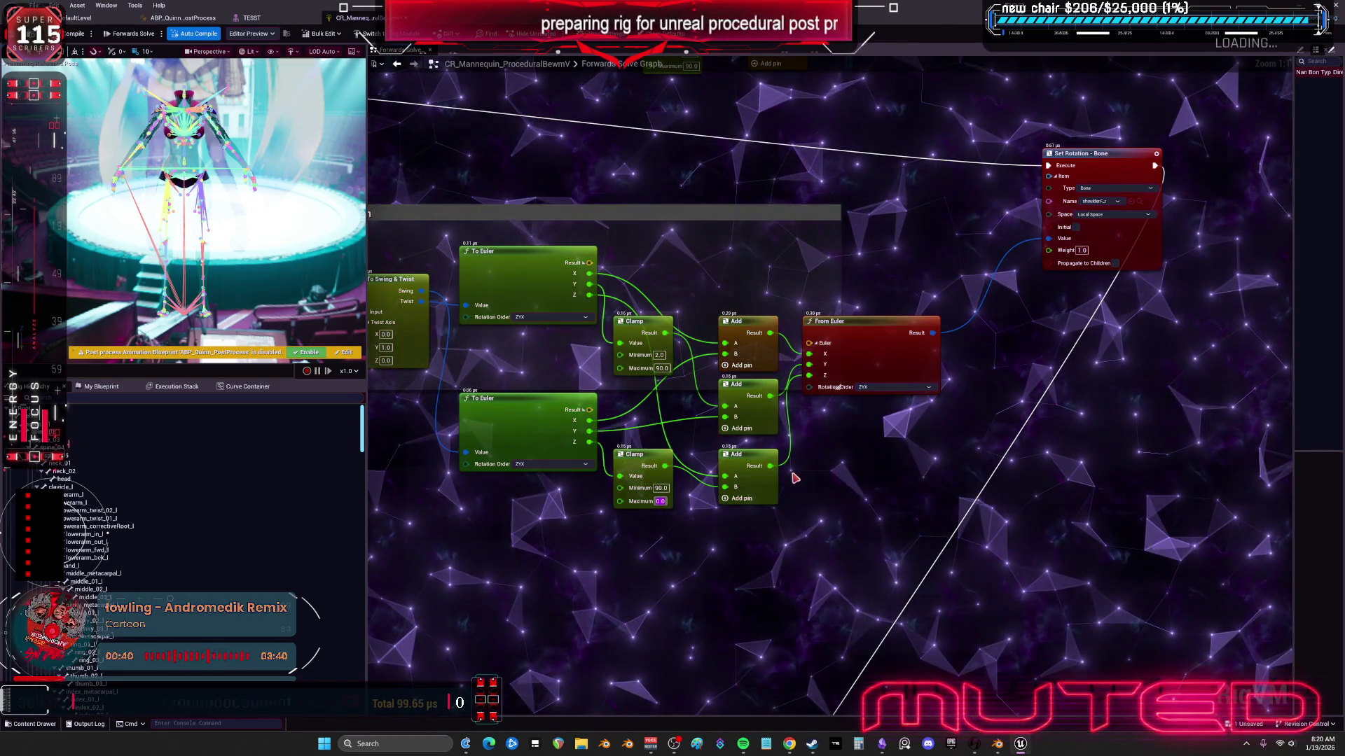
Step: Set the upper Clamp node's minimum to -90
{"action": "left_click_drag", "start_coordinate": [795, 479], "coordinate": [754, 712]}
{"action": "left_click", "coordinate": [651, 286]}
{"action": "type", "text": "-2"}
{"action": "key", "text": "BackSpace"}
{"action": "key", "text": "BackSpace"}
{"action": "type", "text": "90"}
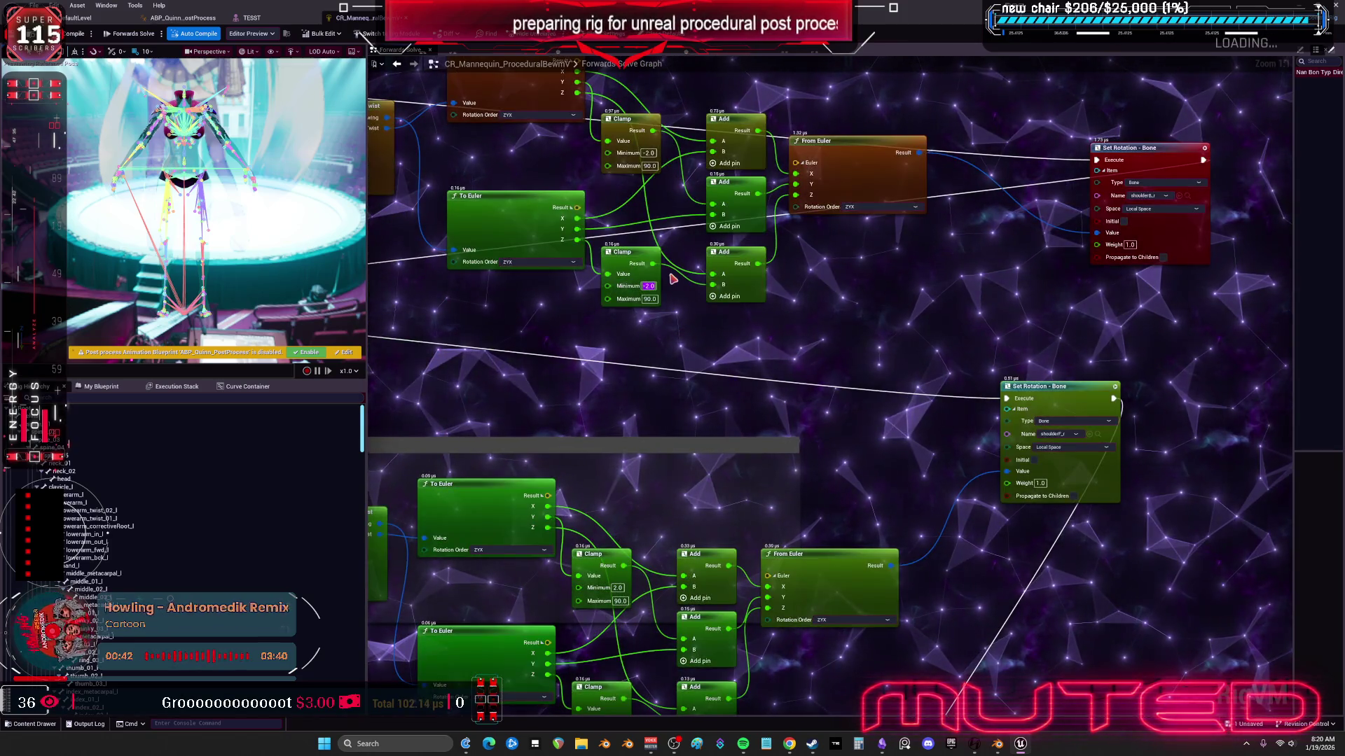
{"action": "key", "text": "Tab"}
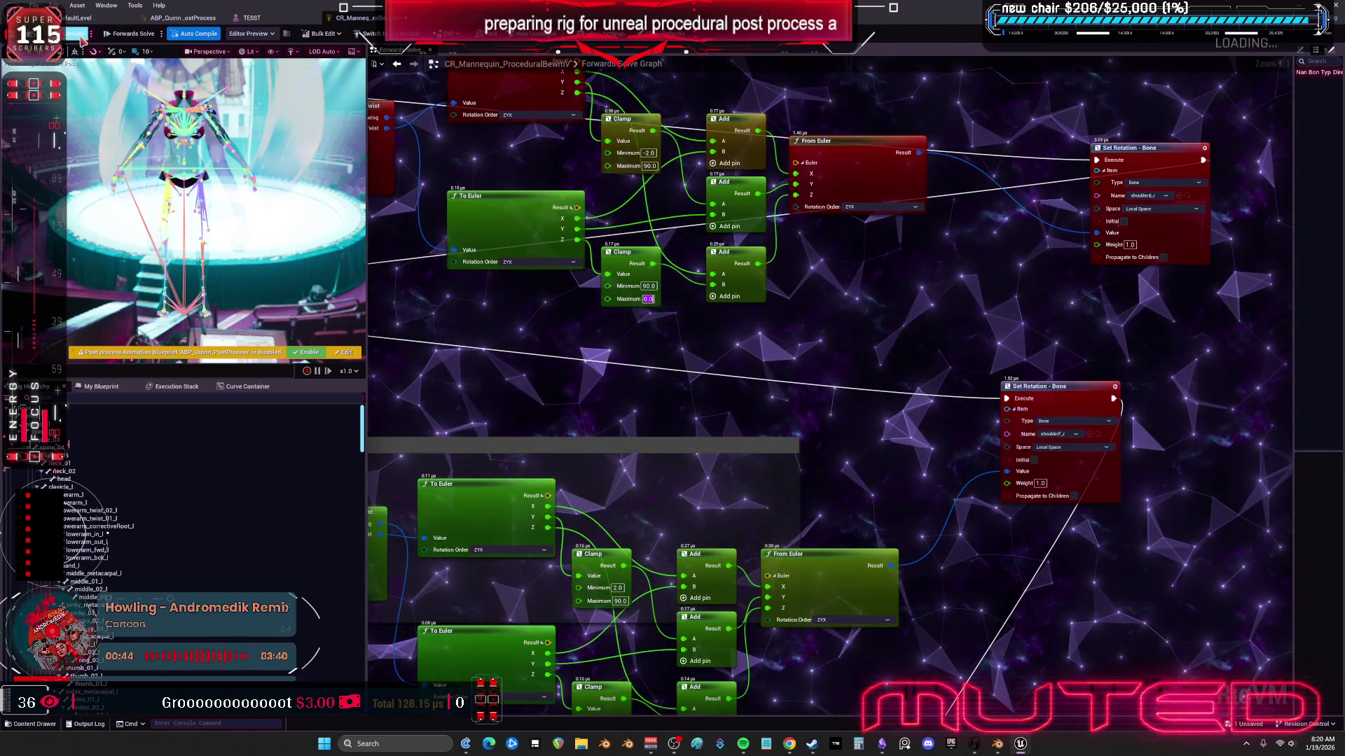
Step: Undo the three trial Clamp edits and retest the upper arm rotation in TESST
{"action": "left_click", "coordinate": [252, 18]}
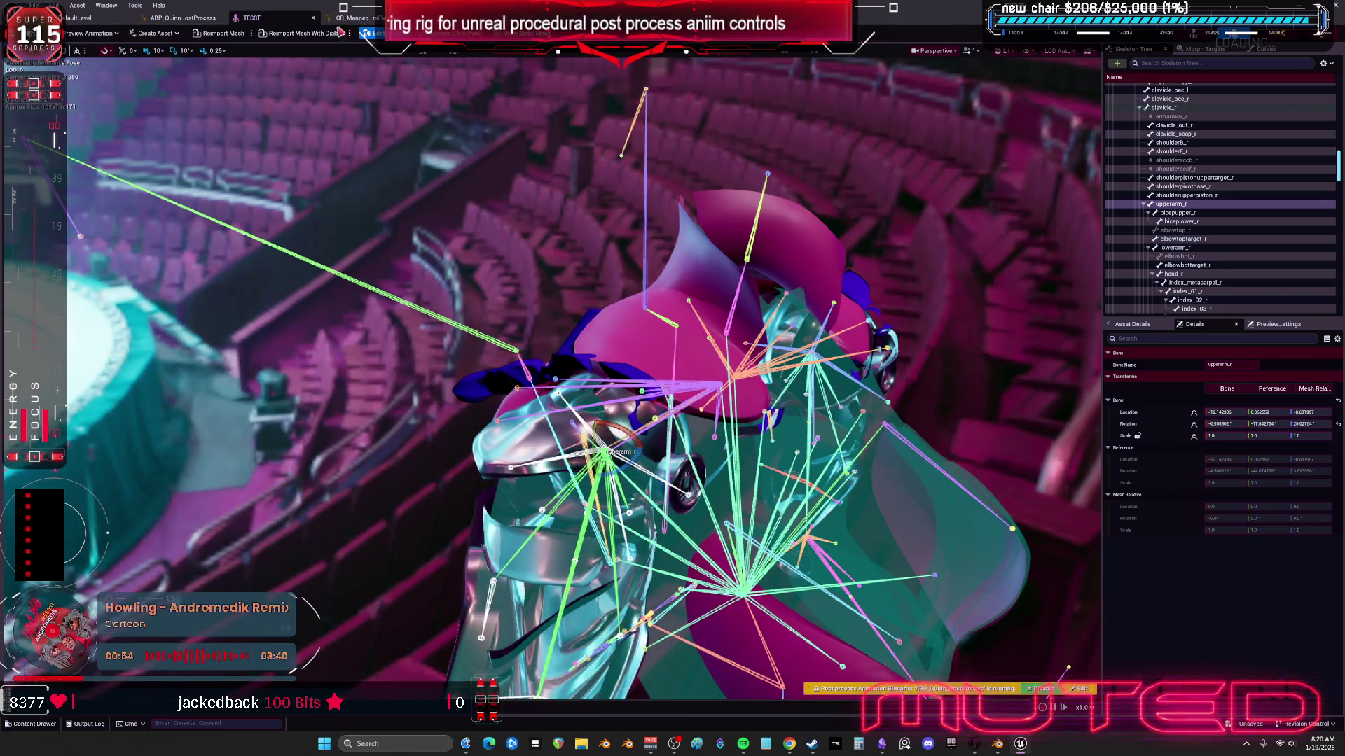
{"action": "left_click", "coordinate": [361, 19]}
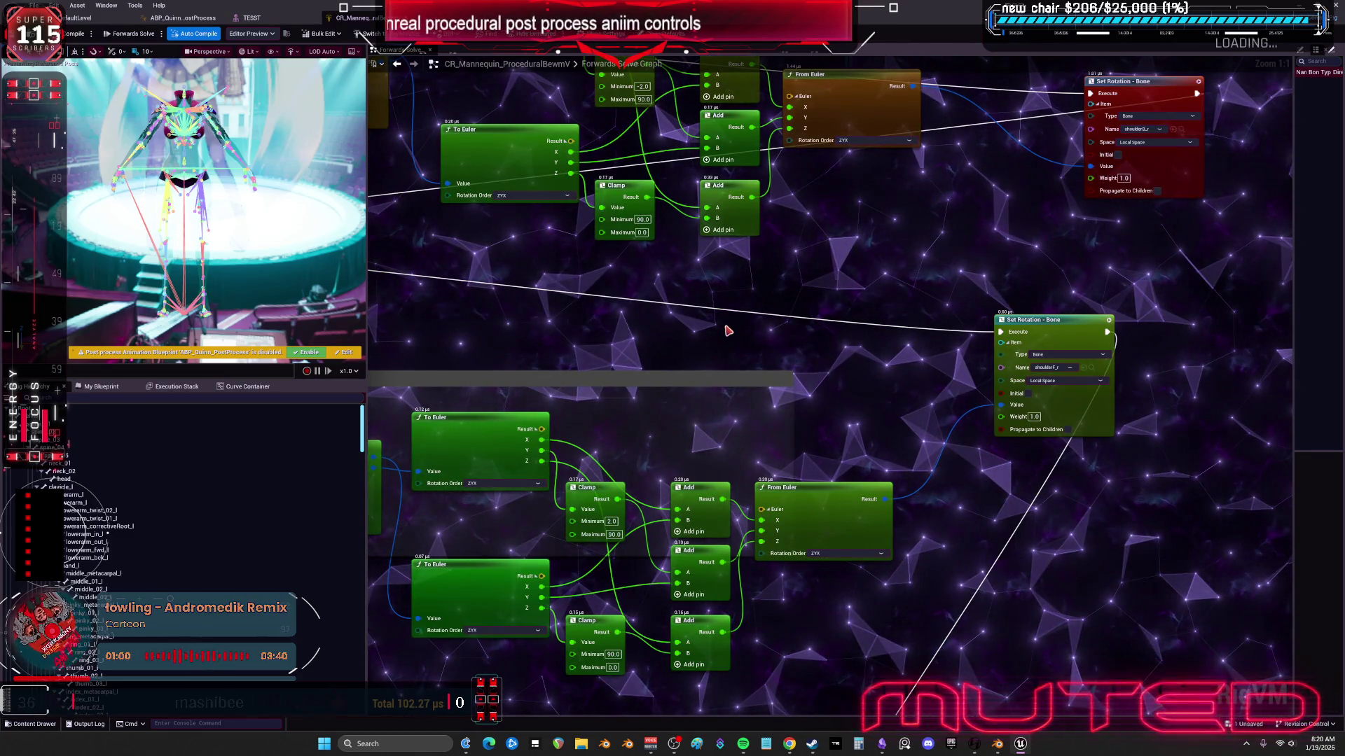
{"action": "key", "text": "ctrl+z"}
{"action": "key", "text": "ctrl+z"}
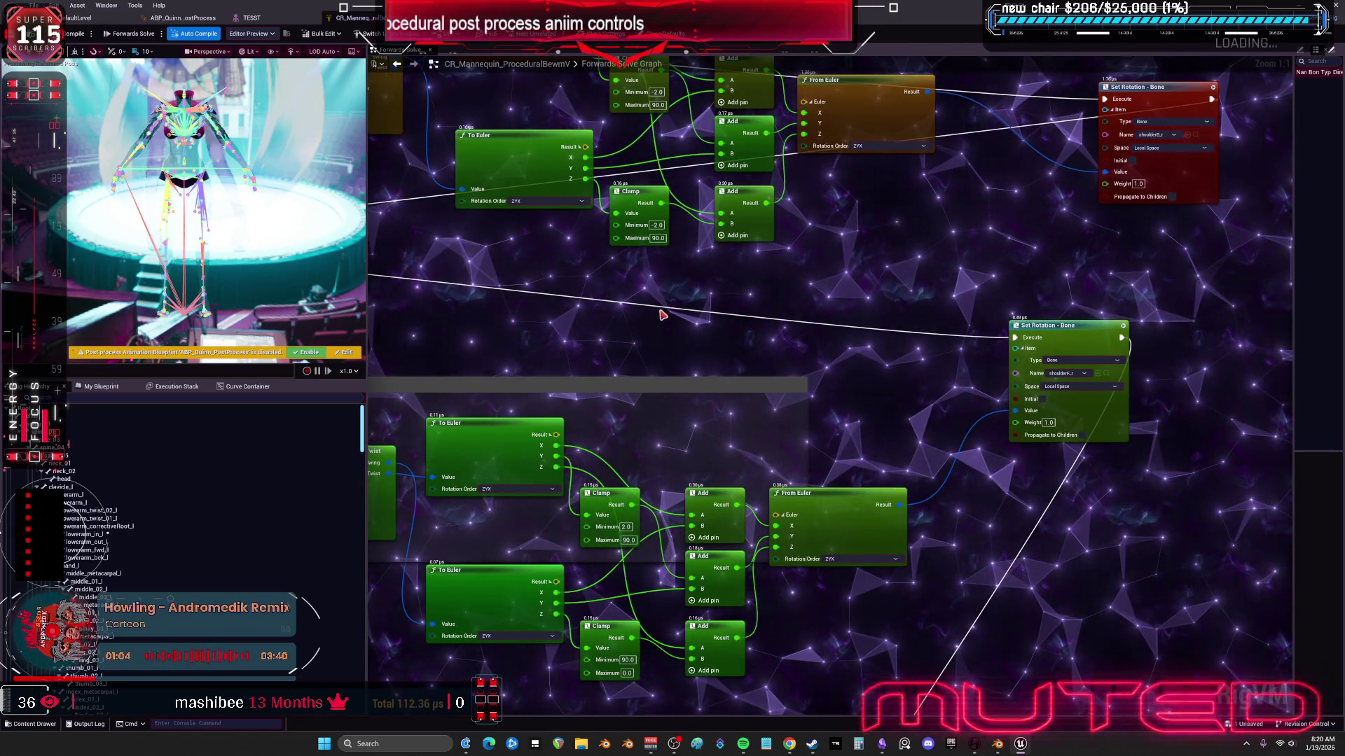
{"action": "key", "text": "ctrl+z"}
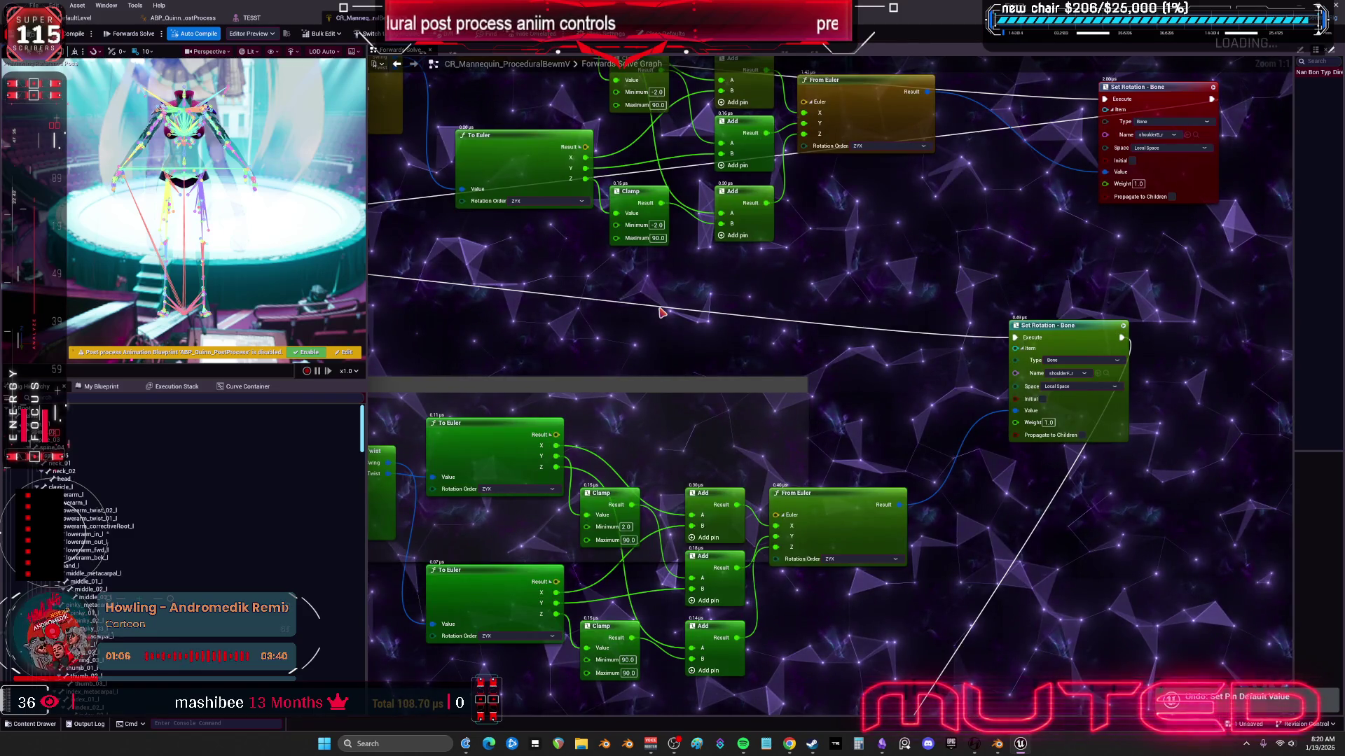
{"action": "key", "text": "ctrl+z"}
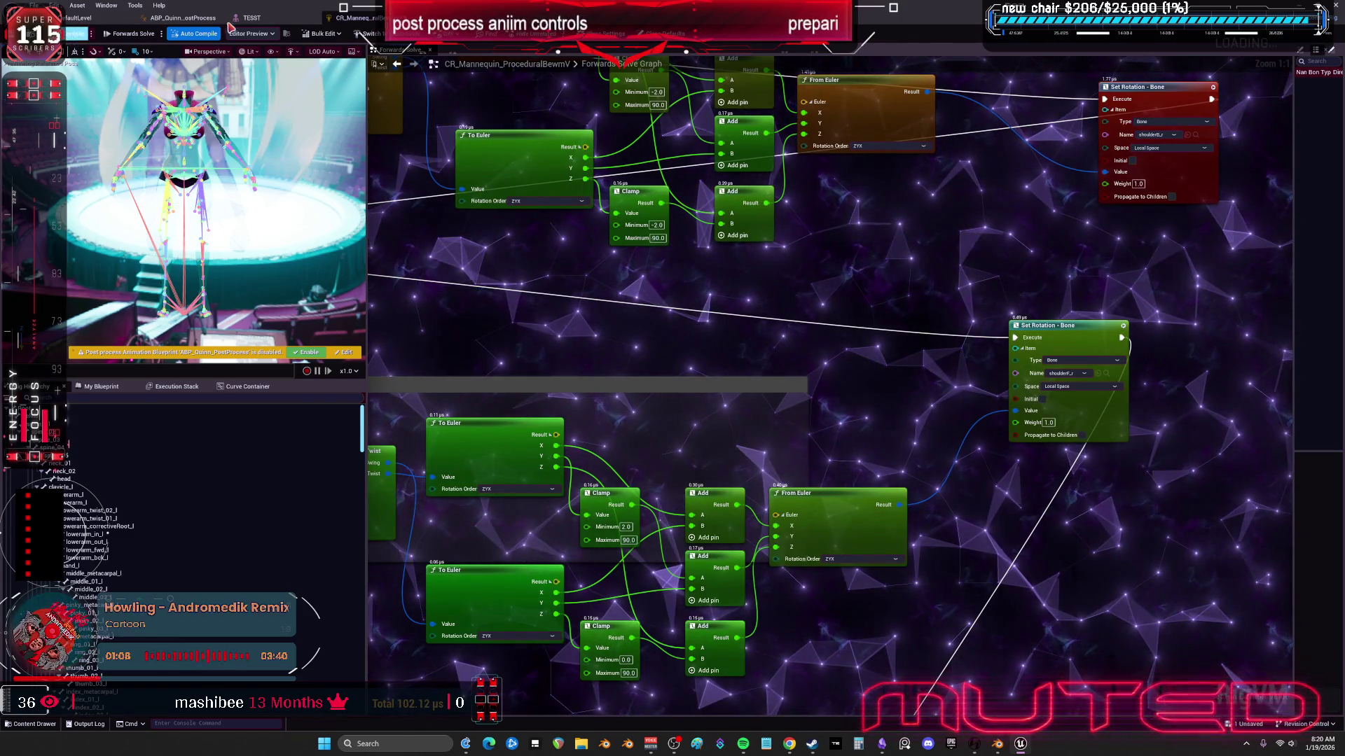
{"action": "left_click", "coordinate": [241, 18]}
{"action": "left_click_drag", "start_coordinate": [596, 423], "coordinate": [606, 413]}
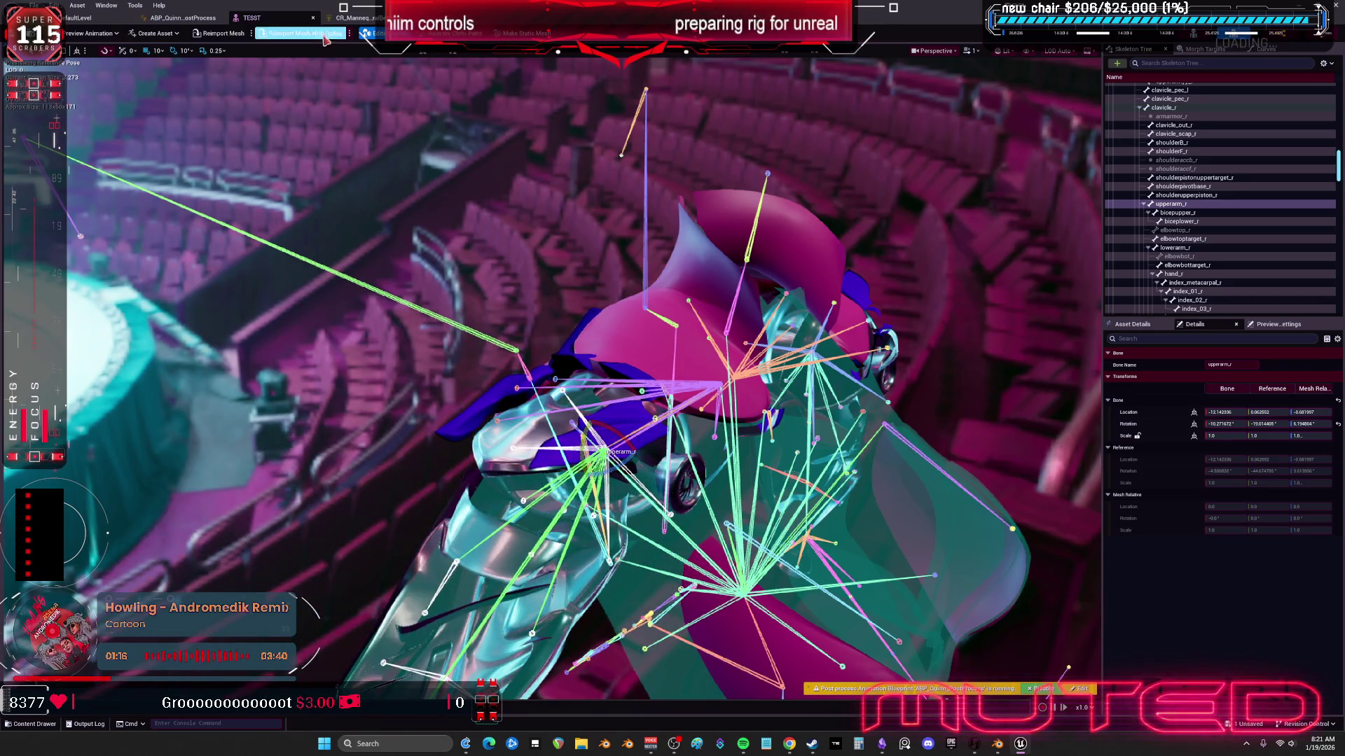
Step: Set the top Clamp node's range to Minimum -90 and Maximum 0
{"action": "left_click", "coordinate": [353, 18]}
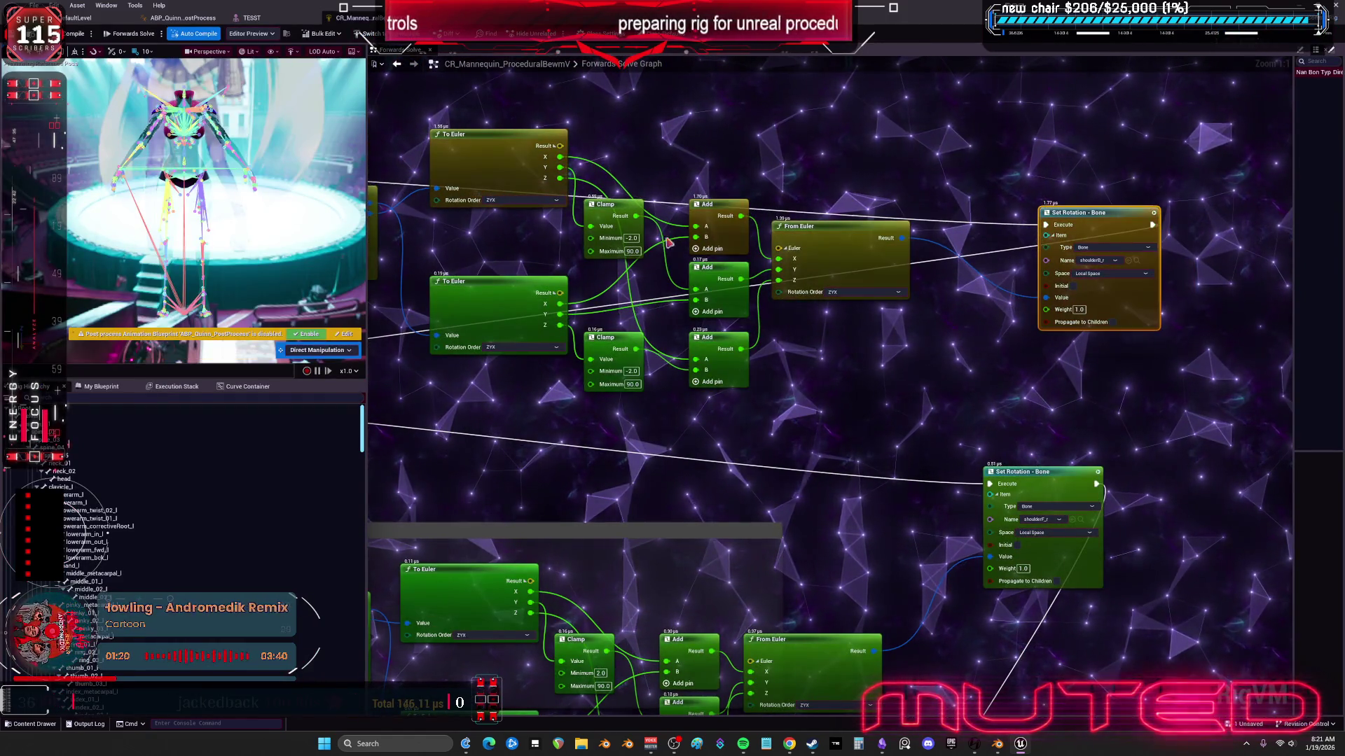
{"action": "left_click", "coordinate": [631, 239]}
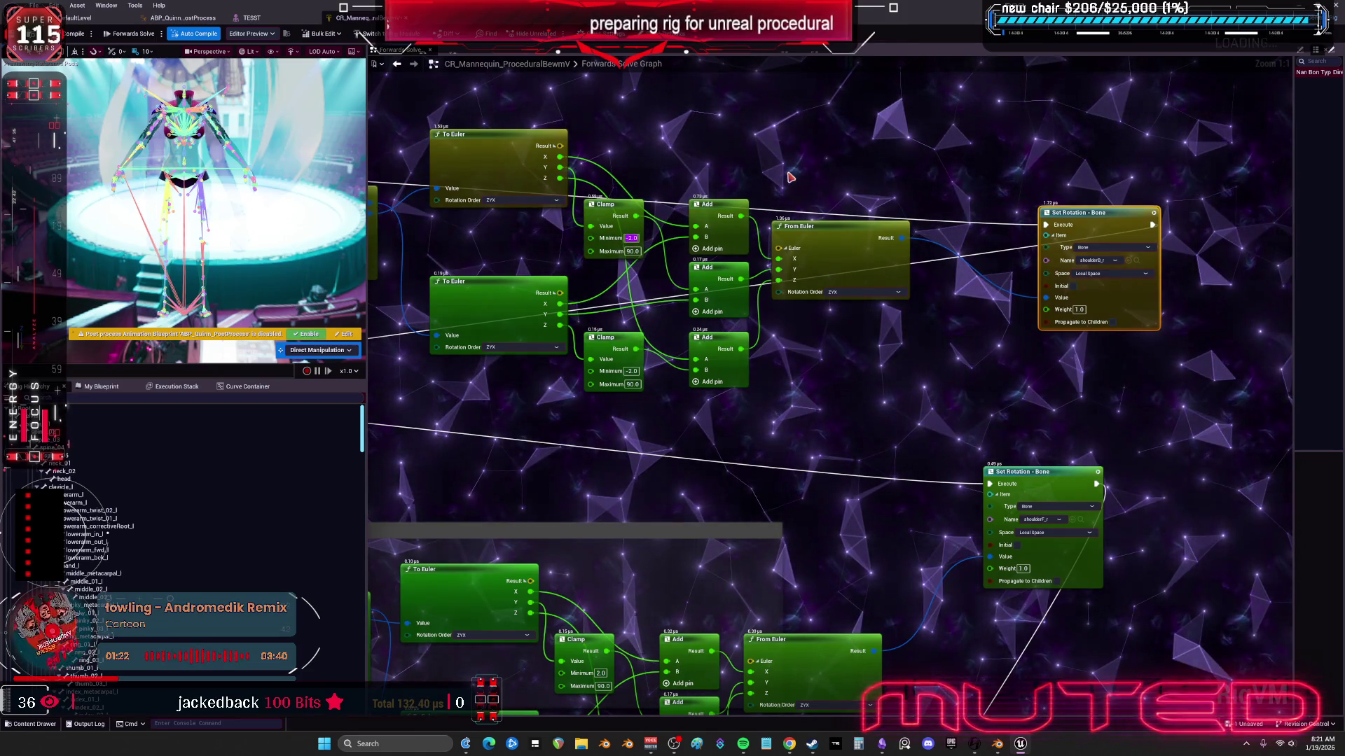
{"action": "type", "text": "-"}
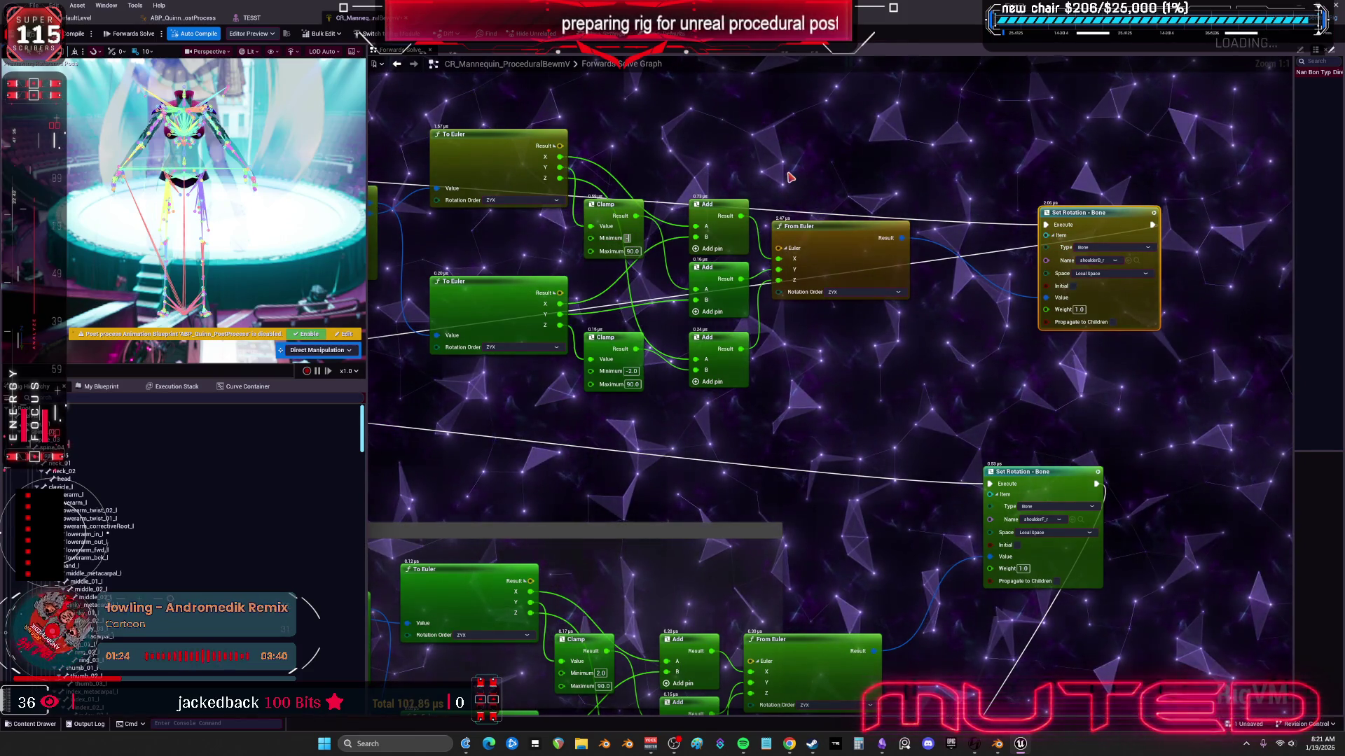
{"action": "type", "text": "90"}
{"action": "key", "text": "Tab"}
{"action": "type", "text": "0"}
{"action": "key", "text": "Return"}
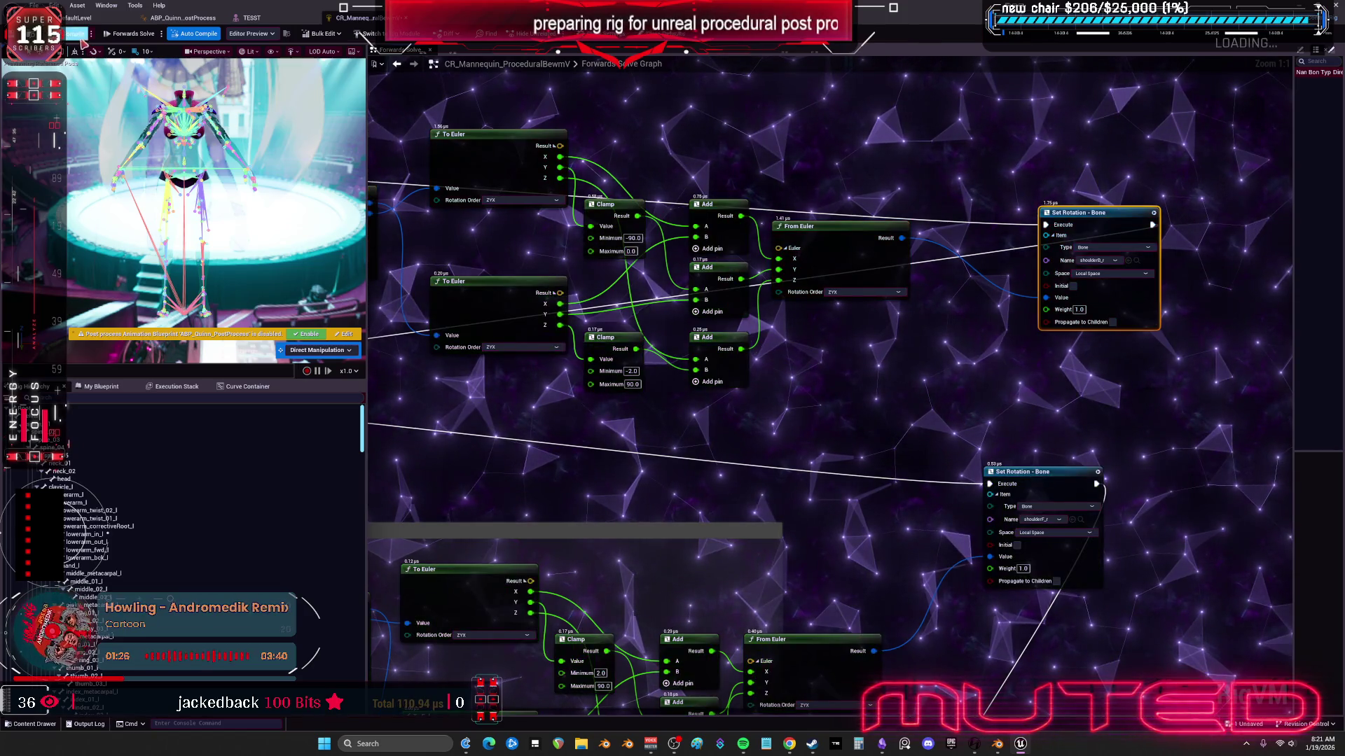
{"action": "left_click", "coordinate": [81, 41]}
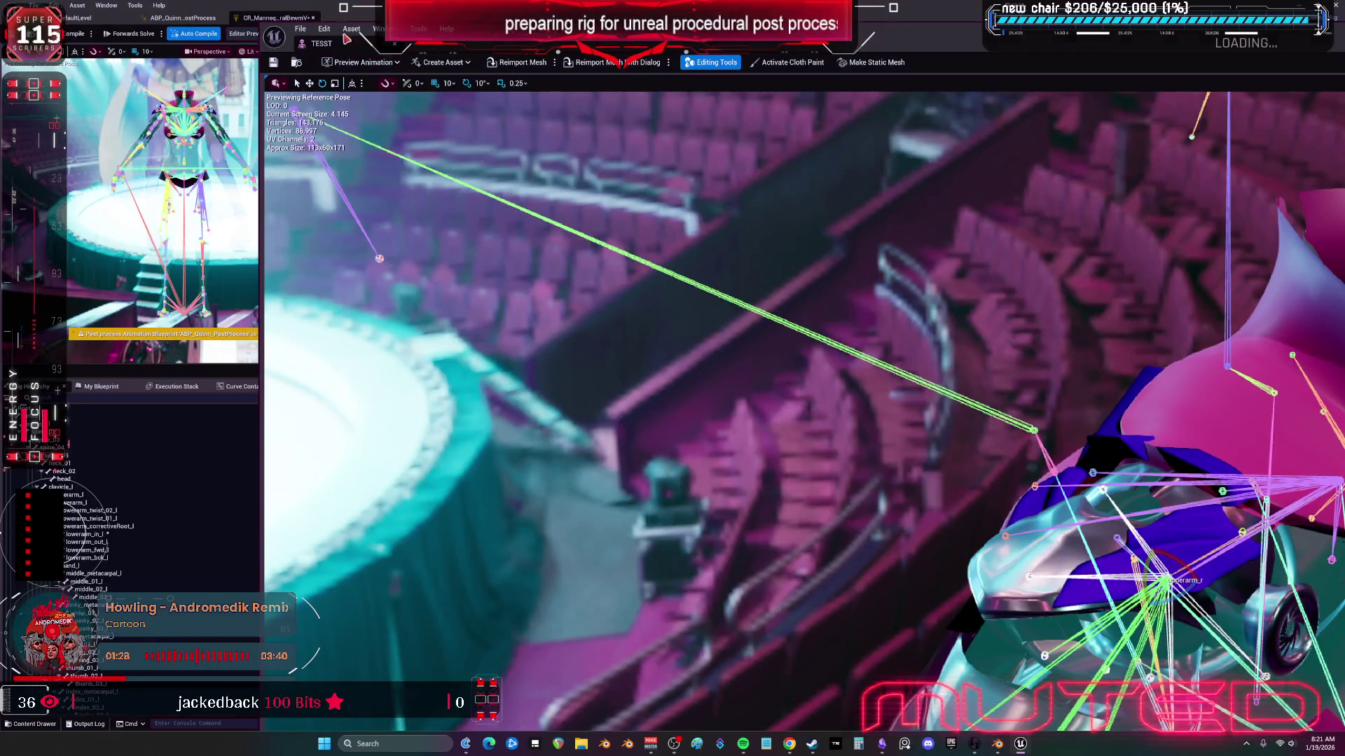
Step: Maximize the TESST editor and swing upperarm_r through poses to test the -90 to 0 clamp
{"action": "double_click", "coordinate": [347, 40]}
{"action": "mouse_move", "coordinate": [572, 456]}
{"action": "left_mouse_down"}
{"action": "mouse_move", "coordinate": [627, 427]}
{"action": "mouse_move", "coordinate": [648, 445]}
{"action": "mouse_move", "coordinate": [648, 504]}
{"action": "left_mouse_up"}
{"action": "scroll", "coordinate": [551, 378], "scroll_direction": "up", "scroll_amount": 3}
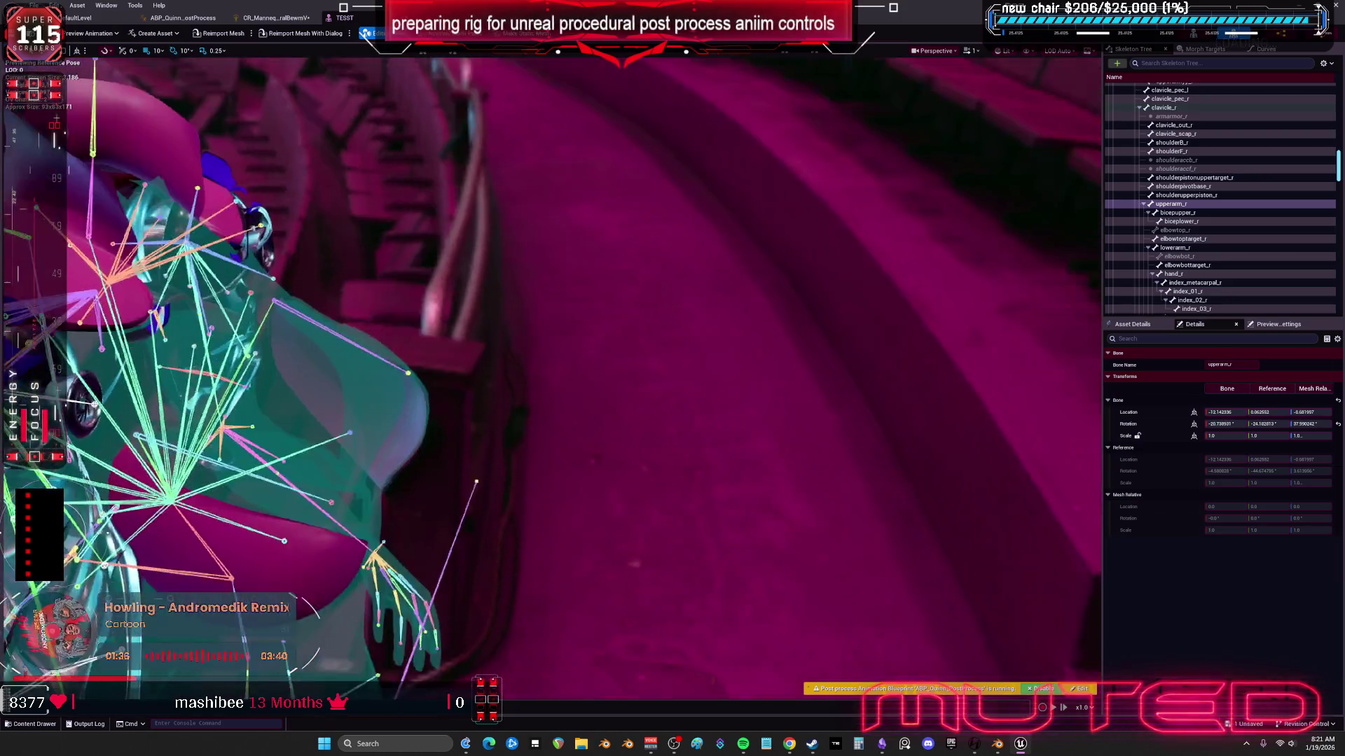
{"action": "mouse_move", "coordinate": [588, 329]}
{"action": "left_mouse_down"}
{"action": "mouse_move", "coordinate": [588, 287]}
{"action": "mouse_move", "coordinate": [588, 336]}
{"action": "left_mouse_up"}
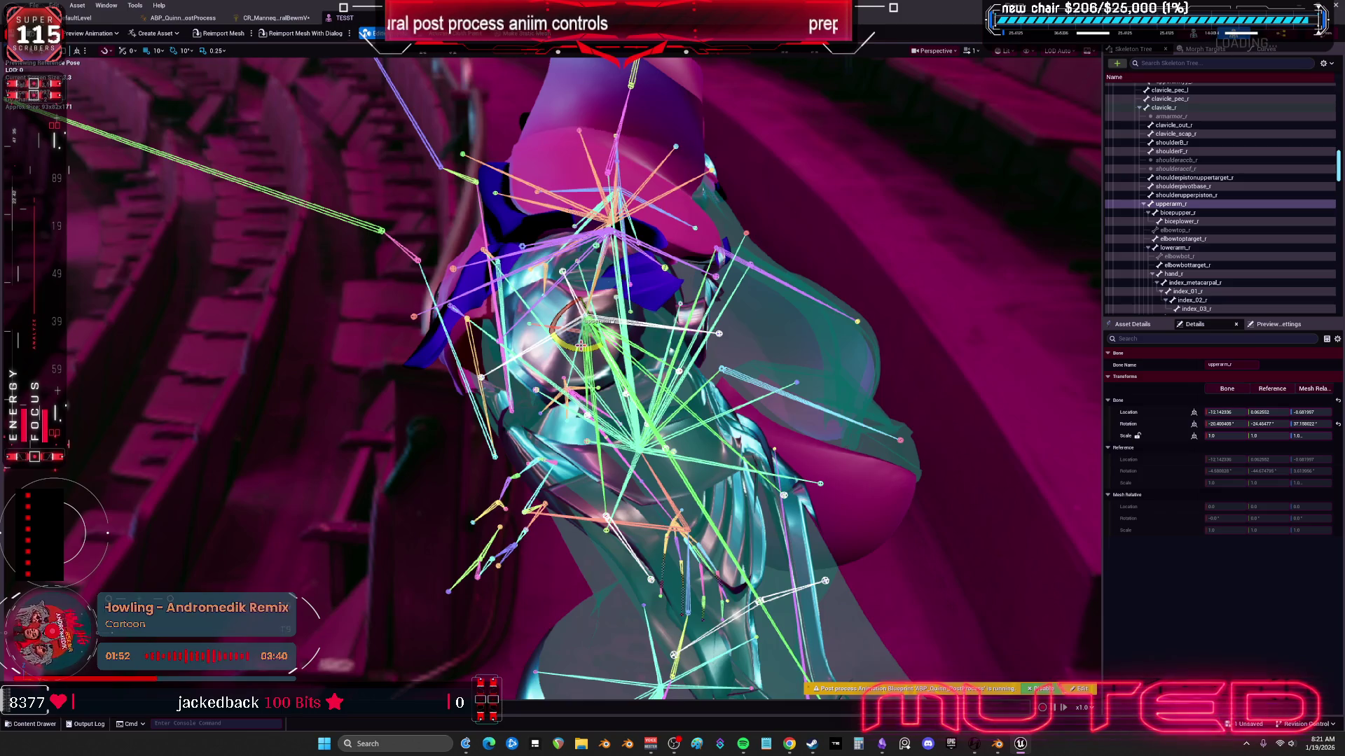
{"action": "left_click", "coordinate": [308, 19]}
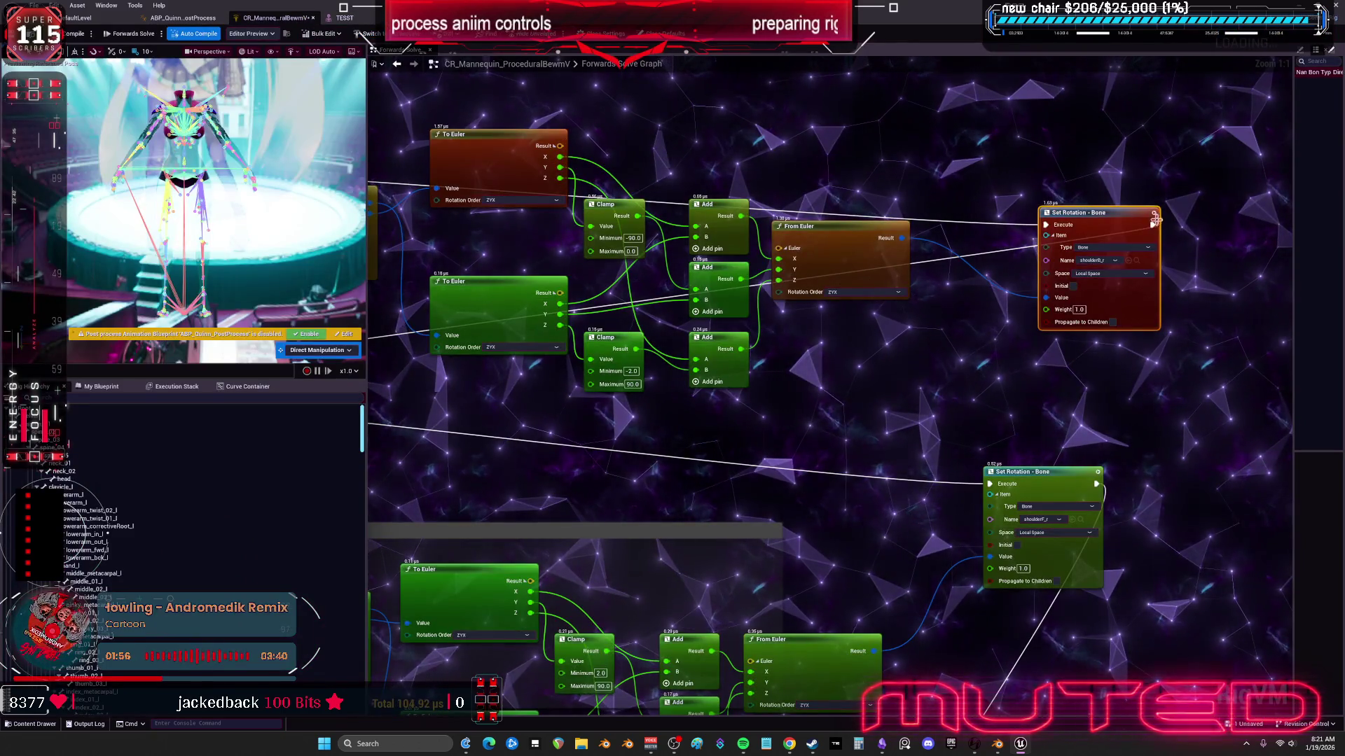
Step: Set the top Clamp's maximum to 90 and recompile the control rig
{"action": "left_click_drag", "start_coordinate": [643, 242], "coordinate": [697, 287]}
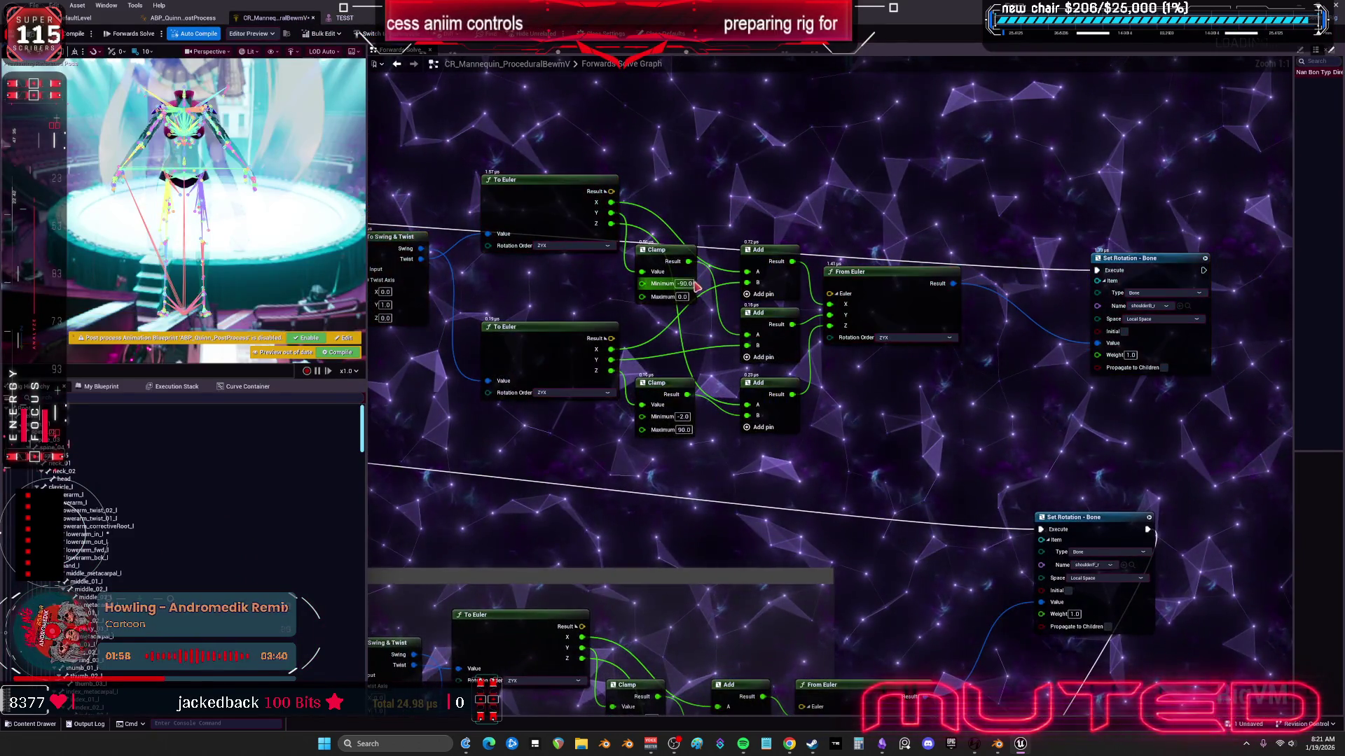
{"action": "left_click", "coordinate": [692, 283]}
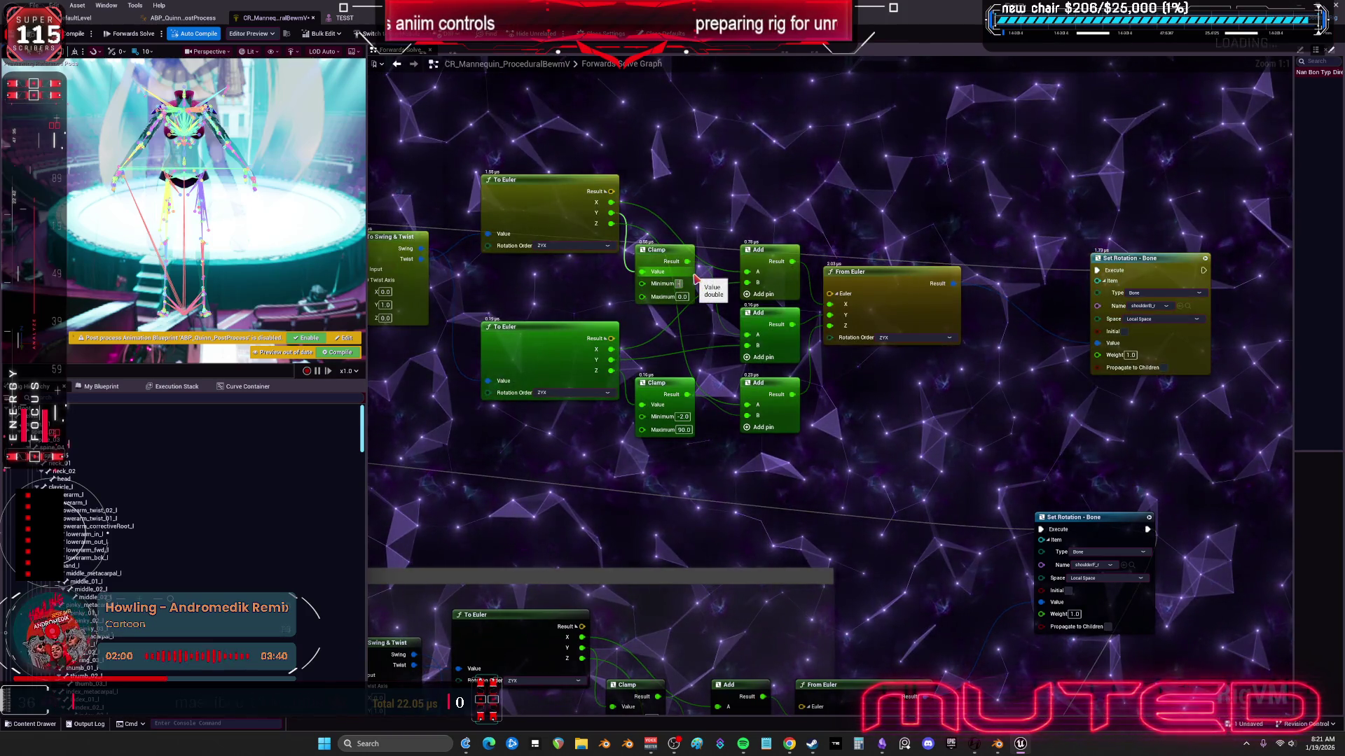
{"action": "type", "text": "90"}
{"action": "left_click", "coordinate": [88, 34]}
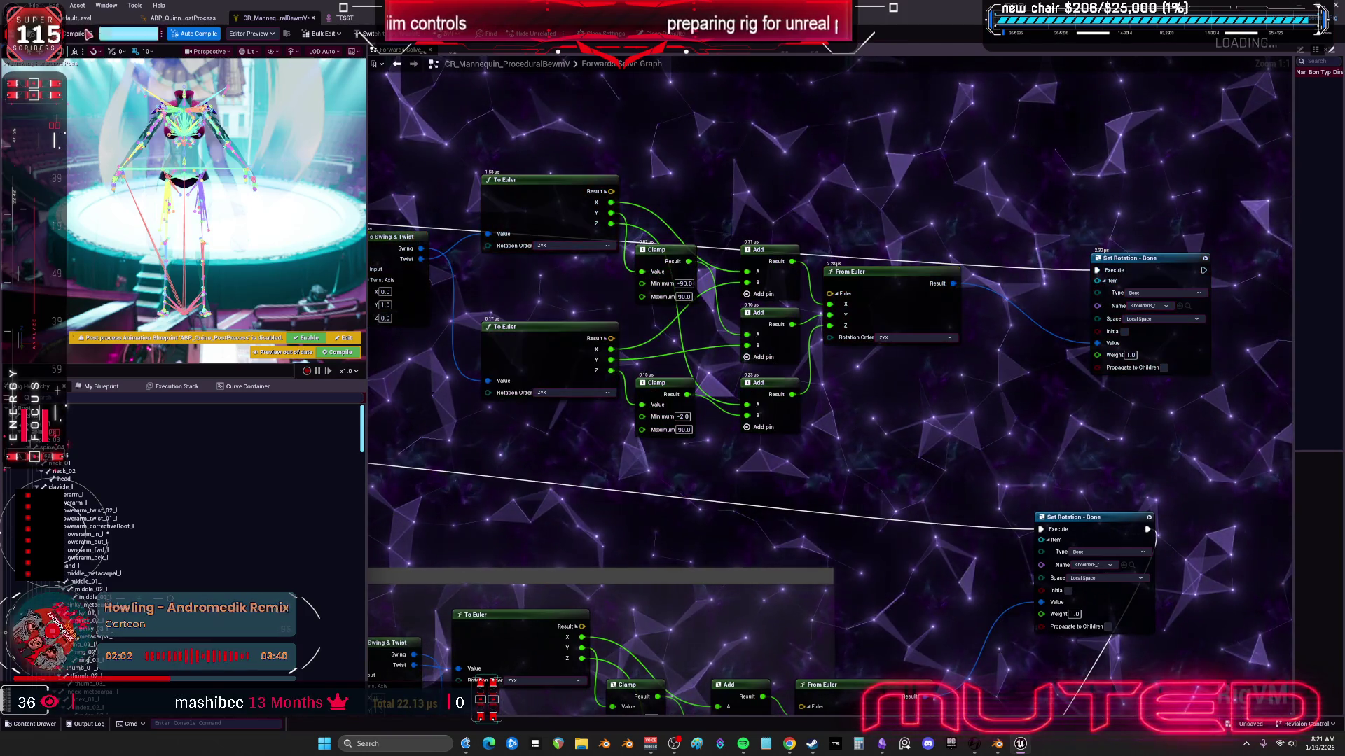
Step: Reset upperarm_r to its reference pose and rotate it to retest the shoulder
{"action": "left_click", "coordinate": [334, 19]}
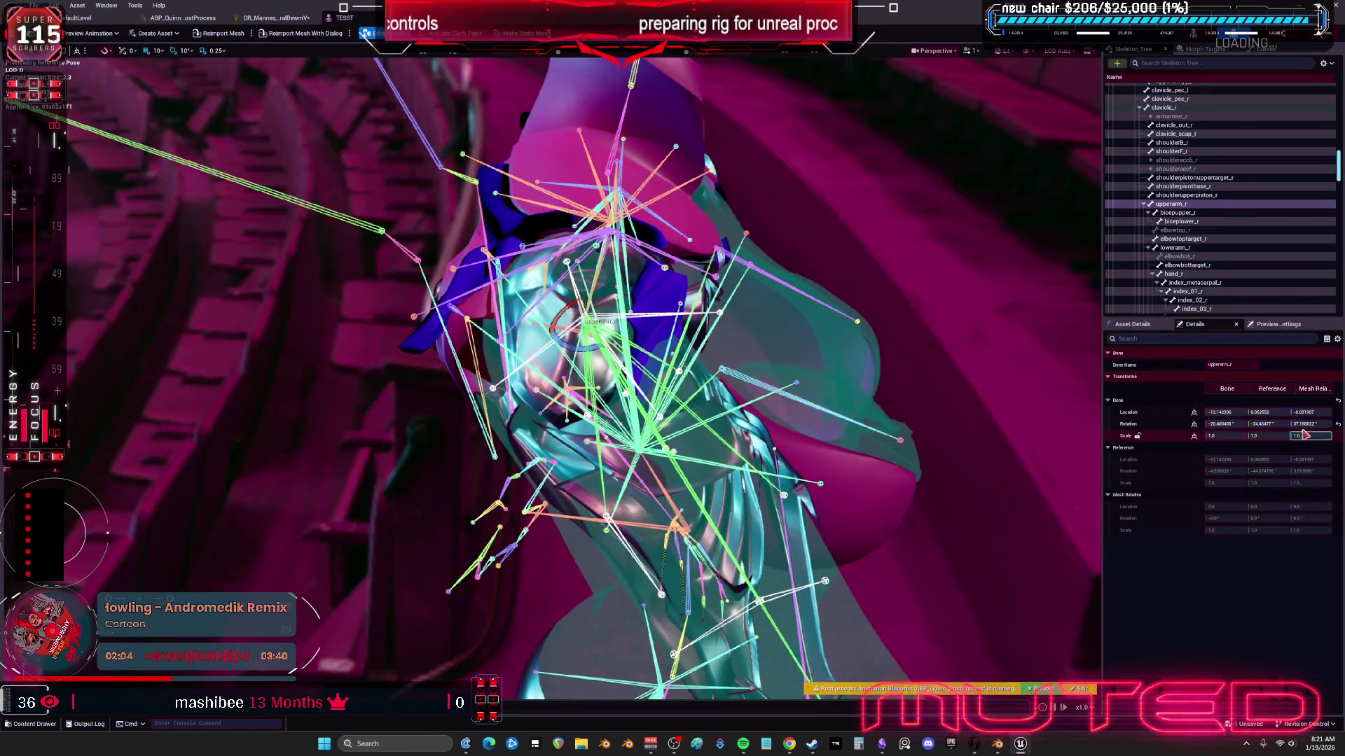
{"action": "left_click", "coordinate": [1337, 425]}
{"action": "mouse_move", "coordinate": [587, 277]}
{"action": "left_mouse_down"}
{"action": "mouse_move", "coordinate": [620, 286]}
{"action": "mouse_move", "coordinate": [595, 288]}
{"action": "left_mouse_up"}
{"action": "left_click_drag", "start_coordinate": [613, 335], "coordinate": [367, 71]}
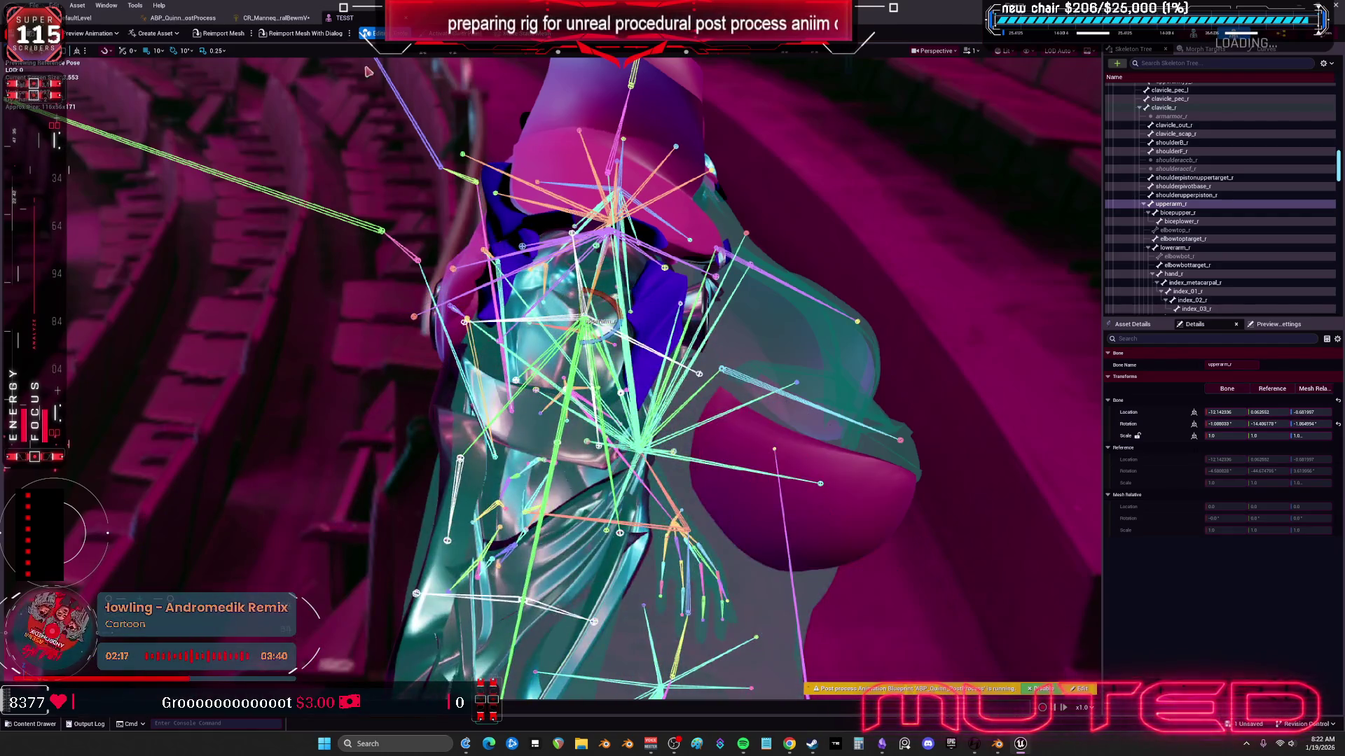
Step: Pan and zoom out to show the upstream shoulder nodes in the control rig graph
{"action": "left_click", "coordinate": [276, 19]}
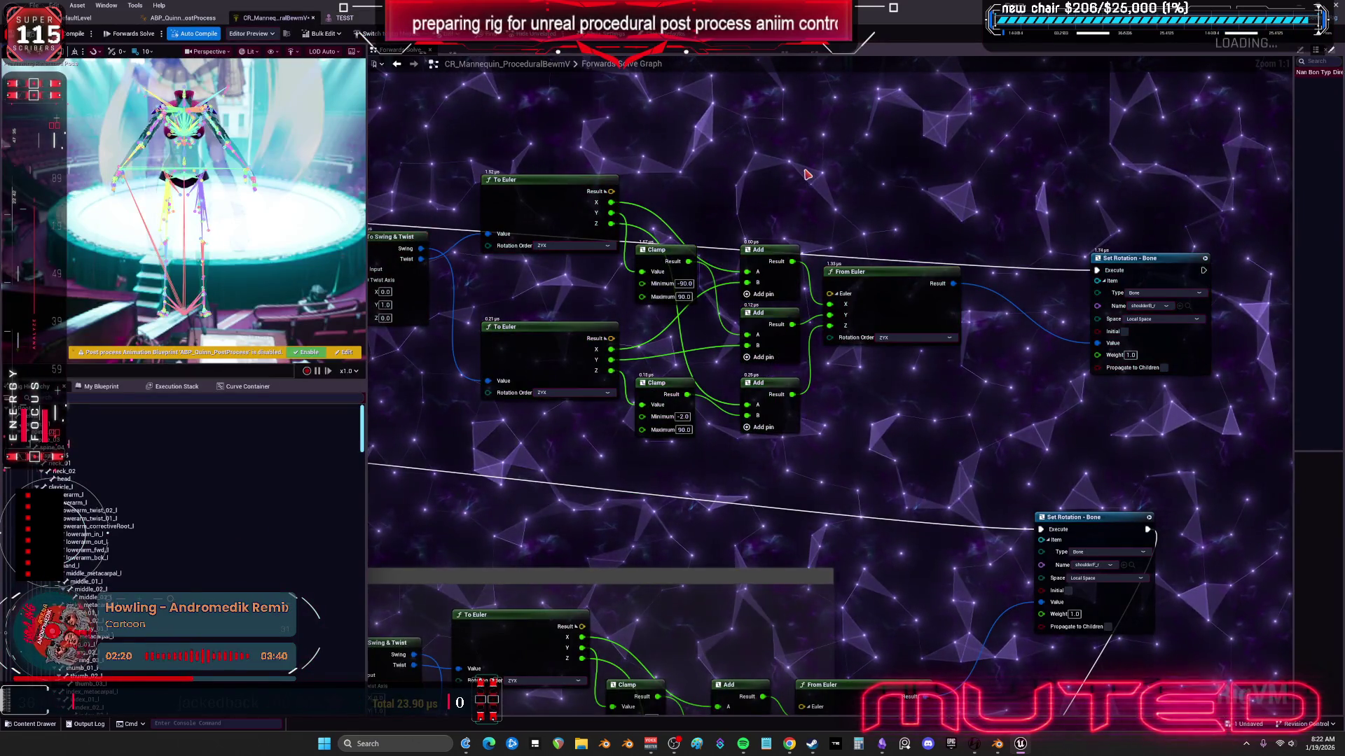
{"action": "left_click_drag", "start_coordinate": [817, 309], "coordinate": [1123, 322]}
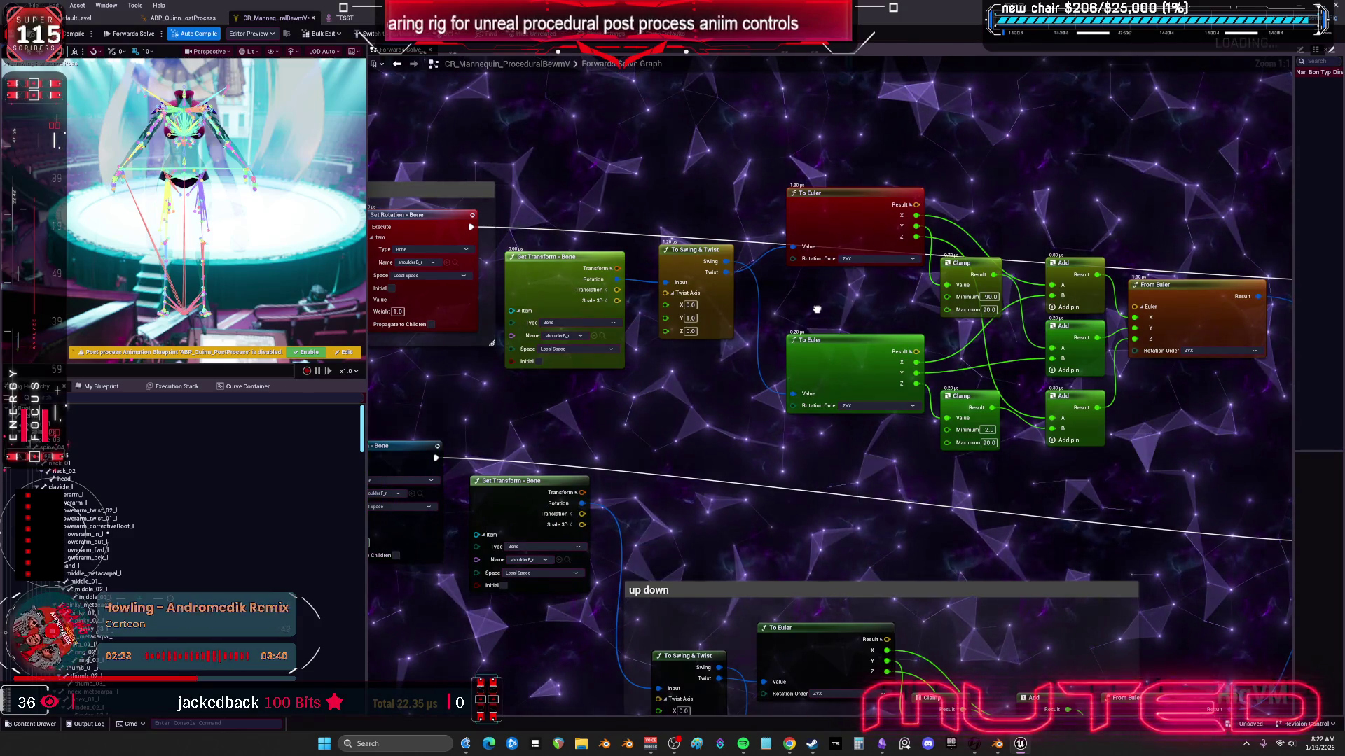
{"action": "scroll", "coordinate": [817, 309], "scroll_direction": "down", "scroll_amount": 4}
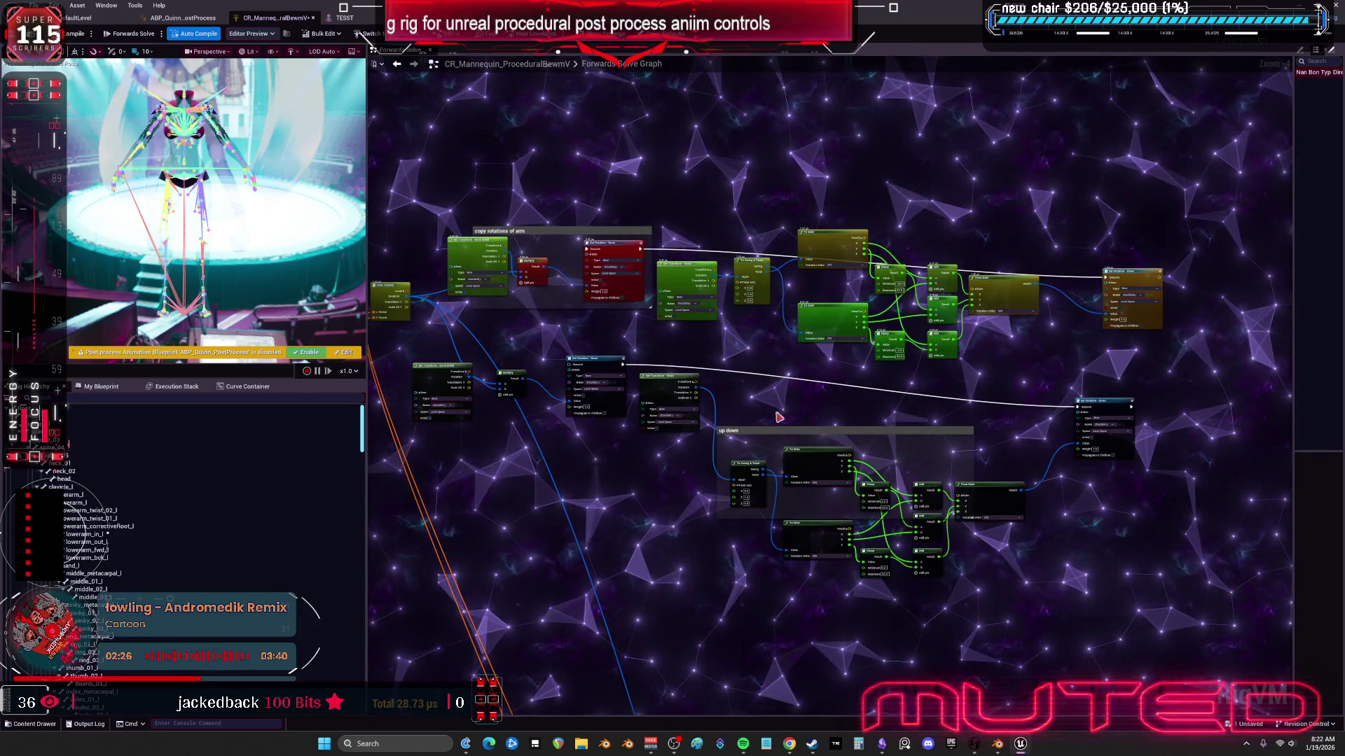
{"action": "left_click", "coordinate": [1000, 747]}
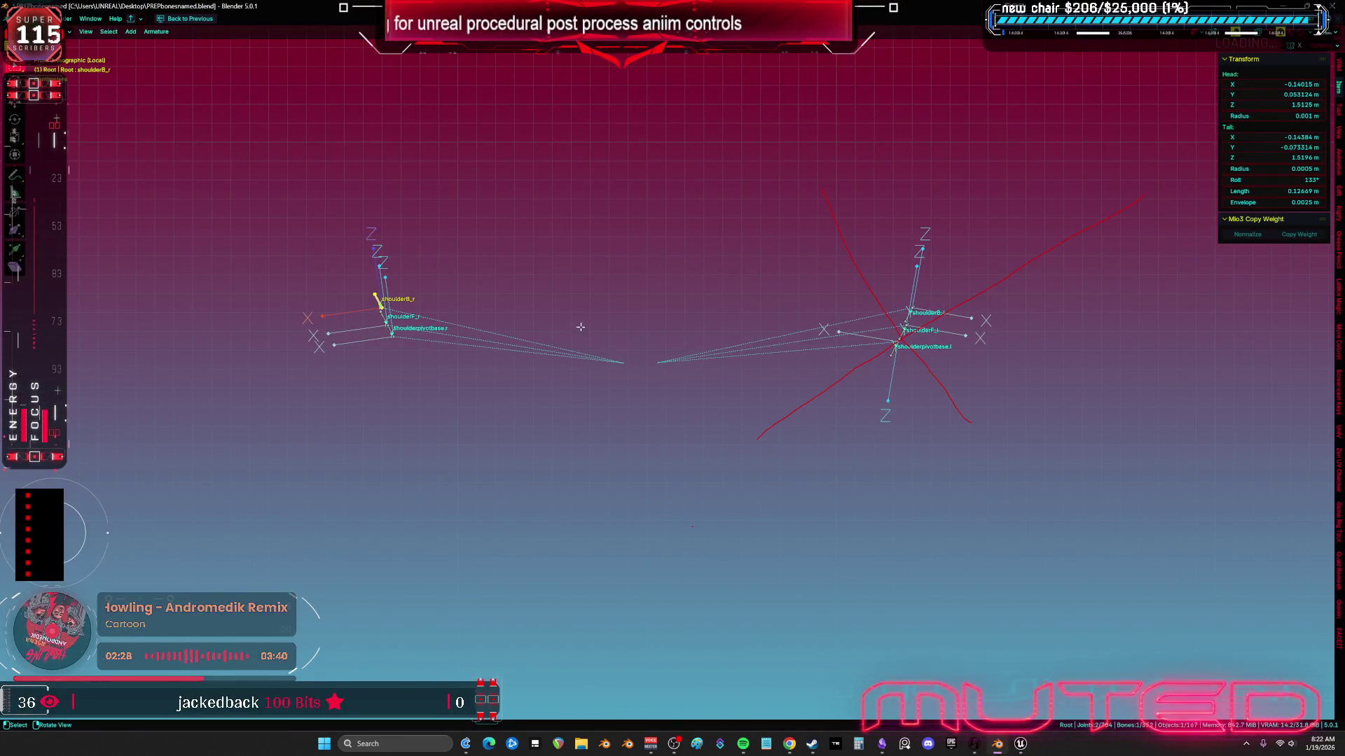
Step: Give shoulderB_r a 10° roll in the Transform sidebar
{"action": "left_click_drag", "start_coordinate": [581, 327], "coordinate": [555, 389]}
{"action": "mouse_move", "coordinate": [484, 296]}
{"action": "left_mouse_down"}
{"action": "mouse_move", "coordinate": [485, 340]}
{"action": "mouse_move", "coordinate": [789, 267]}
{"action": "left_mouse_up"}
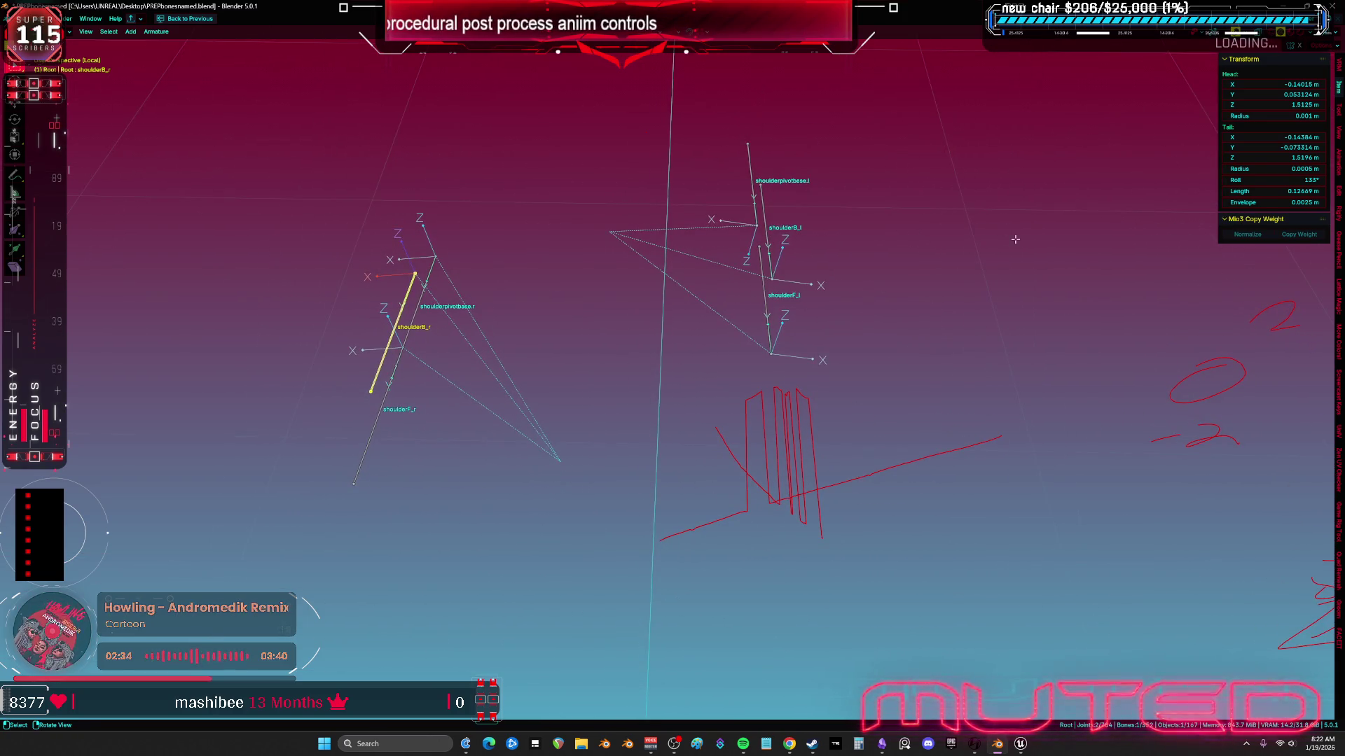
{"action": "left_click", "coordinate": [428, 274]}
{"action": "left_click", "coordinate": [1306, 180]}
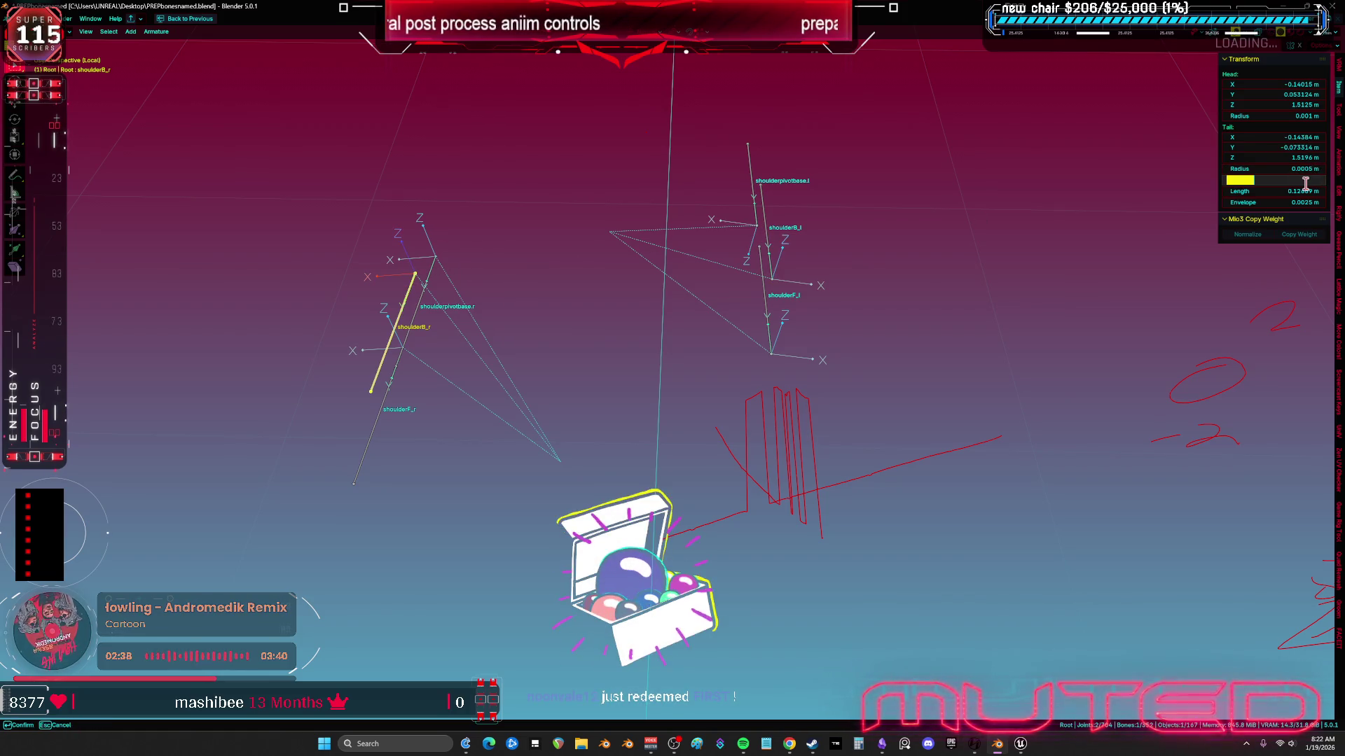
{"action": "type", "text": "0"}
{"action": "key", "text": "Return"}
Step: Set shoulderF_r's roll to 10° as well and leave Local View
{"action": "left_click_drag", "start_coordinate": [581, 357], "coordinate": [538, 355]}
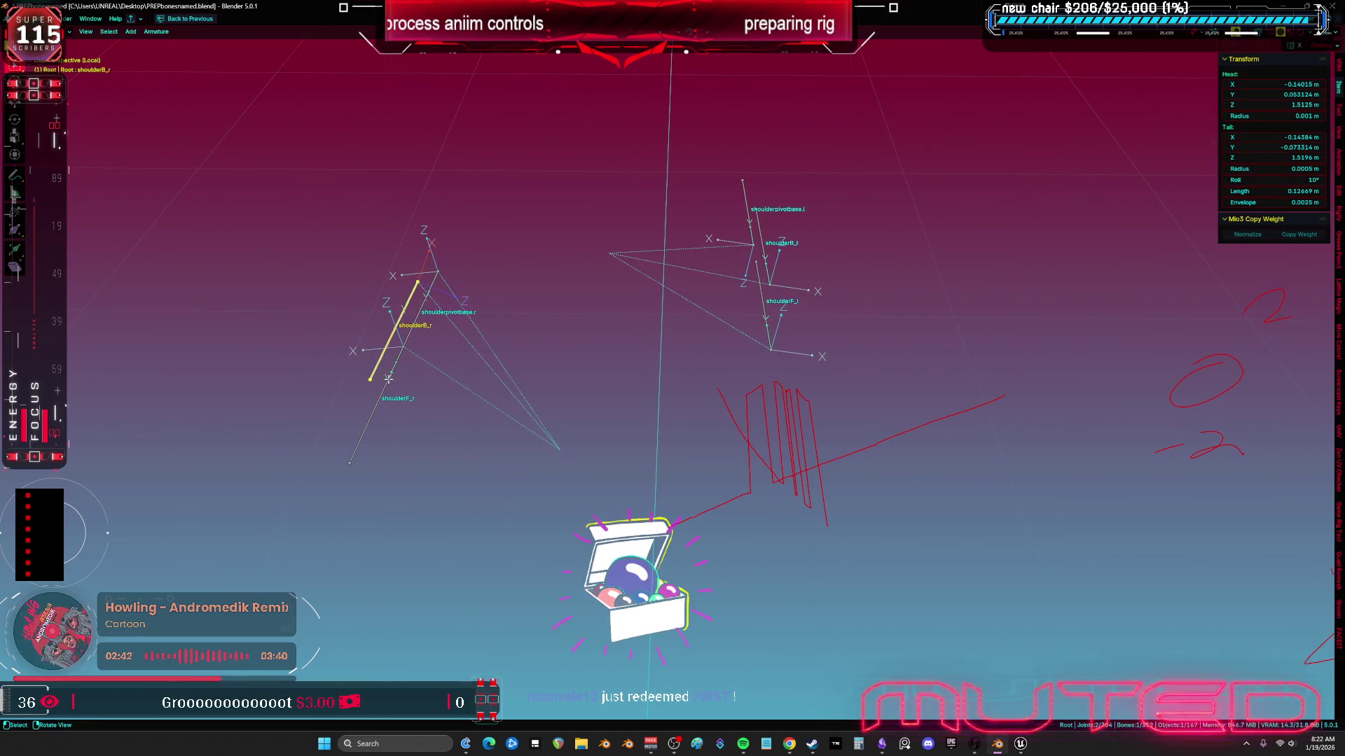
{"action": "left_click", "coordinate": [1274, 168]}
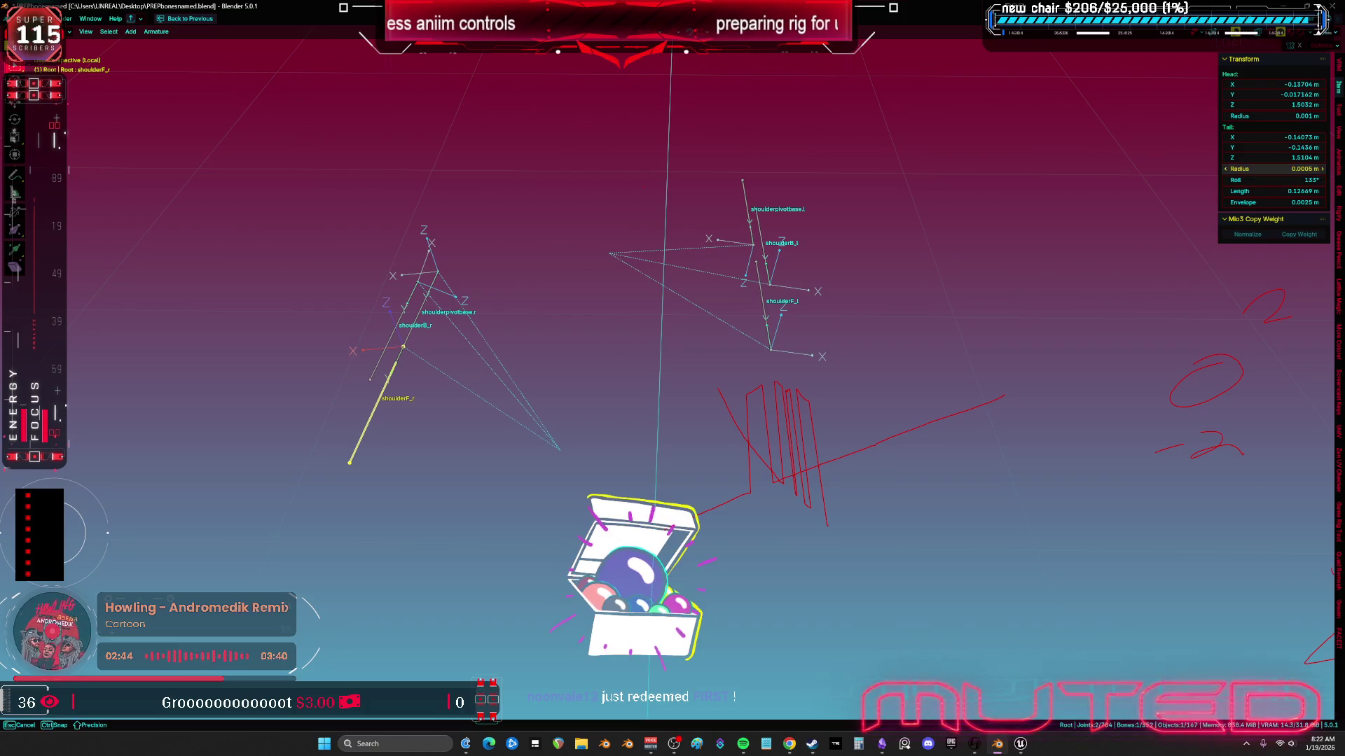
{"action": "left_click", "coordinate": [1294, 180]}
{"action": "type", "text": "1"}
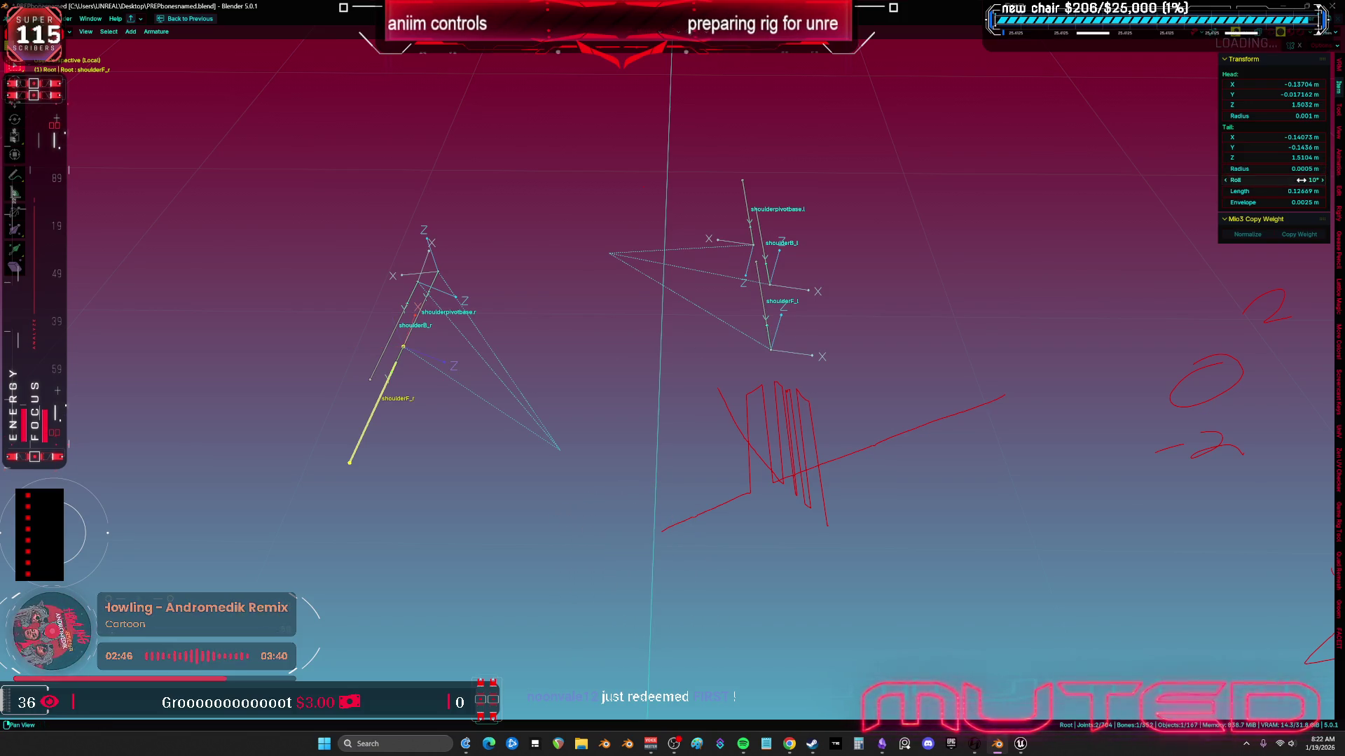
{"action": "key", "text": "KP_Divide"}
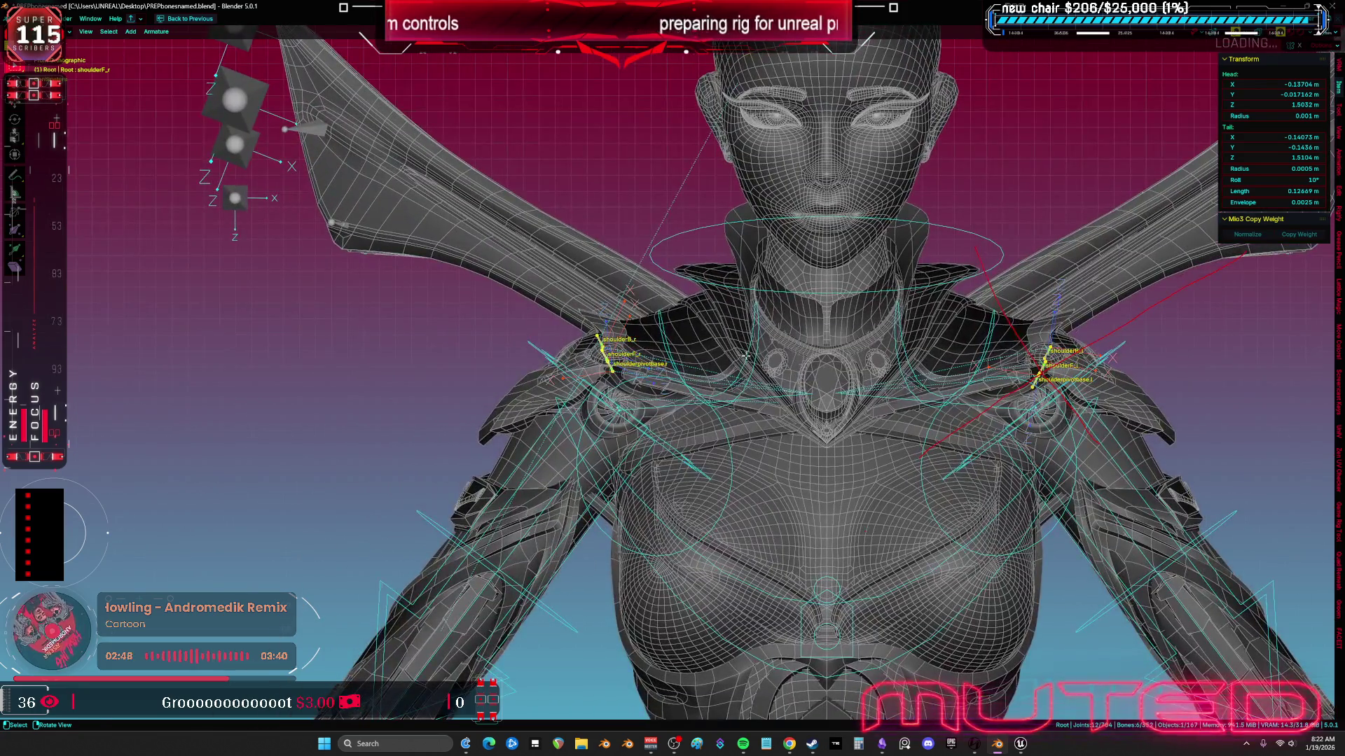
Step: Unhide all bones, return to Object Mode, and select the character mesh SKM_BewmV4.002
{"action": "left_click", "coordinate": [651, 354]}
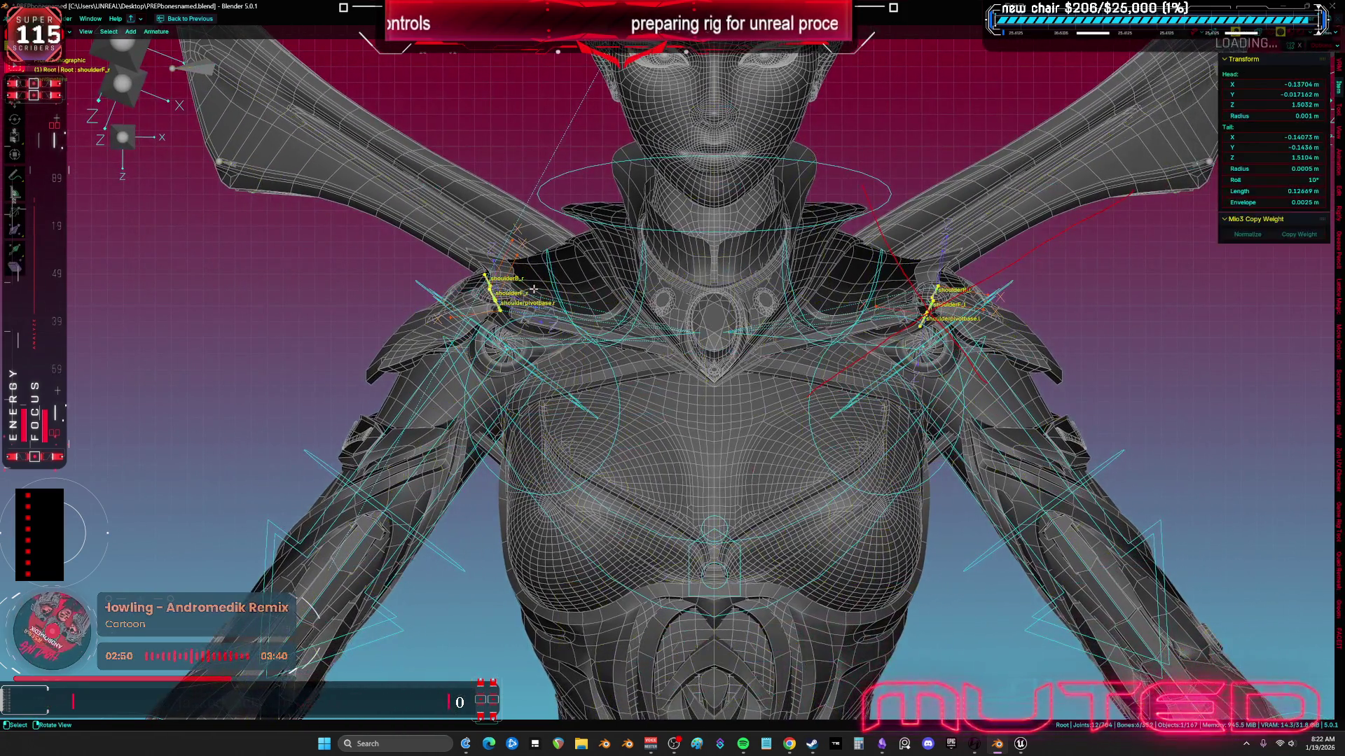
{"action": "key", "text": "alt+h"}
{"action": "key", "text": "ctrl+Tab"}
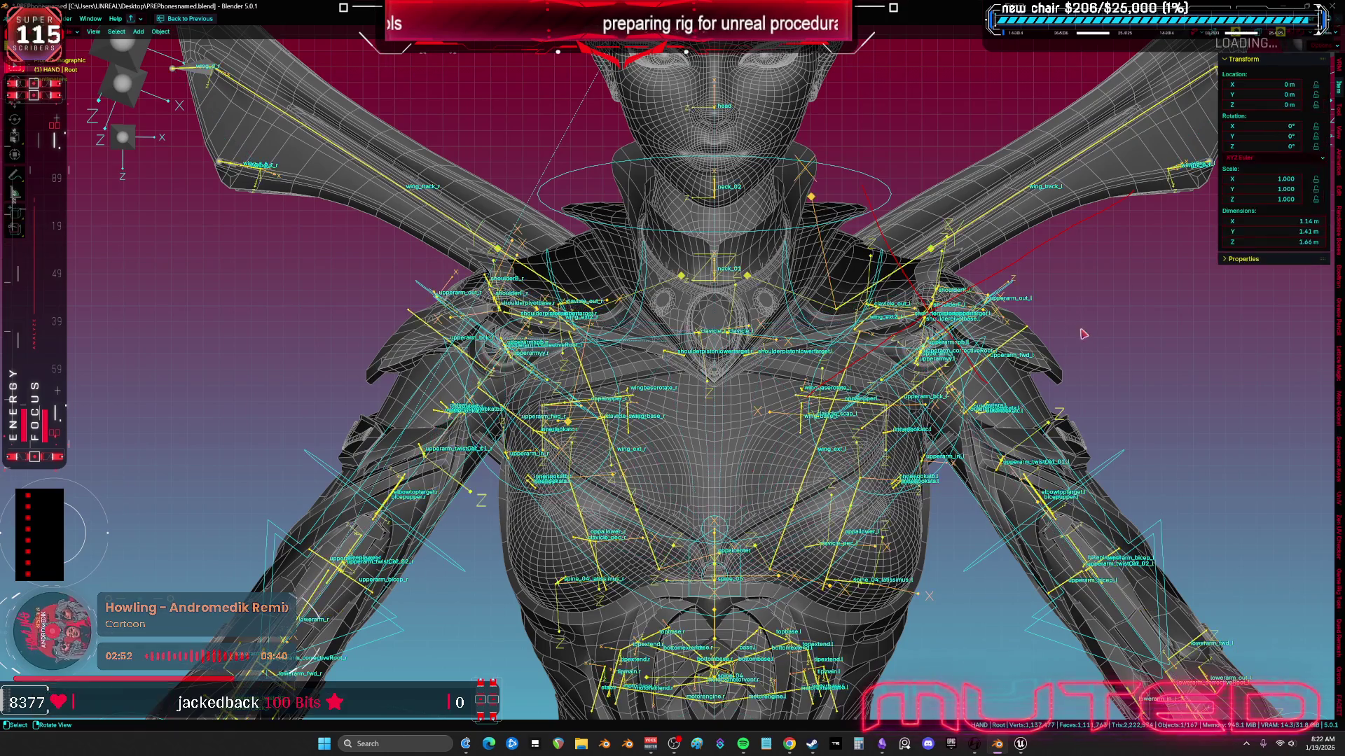
{"action": "mouse_move", "coordinate": [1016, 329]}
{"action": "left_mouse_down"}
{"action": "mouse_move", "coordinate": [844, 300]}
{"action": "mouse_move", "coordinate": [831, 327]}
{"action": "left_mouse_up"}
{"action": "key", "text": "ctrl+Tab"}
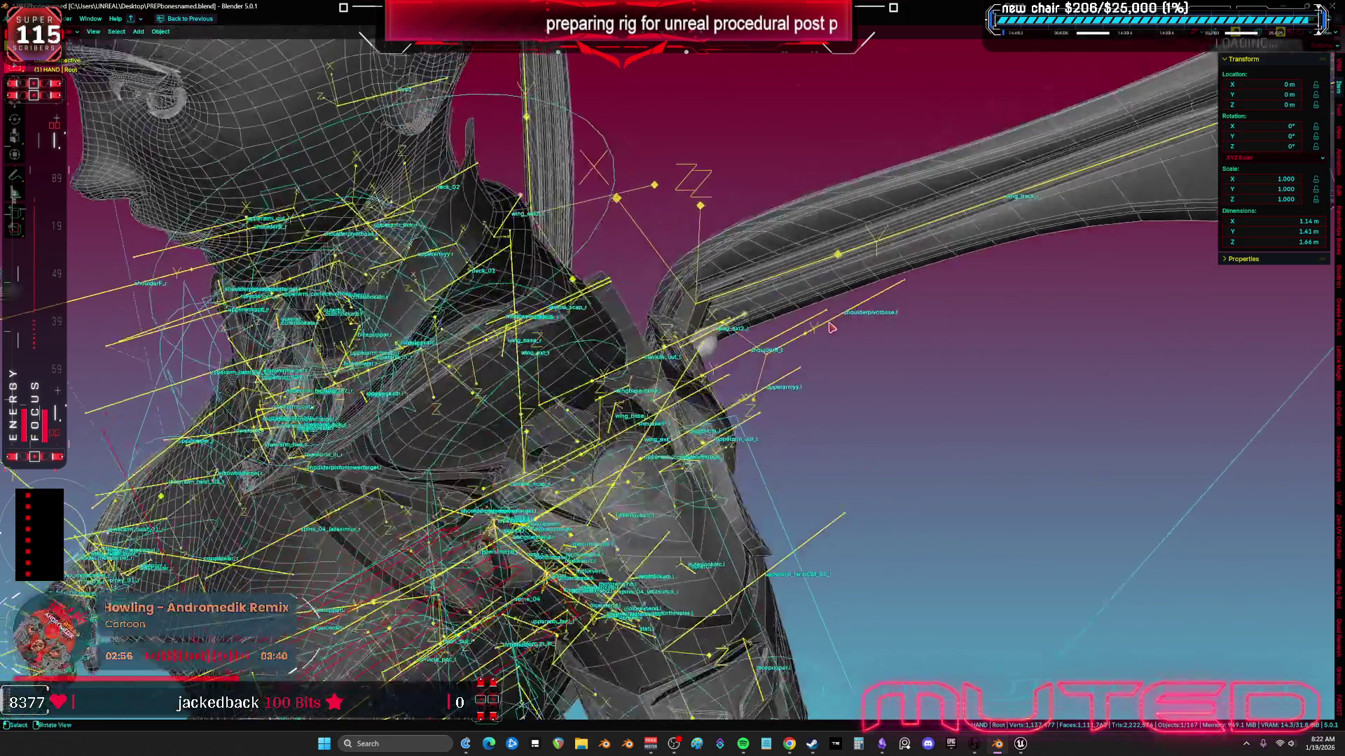
{"action": "left_click", "coordinate": [725, 535], "text": "shift"}
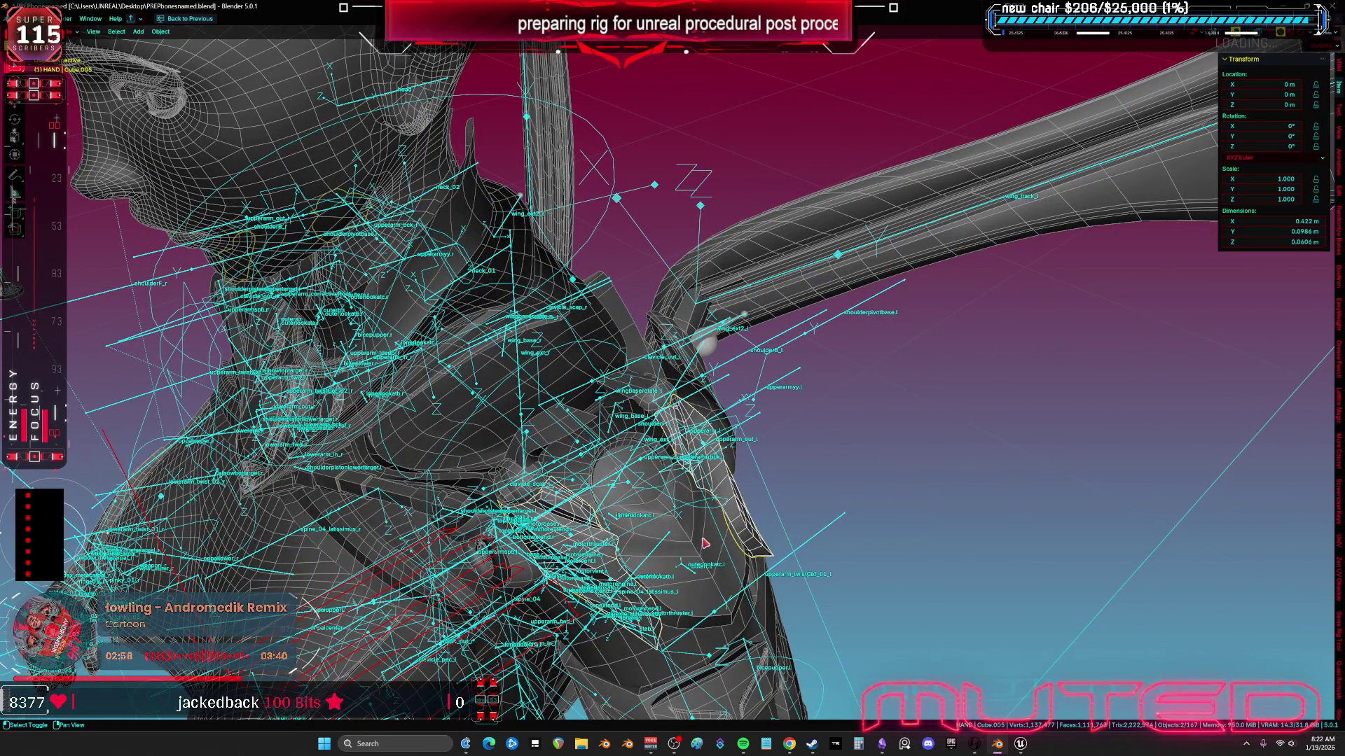
{"action": "left_click_drag", "start_coordinate": [695, 541], "coordinate": [499, 536]}
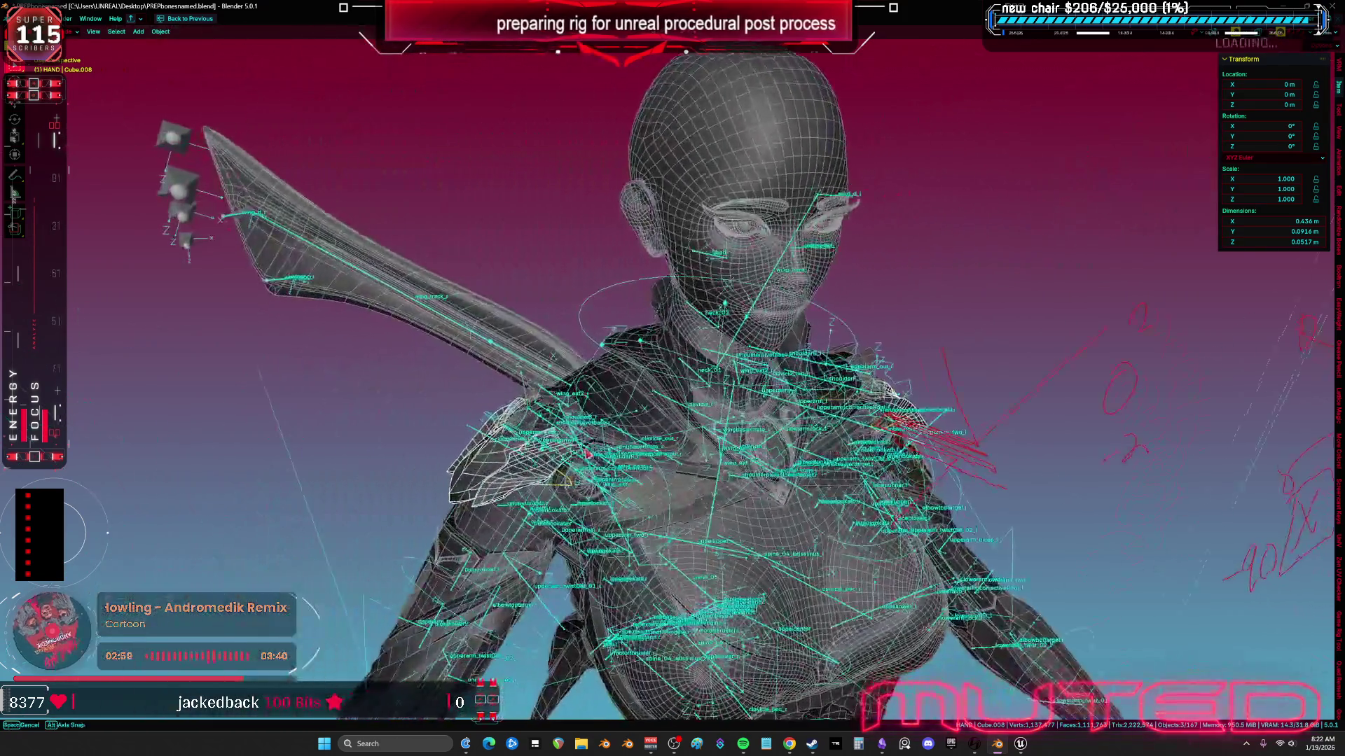
{"action": "left_click", "coordinate": [499, 536], "text": "shift"}
Step: Export the mesh and rig as TESST.fbx, save the .blend, and open TESST in Unreal
{"action": "left_click", "coordinate": [24, 18]}
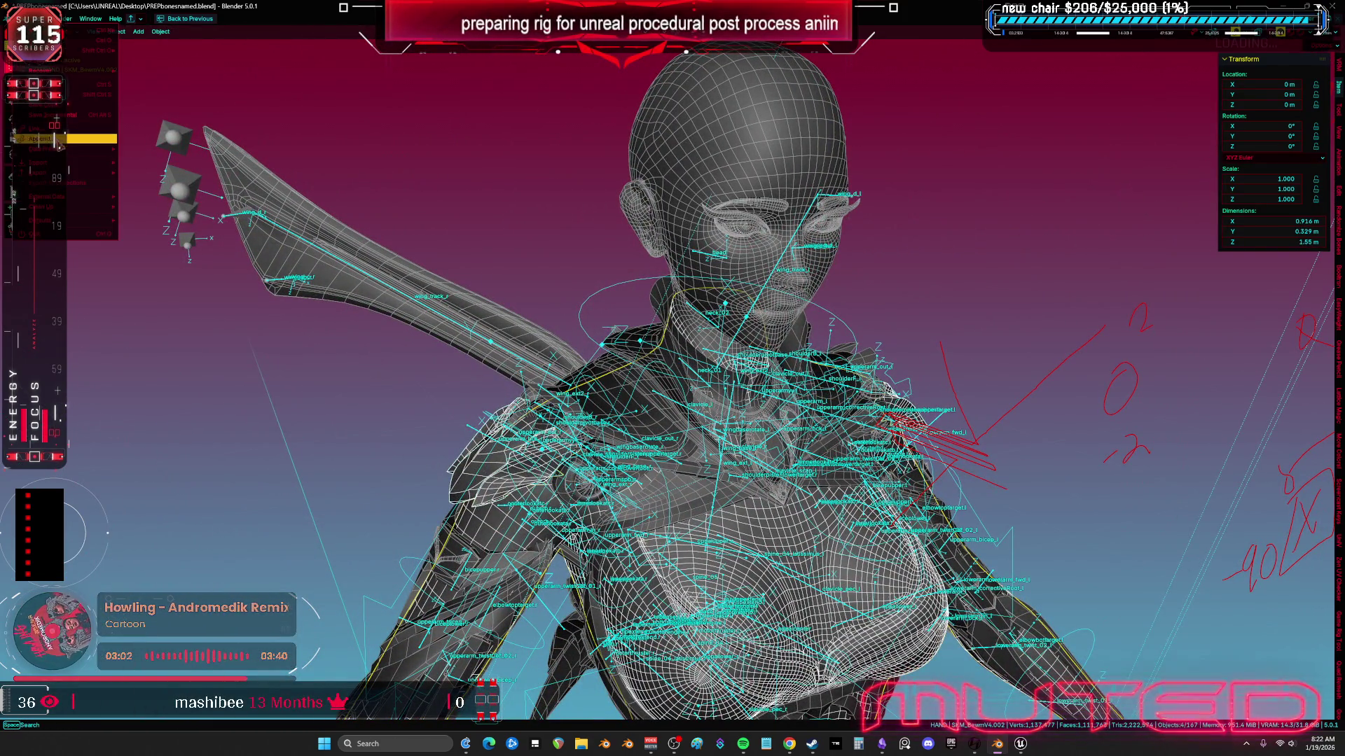
{"action": "mouse_move", "coordinate": [68, 172]}
{"action": "left_click", "coordinate": [168, 256]}
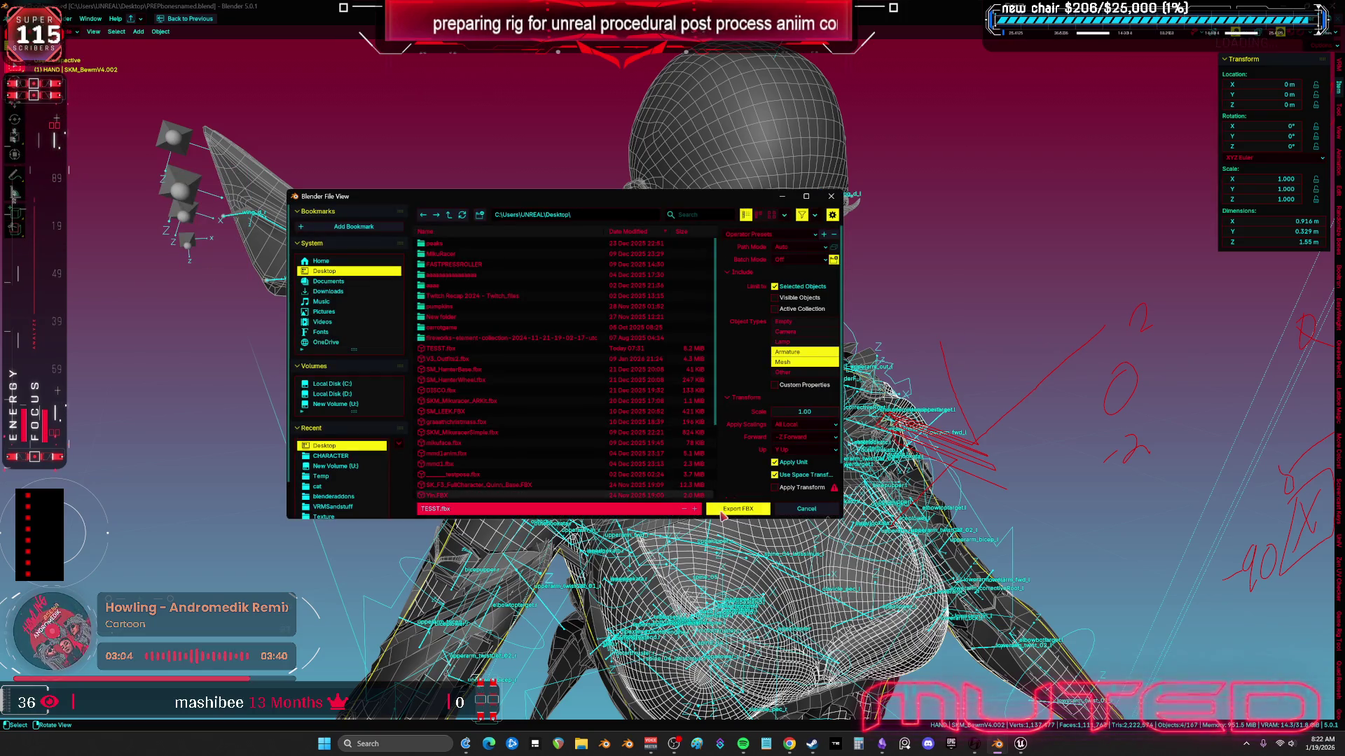
{"action": "left_click", "coordinate": [722, 511]}
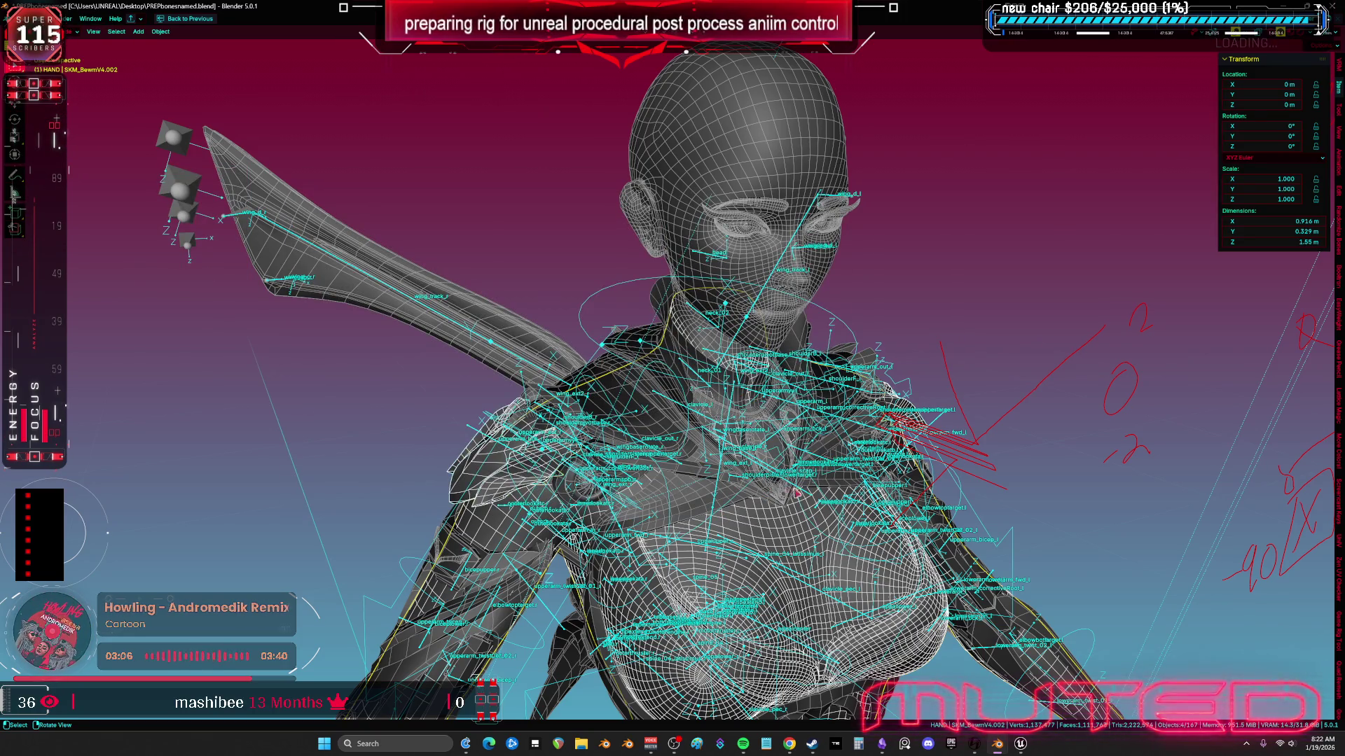
{"action": "key", "text": "ctrl+s"}
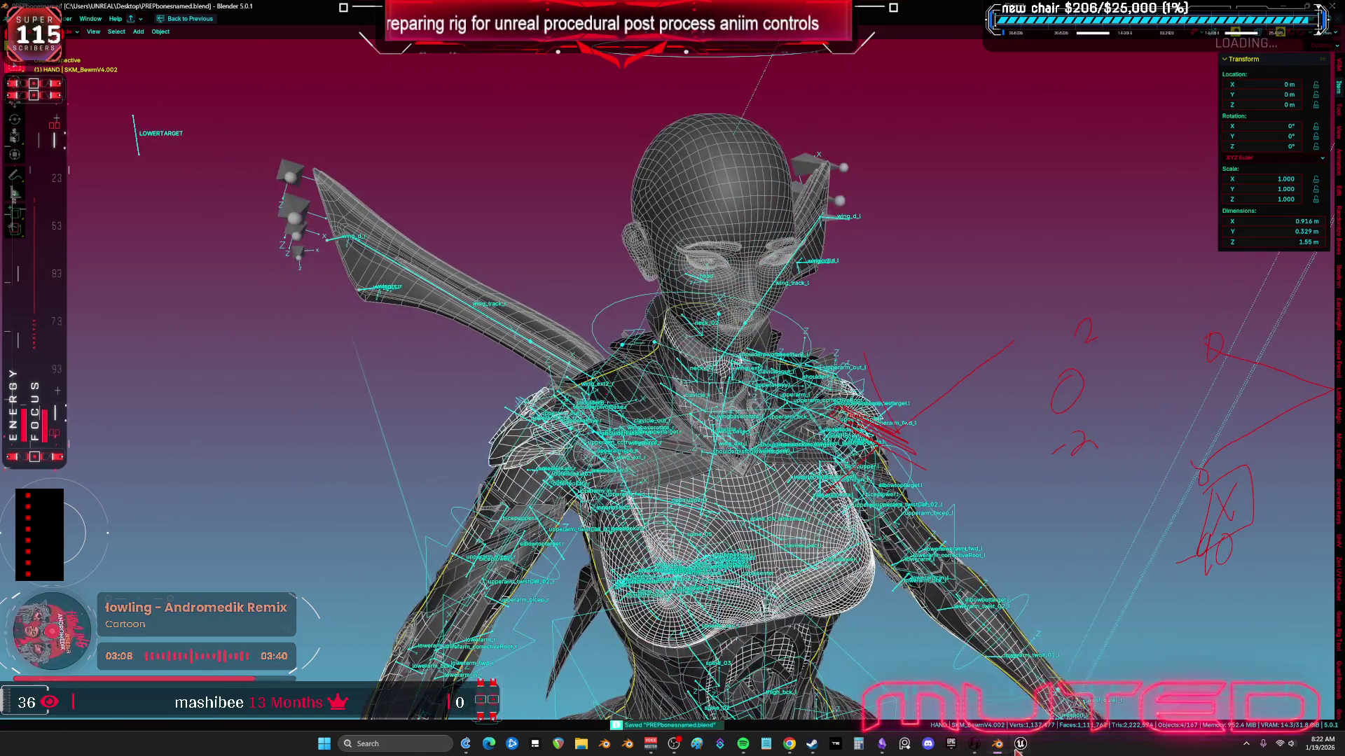
{"action": "left_click", "coordinate": [1017, 750]}
{"action": "left_click", "coordinate": [352, 21]}
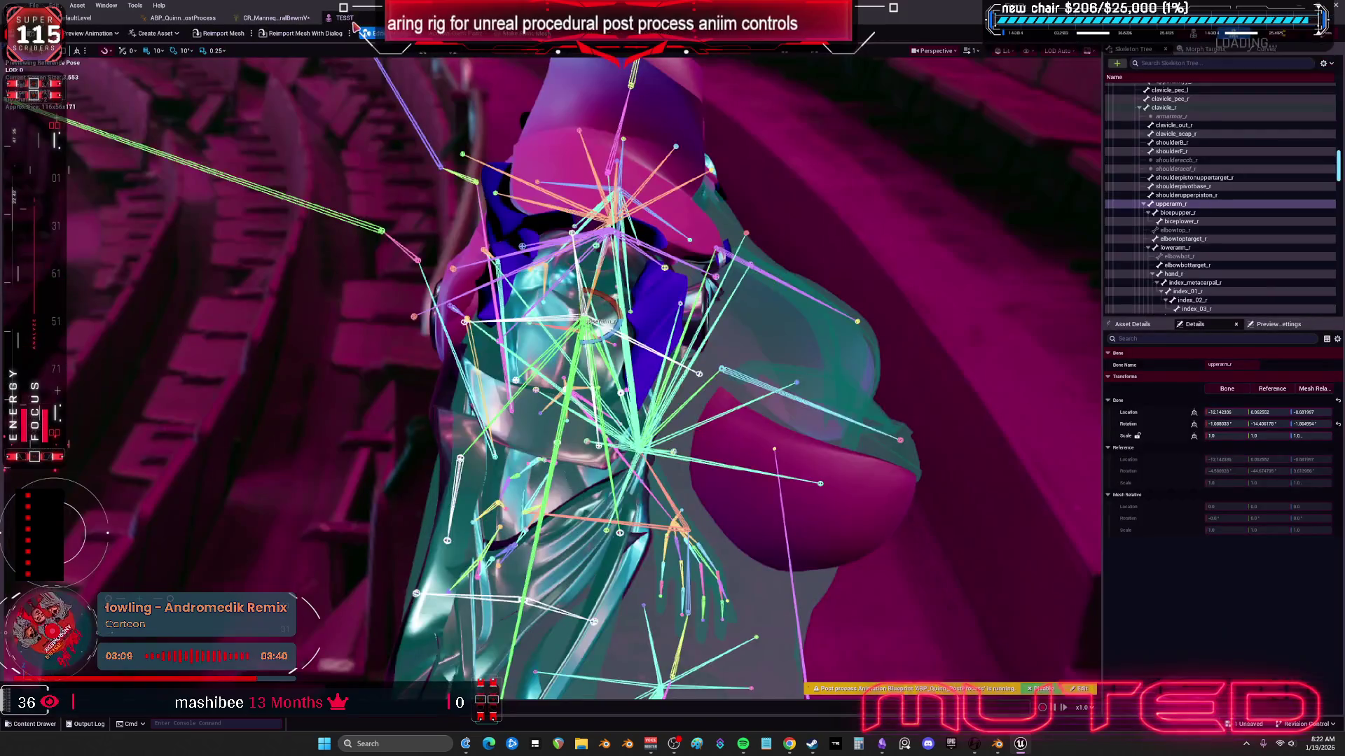
Step: Reimport TESST from the updated FBX, then go to the CR_Mannequin Import Hierarchy dialog
{"action": "left_click", "coordinate": [227, 38]}
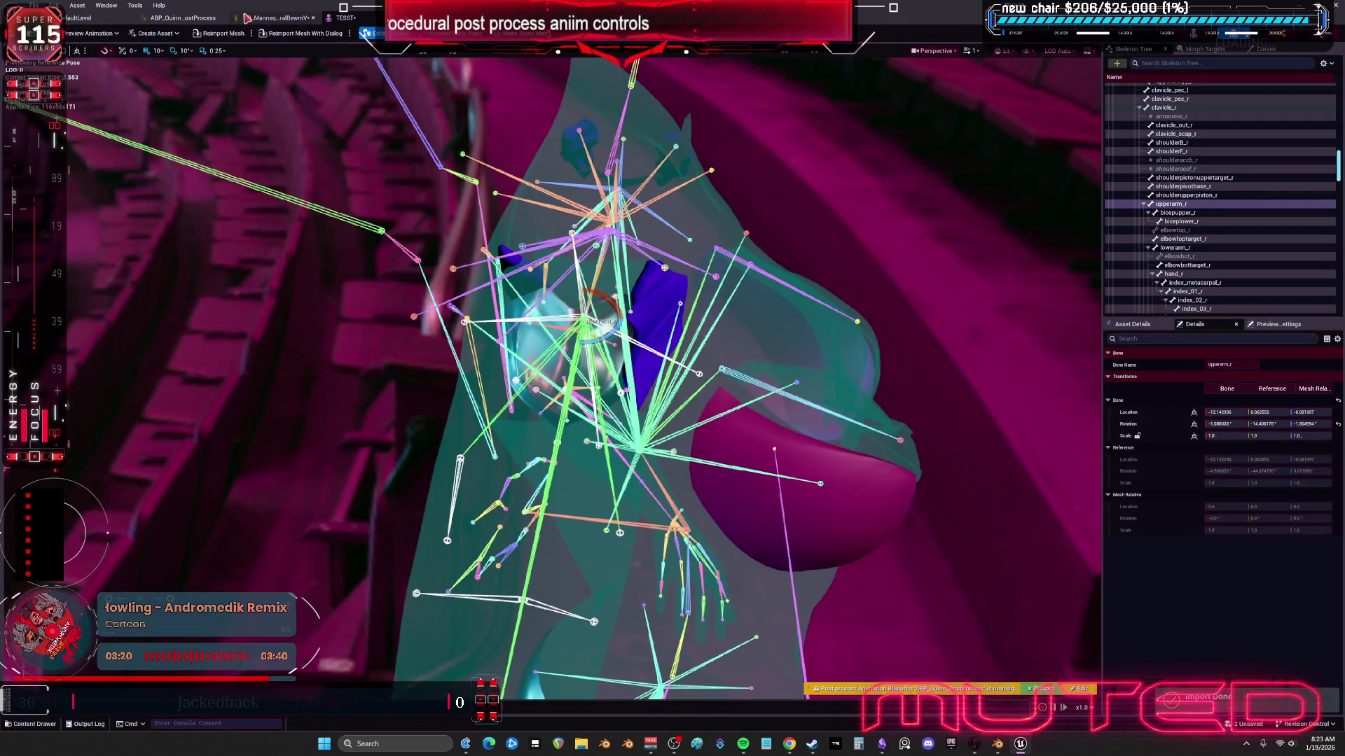
{"action": "left_click", "coordinate": [270, 17]}
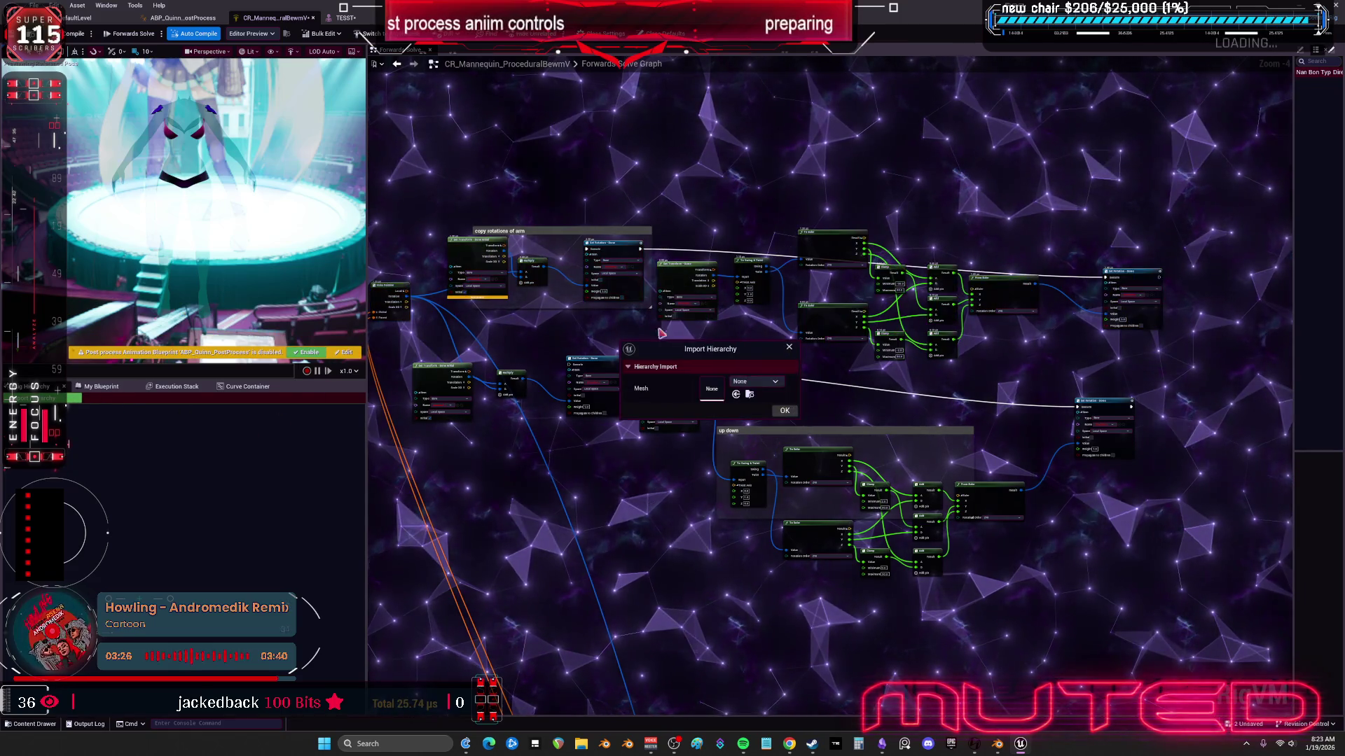
Step: Import the control rig bone hierarchy from the TESST mesh, save, and go back to TESST
{"action": "left_click", "coordinate": [755, 381]}
{"action": "type", "text": "tee"}
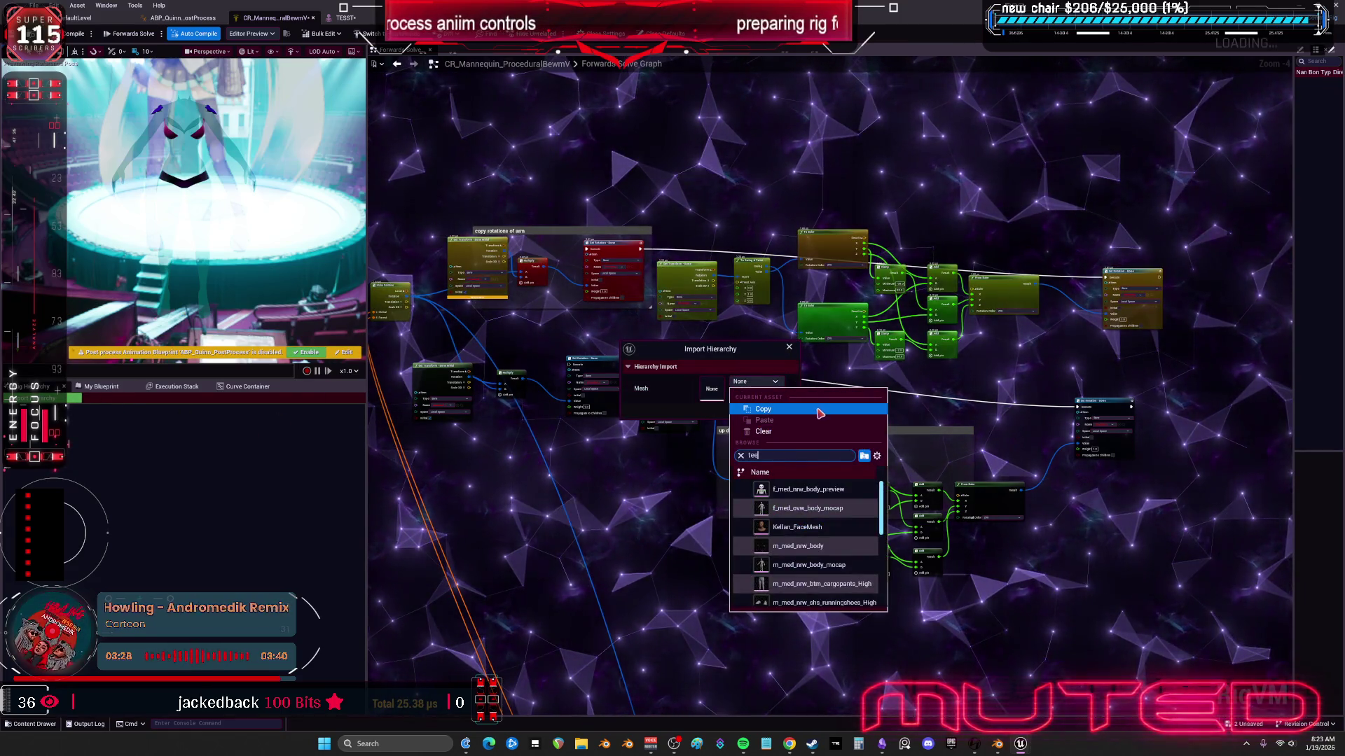
{"action": "key", "text": "BackSpace"}
{"action": "type", "text": "ss"}
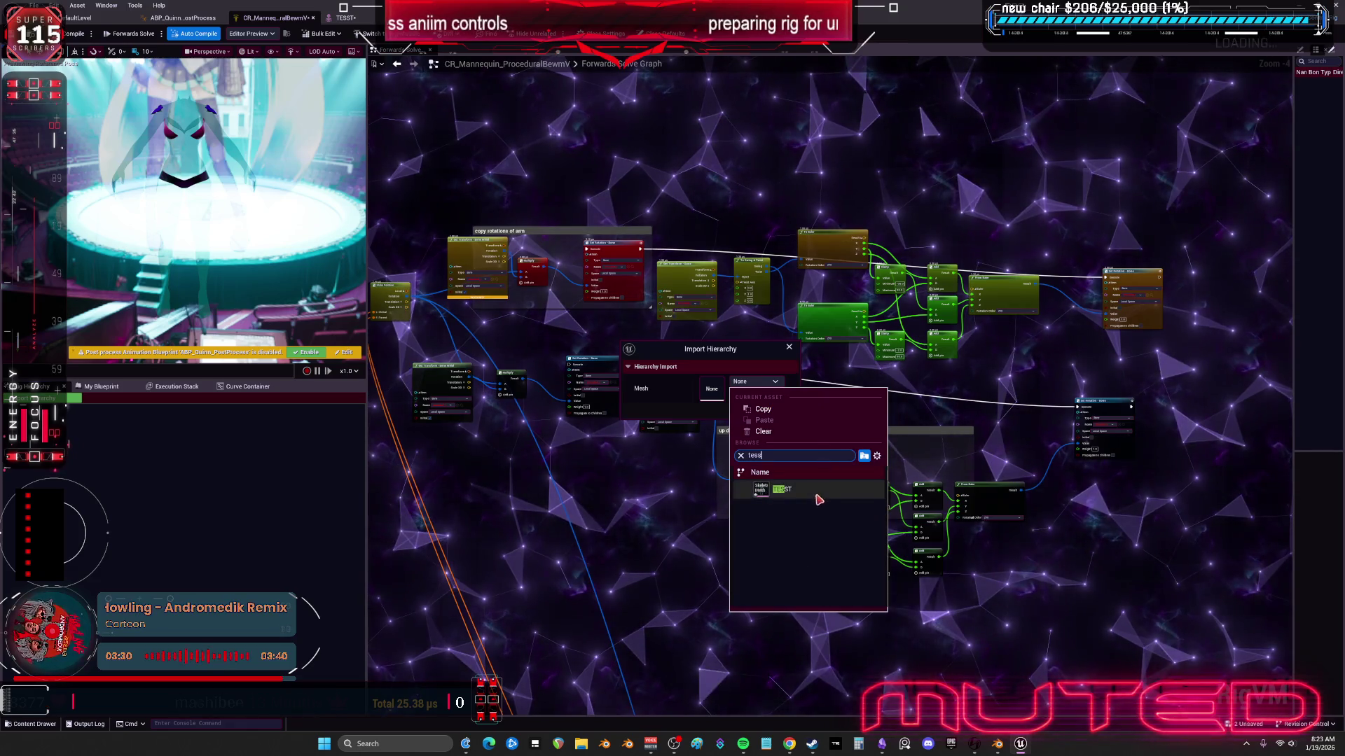
{"action": "left_click", "coordinate": [818, 500]}
{"action": "key", "text": "Return"}
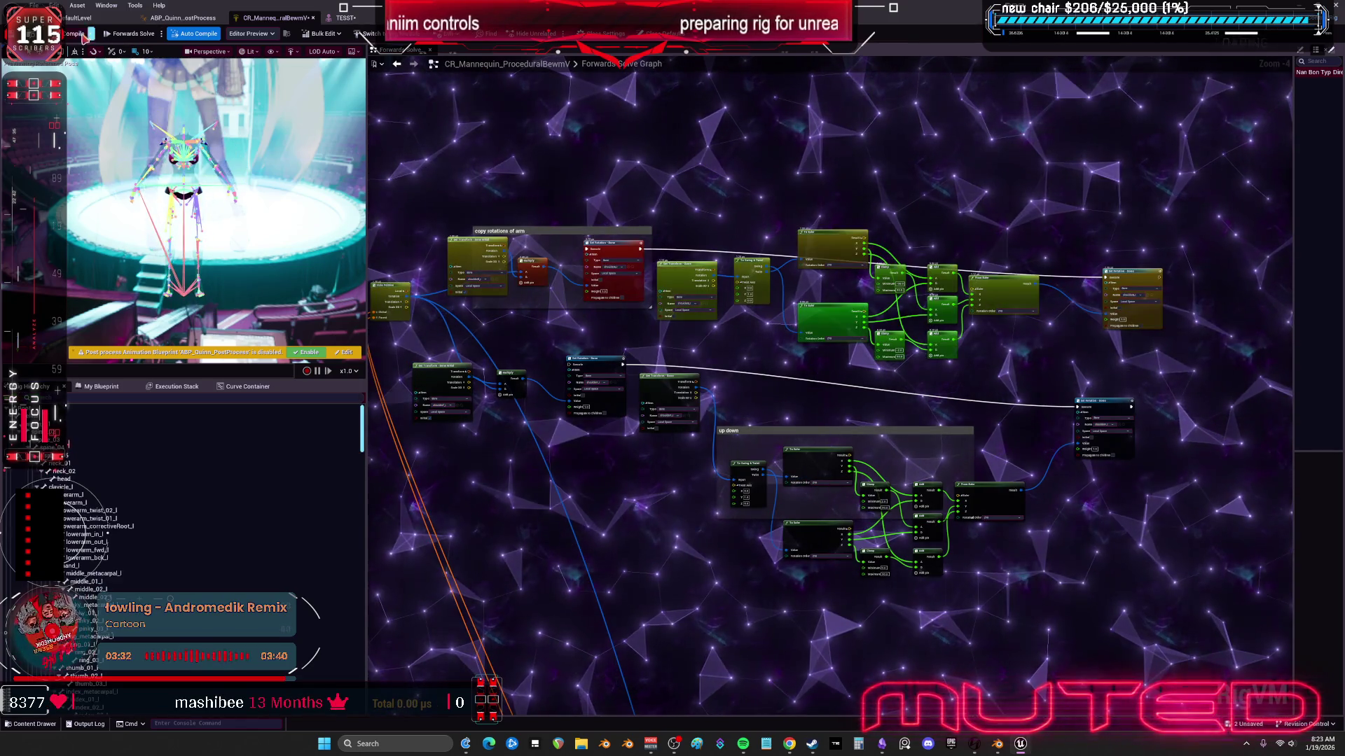
{"action": "key", "text": "ctrl+s"}
{"action": "left_click", "coordinate": [345, 18]}
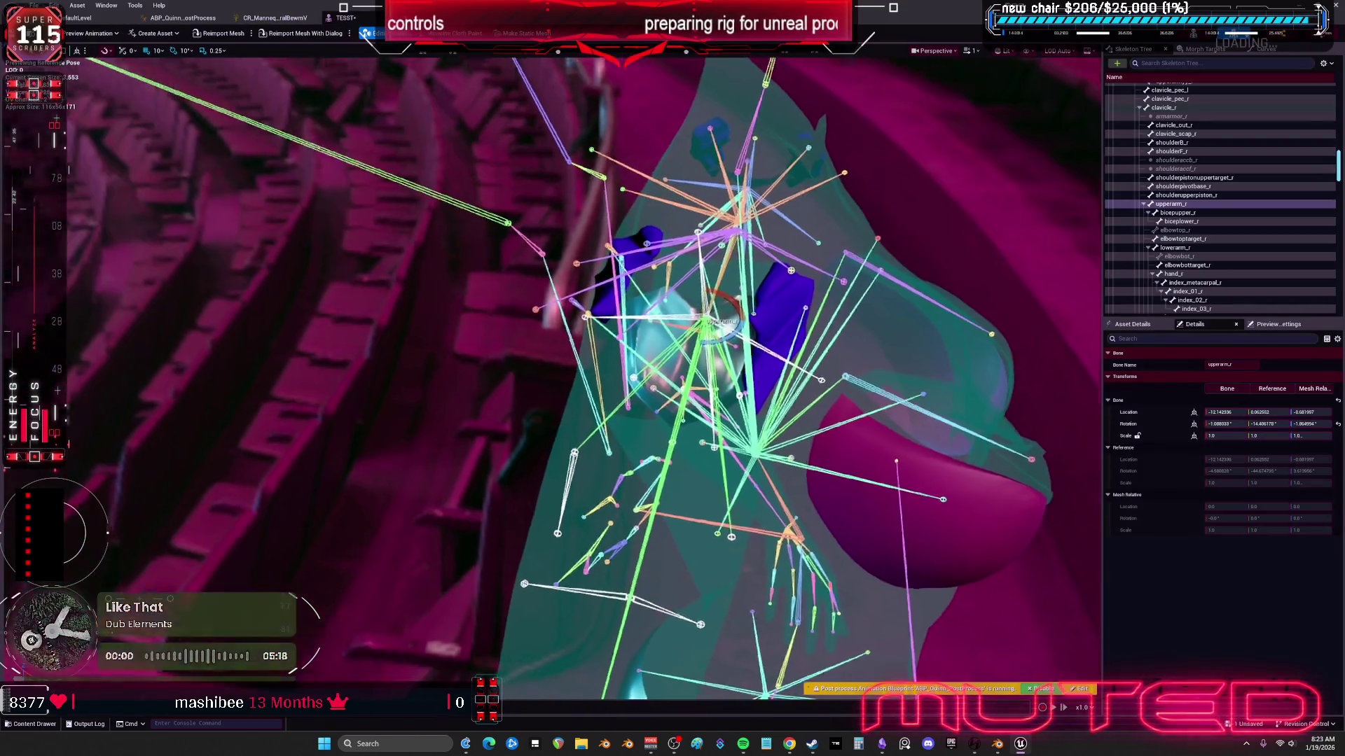
Step: Reset upperarm_r to its reference pose and rotate it slightly to test the shoulder
{"action": "left_click_drag", "start_coordinate": [560, 350], "coordinate": [448, 336]}
{"action": "left_click", "coordinate": [713, 334]}
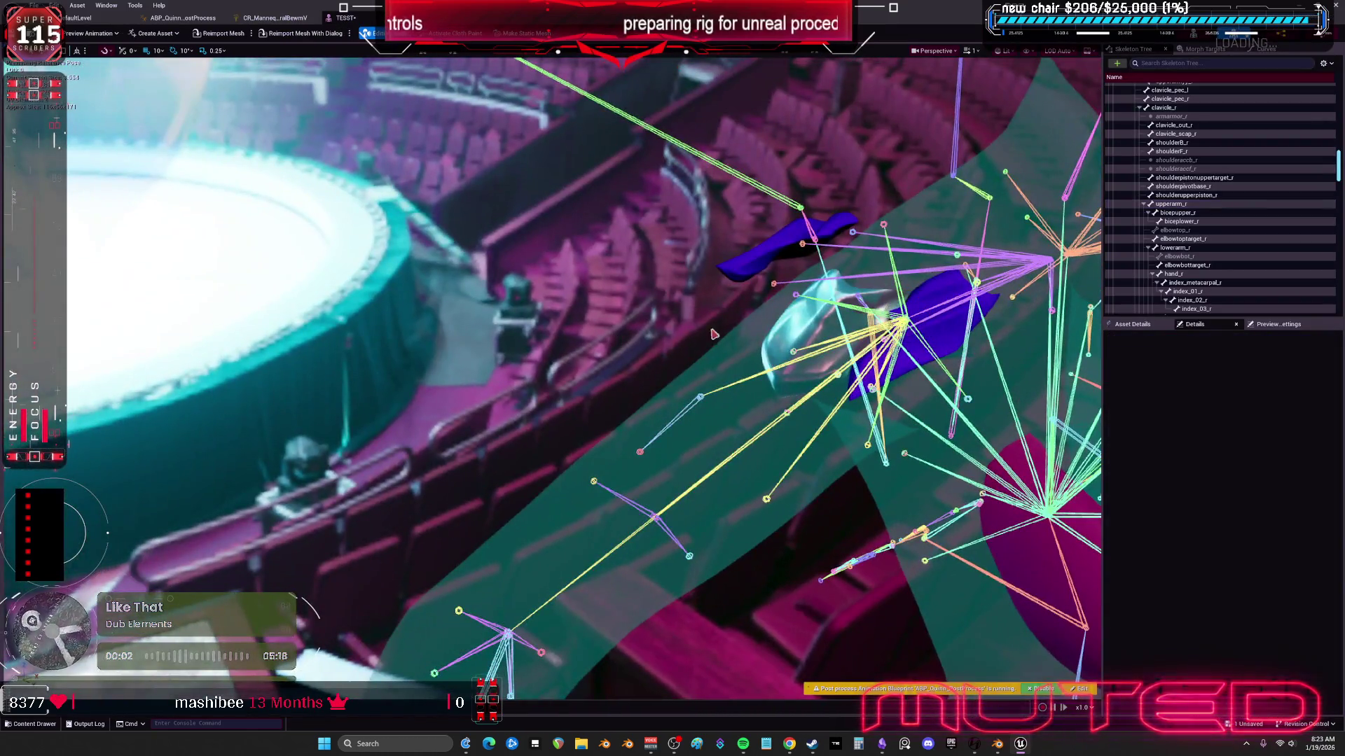
{"action": "left_click", "coordinate": [903, 323]}
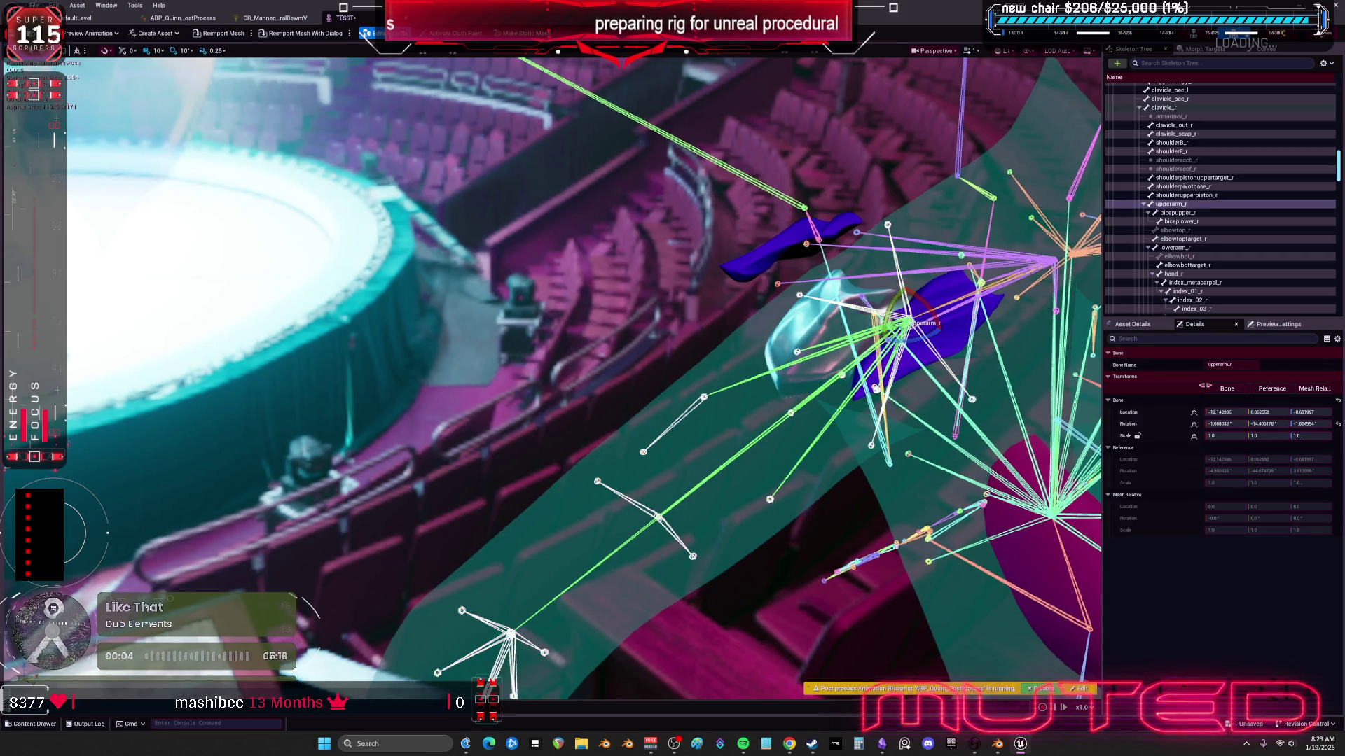
{"action": "left_click", "coordinate": [1338, 425]}
{"action": "mouse_move", "coordinate": [902, 324]}
{"action": "left_mouse_down"}
{"action": "mouse_move", "coordinate": [919, 288]}
{"action": "mouse_move", "coordinate": [910, 332]}
{"action": "mouse_move", "coordinate": [921, 330]}
{"action": "mouse_move", "coordinate": [911, 309]}
{"action": "mouse_move", "coordinate": [953, 300]}
{"action": "mouse_move", "coordinate": [892, 316]}
{"action": "mouse_move", "coordinate": [916, 342]}
{"action": "mouse_move", "coordinate": [924, 319]}
{"action": "left_mouse_up"}
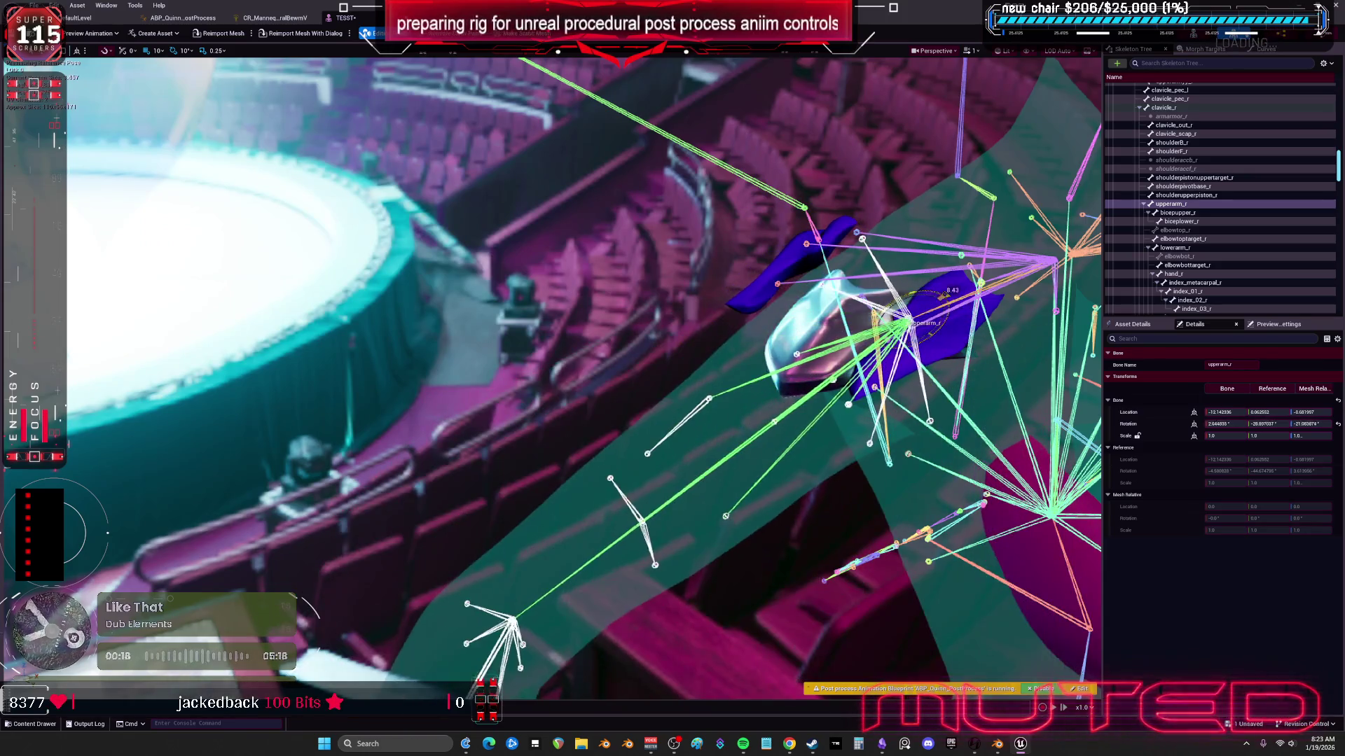
{"action": "left_click", "coordinate": [265, 19]}
{"action": "scroll", "coordinate": [669, 287], "scroll_direction": "up", "scroll_amount": 3}
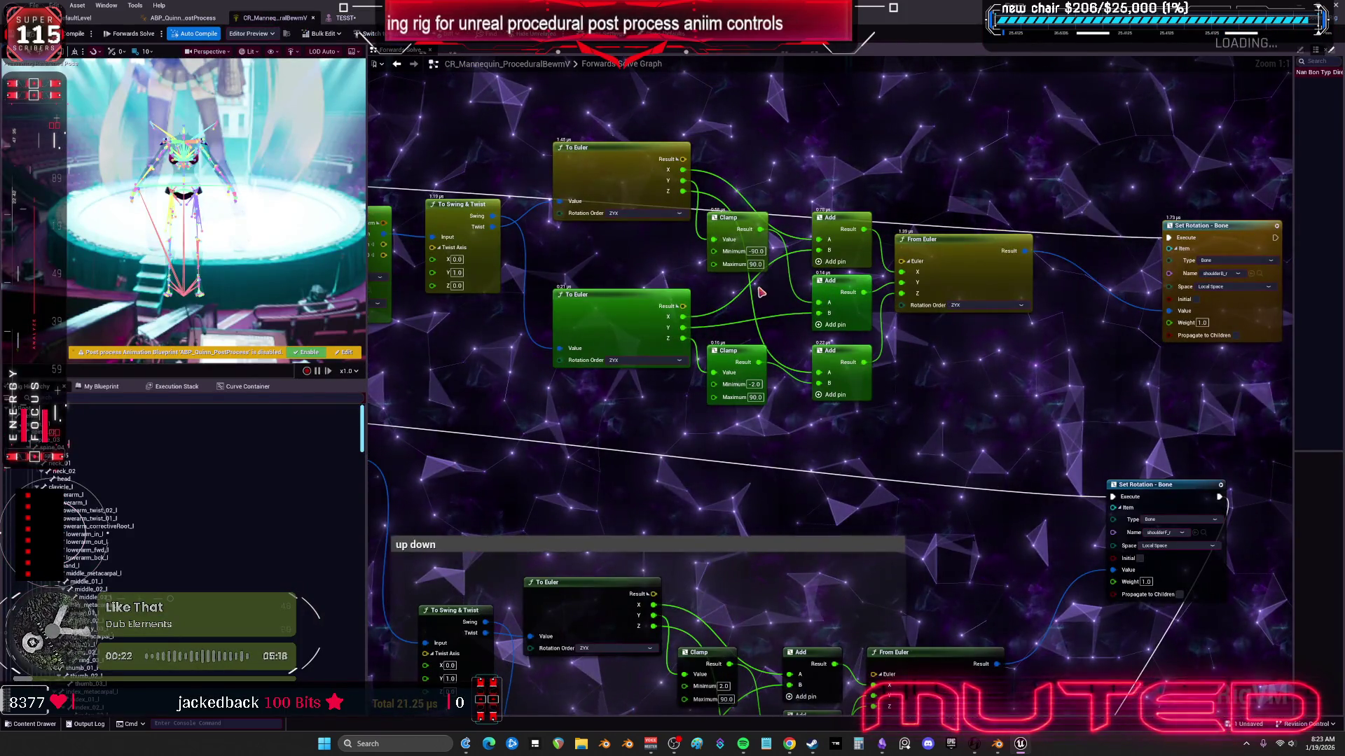
Step: Pan the Forwards Solve graph to inspect the arm copy-rotation nodes, then view TESST
{"action": "scroll", "coordinate": [744, 284], "scroll_direction": "down", "scroll_amount": 1}
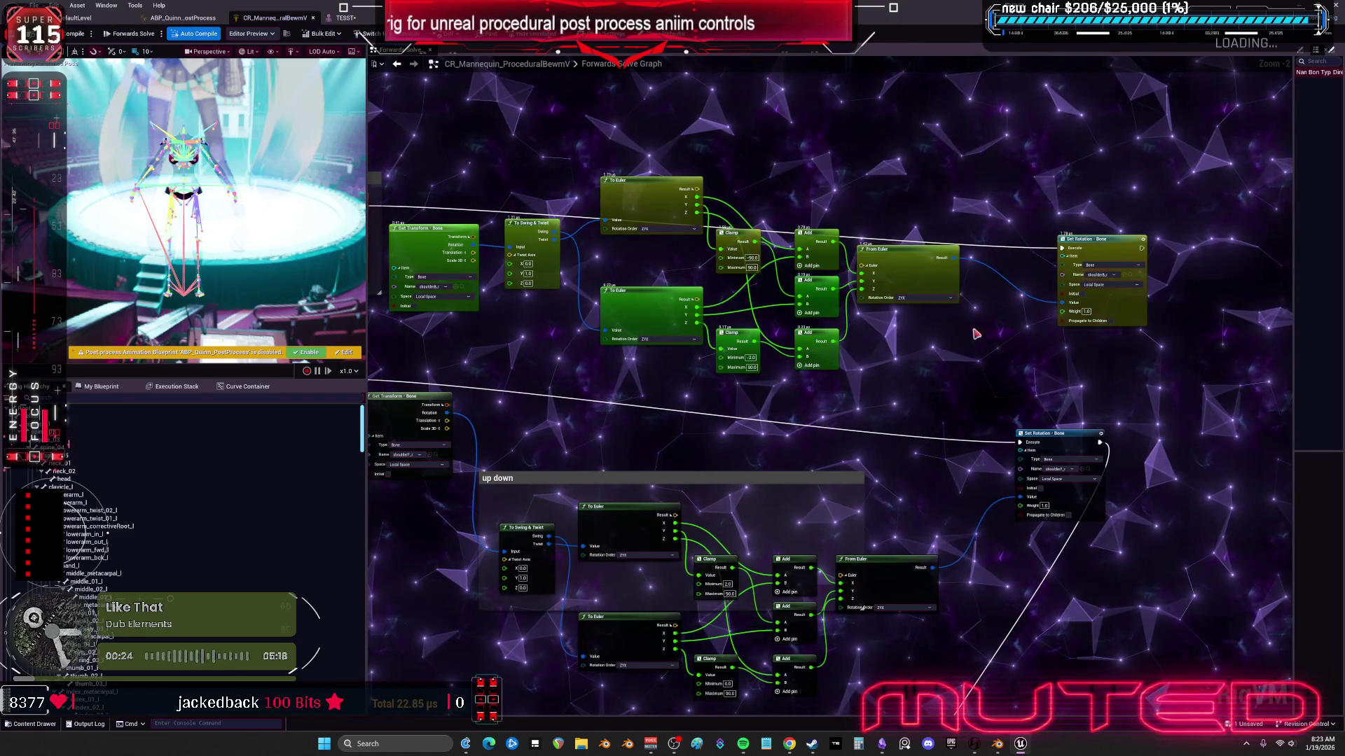
{"action": "mouse_move", "coordinate": [745, 283]}
{"action": "left_mouse_down"}
{"action": "mouse_move", "coordinate": [1172, 283]}
{"action": "mouse_move", "coordinate": [532, 361]}
{"action": "mouse_move", "coordinate": [518, 301]}
{"action": "left_mouse_up"}
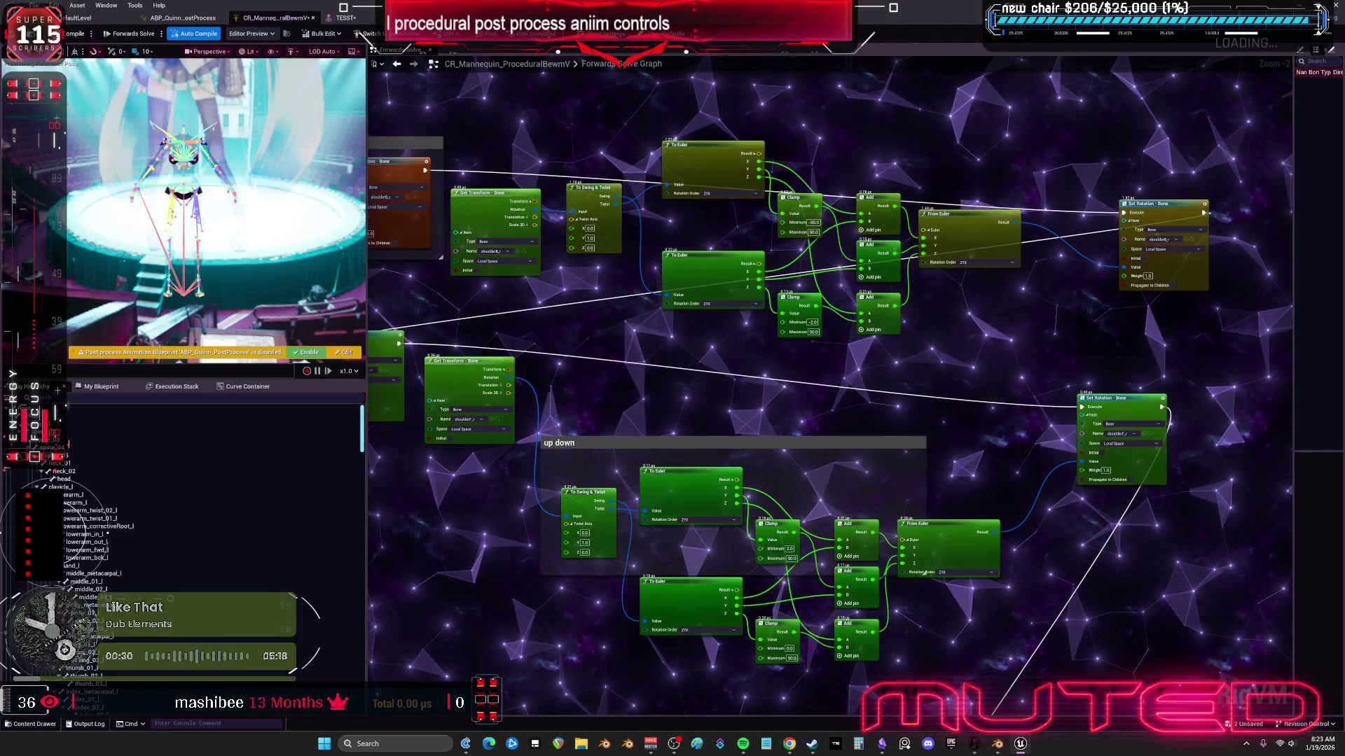
{"action": "left_click", "coordinate": [343, 18]}
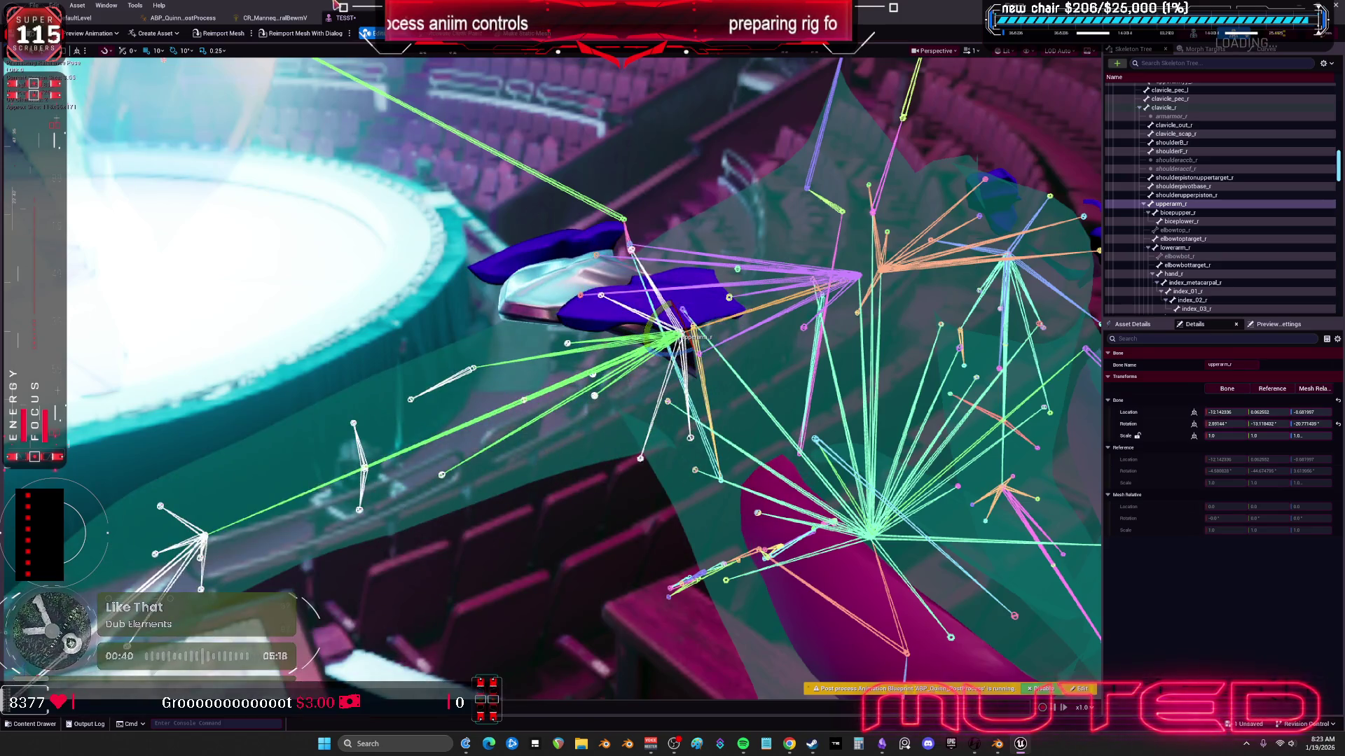
Step: Set the upper Clamp Minimum to -2 and test the right upper arm's rotation
{"action": "left_click", "coordinate": [283, 14]}
{"action": "scroll", "coordinate": [840, 227], "scroll_direction": "up", "scroll_amount": 2}
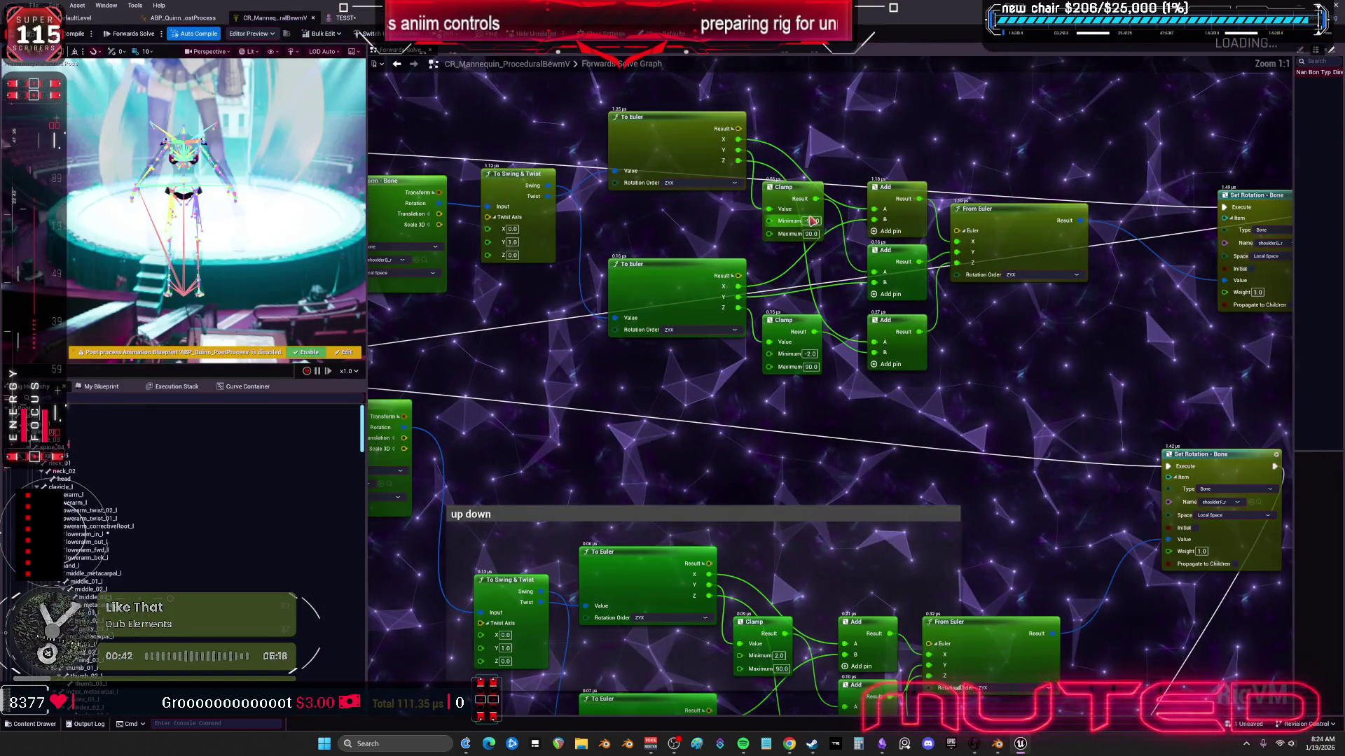
{"action": "type", "text": "-2"}
{"action": "key", "text": "Return"}
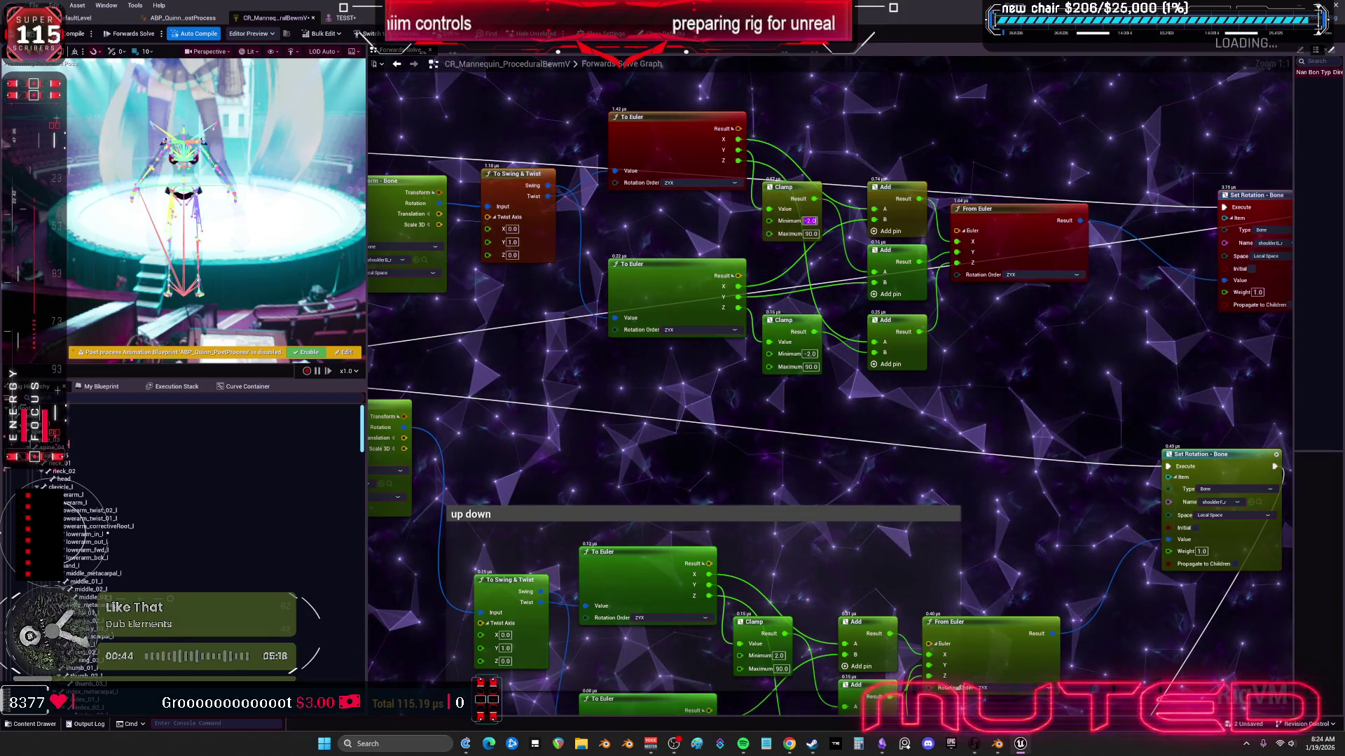
{"action": "left_click", "coordinate": [343, 17]}
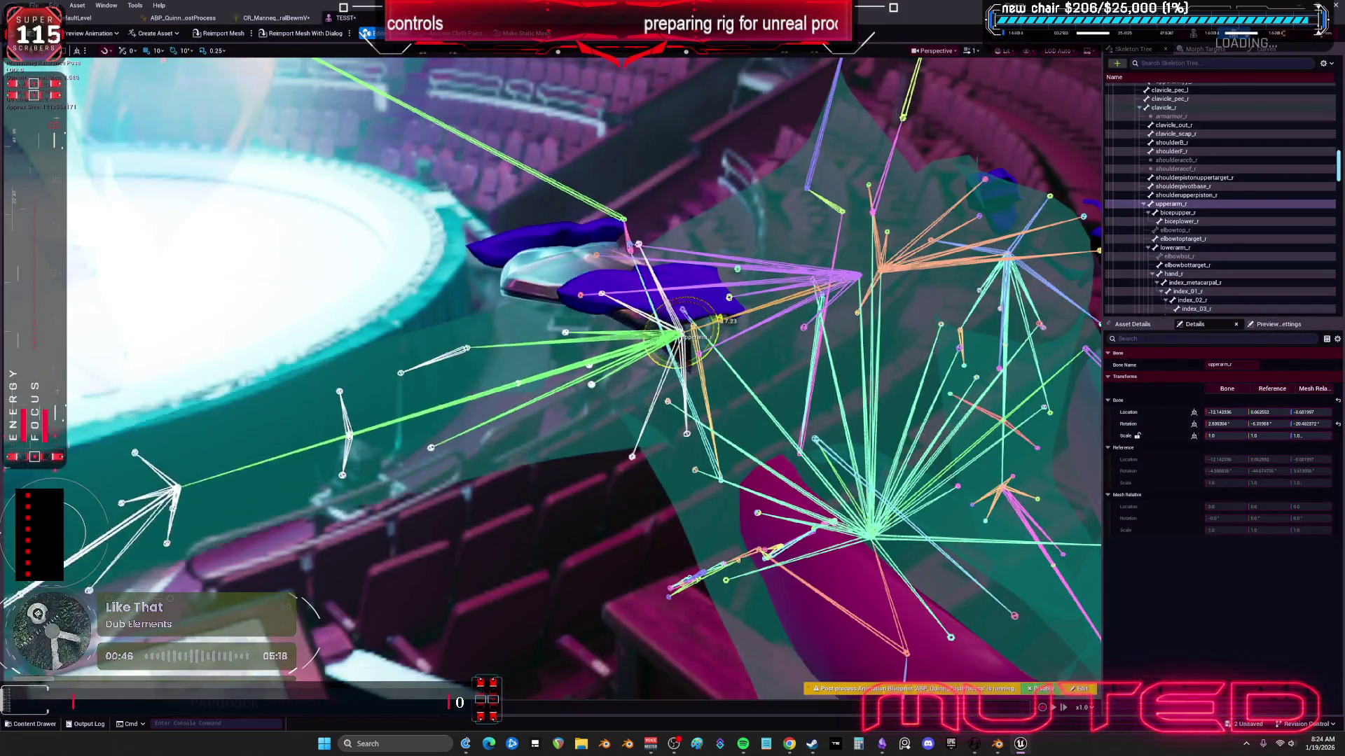
{"action": "mouse_move", "coordinate": [717, 306]}
{"action": "left_mouse_down"}
{"action": "mouse_move", "coordinate": [723, 351]}
{"action": "mouse_move", "coordinate": [720, 298]}
{"action": "mouse_move", "coordinate": [691, 288]}
{"action": "left_mouse_up"}
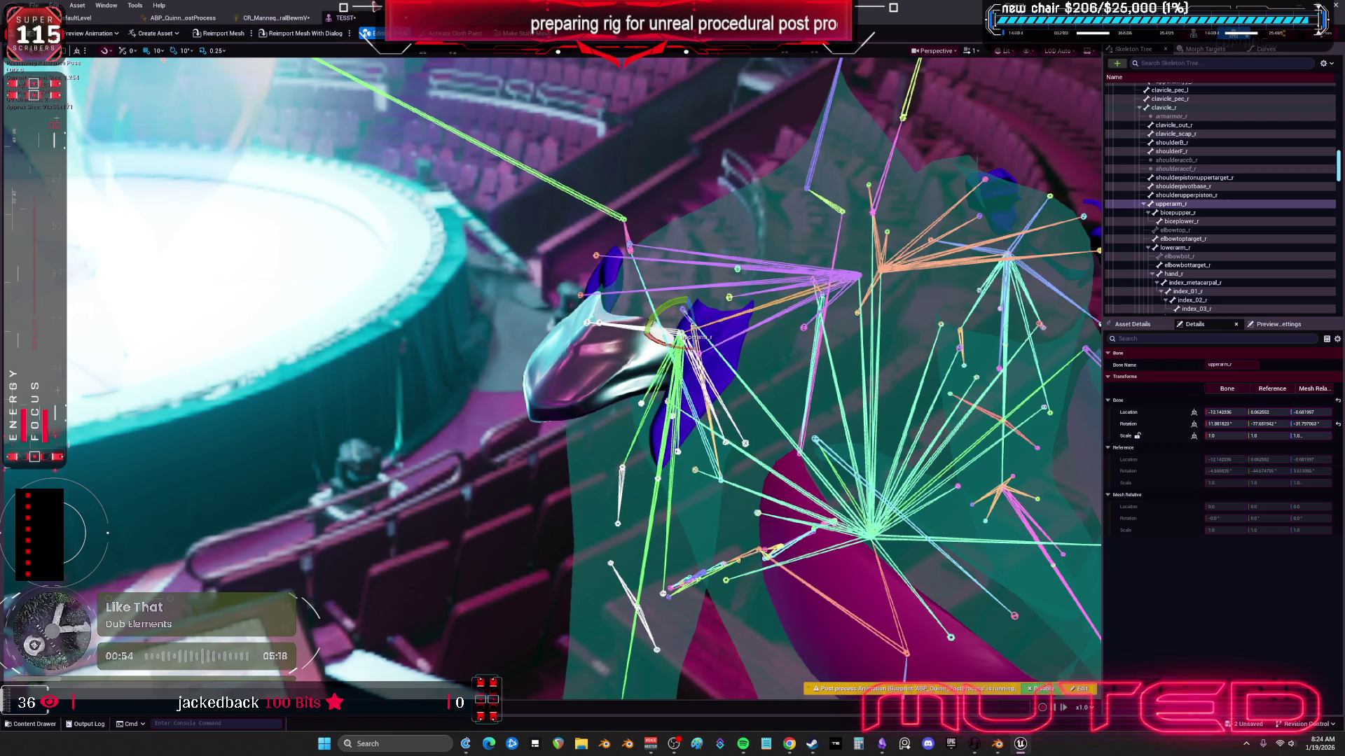
Step: Change the Clamp Minimum to -90 and swing the right upper arm again to test
{"action": "left_click", "coordinate": [276, 18]}
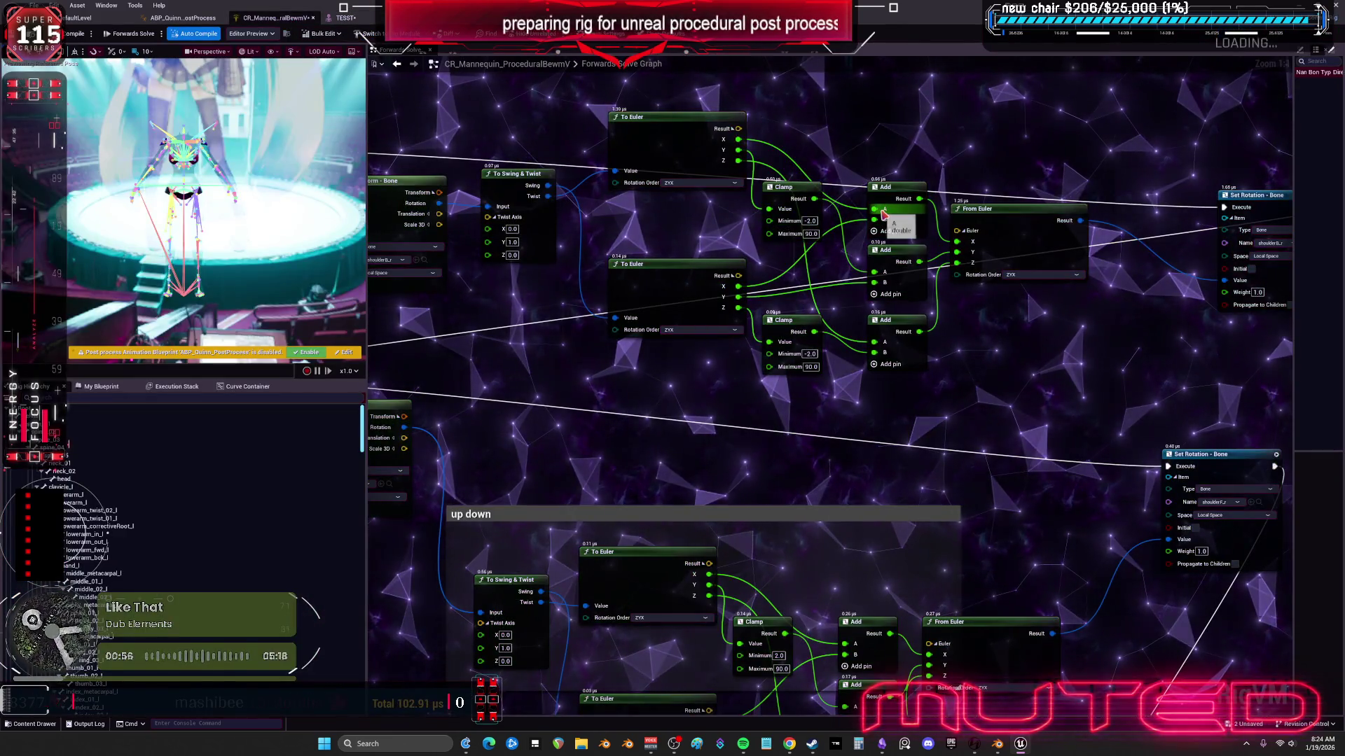
{"action": "type", "text": "-90"}
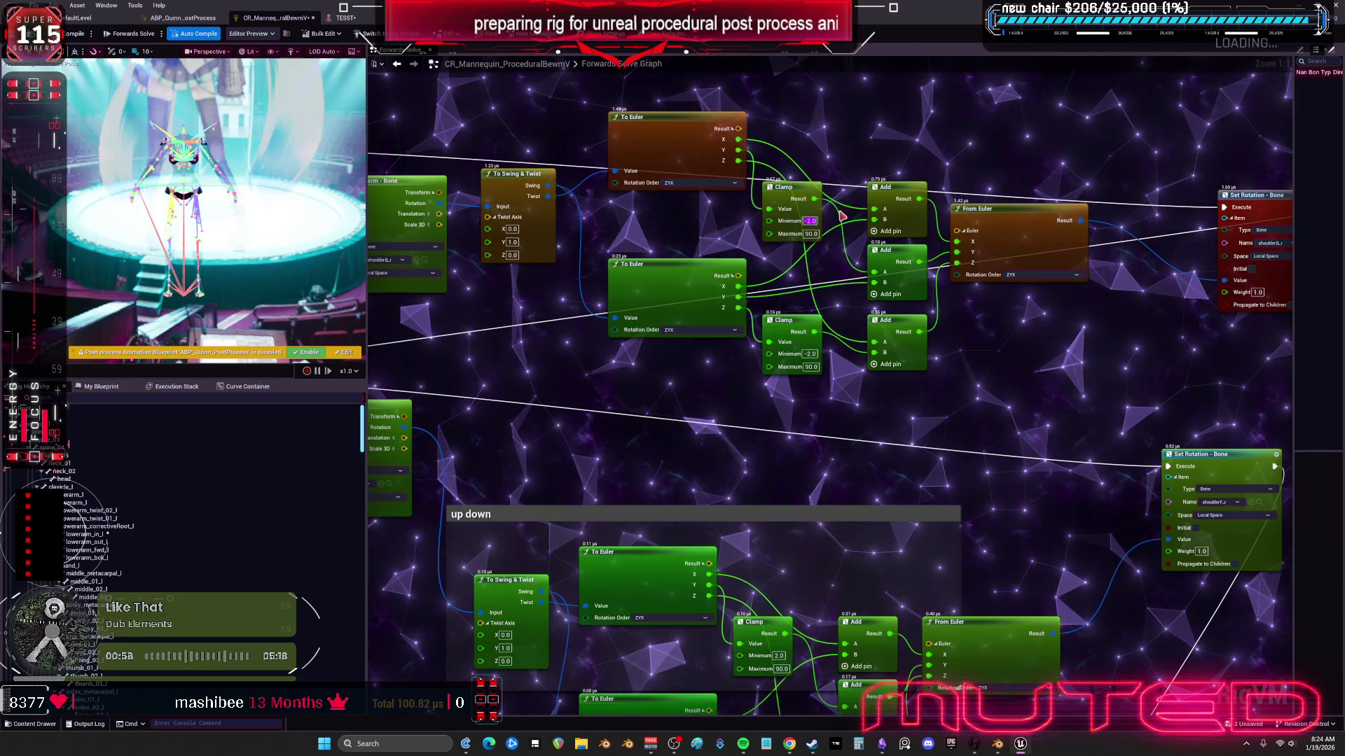
{"action": "key", "text": "Tab"}
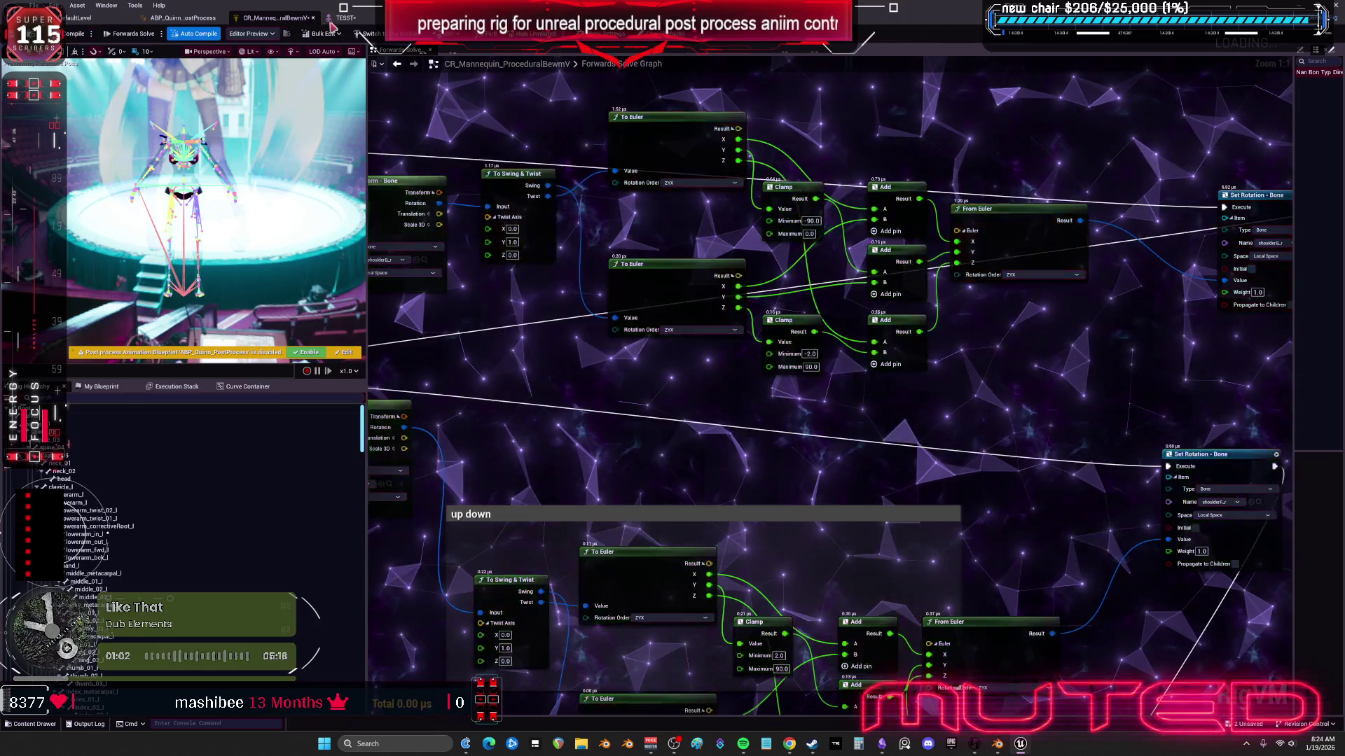
{"action": "left_click", "coordinate": [345, 18]}
{"action": "mouse_move", "coordinate": [660, 307]}
{"action": "left_mouse_down"}
{"action": "mouse_move", "coordinate": [630, 329]}
{"action": "mouse_move", "coordinate": [707, 308]}
{"action": "left_mouse_up"}
{"action": "left_click", "coordinate": [277, 18]}
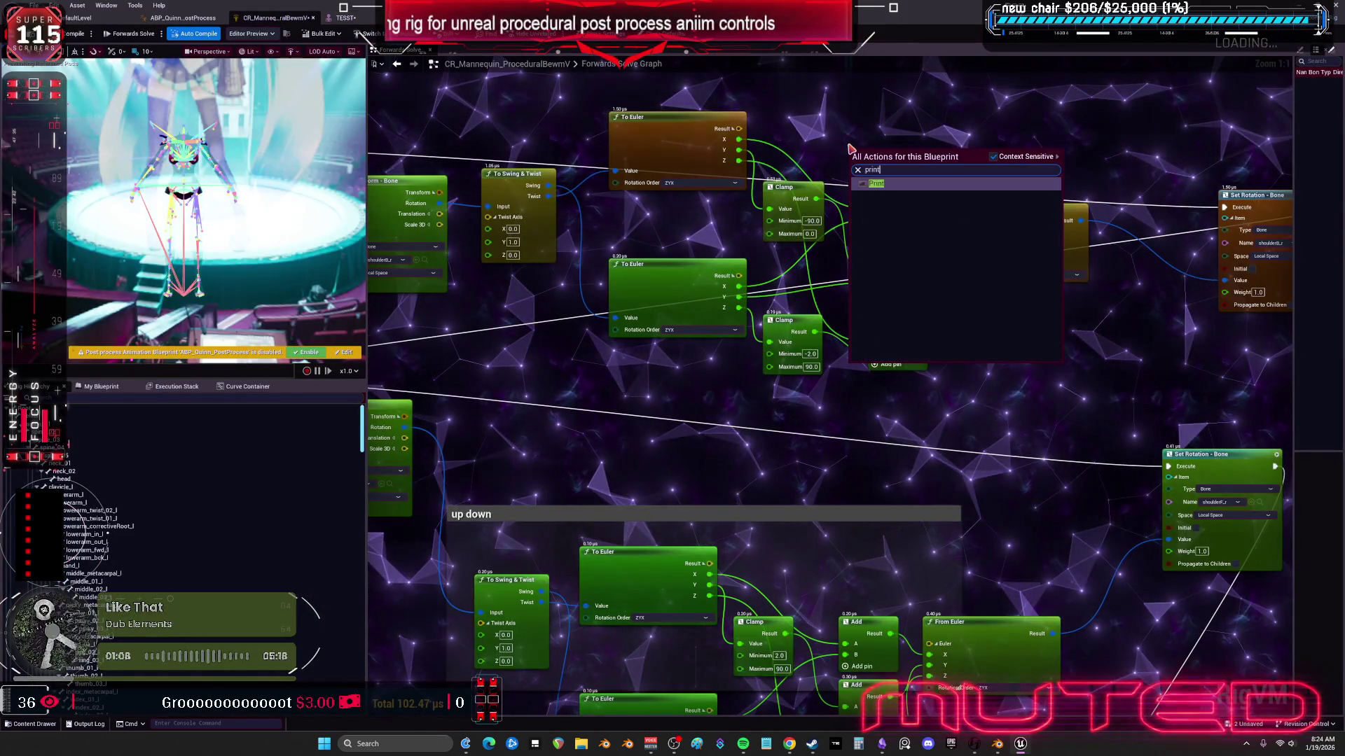
Step: Wire the Print node into the shoulder chain's execution and rotation value pins
{"action": "left_click_drag", "start_coordinate": [952, 172], "coordinate": [767, 222]}
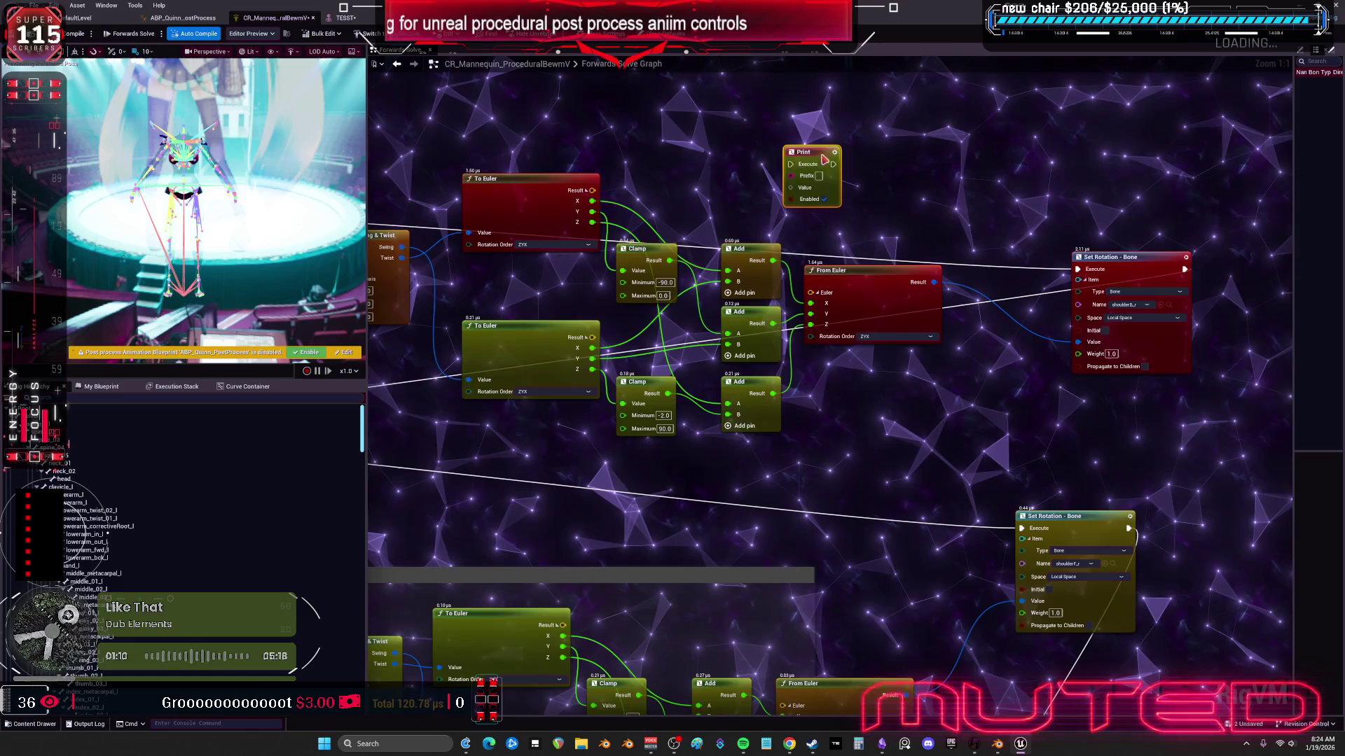
{"action": "left_click_drag", "start_coordinate": [1079, 269], "coordinate": [796, 167]}
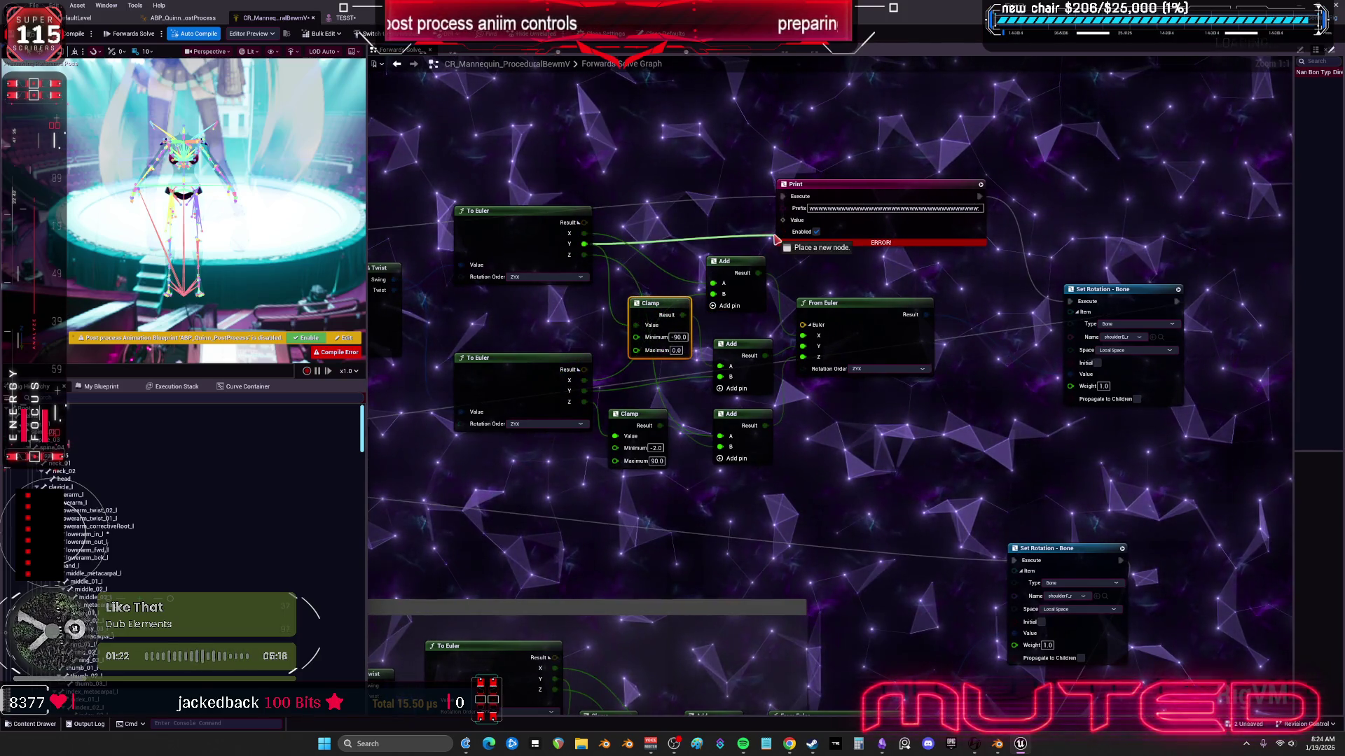
{"action": "left_click_drag", "start_coordinate": [792, 225], "coordinate": [867, 224]}
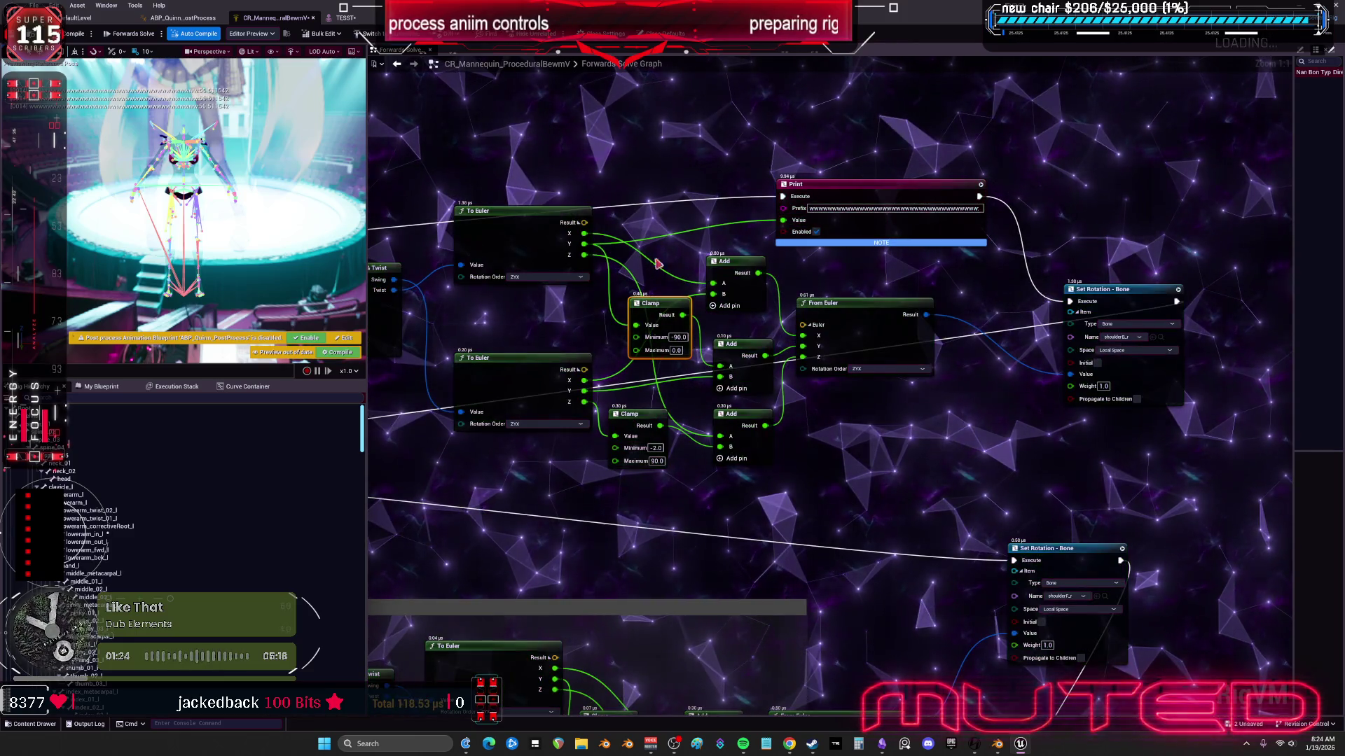
Step: Set the upper Clamp Maximum to 90 and reset the upper arm rotation in TESST
{"action": "left_click", "coordinate": [680, 351]}
{"action": "type", "text": "90"}
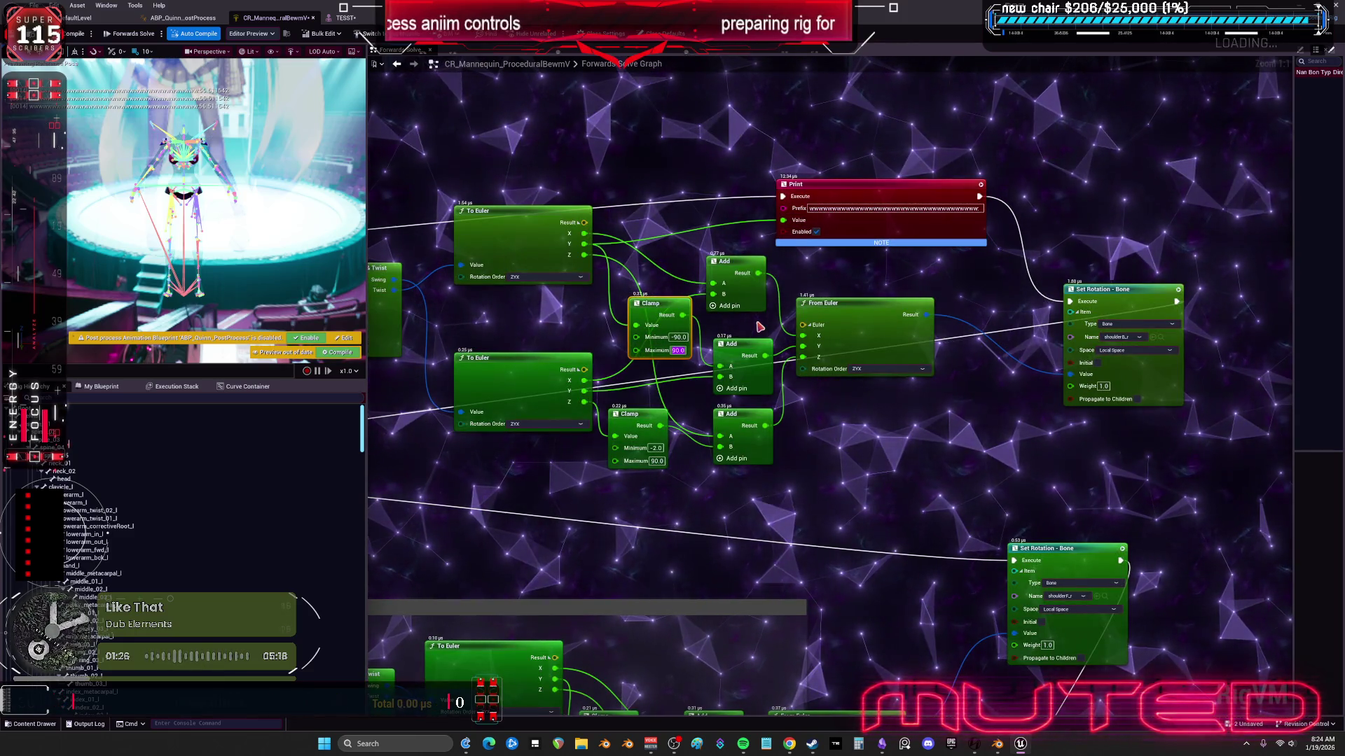
{"action": "key", "text": "Return"}
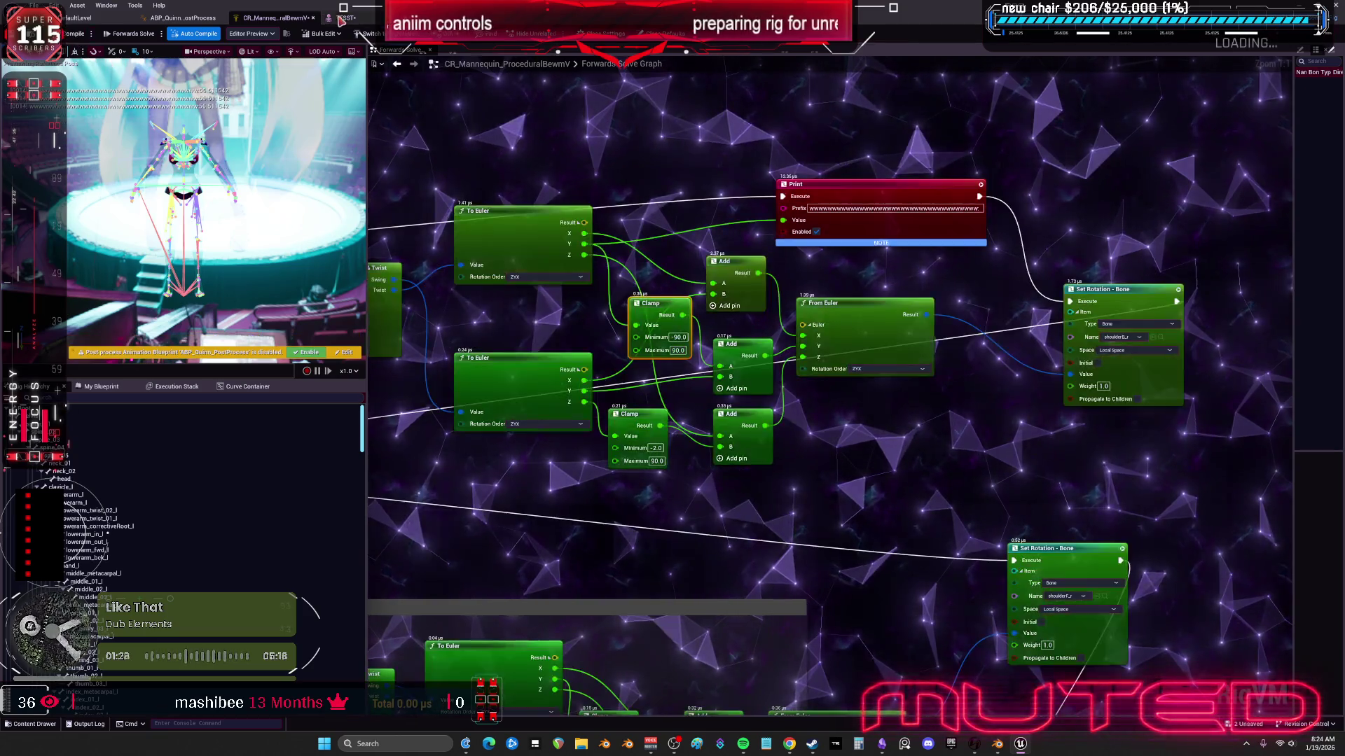
{"action": "left_click", "coordinate": [343, 17]}
{"action": "left_click", "coordinate": [1337, 426]}
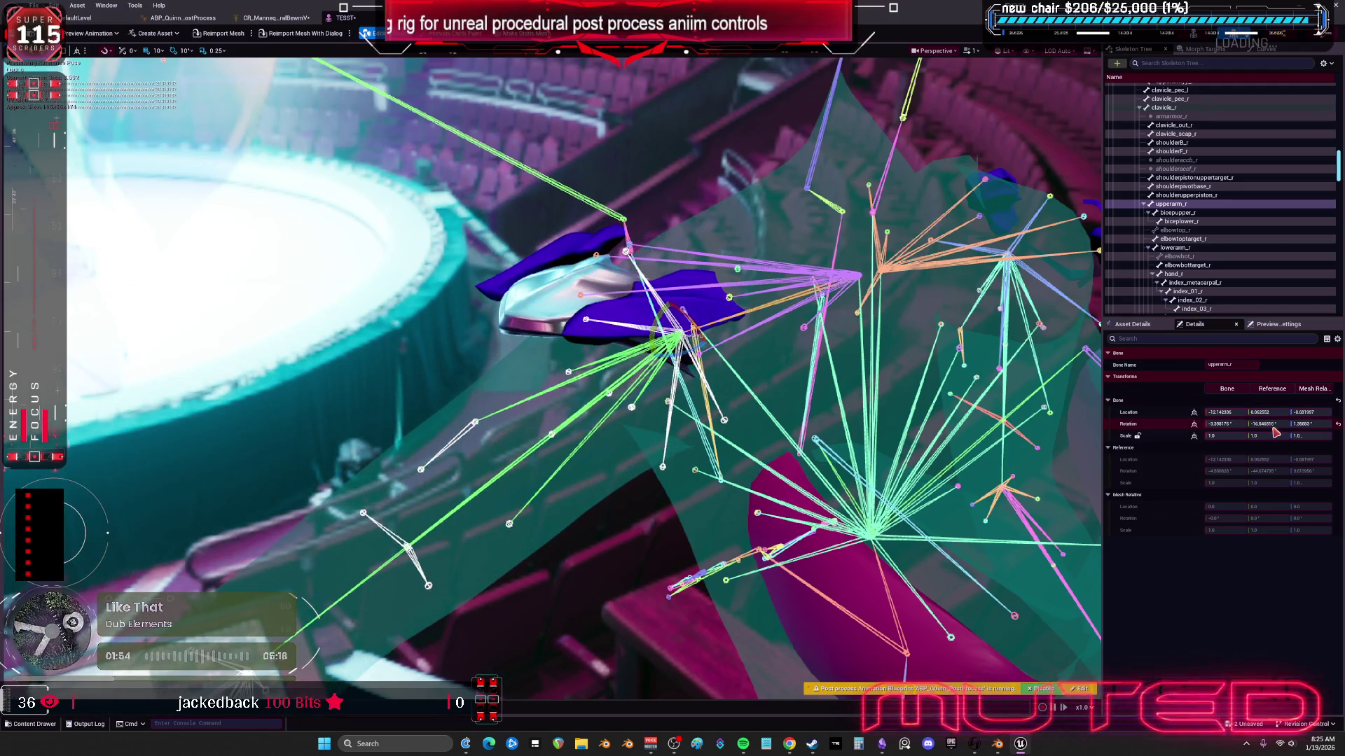
Step: Reset upperarm_r rotation and lower the upper Clamp Maximum to 56.5
{"action": "left_click", "coordinate": [1338, 424]}
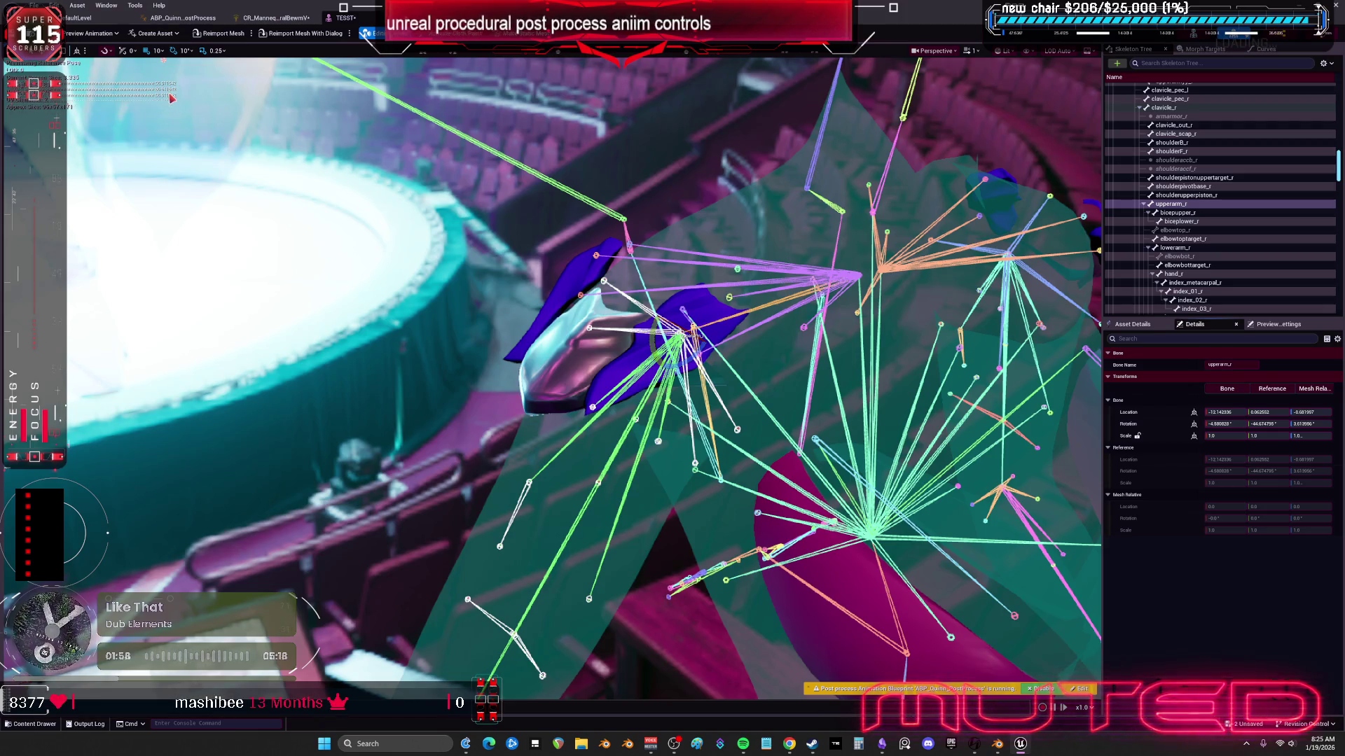
{"action": "left_click", "coordinate": [280, 18]}
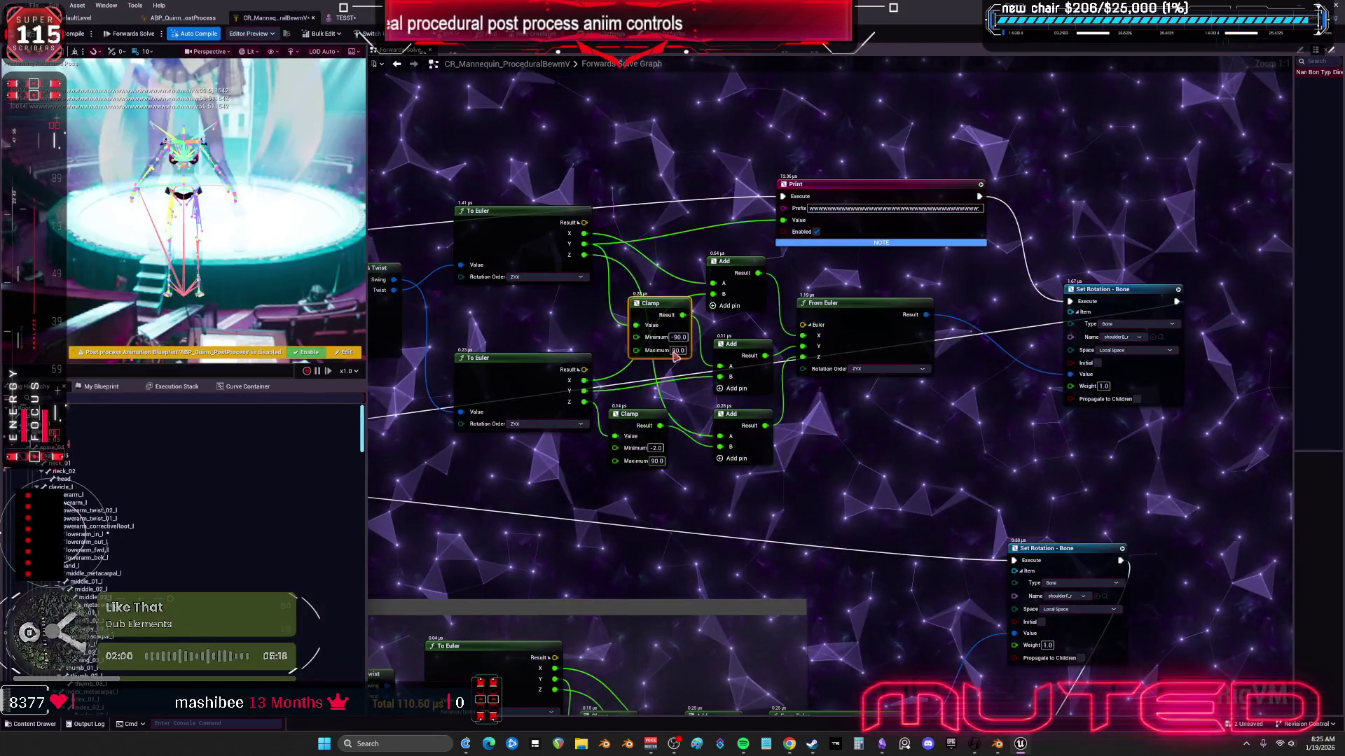
{"action": "left_click", "coordinate": [676, 350]}
{"action": "type", "text": "56.5"}
{"action": "key", "text": "Return"}
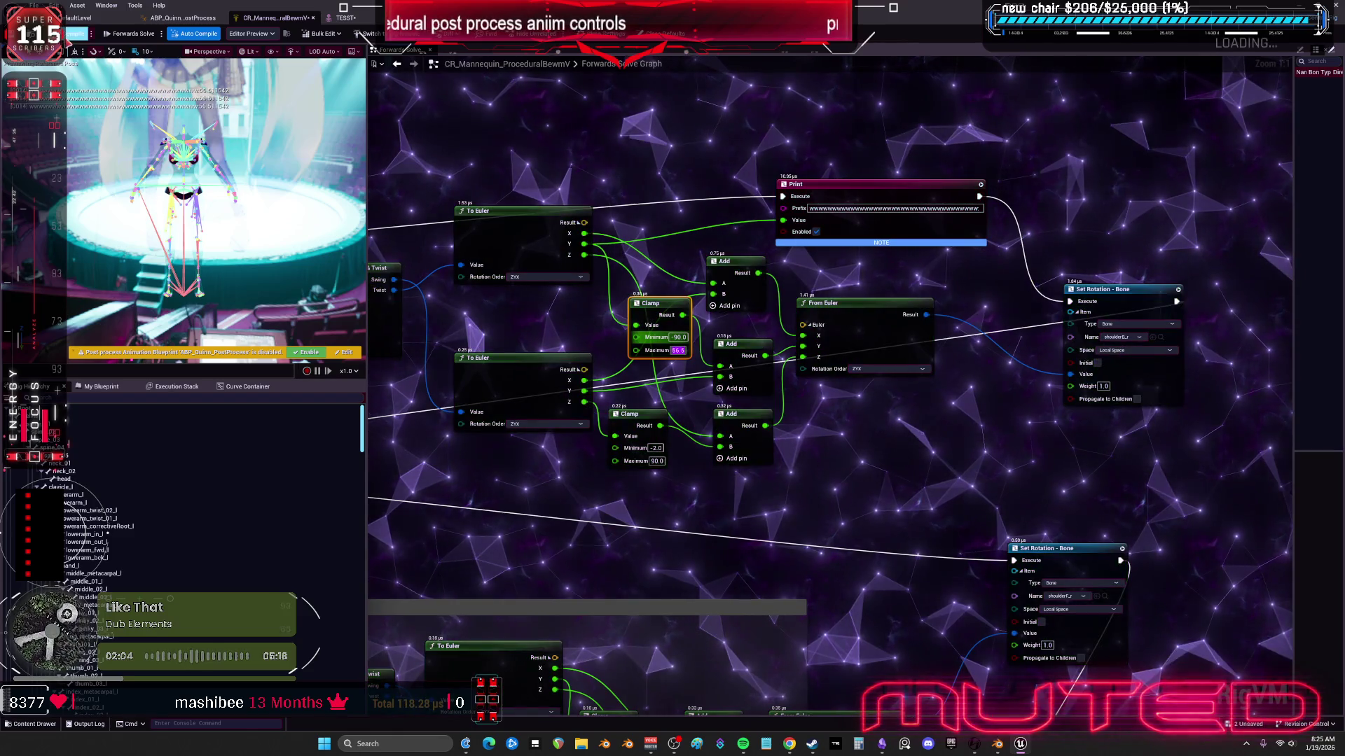
Step: Test the right upper arm's new limit, then view the Blender model from the front
{"action": "left_click", "coordinate": [343, 17]}
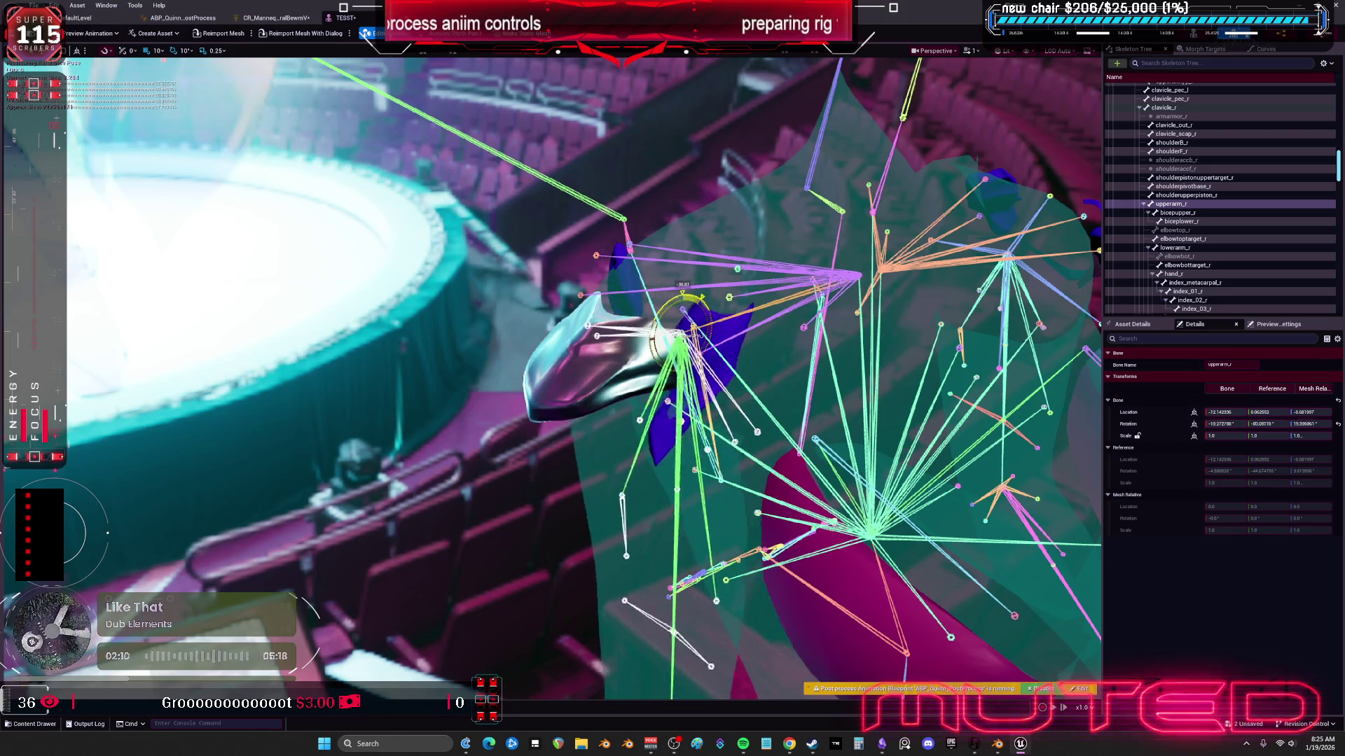
{"action": "left_click_drag", "start_coordinate": [693, 301], "coordinate": [658, 346]}
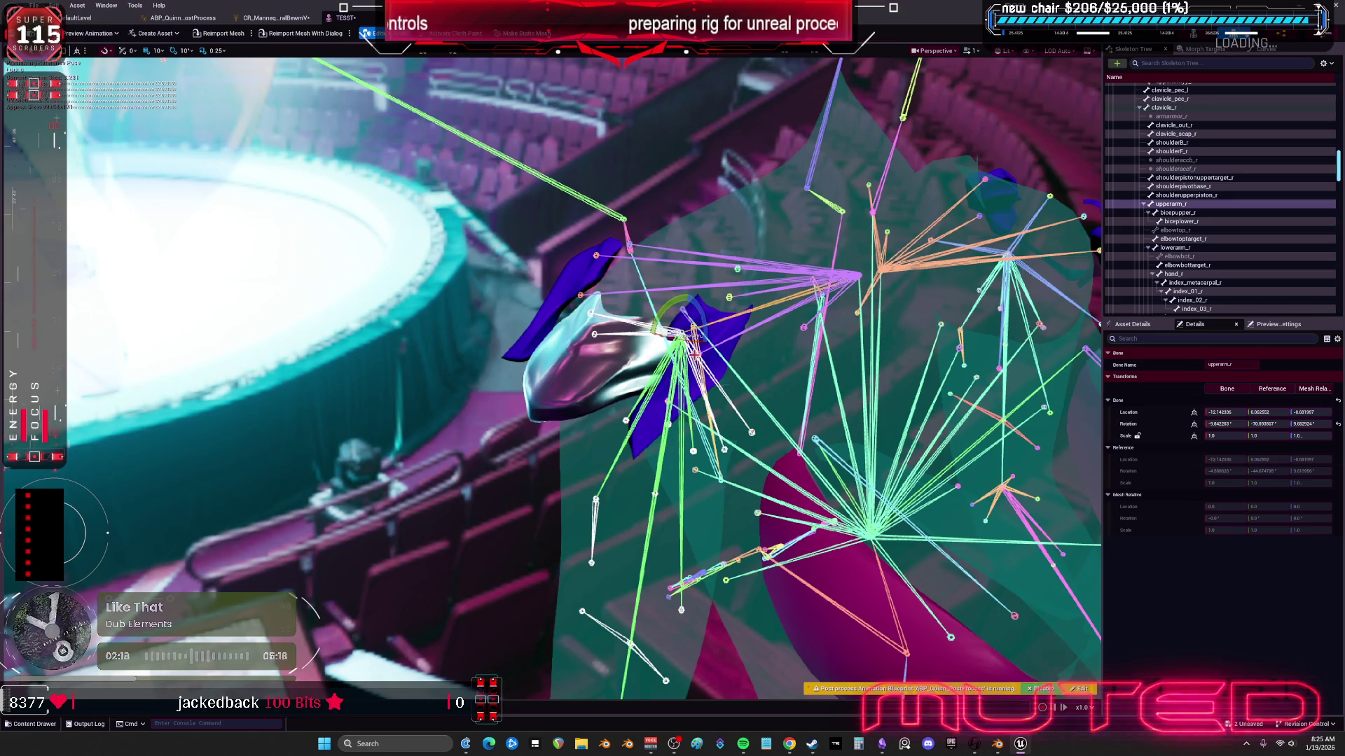
{"action": "left_click", "coordinate": [998, 744]}
{"action": "key", "text": "KP_1"}
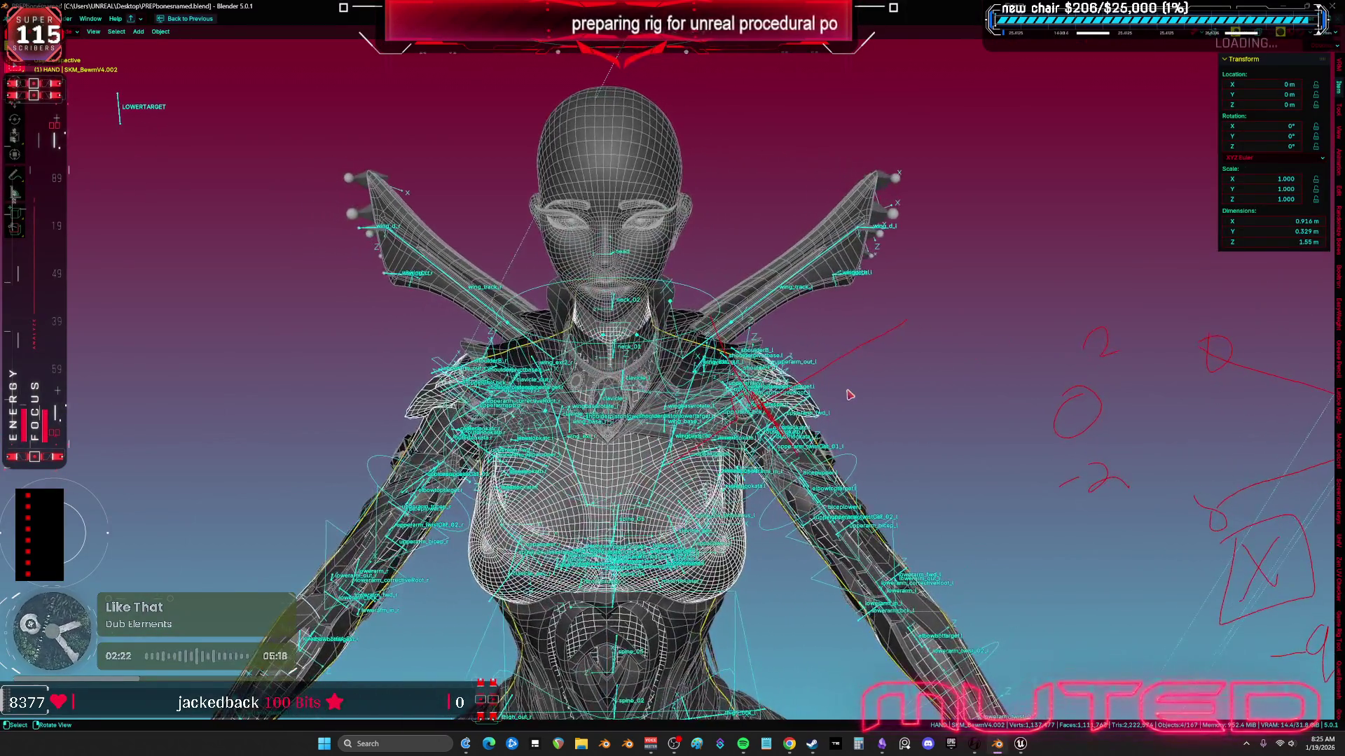
Step: Select the Root armature, isolate it in local view, and enter bone edit mode
{"action": "key", "text": "KP_5"}
{"action": "scroll", "coordinate": [903, 393], "scroll_direction": "up", "scroll_amount": 2}
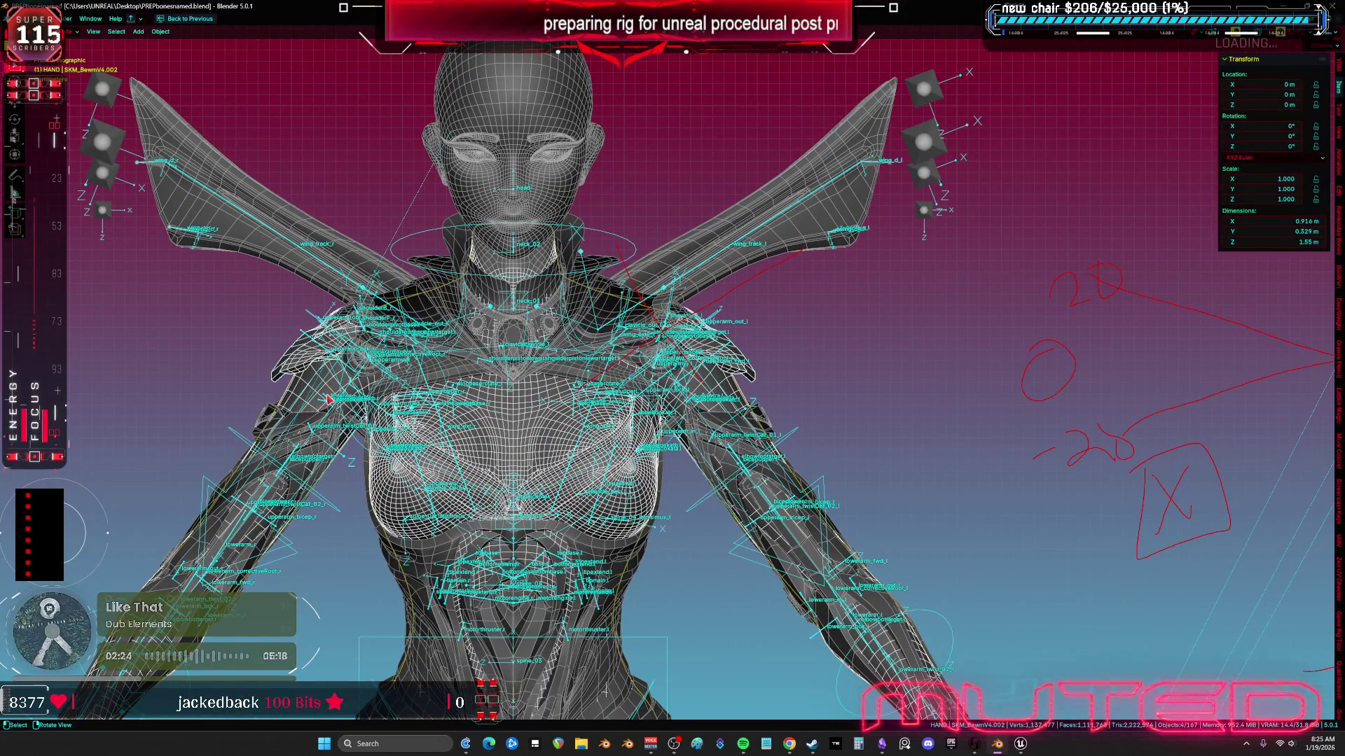
{"action": "left_click", "coordinate": [328, 399]}
{"action": "key", "text": "KP_Divide"}
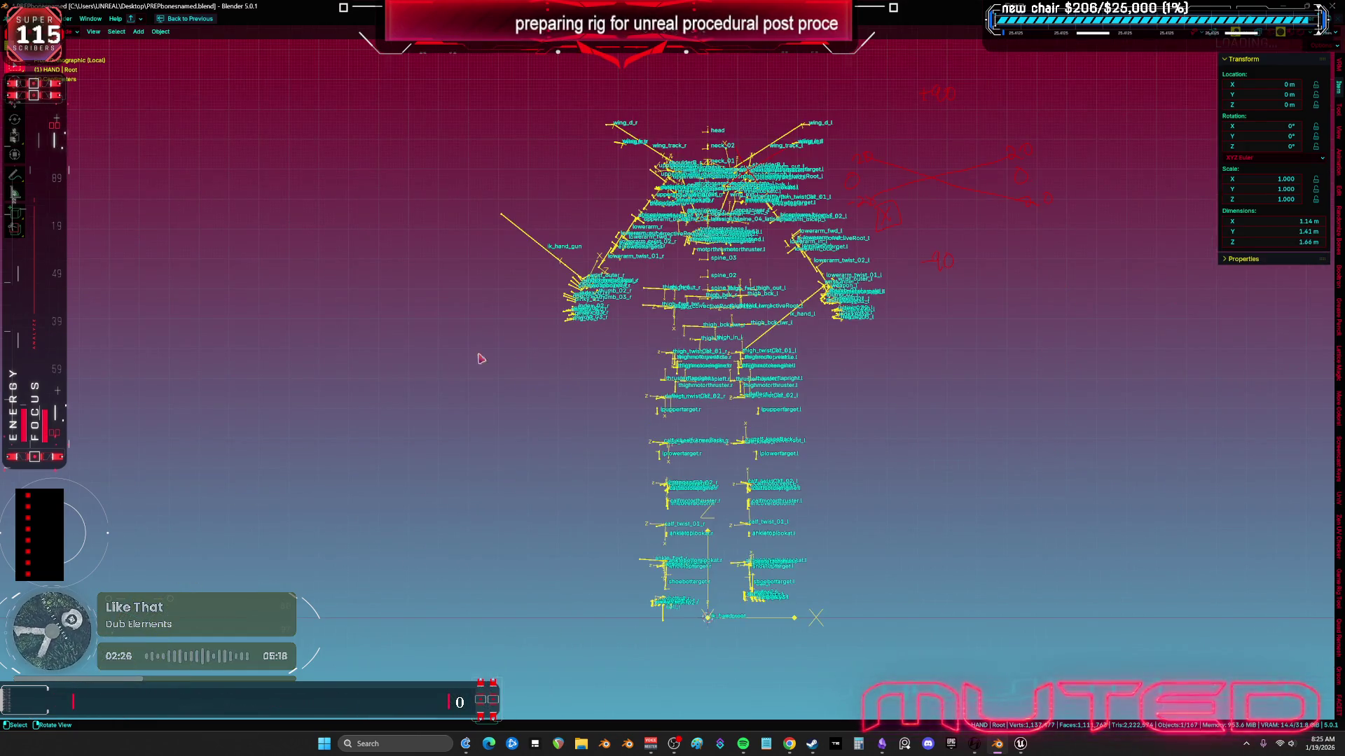
{"action": "key", "text": "Tab"}
Step: Set the shoulderB_r bone's roll to 56
{"action": "scroll", "coordinate": [481, 368], "scroll_direction": "up", "scroll_amount": 4}
{"action": "left_click_drag", "start_coordinate": [482, 366], "coordinate": [441, 308]}
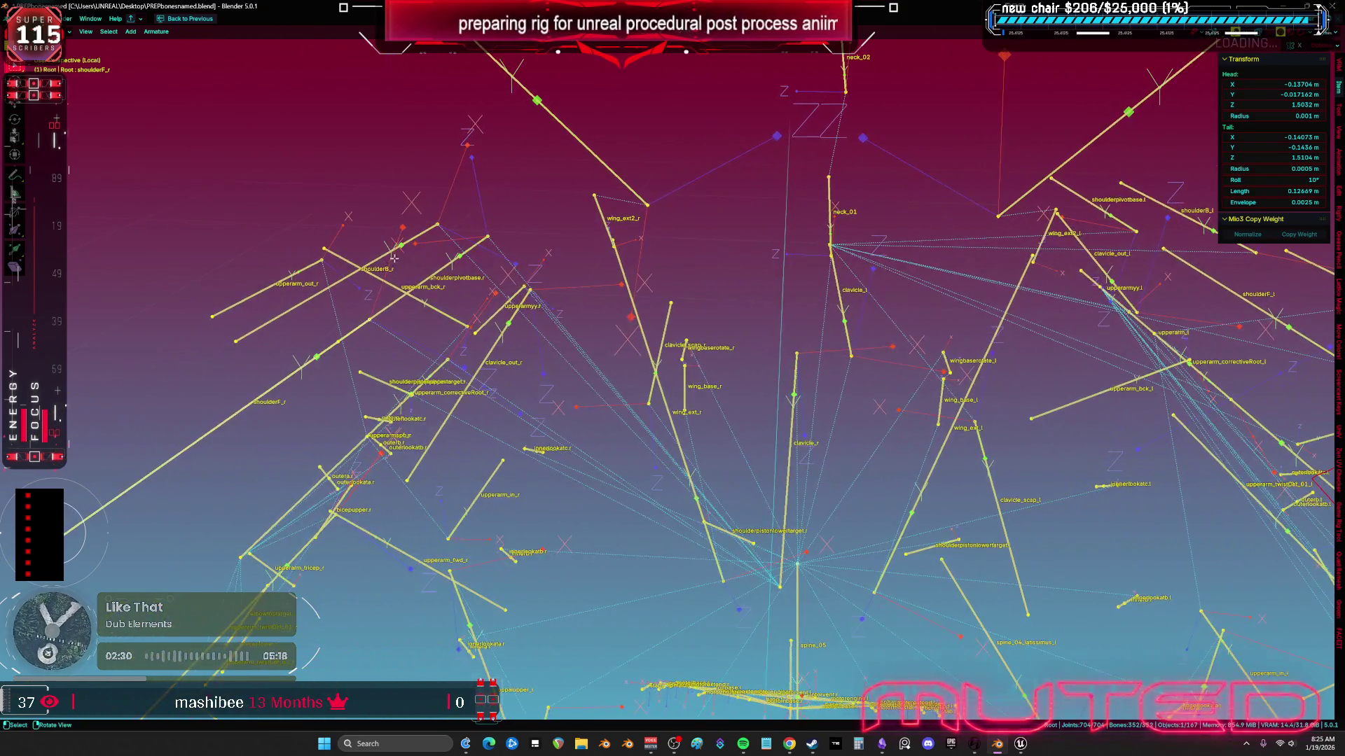
{"action": "left_click", "coordinate": [389, 253]}
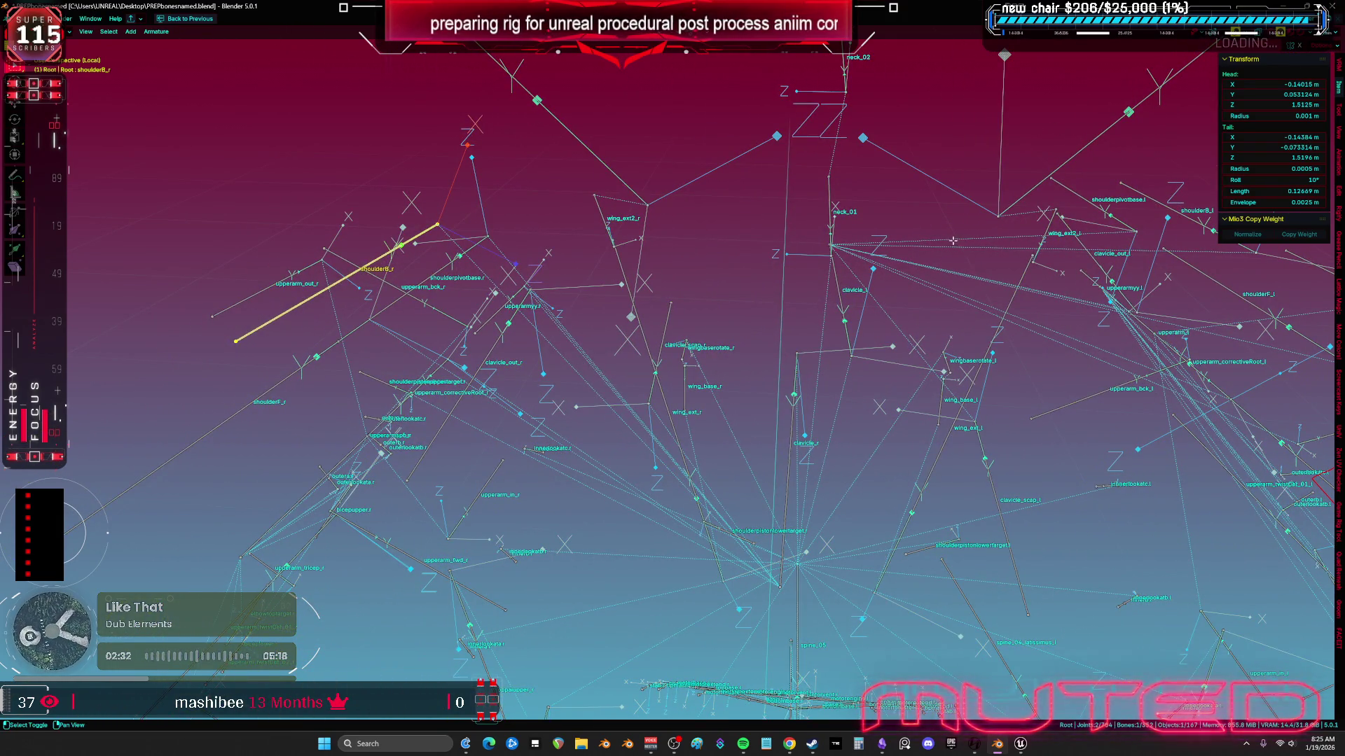
{"action": "left_click_drag", "start_coordinate": [954, 240], "coordinate": [941, 241]}
{"action": "left_click_drag", "start_coordinate": [1054, 248], "coordinate": [700, 330]}
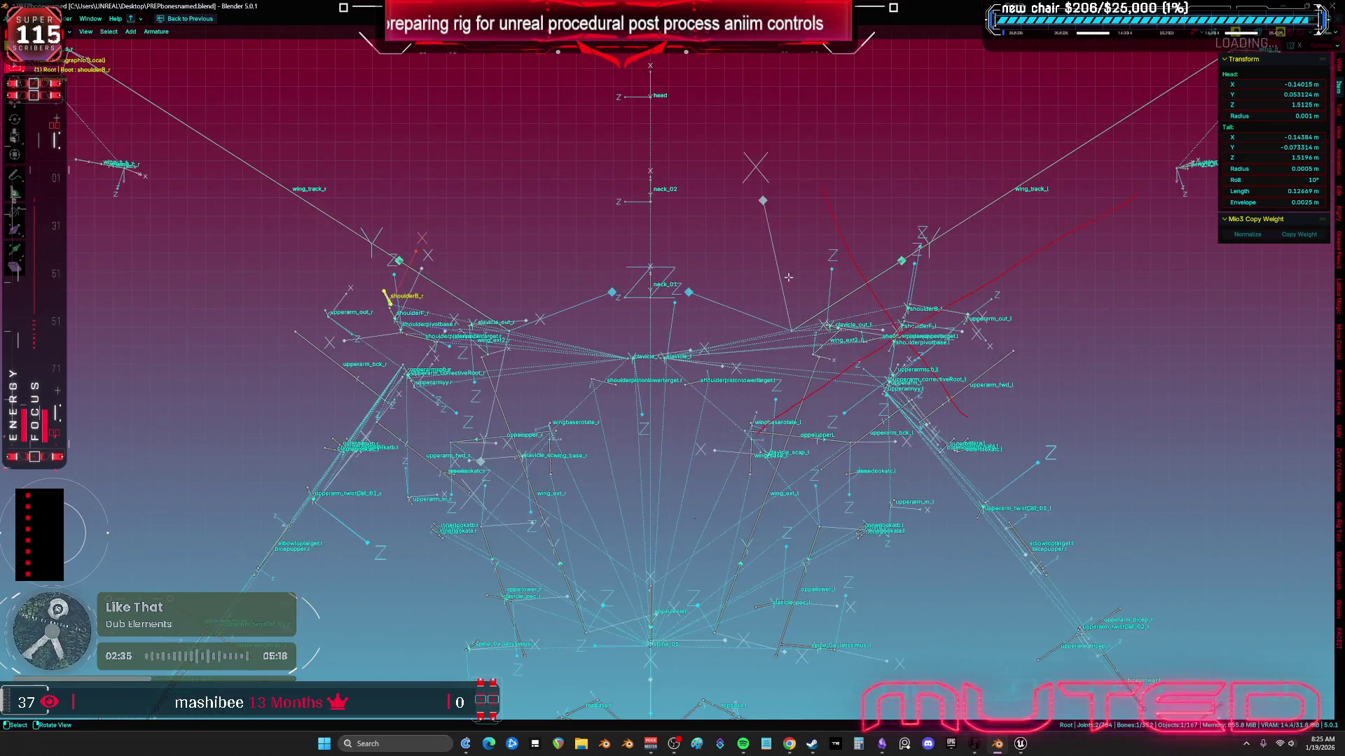
{"action": "left_click", "coordinate": [1265, 180]}
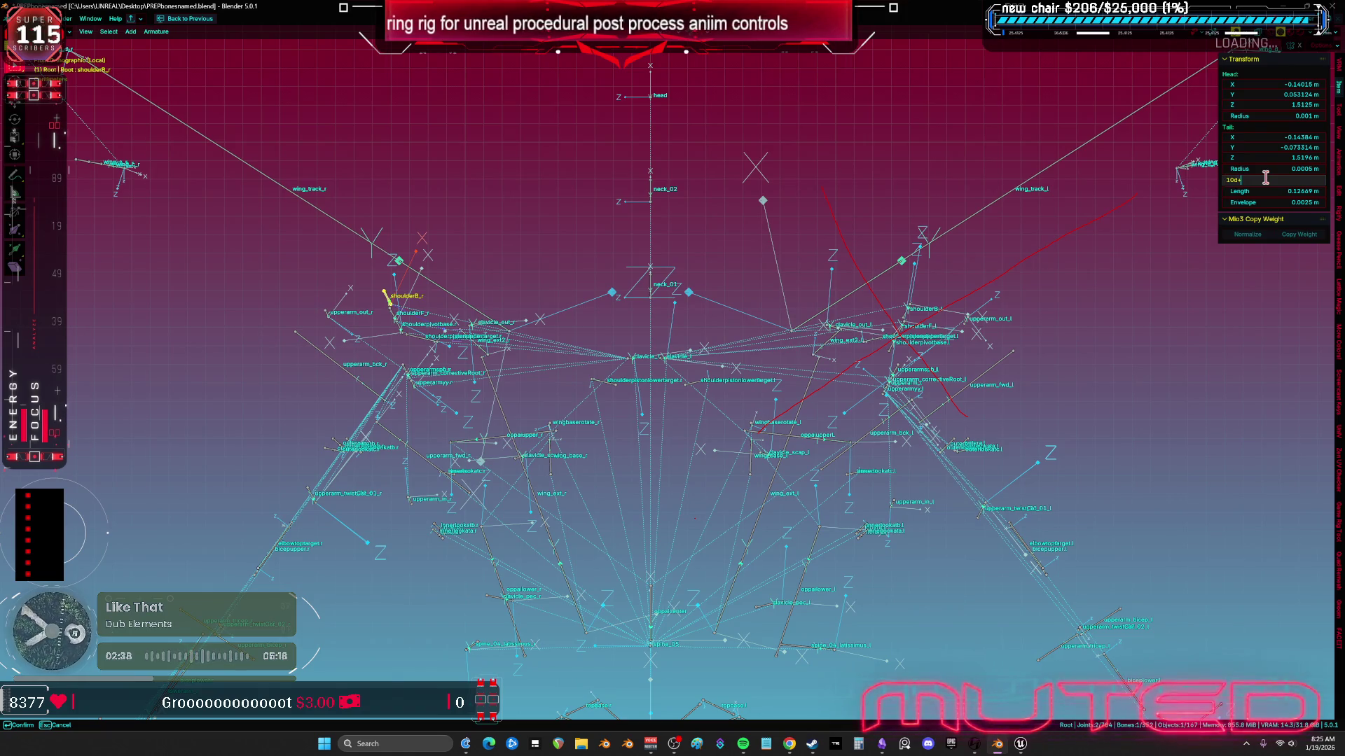
{"action": "type", "text": "56"}
{"action": "key", "text": "Return"}
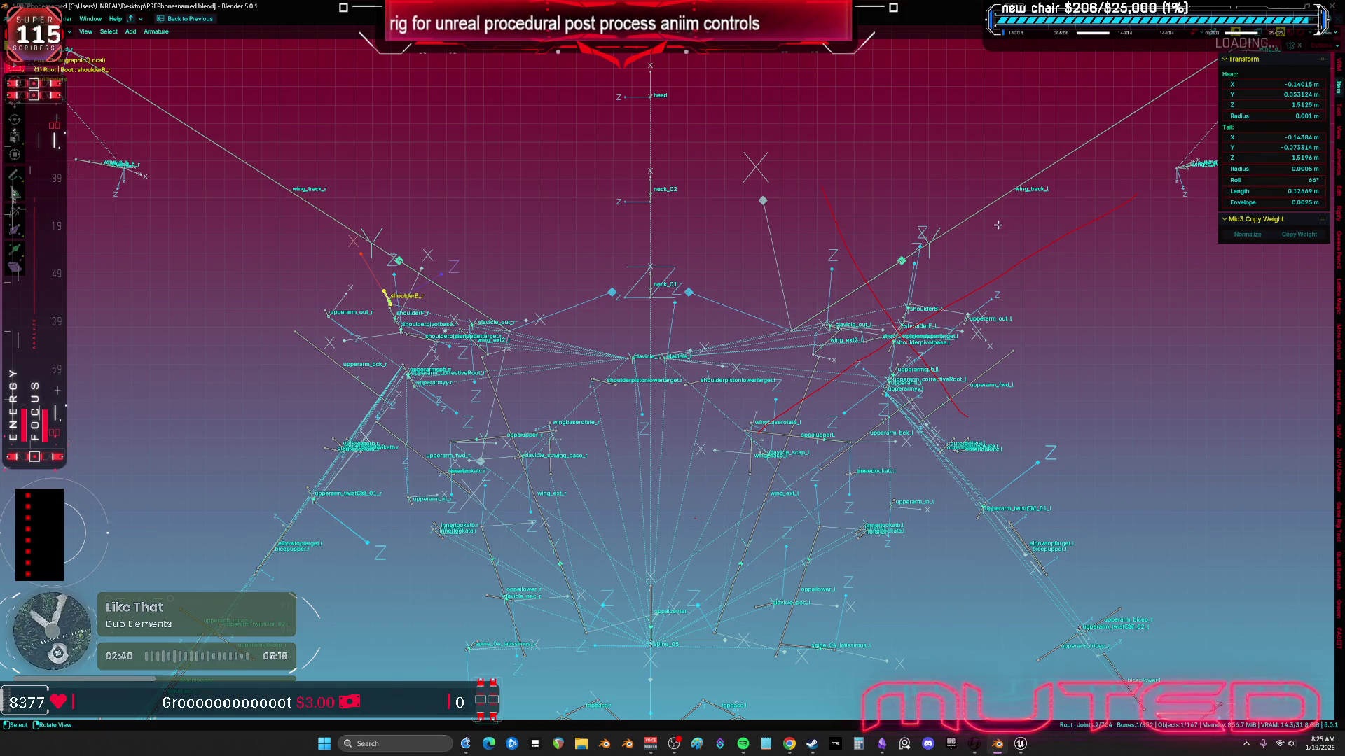
Step: Match the shoulderF_r bone's roll to the active shoulderB_r bone via Recalculate Roll
{"action": "left_click_drag", "start_coordinate": [579, 315], "coordinate": [530, 336]}
{"action": "key", "text": "KP_Decimal"}
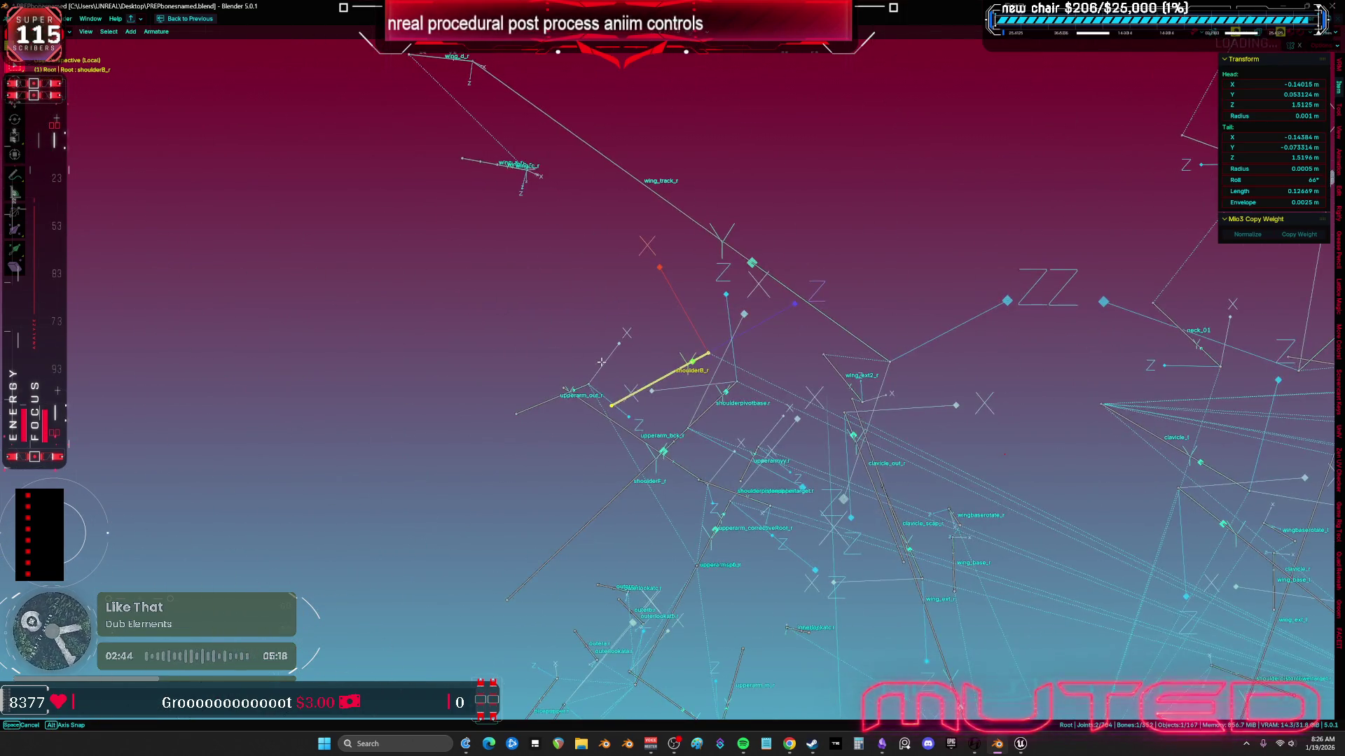
{"action": "left_click_drag", "start_coordinate": [601, 364], "coordinate": [584, 476]}
{"action": "left_click", "coordinate": [580, 509]}
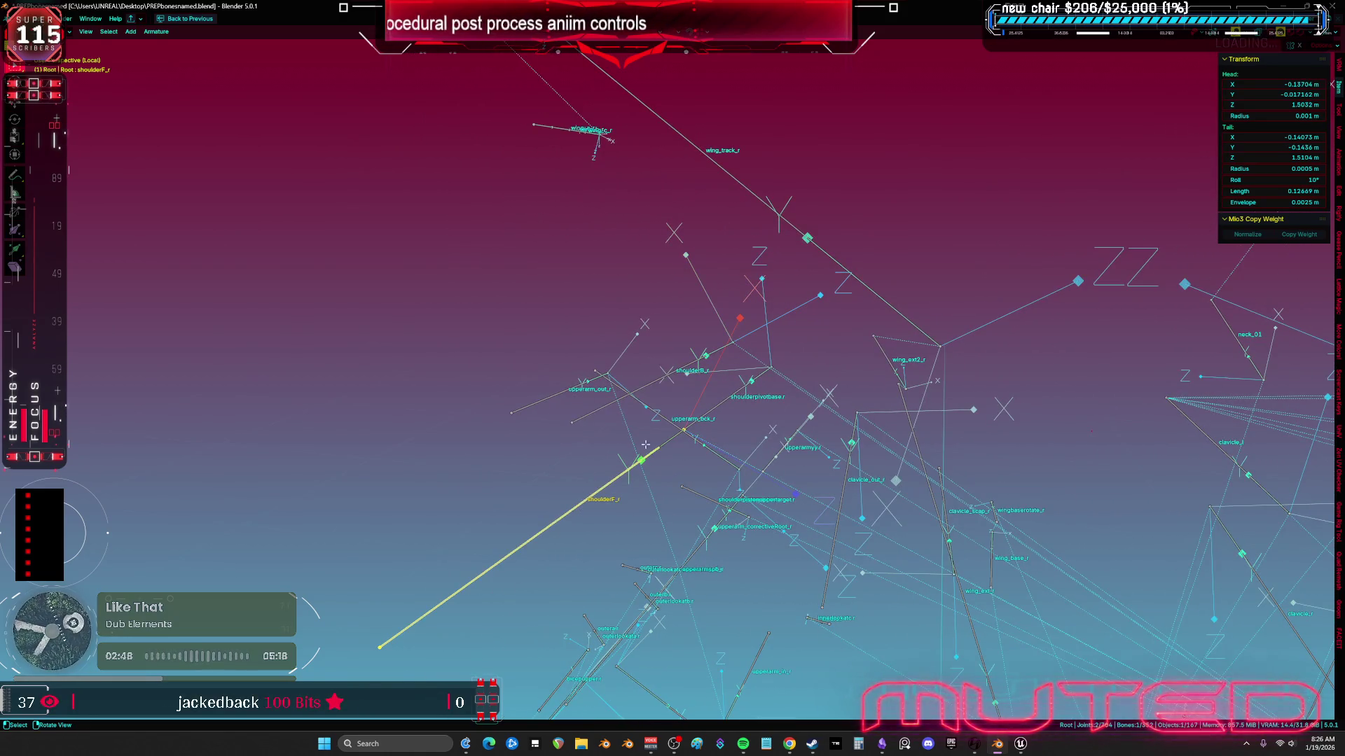
{"action": "left_click", "coordinate": [1257, 180]}
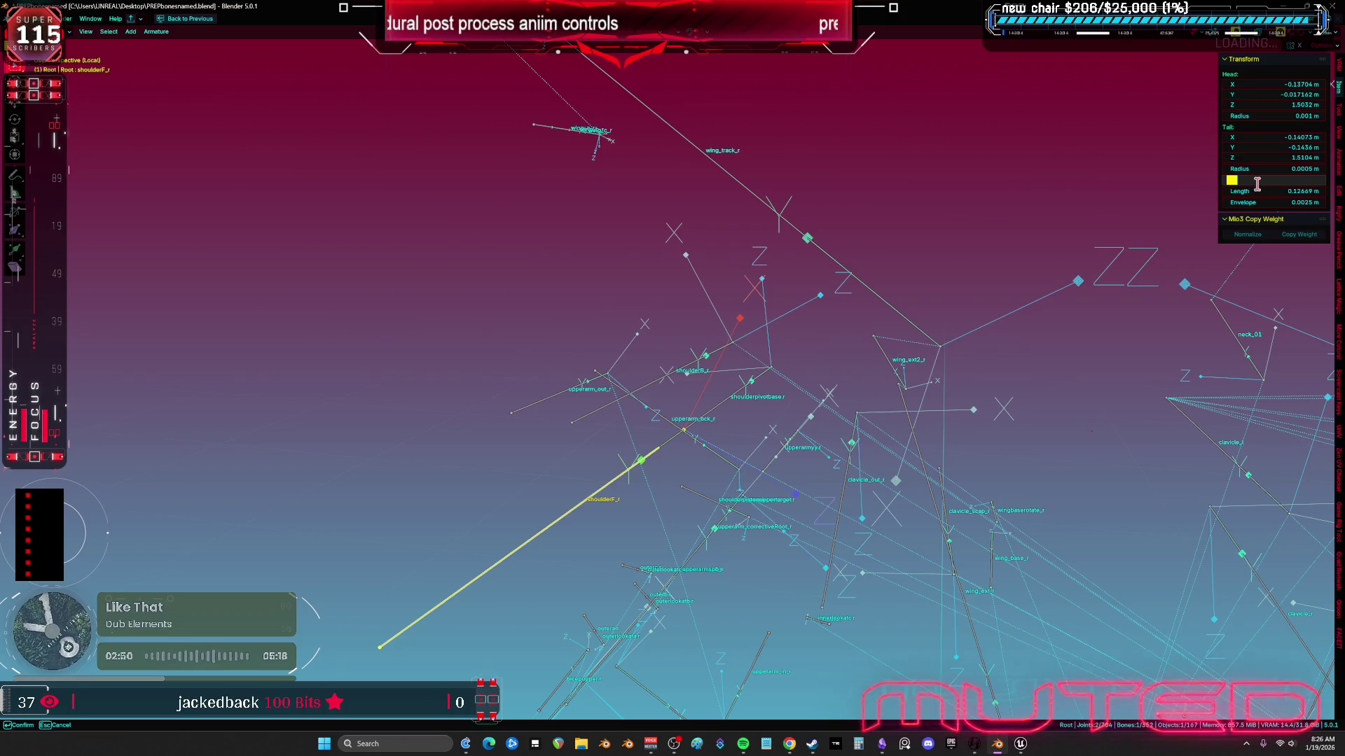
{"action": "key", "text": "Return"}
{"action": "left_click", "coordinate": [692, 363], "text": "shift"}
{"action": "key", "text": "shift+n"}
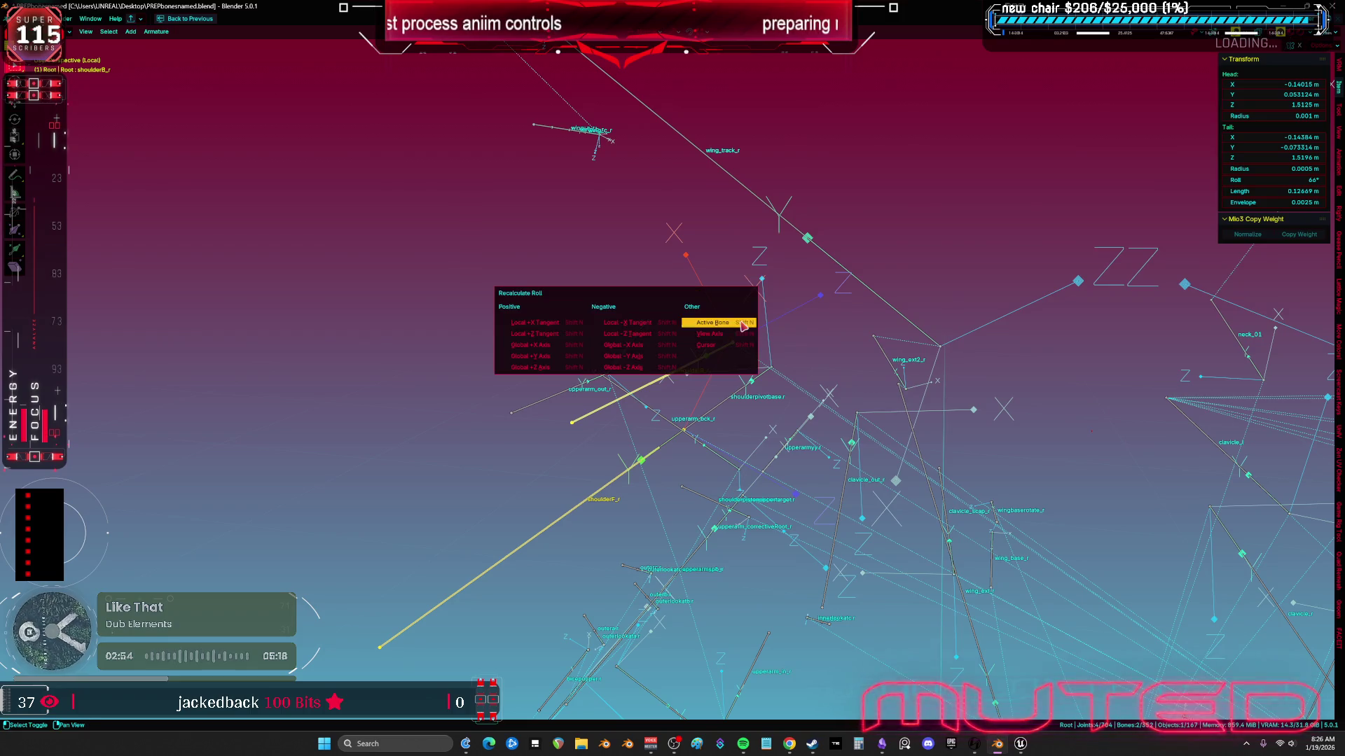
{"action": "left_click", "coordinate": [744, 327]}
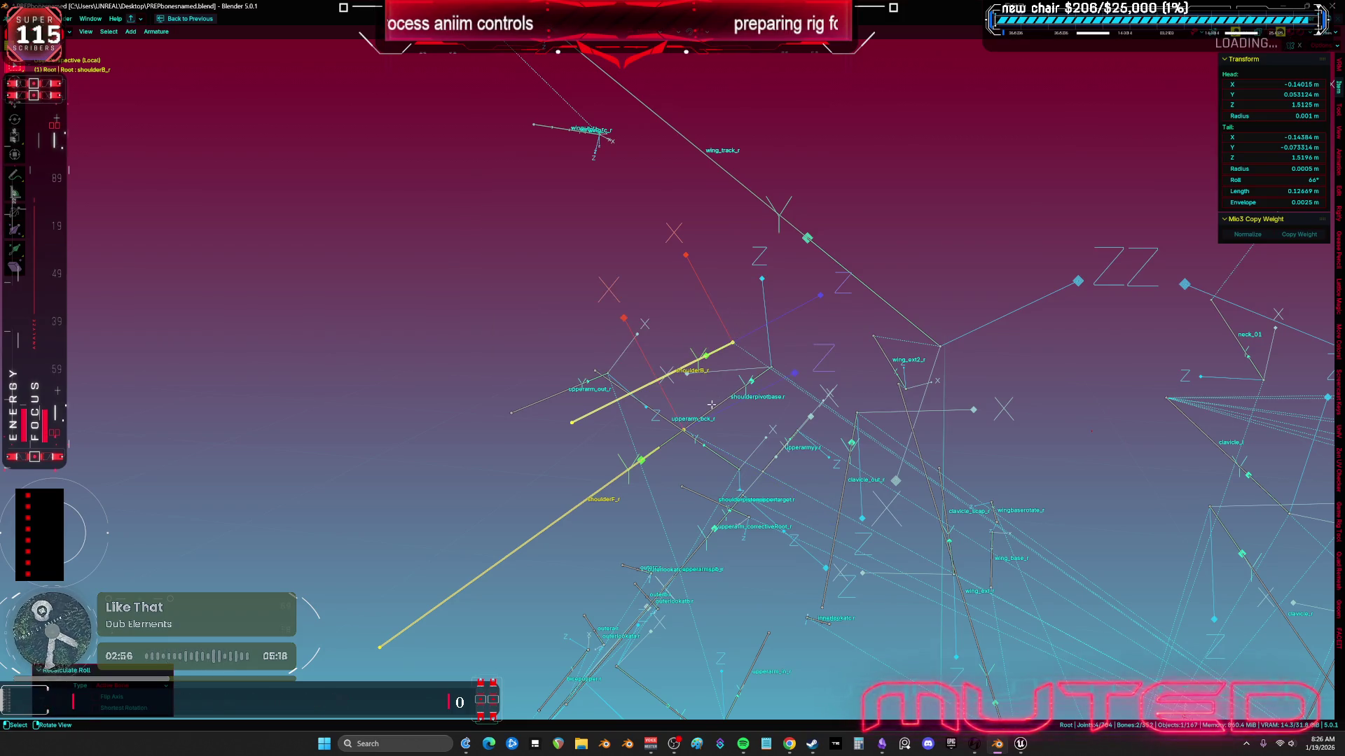
Step: Return the armature to Object mode and leave local view to show the whole character
{"action": "left_click", "coordinate": [732, 345]}
{"action": "left_click_drag", "start_coordinate": [733, 346], "coordinate": [776, 375]}
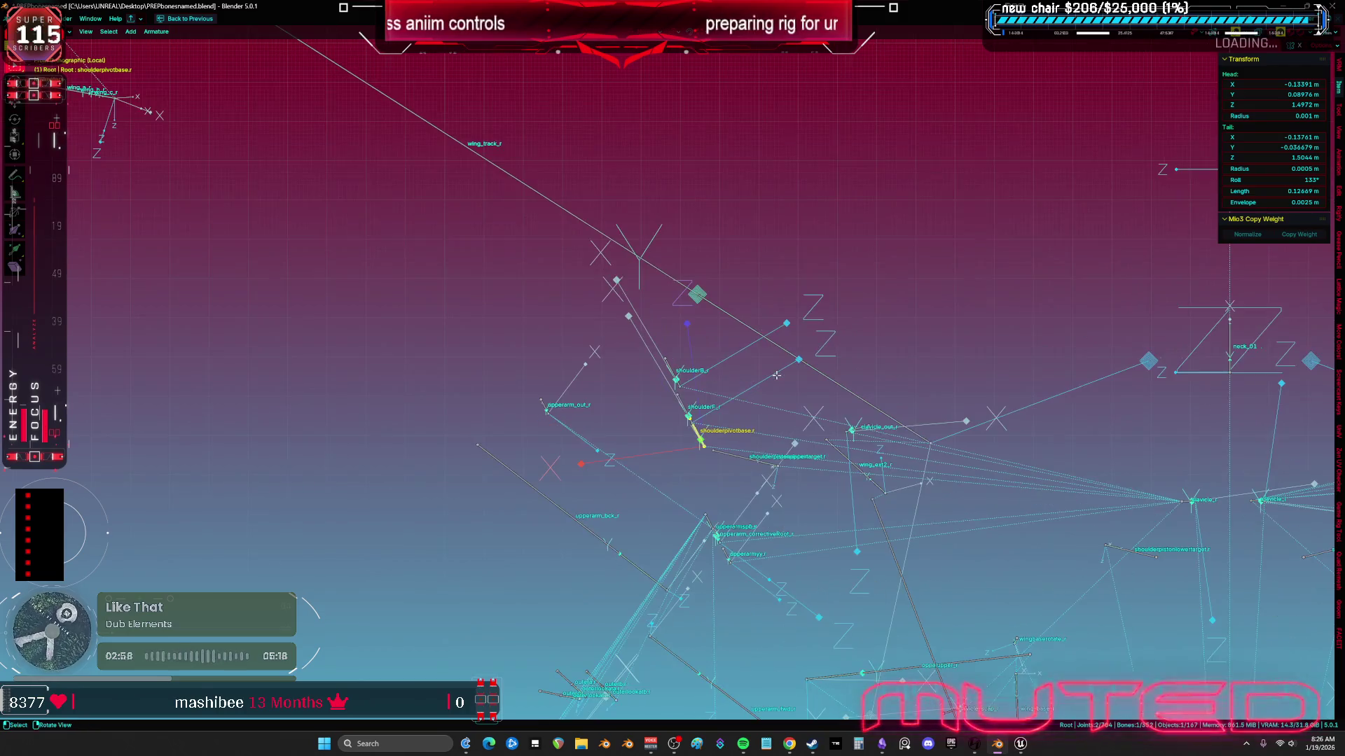
{"action": "scroll", "coordinate": [783, 372], "scroll_direction": "down", "scroll_amount": 3}
{"action": "key", "text": "Tab"}
{"action": "scroll", "coordinate": [840, 349], "scroll_direction": "down", "scroll_amount": 3}
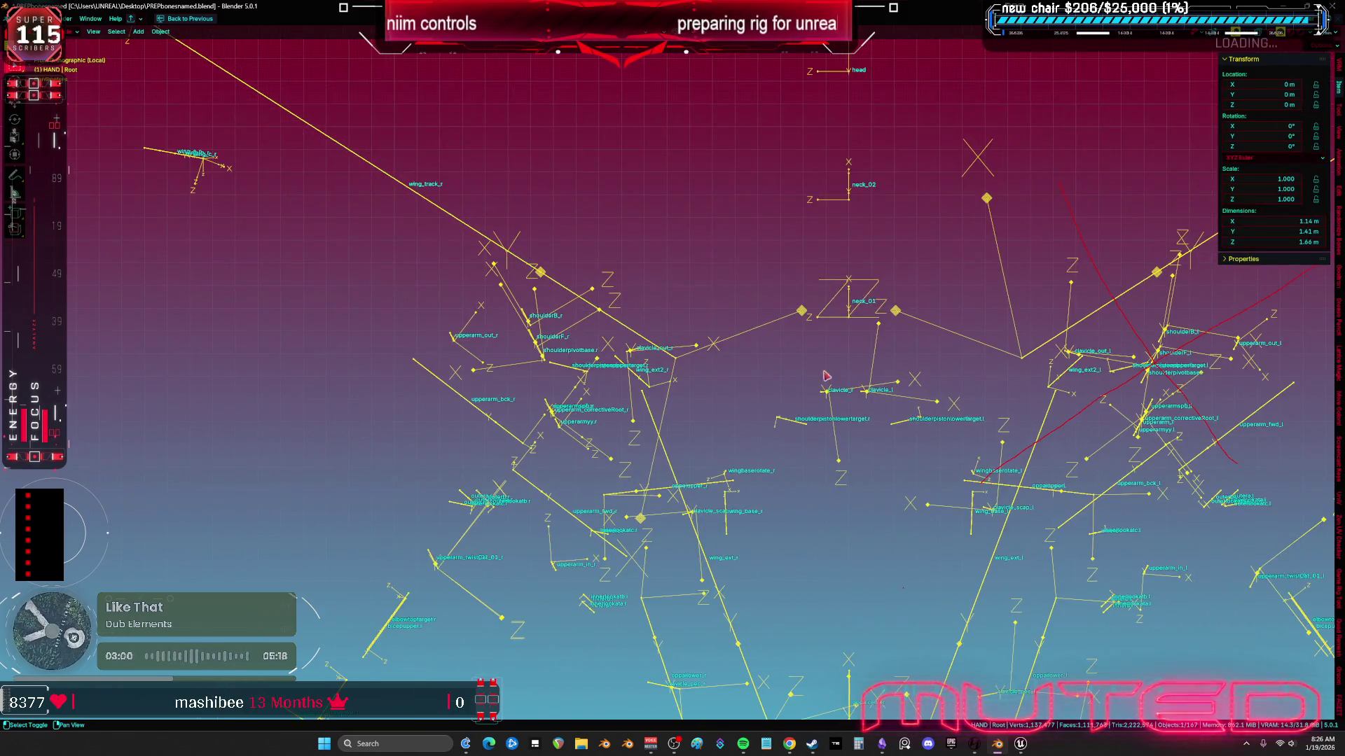
{"action": "key", "text": "KP_Divide"}
{"action": "scroll", "coordinate": [831, 373], "scroll_direction": "up", "scroll_amount": 5}
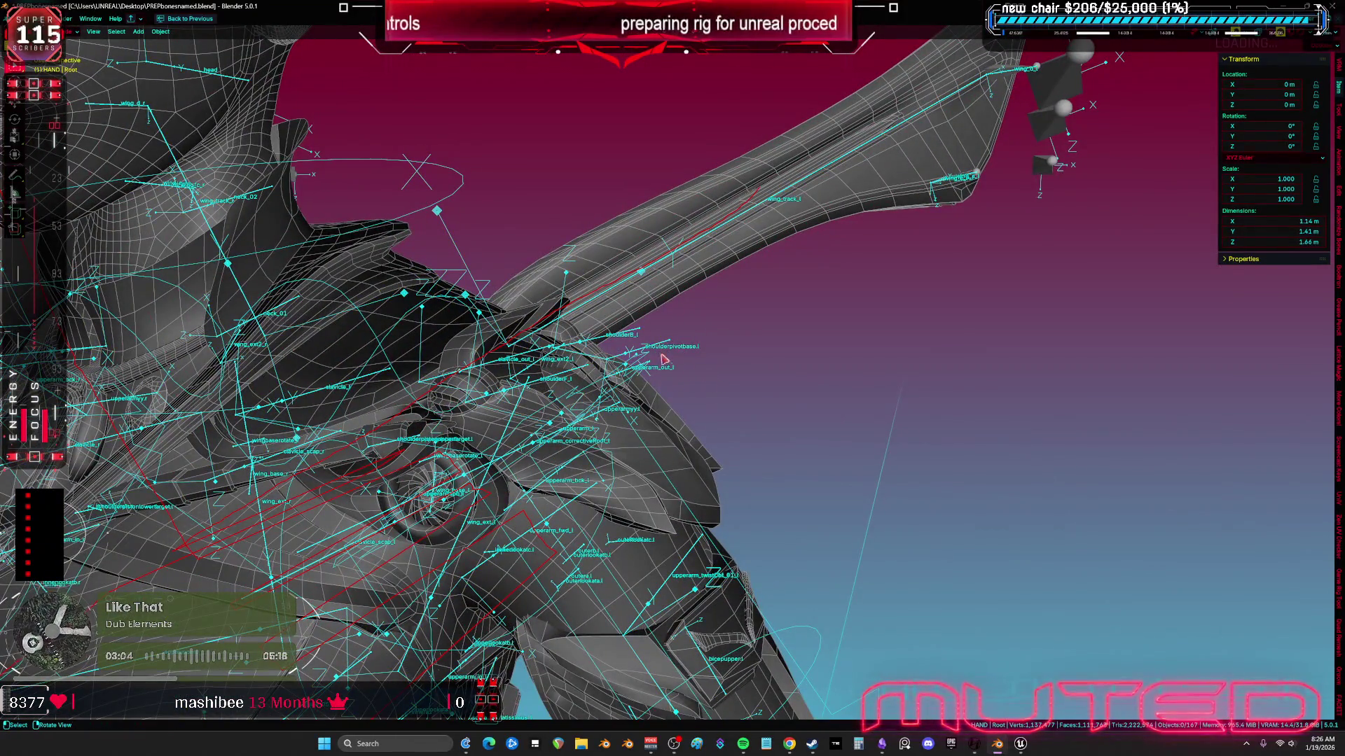
Step: Add the character mesh and shoulder pad pieces to the selection
{"action": "left_click", "coordinate": [688, 421]}
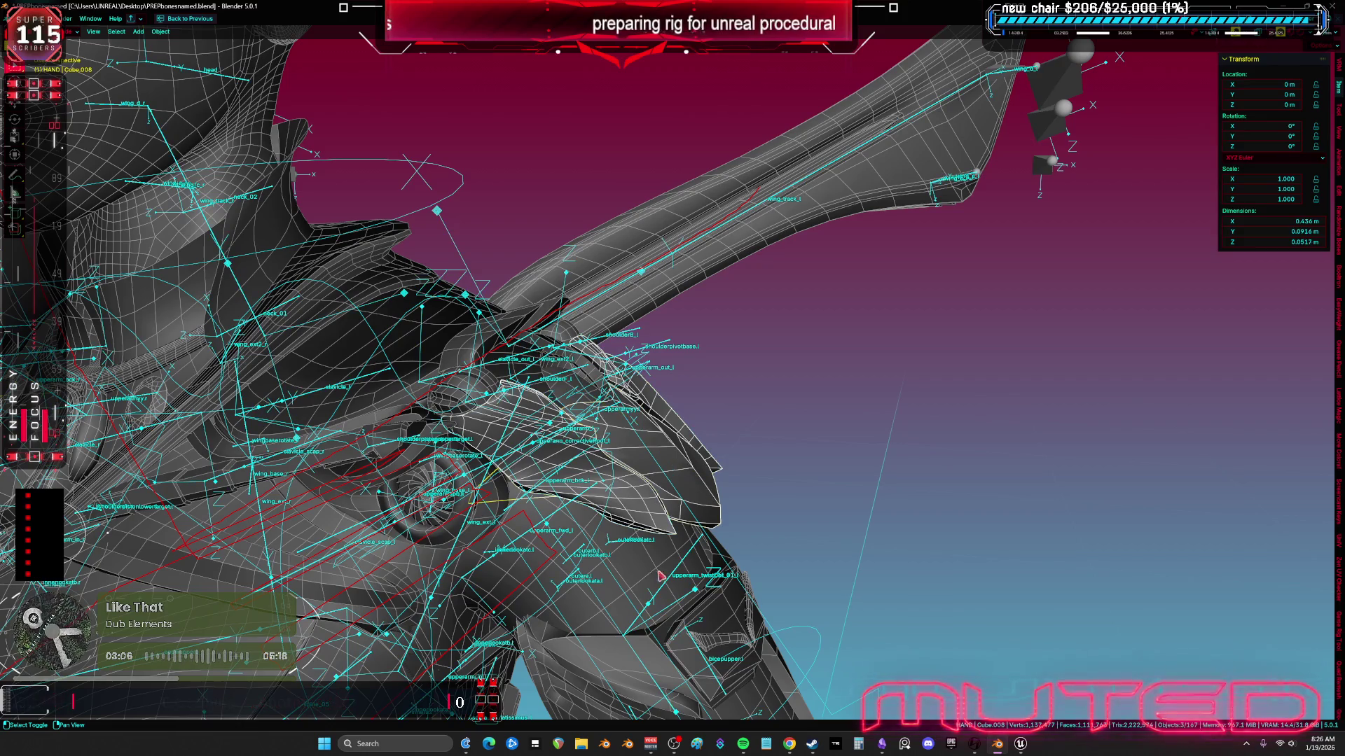
{"action": "left_click", "coordinate": [625, 671], "text": "shift"}
{"action": "key", "text": "KP_Decimal"}
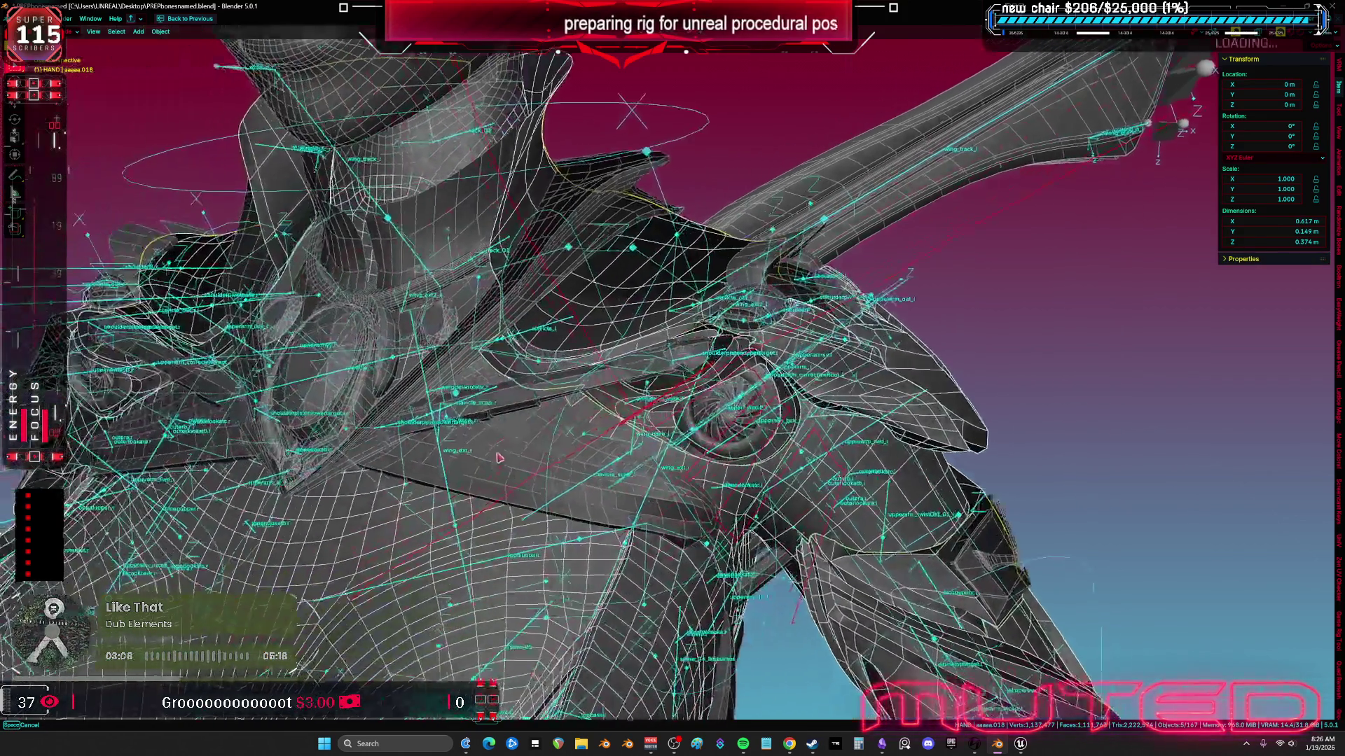
{"action": "left_click", "coordinate": [749, 278], "text": "shift"}
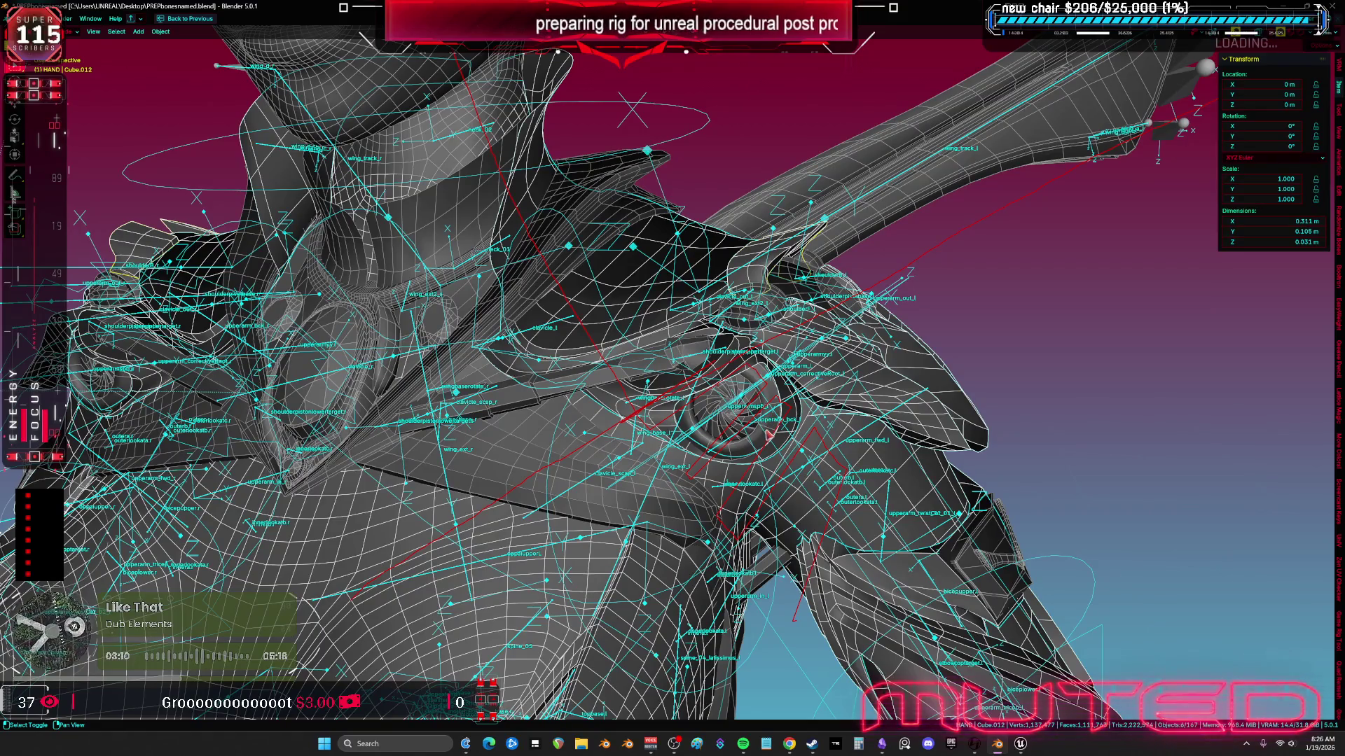
{"action": "left_click", "coordinate": [768, 435], "text": "shift"}
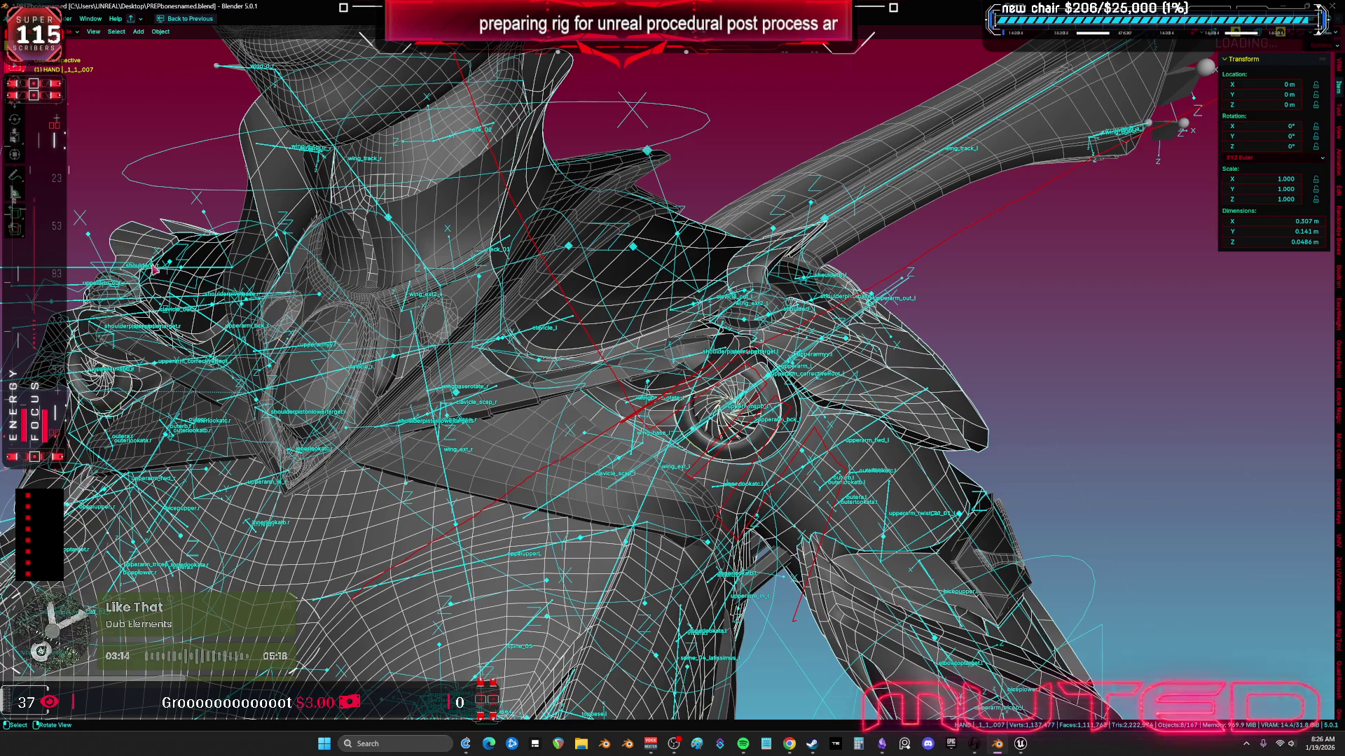
Step: Export the selection as FBX and save PREPbonesnamed.blend
{"action": "left_click", "coordinate": [28, 21]}
{"action": "mouse_move", "coordinate": [63, 172]}
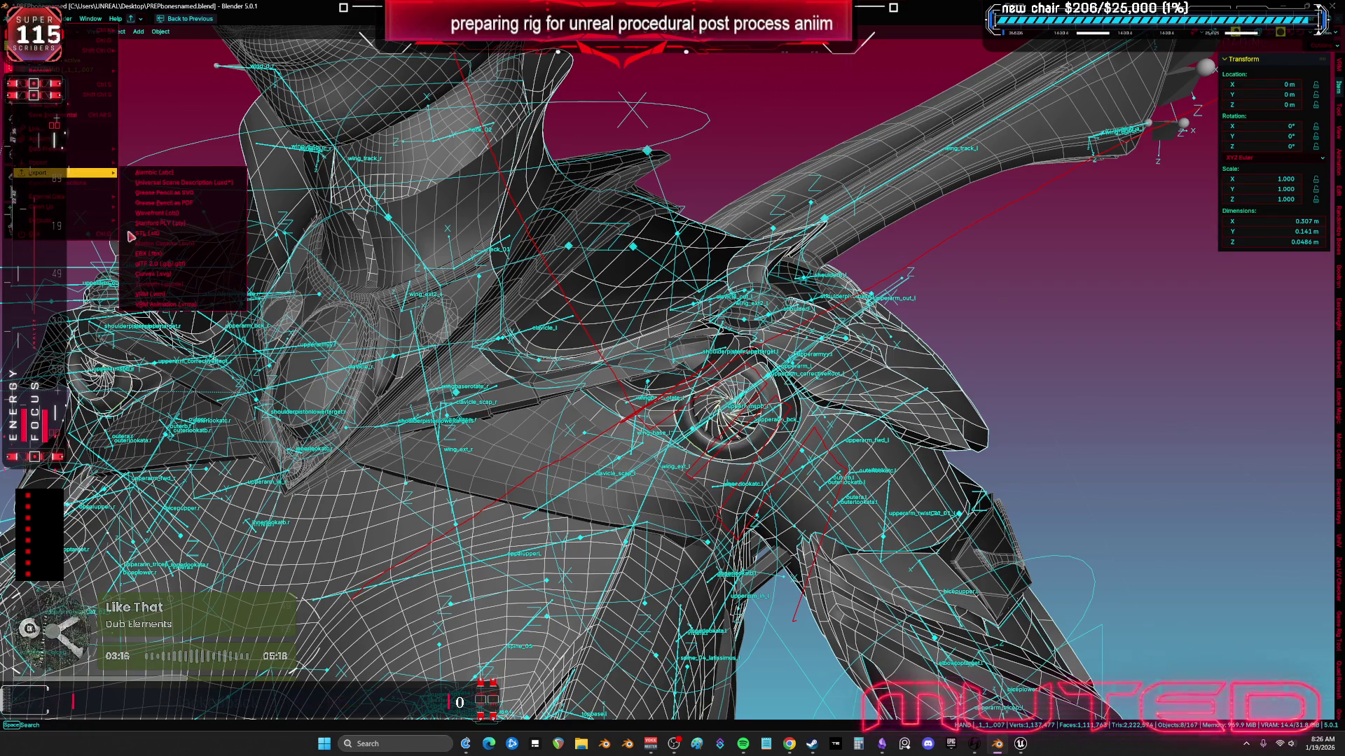
{"action": "left_click", "coordinate": [167, 258]}
{"action": "left_click", "coordinate": [726, 513]}
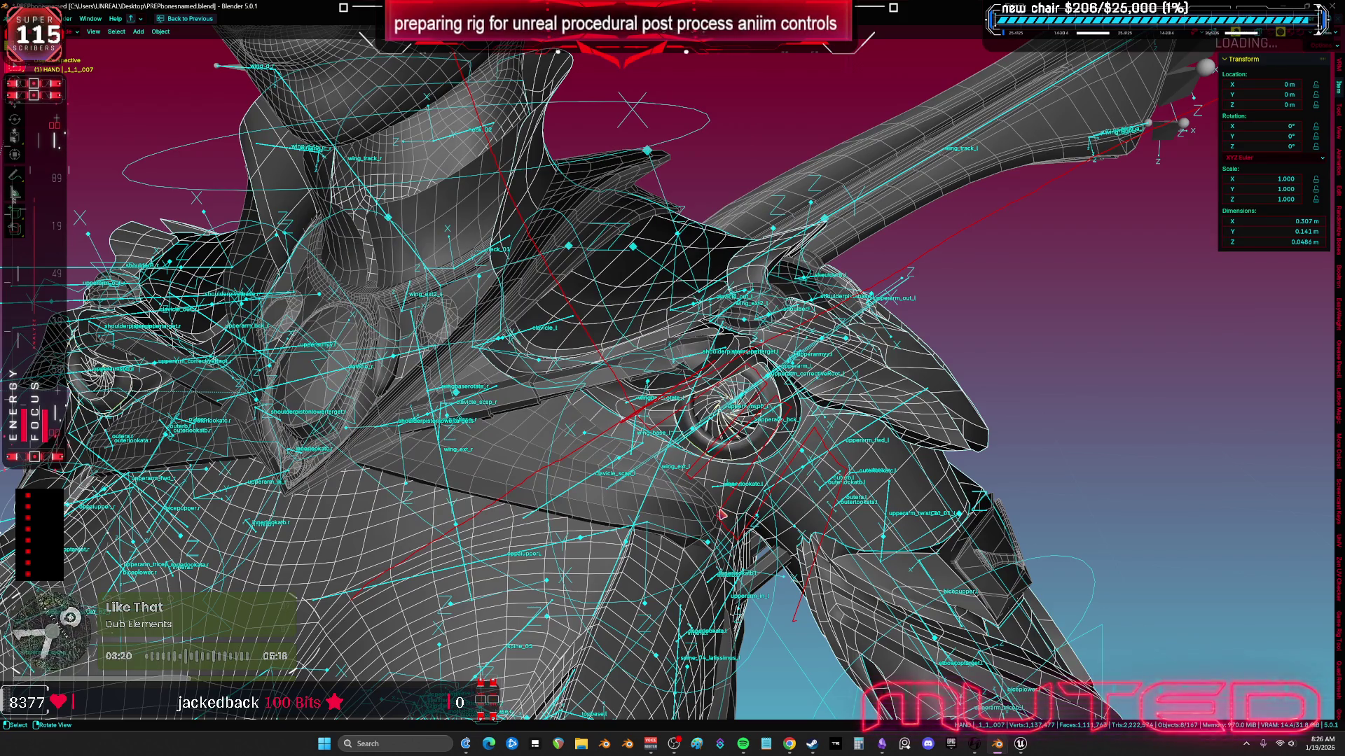
{"action": "key", "text": "ctrl+s"}
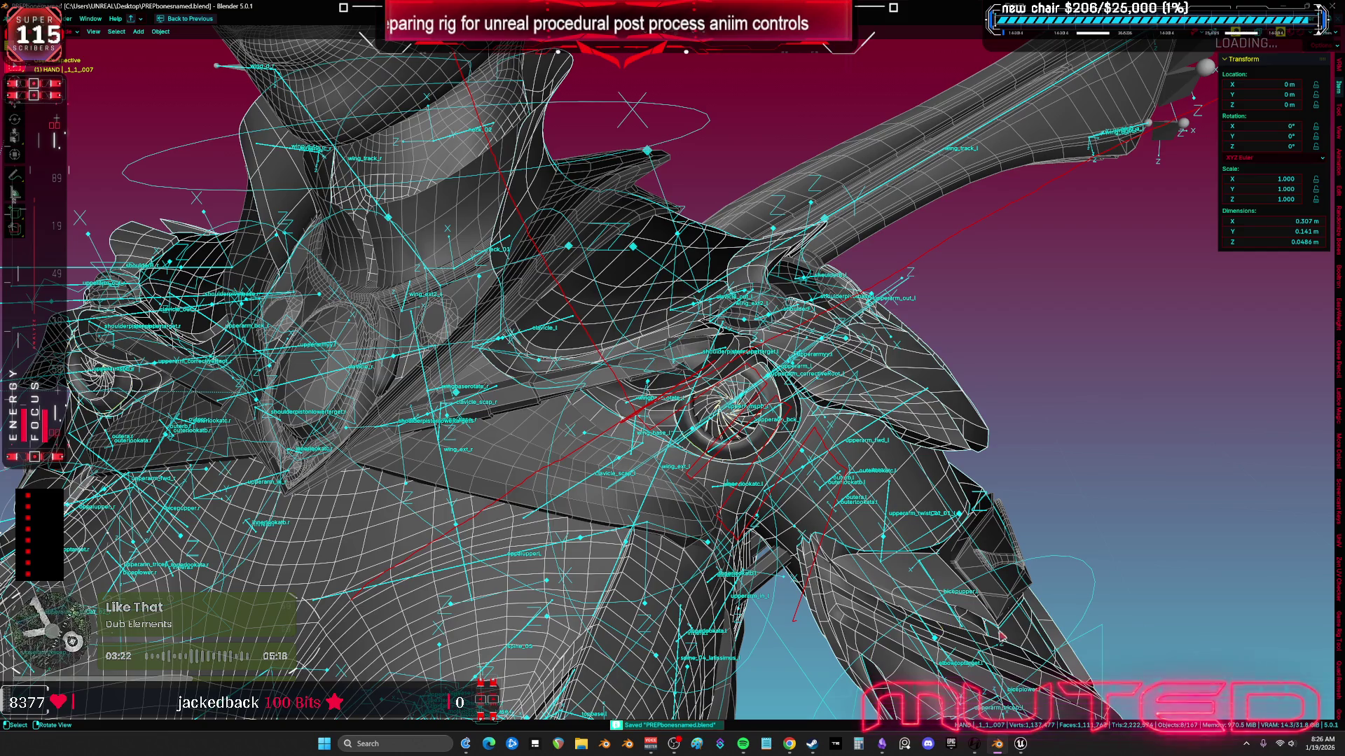
{"action": "key", "text": "alt+Tab"}
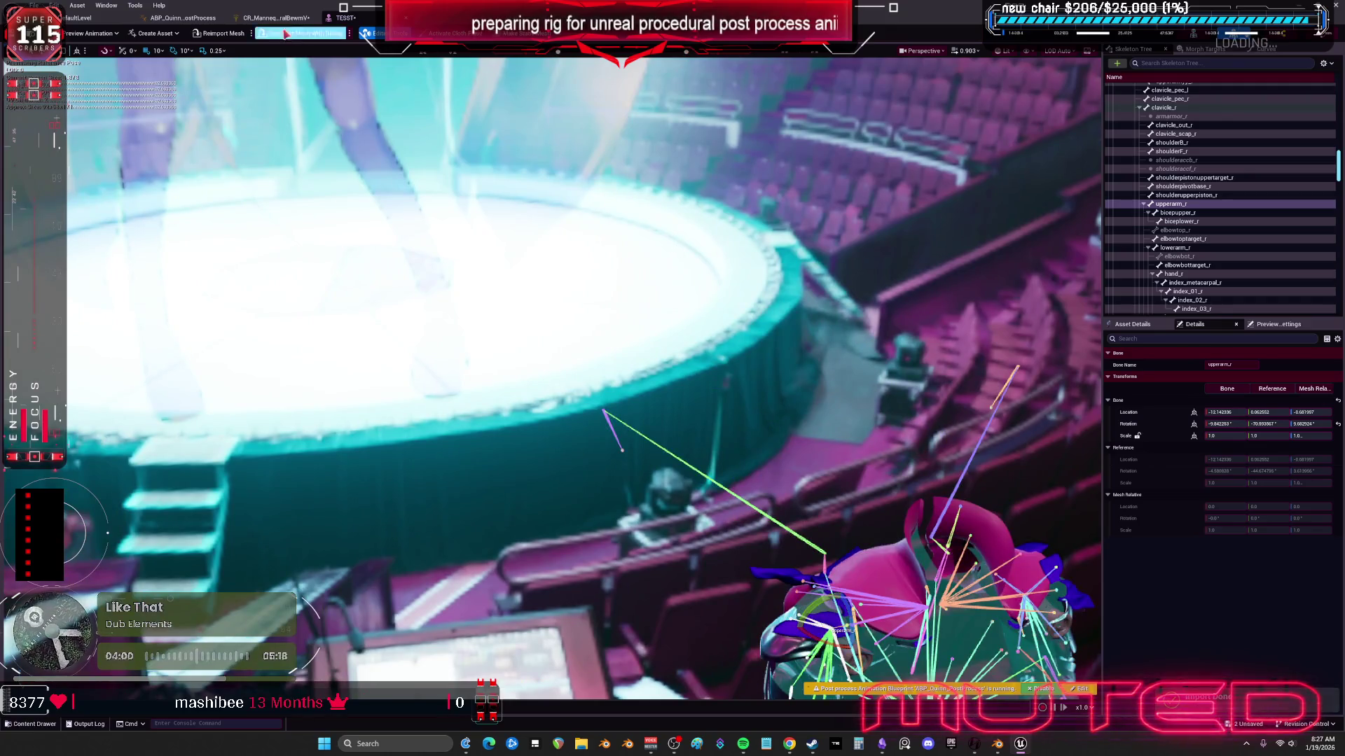
Step: Switch to the CR_Mannequin control rig graph, its Clamps reading -90.0 to 56.5 and -2.0 to 90.0
{"action": "left_click", "coordinate": [273, 17]}
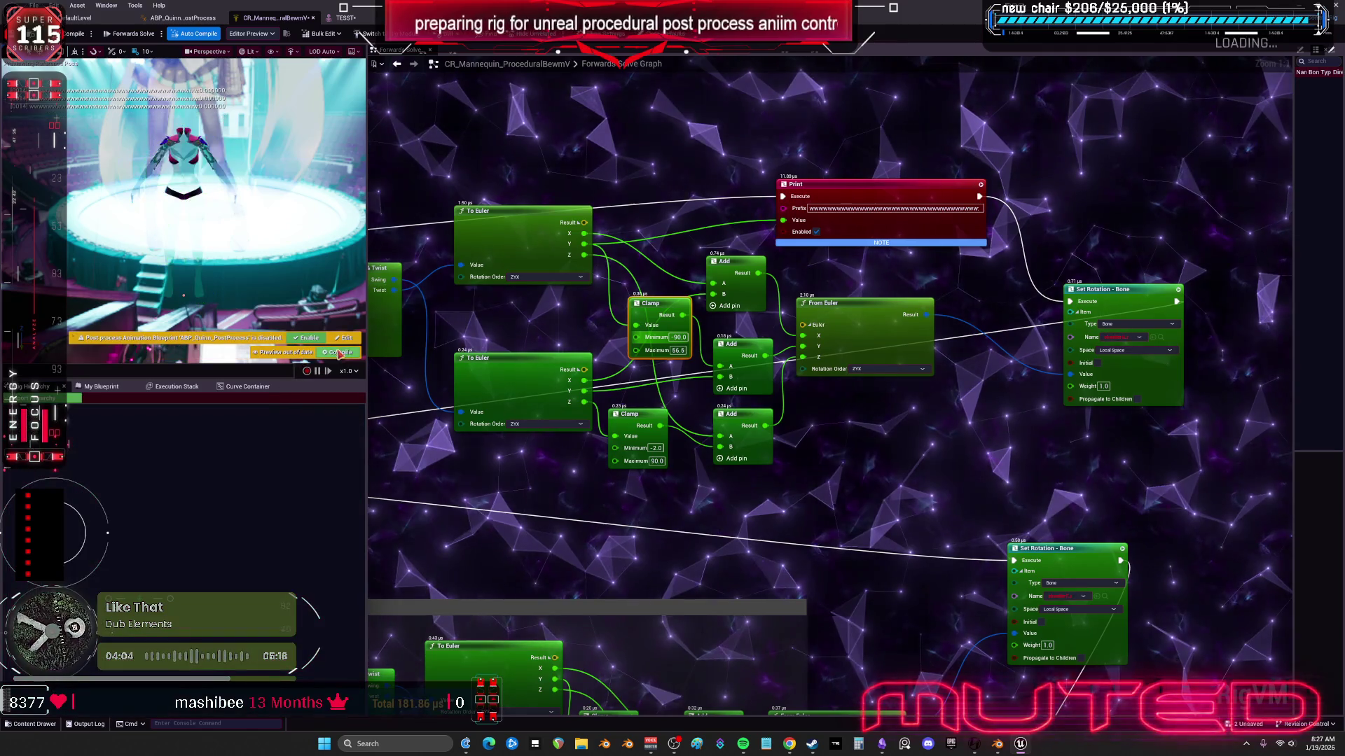
{"action": "left_click", "coordinate": [183, 18]}
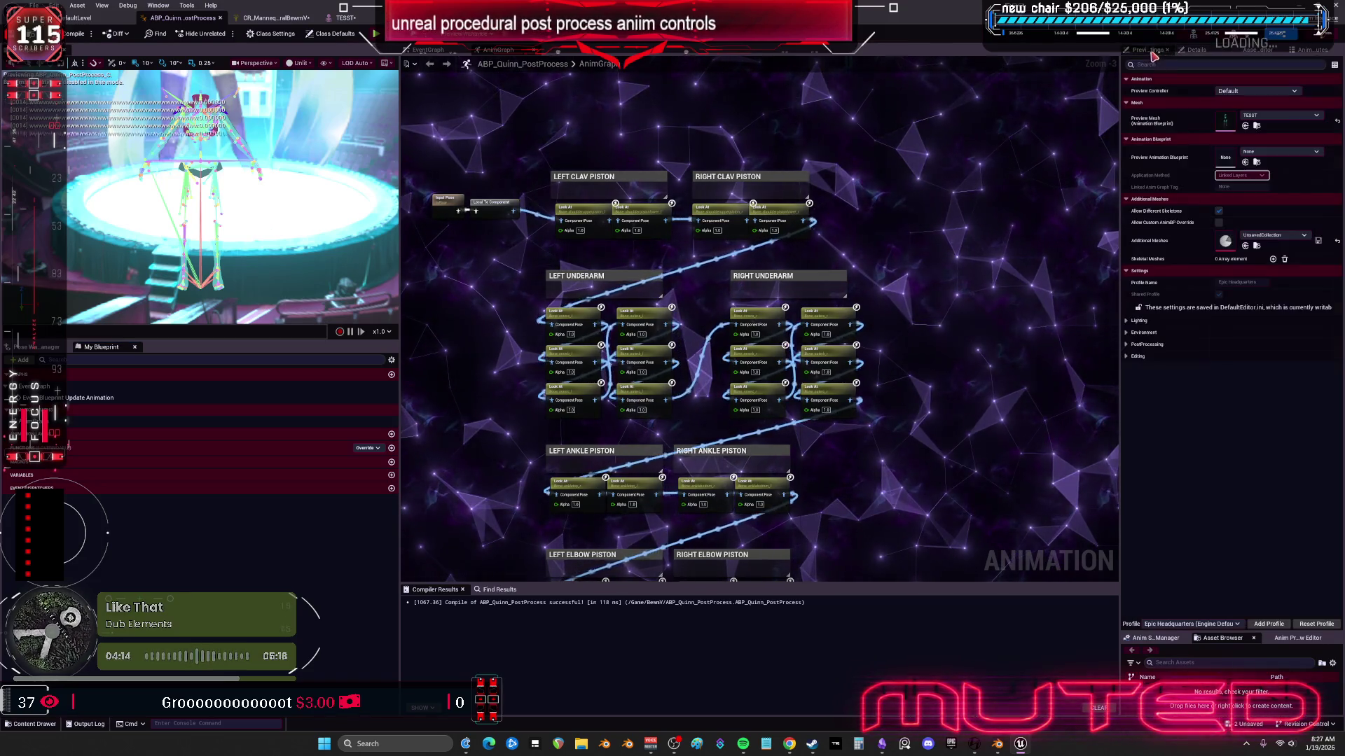
{"action": "left_click", "coordinate": [1257, 50]}
{"action": "left_click", "coordinate": [1300, 52]}
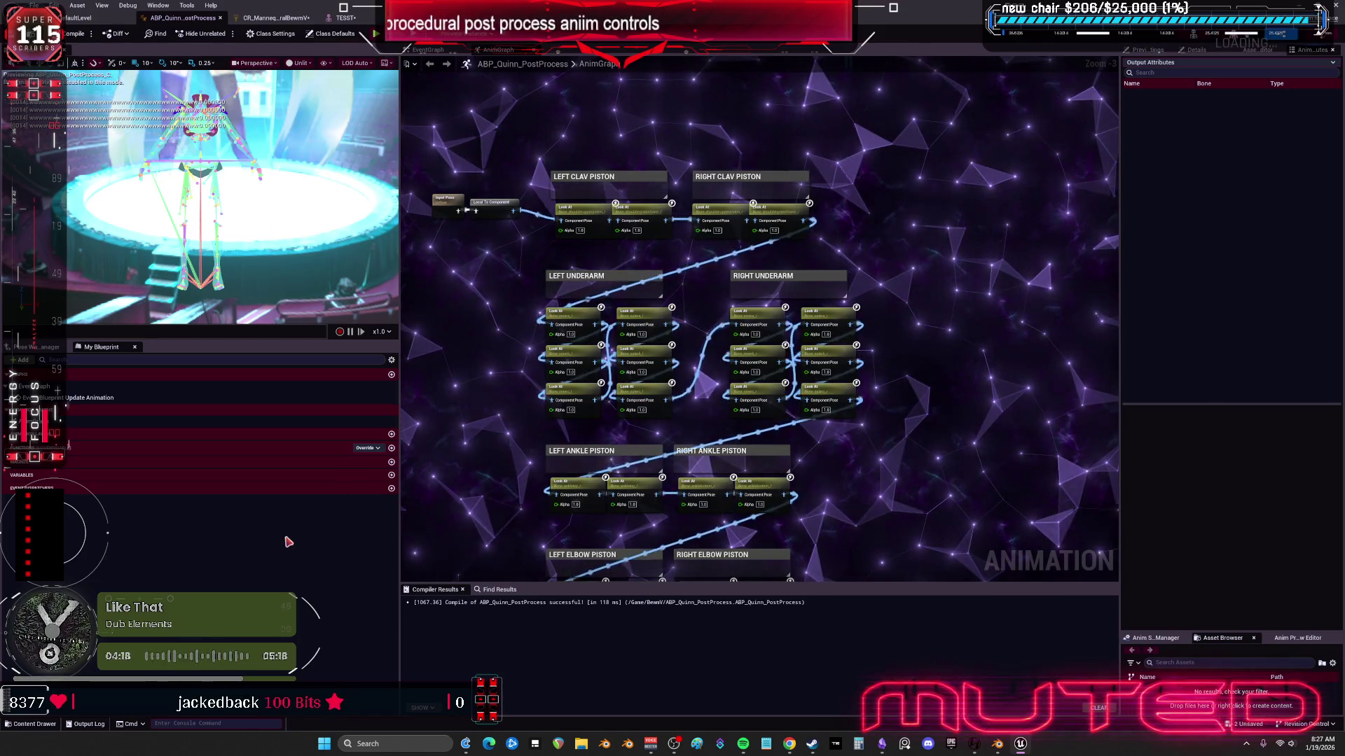
{"action": "left_click", "coordinate": [39, 347]}
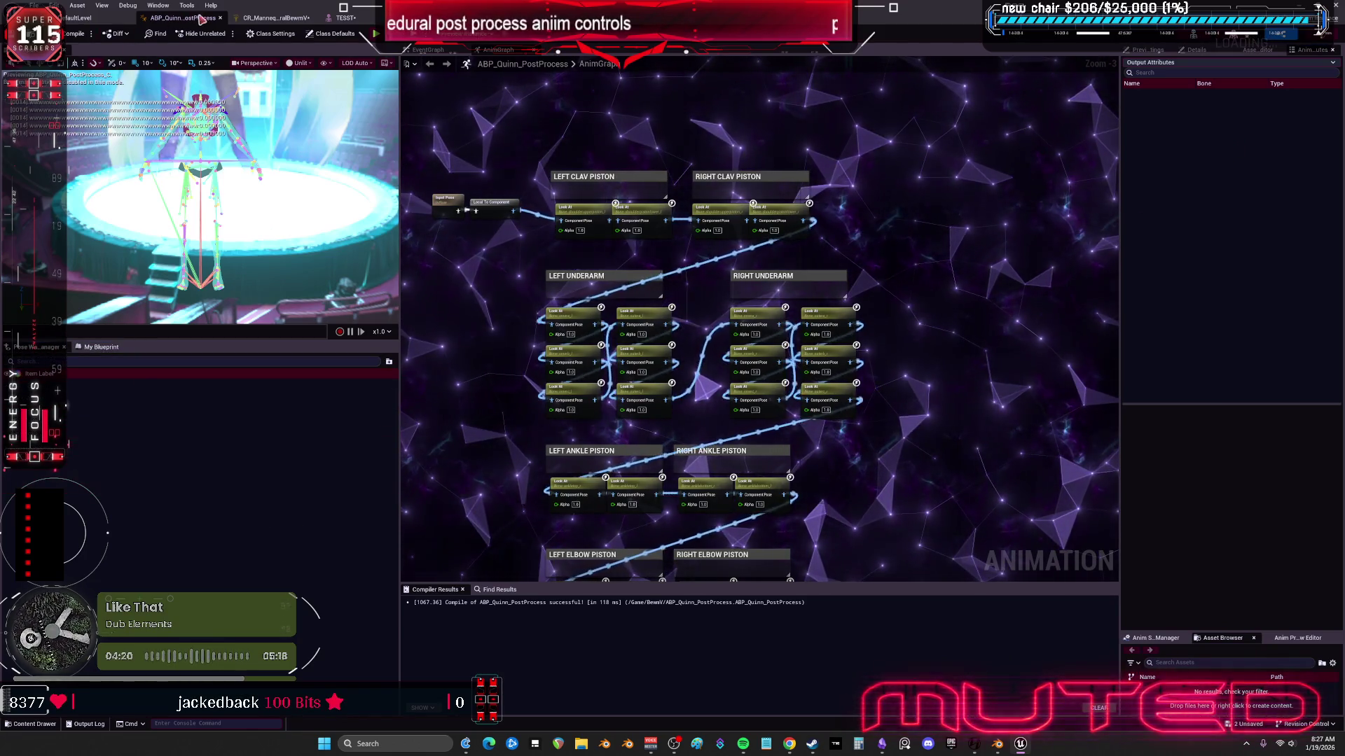
{"action": "left_click", "coordinate": [157, 4]}
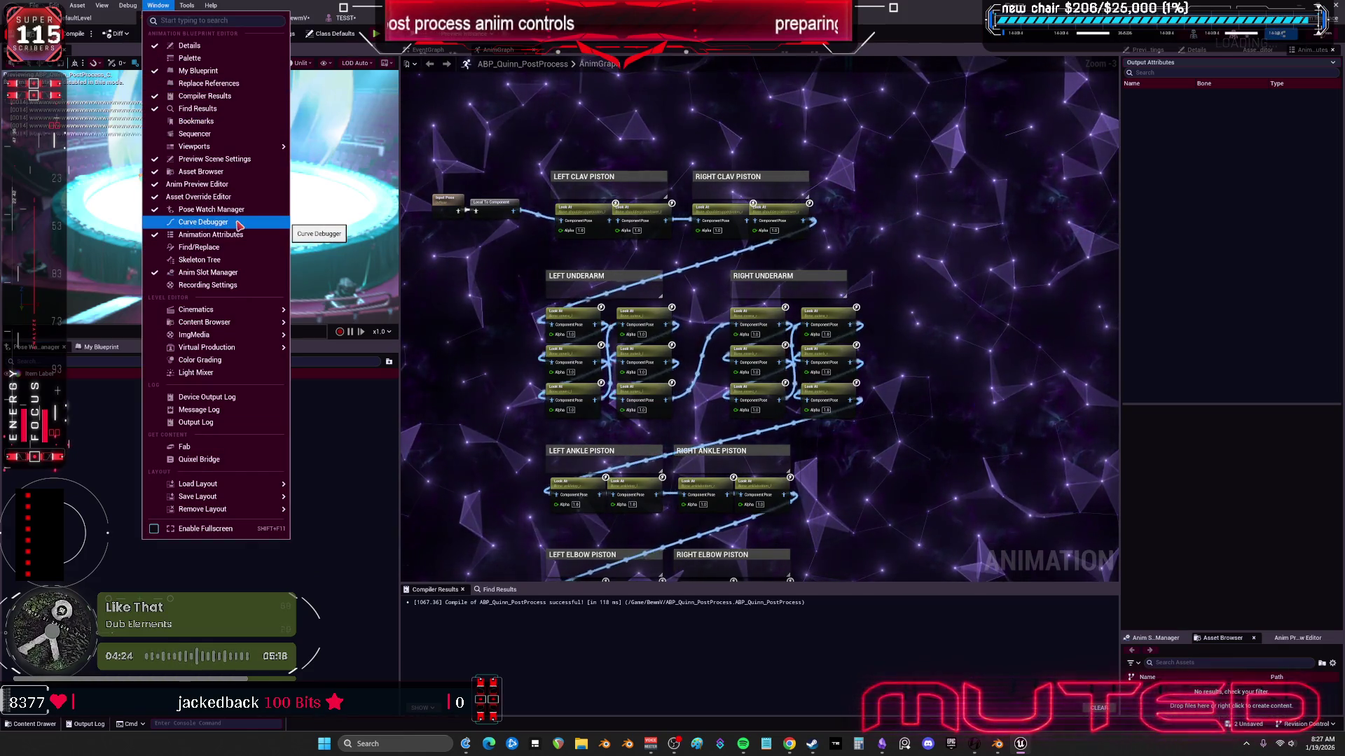
{"action": "left_click", "coordinate": [199, 260]}
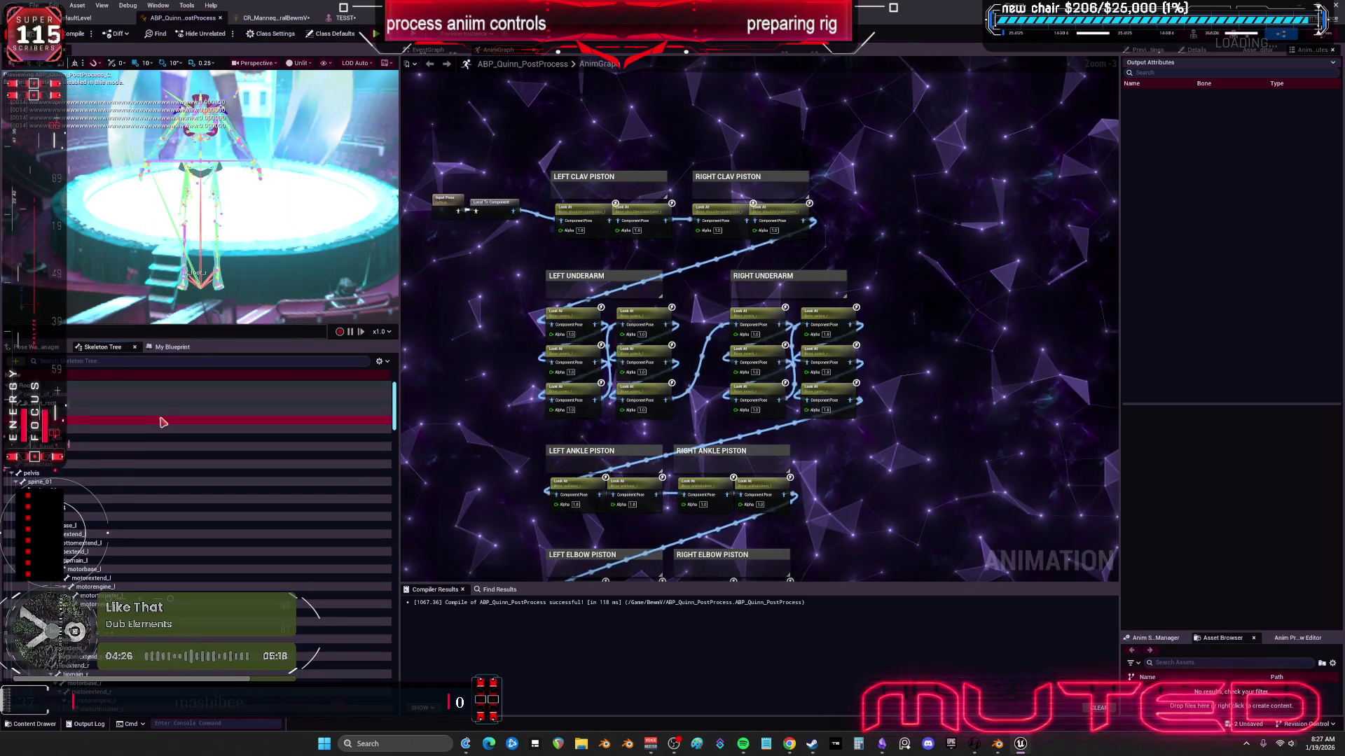
{"action": "key", "text": "shift+End"}
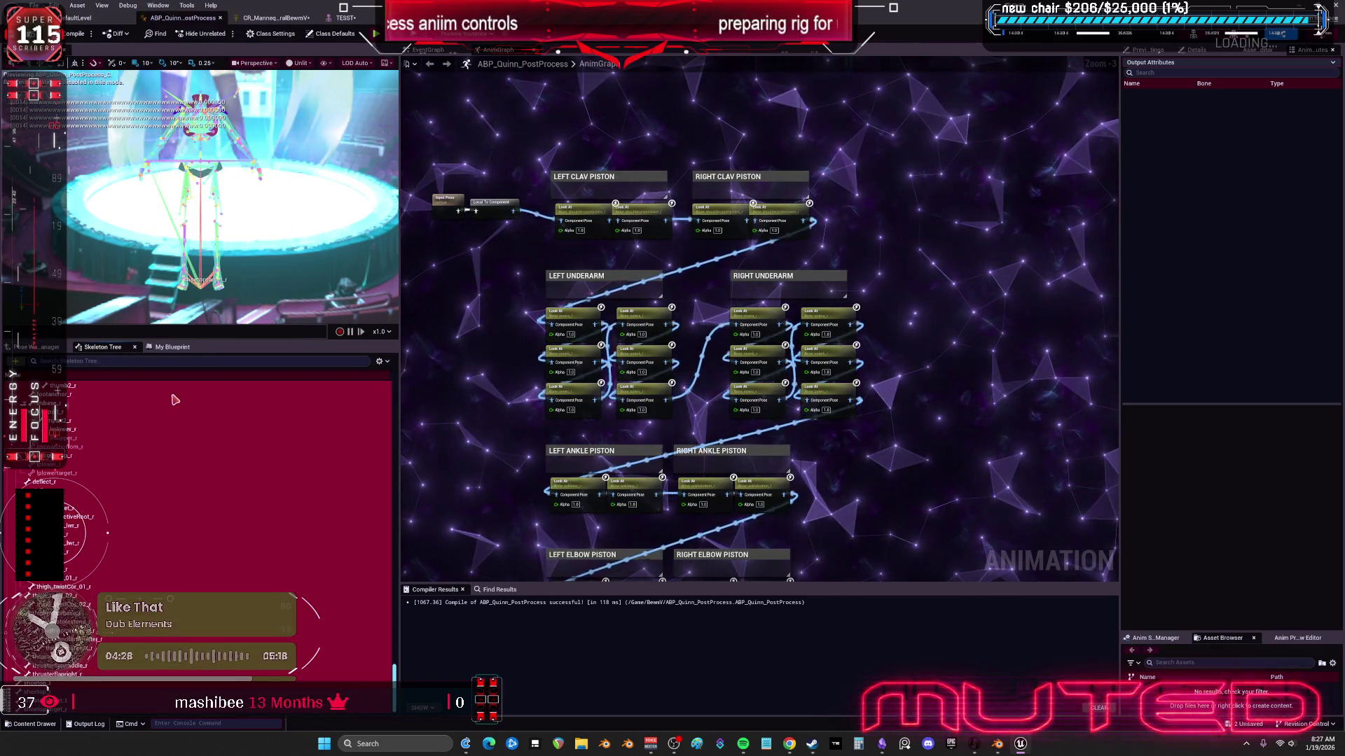
{"action": "left_click", "coordinate": [171, 346]}
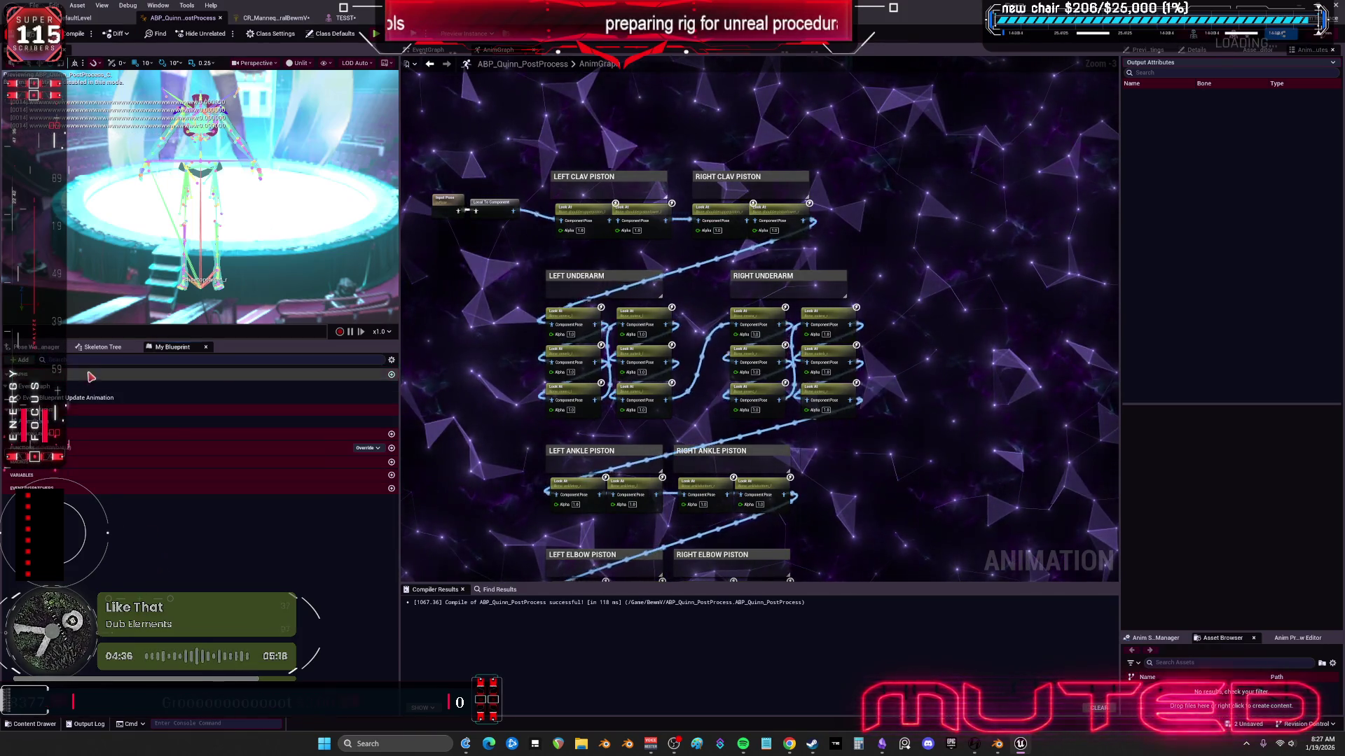
{"action": "left_click", "coordinate": [102, 346]}
{"action": "left_click", "coordinate": [382, 361]}
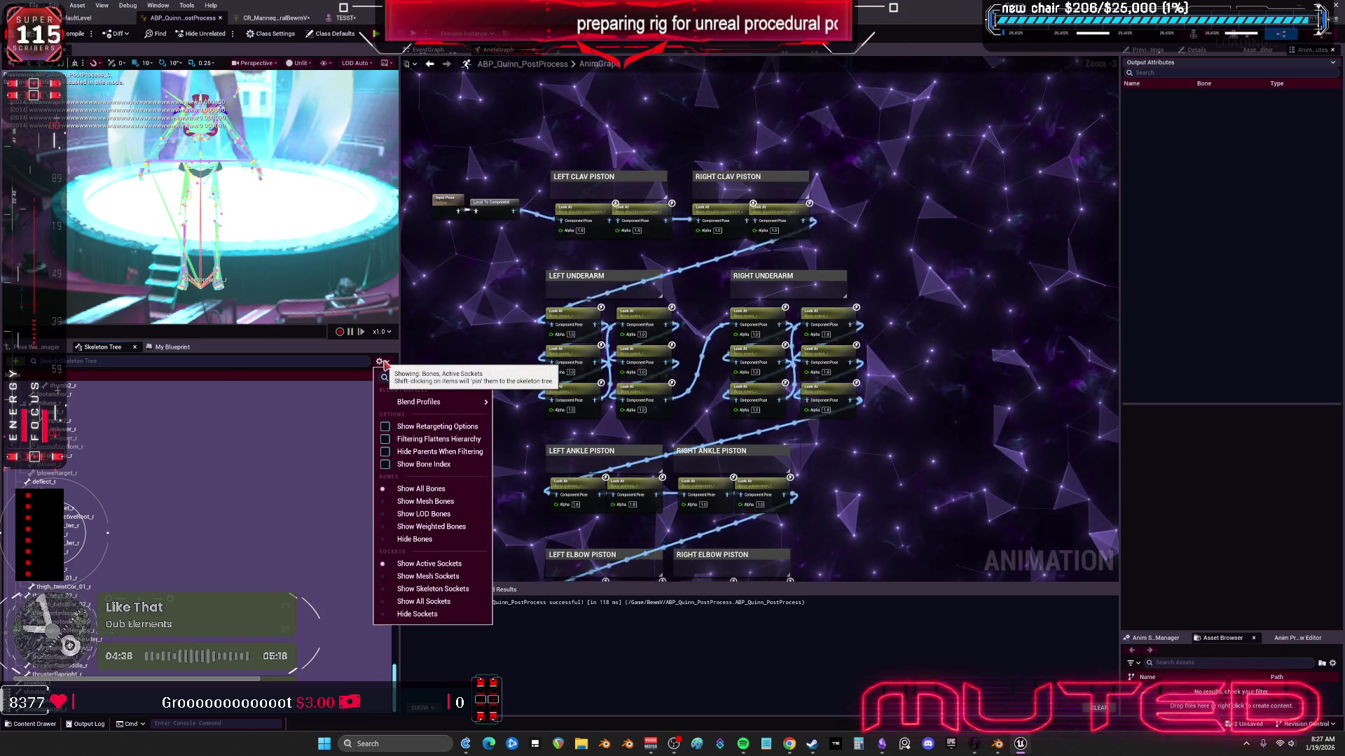
{"action": "left_click", "coordinate": [112, 349]}
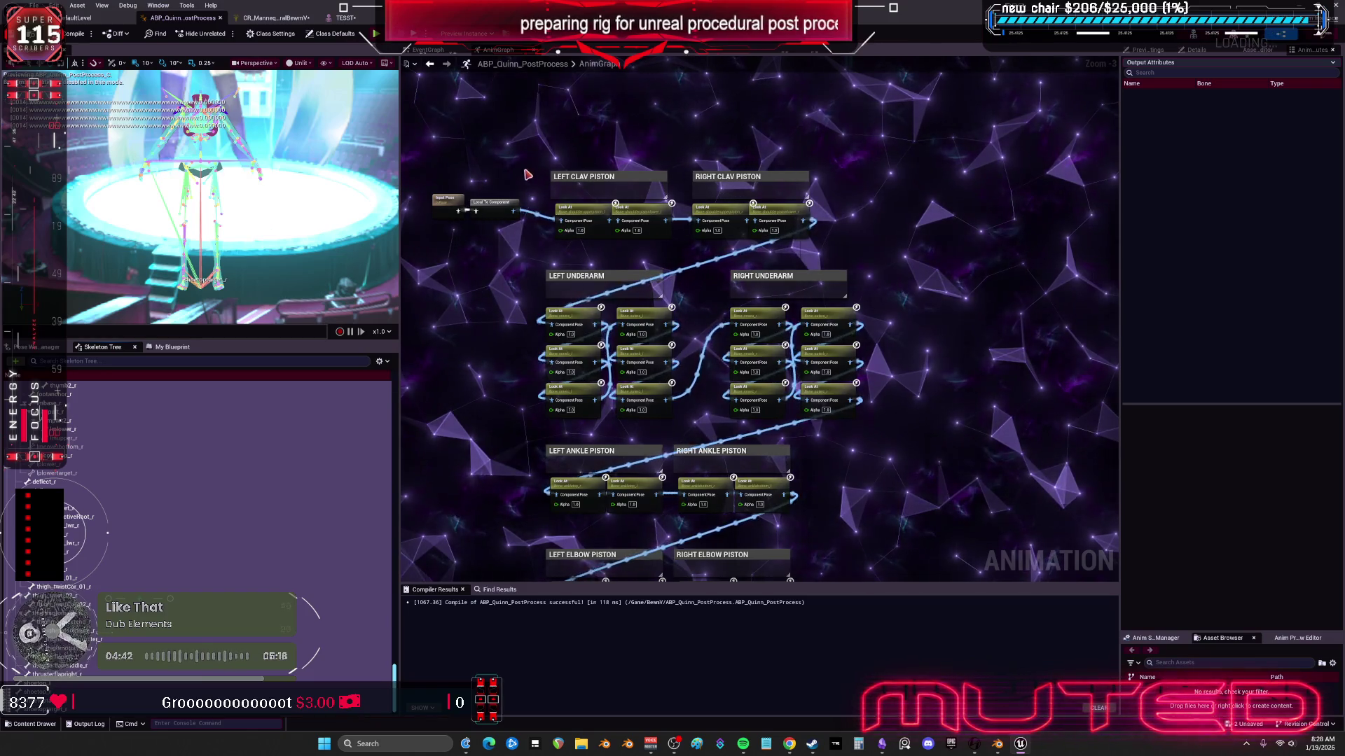
{"action": "left_click", "coordinate": [275, 18]}
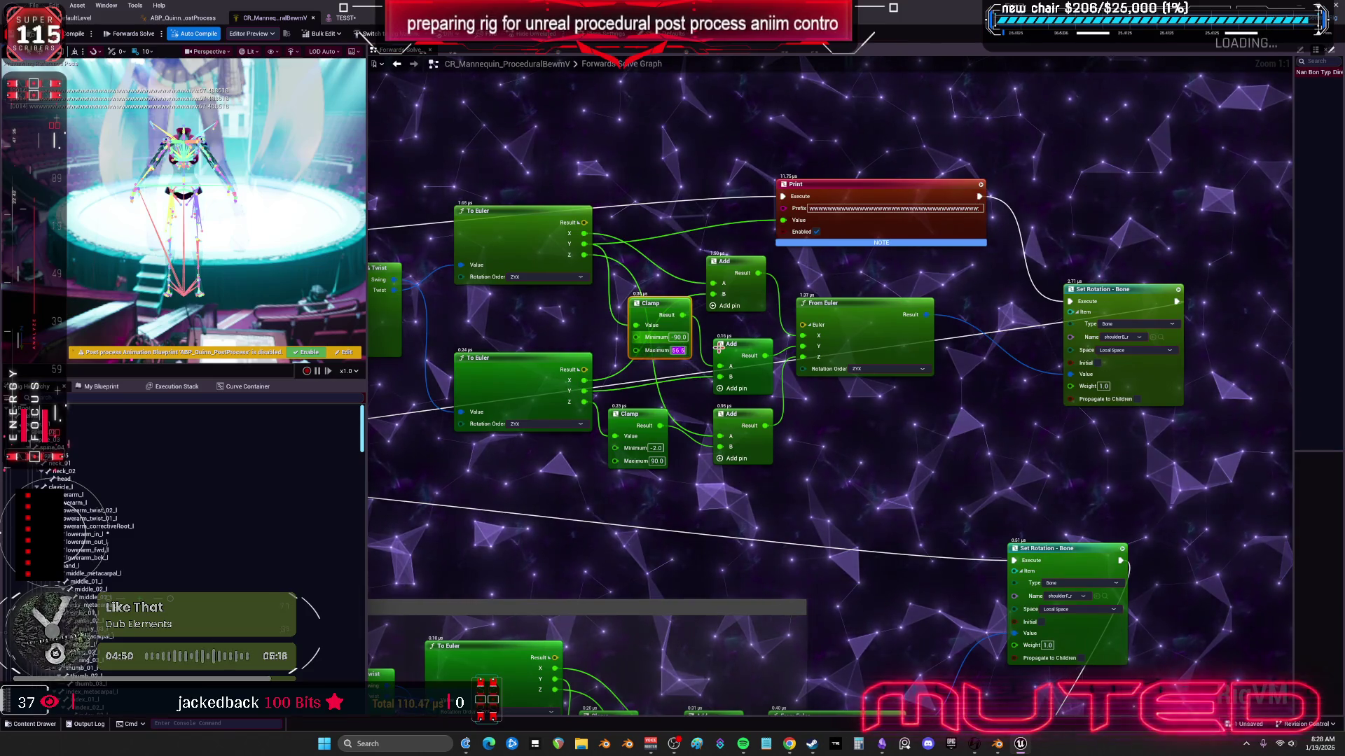
Step: Commit the Clamp Maximum of 90 and reopen TESST from the Content Browser
{"action": "left_click", "coordinate": [666, 199]}
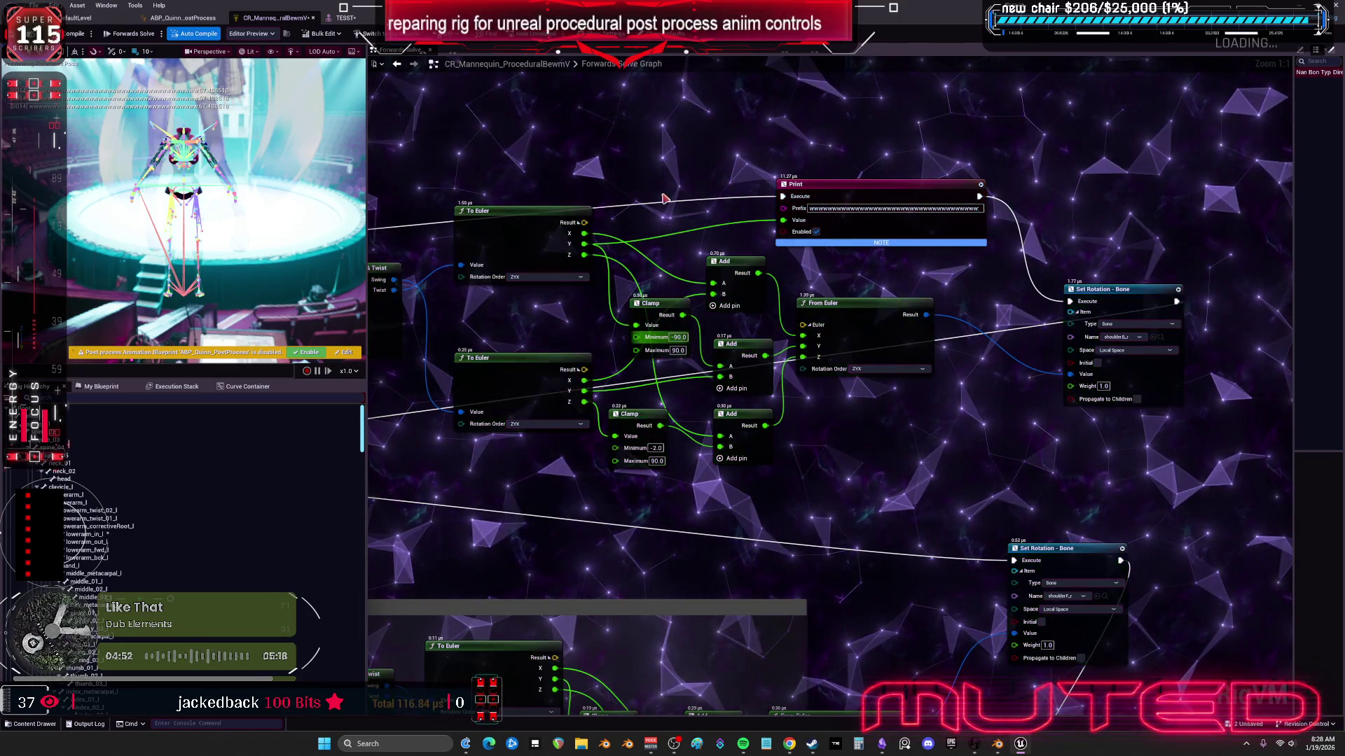
{"action": "left_click", "coordinate": [341, 19]}
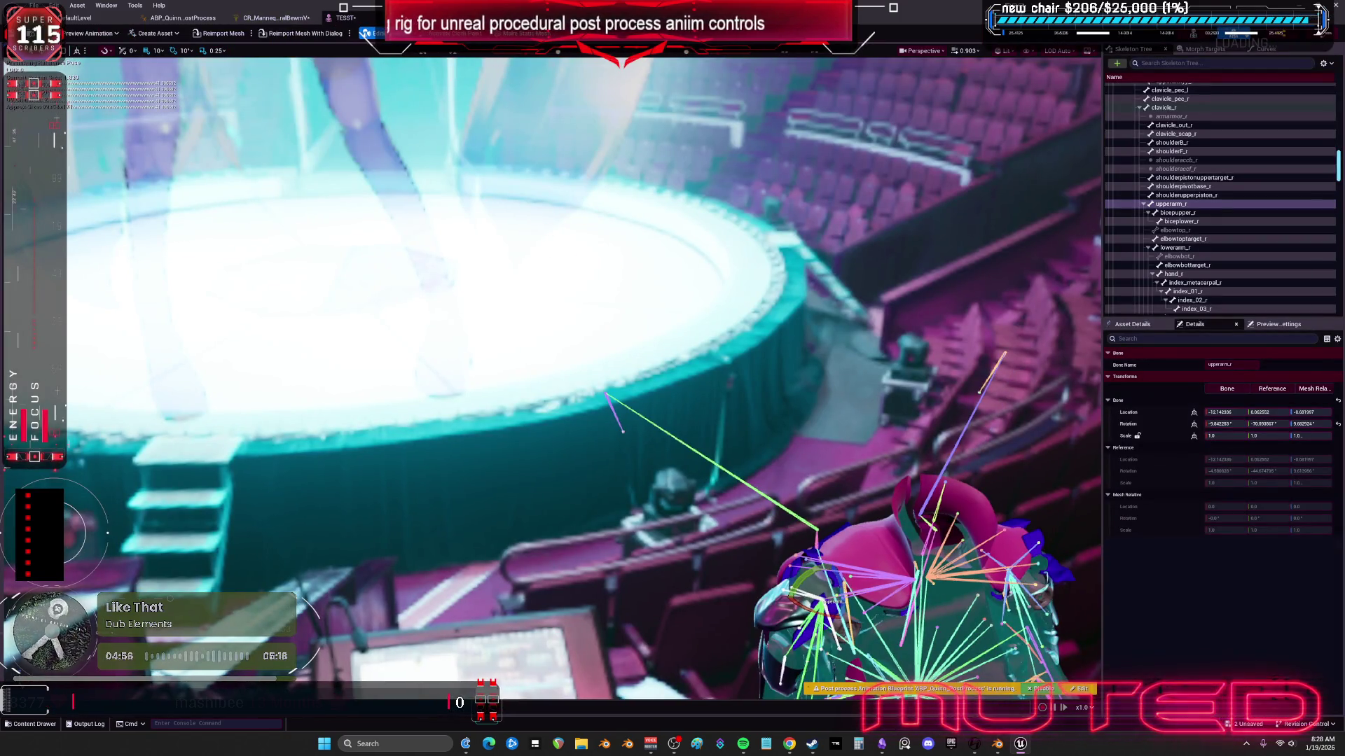
{"action": "left_click", "coordinate": [79, 17]}
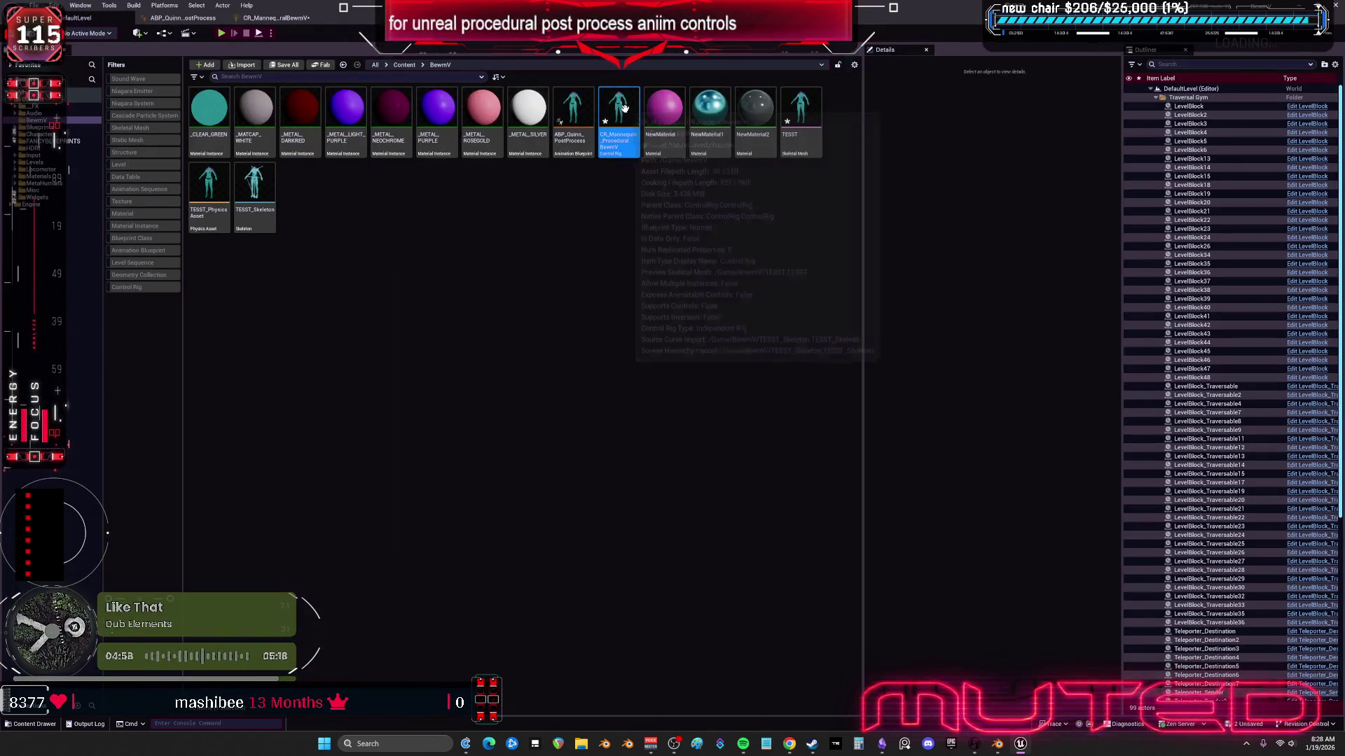
{"action": "left_click", "coordinate": [806, 95]}
{"action": "double_click", "coordinate": [806, 96]}
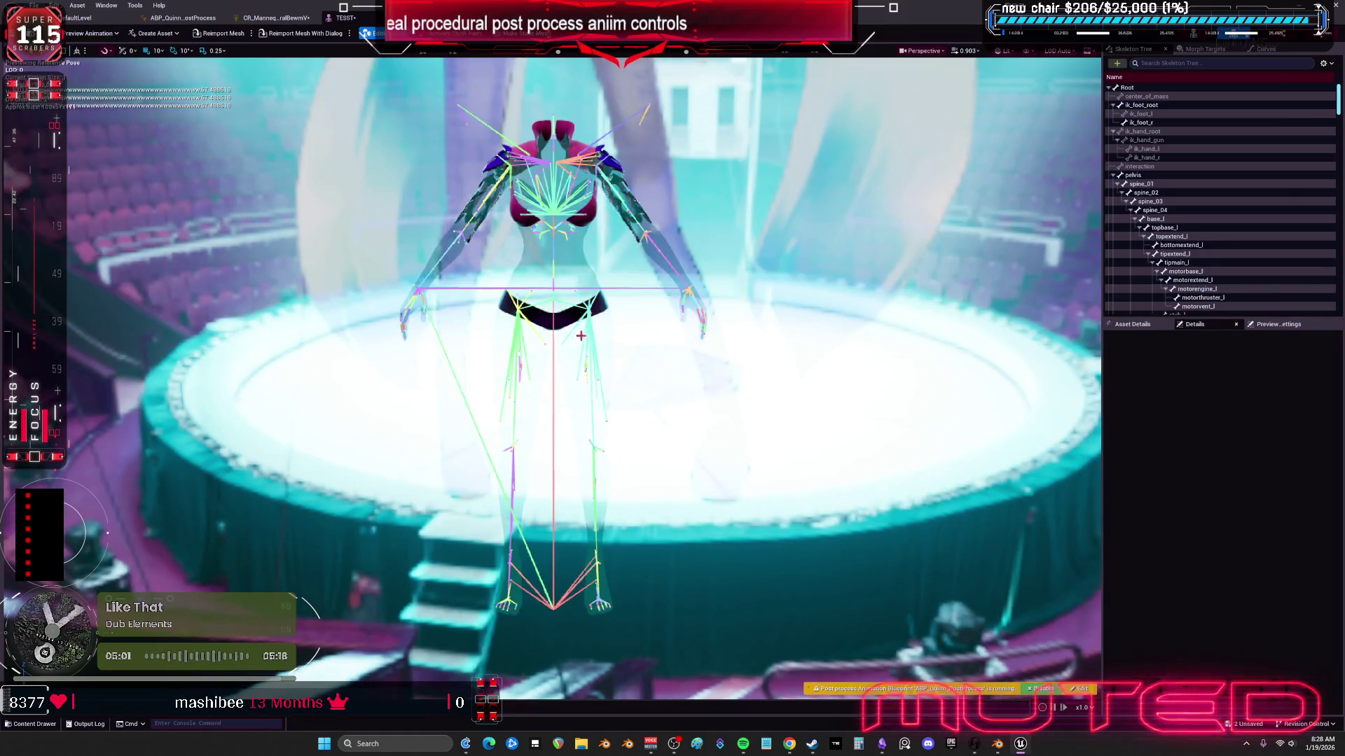
{"action": "mouse_move", "coordinate": [580, 336]}
{"action": "left_mouse_down"}
{"action": "mouse_move", "coordinate": [581, 309]}
{"action": "mouse_move", "coordinate": [533, 295]}
{"action": "mouse_move", "coordinate": [533, 245]}
{"action": "mouse_move", "coordinate": [541, 480]}
{"action": "left_mouse_up"}
Step: Test-rotate upperarm_r three times, resetting its rotation to the reference values after each swing
{"action": "left_click", "coordinate": [637, 280]}
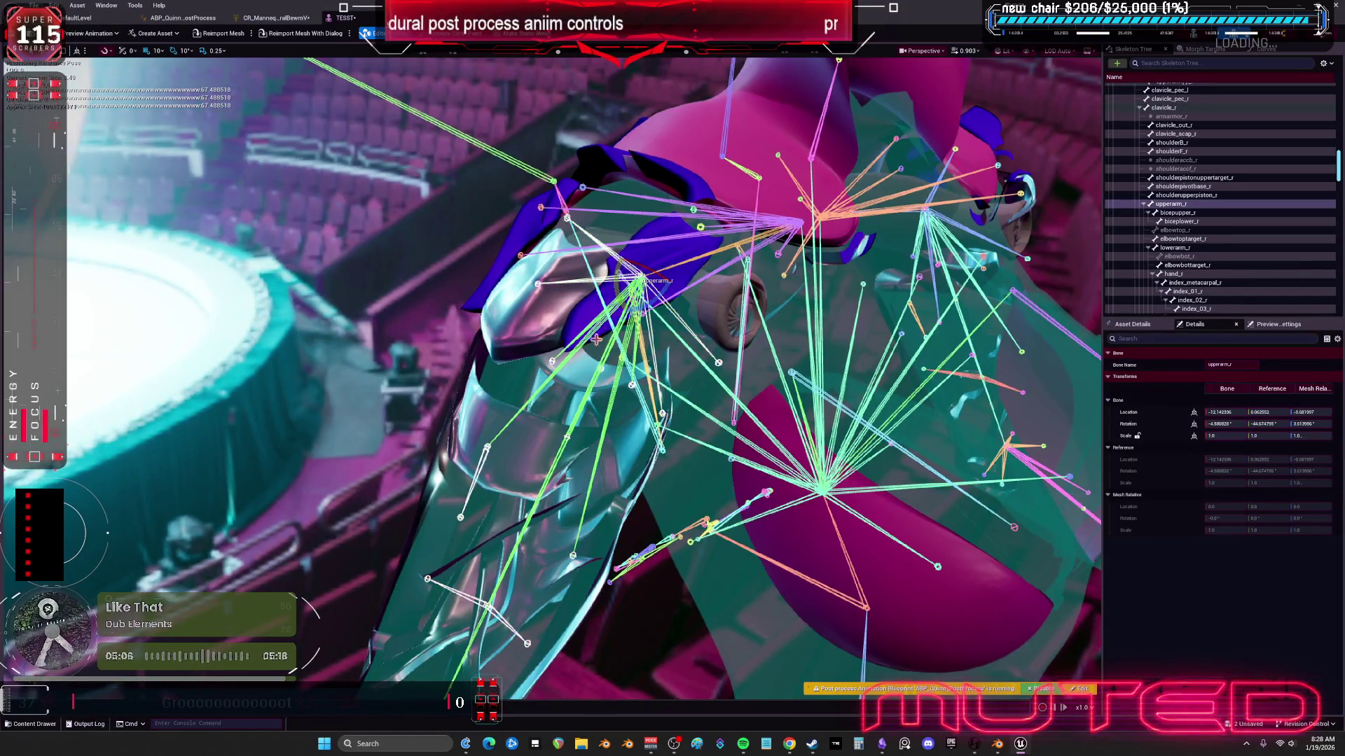
{"action": "mouse_move", "coordinate": [662, 249]}
{"action": "left_mouse_down"}
{"action": "mouse_move", "coordinate": [641, 287]}
{"action": "mouse_move", "coordinate": [655, 231]}
{"action": "mouse_move", "coordinate": [614, 283]}
{"action": "left_mouse_up"}
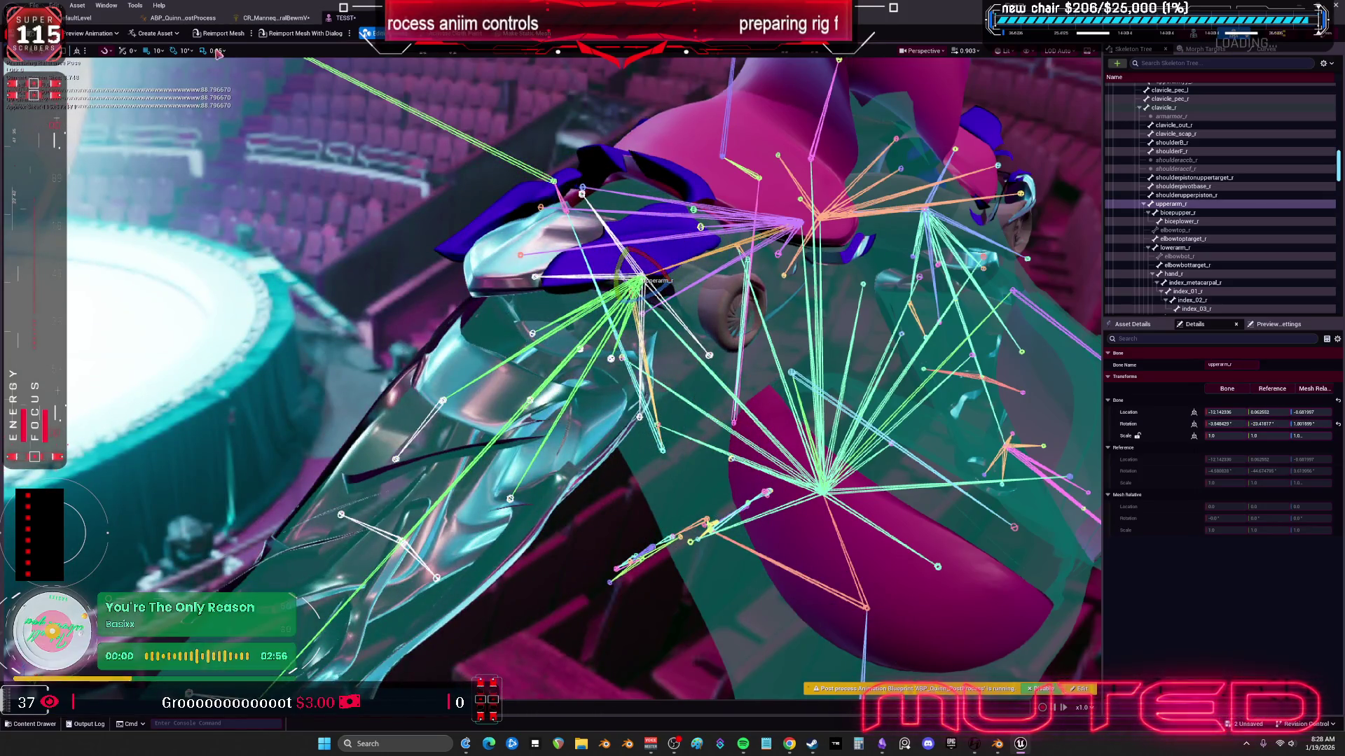
{"action": "left_click", "coordinate": [1337, 425]}
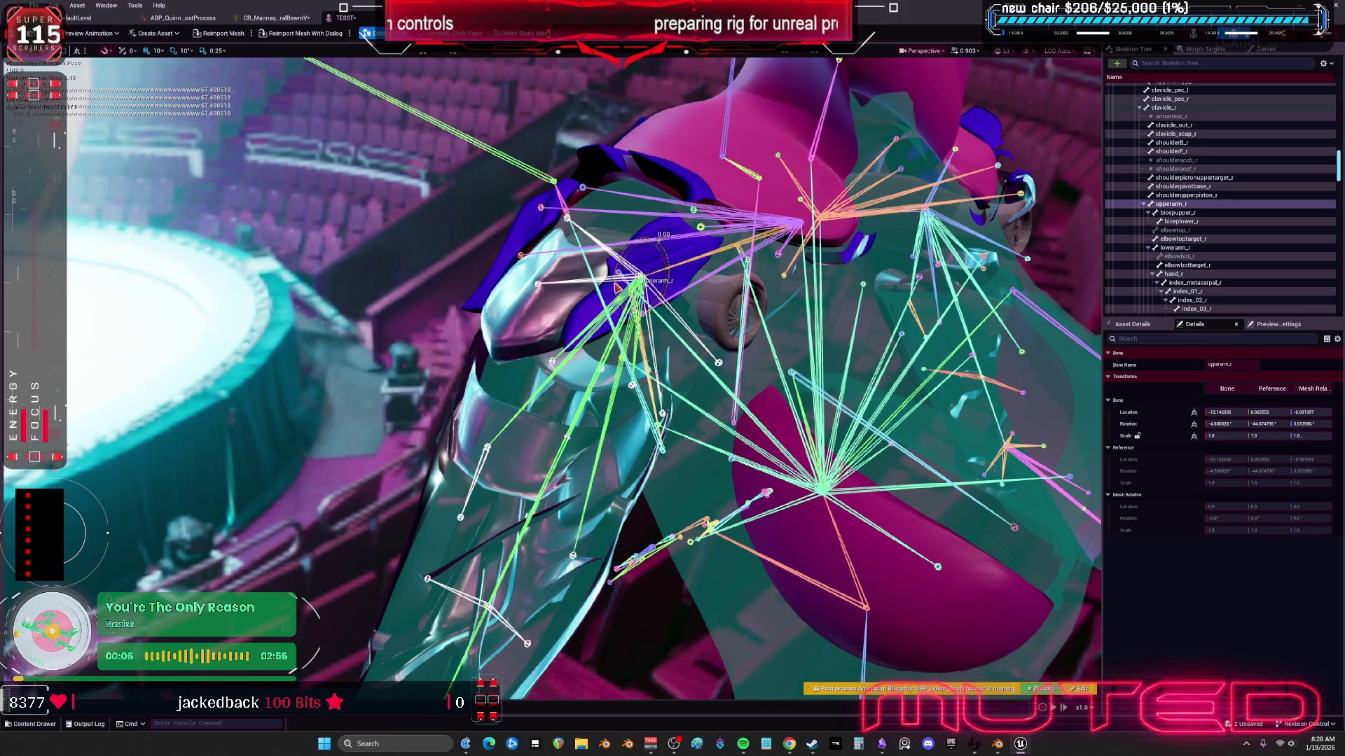
{"action": "mouse_move", "coordinate": [616, 287]}
{"action": "left_mouse_down"}
{"action": "mouse_move", "coordinate": [645, 161]}
{"action": "mouse_move", "coordinate": [629, 280]}
{"action": "left_mouse_up"}
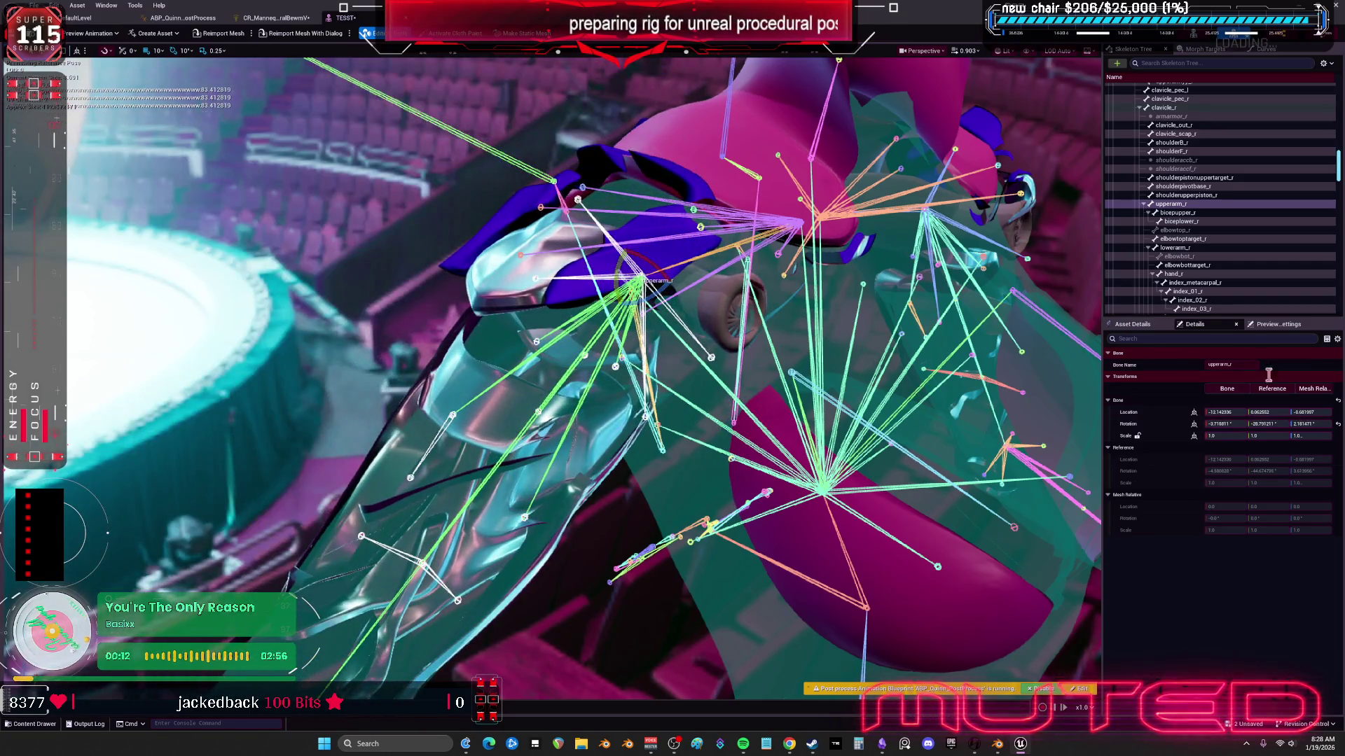
{"action": "left_click", "coordinate": [1338, 424]}
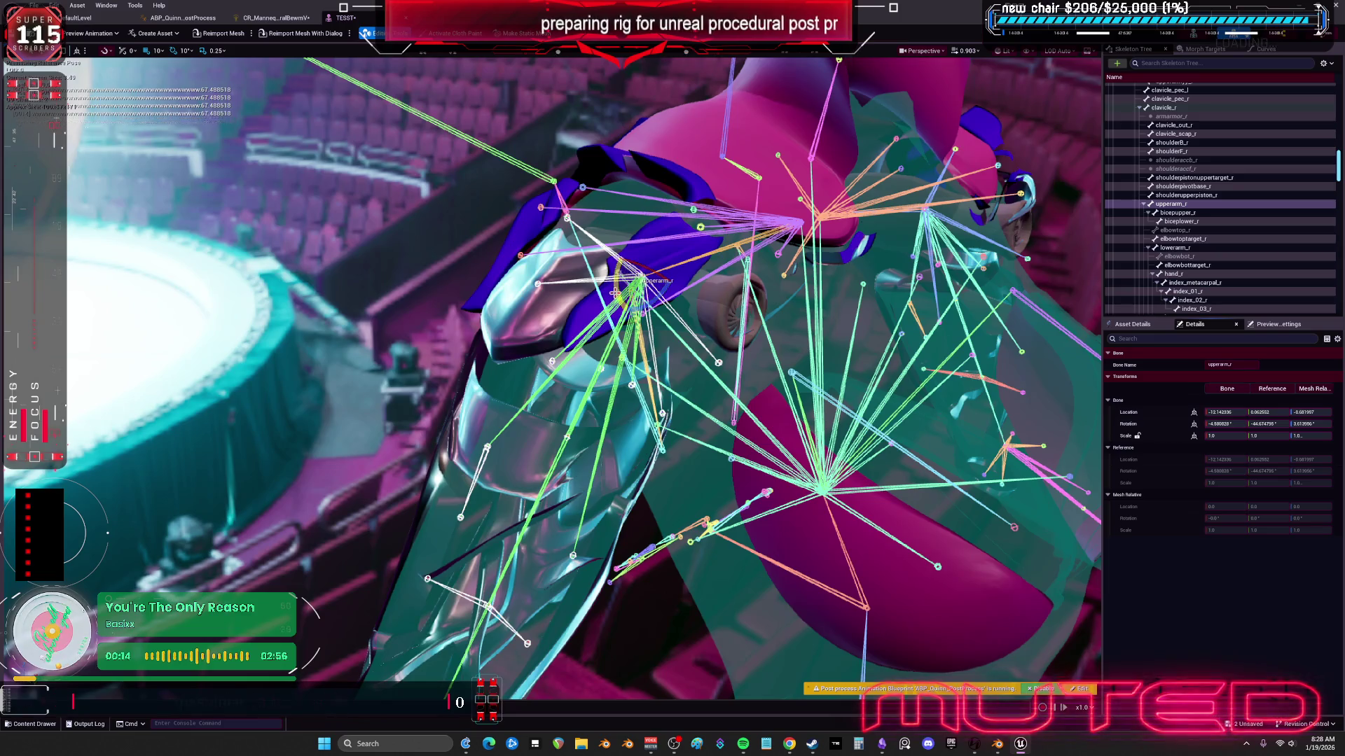
{"action": "mouse_move", "coordinate": [614, 293]}
{"action": "left_mouse_down"}
{"action": "mouse_move", "coordinate": [655, 238]}
{"action": "mouse_move", "coordinate": [639, 242]}
{"action": "left_mouse_up"}
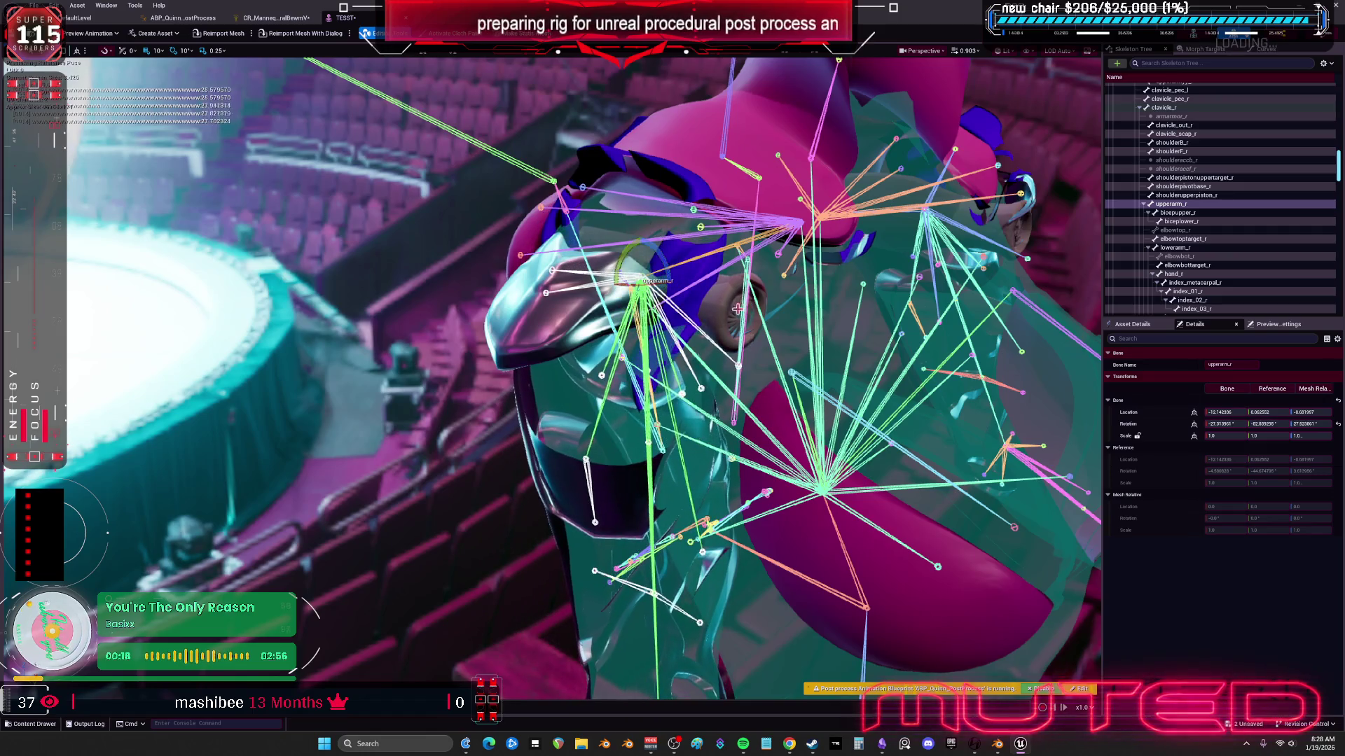
{"action": "left_click", "coordinate": [1337, 426]}
{"action": "key", "text": "Return"}
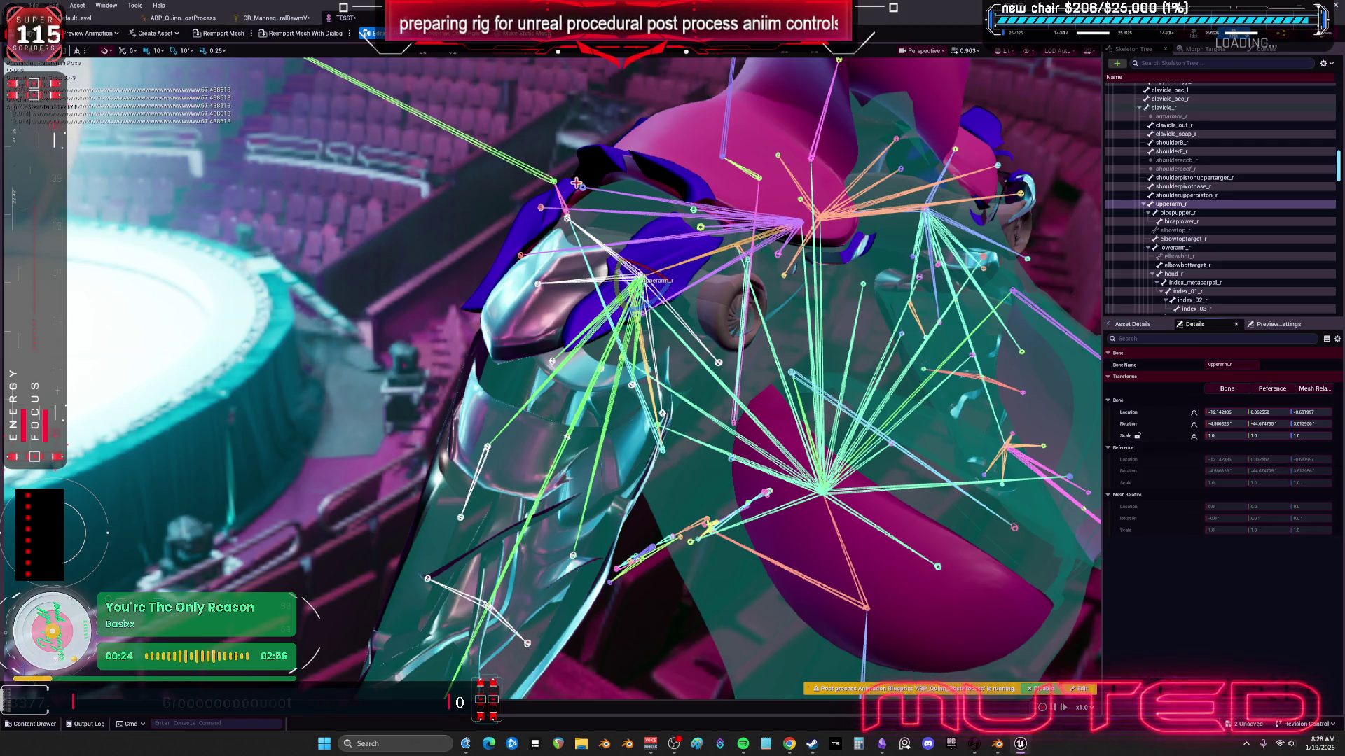
Step: In Blender, view the rig from the front and put the armature into Edit Mode
{"action": "key", "text": "alt+Tab"}
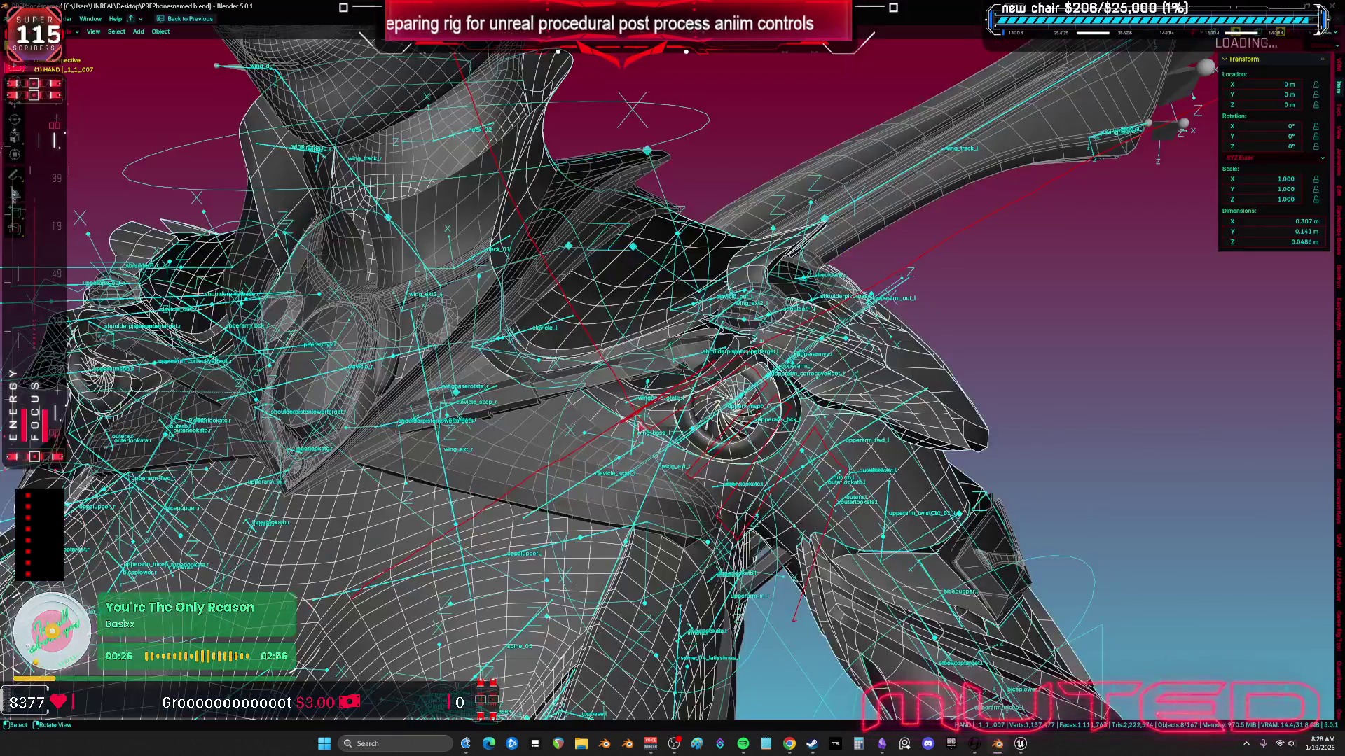
{"action": "key", "text": "KP_1"}
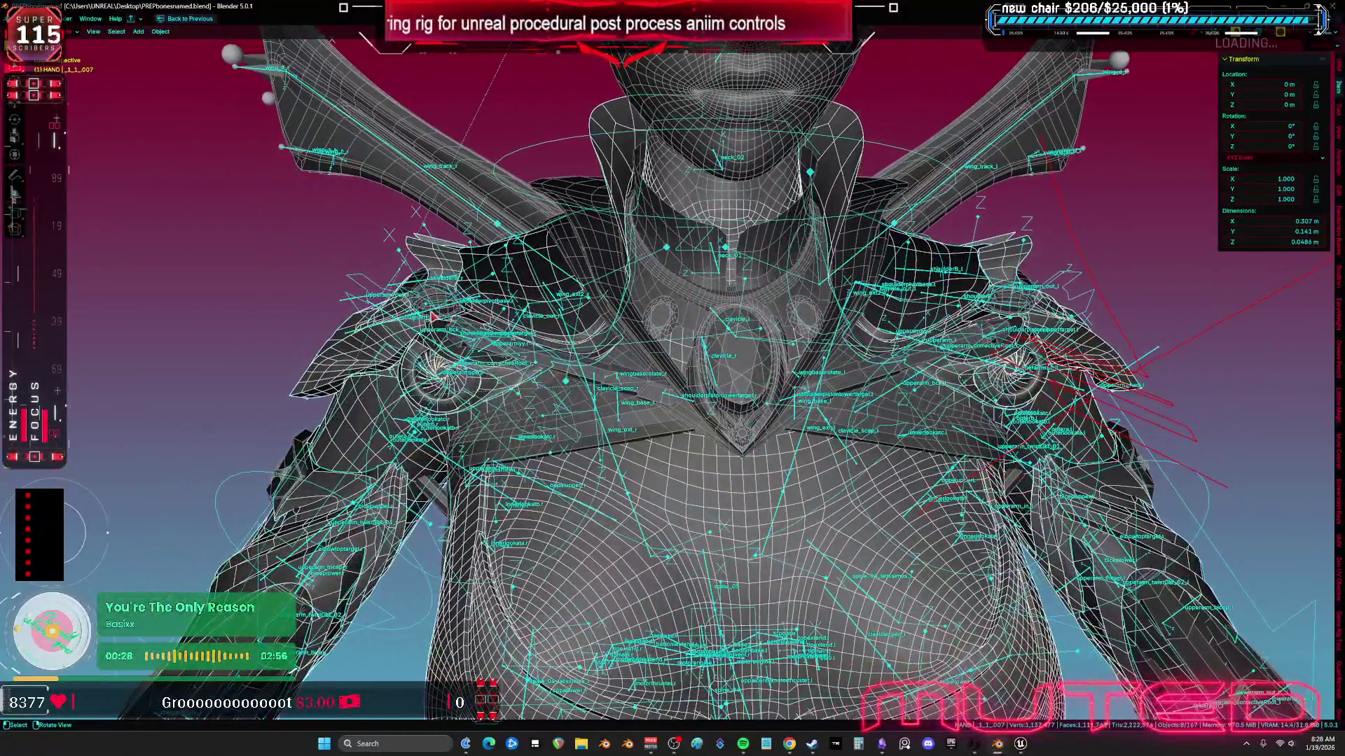
{"action": "left_click", "coordinate": [432, 316]}
{"action": "left_click", "coordinate": [432, 317]}
{"action": "left_click", "coordinate": [429, 315]}
{"action": "key", "text": "Tab"}
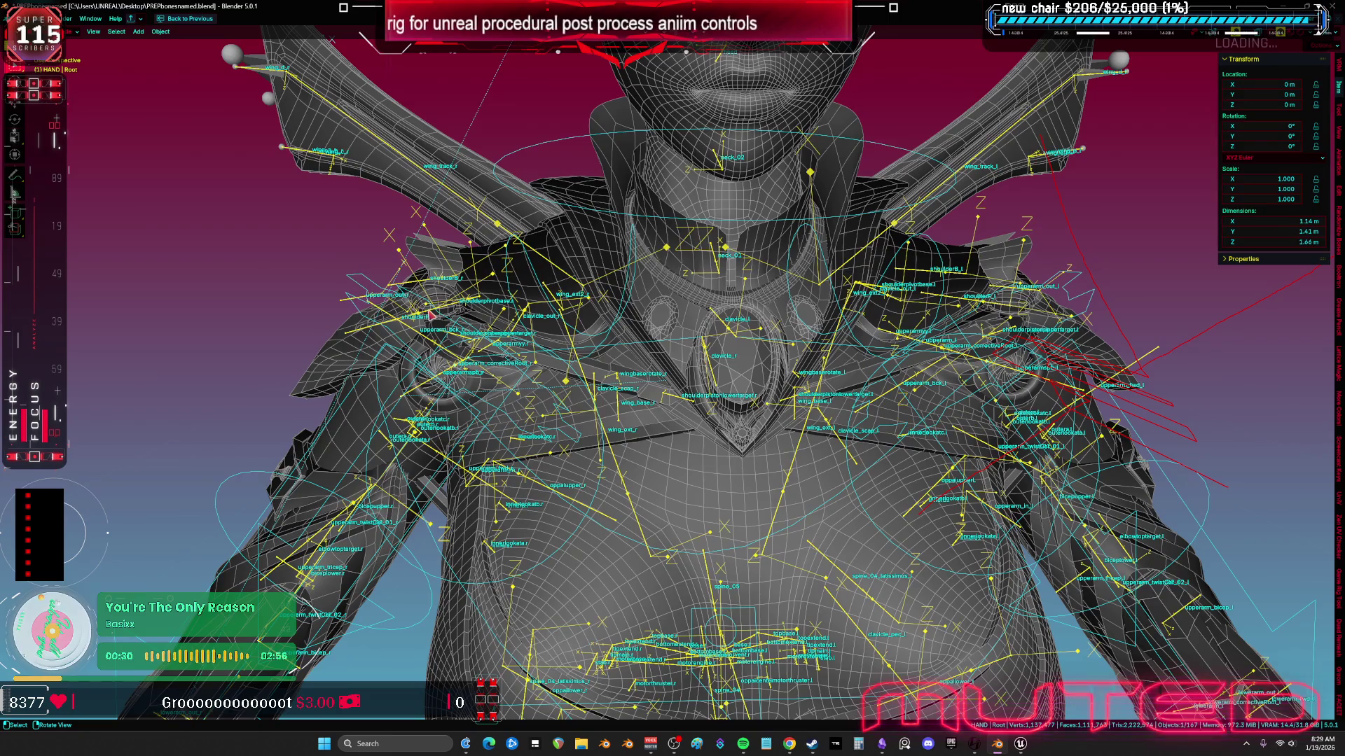
Step: Set shoulderpivotbase.r's roll to about 65° and shoulderF_r's roll to -1°
{"action": "left_click", "coordinate": [430, 310]}
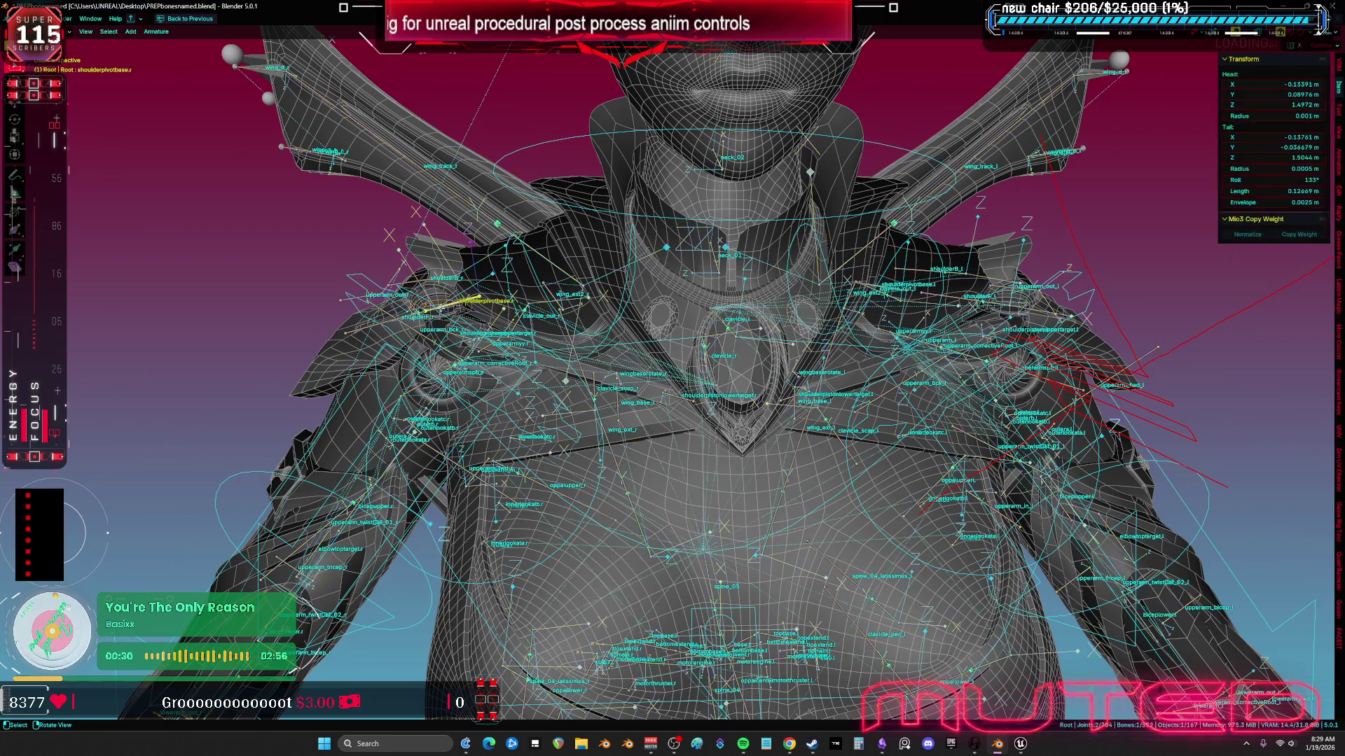
{"action": "left_click", "coordinate": [1300, 180]}
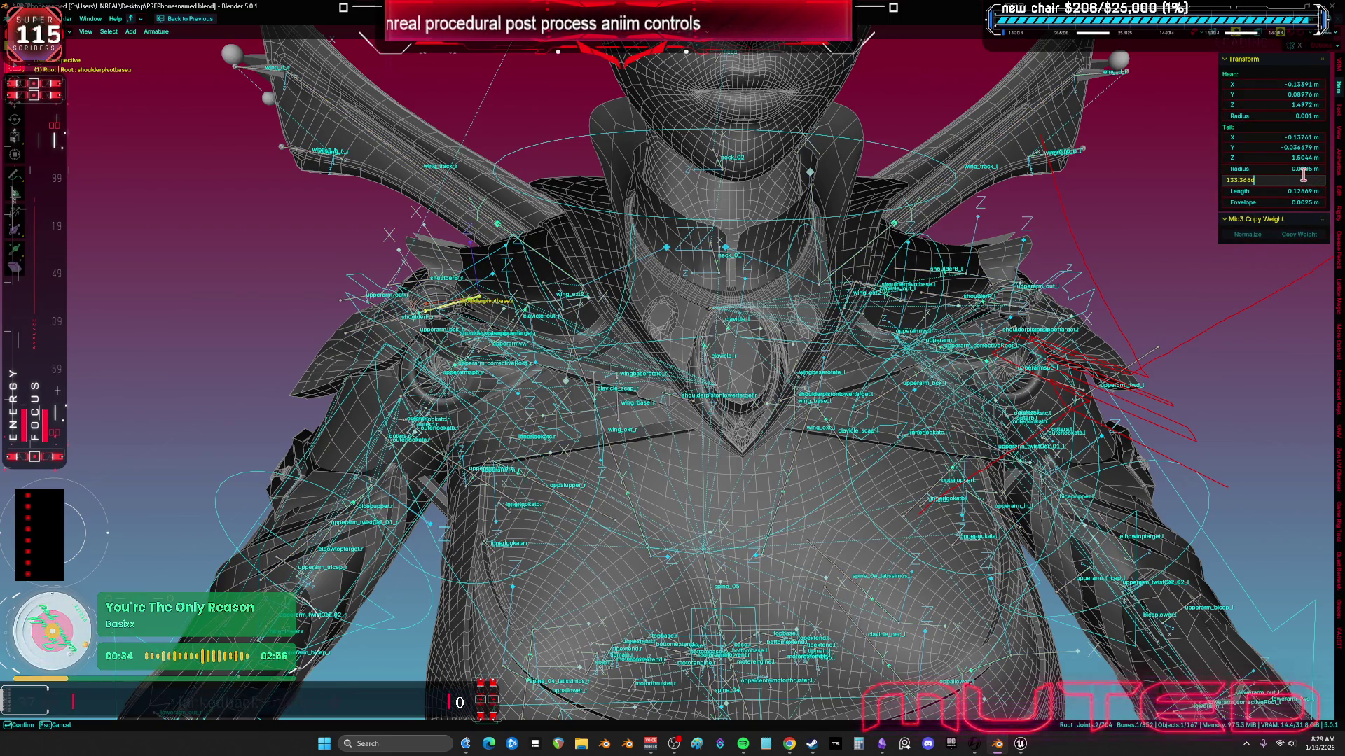
{"action": "type", "text": "-68"}
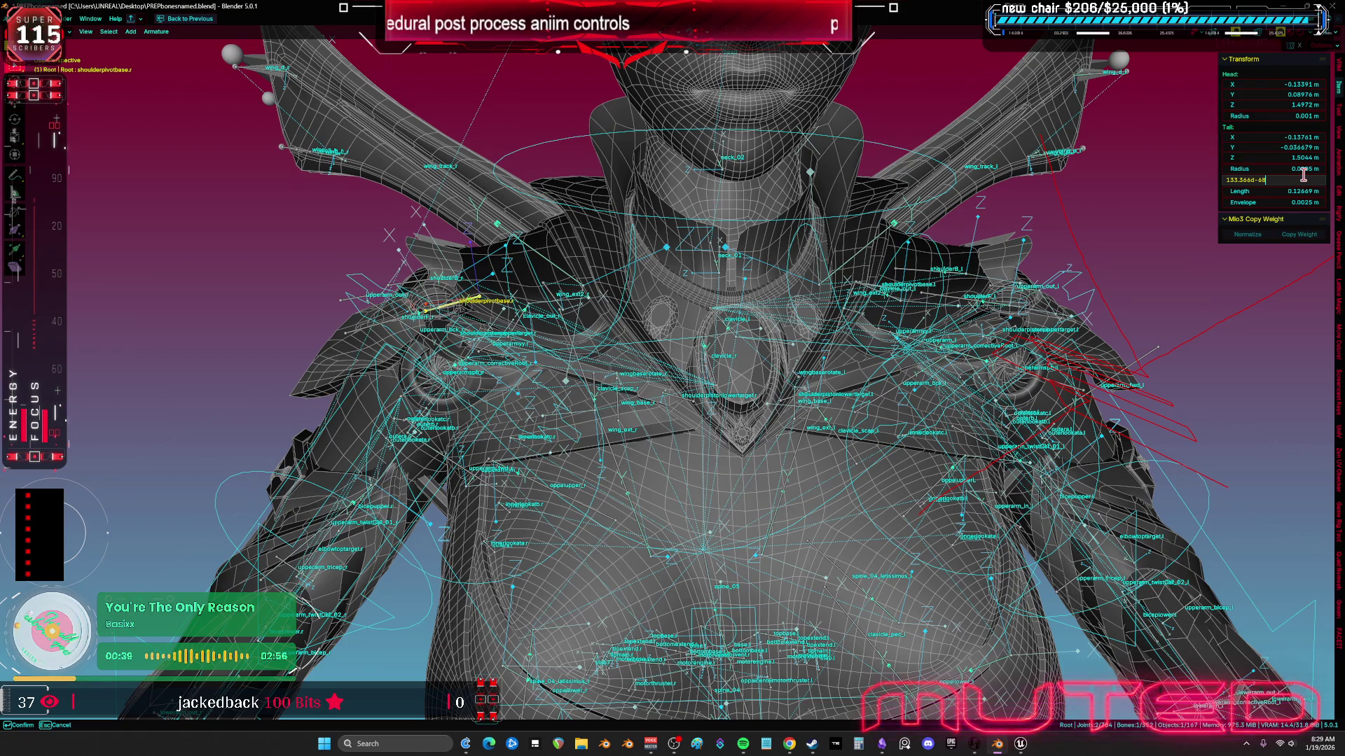
{"action": "key", "text": "Return"}
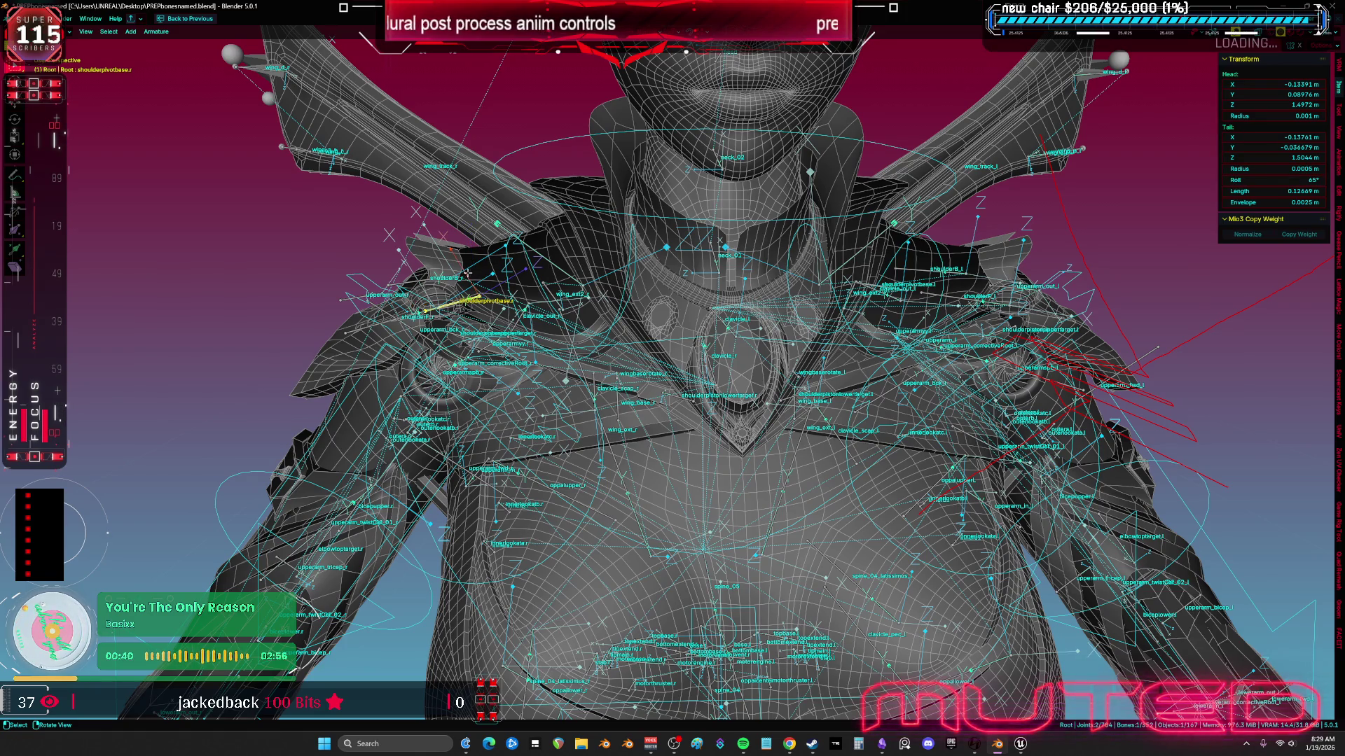
{"action": "left_click", "coordinate": [376, 325]}
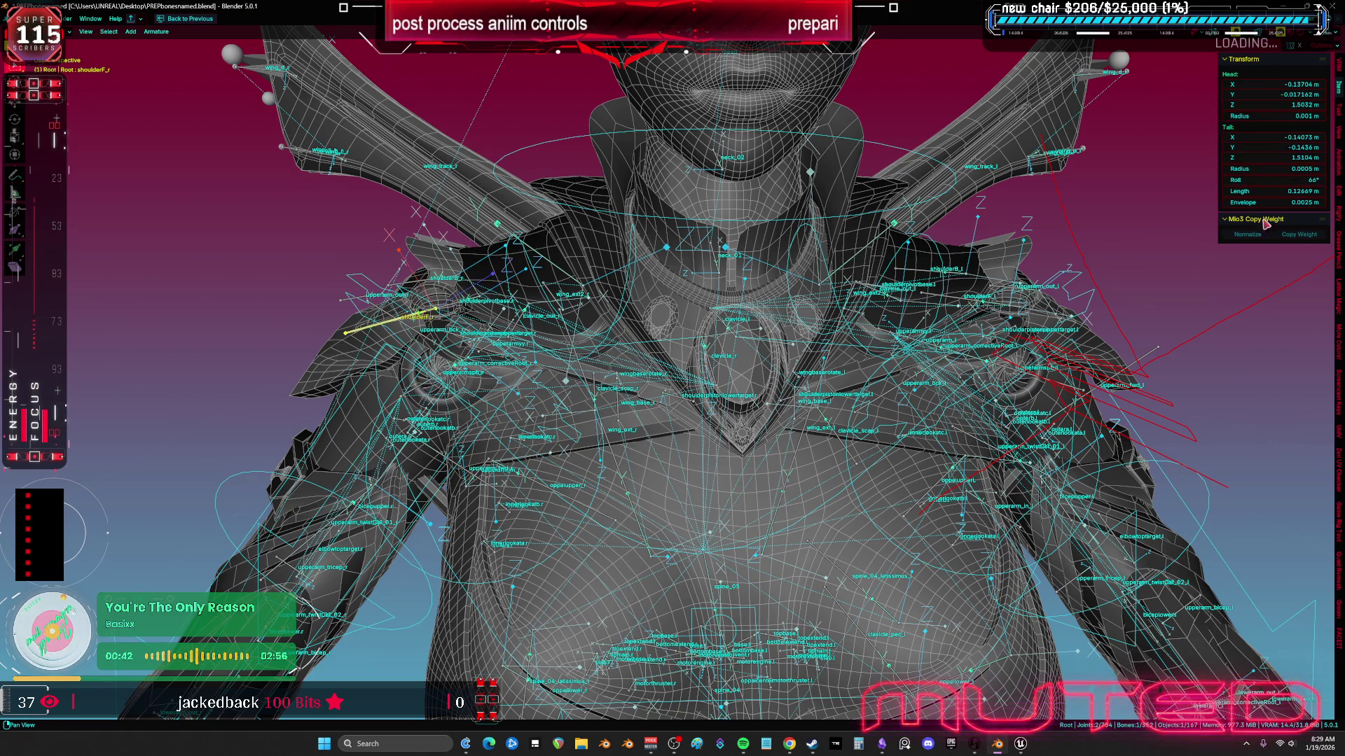
{"action": "left_click", "coordinate": [1289, 180]}
{"action": "type", "text": "-67"}
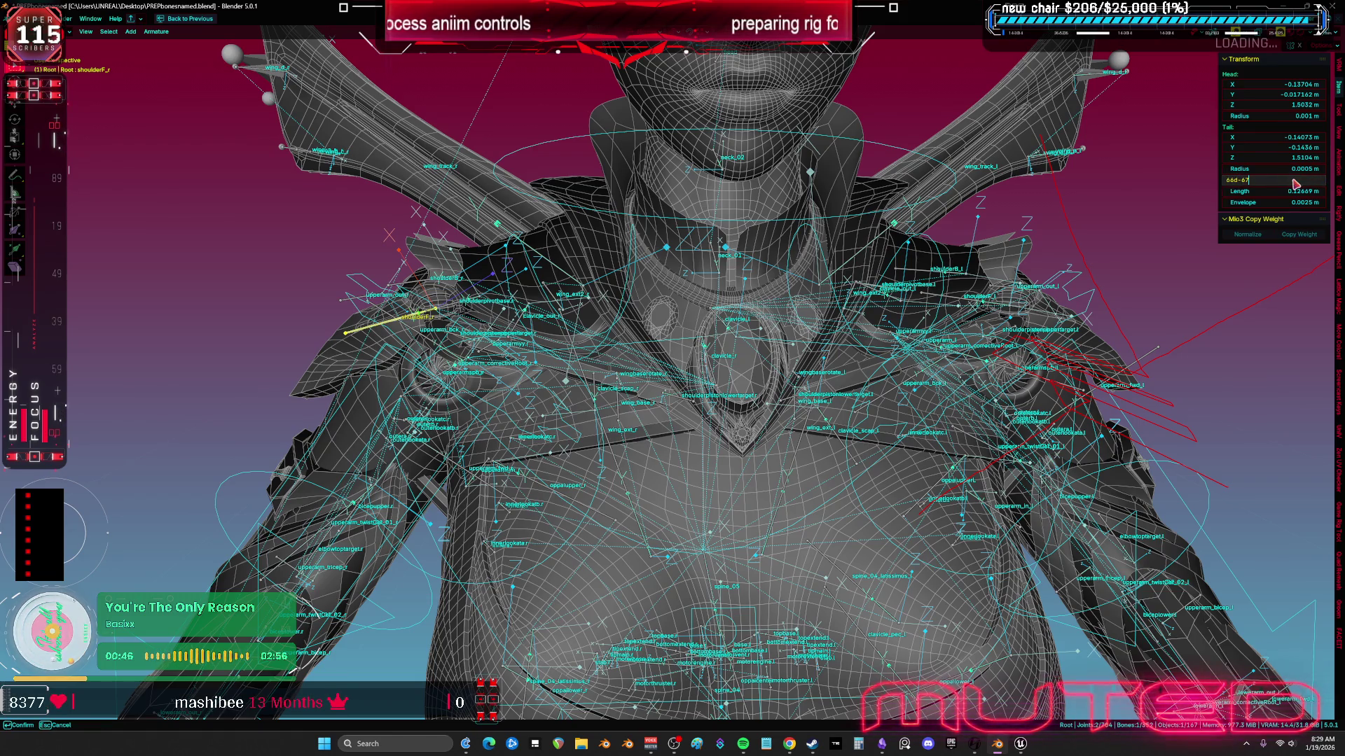
{"action": "key", "text": "Return"}
Step: Isolate the shoulder bones in local view and inspect shoulderpivotbase.r, shoulderB_r and shoulderF_r
{"action": "left_click_drag", "start_coordinate": [448, 354], "coordinate": [482, 360]}
{"action": "key", "text": "KP_Divide"}
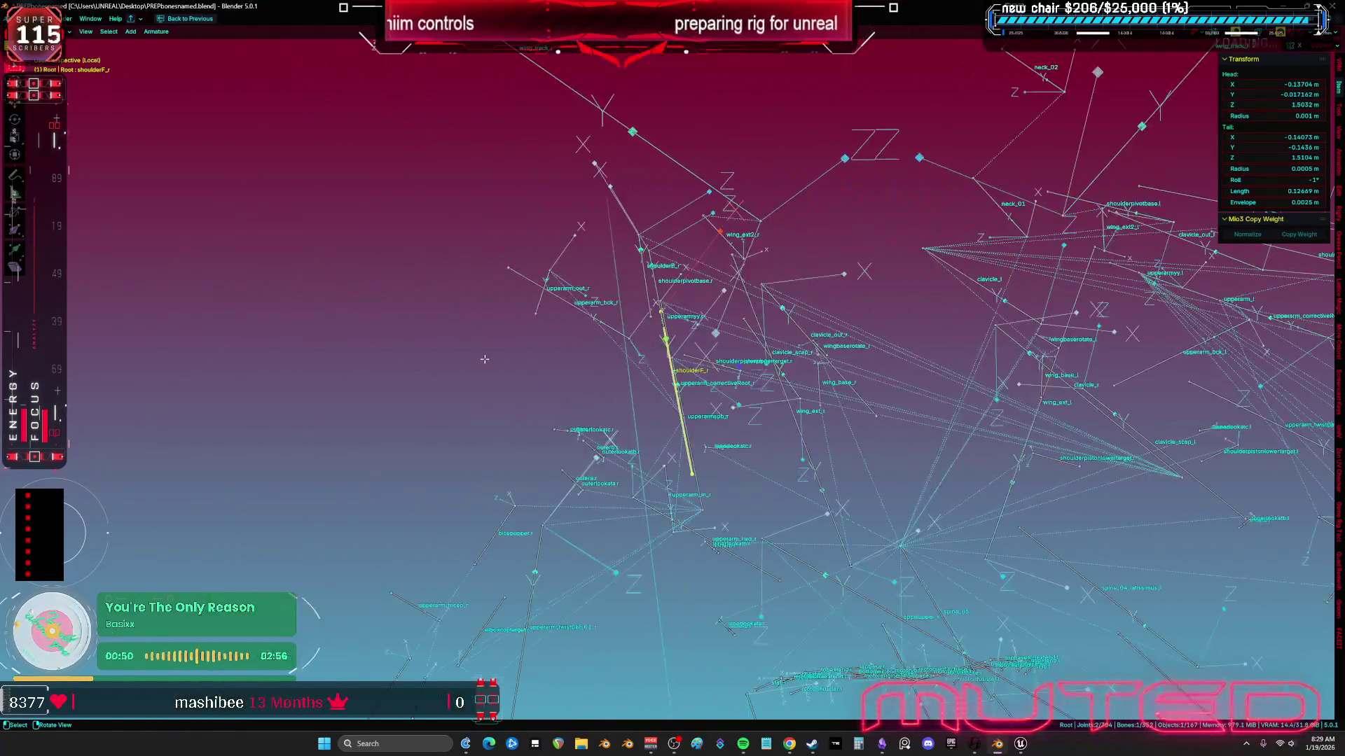
{"action": "left_click_drag", "start_coordinate": [570, 369], "coordinate": [611, 351]}
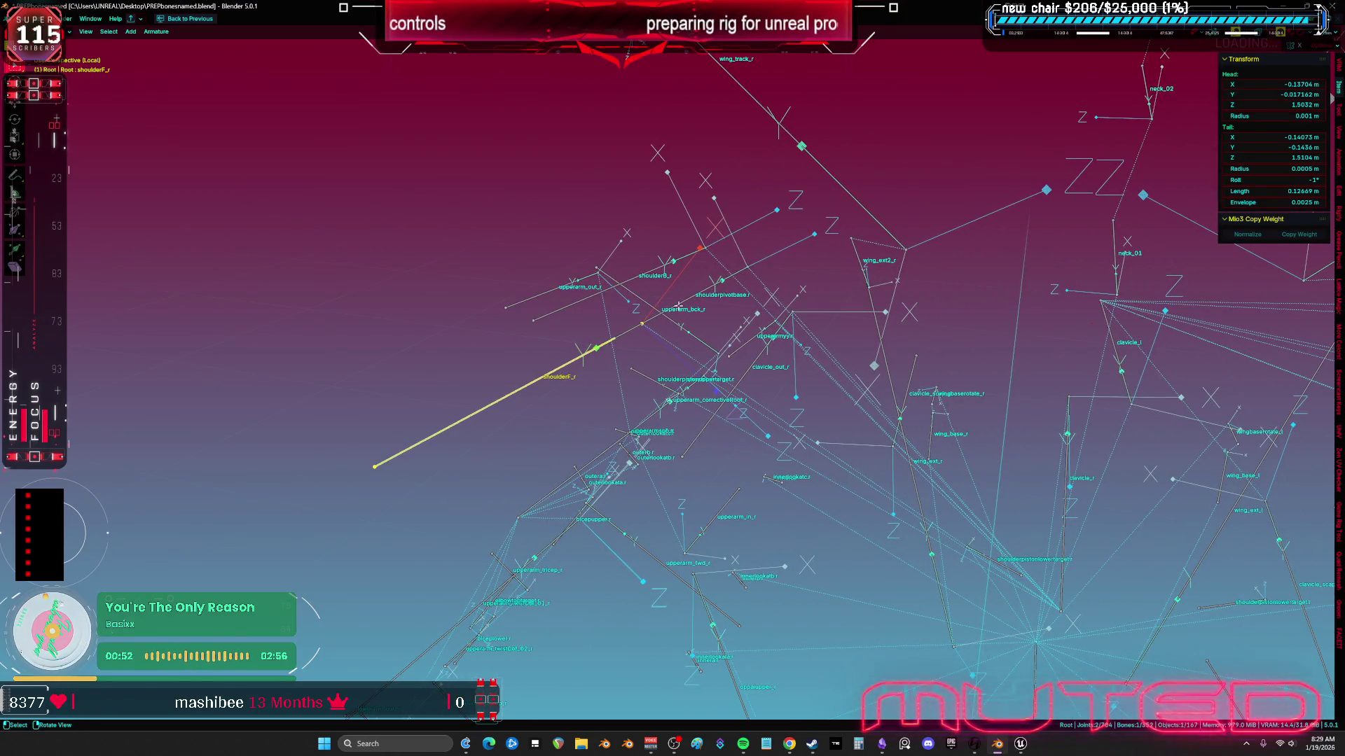
{"action": "left_click", "coordinate": [664, 303]}
{"action": "left_click", "coordinate": [621, 281]}
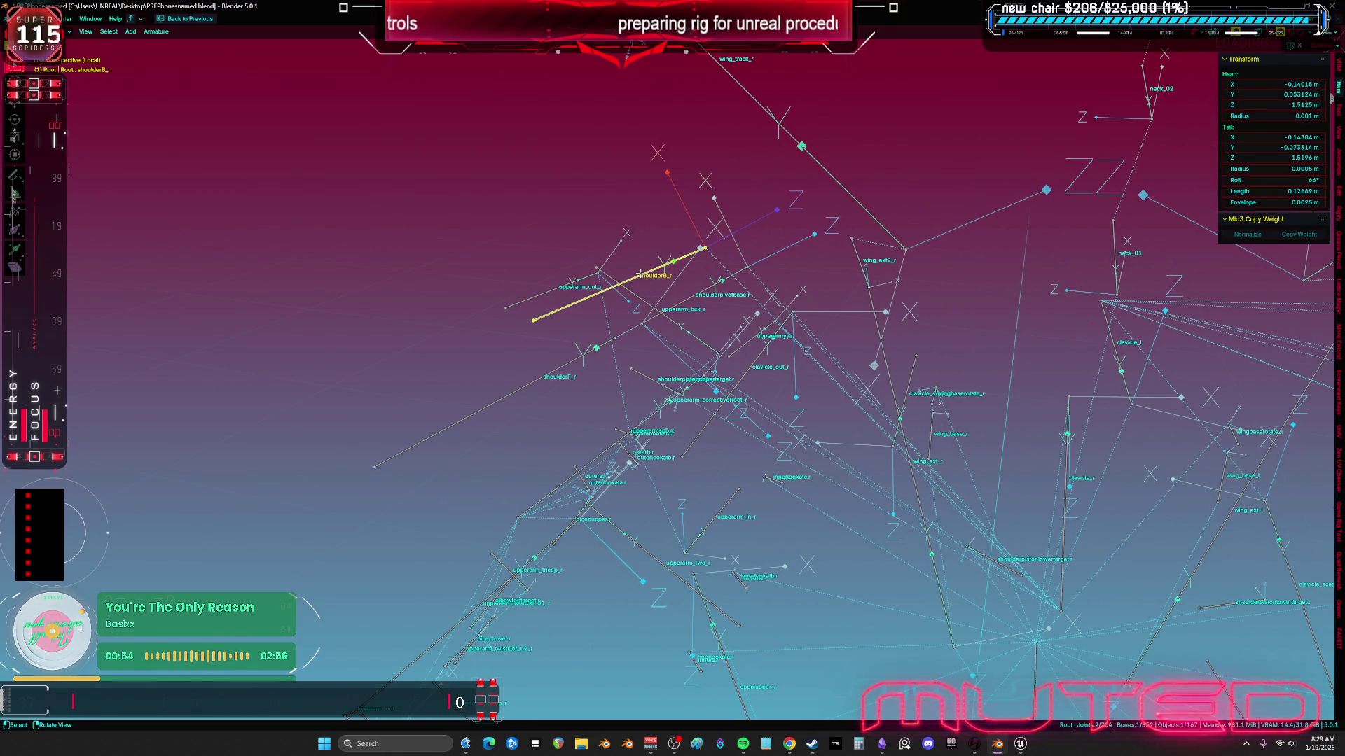
{"action": "left_click", "coordinate": [594, 347]}
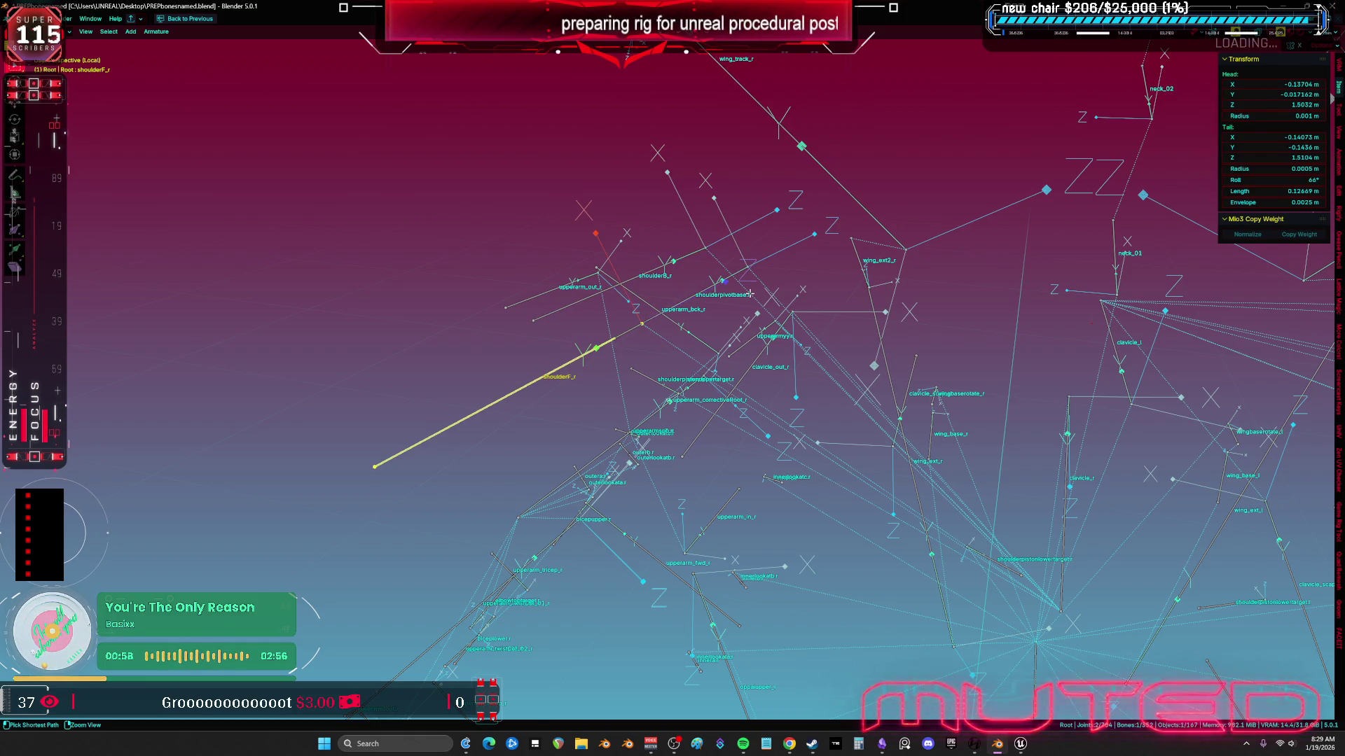
{"action": "left_click", "coordinate": [750, 294]}
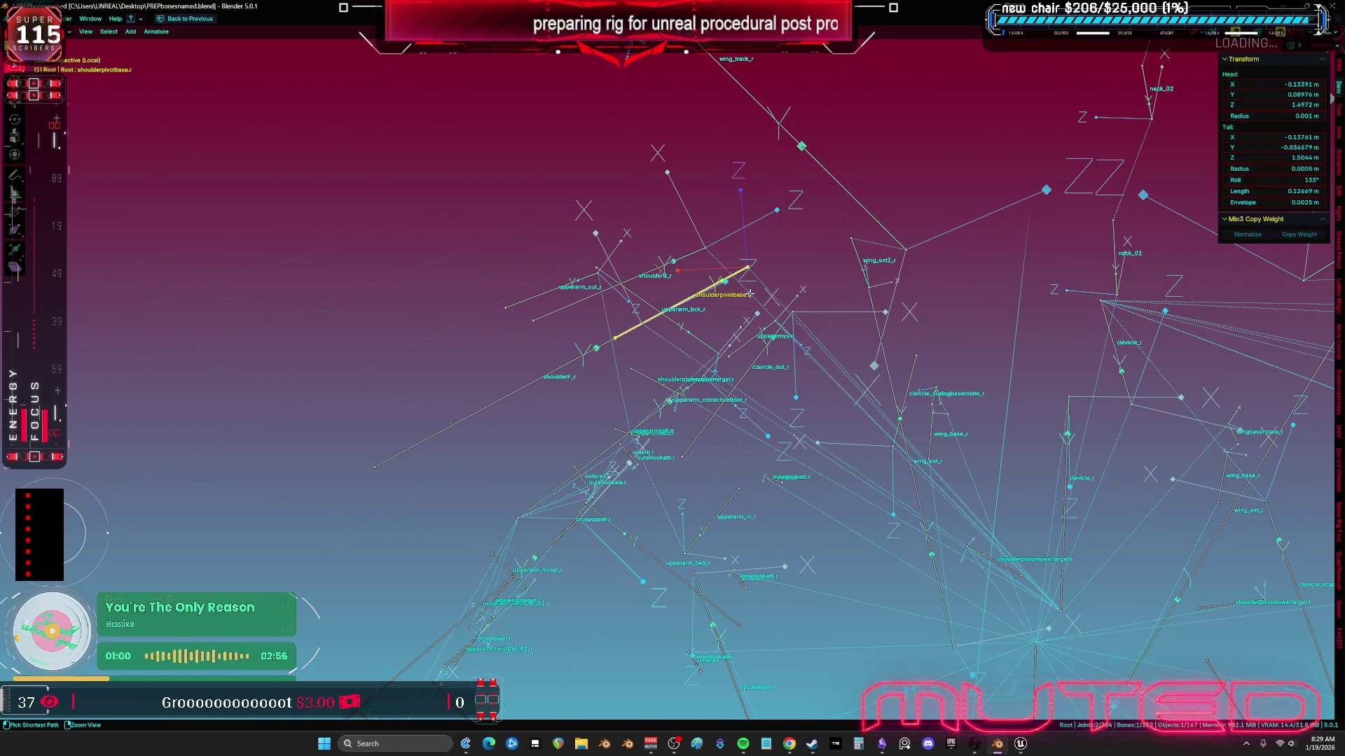
Step: Check the mesh, re-inspect the three shoulder bones, then return to Object Mode
{"action": "key", "text": "Tab"}
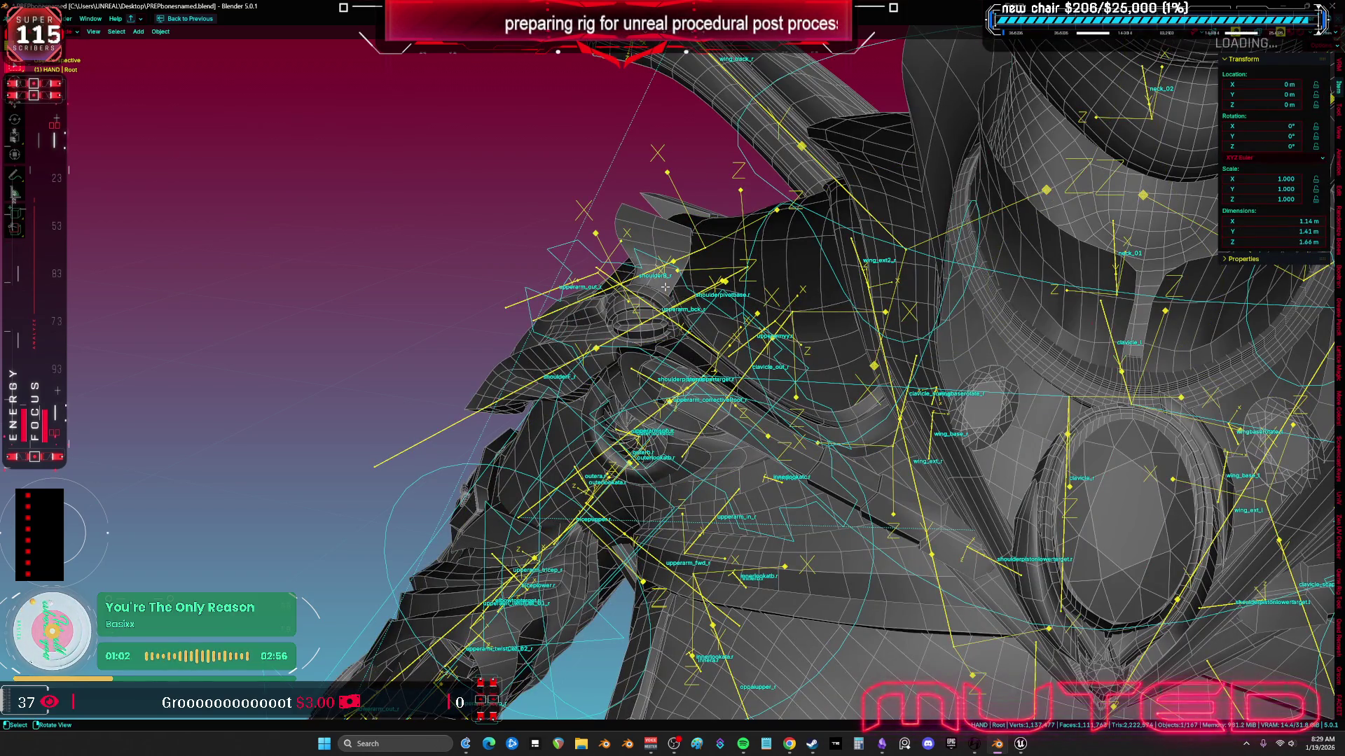
{"action": "key", "text": "Tab"}
{"action": "left_click", "coordinate": [664, 287]}
{"action": "key", "text": "KP_Divide"}
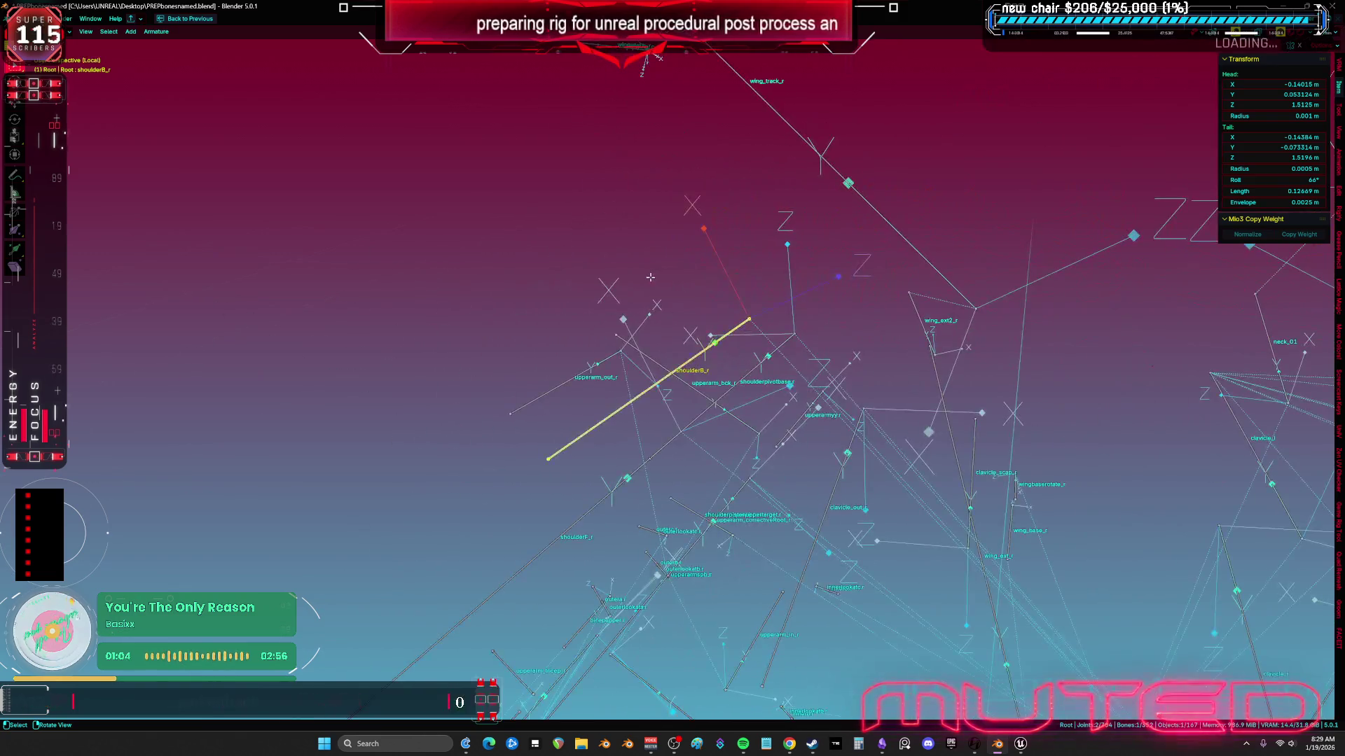
{"action": "left_click", "coordinate": [616, 491]}
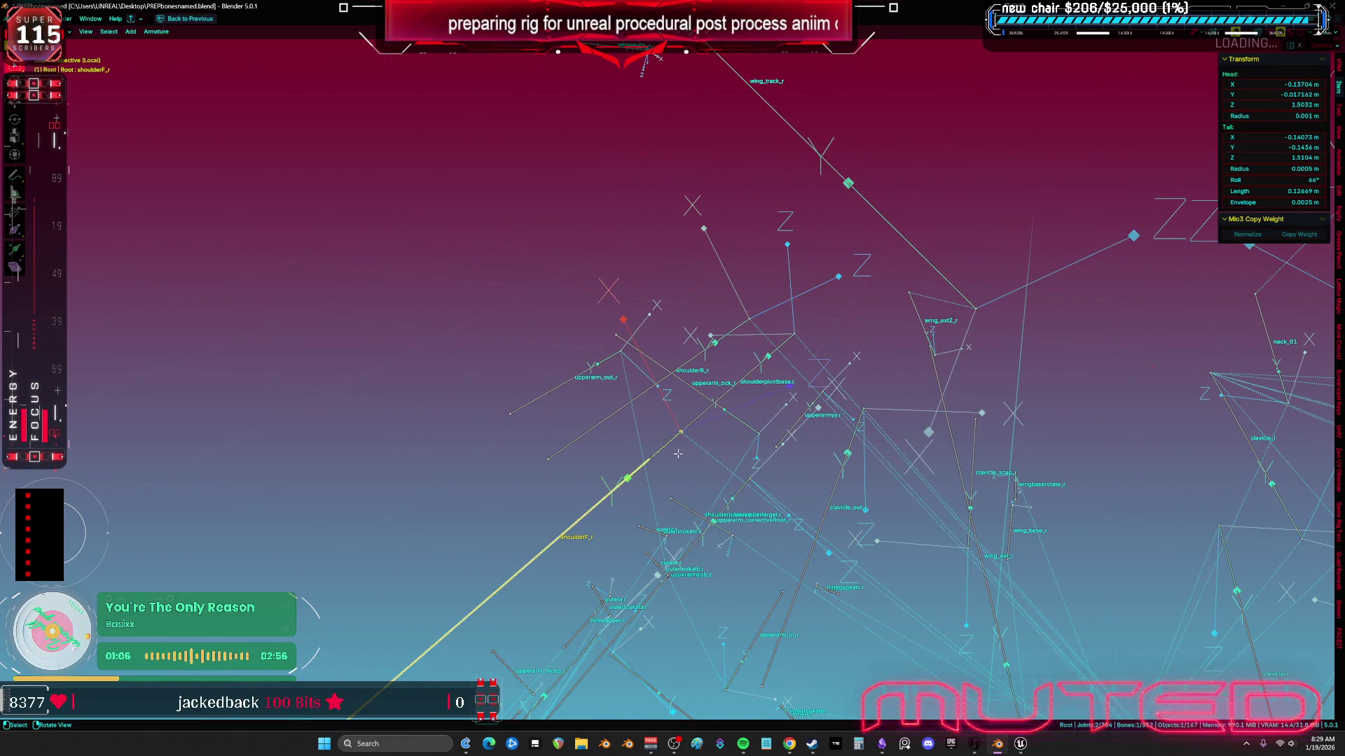
{"action": "left_click", "coordinate": [694, 419]}
{"action": "left_click", "coordinate": [704, 358]}
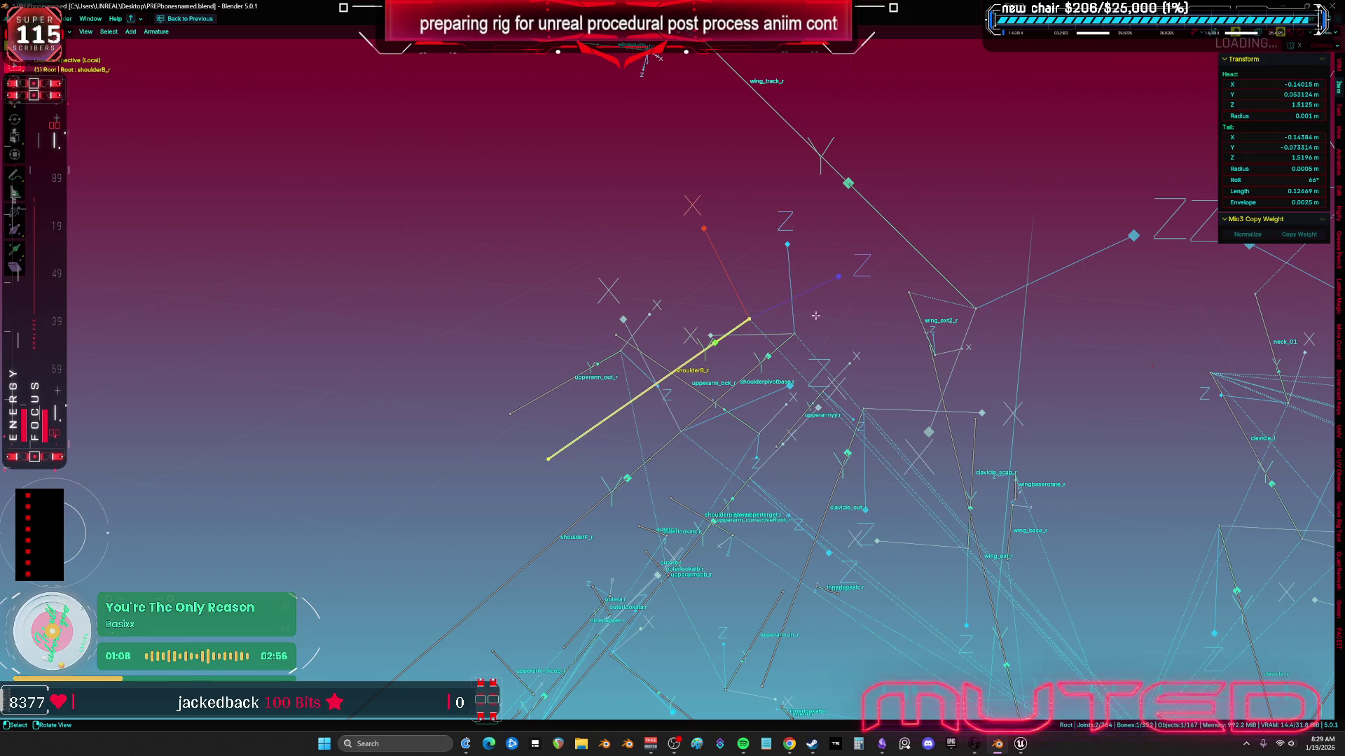
{"action": "key", "text": "ctrl+z"}
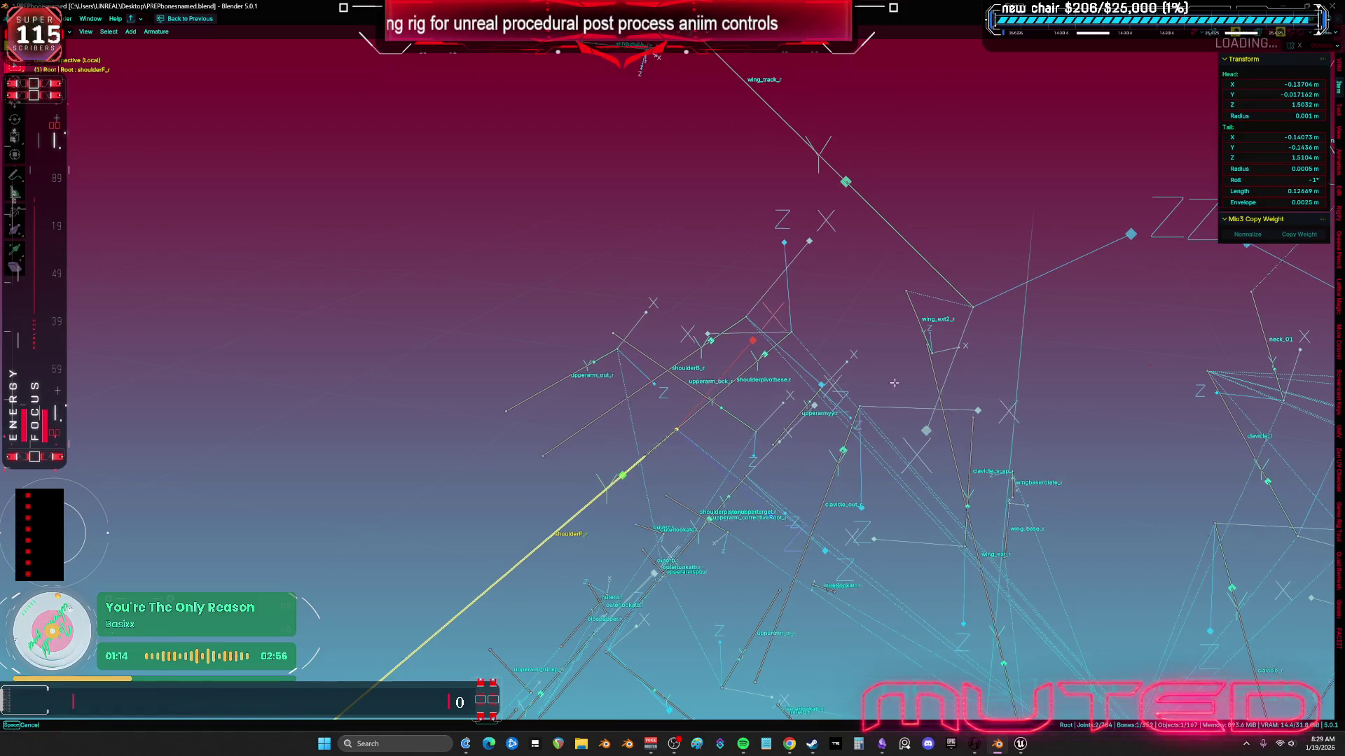
{"action": "key", "text": "ctrl+Tab"}
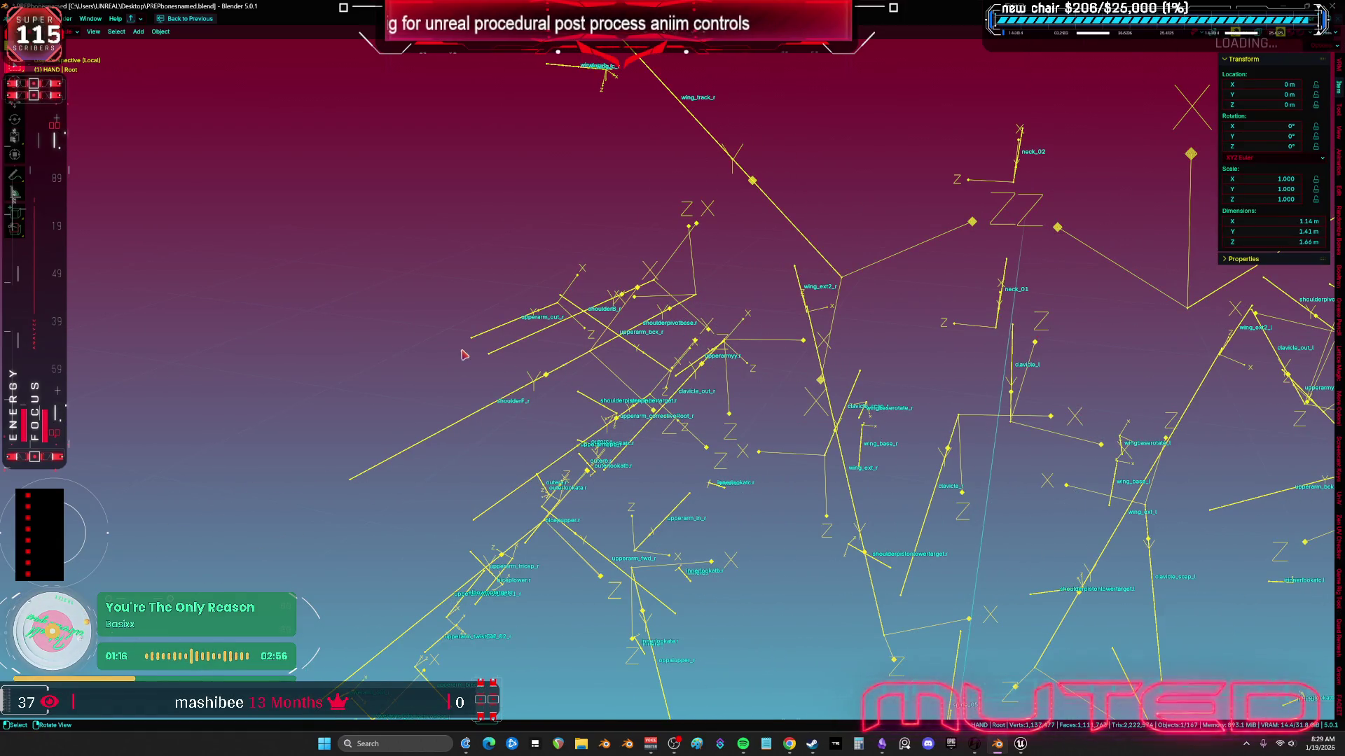
Step: Select the SKM_BewmV4.002, Cube.012, Cube.003, aaaaa.018 and _1_1_007 meshes plus the Root armature
{"action": "key", "text": "KP_Divide"}
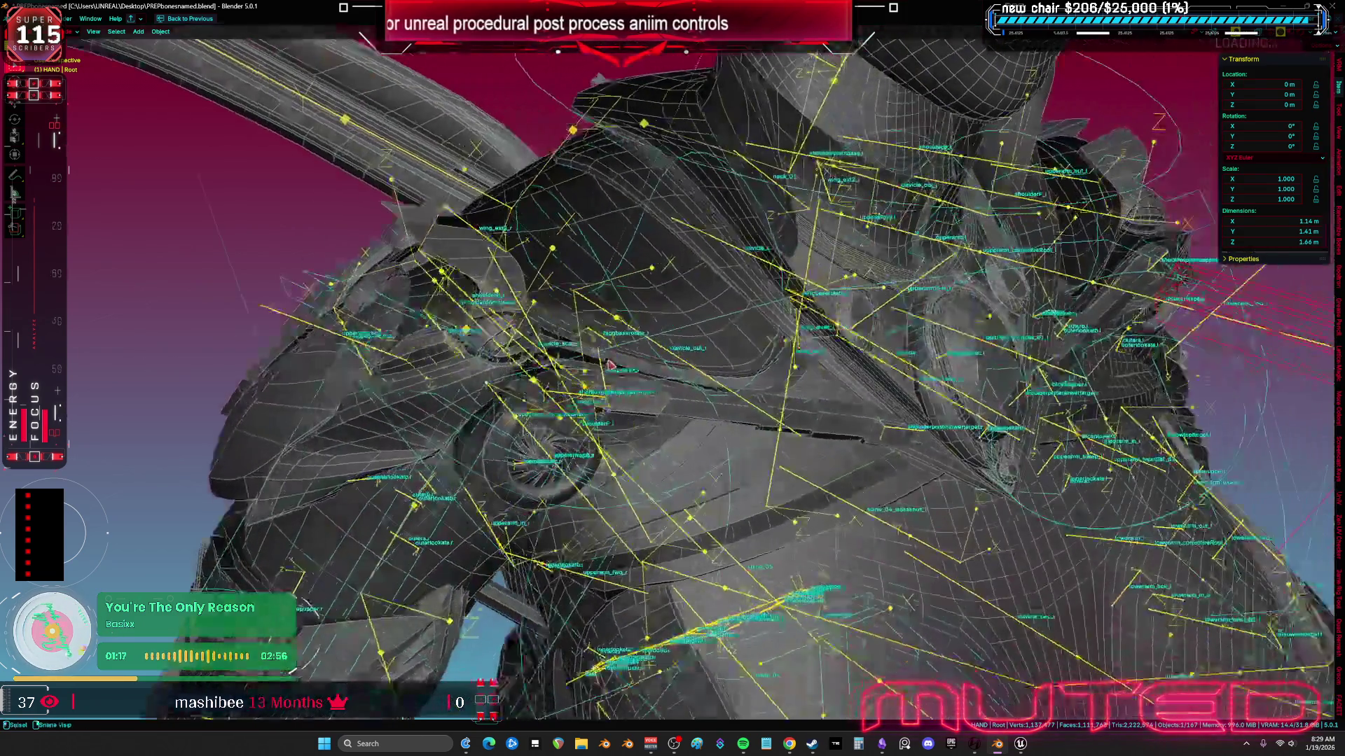
{"action": "left_click", "coordinate": [526, 401]}
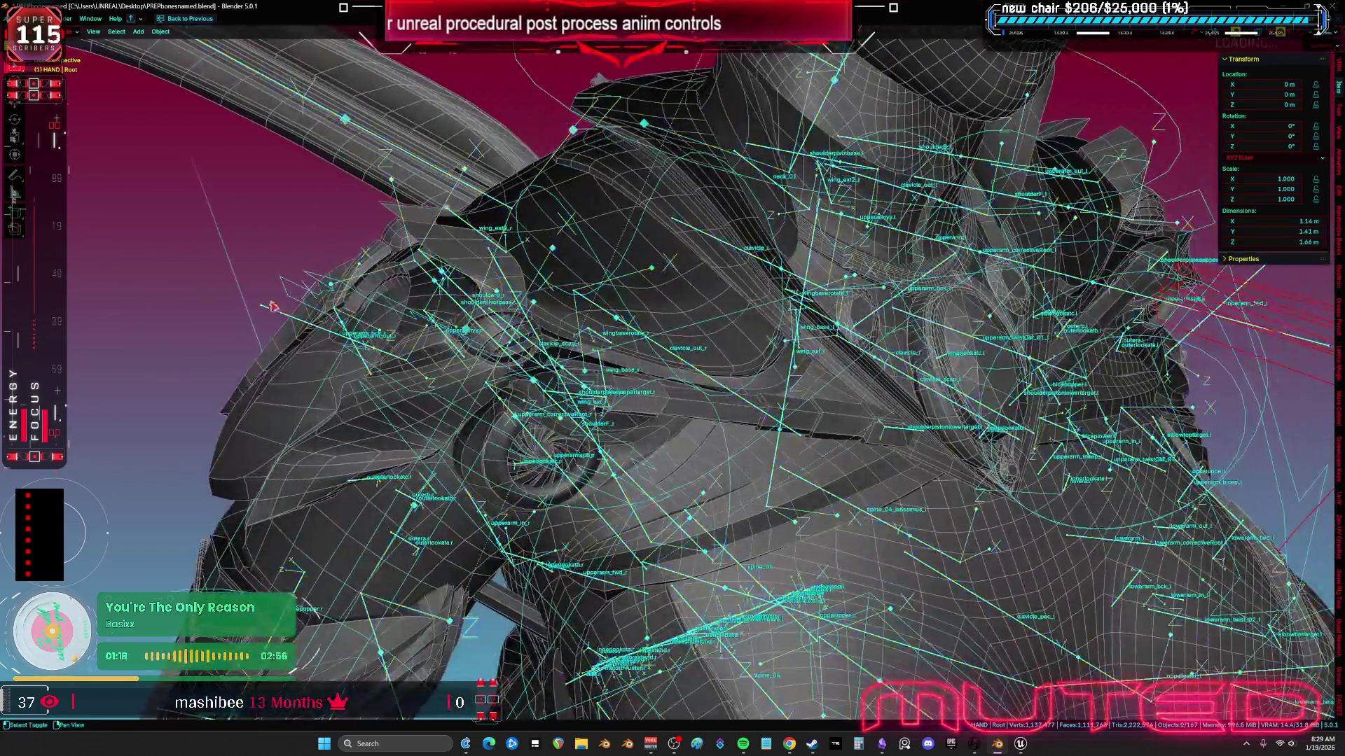
{"action": "left_click", "coordinate": [500, 446]}
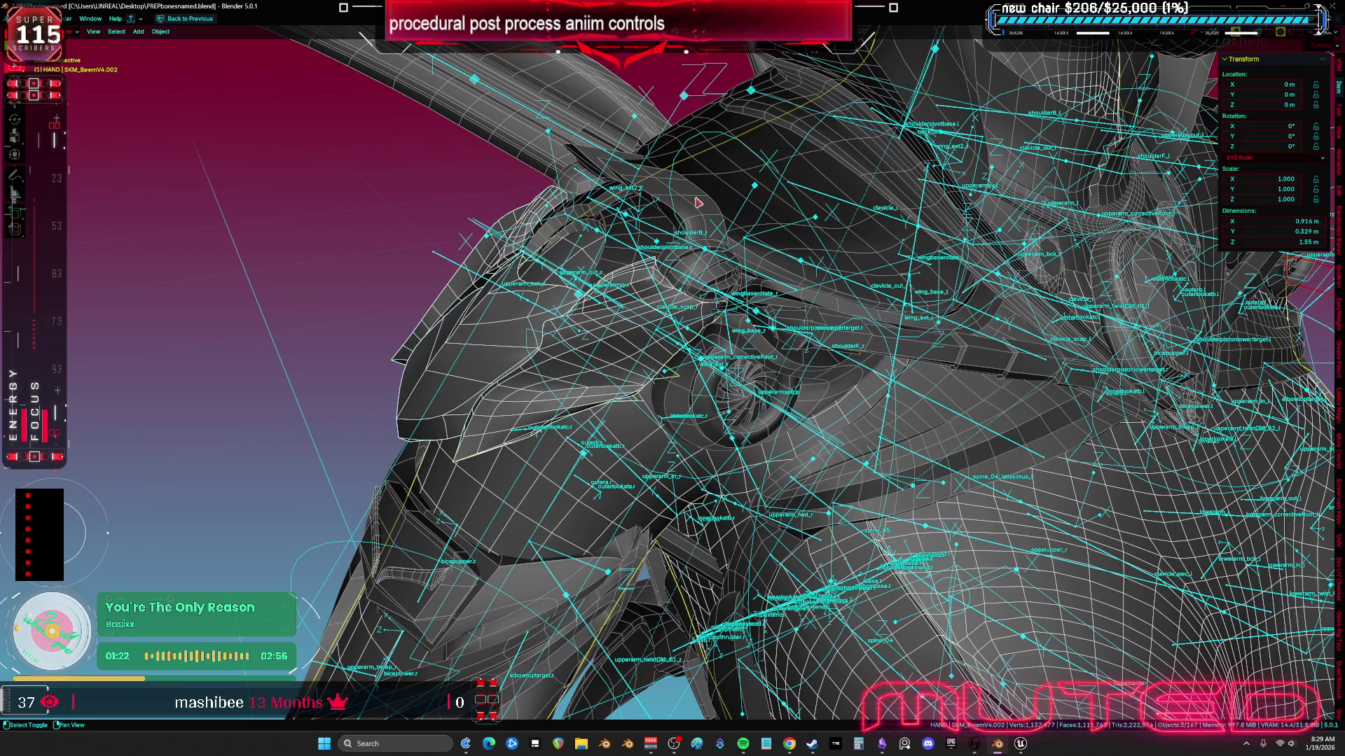
{"action": "left_click", "coordinate": [666, 245]}
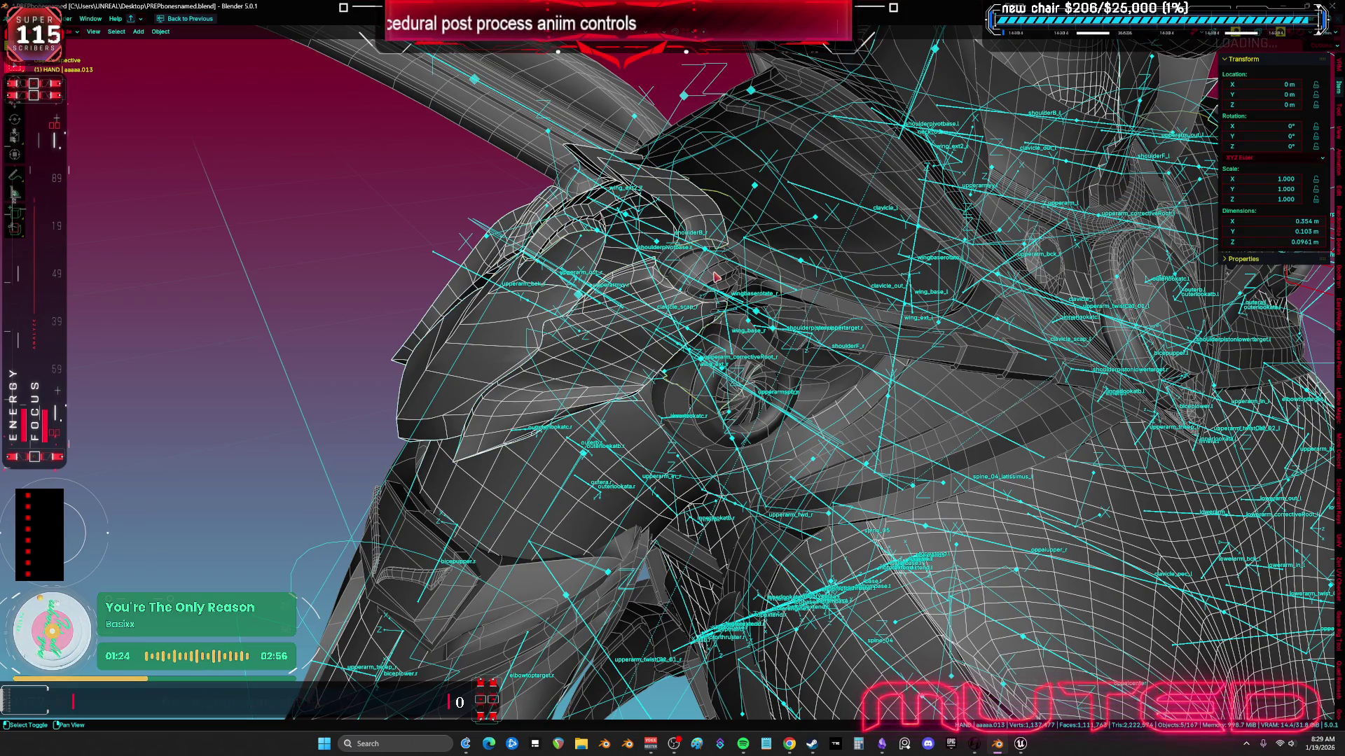
{"action": "left_click", "coordinate": [748, 331], "text": "shift"}
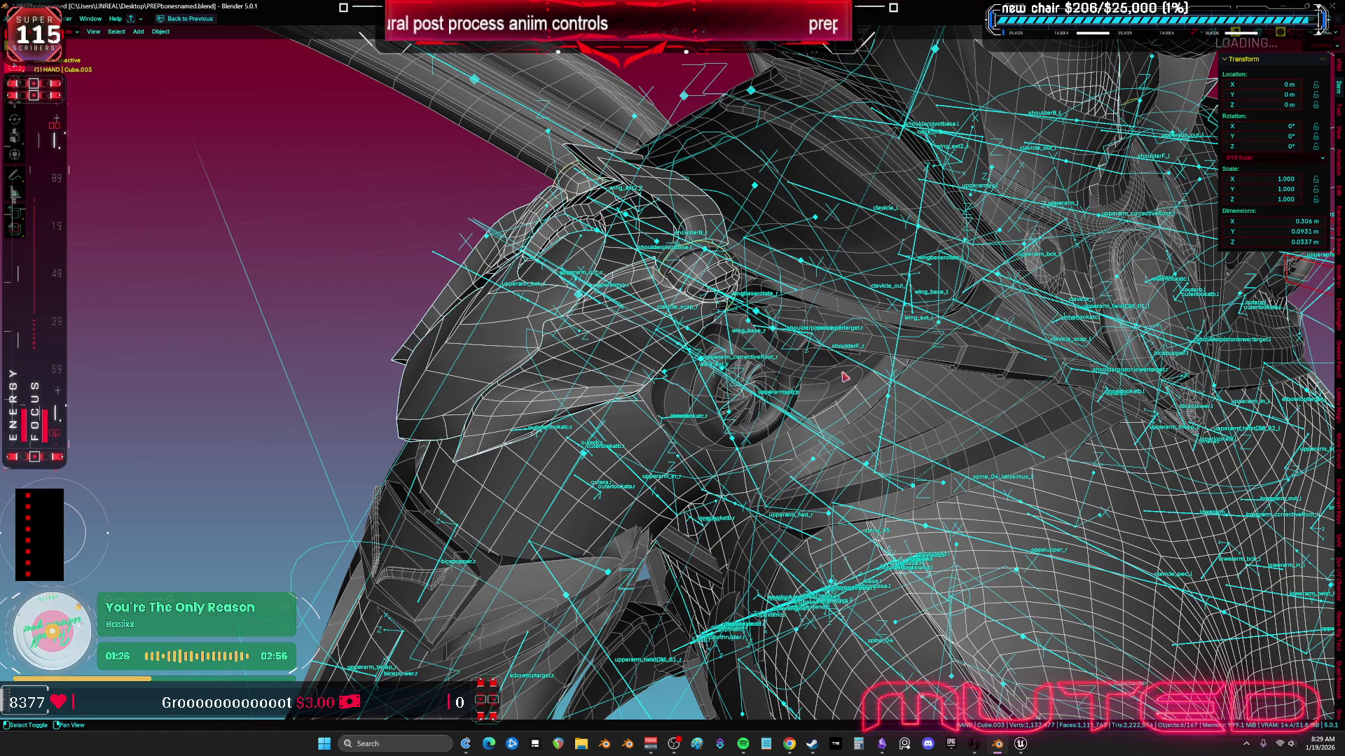
{"action": "left_click", "coordinate": [811, 396], "text": "shift"}
{"action": "left_click", "coordinate": [747, 418], "text": "shift"}
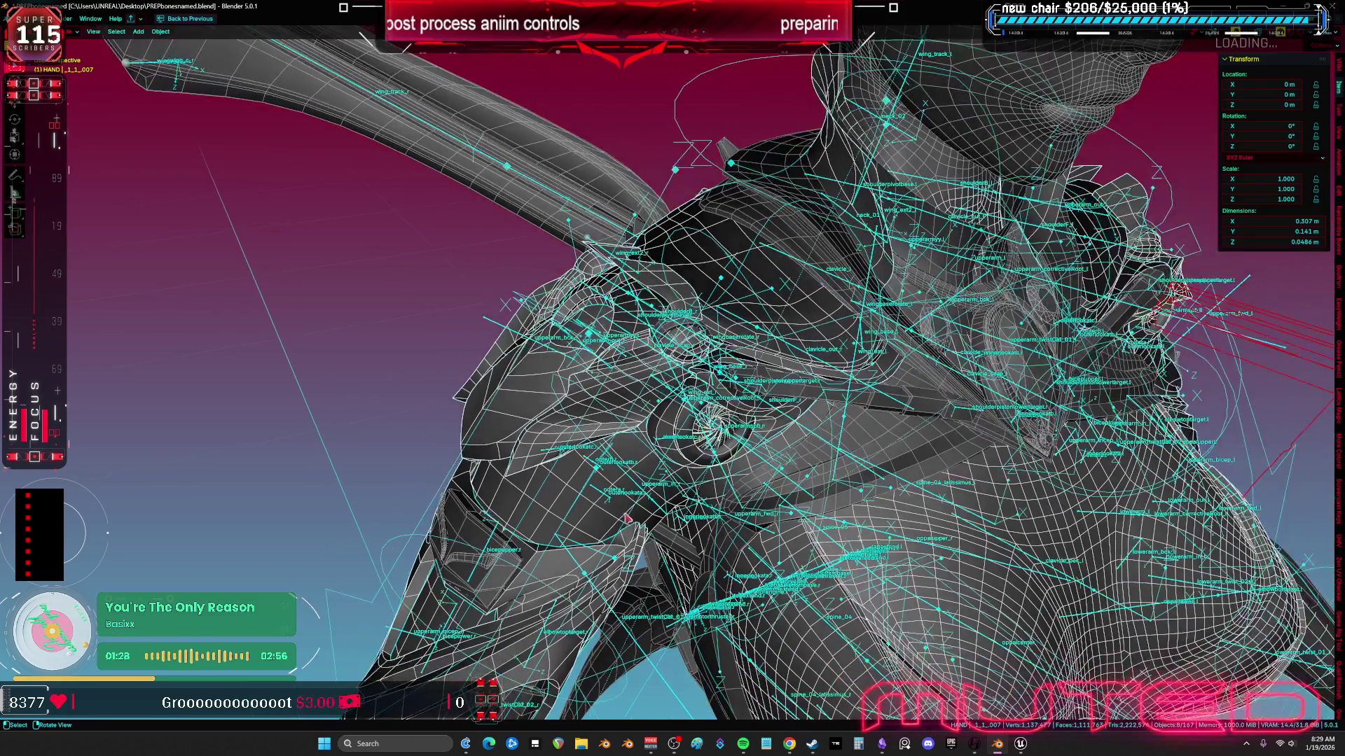
{"action": "scroll", "coordinate": [630, 518], "scroll_direction": "down", "scroll_amount": 2}
{"action": "scroll", "coordinate": [606, 550], "scroll_direction": "up", "scroll_amount": 3}
{"action": "scroll", "coordinate": [606, 550], "scroll_direction": "down", "scroll_amount": 2}
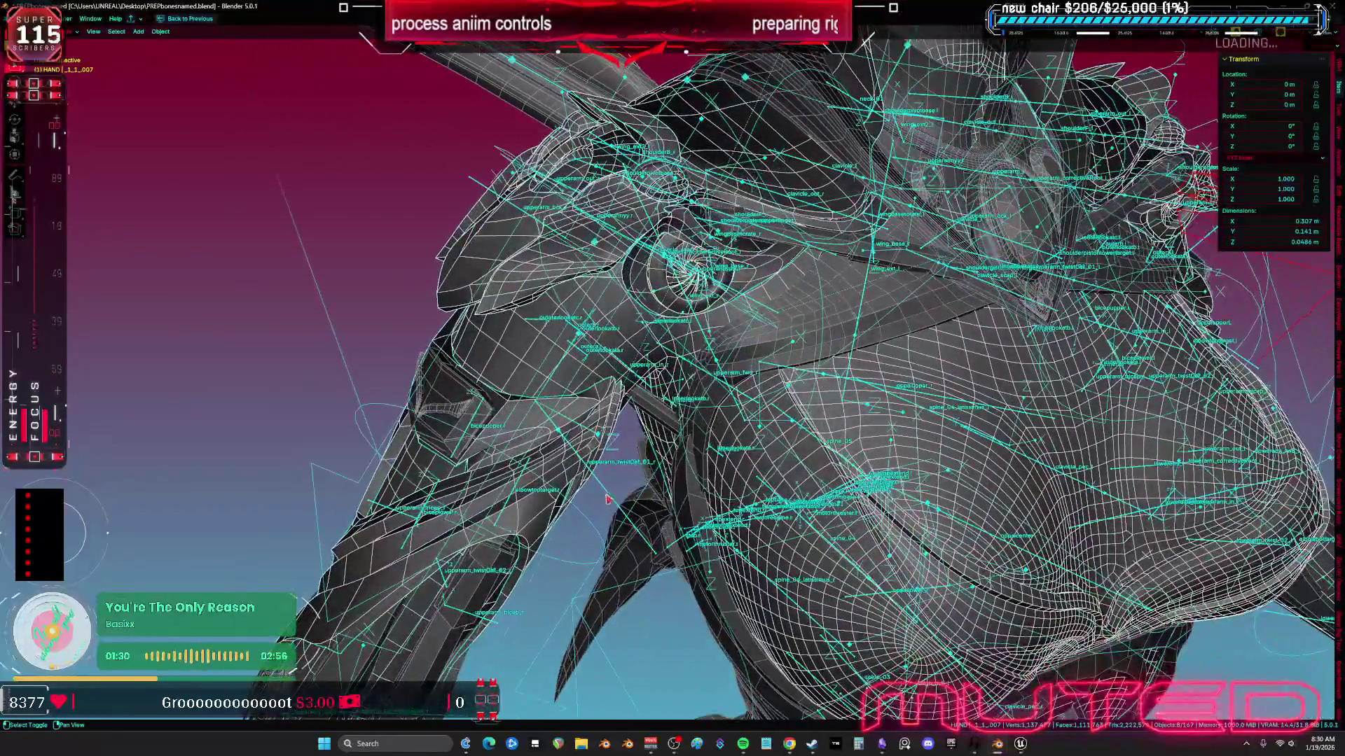
{"action": "left_click", "coordinate": [609, 493], "text": "shift"}
Step: Export the selection as the TESST.fbx file on the Desktop
{"action": "left_click", "coordinate": [29, 19]}
{"action": "mouse_move", "coordinate": [73, 172]}
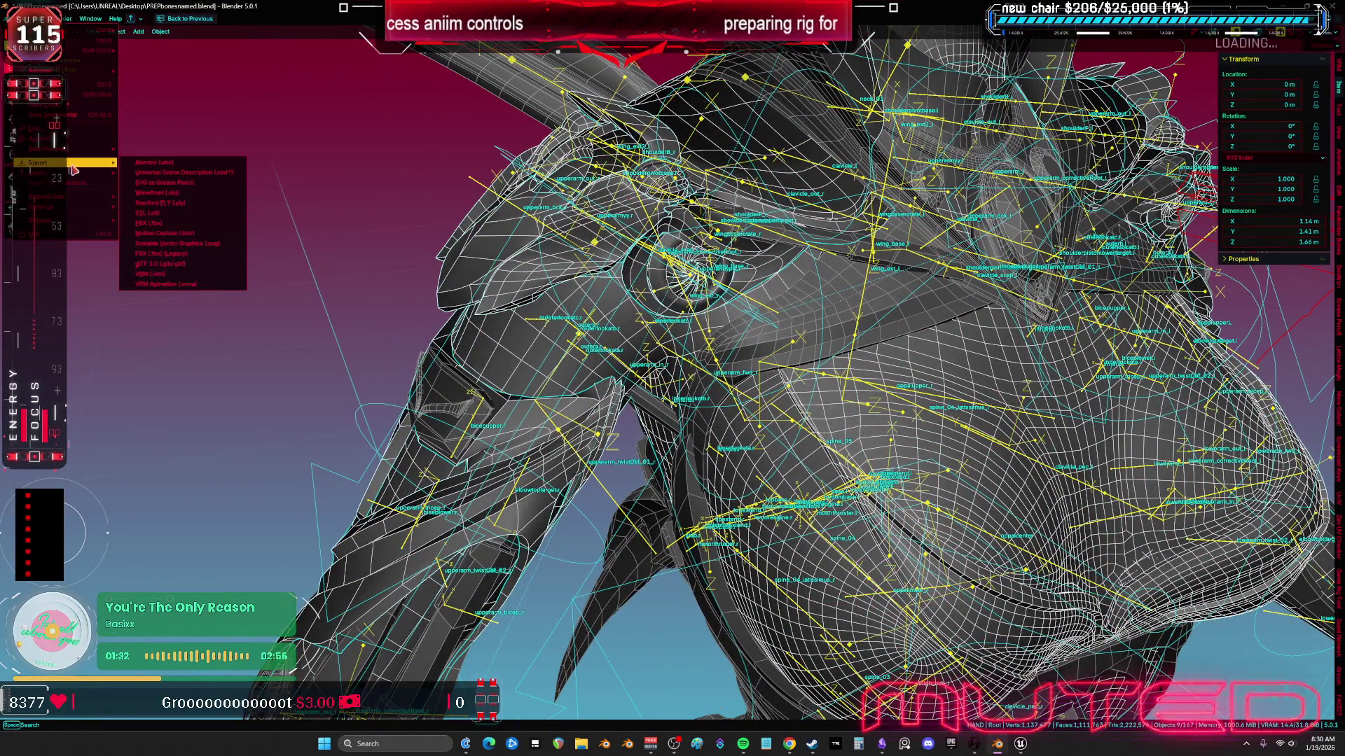
{"action": "left_click", "coordinate": [166, 254]}
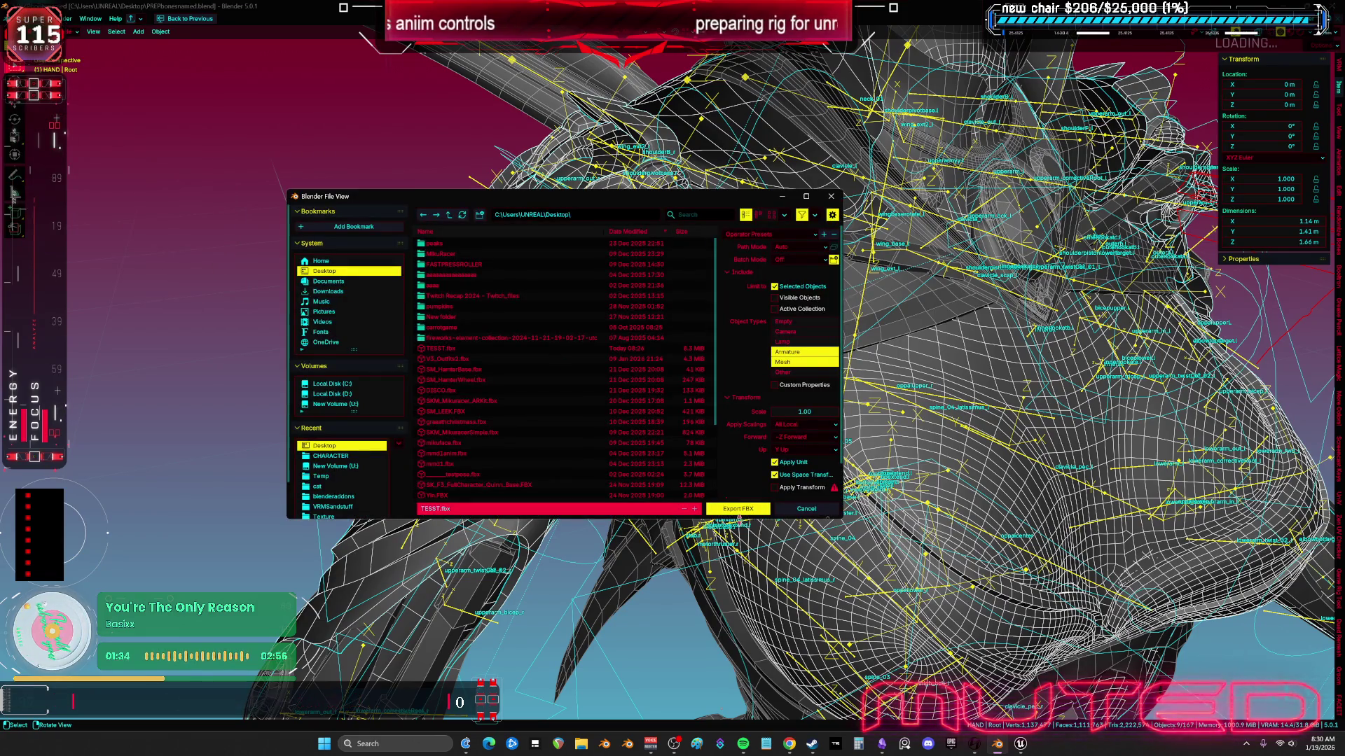
{"action": "left_click", "coordinate": [735, 511]}
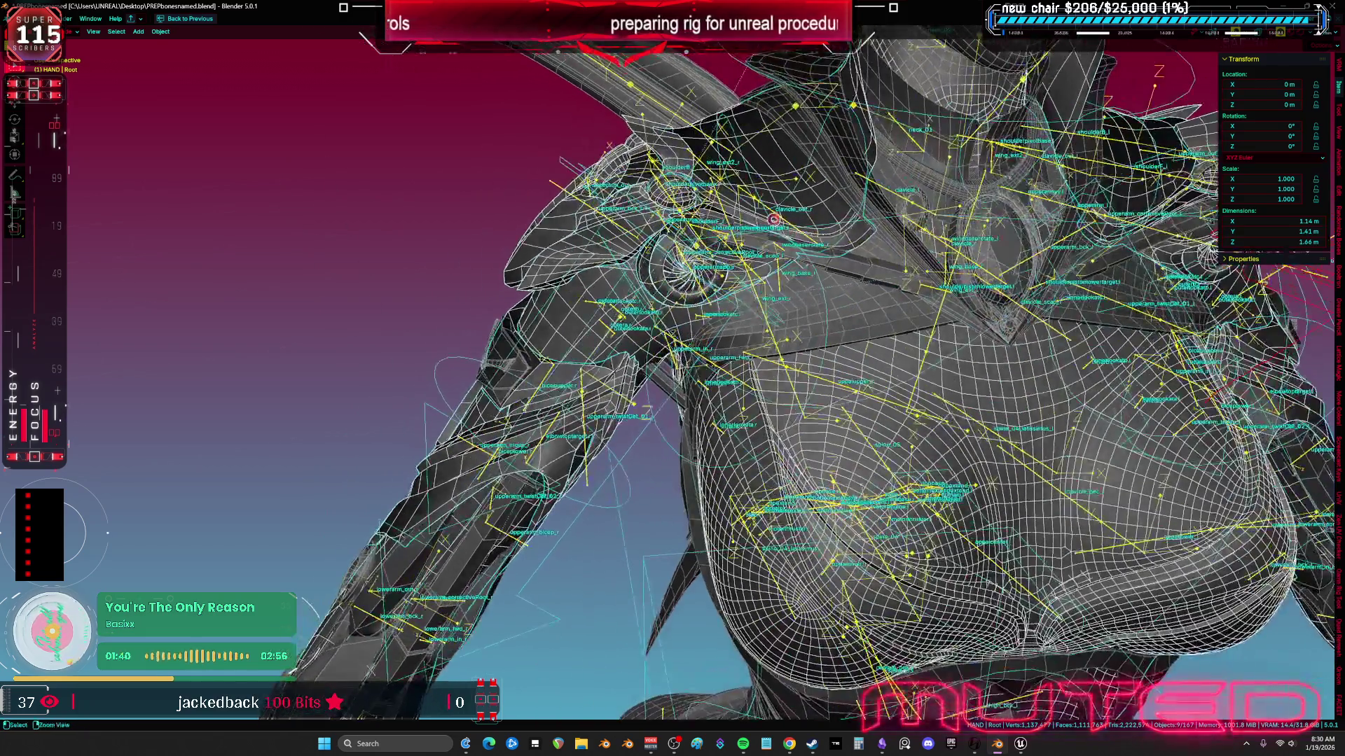
{"action": "left_click", "coordinate": [1020, 745]}
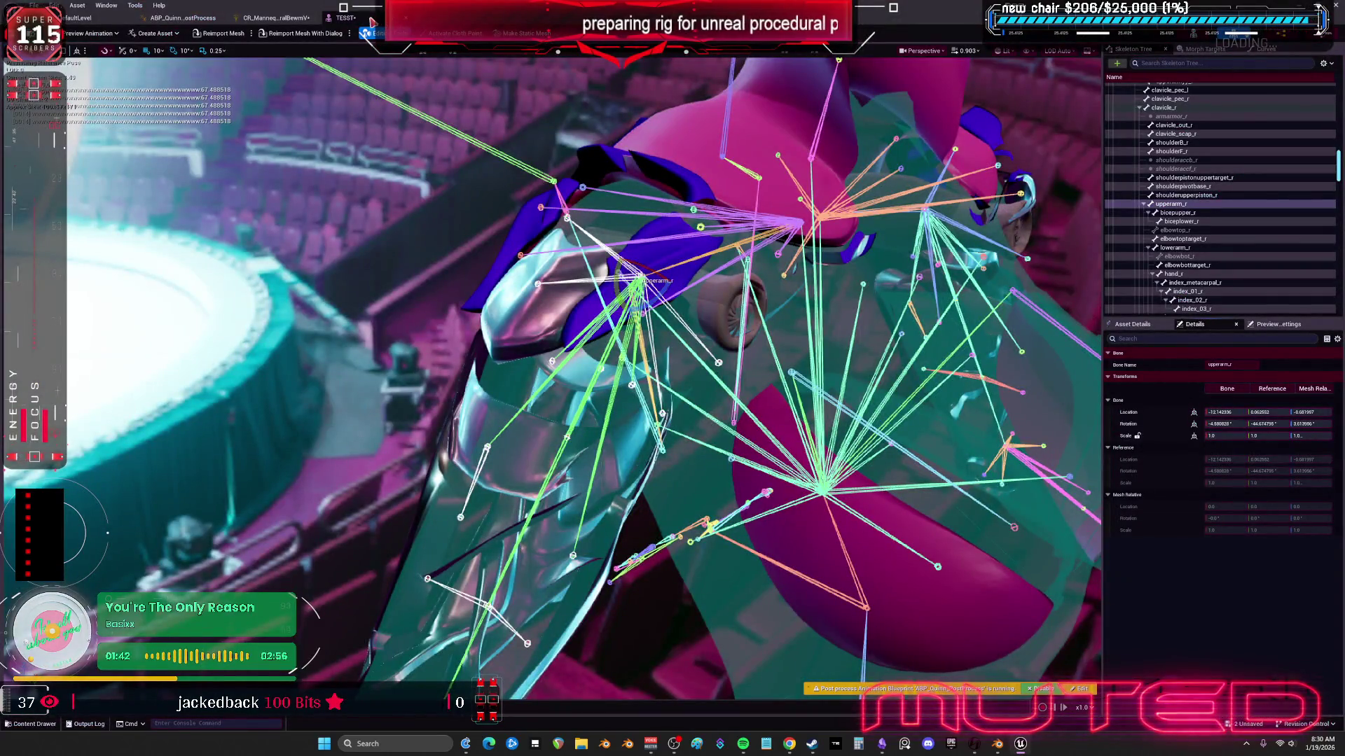
Step: Reimport the skeletal mesh and save the CR_Mannequin control rig
{"action": "left_click", "coordinate": [236, 37]}
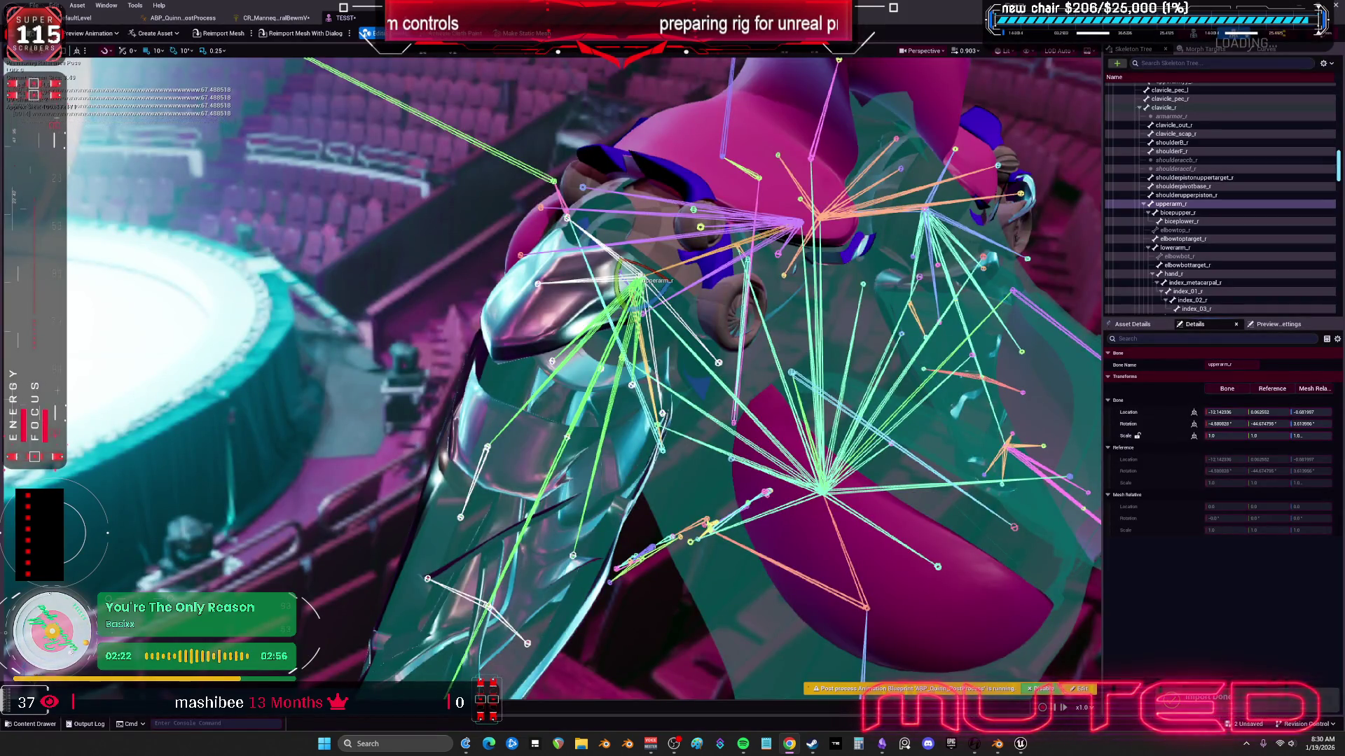
{"action": "left_click", "coordinate": [273, 18]}
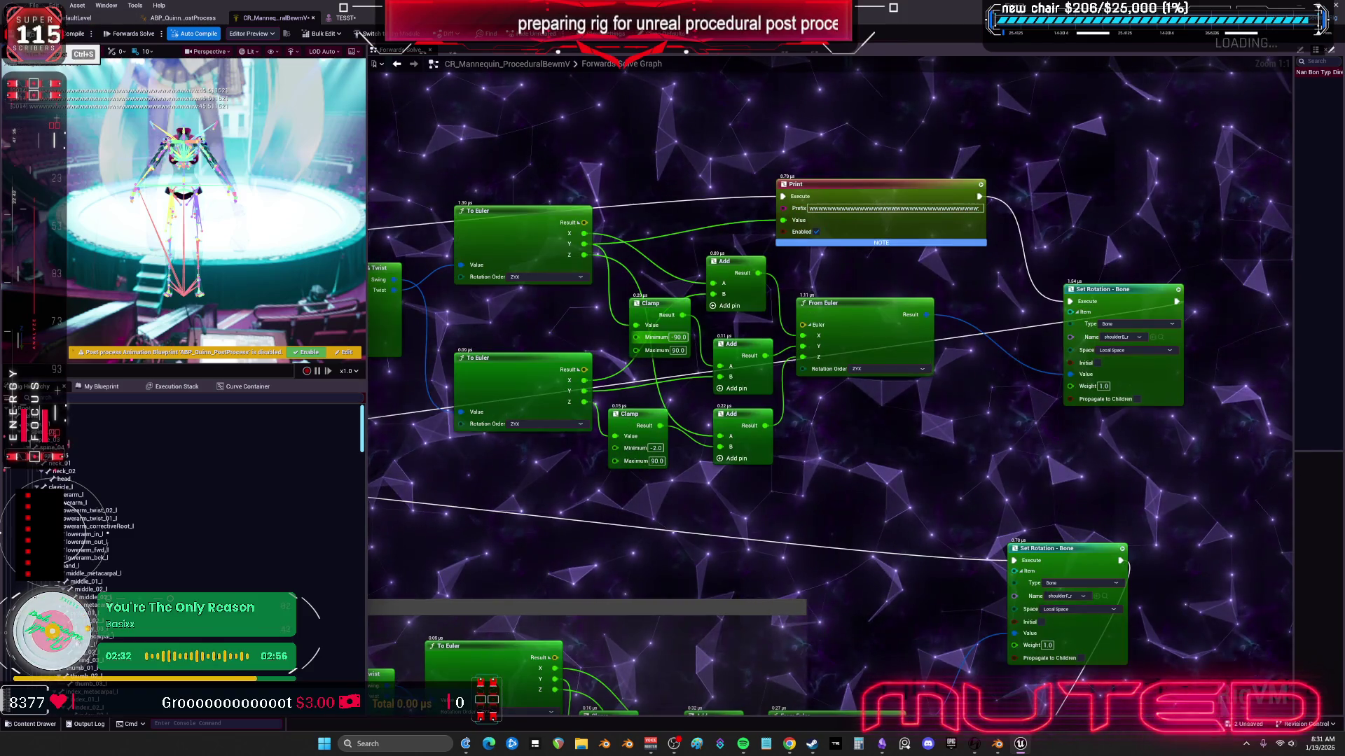
{"action": "key", "text": "ctrl+s"}
Step: Test-rotate upperarm_r in TESST, resetting and undoing between swings
{"action": "left_click", "coordinate": [344, 18]}
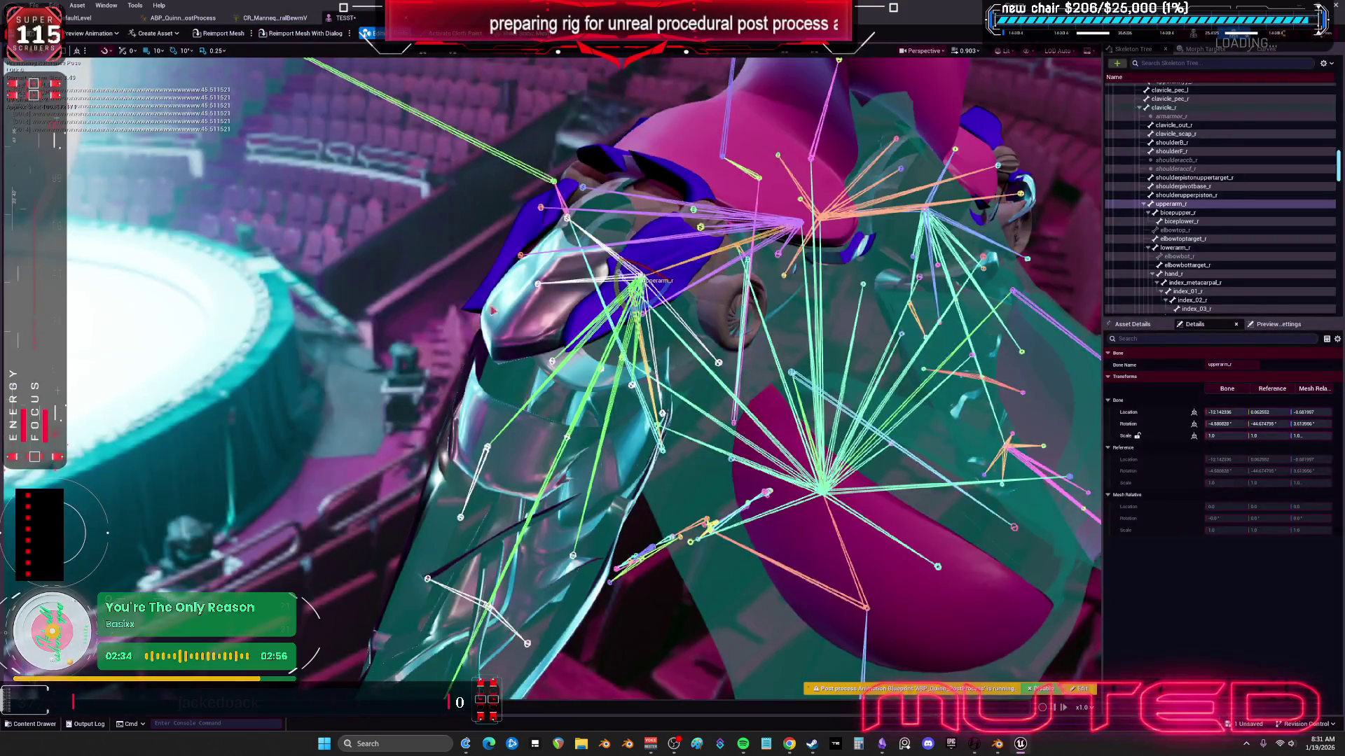
{"action": "mouse_move", "coordinate": [613, 289]}
{"action": "left_mouse_down"}
{"action": "mouse_move", "coordinate": [660, 251]}
{"action": "mouse_move", "coordinate": [648, 278]}
{"action": "left_mouse_up"}
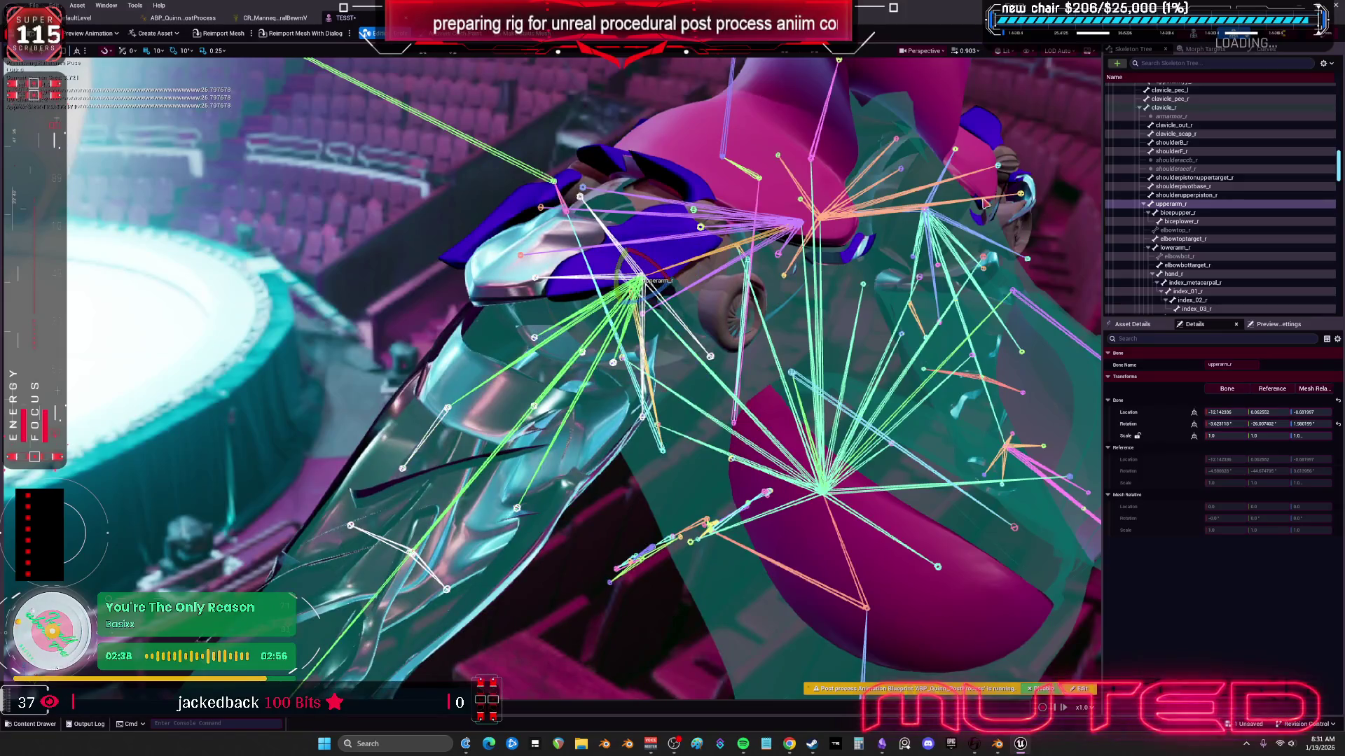
{"action": "left_click", "coordinate": [1337, 425]}
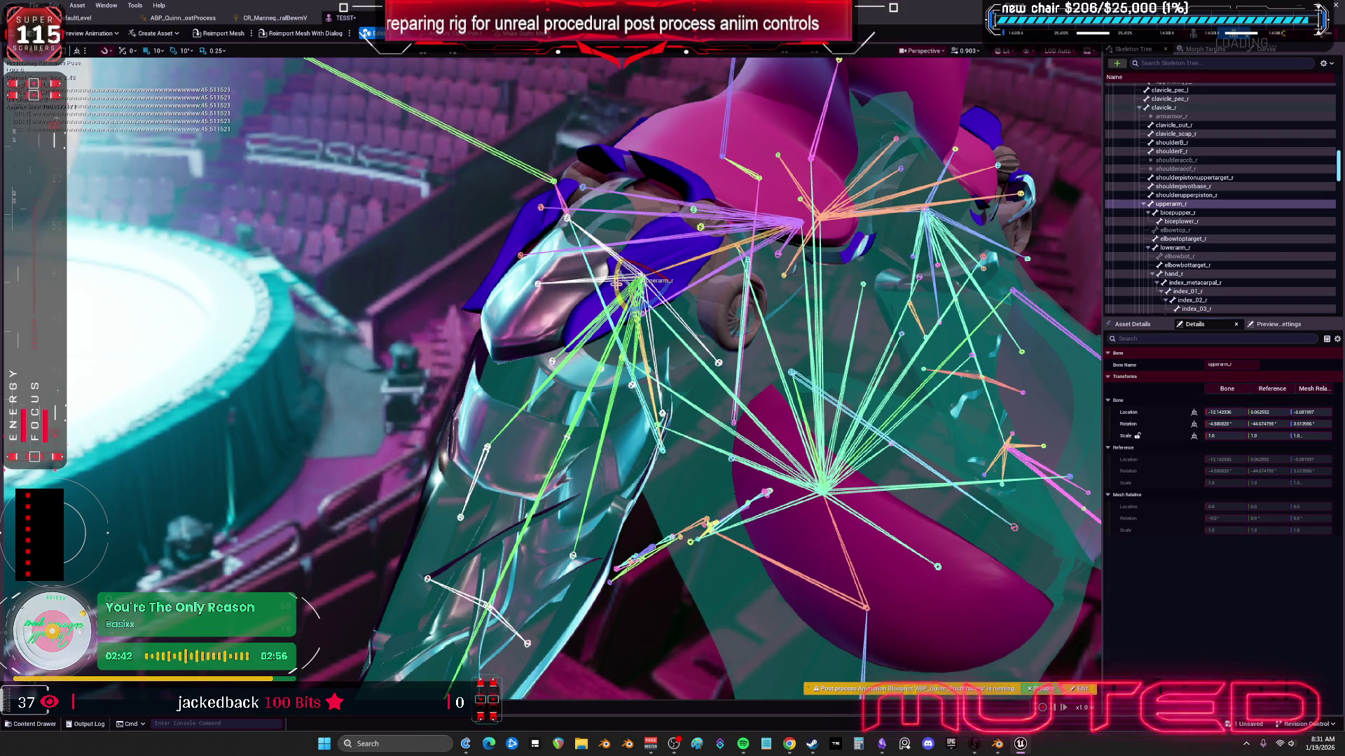
{"action": "mouse_move", "coordinate": [617, 283]}
{"action": "left_mouse_down"}
{"action": "mouse_move", "coordinate": [657, 240]}
{"action": "mouse_move", "coordinate": [669, 278]}
{"action": "mouse_move", "coordinate": [659, 240]}
{"action": "left_mouse_up"}
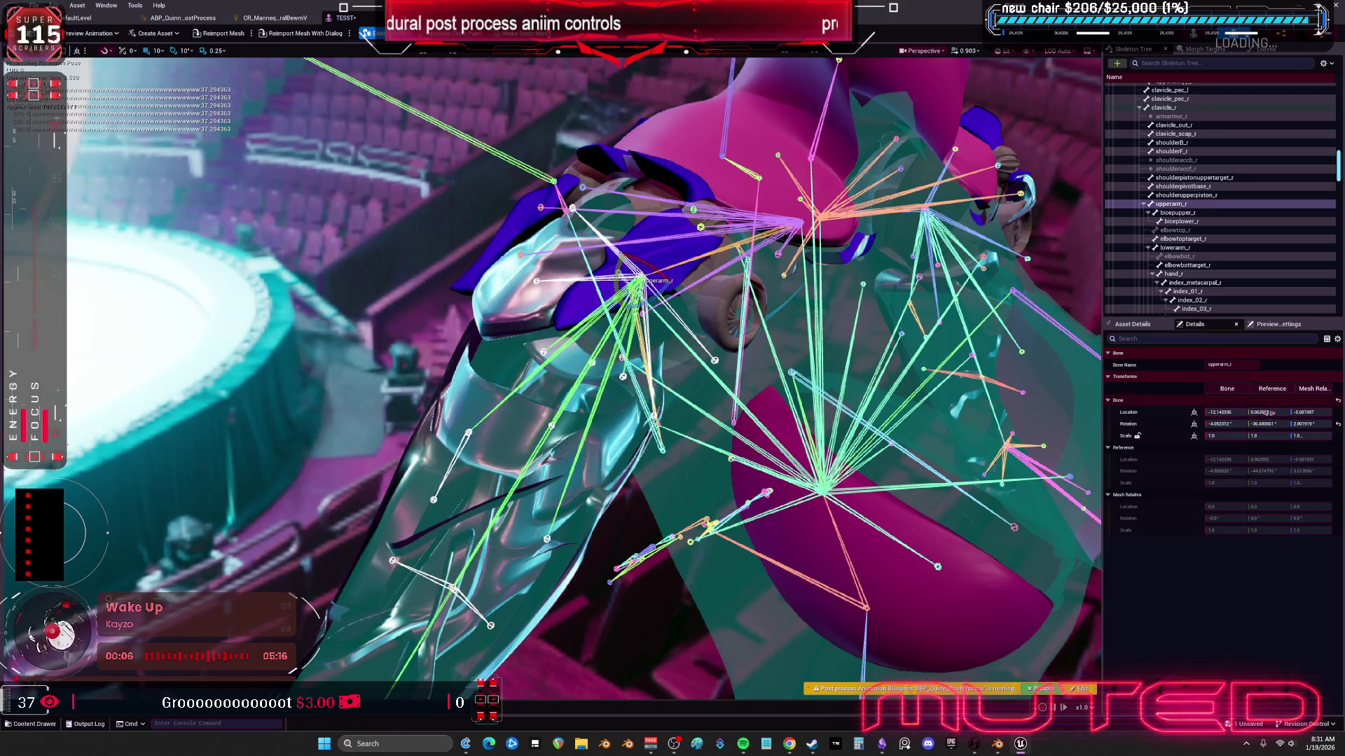
{"action": "key", "text": "ctrl+z"}
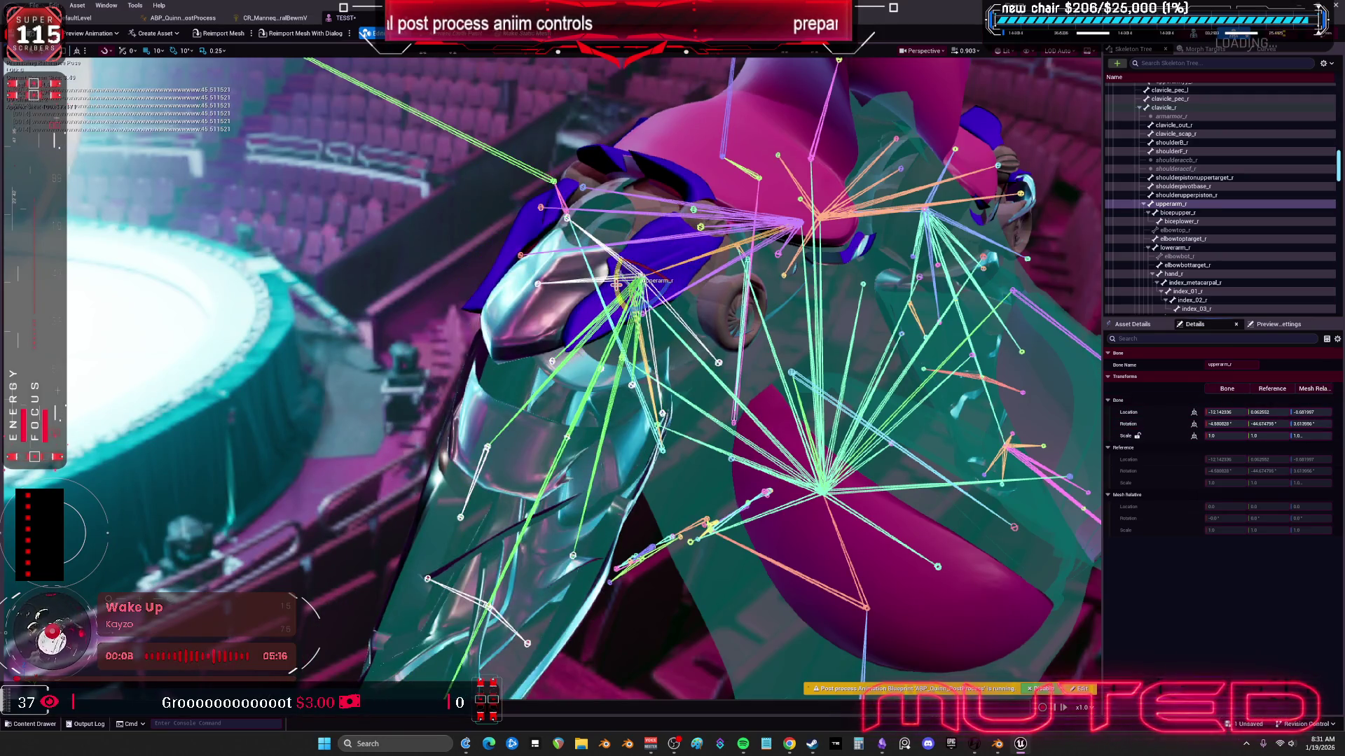
{"action": "left_click_drag", "start_coordinate": [660, 240], "coordinate": [666, 252]}
{"action": "left_click", "coordinate": [239, 19]}
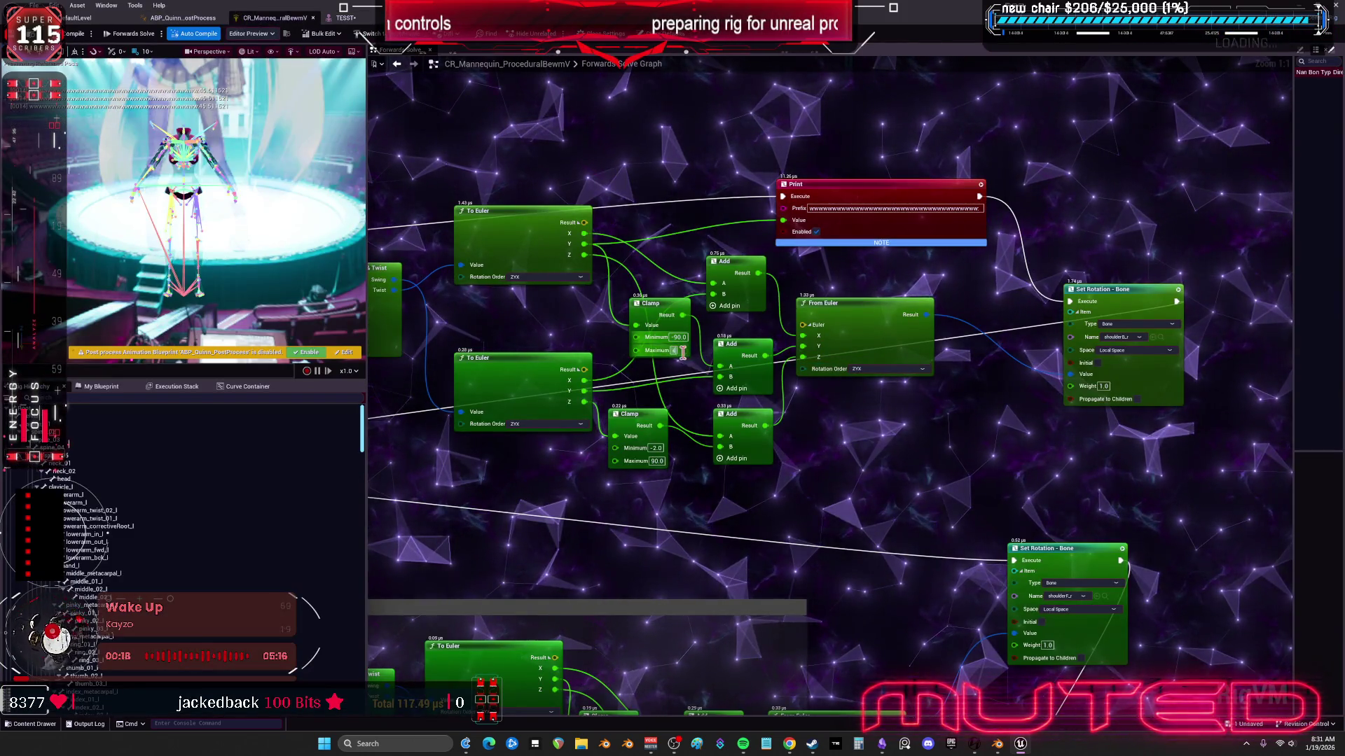
Step: Enter 45 as the Clamp Maximum, then reset upperarm_r and swing it twice to check the limit
{"action": "type", "text": "45"}
{"action": "key", "text": "Return"}
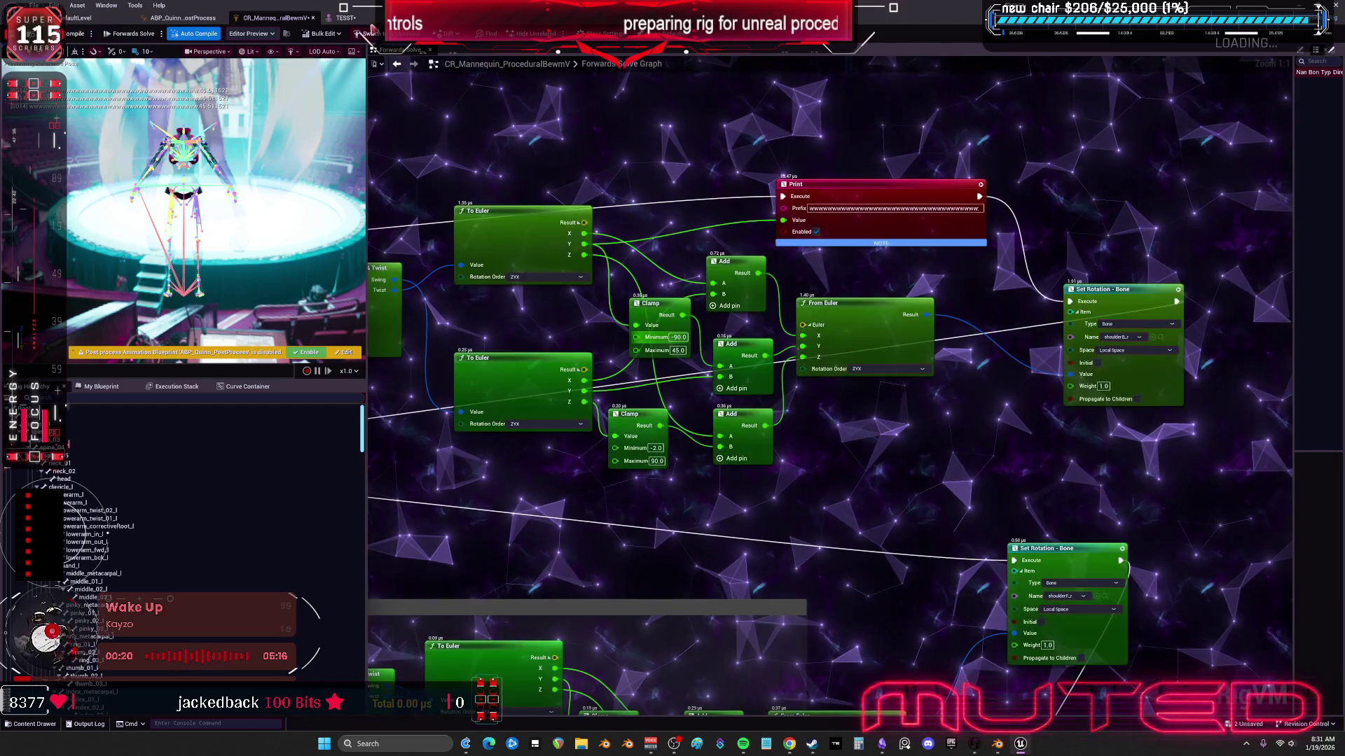
{"action": "left_click", "coordinate": [343, 18]}
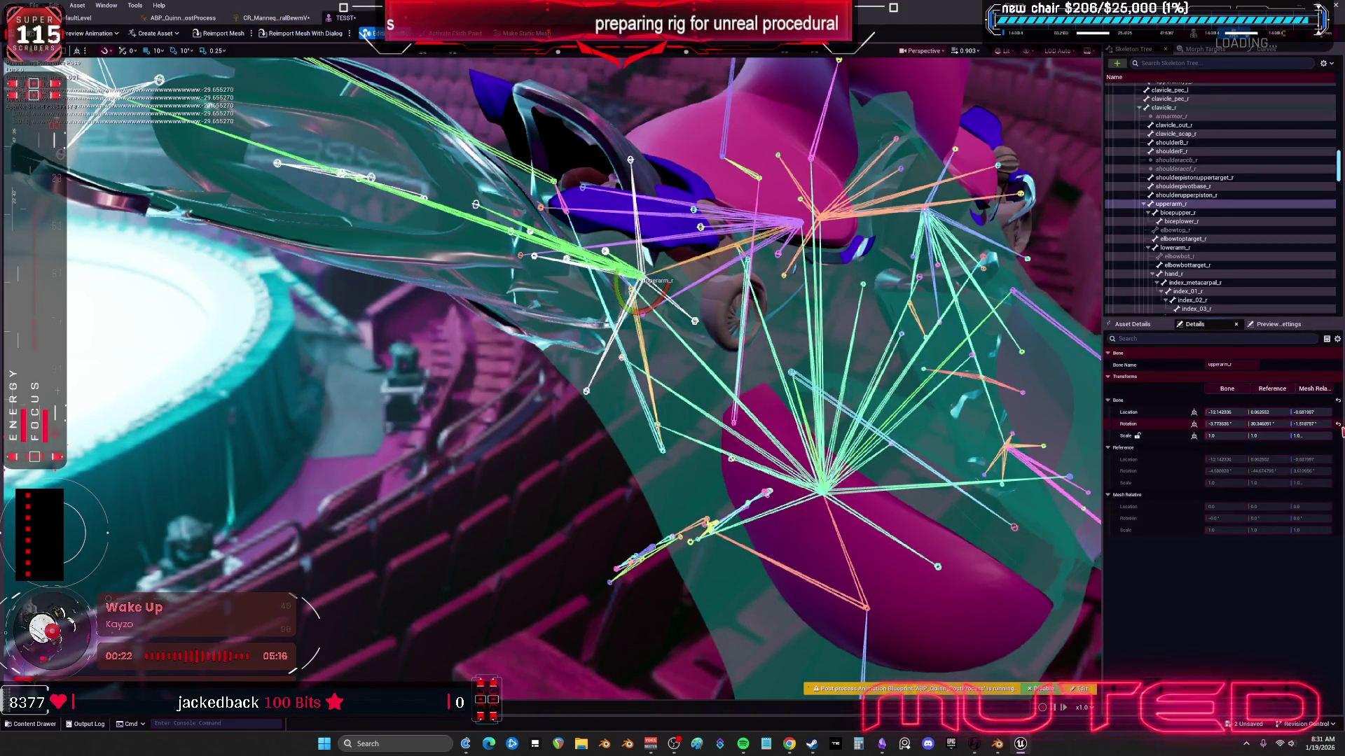
{"action": "left_click", "coordinate": [1338, 425]}
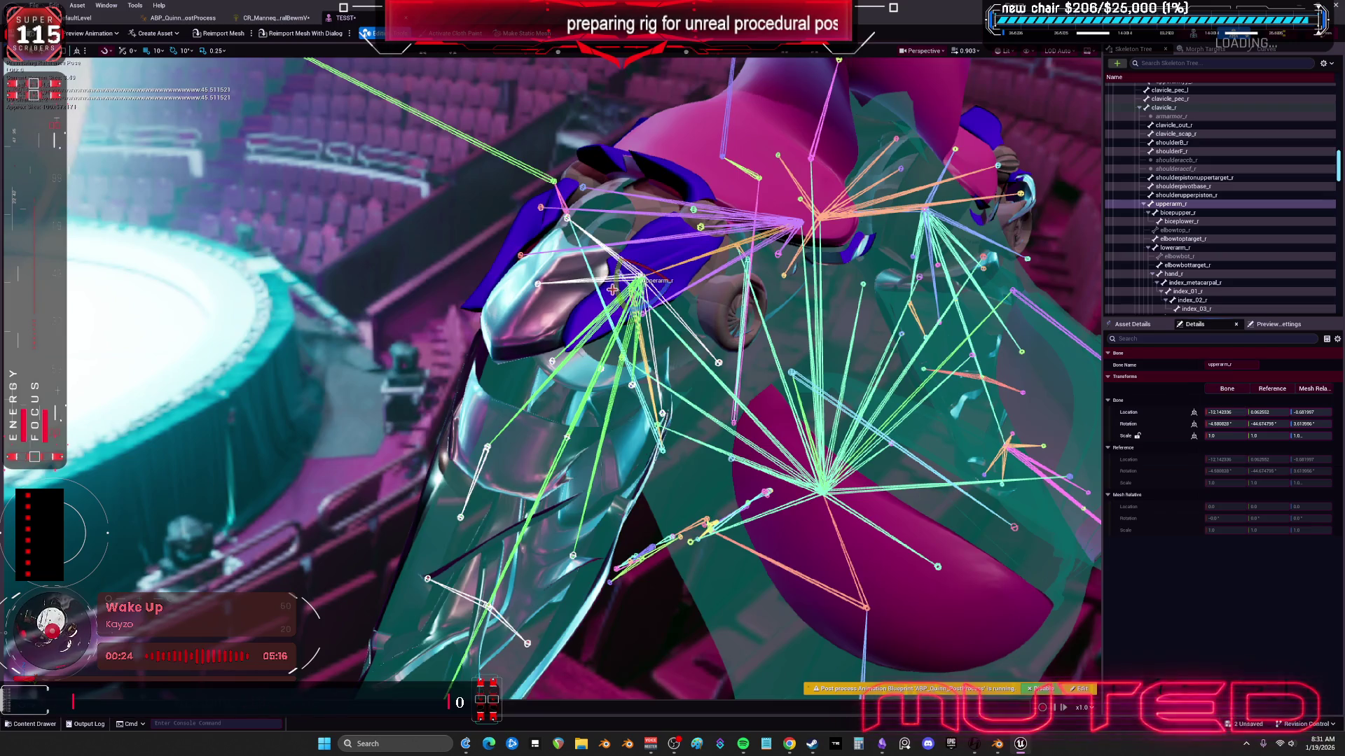
{"action": "mouse_move", "coordinate": [641, 262]}
{"action": "left_mouse_down"}
{"action": "mouse_move", "coordinate": [629, 236]}
{"action": "mouse_move", "coordinate": [648, 239]}
{"action": "mouse_move", "coordinate": [600, 277]}
{"action": "left_mouse_up"}
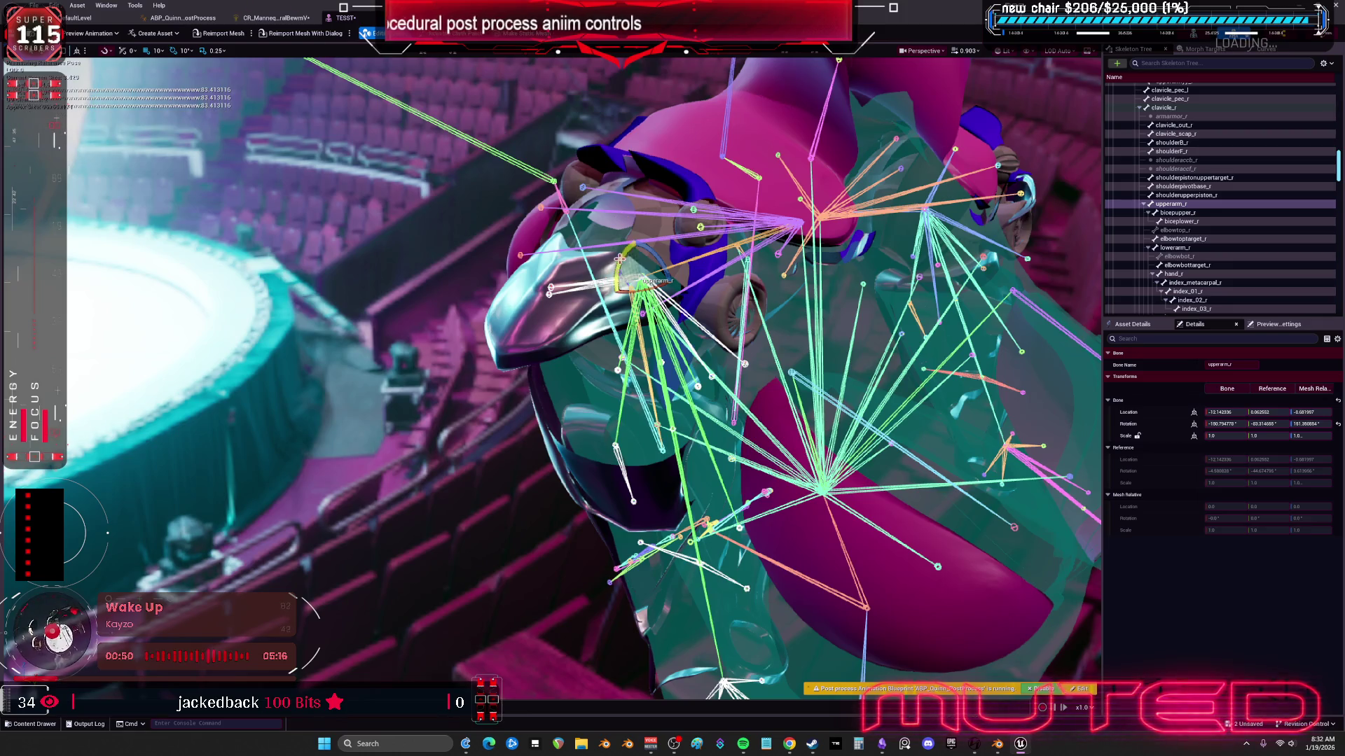
{"action": "mouse_move", "coordinate": [622, 254]}
{"action": "left_mouse_down"}
{"action": "mouse_move", "coordinate": [679, 264]}
{"action": "mouse_move", "coordinate": [644, 256]}
{"action": "mouse_move", "coordinate": [673, 262]}
{"action": "mouse_move", "coordinate": [655, 258]}
{"action": "mouse_move", "coordinate": [679, 298]}
{"action": "left_mouse_up"}
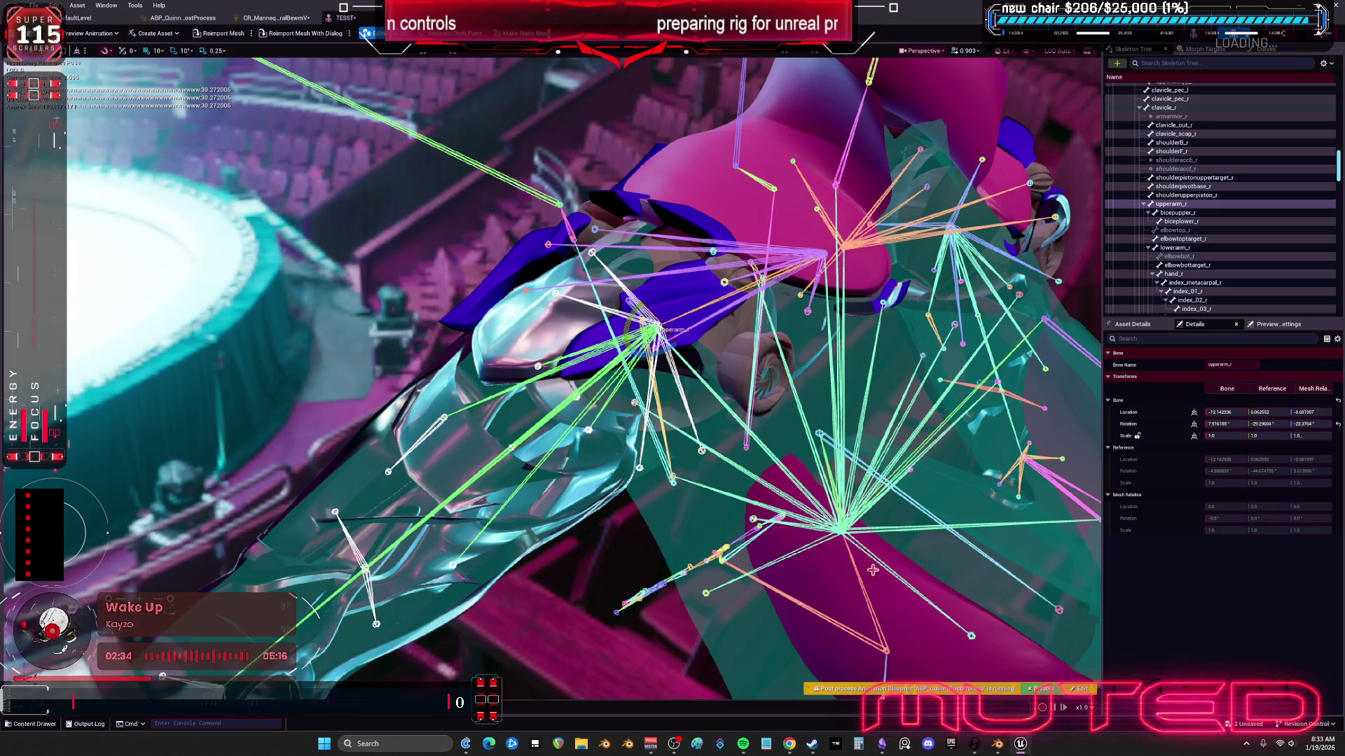
Step: Leave upperarm_r in its rotated test pose in the TESST preview
{"action": "mouse_move", "coordinate": [1021, 746]}
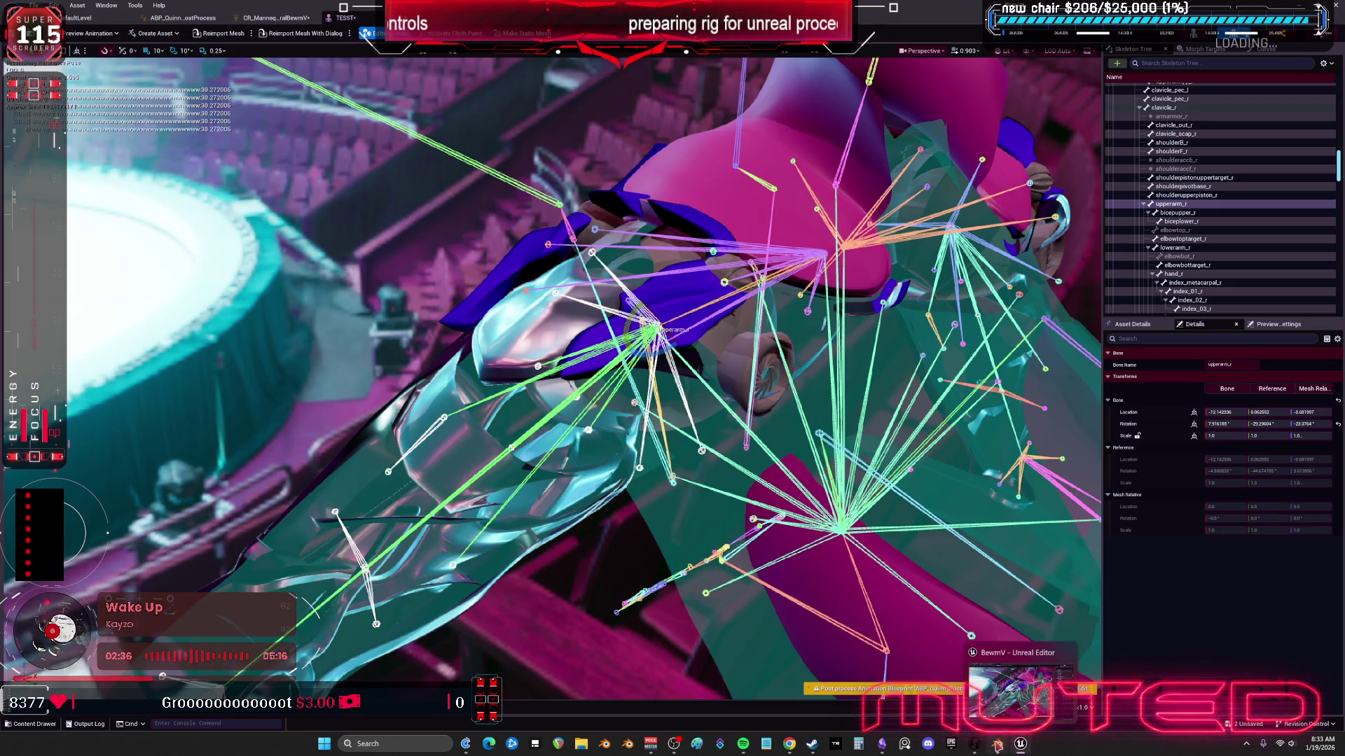
Step: Zoom and pan the CR_Mannequin Forwards Solve graph to view the up down node group
{"action": "left_click", "coordinate": [273, 17]}
{"action": "scroll", "coordinate": [730, 379], "scroll_direction": "down", "scroll_amount": 1}
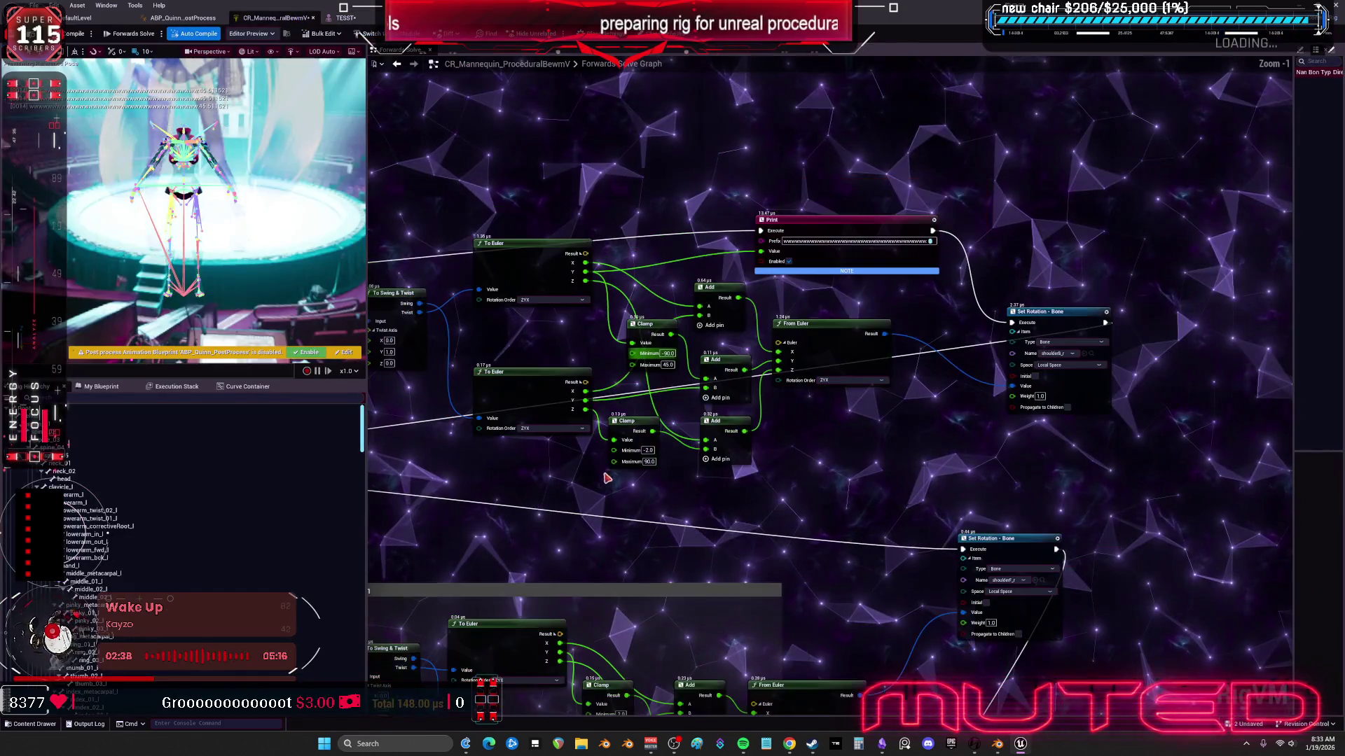
{"action": "left_click_drag", "start_coordinate": [441, 350], "coordinate": [662, 333]}
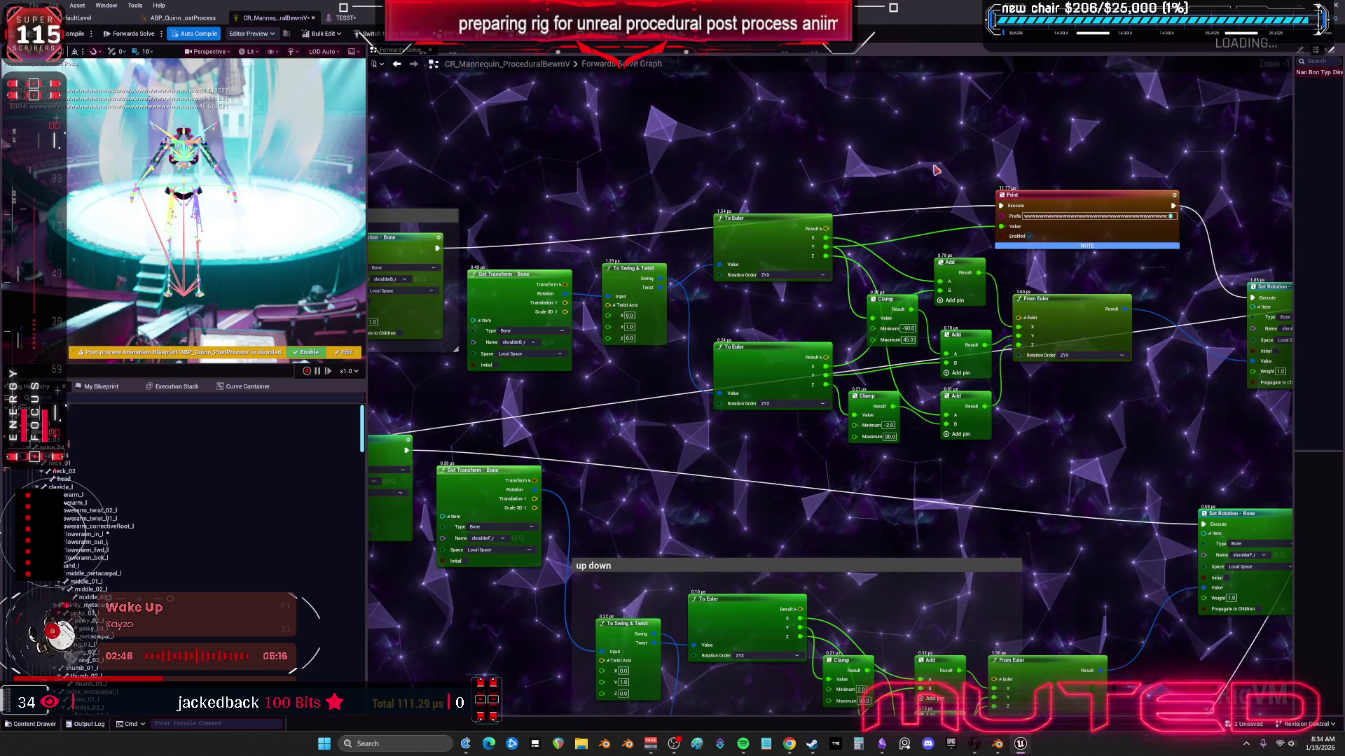
{"action": "left_click_drag", "start_coordinate": [936, 170], "coordinate": [904, 188]}
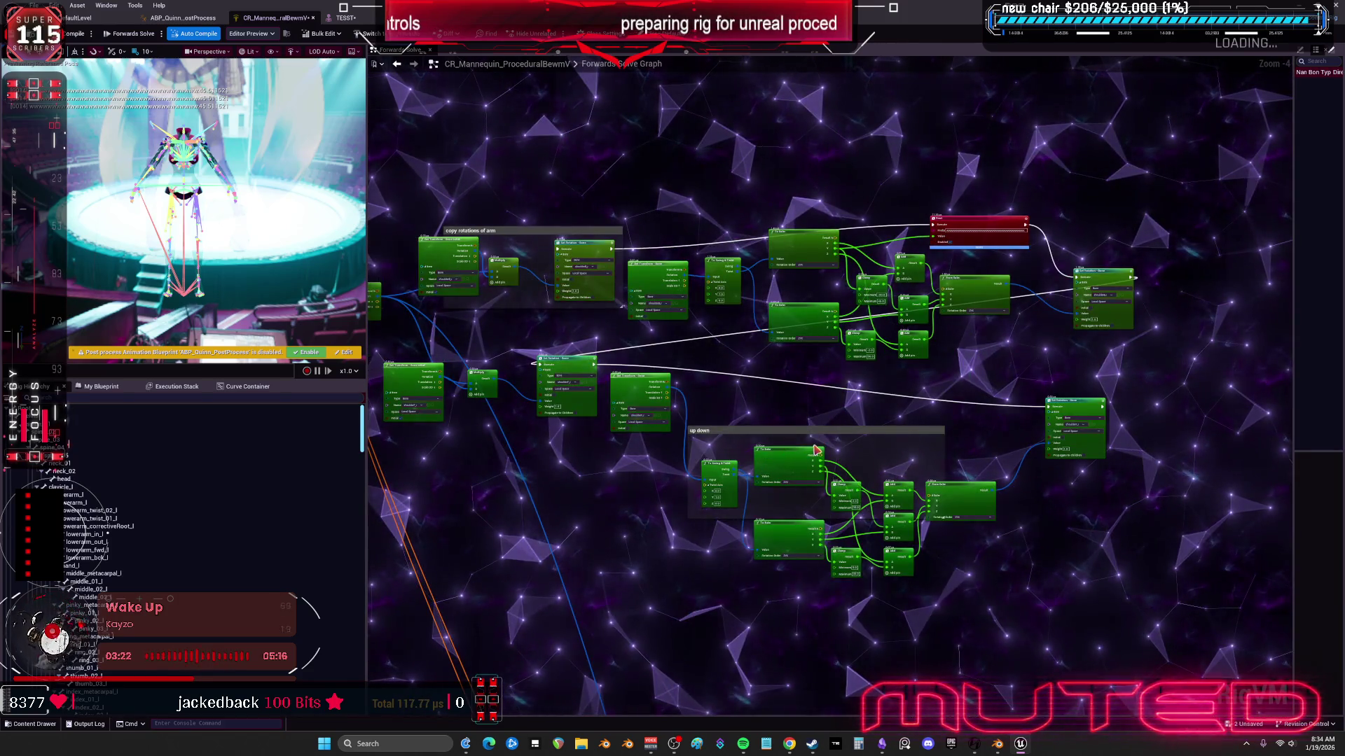
Step: In Blender, frame the whole rigged character and enter Edit Mode on the Root armature
{"action": "key", "text": "alt+Tab"}
{"action": "key", "text": "KP_Divide"}
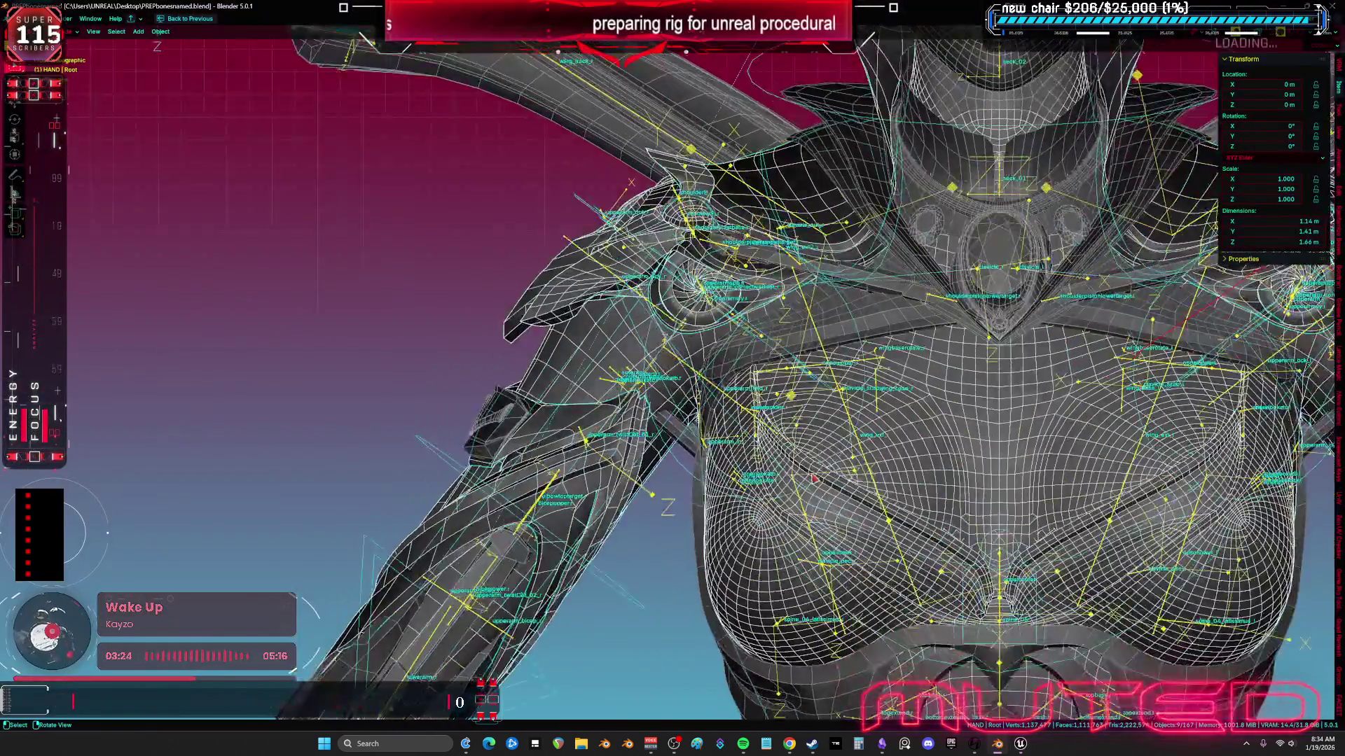
{"action": "scroll", "coordinate": [714, 480], "scroll_direction": "up", "scroll_amount": 8}
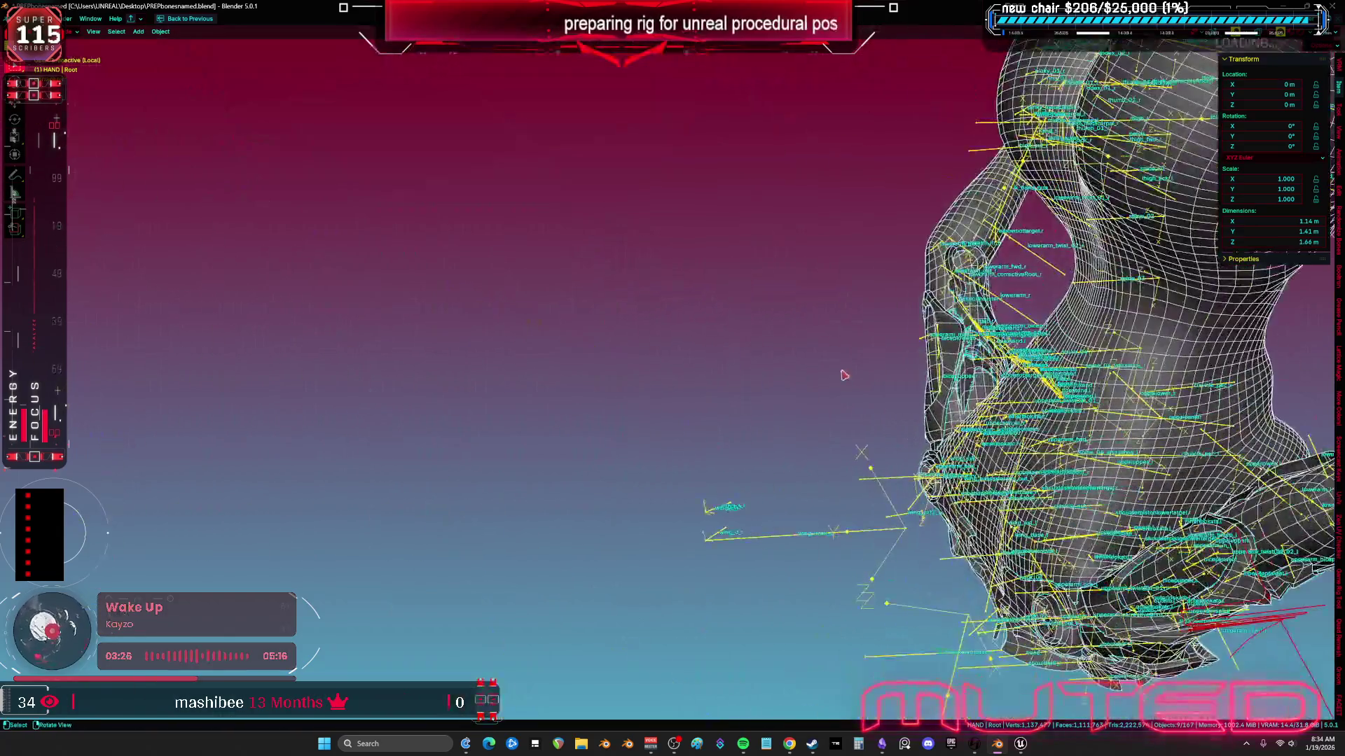
{"action": "scroll", "coordinate": [783, 491], "scroll_direction": "up", "scroll_amount": 3}
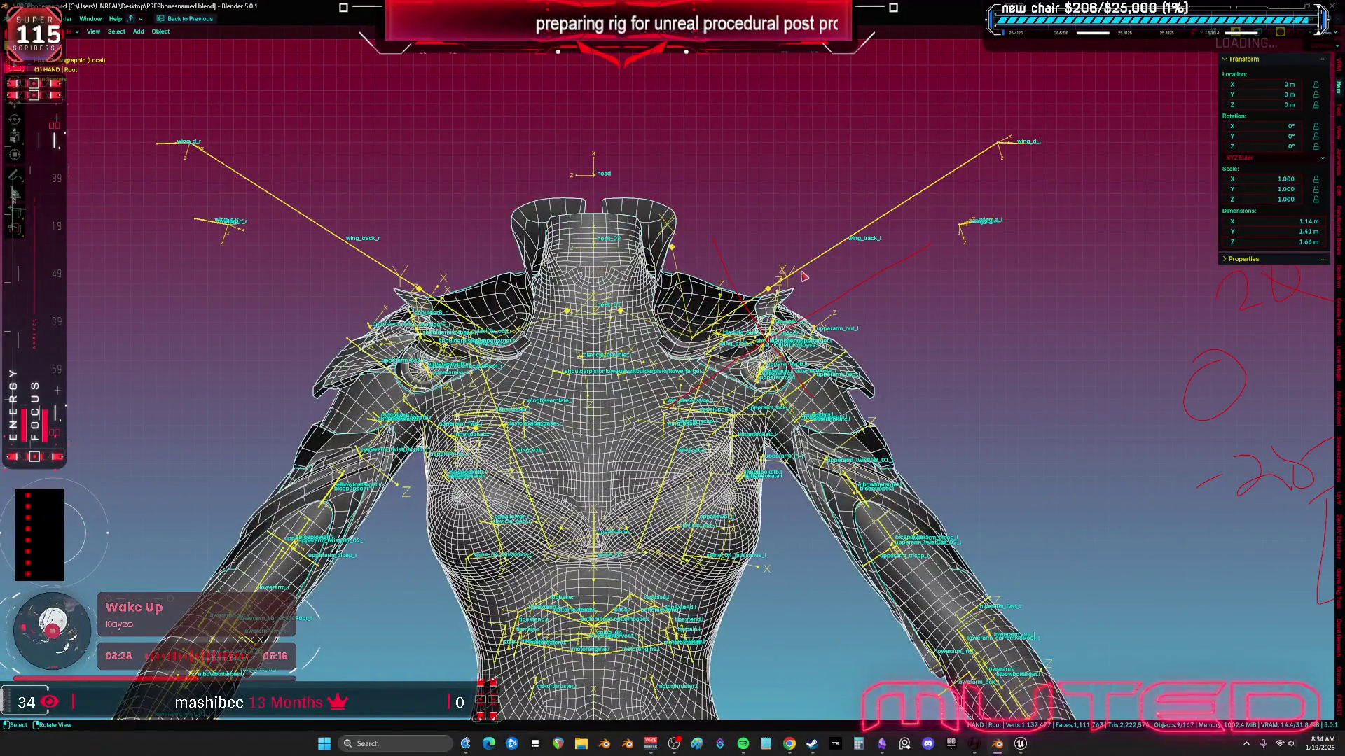
{"action": "scroll", "coordinate": [804, 277], "scroll_direction": "up", "scroll_amount": 3}
{"action": "key", "text": "Tab"}
Step: Frame shoulderF_r, select shoulderB_r and upperarm_r, and hide the upperarmspf_l bone
{"action": "key", "text": "KP_Divide"}
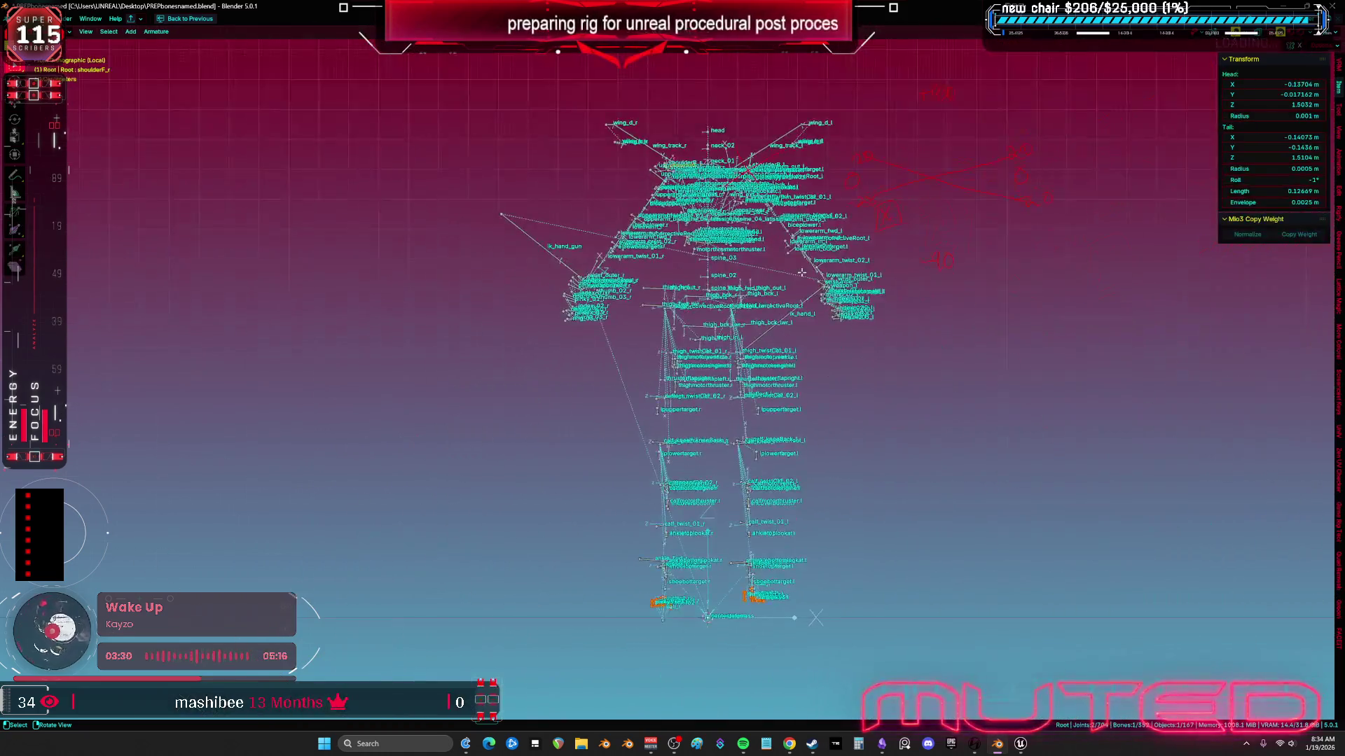
{"action": "key", "text": "KP_Decimal"}
{"action": "scroll", "coordinate": [532, 264], "scroll_direction": "down", "scroll_amount": 4}
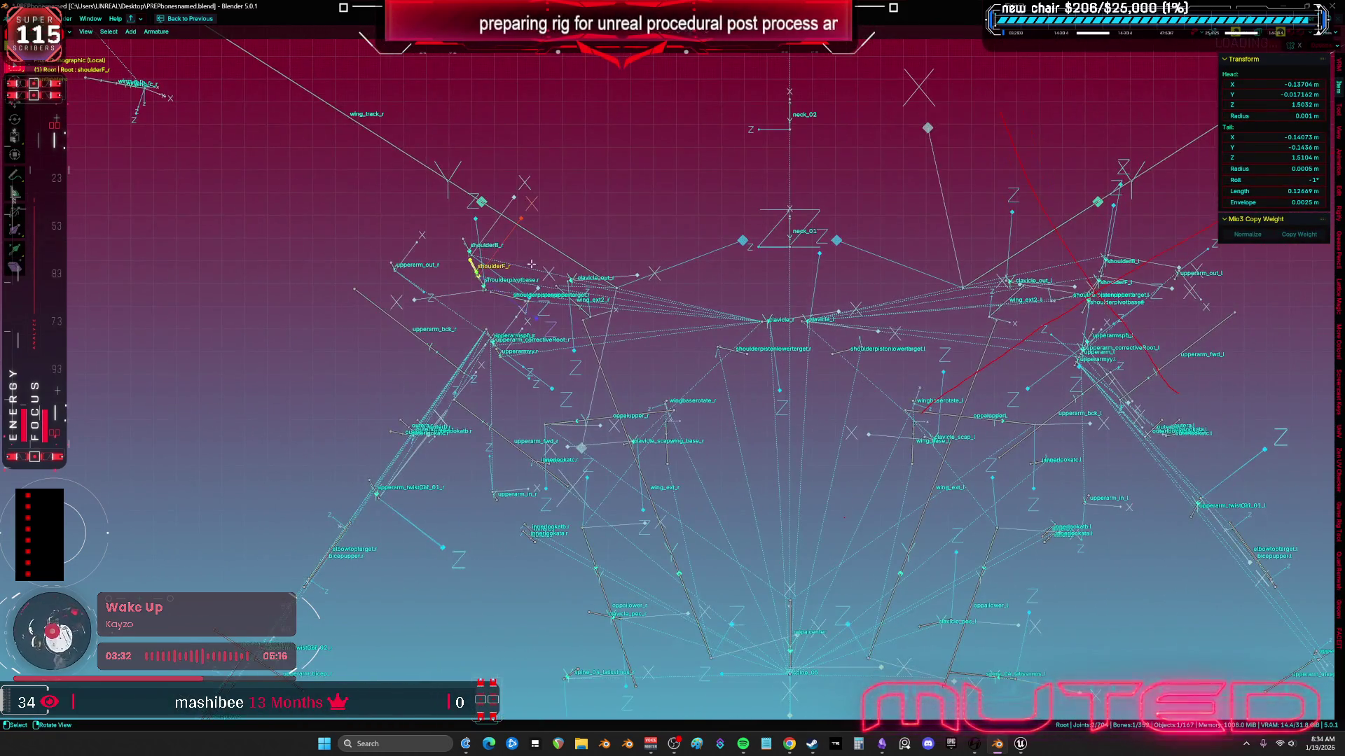
{"action": "left_click", "coordinate": [546, 244], "text": "shift"}
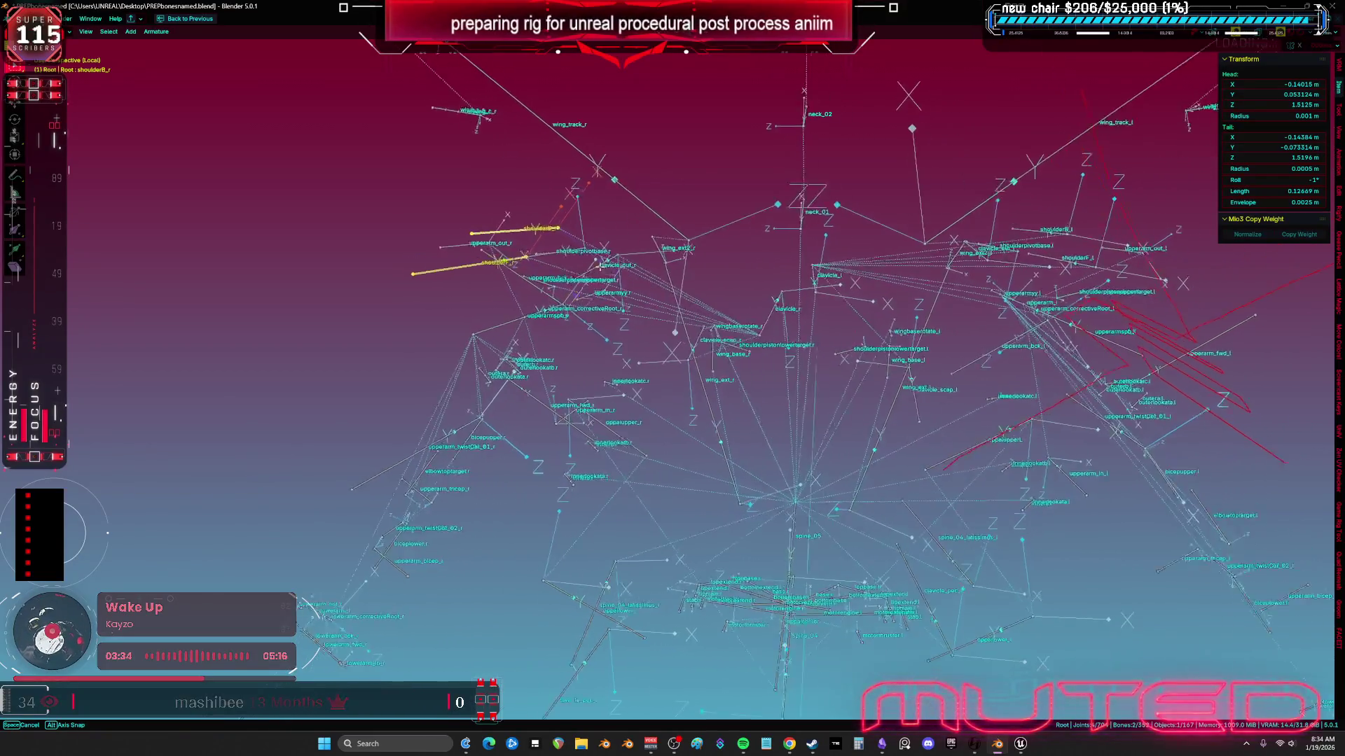
{"action": "left_click_drag", "start_coordinate": [546, 244], "coordinate": [485, 355]}
{"action": "left_click", "coordinate": [488, 355]}
{"action": "left_click_drag", "start_coordinate": [444, 364], "coordinate": [727, 304]}
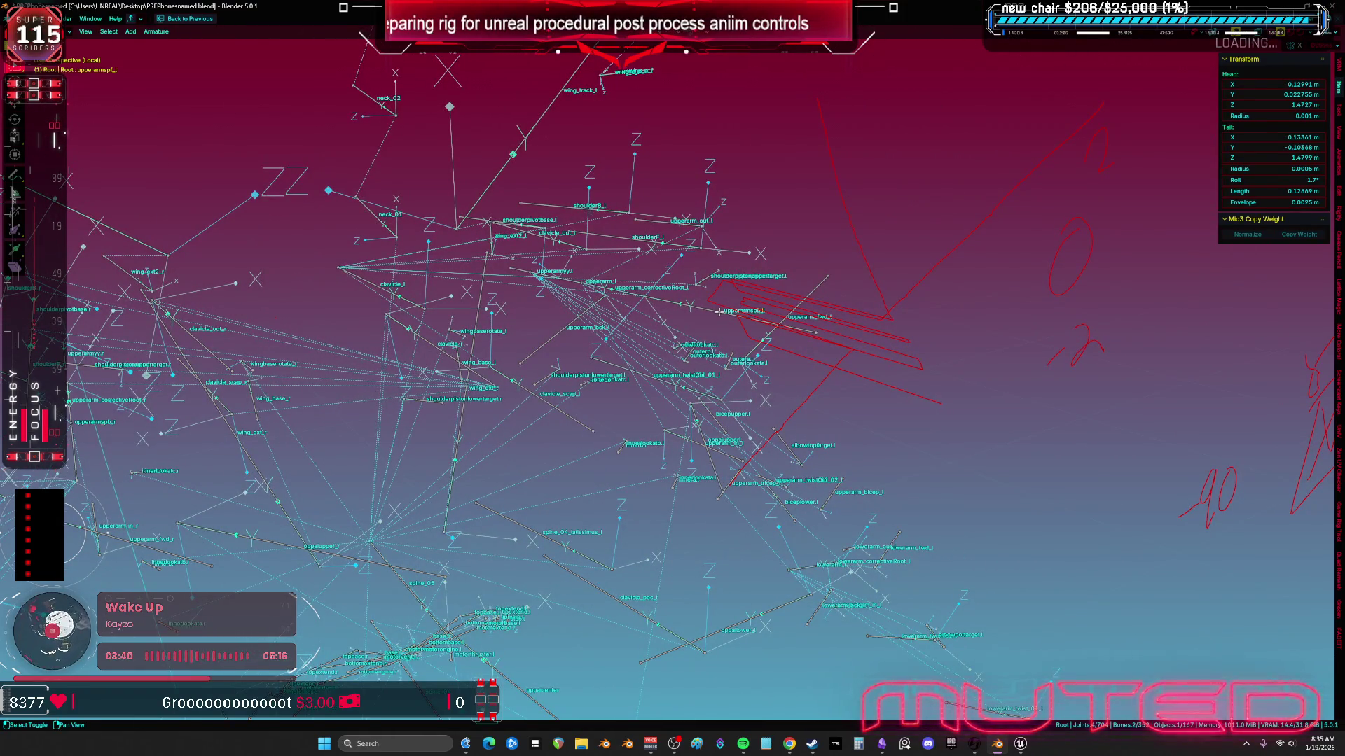
{"action": "left_click", "coordinate": [718, 311]}
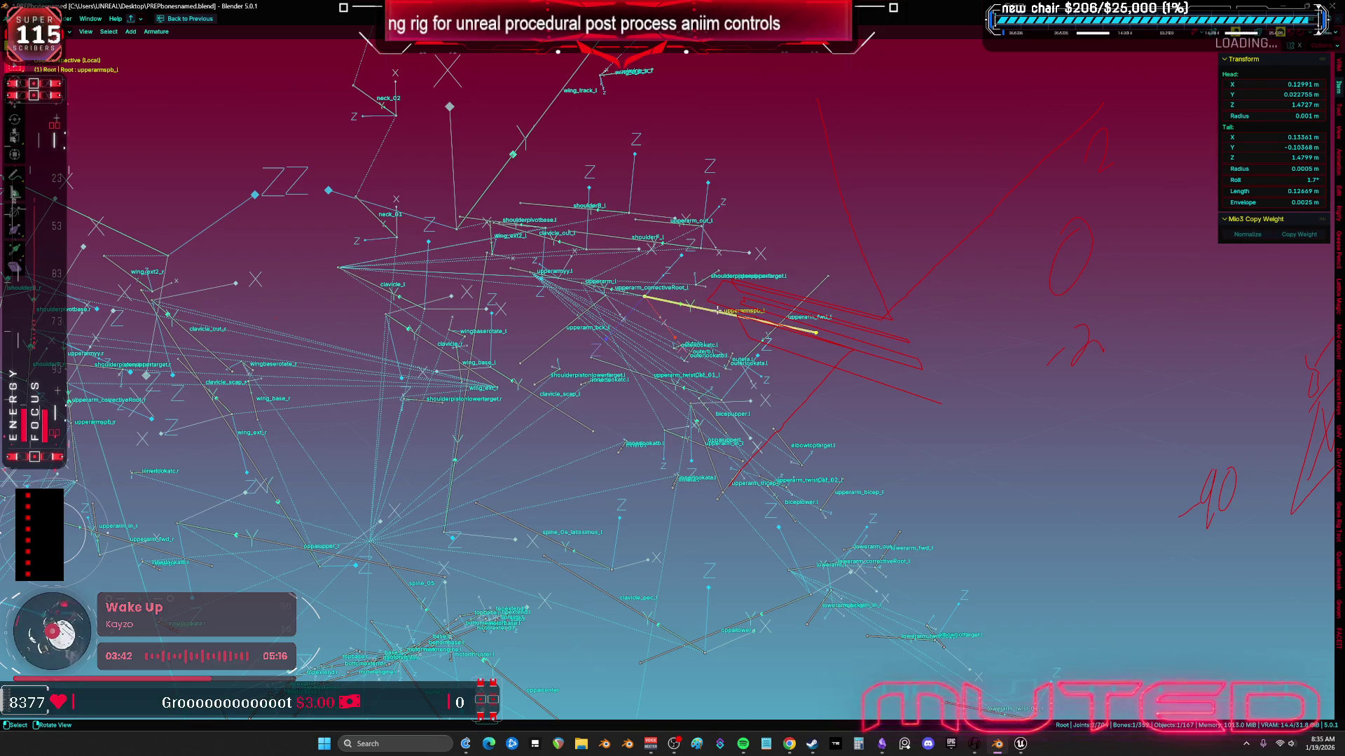
{"action": "key", "text": "h"}
Step: Add clavicle_out_r, shoulderF_r, shoulderpivotbase_r, clavicle_r, shoulderB_r, shoulderpivotbase_l; hide the rest; view front orthographic
{"action": "left_click_drag", "start_coordinate": [630, 322], "coordinate": [479, 324]}
{"action": "left_click", "coordinate": [431, 309], "text": "shift"}
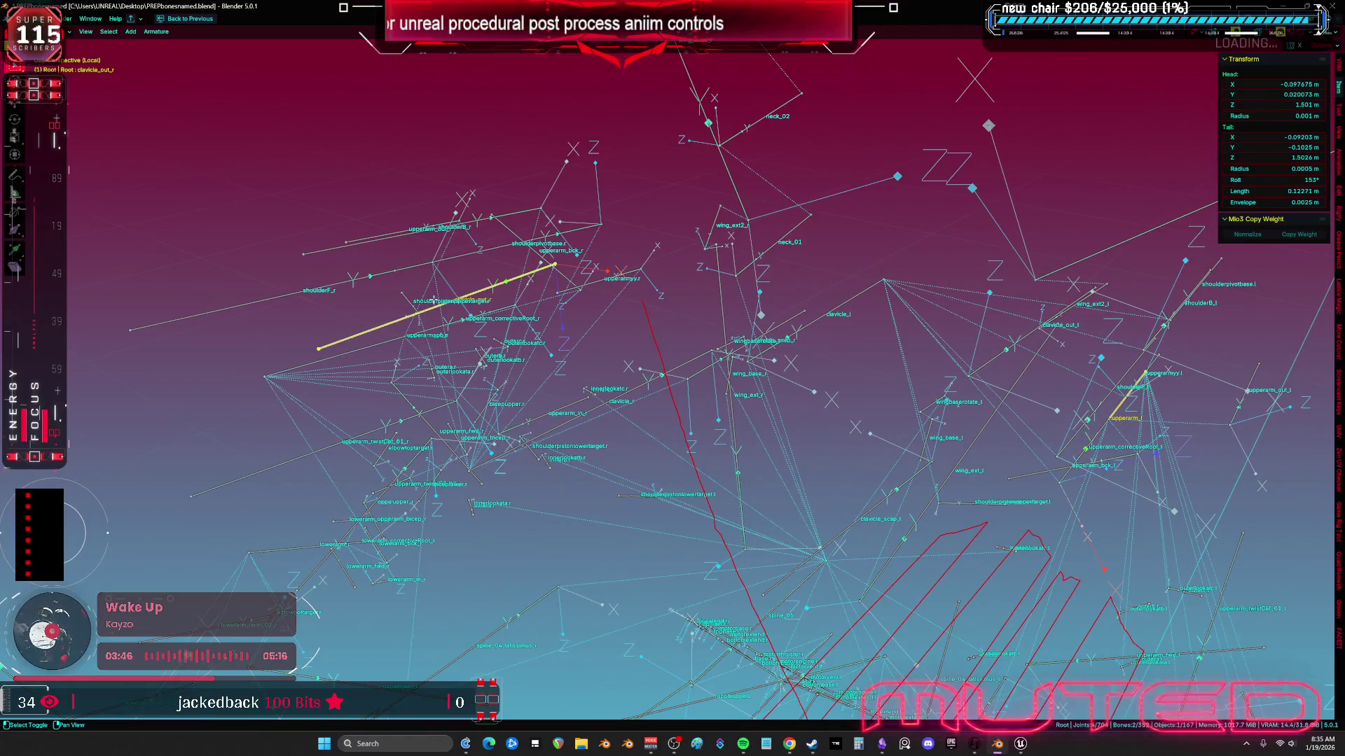
{"action": "mouse_move", "coordinate": [330, 292]}
{"action": "left_mouse_down"}
{"action": "mouse_move", "coordinate": [504, 294]}
{"action": "mouse_move", "coordinate": [451, 306]}
{"action": "mouse_move", "coordinate": [469, 234]}
{"action": "mouse_move", "coordinate": [440, 266]}
{"action": "mouse_move", "coordinate": [454, 327]}
{"action": "left_mouse_up"}
{"action": "left_click", "coordinate": [337, 316], "text": "shift"}
{"action": "left_click", "coordinate": [472, 231], "text": "shift"}
{"action": "left_click", "coordinate": [783, 348], "text": "shift"}
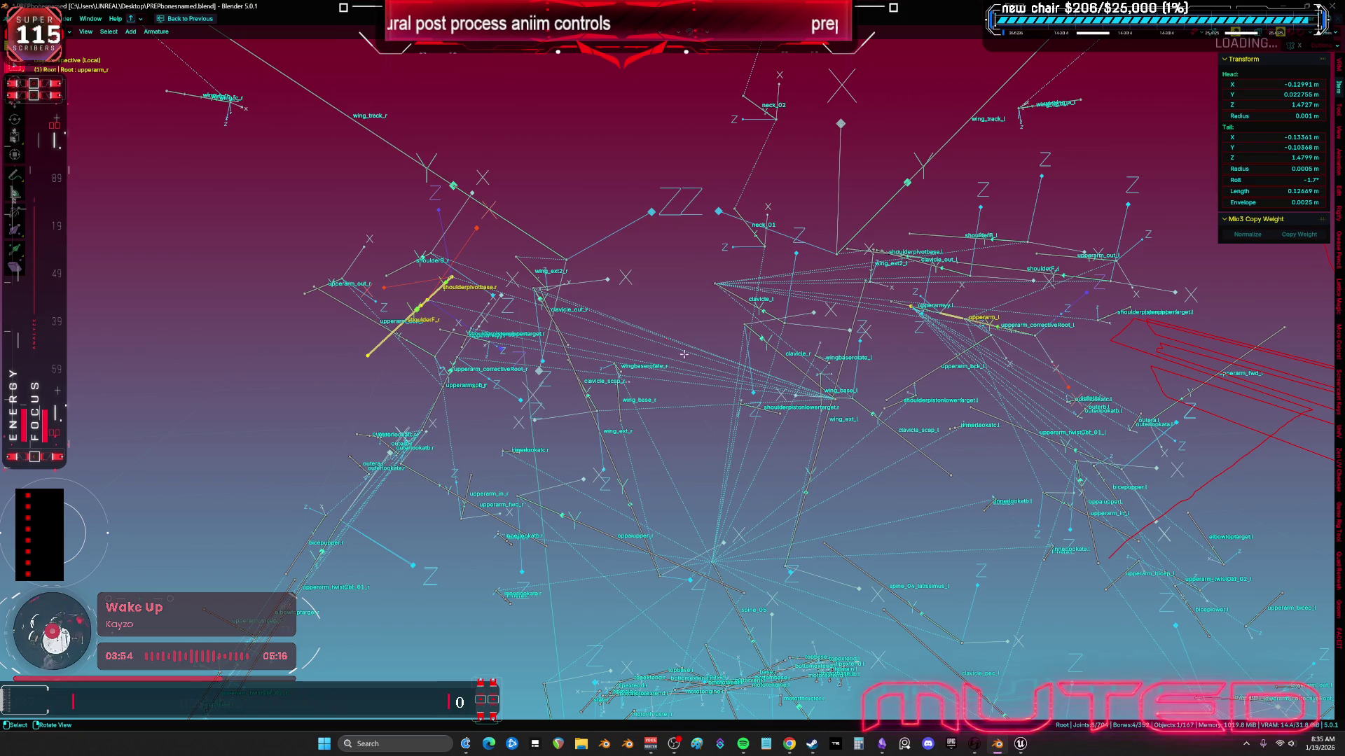
{"action": "mouse_move", "coordinate": [783, 349]}
{"action": "left_mouse_down"}
{"action": "mouse_move", "coordinate": [683, 332]}
{"action": "mouse_move", "coordinate": [242, 321]}
{"action": "left_mouse_up"}
{"action": "left_click", "coordinate": [242, 302], "text": "shift"}
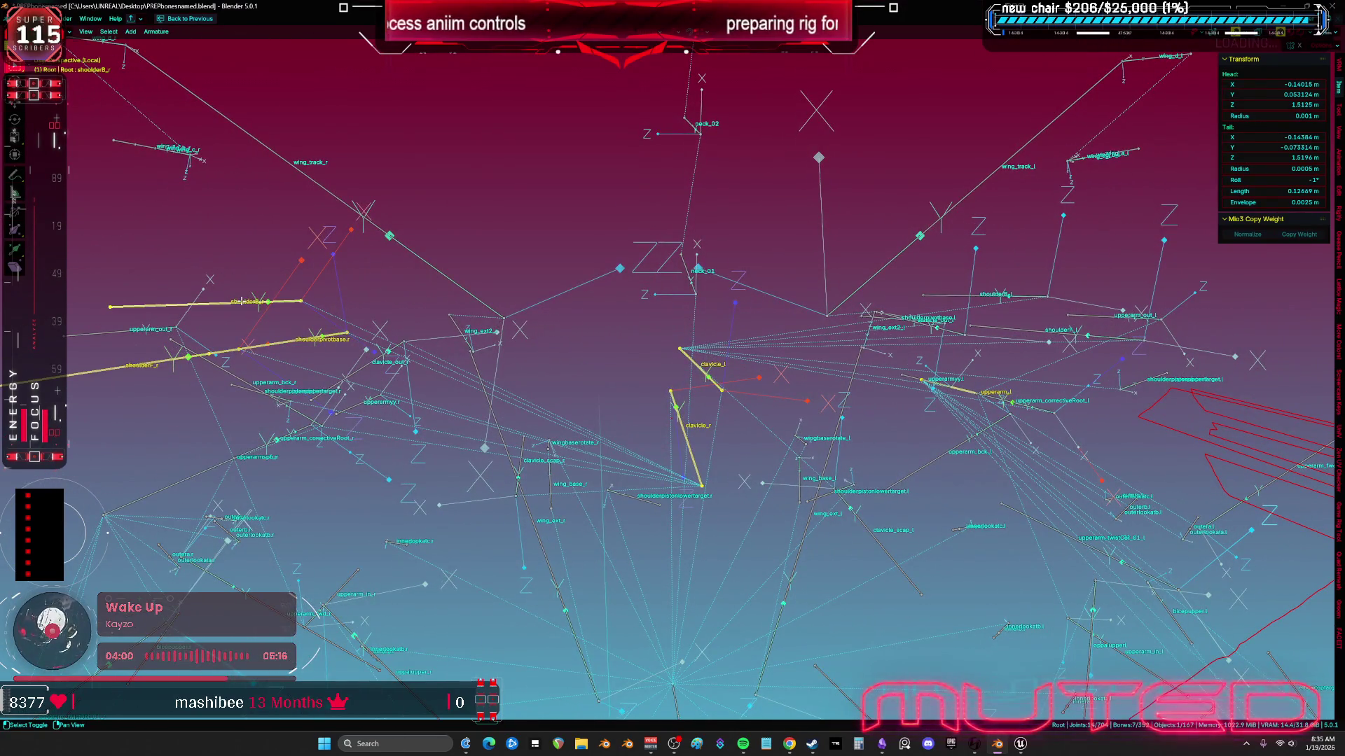
{"action": "mouse_move", "coordinate": [482, 316]}
{"action": "left_mouse_down"}
{"action": "mouse_move", "coordinate": [722, 336]}
{"action": "mouse_move", "coordinate": [730, 301]}
{"action": "mouse_move", "coordinate": [753, 315]}
{"action": "mouse_move", "coordinate": [780, 303]}
{"action": "mouse_move", "coordinate": [760, 283]}
{"action": "mouse_move", "coordinate": [760, 305]}
{"action": "mouse_move", "coordinate": [771, 299]}
{"action": "mouse_move", "coordinate": [734, 280]}
{"action": "left_mouse_up"}
{"action": "left_click", "coordinate": [837, 238], "text": "shift"}
{"action": "key", "text": "shift+h"}
{"action": "key", "text": "KP_1"}
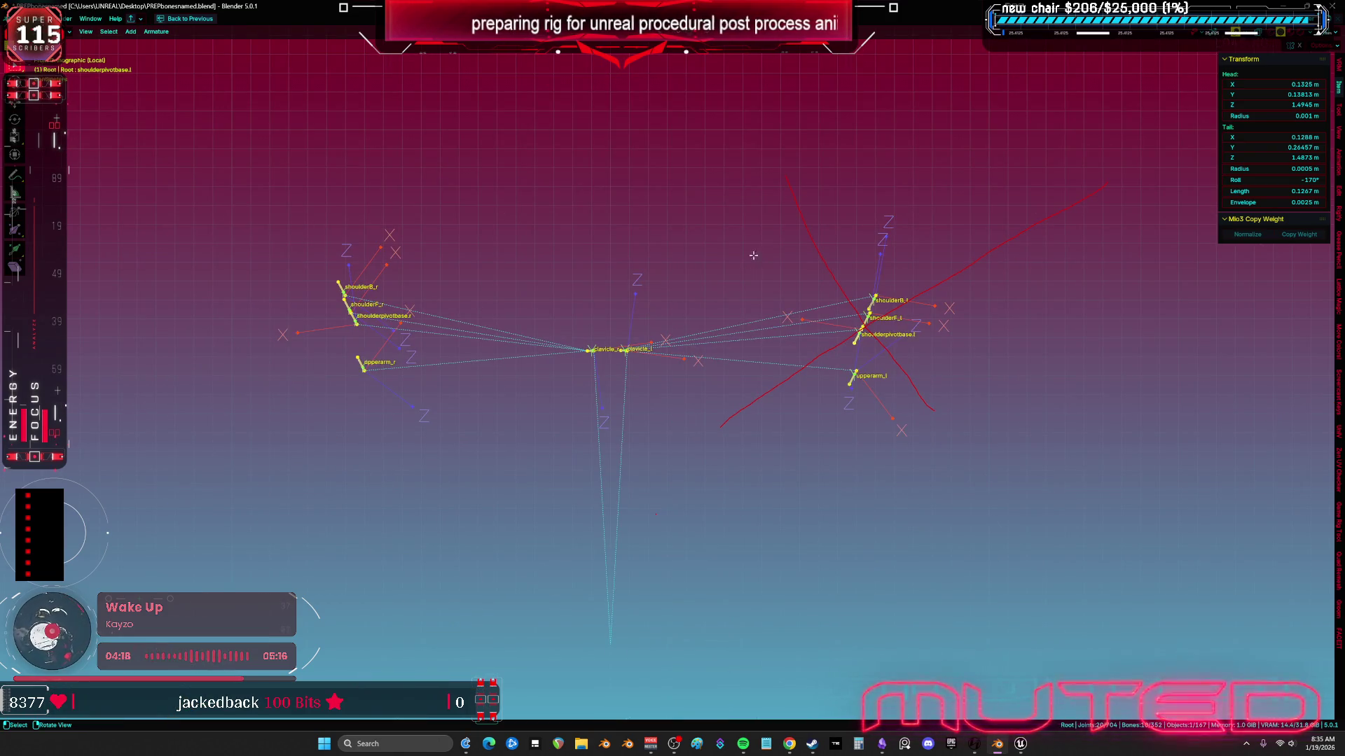
{"action": "left_click", "coordinate": [1340, 134]}
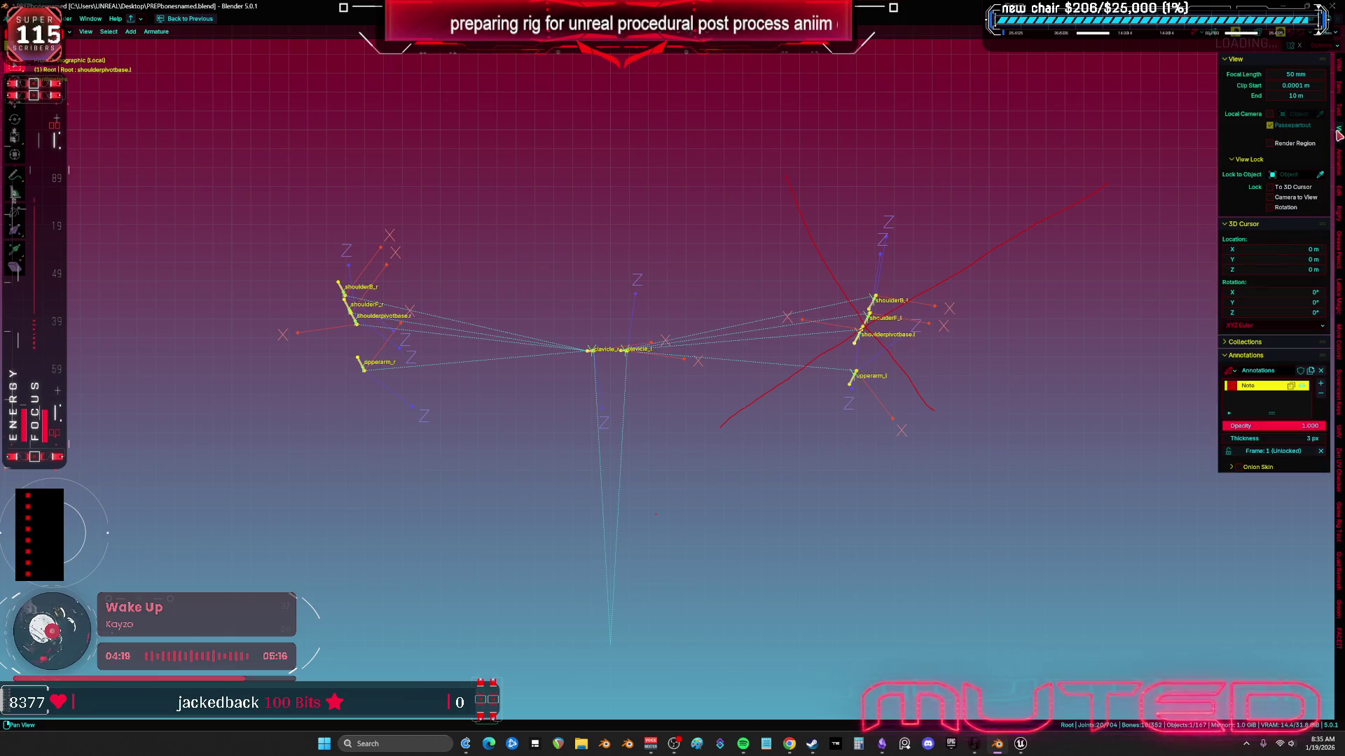
{"action": "left_click", "coordinate": [1319, 394]}
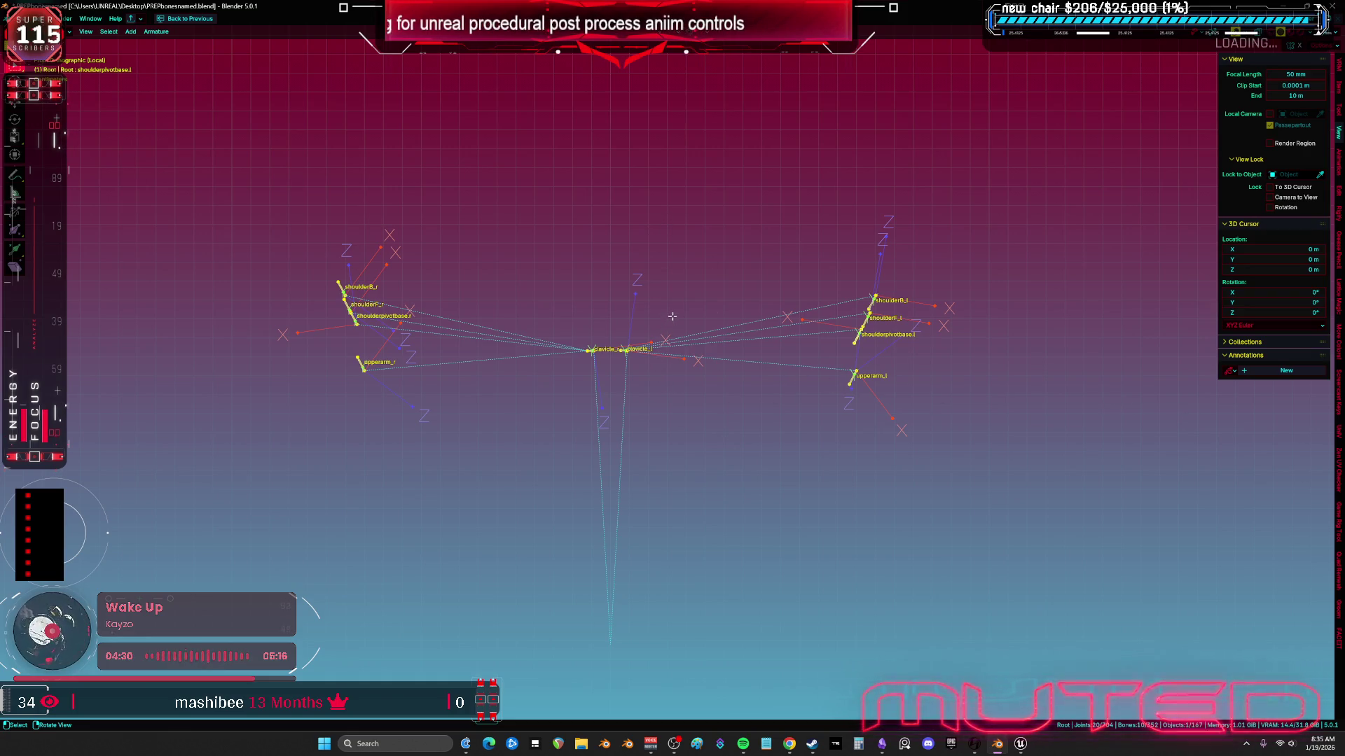
{"action": "key", "text": "KP_4"}
{"action": "key", "text": "KP_4"}
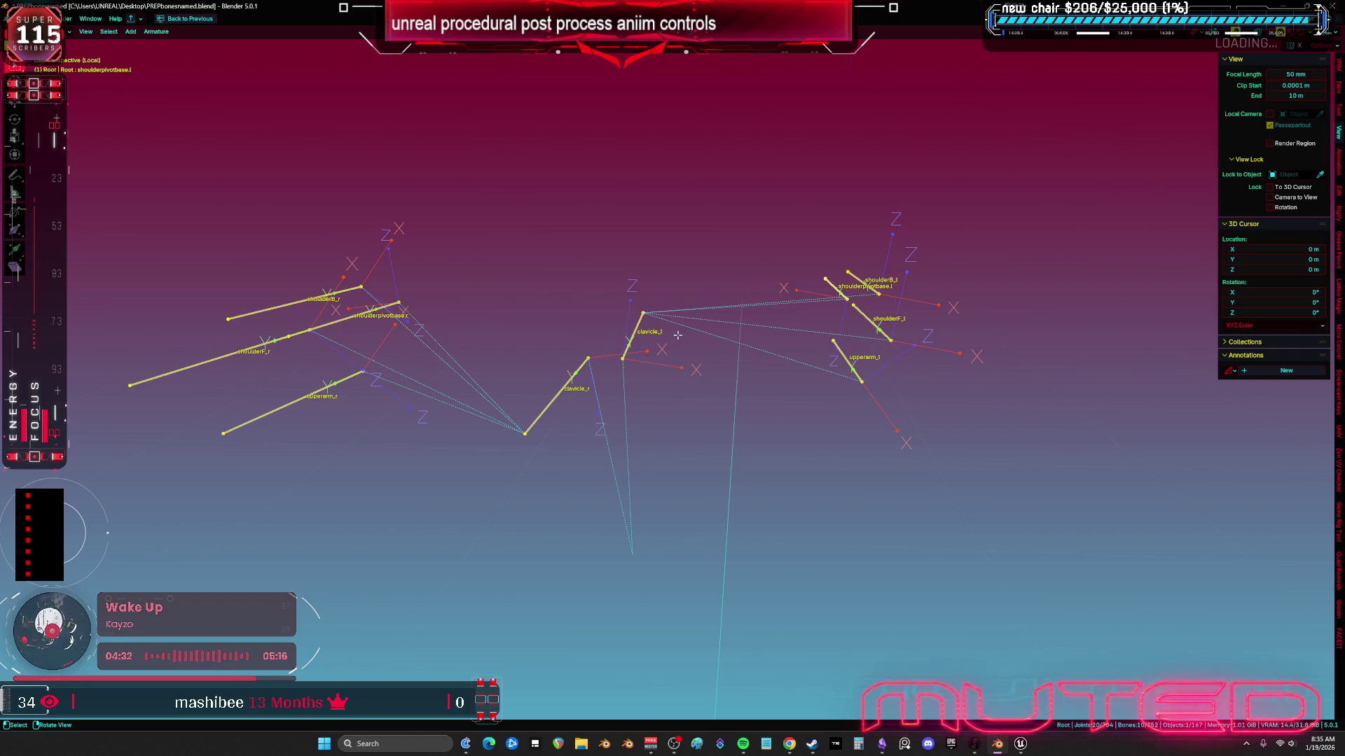
Step: Select shoulderF_r, shoulderB_r and upperarm_r and recalculate their roll to the active bone
{"action": "key", "text": "KP_1"}
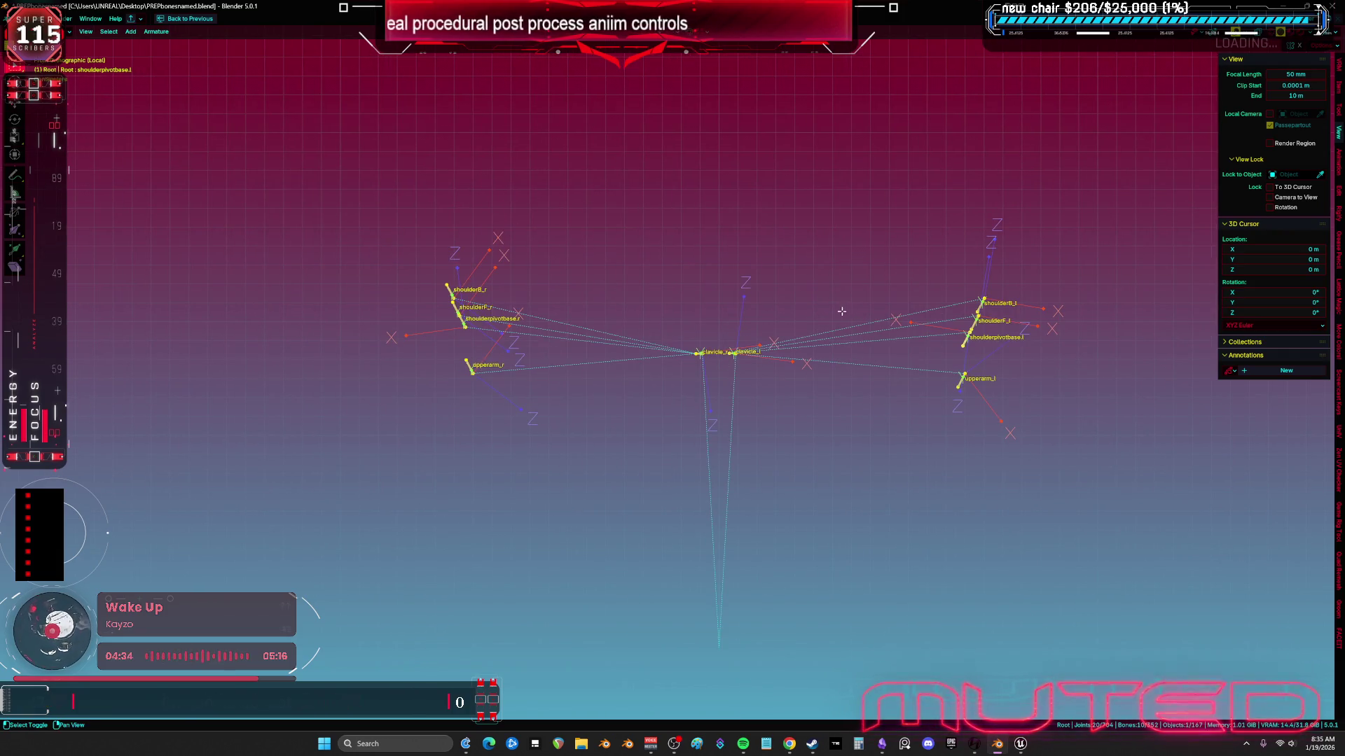
{"action": "left_click_drag", "start_coordinate": [488, 343], "coordinate": [399, 311]}
{"action": "left_click", "coordinate": [372, 340]}
{"action": "left_click", "coordinate": [388, 306], "text": "shift"}
{"action": "left_click", "coordinate": [418, 387], "text": "shift"}
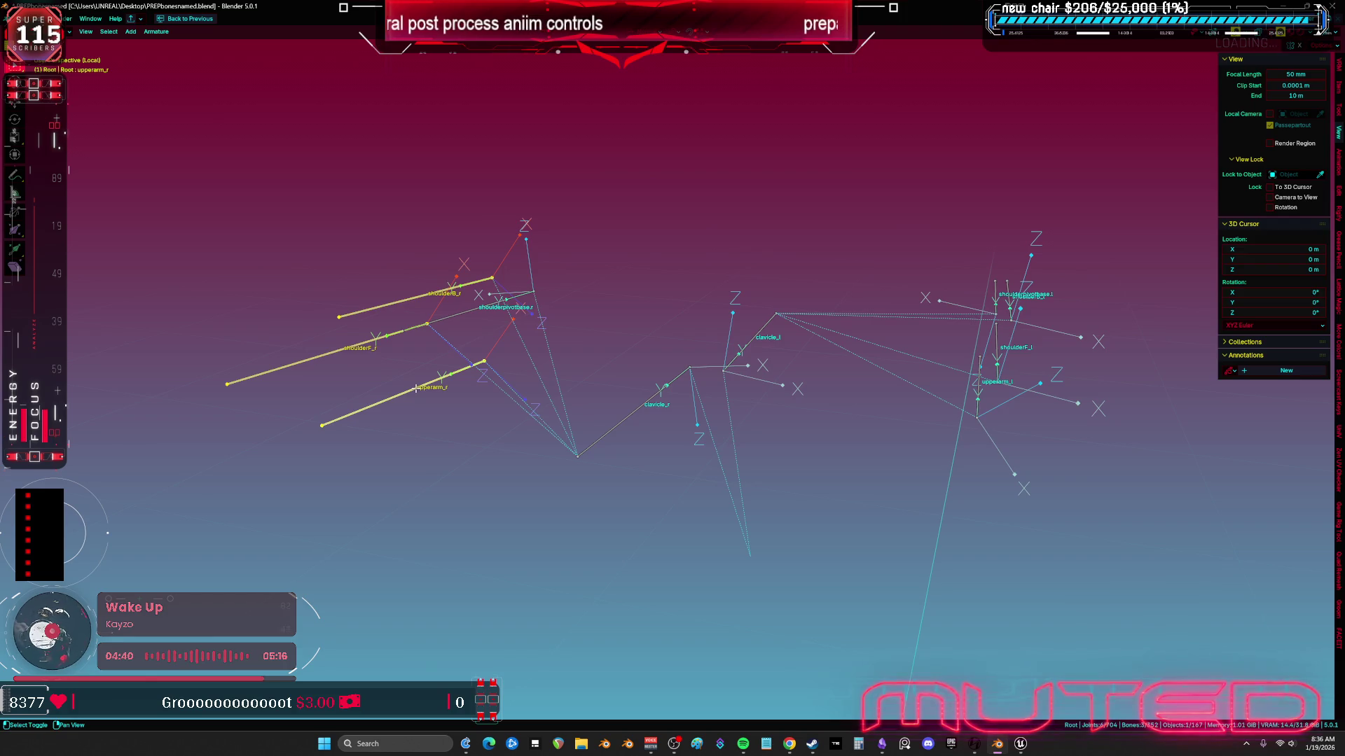
{"action": "key", "text": "shift+n"}
{"action": "left_click", "coordinate": [417, 387]}
Step: Reselect the three bones and recalculate their roll again to align with upperarm_r
{"action": "key", "text": "KP_1"}
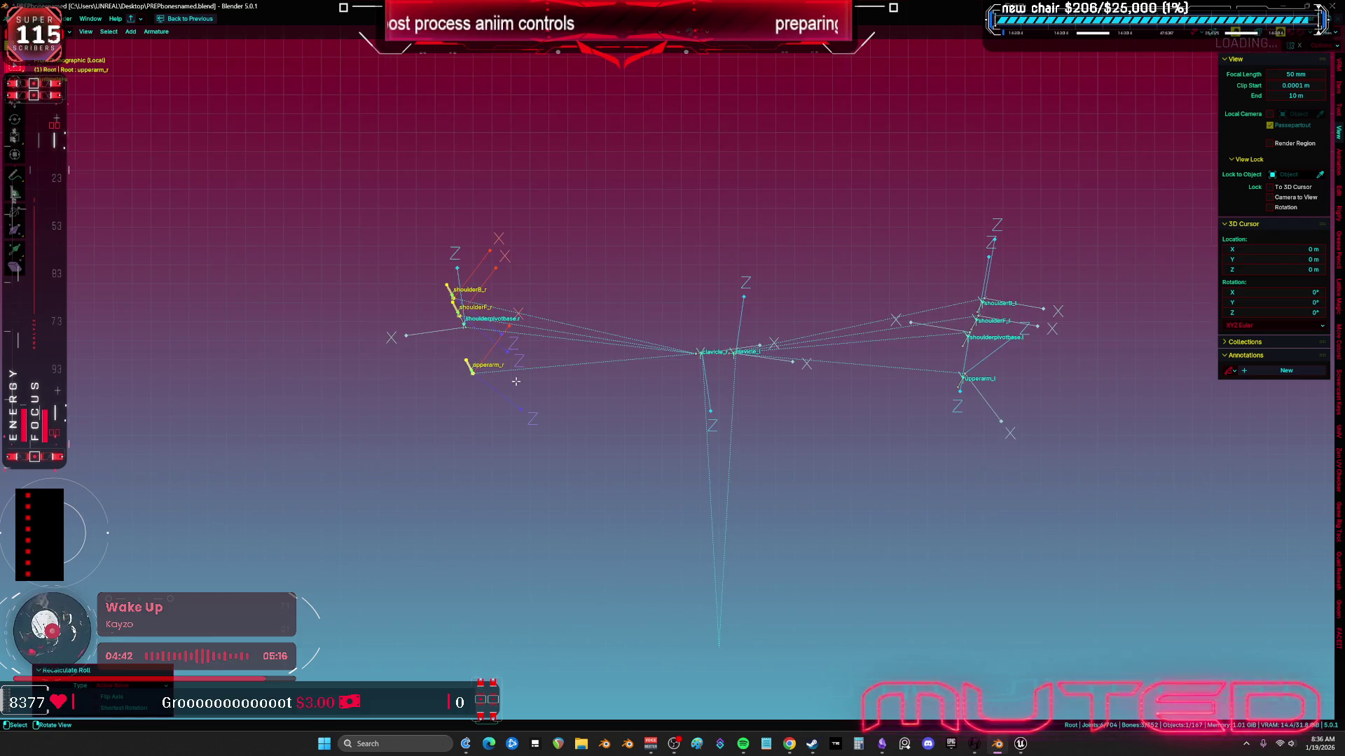
{"action": "left_click_drag", "start_coordinate": [565, 356], "coordinate": [364, 339]}
{"action": "left_click", "coordinate": [346, 337]}
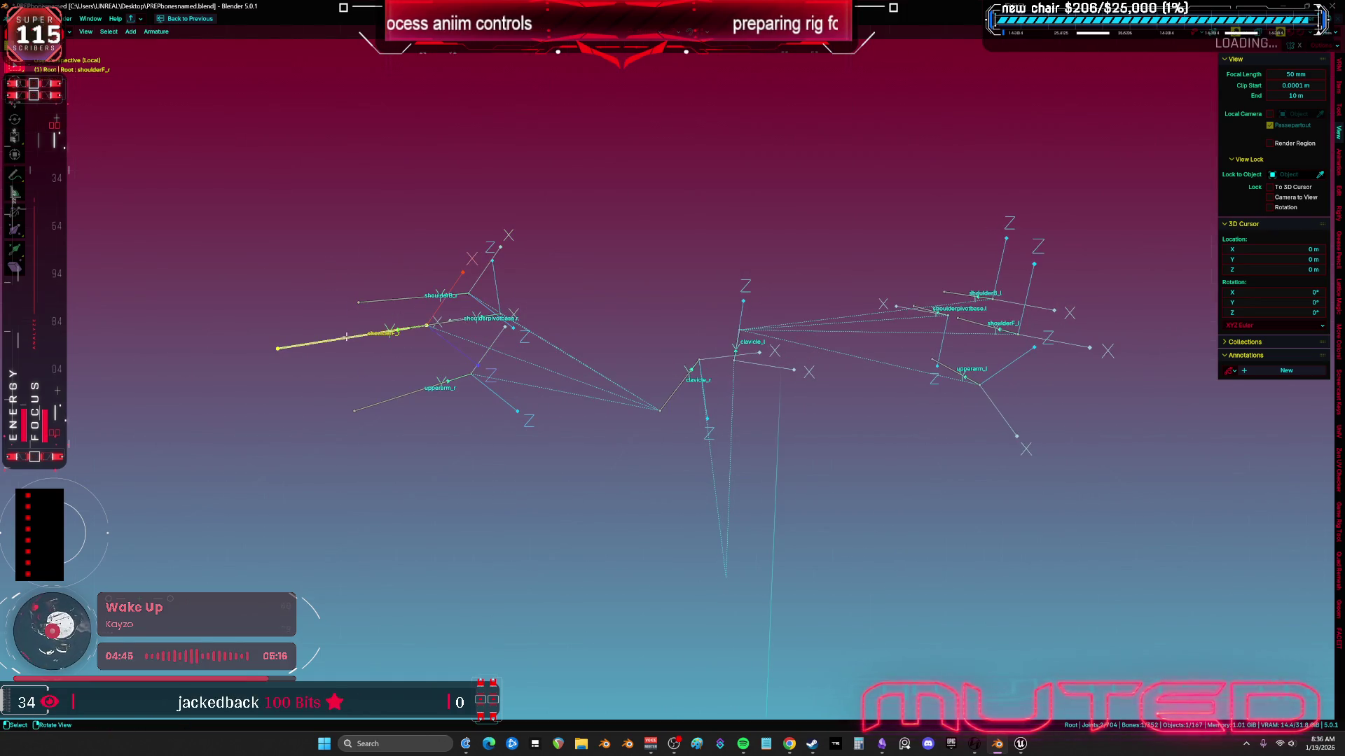
{"action": "left_click", "coordinate": [415, 297], "text": "shift"}
{"action": "left_click", "coordinate": [417, 388], "text": "shift"}
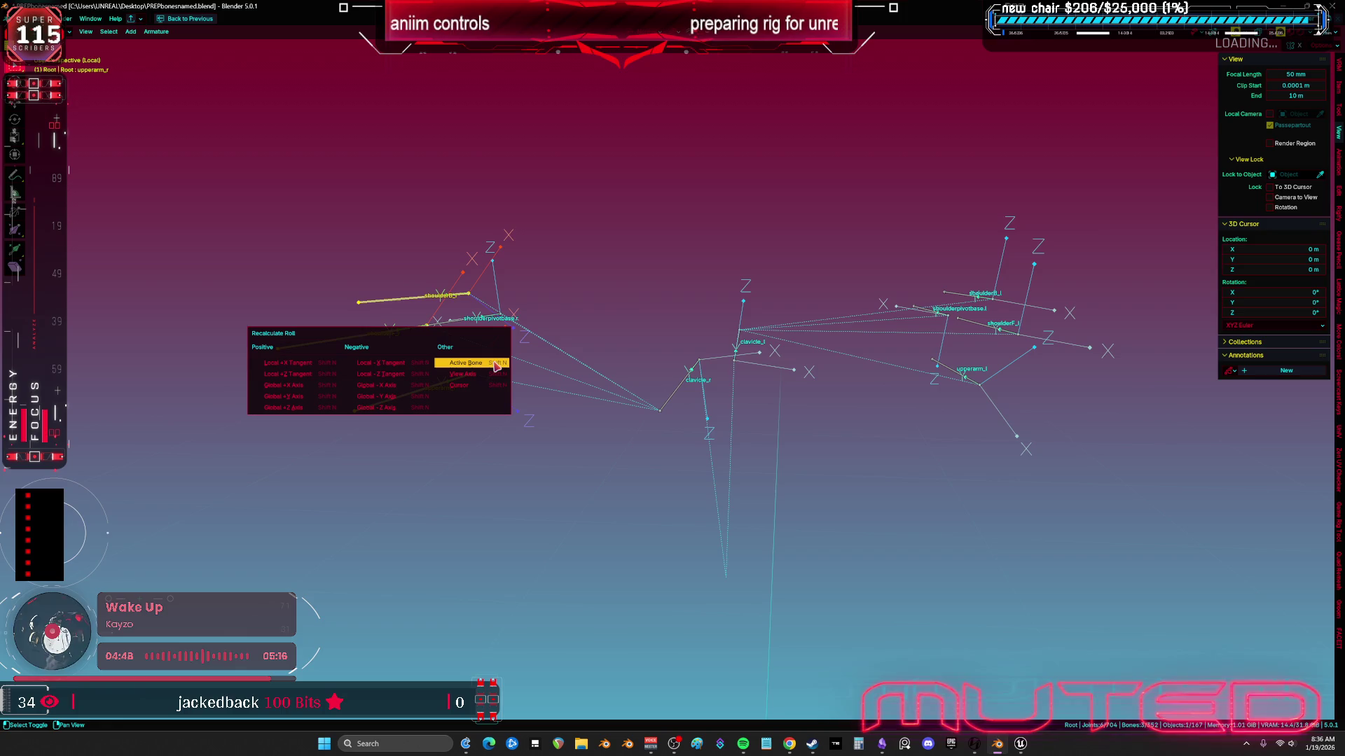
{"action": "key", "text": "shift+n"}
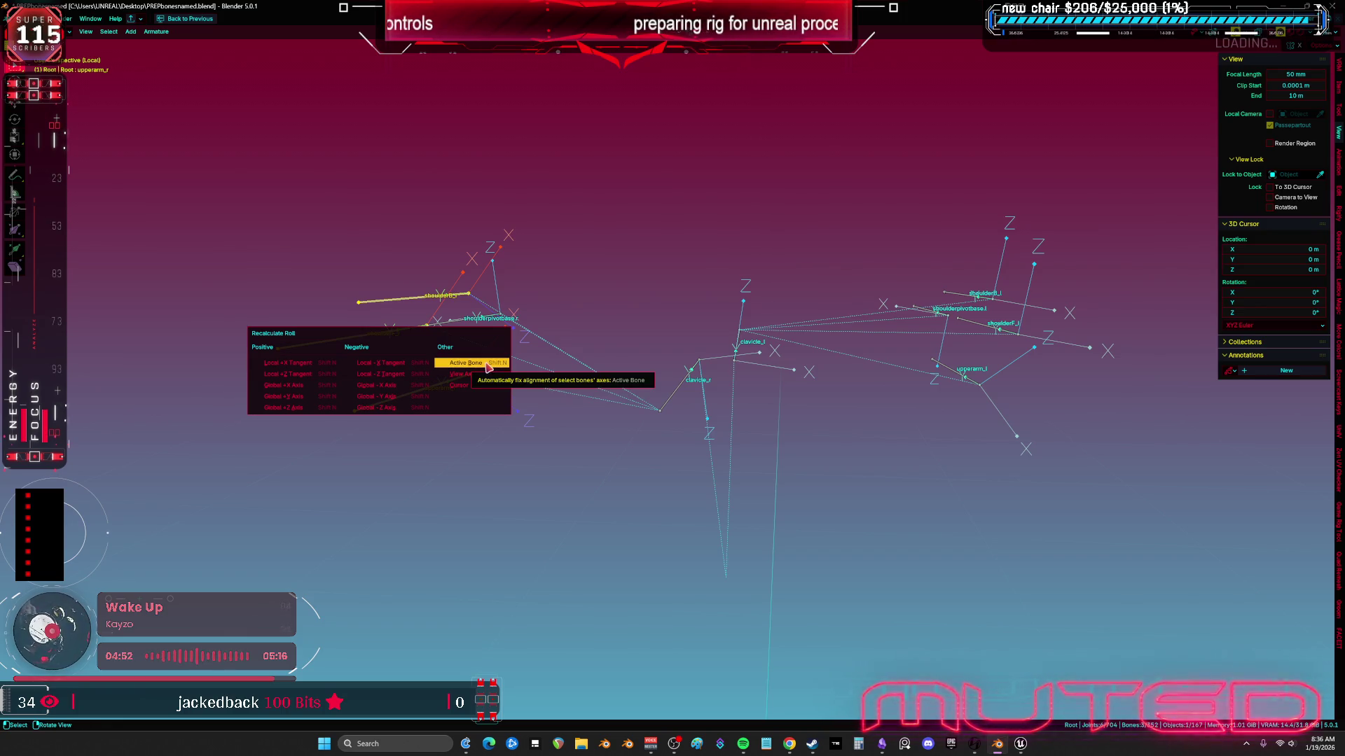
{"action": "left_click", "coordinate": [489, 364]}
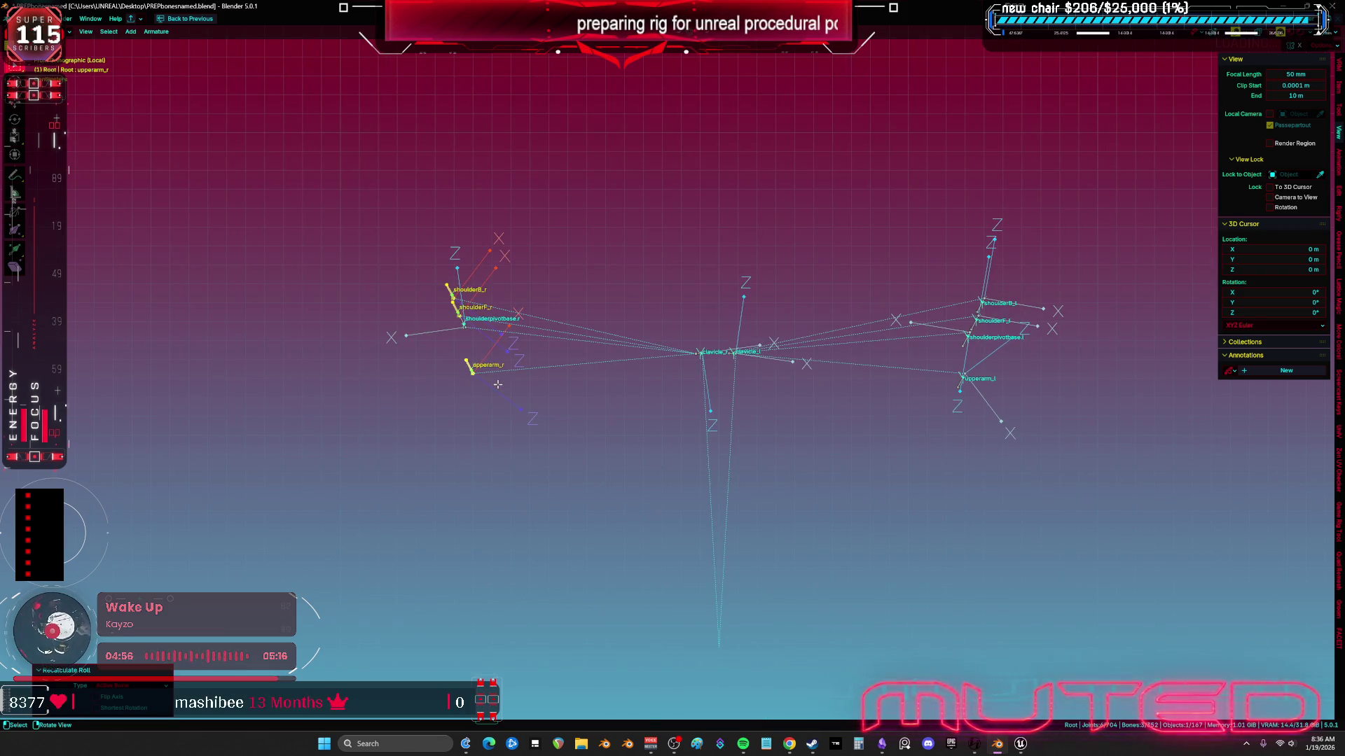
{"action": "left_click_drag", "start_coordinate": [497, 385], "coordinate": [421, 303]}
{"action": "left_click", "coordinate": [421, 303]}
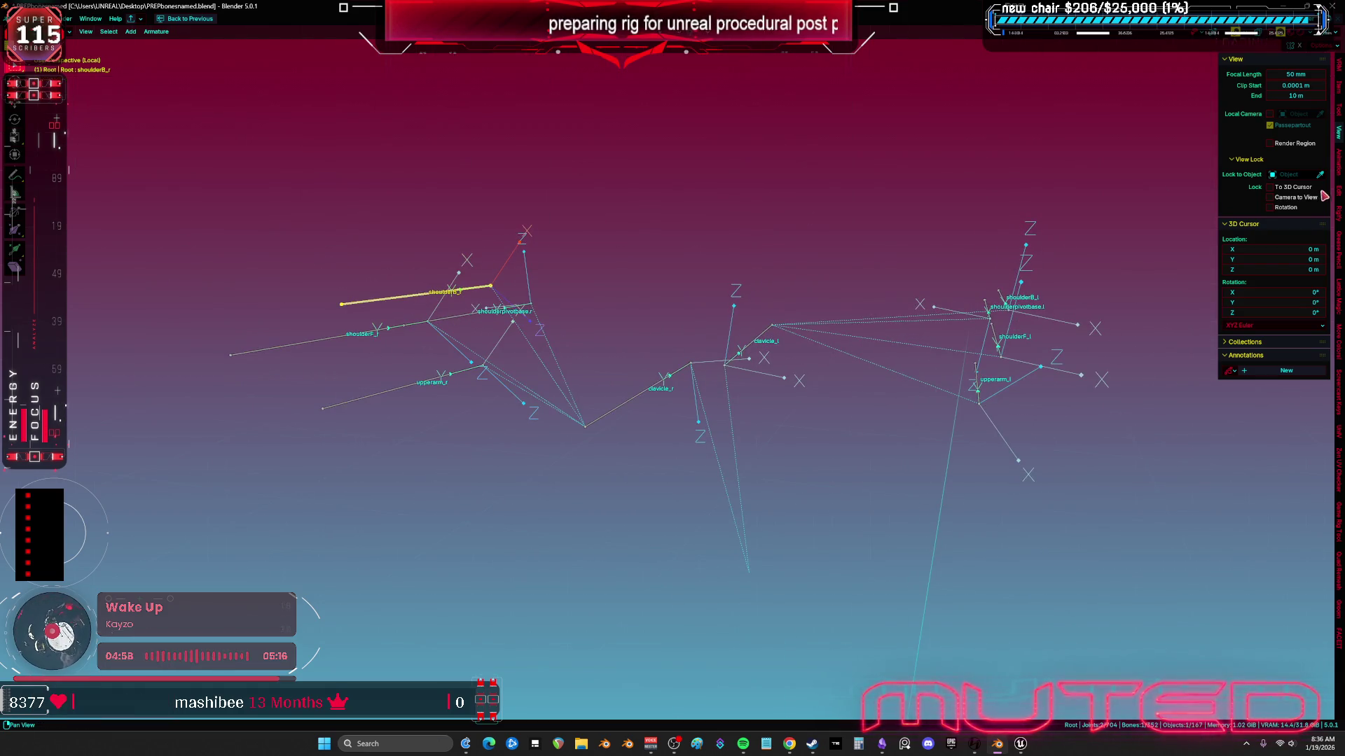
Step: Set shoulderB_r's roll to 43° in the Item tab's Transform panel
{"action": "left_click", "coordinate": [1337, 95]}
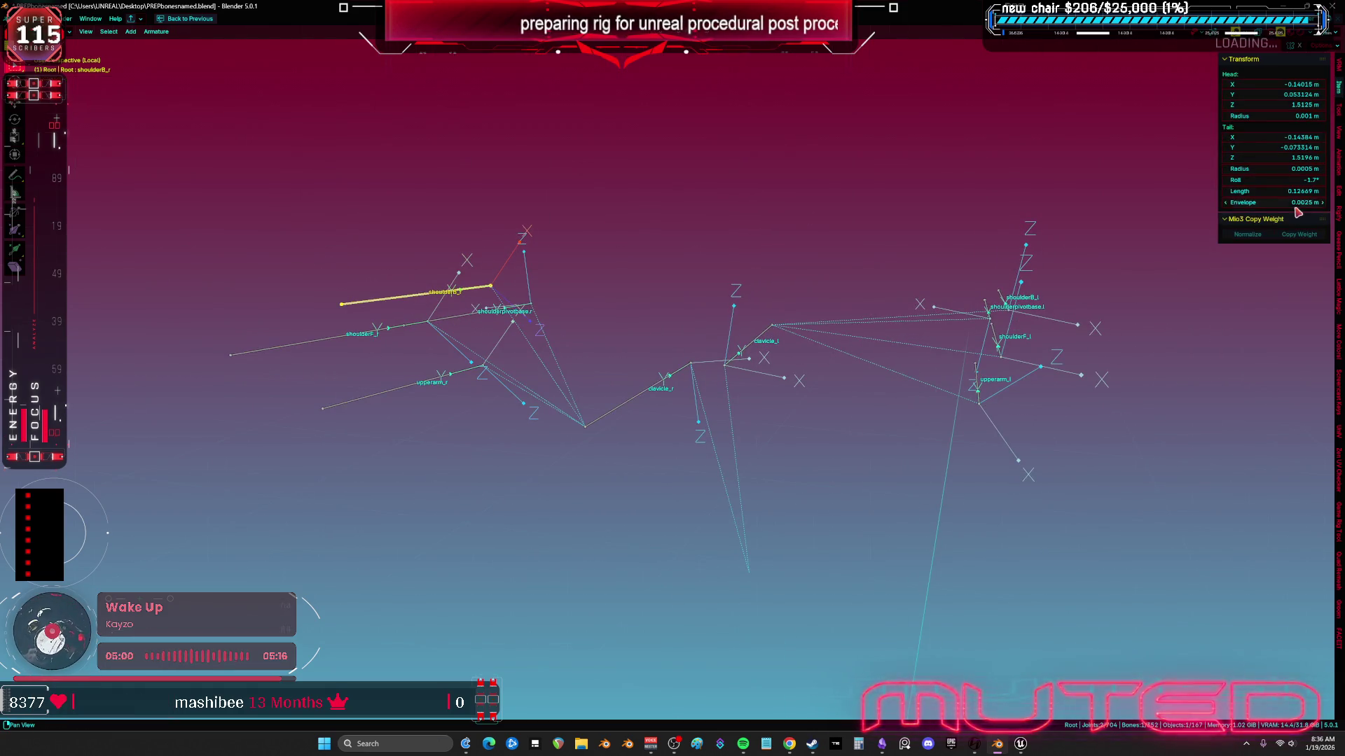
{"action": "left_click", "coordinate": [1286, 181]}
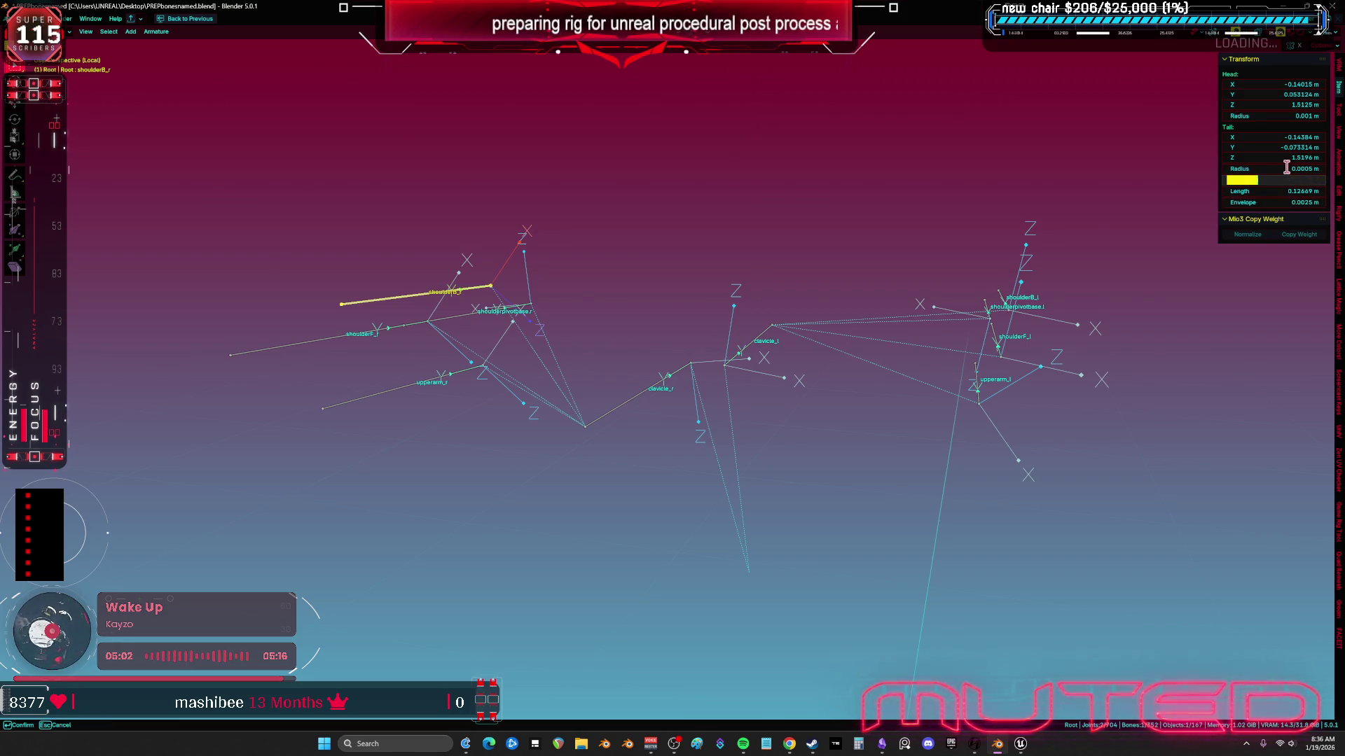
{"action": "key", "text": "End"}
{"action": "type", "text": "+4"}
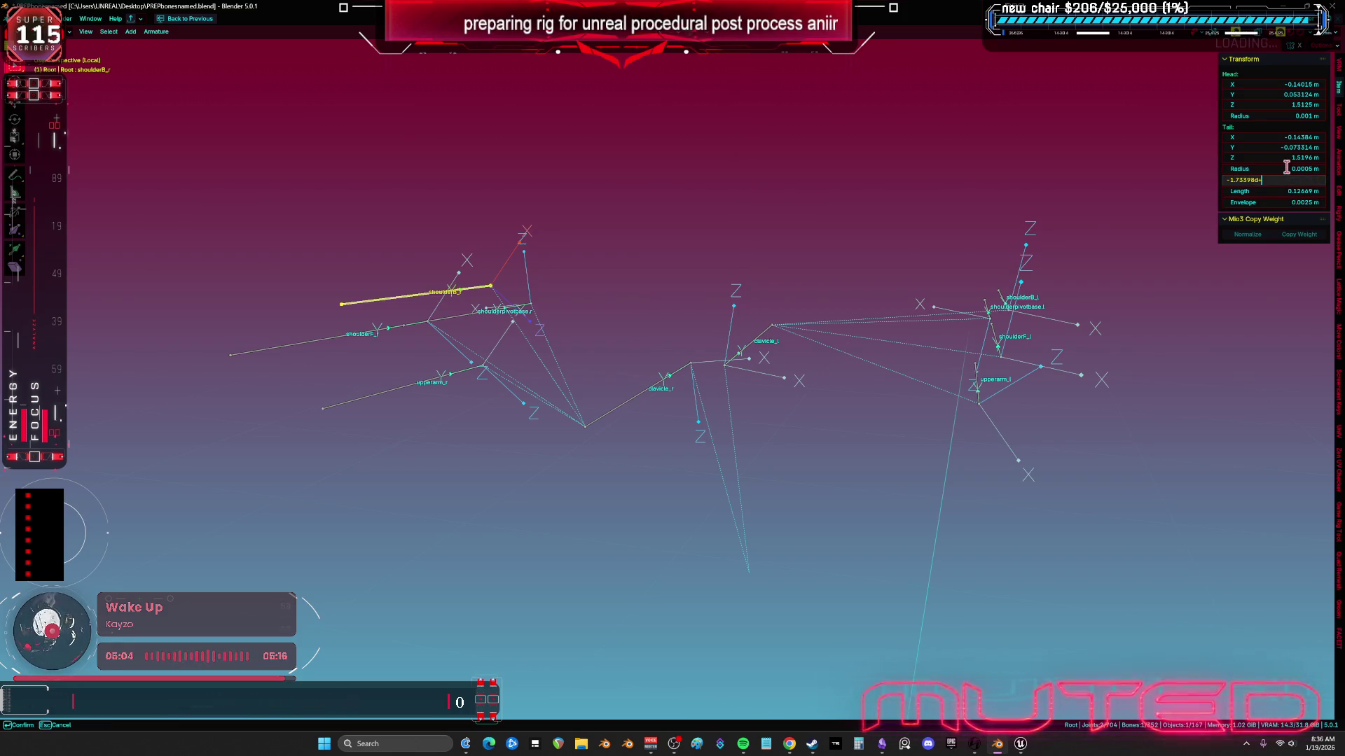
{"action": "key", "text": "Return"}
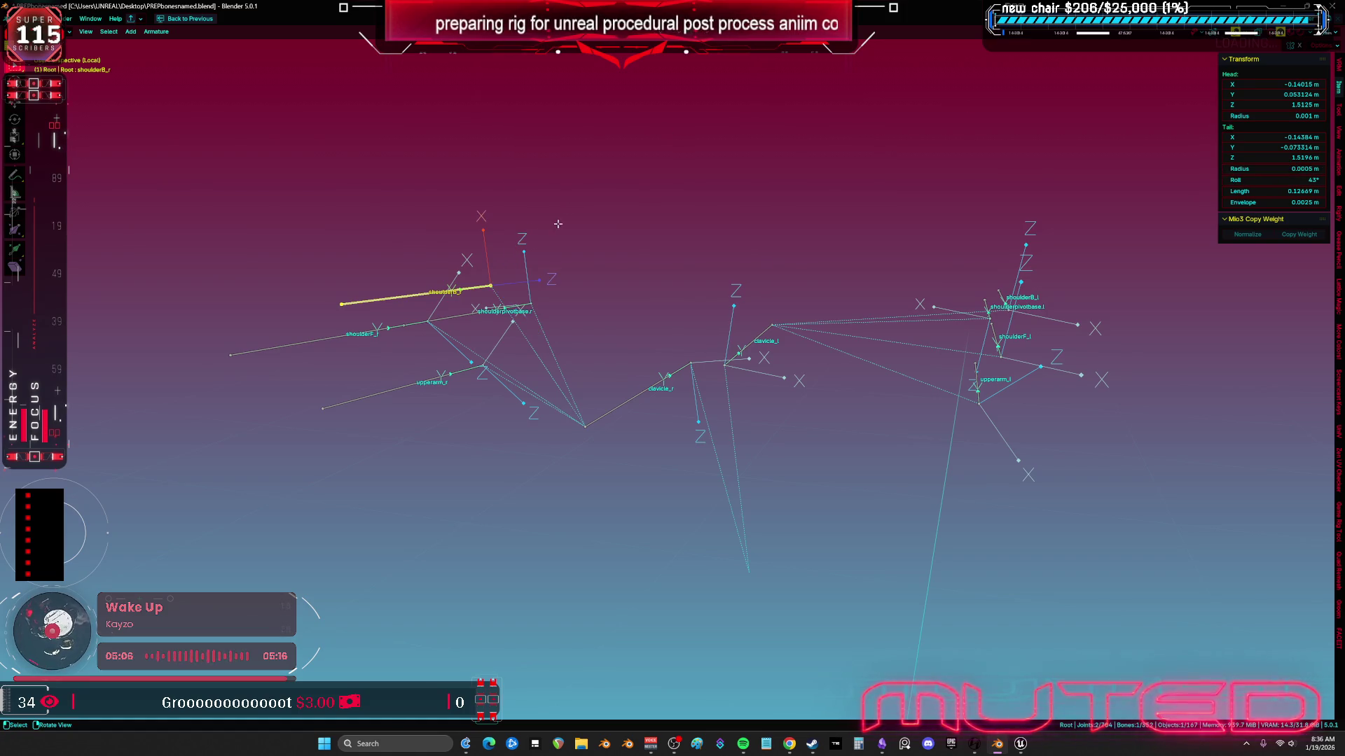
{"action": "left_click_drag", "start_coordinate": [558, 223], "coordinate": [474, 306]}
Step: Set shoulderF_r's roll to 43° as well
{"action": "left_click", "coordinate": [357, 357]}
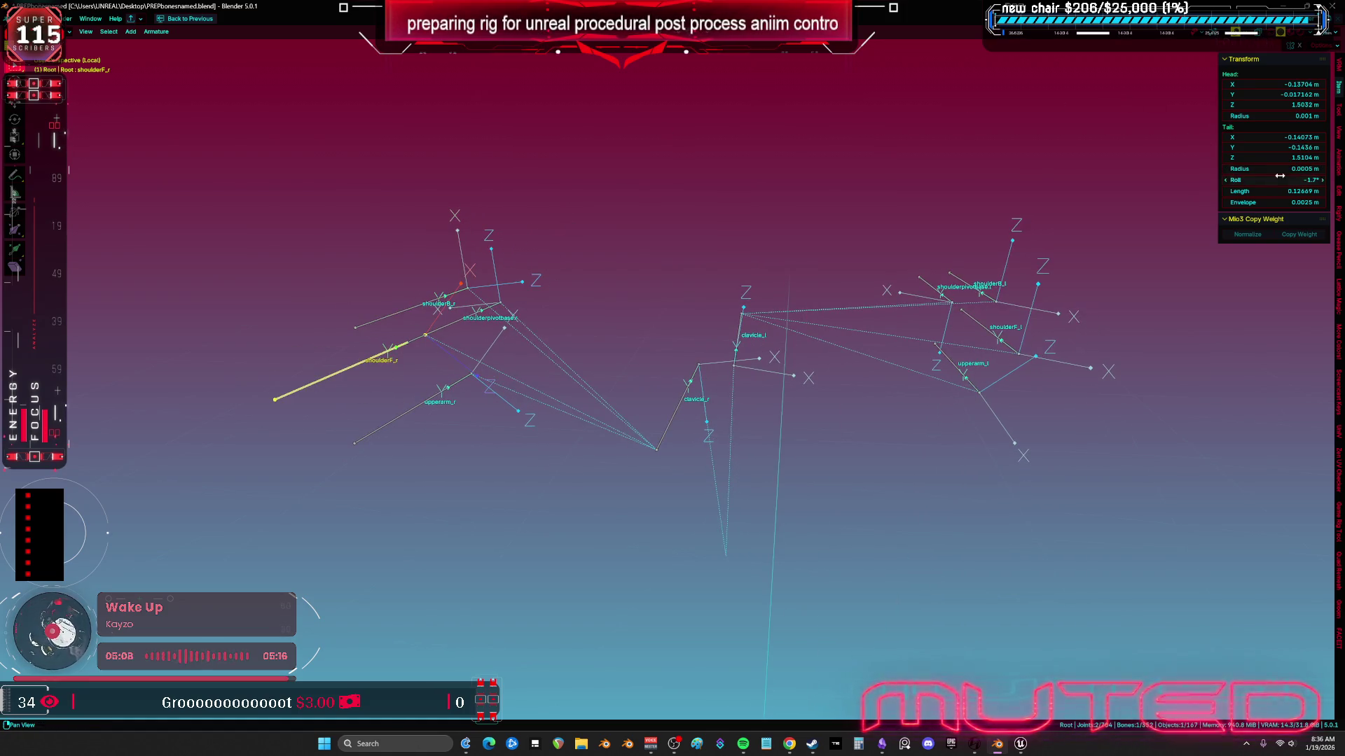
{"action": "left_click", "coordinate": [1253, 180]}
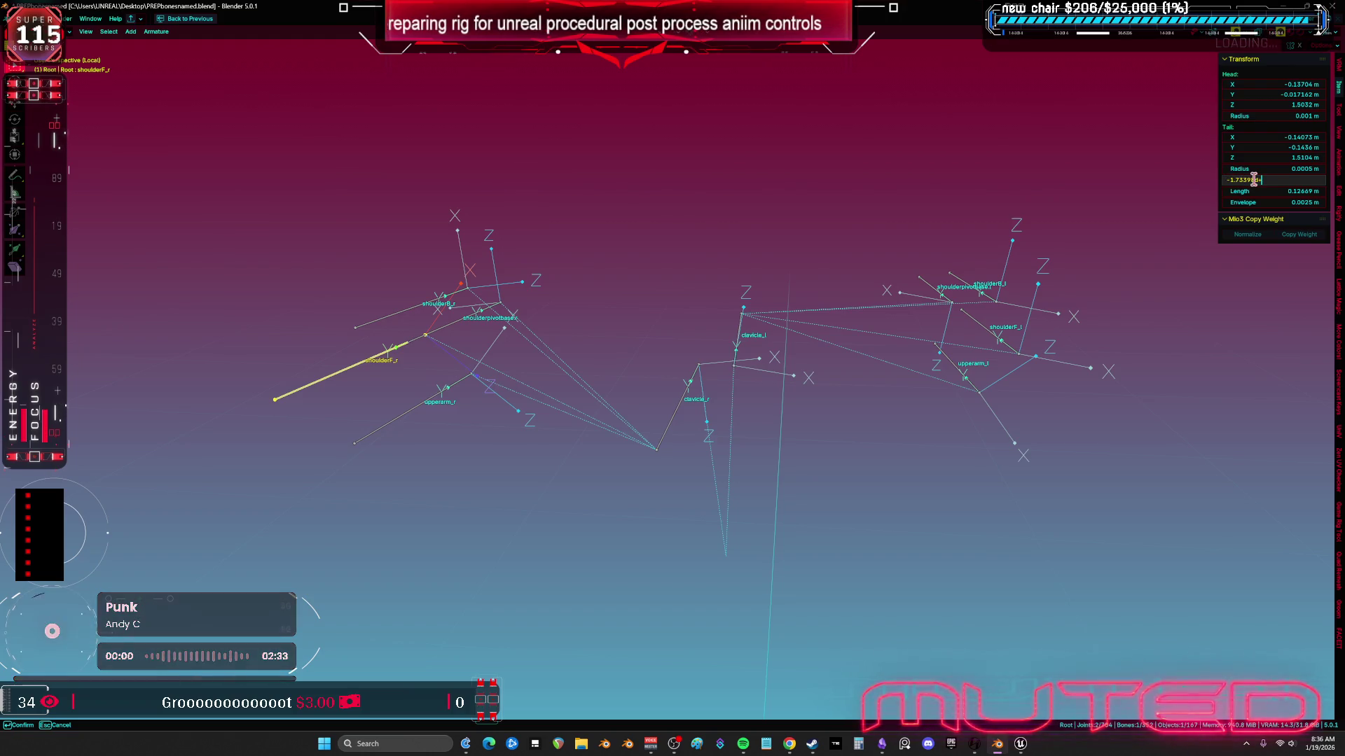
{"action": "type", "text": "43"}
{"action": "key", "text": "Return"}
{"action": "left_click_drag", "start_coordinate": [851, 244], "coordinate": [857, 234]}
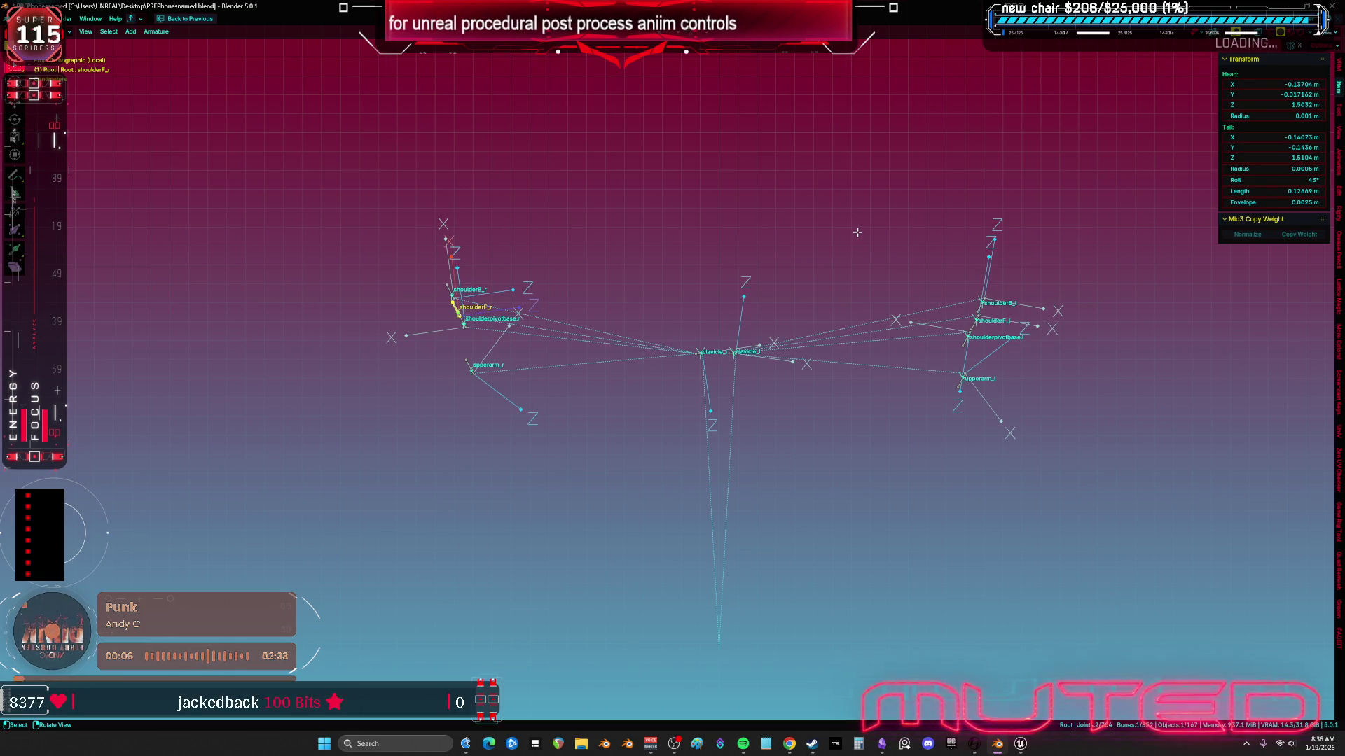
Step: Leave local view to show the full character and return the rig to Object Mode
{"action": "key", "text": "KP_Divide"}
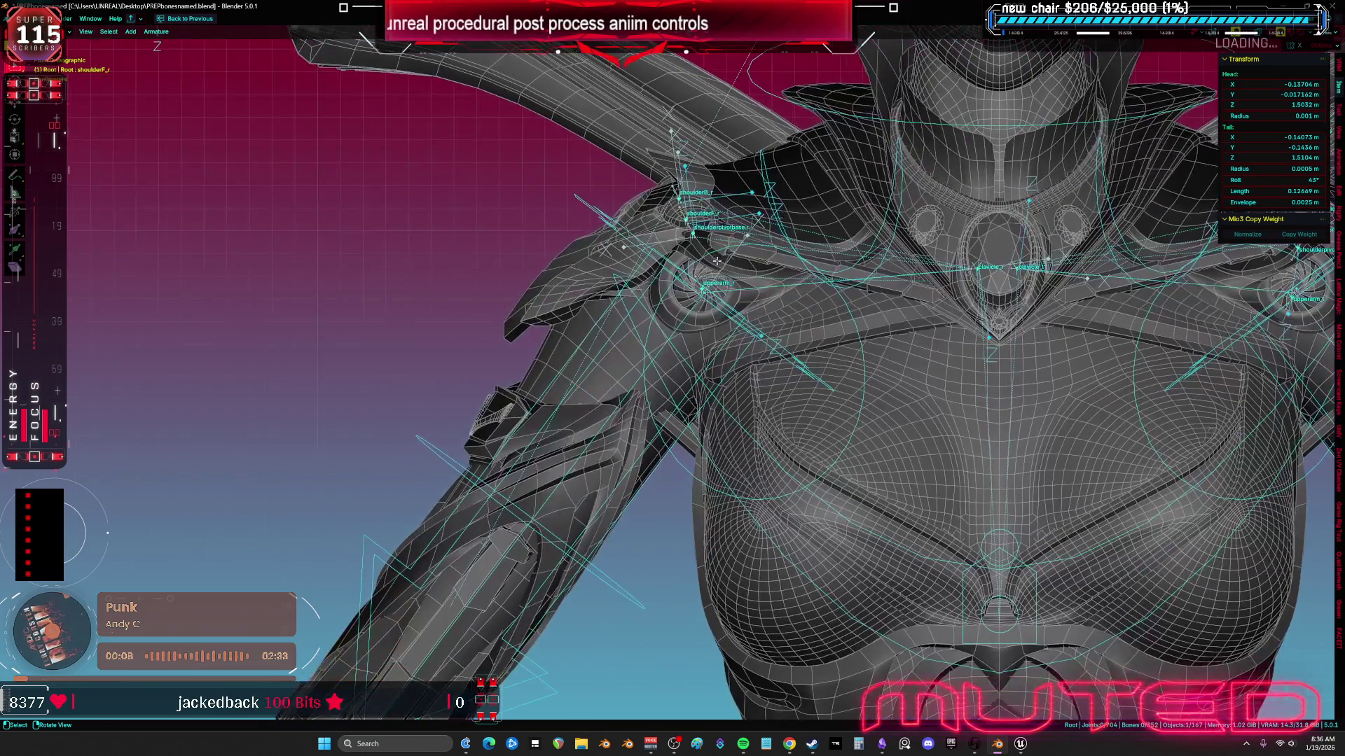
{"action": "key", "text": "ctrl+Tab"}
{"action": "left_click", "coordinate": [356, 263]}
{"action": "mouse_move", "coordinate": [501, 410]}
{"action": "left_mouse_down"}
{"action": "mouse_move", "coordinate": [553, 428]}
{"action": "mouse_move", "coordinate": [517, 398]}
{"action": "left_mouse_up"}
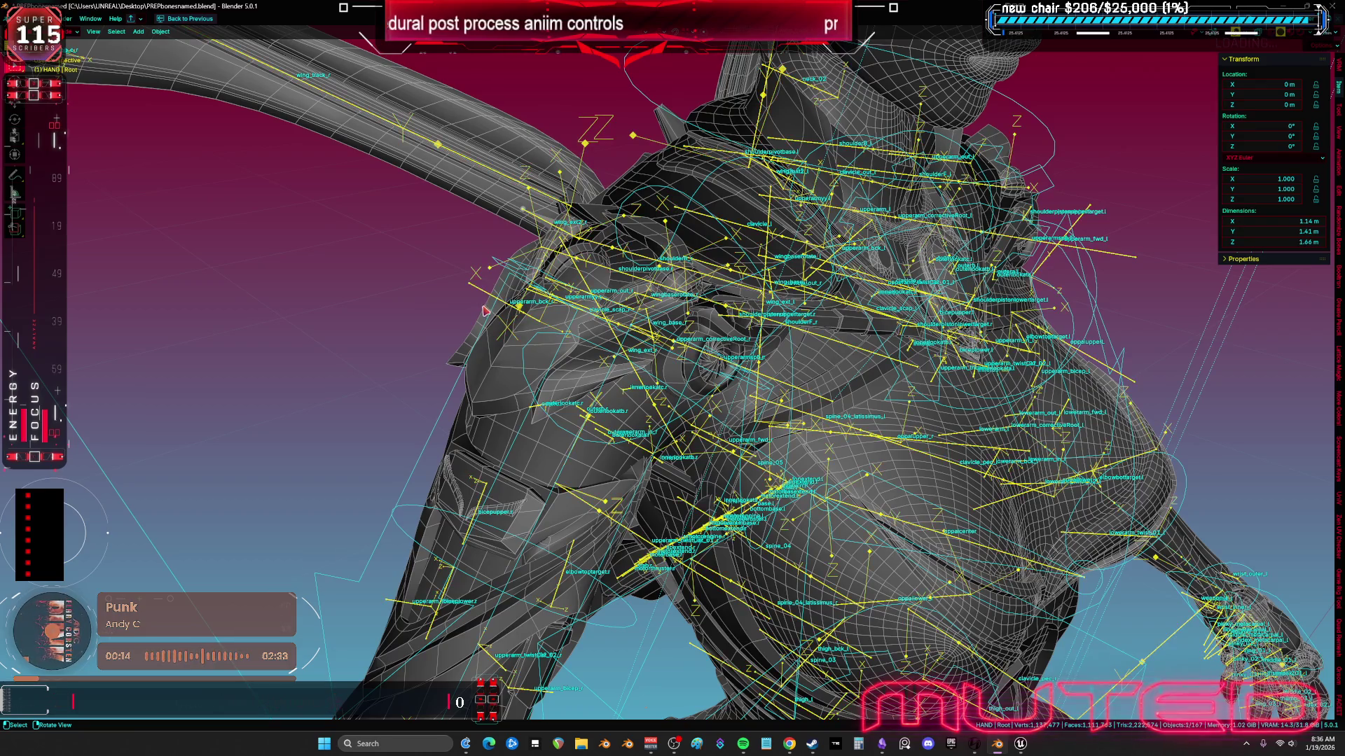
Step: Select the wing, Cube.008, SKM_BewmV4.002 body, aaaaa.018 arm and Cube.012 mesh pieces
{"action": "left_click", "coordinate": [490, 343]}
{"action": "left_click", "coordinate": [529, 418]}
{"action": "left_click", "coordinate": [552, 454]}
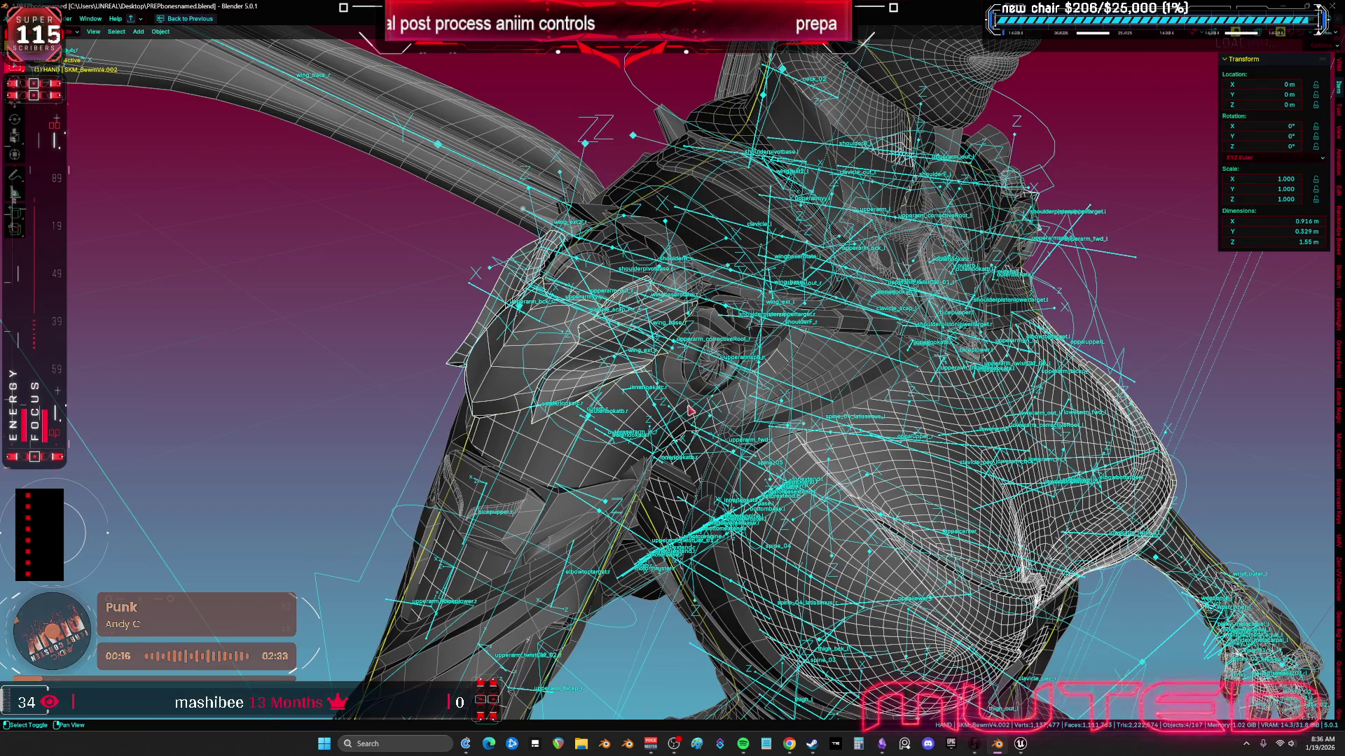
{"action": "left_click", "coordinate": [674, 383]}
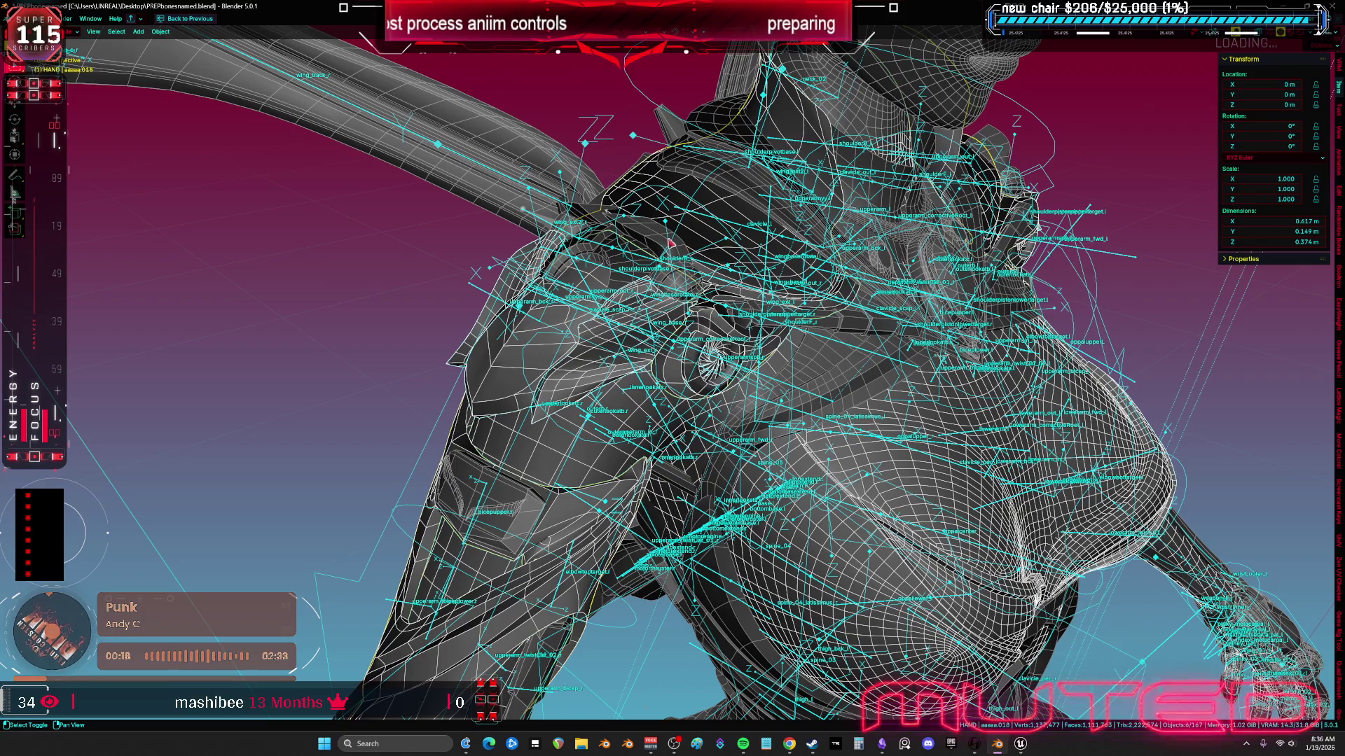
{"action": "left_click", "coordinate": [667, 260]}
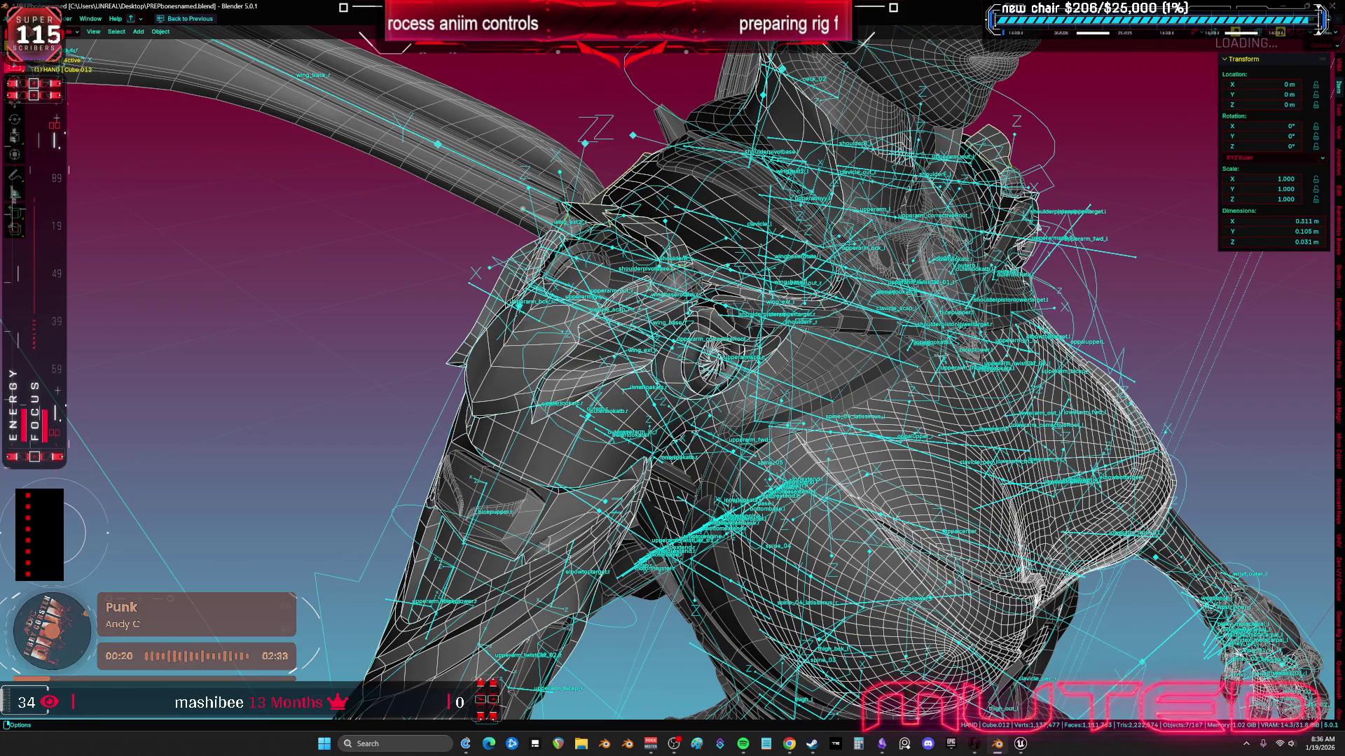
Step: Export the selected rig and meshes as an FBX file
{"action": "left_click", "coordinate": [17, 18]}
{"action": "mouse_move", "coordinate": [42, 172]}
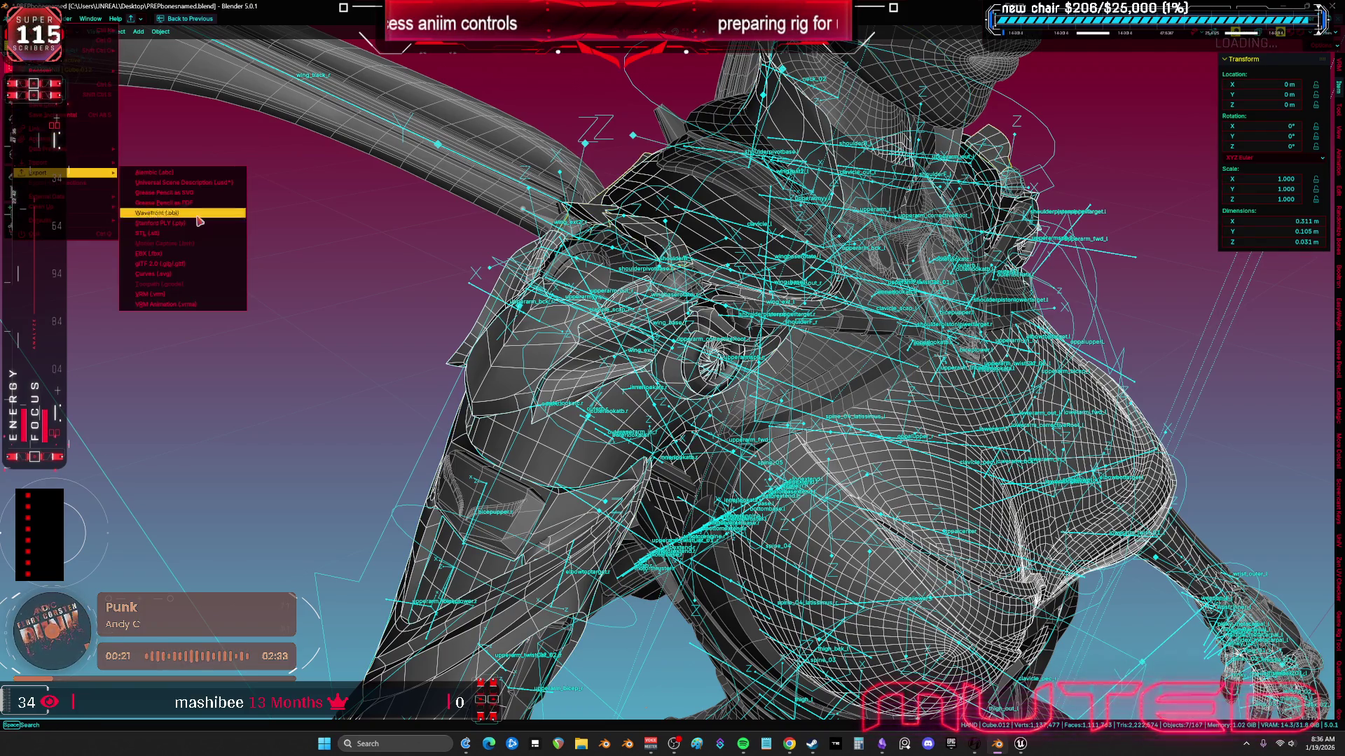
{"action": "left_click", "coordinate": [193, 254]}
{"action": "left_click", "coordinate": [749, 510]}
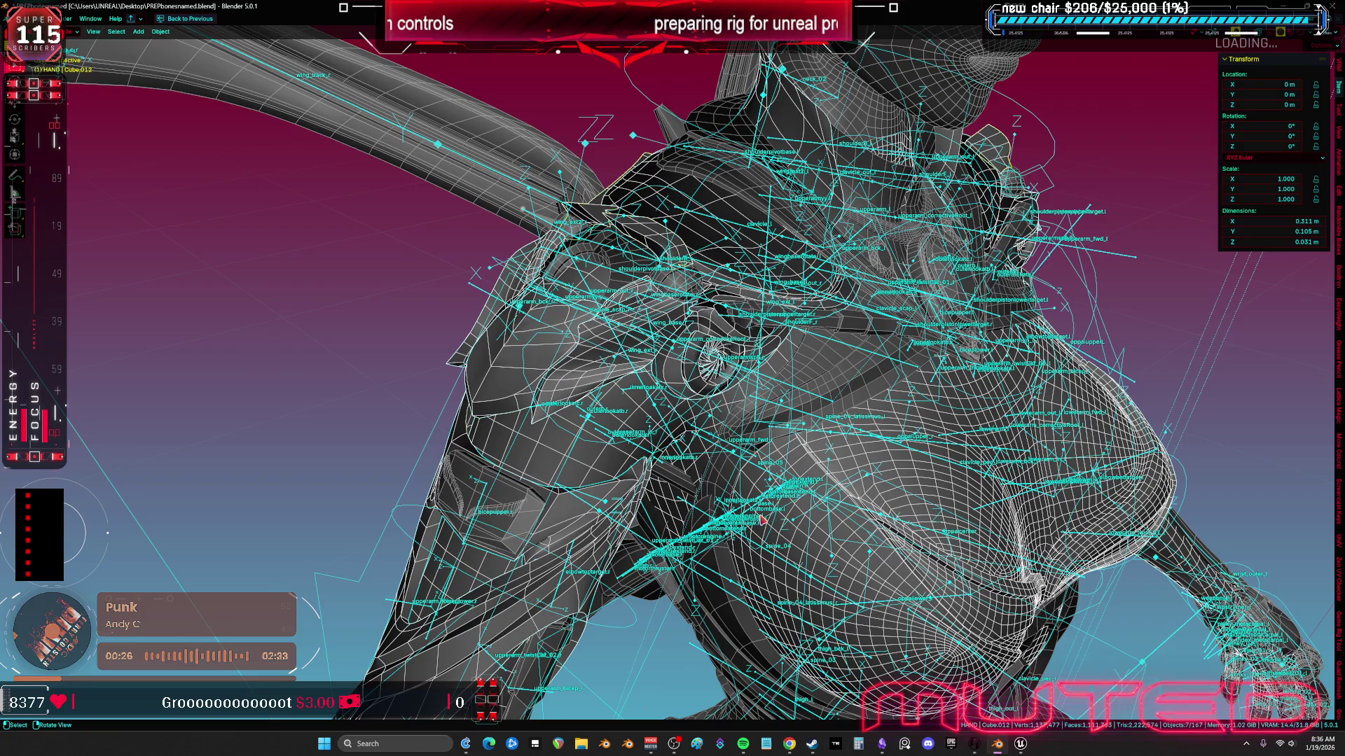
Step: In Unreal's skeletal mesh editor, reimport the mesh from the newly exported FBX
{"action": "key", "text": "alt+Tab"}
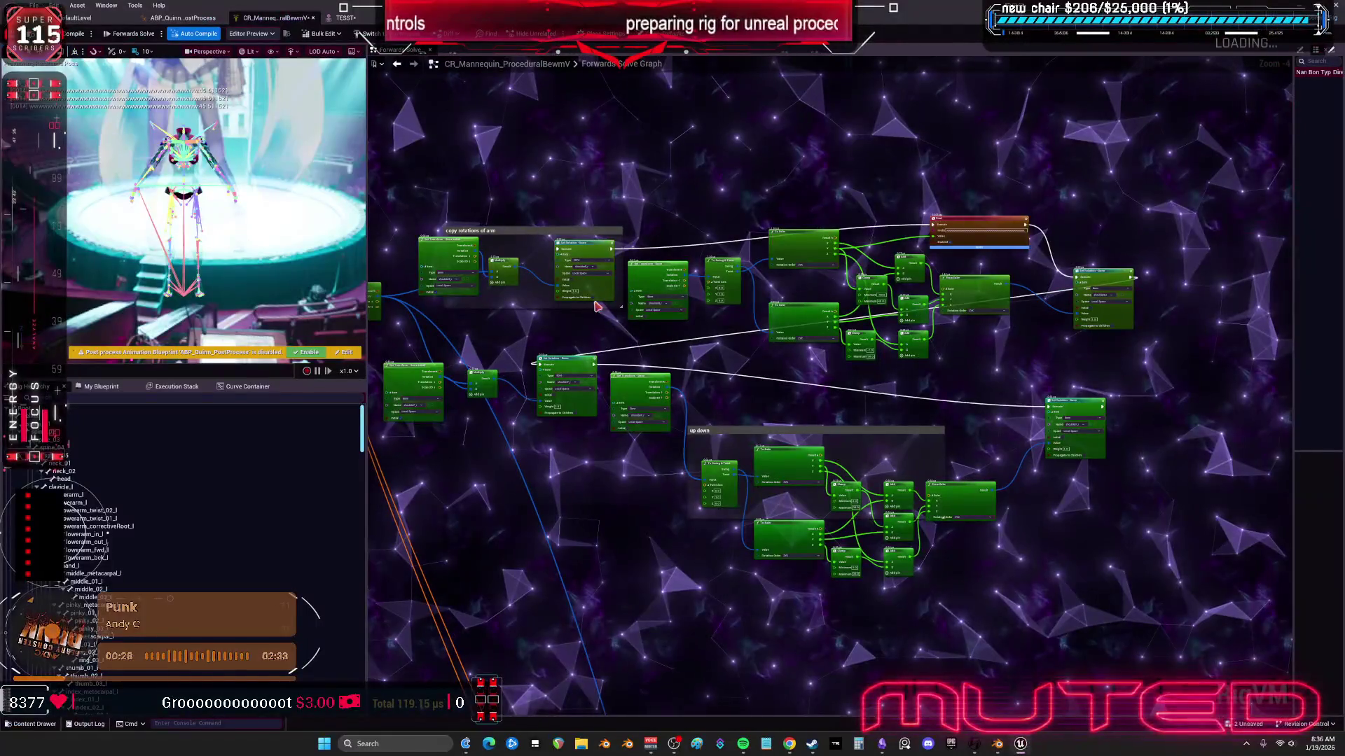
{"action": "left_click", "coordinate": [346, 17]}
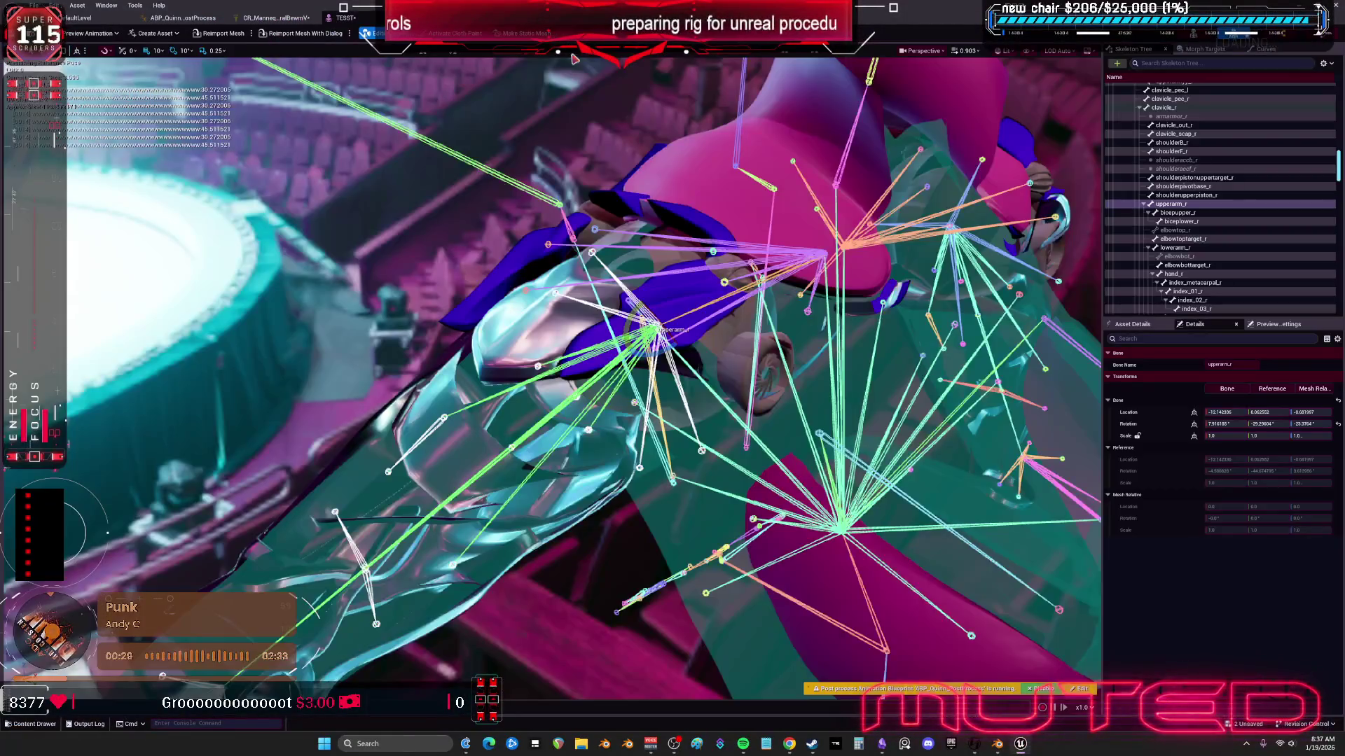
{"action": "left_click", "coordinate": [224, 35]}
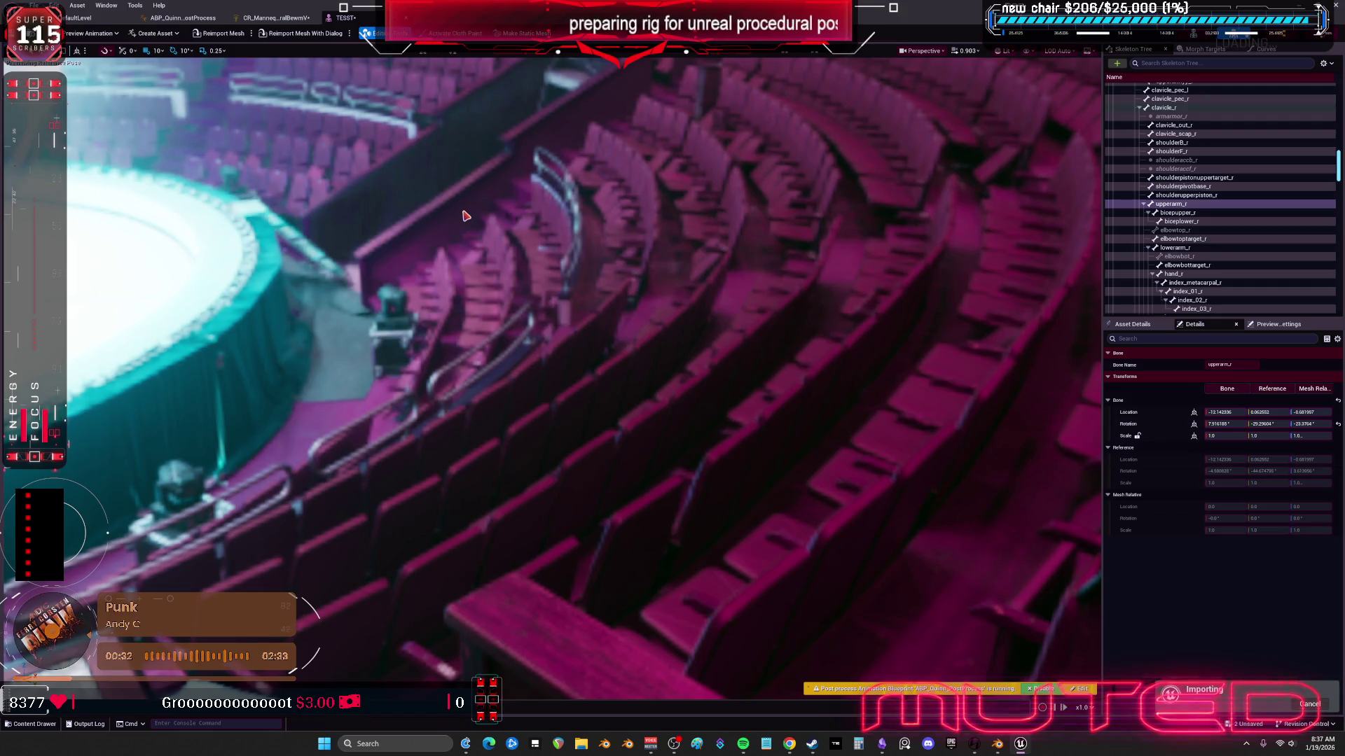
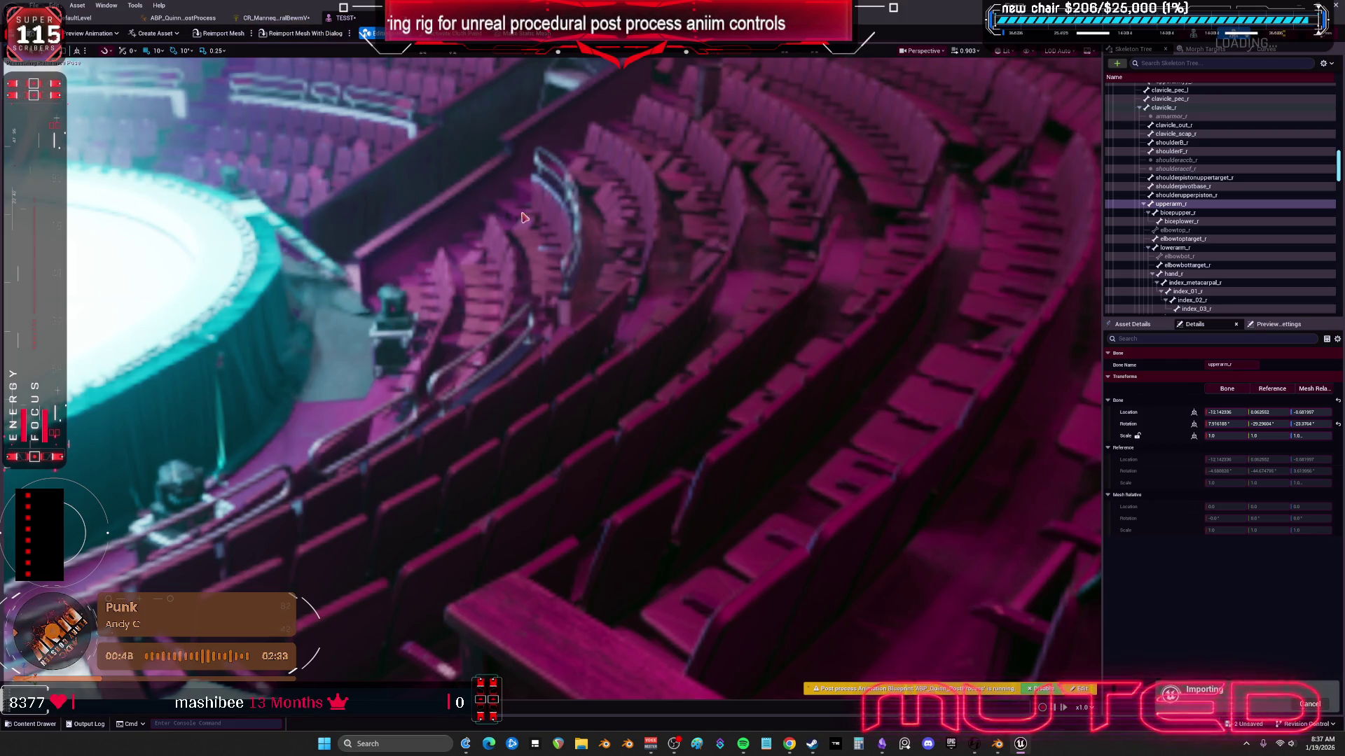
Step: Import the bone hierarchy into the CR_Mannequin control rig and save the rig
{"action": "left_click", "coordinate": [739, 312]}
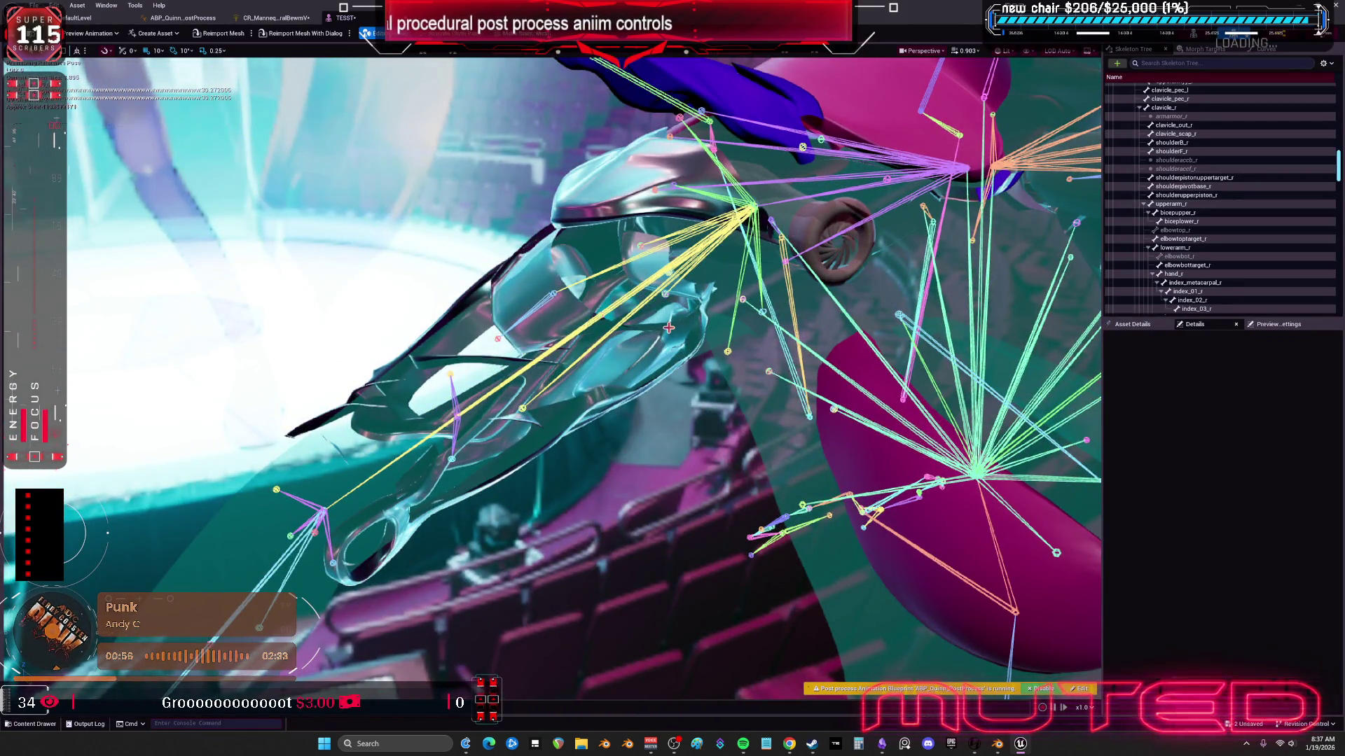
{"action": "left_click", "coordinate": [277, 17]}
{"action": "left_click_drag", "start_coordinate": [762, 374], "coordinate": [932, 380]}
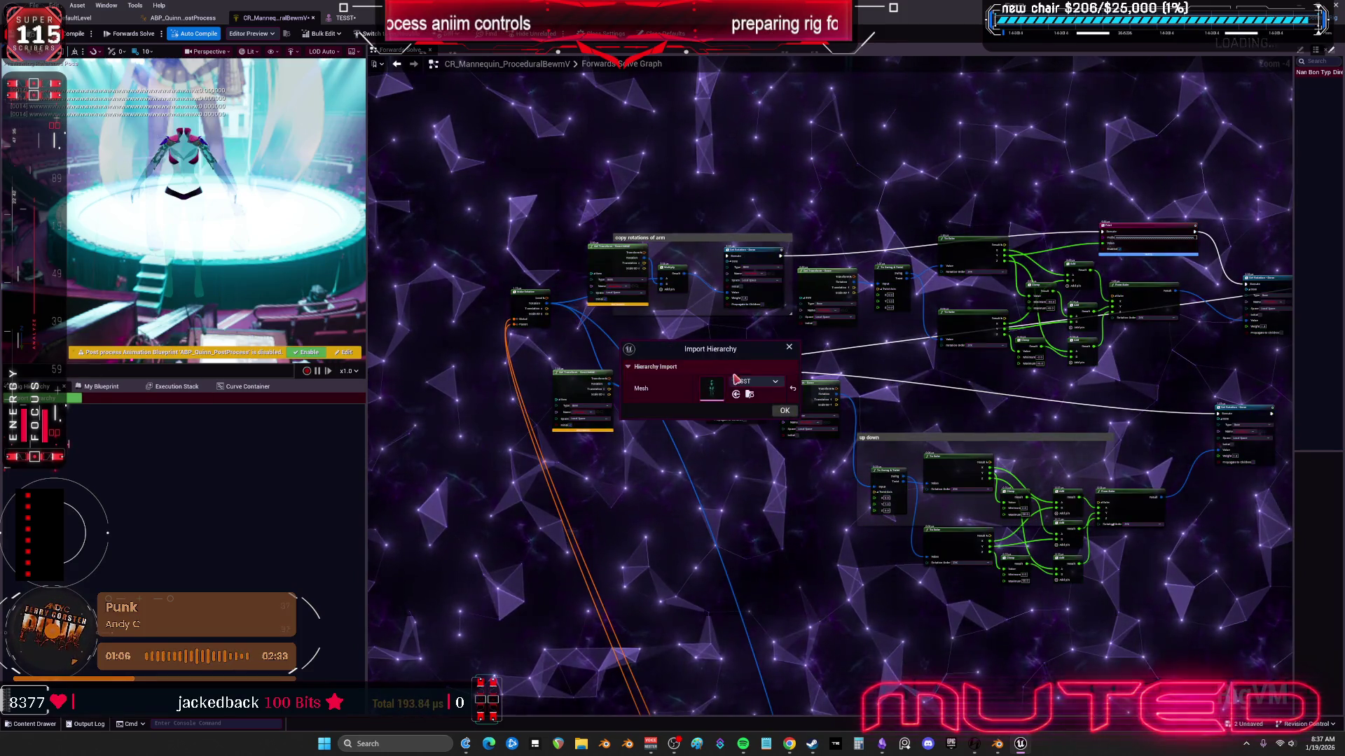
{"action": "left_click", "coordinate": [708, 382]}
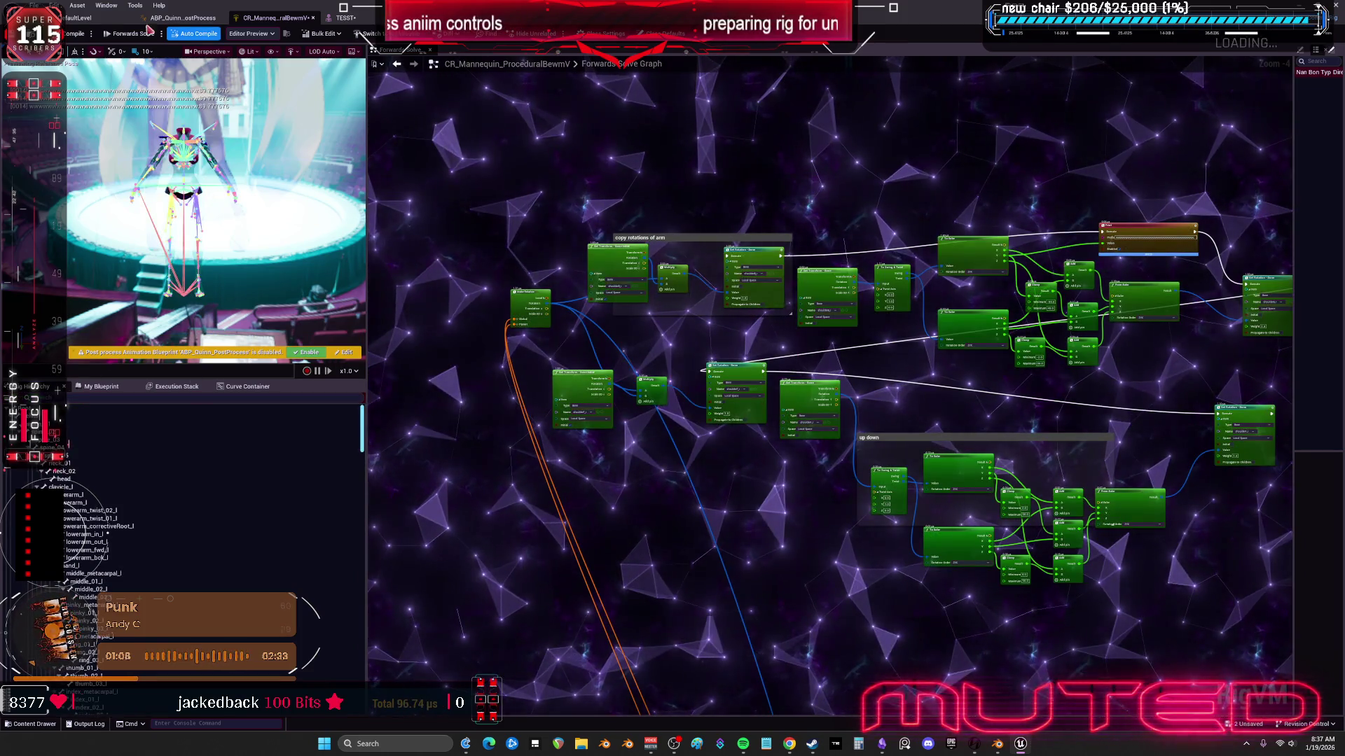
{"action": "key", "text": "ctrl+s"}
Step: Close and reopen the TESST skeletal mesh, flying the camera in toward the chest
{"action": "left_click", "coordinate": [346, 18]}
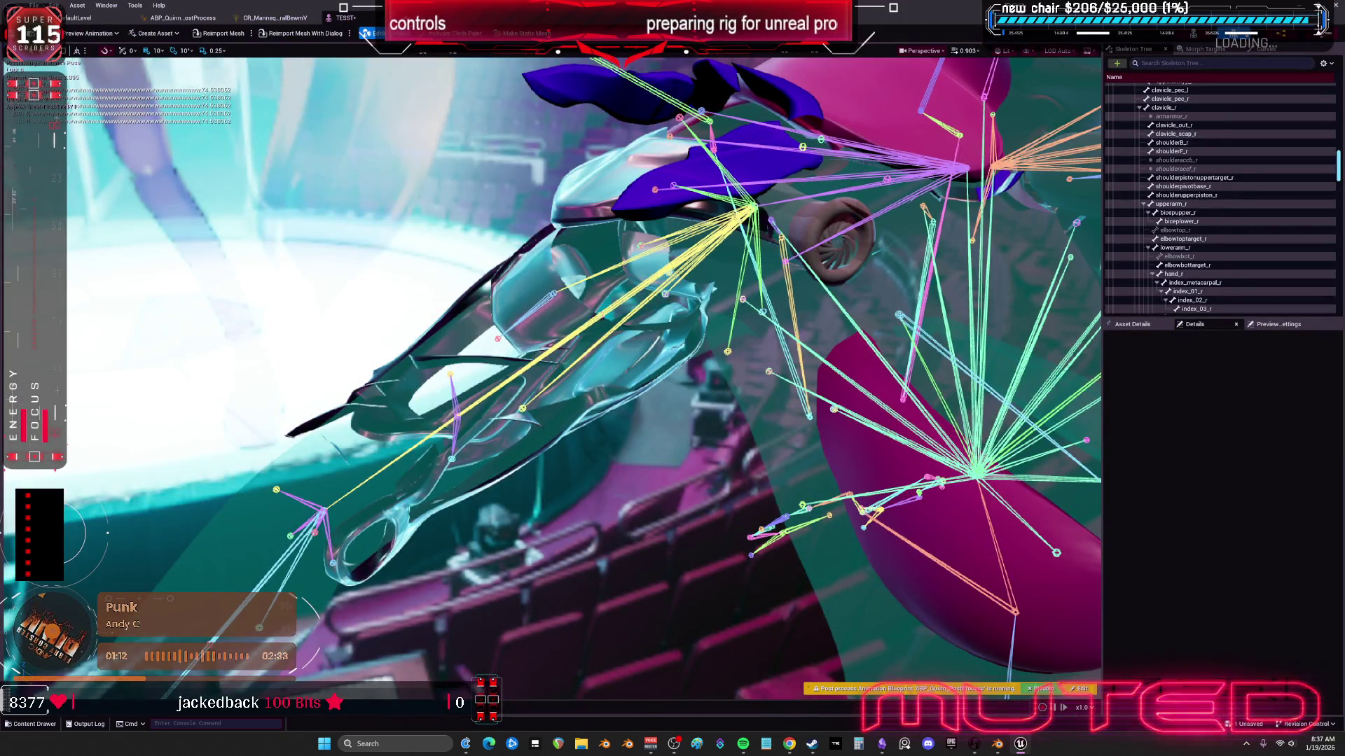
{"action": "left_click", "coordinate": [354, 18]}
{"action": "double_click", "coordinate": [798, 105]}
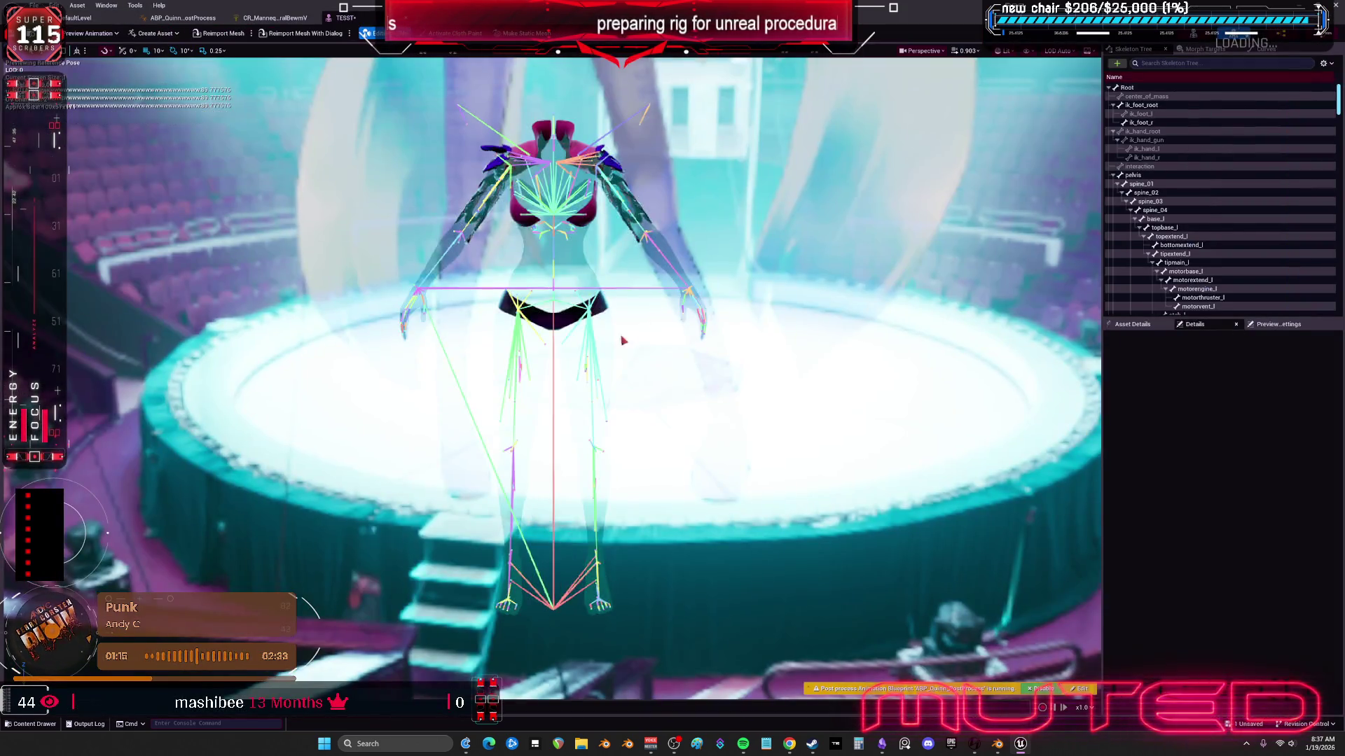
{"action": "mouse_move", "coordinate": [623, 341]}
{"action": "left_mouse_down"}
{"action": "mouse_move", "coordinate": [578, 323]}
{"action": "mouse_move", "coordinate": [590, 346]}
{"action": "left_mouse_up"}
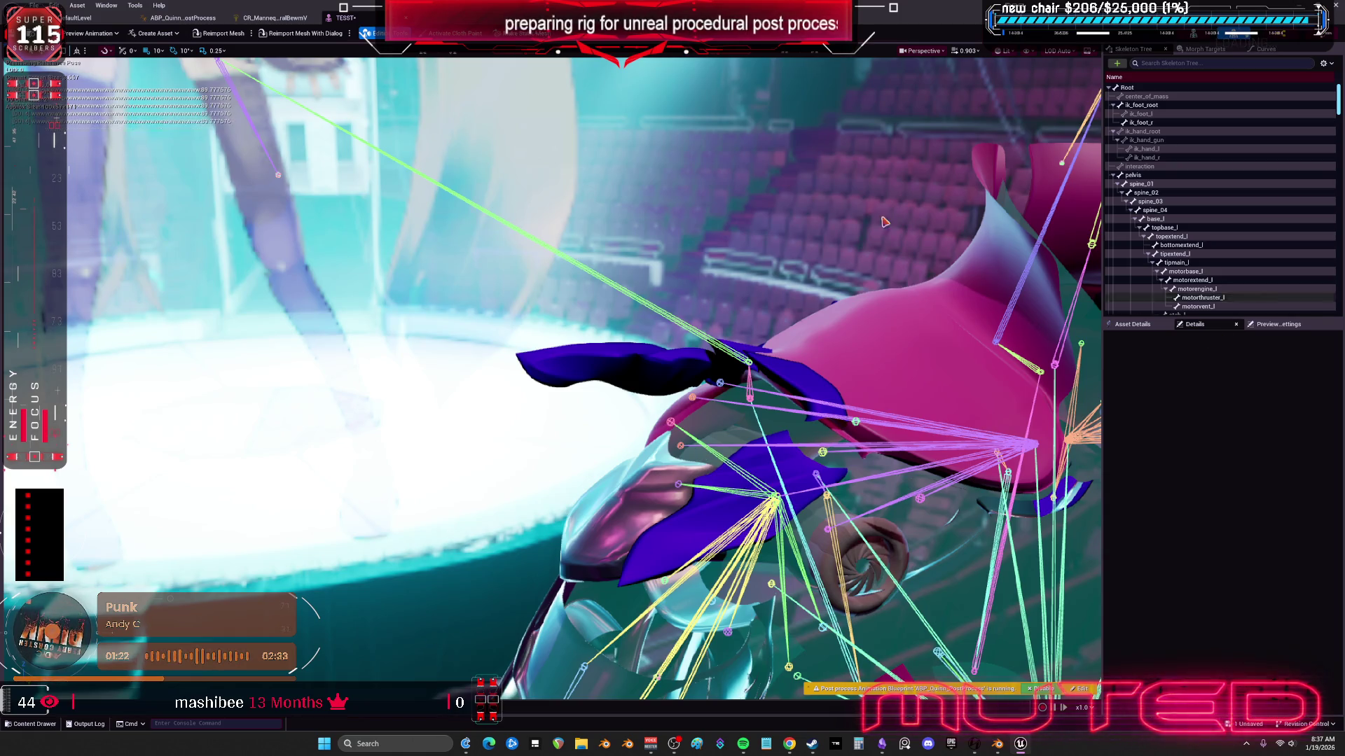
Step: Set the shoulder Clamp node's Maximum to 90 in the Forwards Solve graph
{"action": "left_click", "coordinate": [275, 17]}
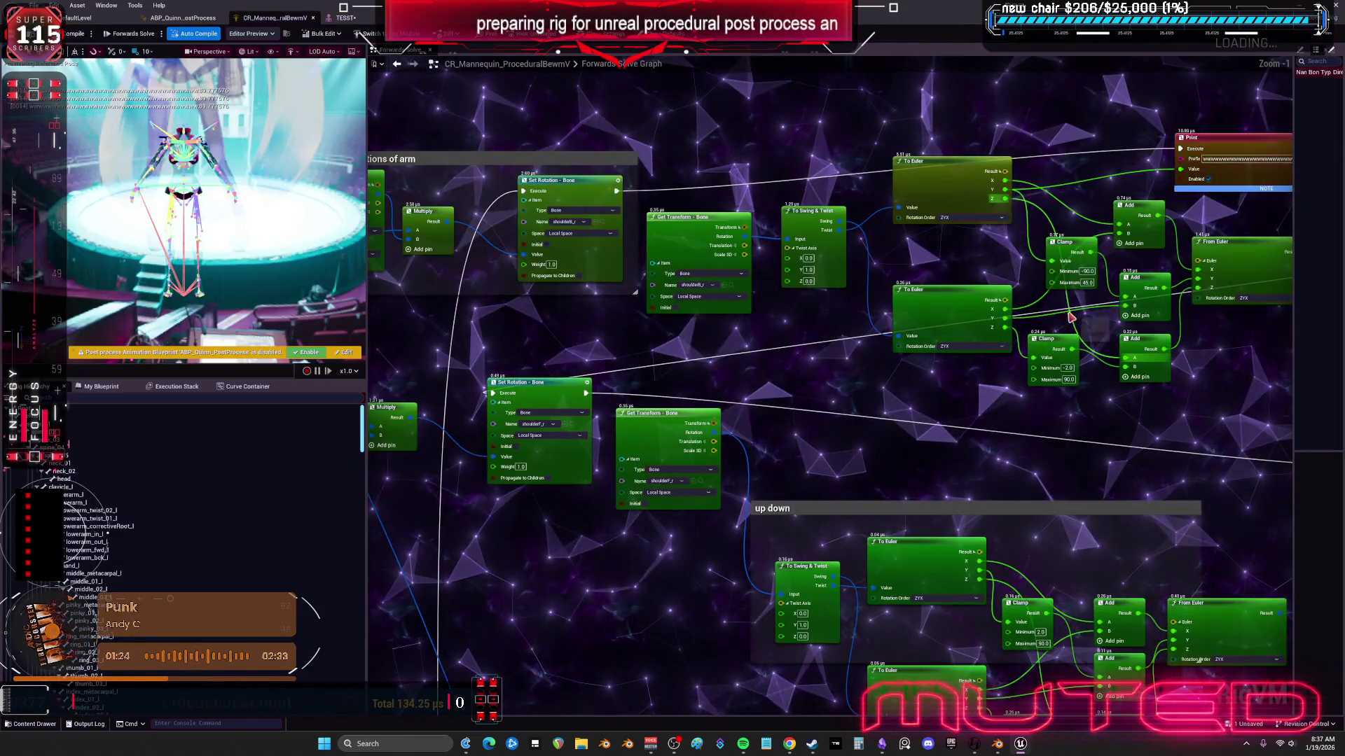
{"action": "scroll", "coordinate": [1005, 341], "scroll_direction": "up", "scroll_amount": 1}
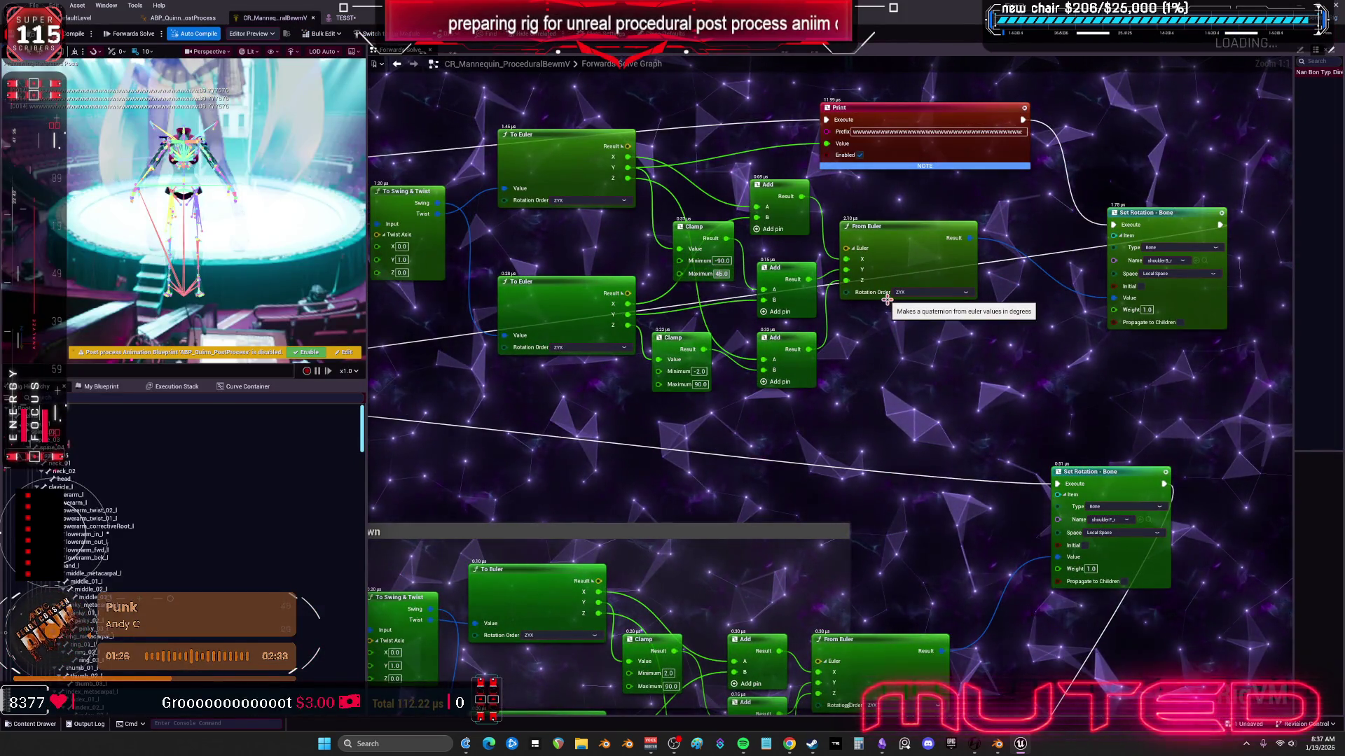
{"action": "left_click", "coordinate": [721, 274]}
{"action": "type", "text": "90"}
{"action": "key", "text": "Return"}
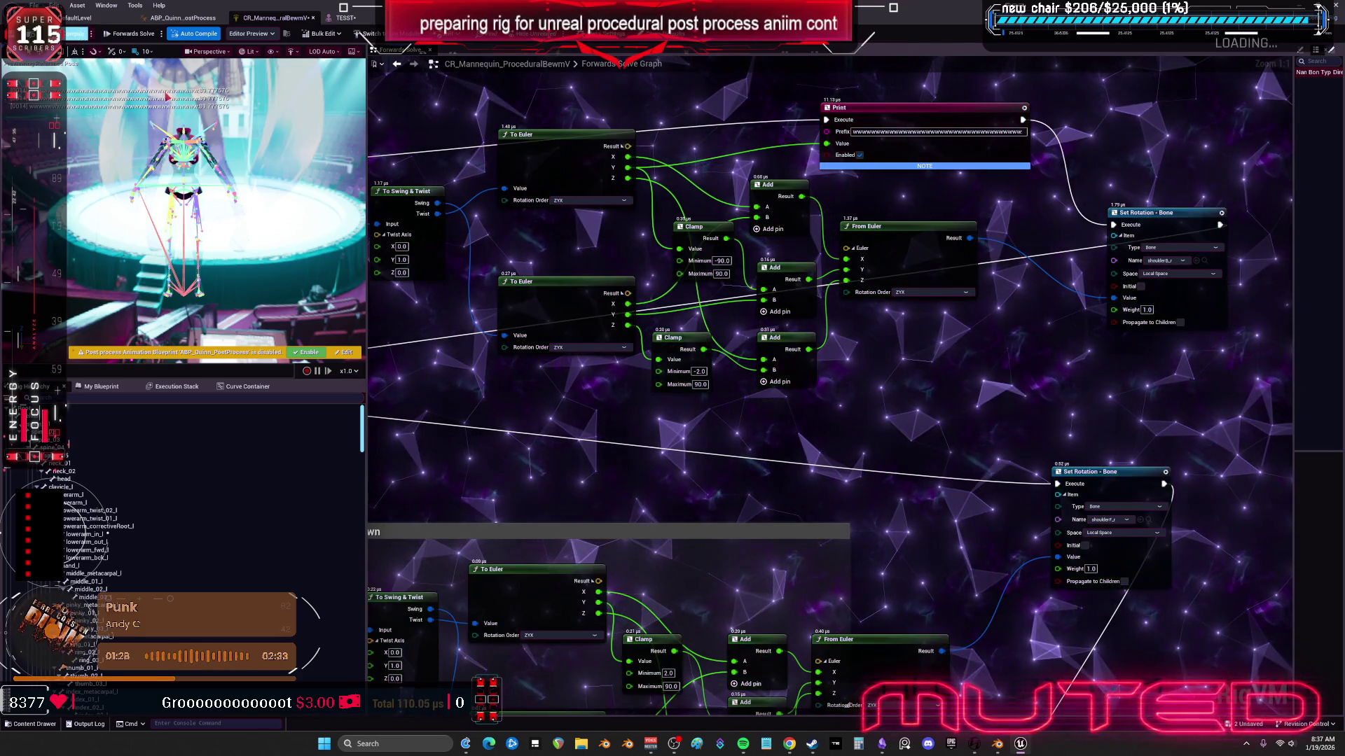
{"action": "left_click_drag", "start_coordinate": [659, 371], "coordinate": [793, 370]}
{"action": "key", "text": "Escape"}
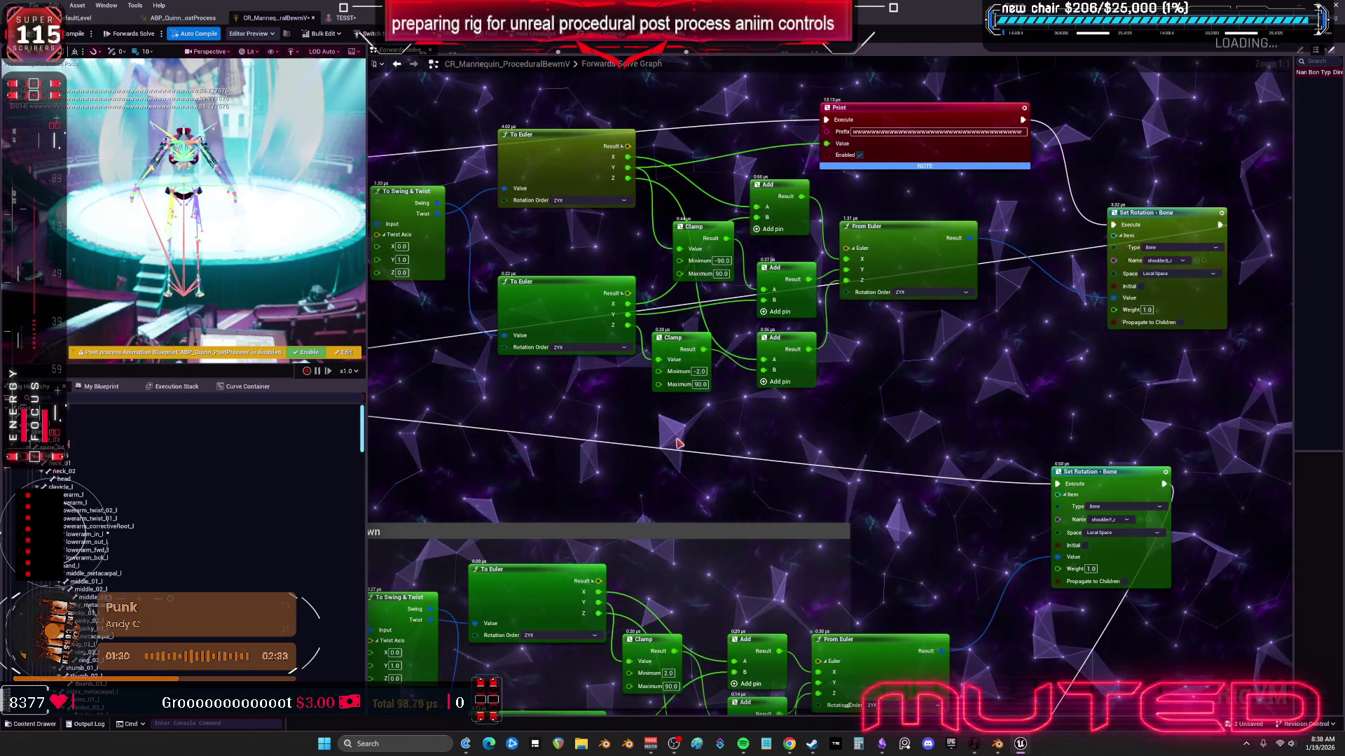
Step: Set the Minimum of both Clamp nodes to -90
{"action": "left_click", "coordinate": [697, 371]}
{"action": "type", "text": "-90"}
{"action": "key", "text": "Return"}
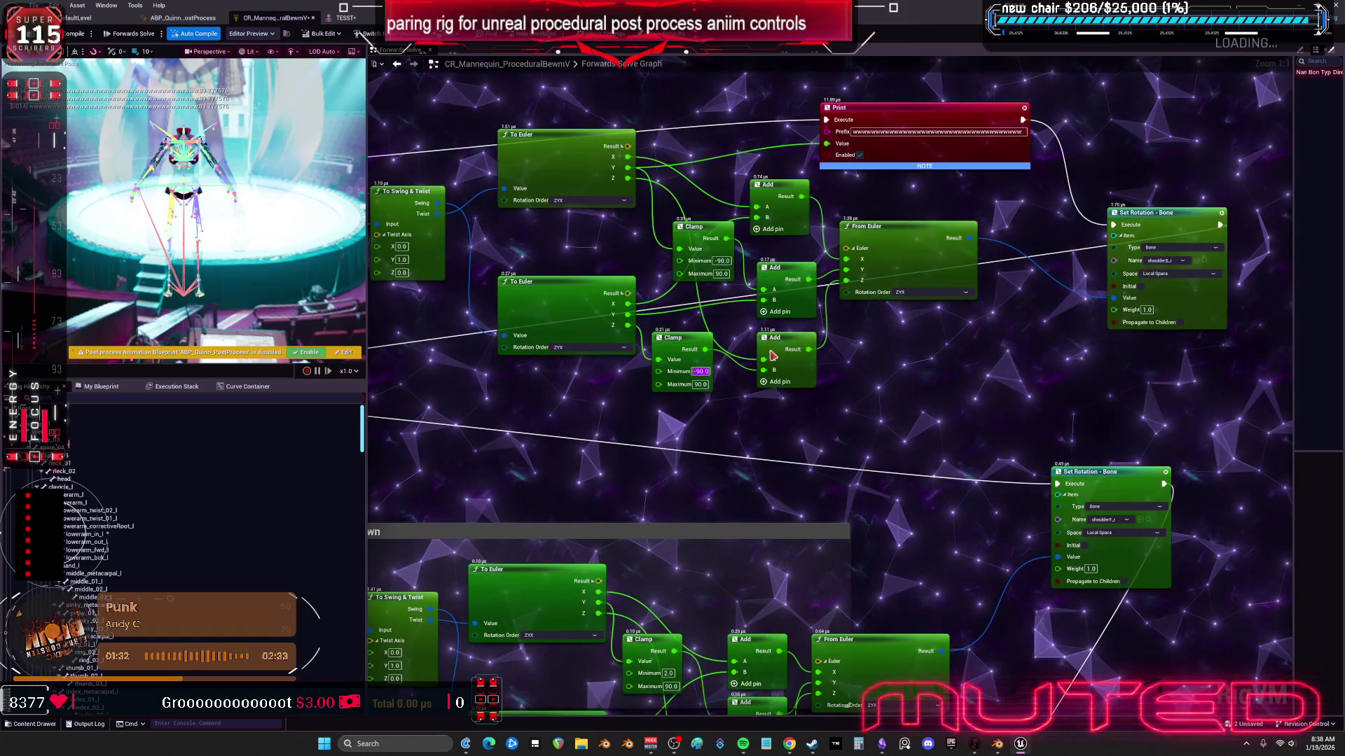
{"action": "mouse_move", "coordinate": [699, 448]}
{"action": "left_mouse_down"}
{"action": "mouse_move", "coordinate": [741, 271]}
{"action": "mouse_move", "coordinate": [748, 376]}
{"action": "left_mouse_up"}
{"action": "key", "text": "ctrl+a"}
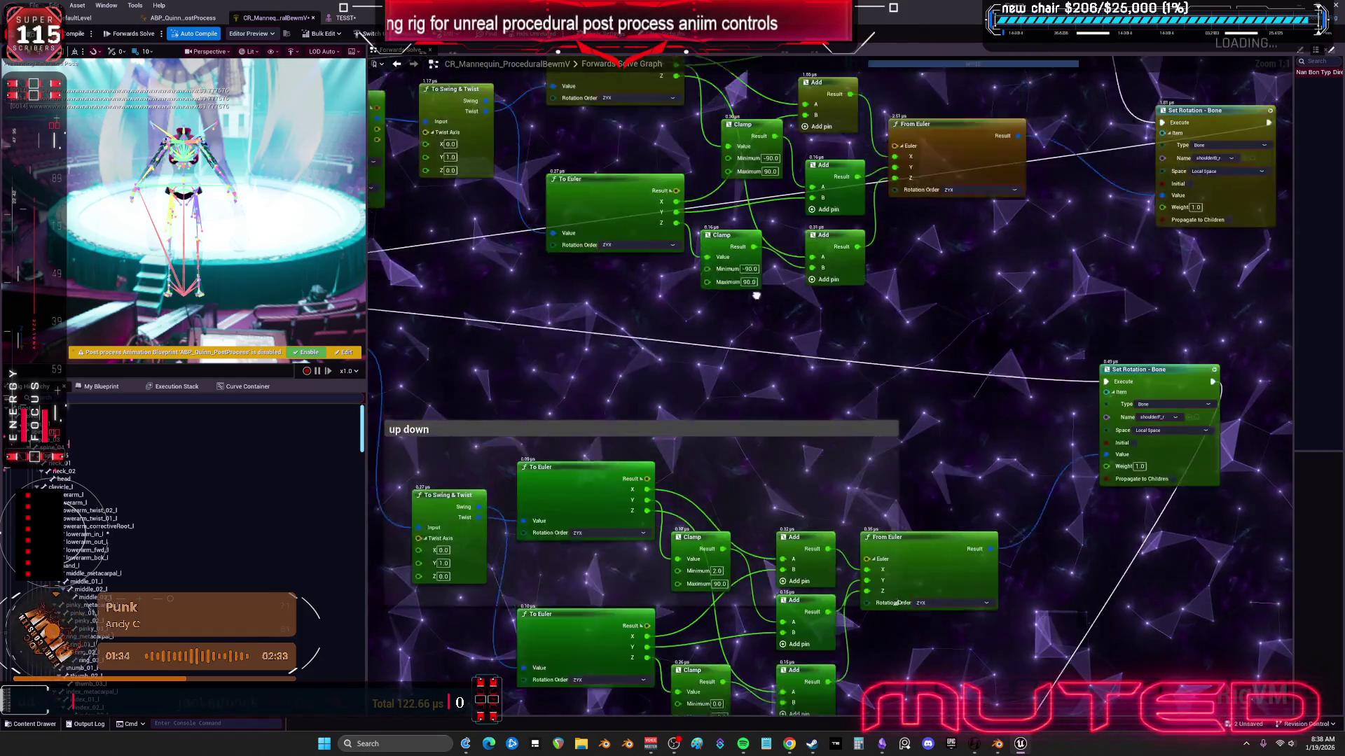
{"action": "key", "text": "Return"}
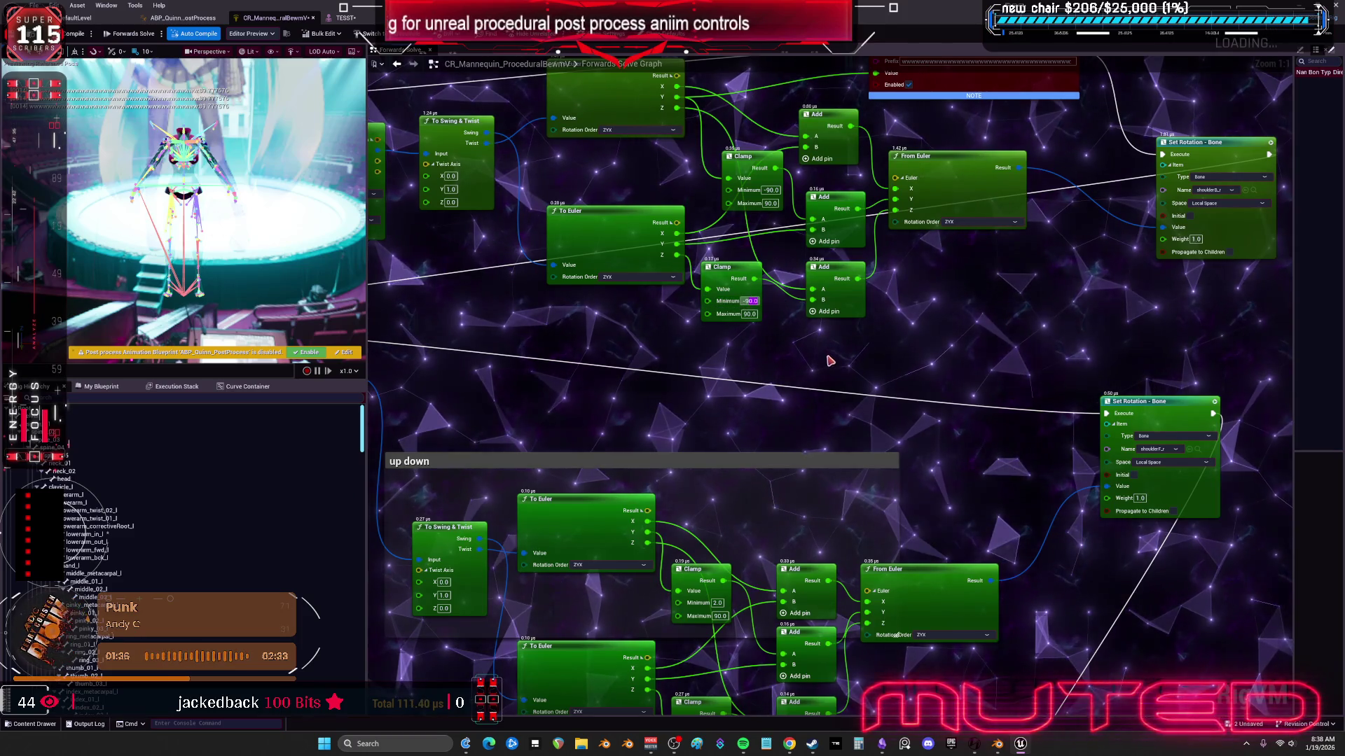
Step: Rotate upperarm_r on TESST both ways and reset it to test the wider clamps
{"action": "left_click", "coordinate": [340, 18]}
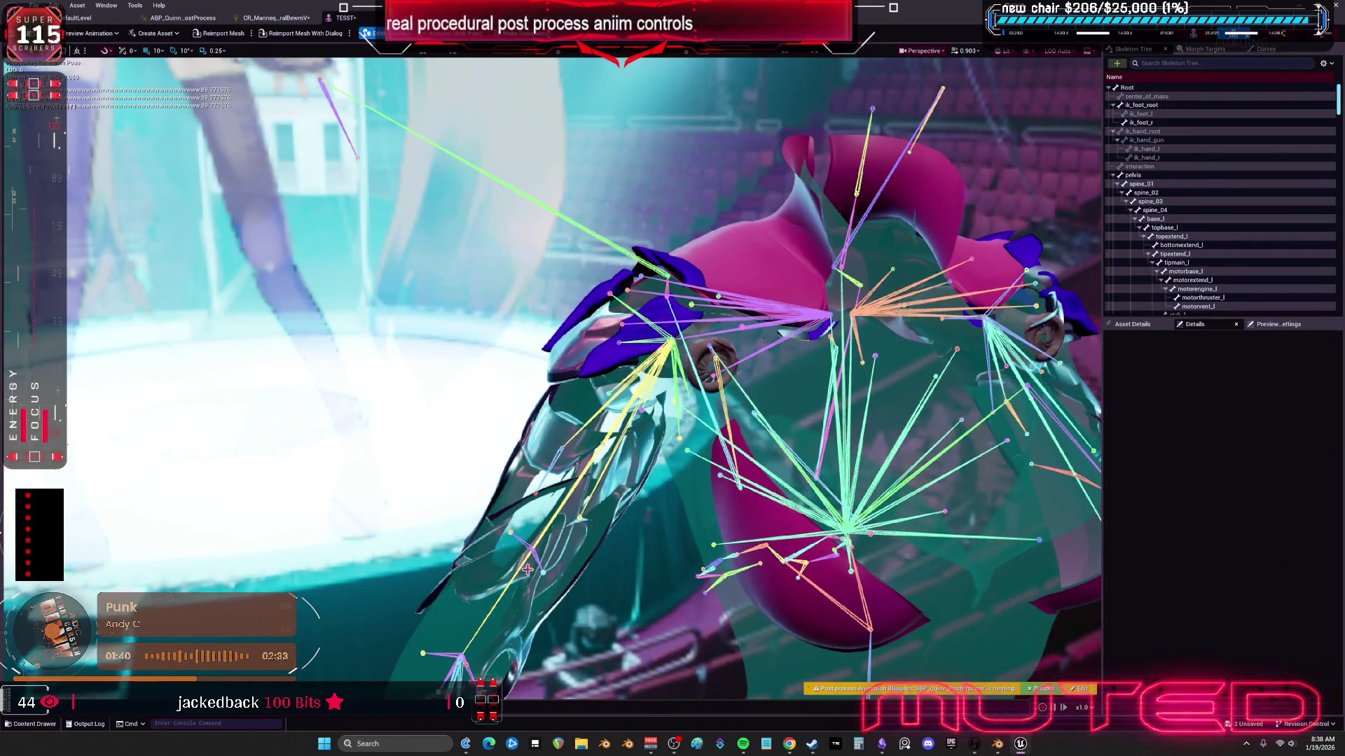
{"action": "left_click", "coordinate": [527, 568]}
{"action": "key", "text": "f"}
{"action": "mouse_move", "coordinate": [731, 513]}
{"action": "left_mouse_down"}
{"action": "mouse_move", "coordinate": [798, 468]}
{"action": "mouse_move", "coordinate": [812, 499]}
{"action": "left_mouse_up"}
{"action": "mouse_move", "coordinate": [788, 477]}
{"action": "left_mouse_down"}
{"action": "mouse_move", "coordinate": [770, 536]}
{"action": "mouse_move", "coordinate": [465, 176]}
{"action": "left_mouse_up"}
{"action": "left_click", "coordinate": [1337, 425]}
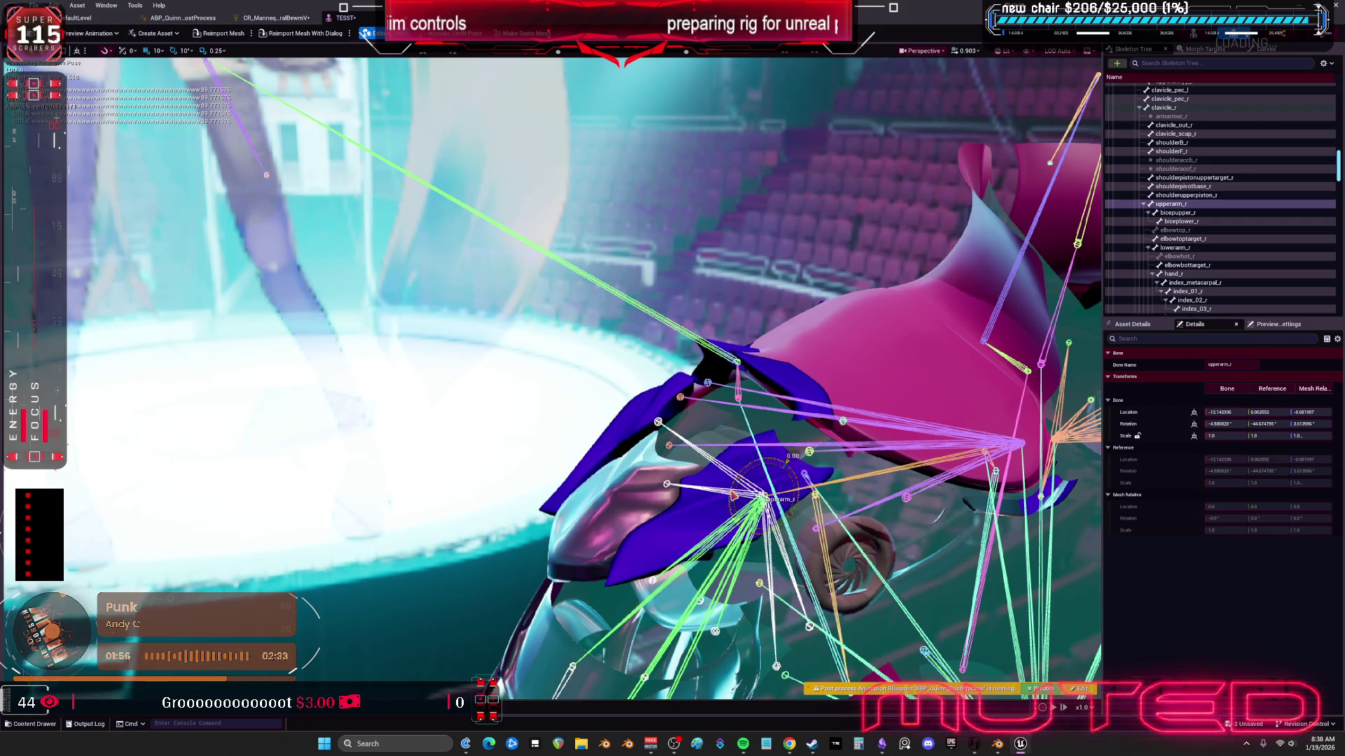
{"action": "mouse_move", "coordinate": [788, 476]}
{"action": "left_mouse_down"}
{"action": "mouse_move", "coordinate": [788, 463]}
{"action": "mouse_move", "coordinate": [706, 467]}
{"action": "left_mouse_up"}
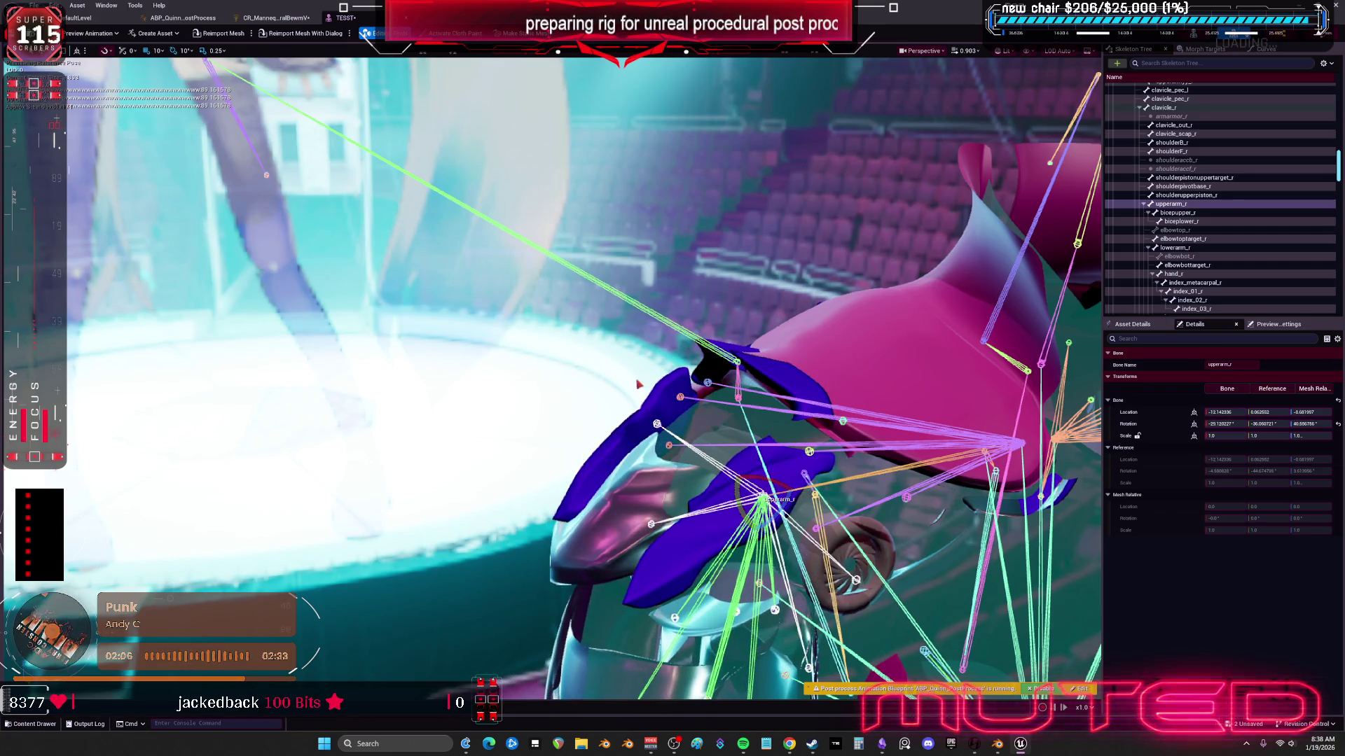
{"action": "left_click_drag", "start_coordinate": [639, 384], "coordinate": [585, 377]}
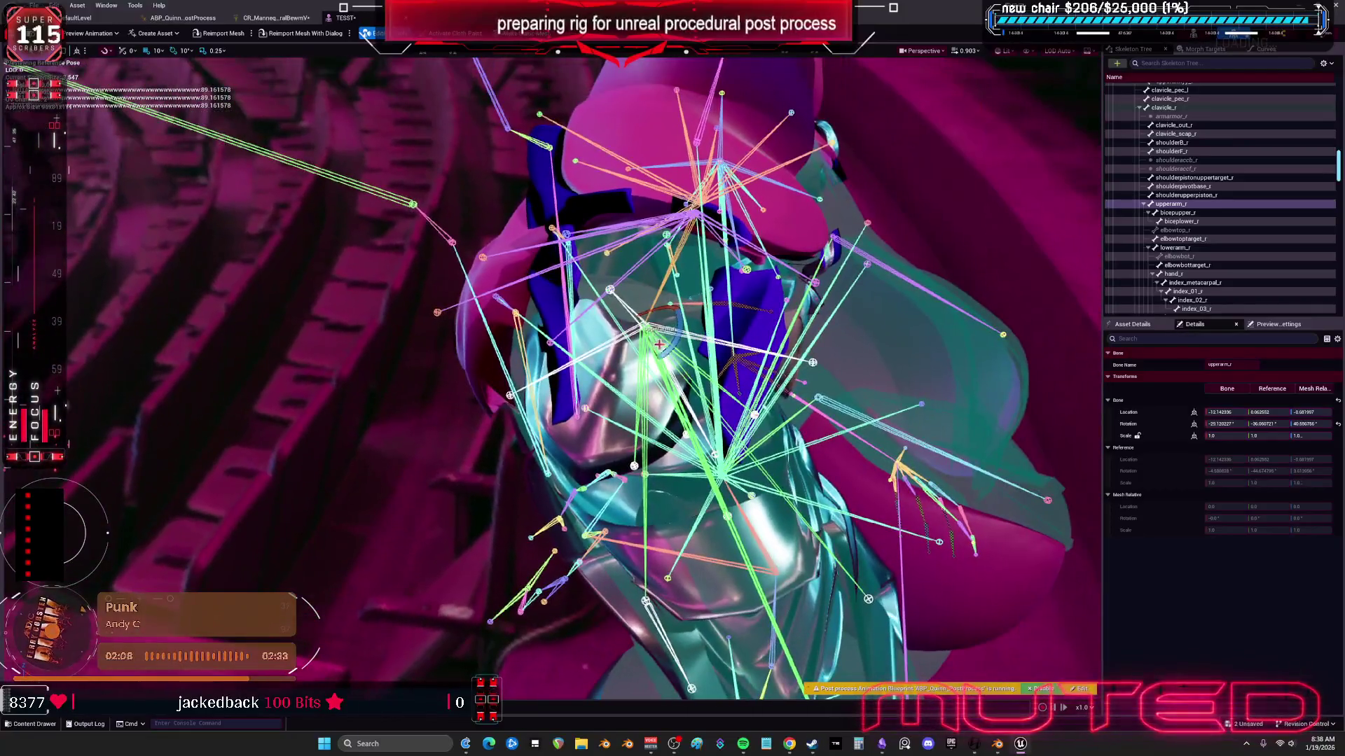
{"action": "mouse_move", "coordinate": [666, 312]}
{"action": "left_mouse_down"}
{"action": "mouse_move", "coordinate": [609, 326]}
{"action": "mouse_move", "coordinate": [511, 157]}
{"action": "left_mouse_up"}
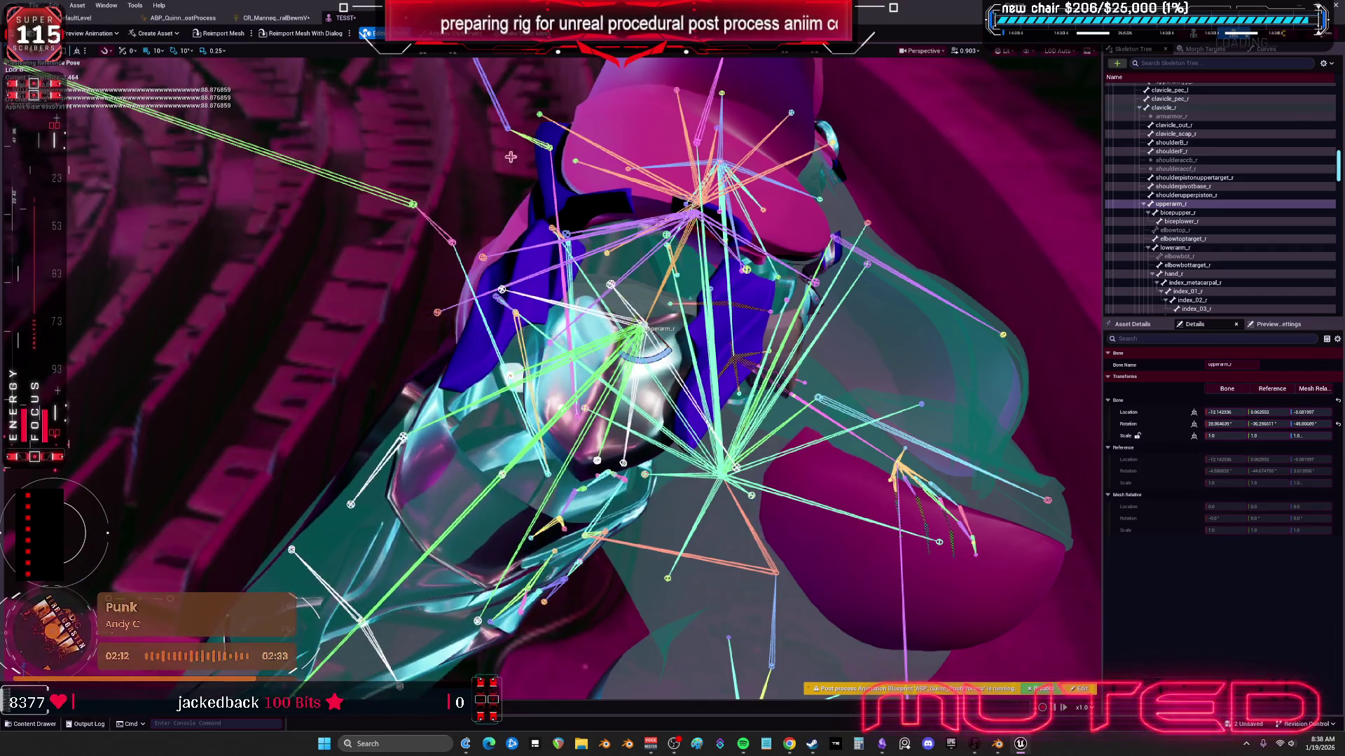
Step: Recheck the Clamp Maximum value and look over the ABP_Quinn_PostProcess blueprint before going to Blender
{"action": "left_click", "coordinate": [270, 24]}
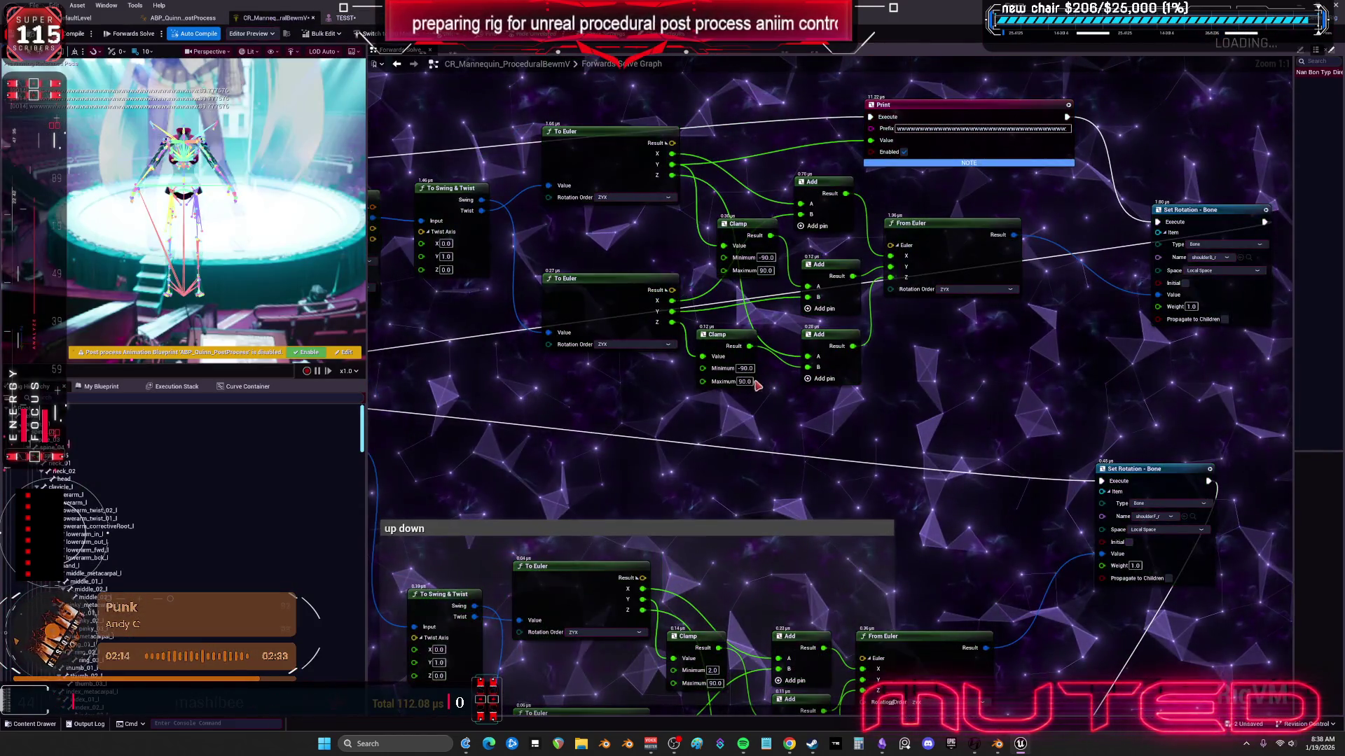
{"action": "type", "text": "0"}
{"action": "left_click", "coordinate": [743, 382]}
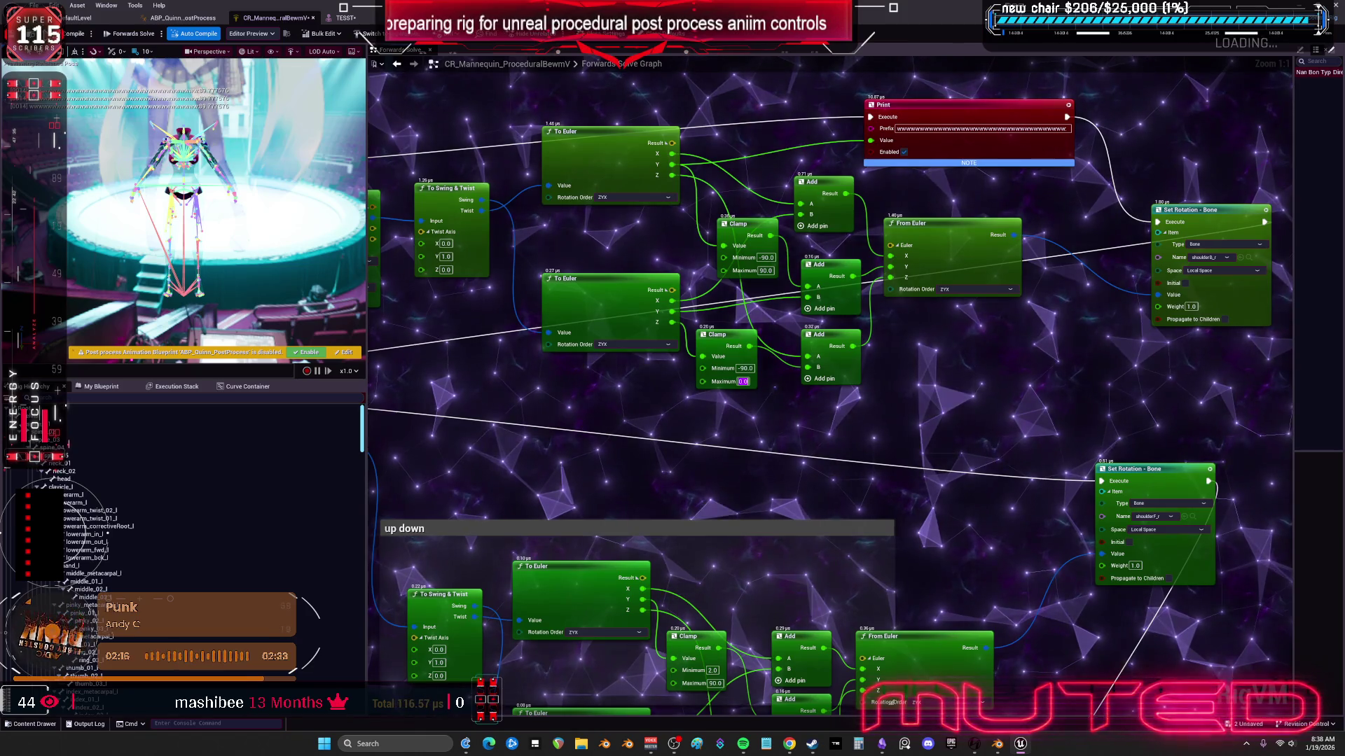
{"action": "left_click", "coordinate": [346, 17]}
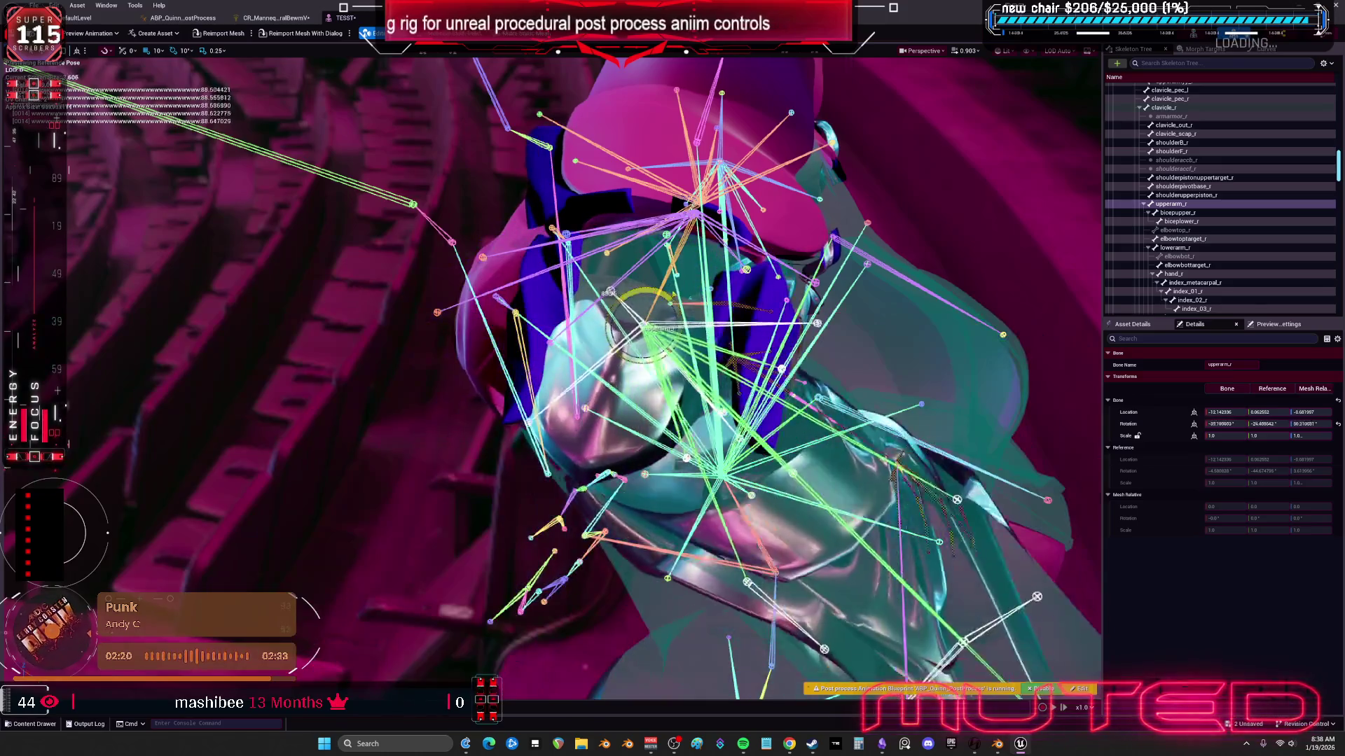
{"action": "left_click", "coordinate": [263, 18]}
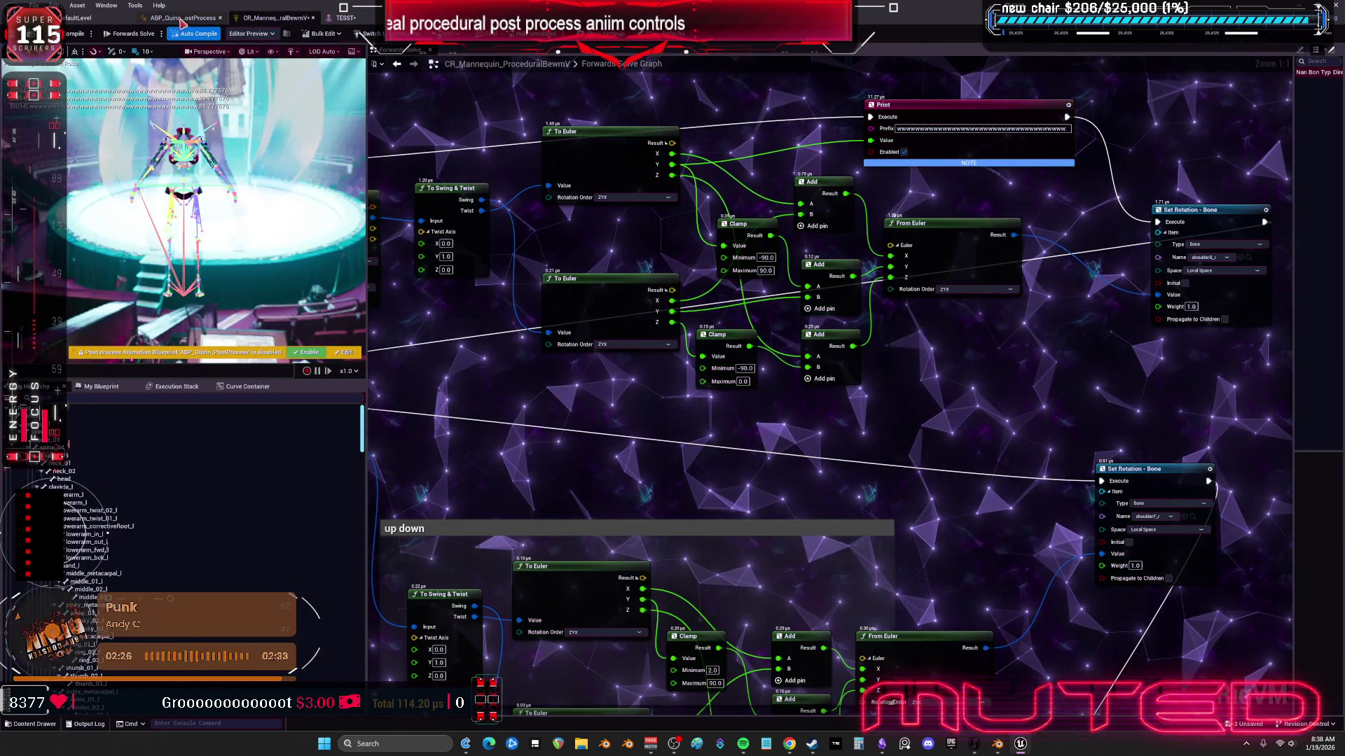
{"action": "left_click", "coordinate": [182, 18]}
{"action": "left_click", "coordinate": [330, 19]}
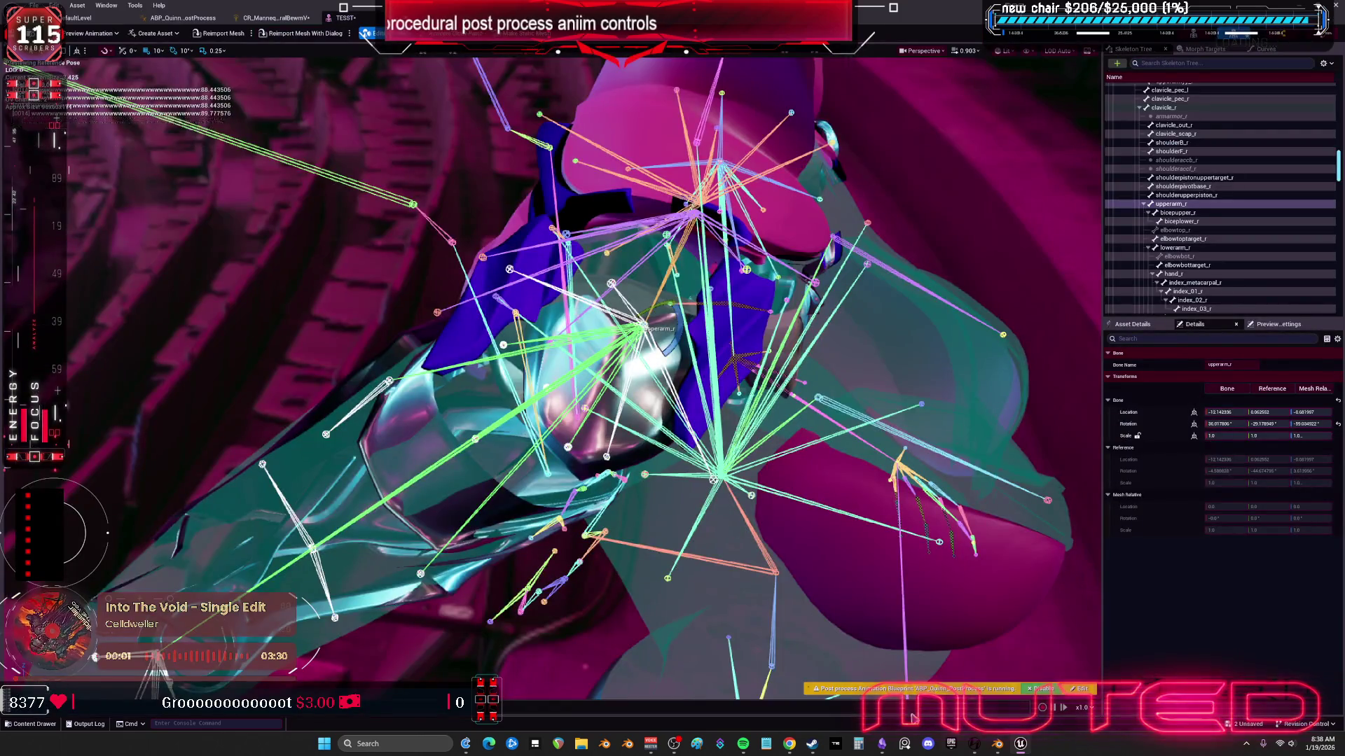
{"action": "key", "text": "alt+Tab"}
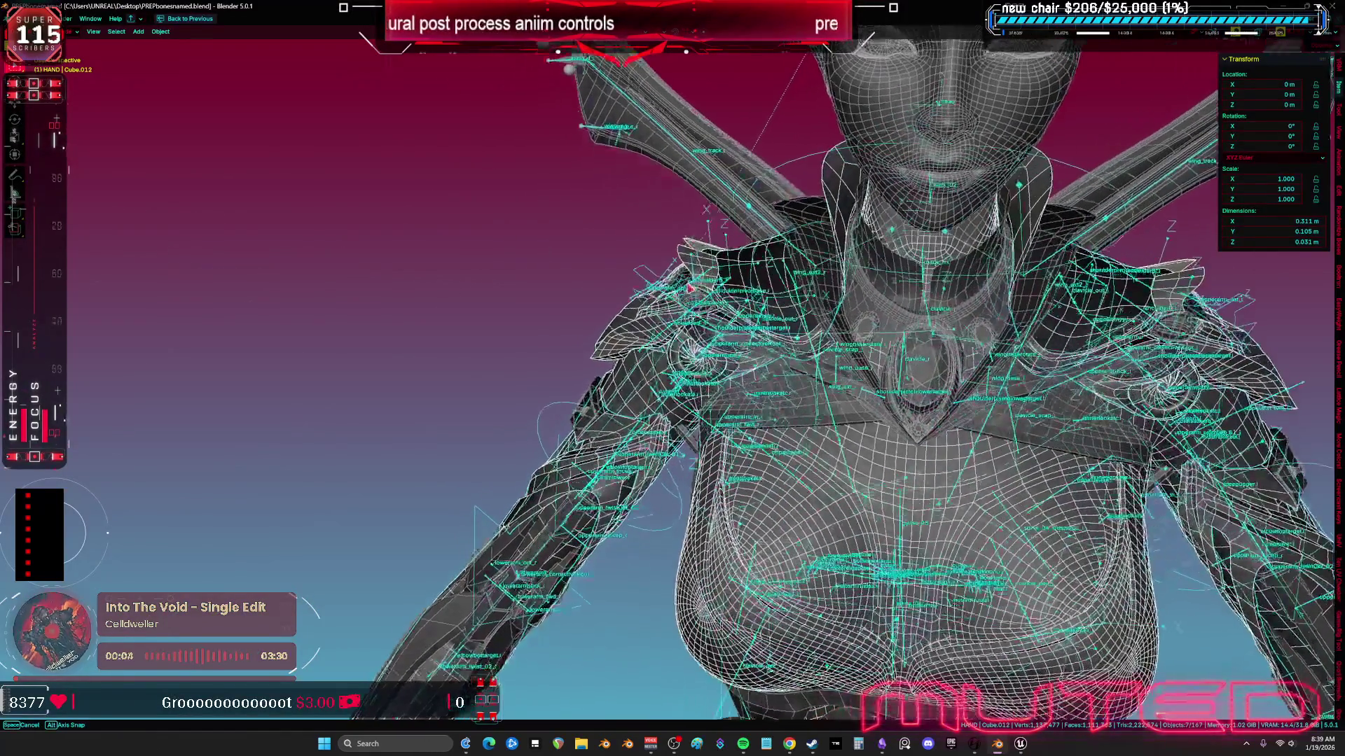
Step: Isolate the Root armature in front view and enter Edit Mode on its shoulder bones
{"action": "left_click_drag", "start_coordinate": [690, 287], "coordinate": [751, 229]}
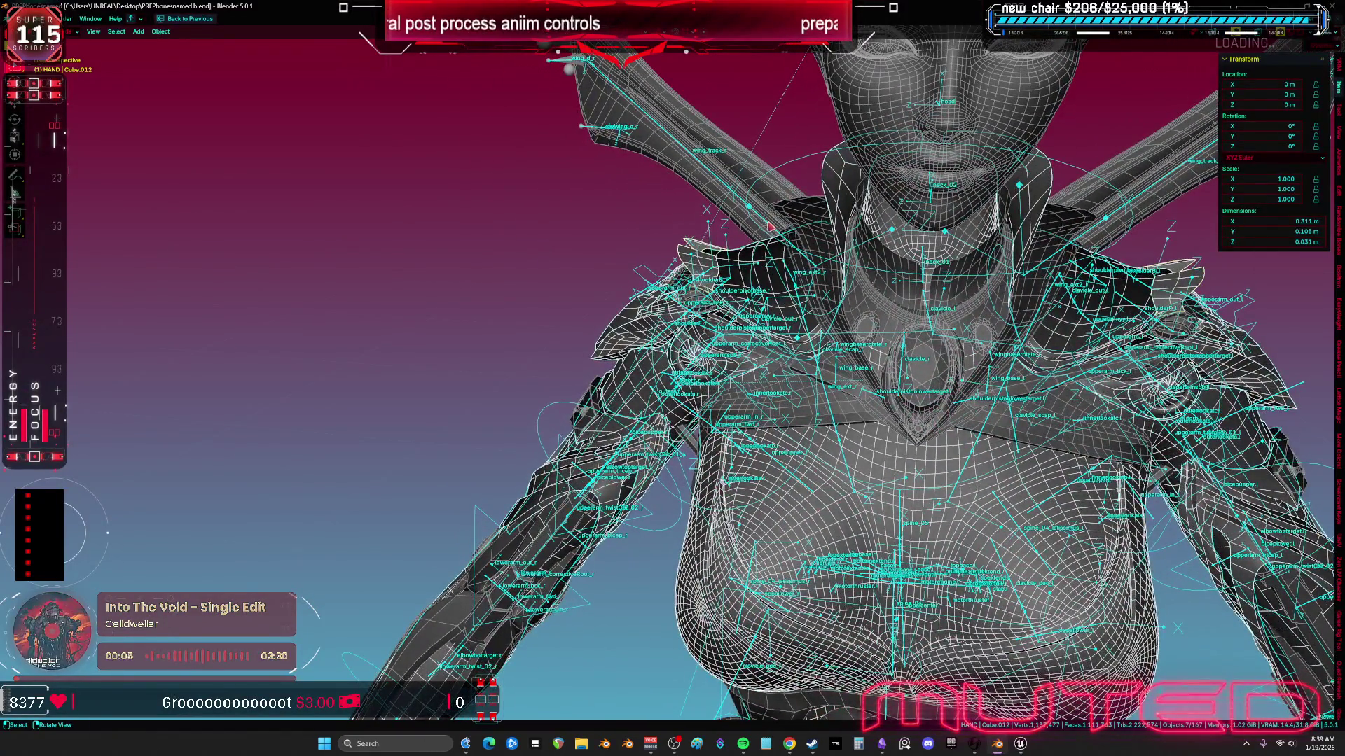
{"action": "left_click", "coordinate": [768, 226]}
{"action": "key", "text": "KP_Divide"}
{"action": "key", "text": "KP_1"}
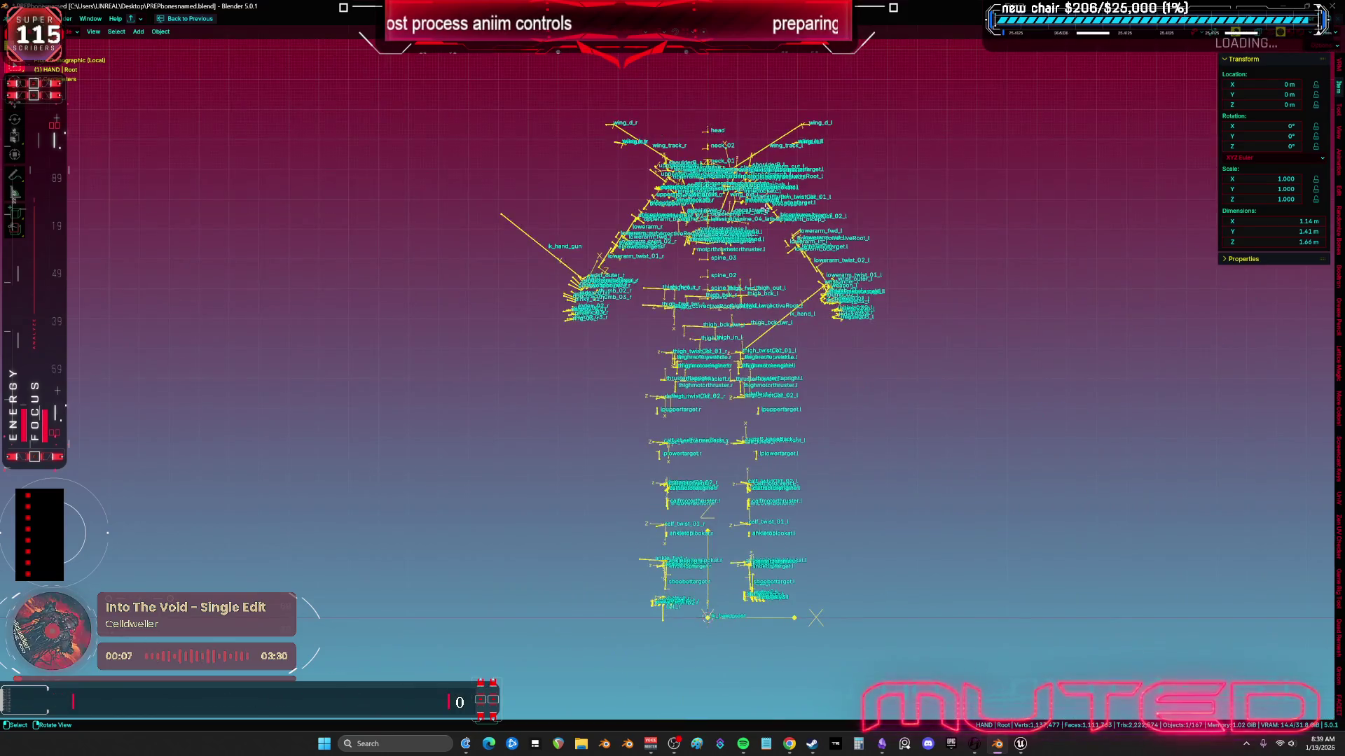
{"action": "key", "text": "Tab"}
{"action": "left_click_drag", "start_coordinate": [644, 304], "coordinate": [626, 352]}
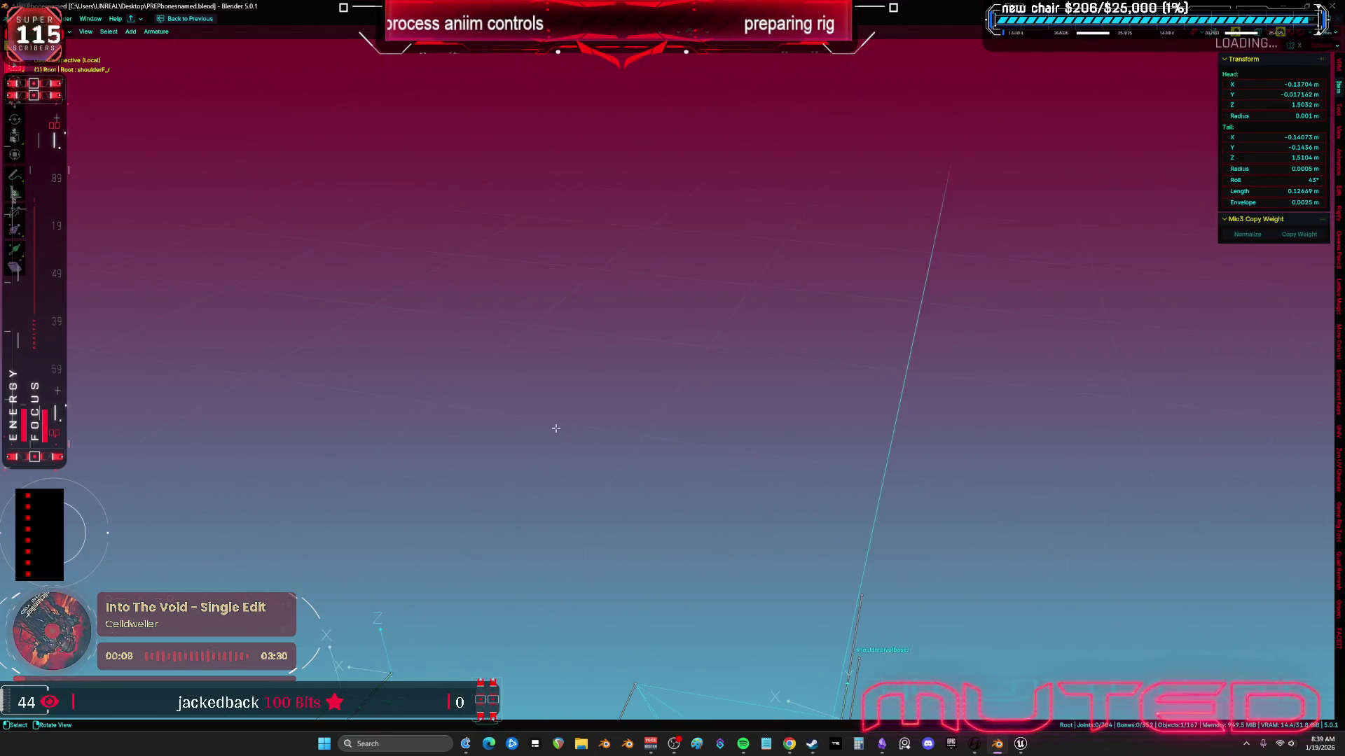
{"action": "key", "text": "KP_Decimal"}
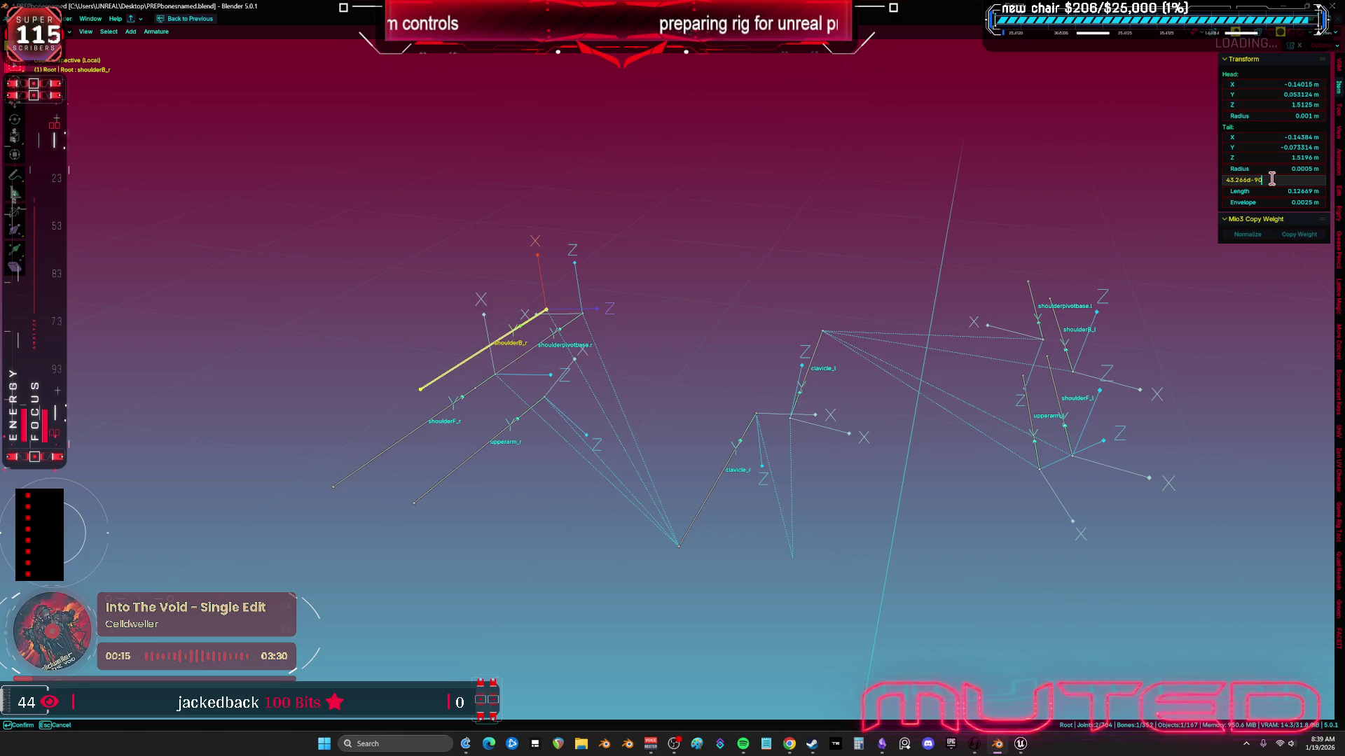
Step: Inspect the shoulder and clavicle bones from orthographic and perspective angles
{"action": "key", "text": "KP_1"}
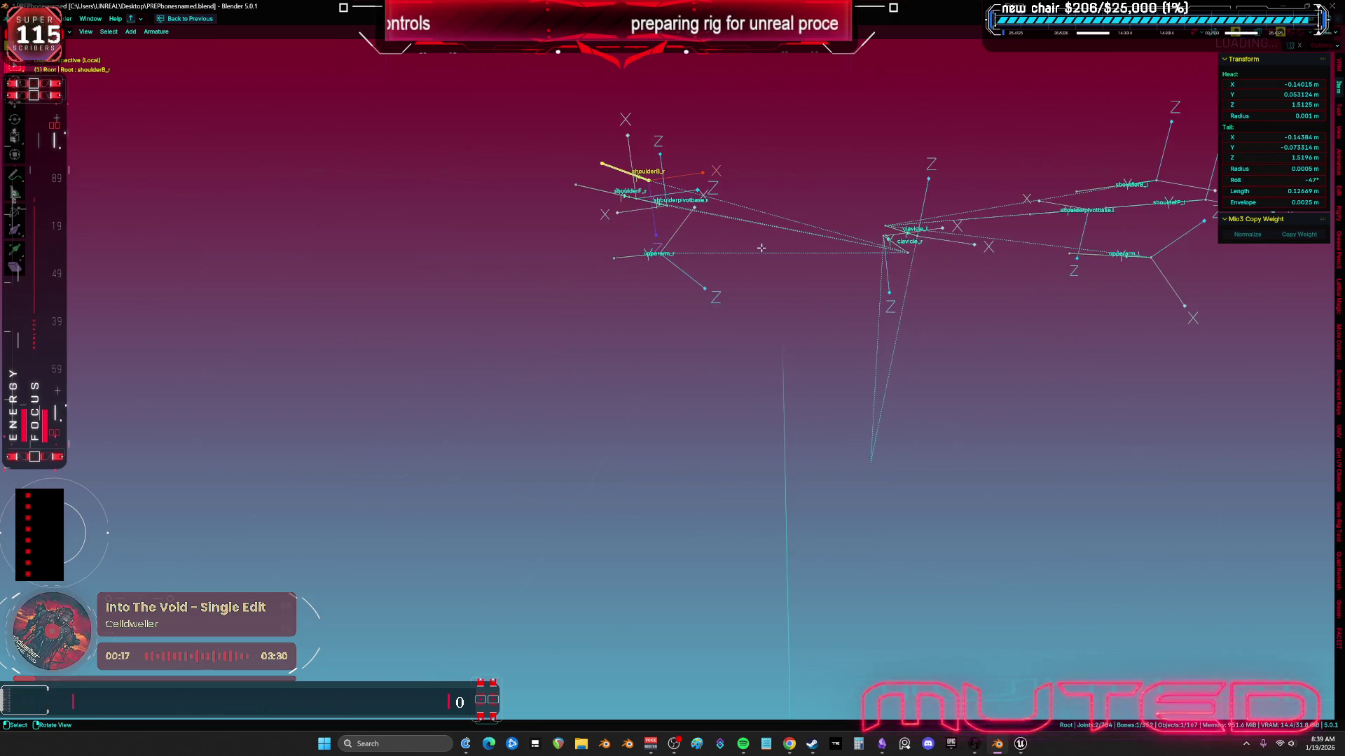
{"action": "scroll", "coordinate": [743, 252], "scroll_direction": "down", "scroll_amount": 2}
{"action": "scroll", "coordinate": [746, 219], "scroll_direction": "up", "scroll_amount": 3}
{"action": "left_click_drag", "start_coordinate": [746, 219], "coordinate": [911, 240]}
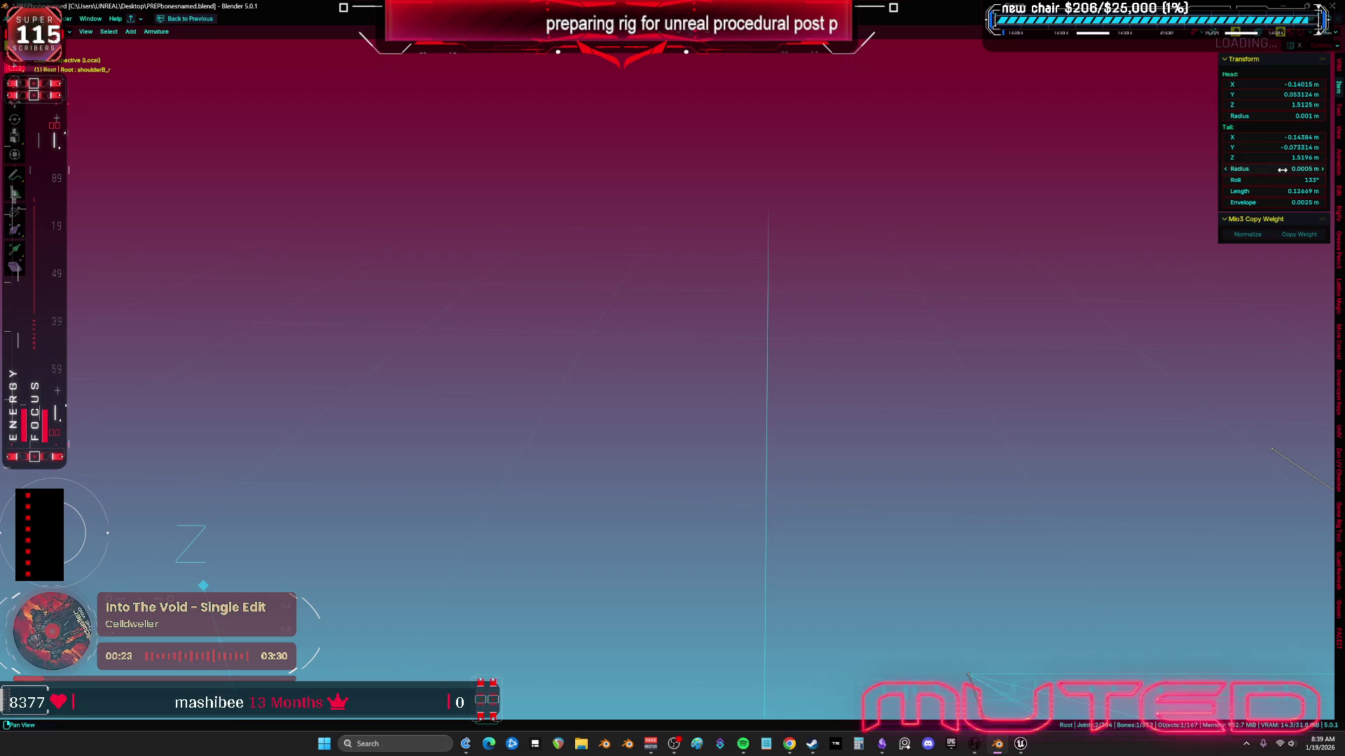
{"action": "left_click_drag", "start_coordinate": [1051, 364], "coordinate": [1041, 315]}
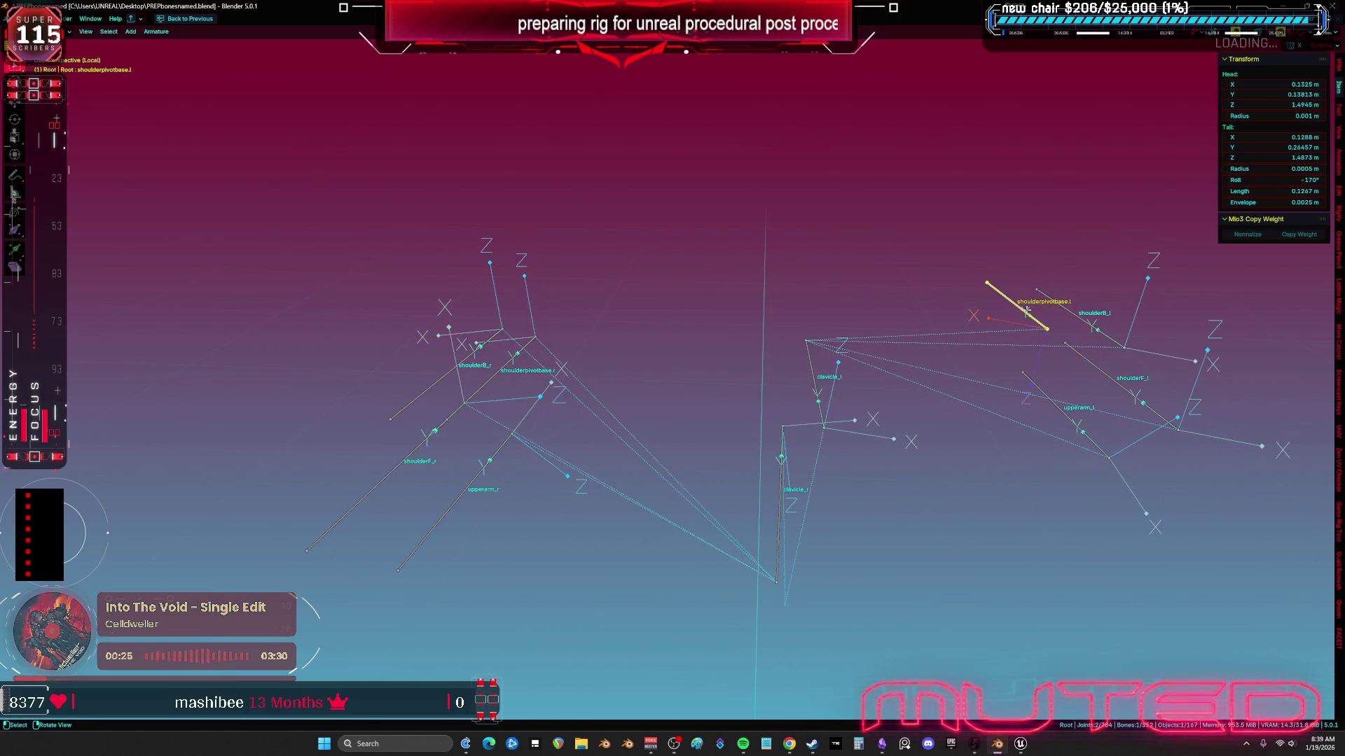
{"action": "scroll", "coordinate": [723, 249], "scroll_direction": "down", "scroll_amount": 4}
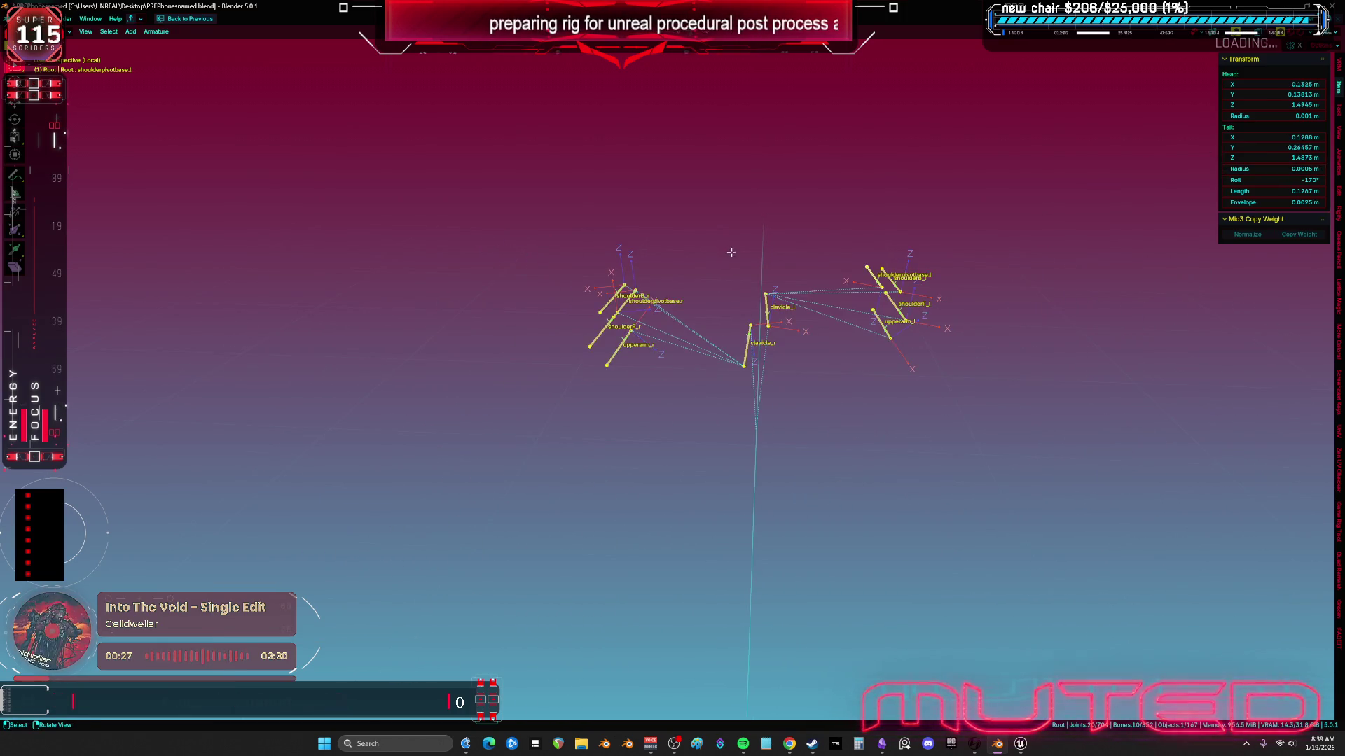
{"action": "mouse_move", "coordinate": [731, 252]}
{"action": "left_mouse_down"}
{"action": "mouse_move", "coordinate": [731, 273]}
{"action": "mouse_move", "coordinate": [536, 359]}
{"action": "mouse_move", "coordinate": [454, 343]}
{"action": "left_mouse_up"}
Step: In Object Mode, select Cube.008, SKM_BewmV4.002 and another mesh part and export them as TESST.fbx
{"action": "left_click", "coordinate": [702, 243]}
{"action": "left_click", "coordinate": [454, 343], "text": "shift"}
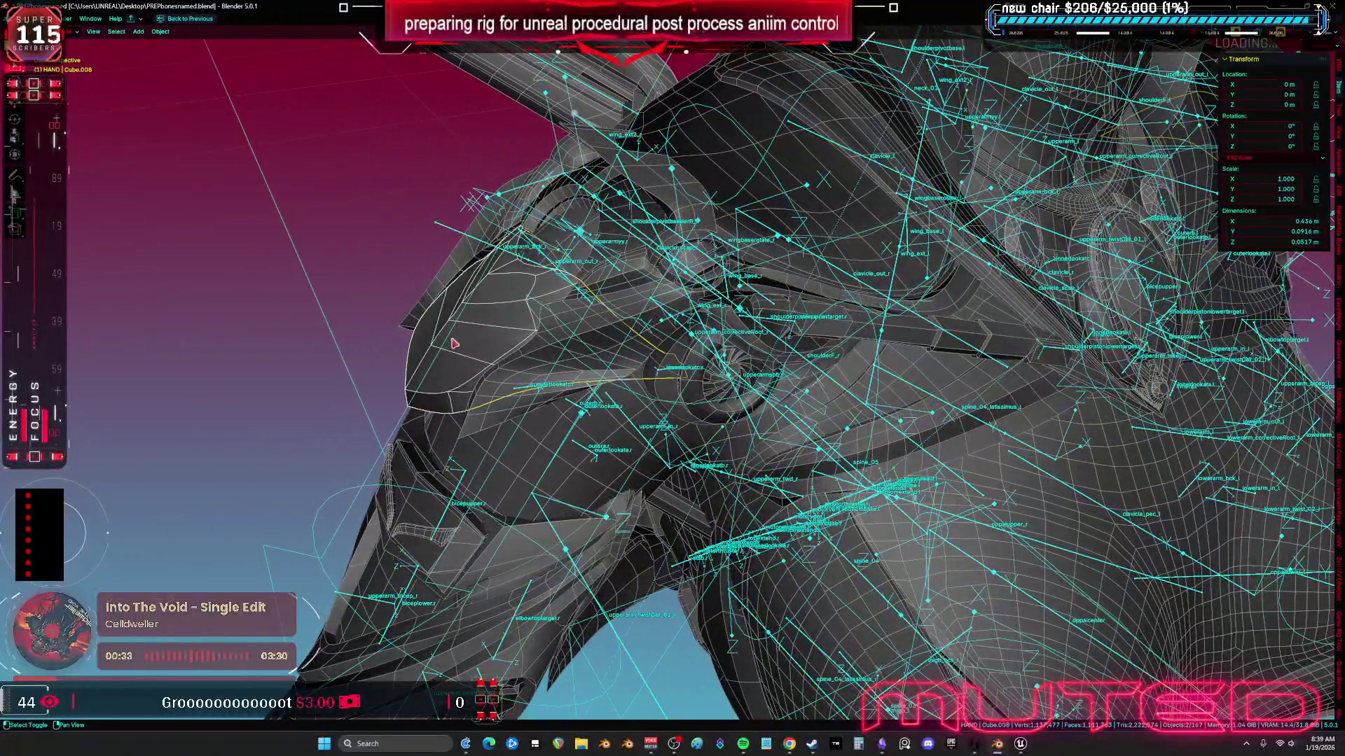
{"action": "left_click", "coordinate": [521, 533], "text": "shift"}
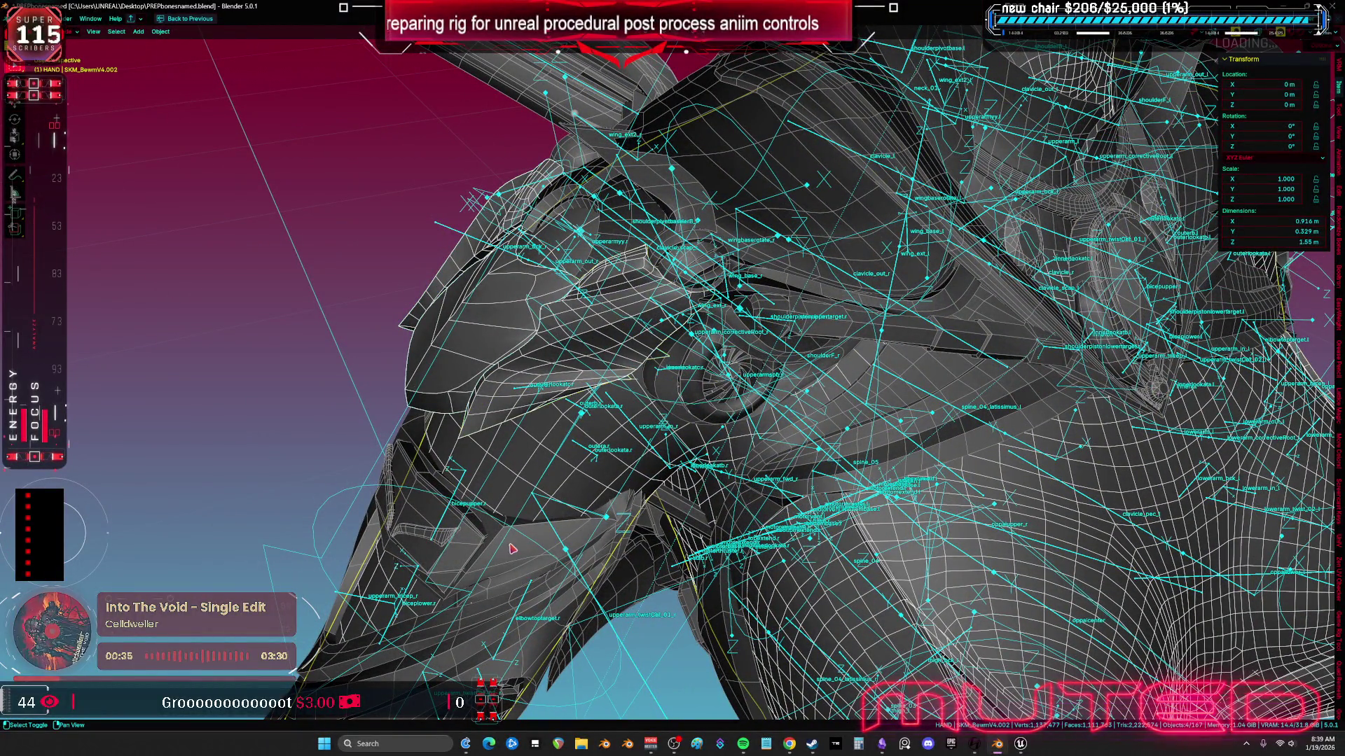
{"action": "left_click", "coordinate": [661, 465], "text": "shift"}
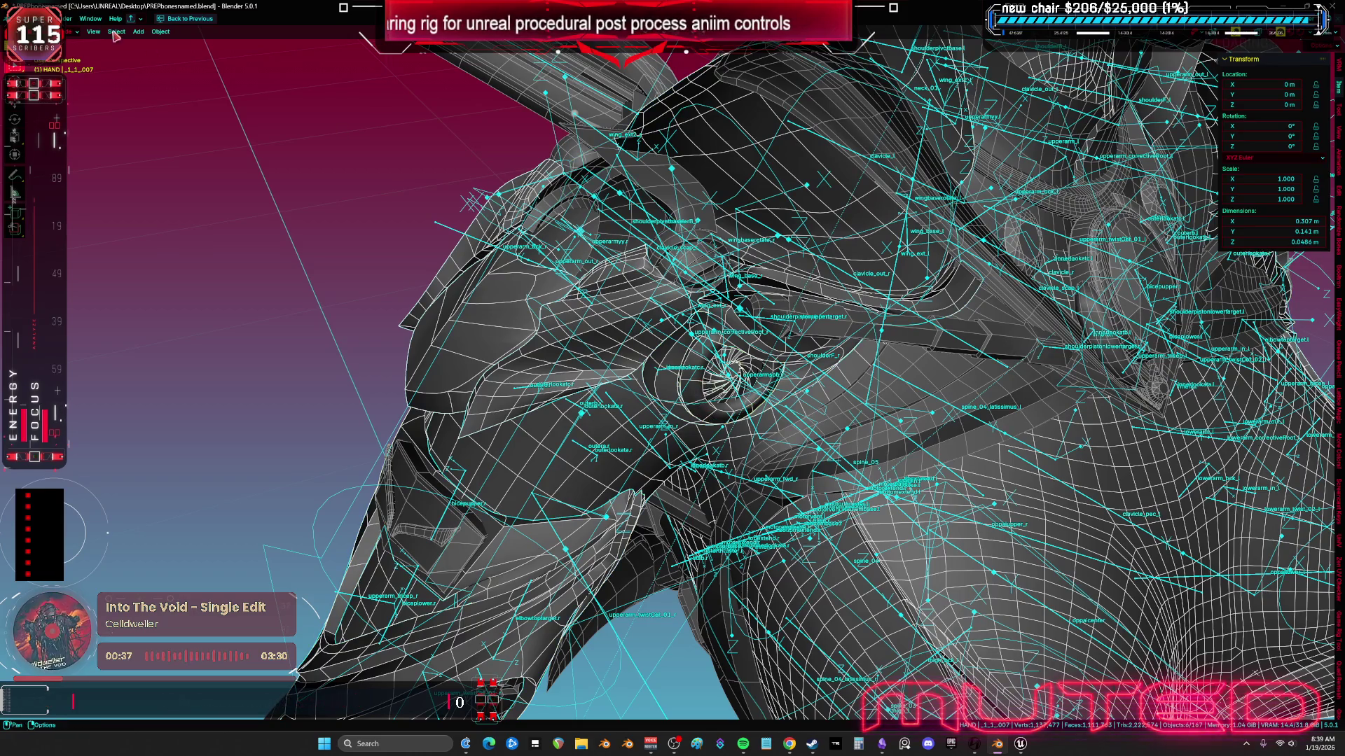
{"action": "left_click", "coordinate": [20, 18]}
{"action": "mouse_move", "coordinate": [83, 173]}
{"action": "left_click", "coordinate": [168, 257]}
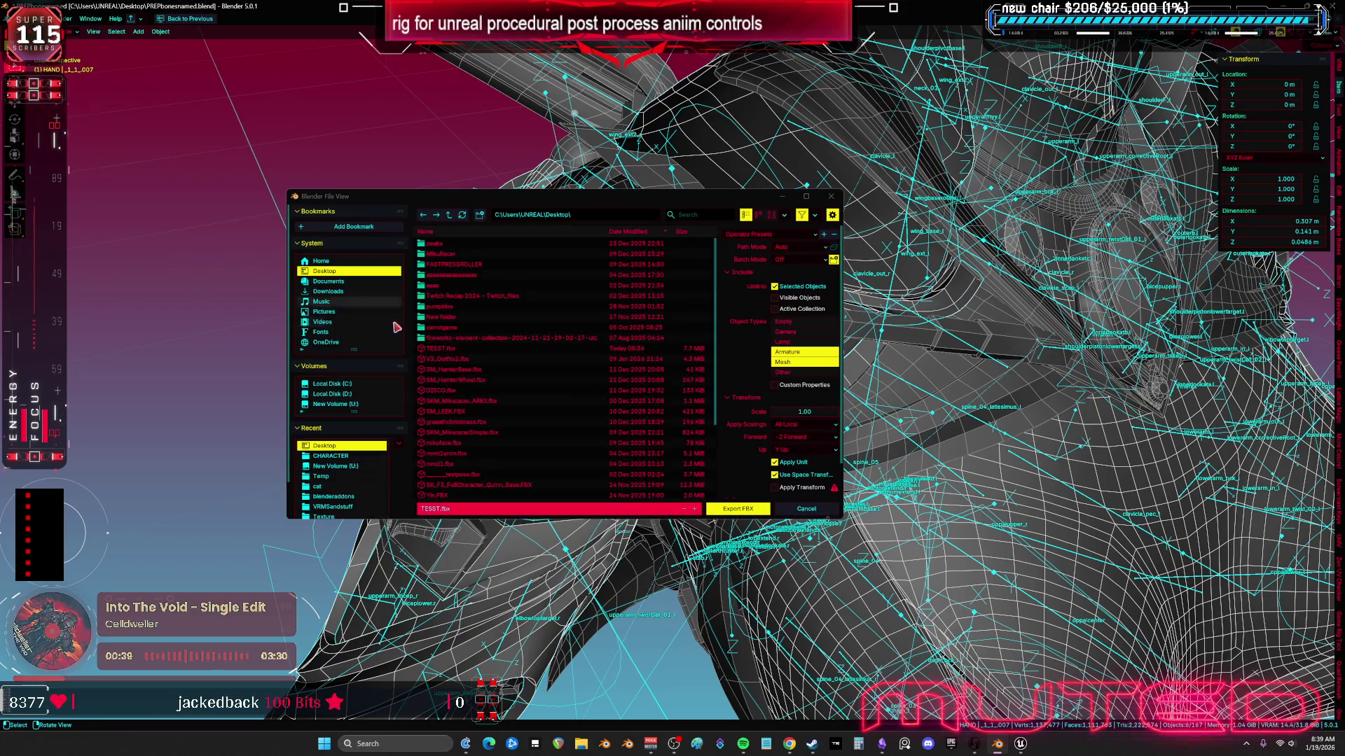
{"action": "left_click", "coordinate": [750, 512]}
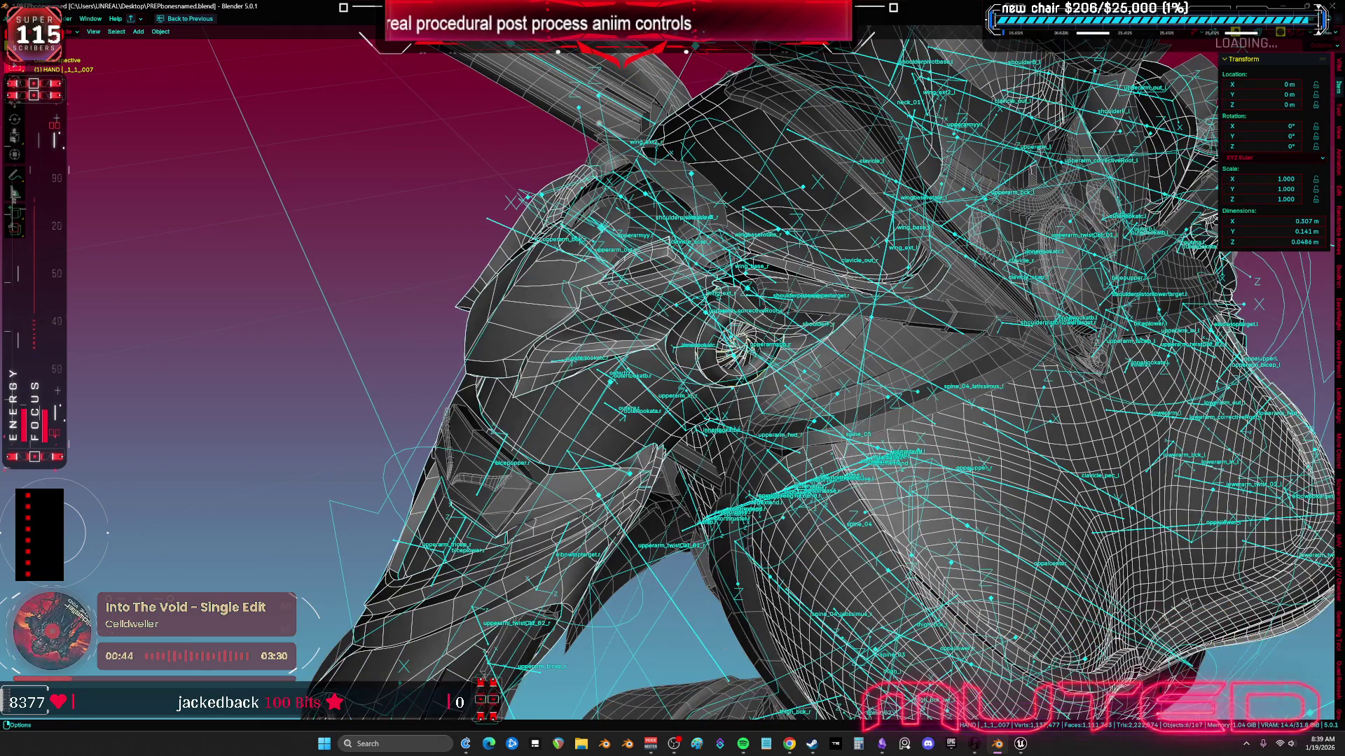
Step: Save PREPbonesnamed.blend and return to Unreal Engine
{"action": "left_click", "coordinate": [27, 18]}
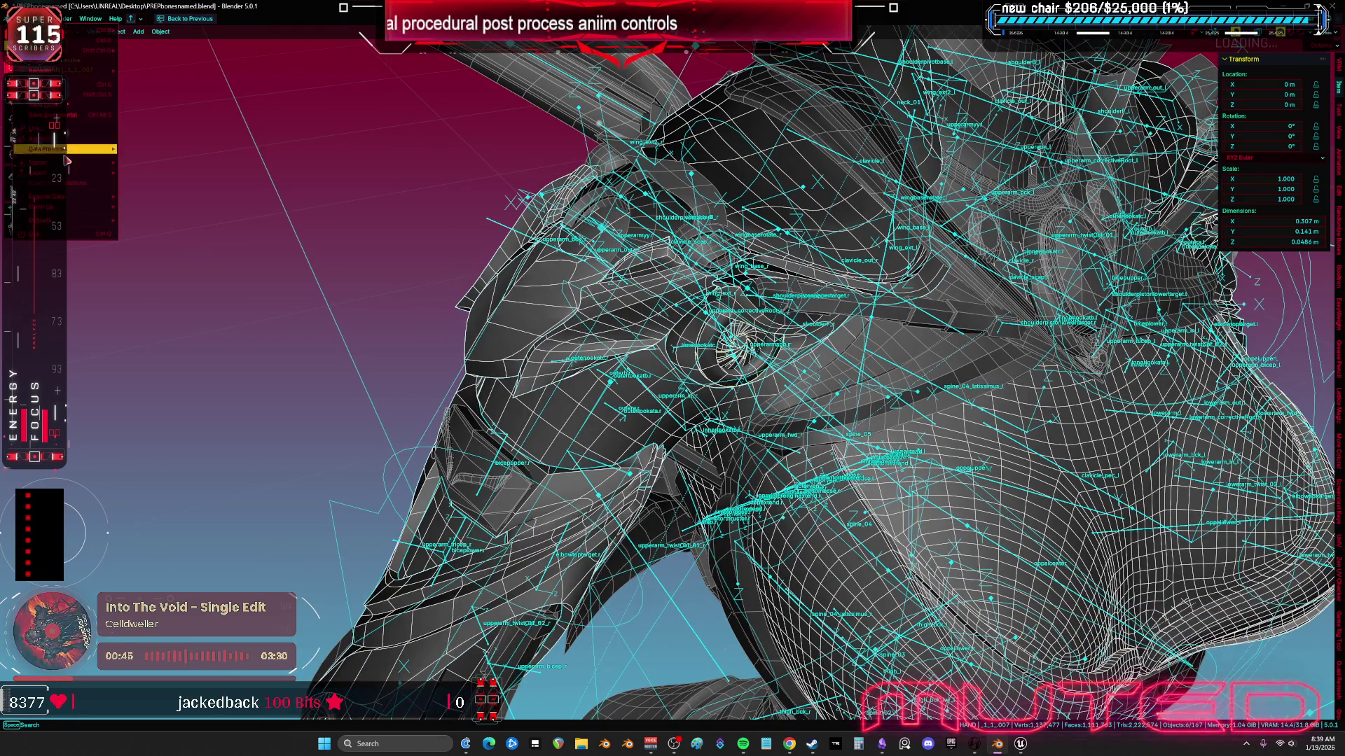
{"action": "left_click", "coordinate": [63, 84]}
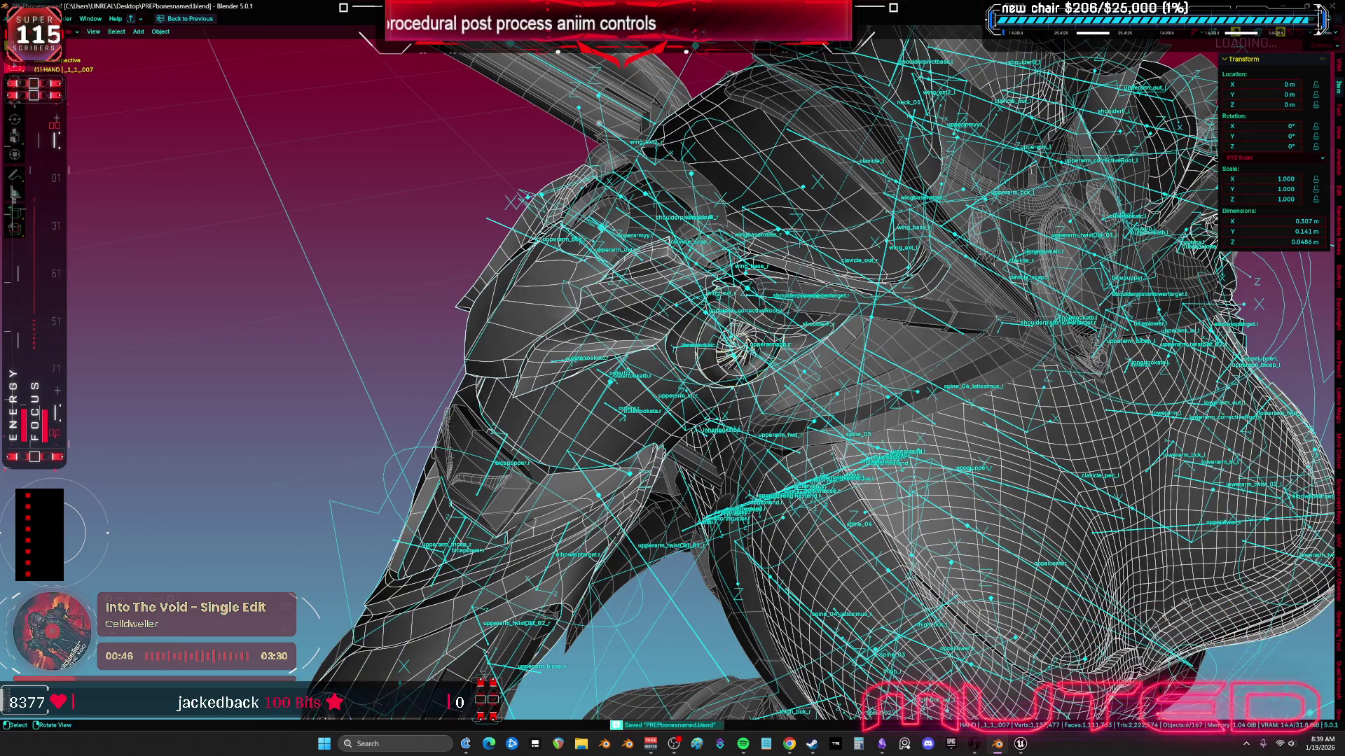
{"action": "left_click", "coordinate": [1021, 747]}
{"action": "scroll", "coordinate": [747, 178], "scroll_direction": "down", "scroll_amount": 5}
Step: Import the updated TESST hierarchy into CR_Mannequin_ProceduralBewmV and save the rig
{"action": "mouse_move", "coordinate": [747, 179]}
{"action": "left_mouse_down"}
{"action": "mouse_move", "coordinate": [560, 185]}
{"action": "mouse_move", "coordinate": [575, 185]}
{"action": "left_mouse_up"}
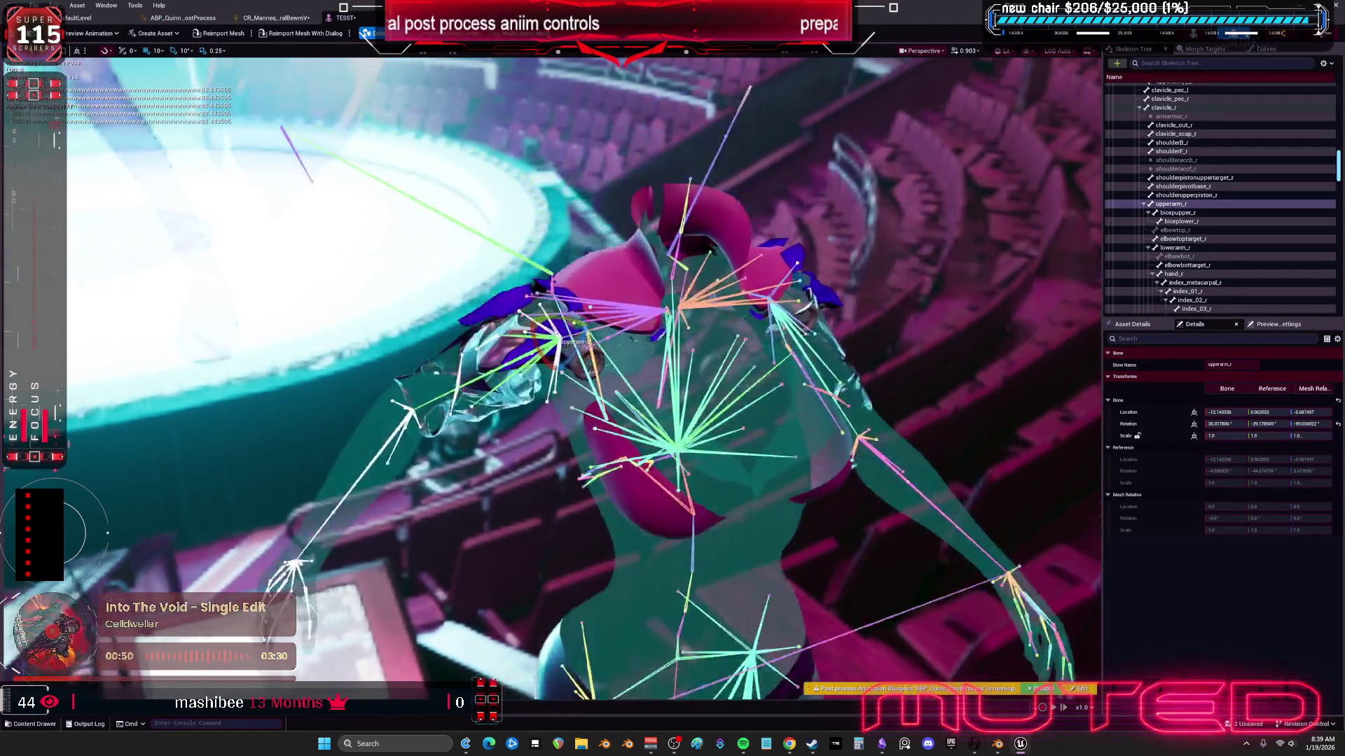
{"action": "scroll", "coordinate": [602, 378], "scroll_direction": "up", "scroll_amount": 5}
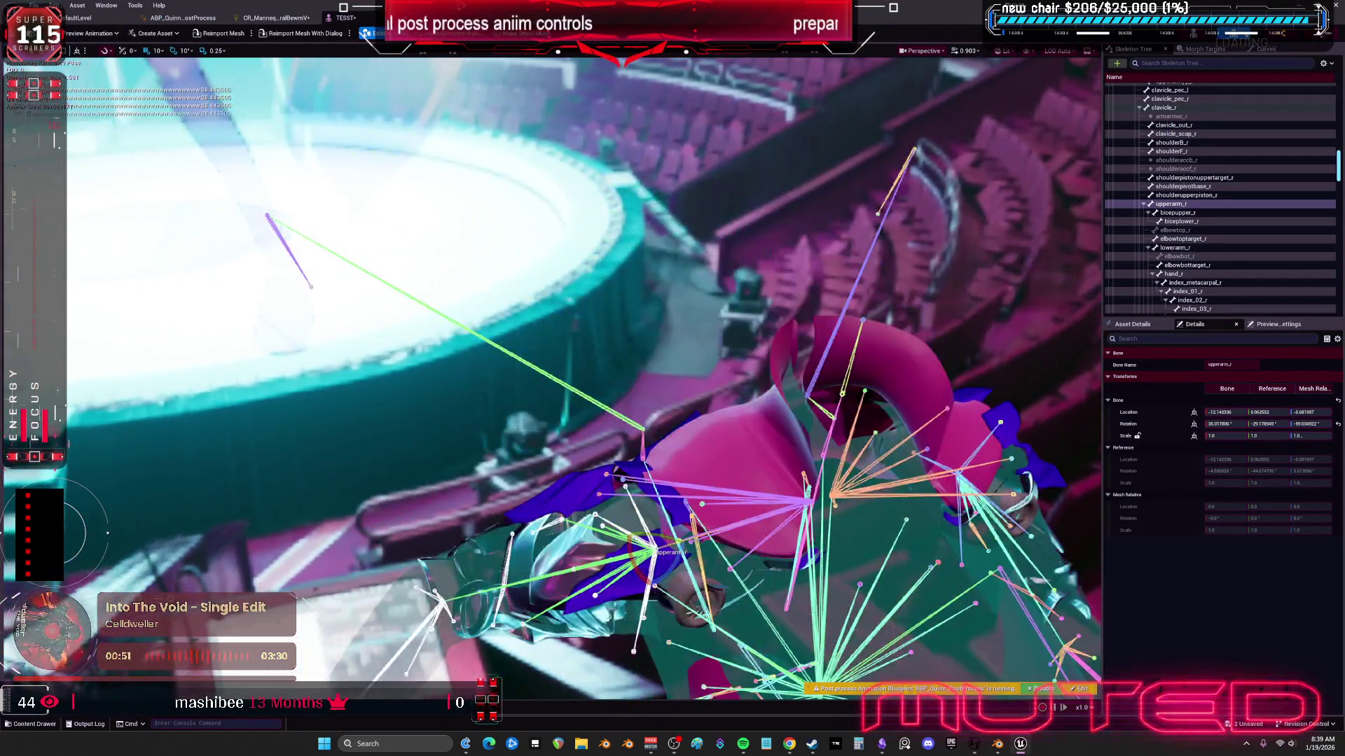
{"action": "scroll", "coordinate": [738, 317], "scroll_direction": "up", "scroll_amount": 3}
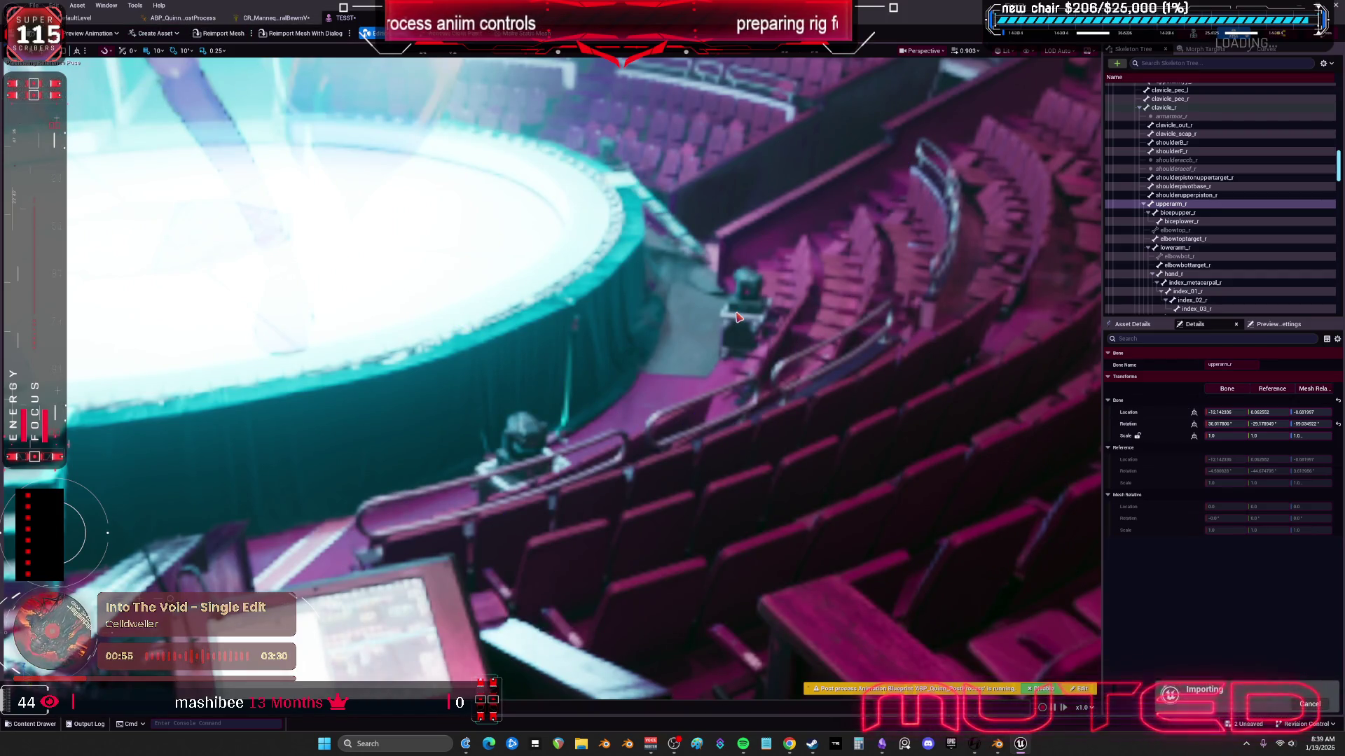
{"action": "mouse_move", "coordinate": [685, 344]}
{"action": "left_mouse_down"}
{"action": "mouse_move", "coordinate": [620, 349]}
{"action": "mouse_move", "coordinate": [603, 287]}
{"action": "left_mouse_up"}
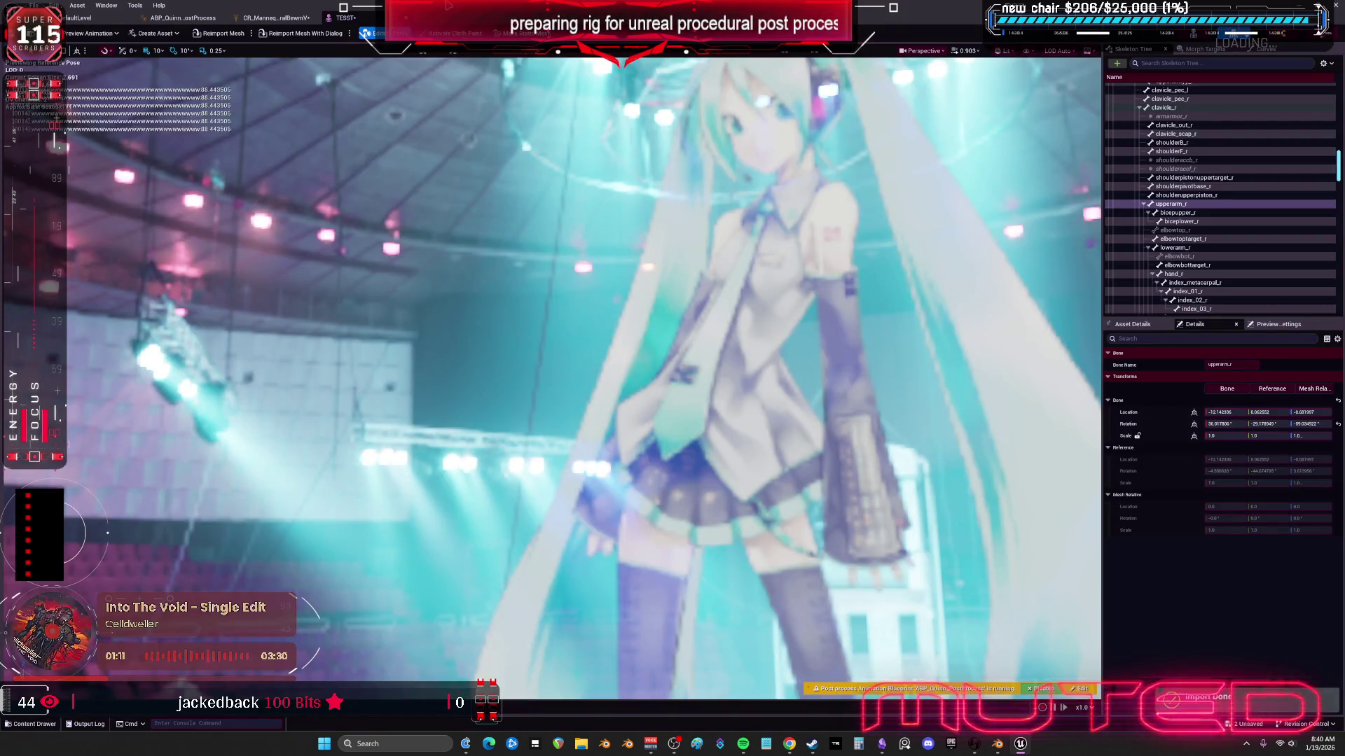
{"action": "left_click", "coordinate": [275, 18]}
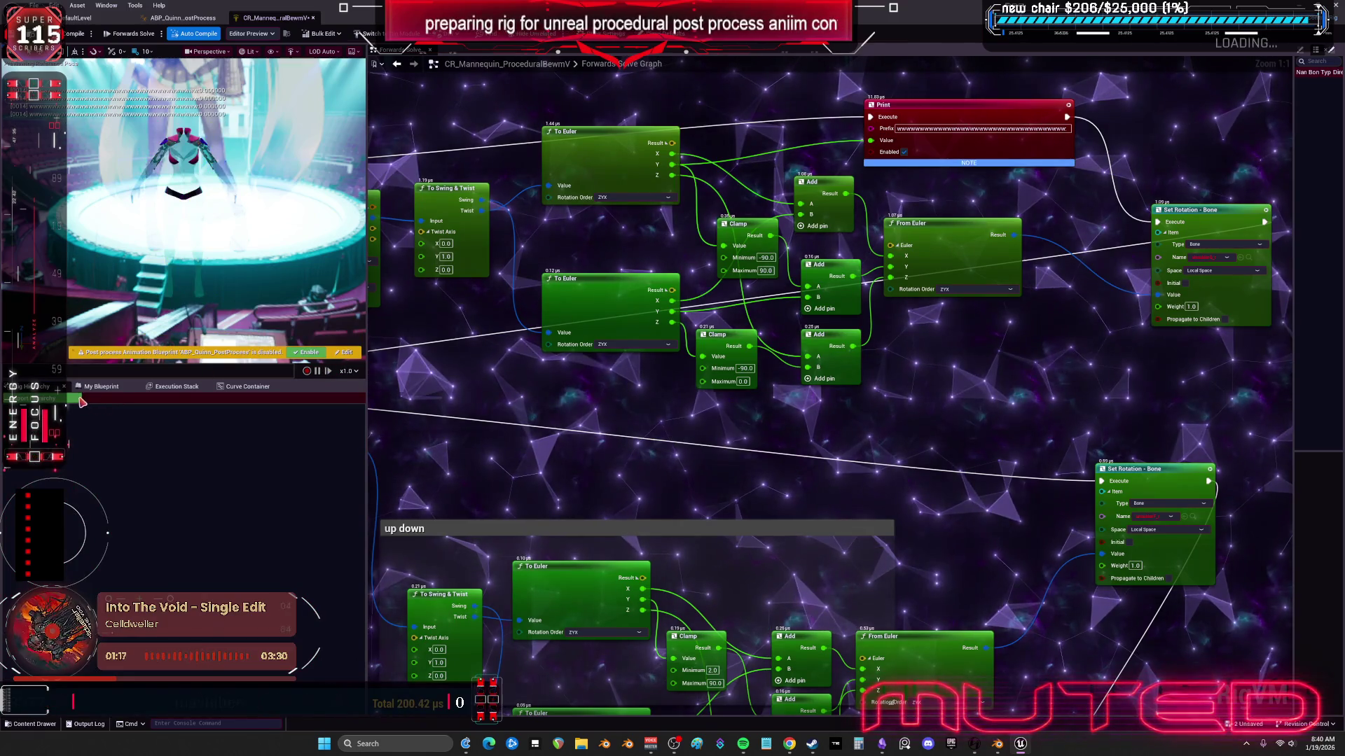
{"action": "left_click", "coordinate": [42, 398]}
{"action": "left_click", "coordinate": [785, 411]}
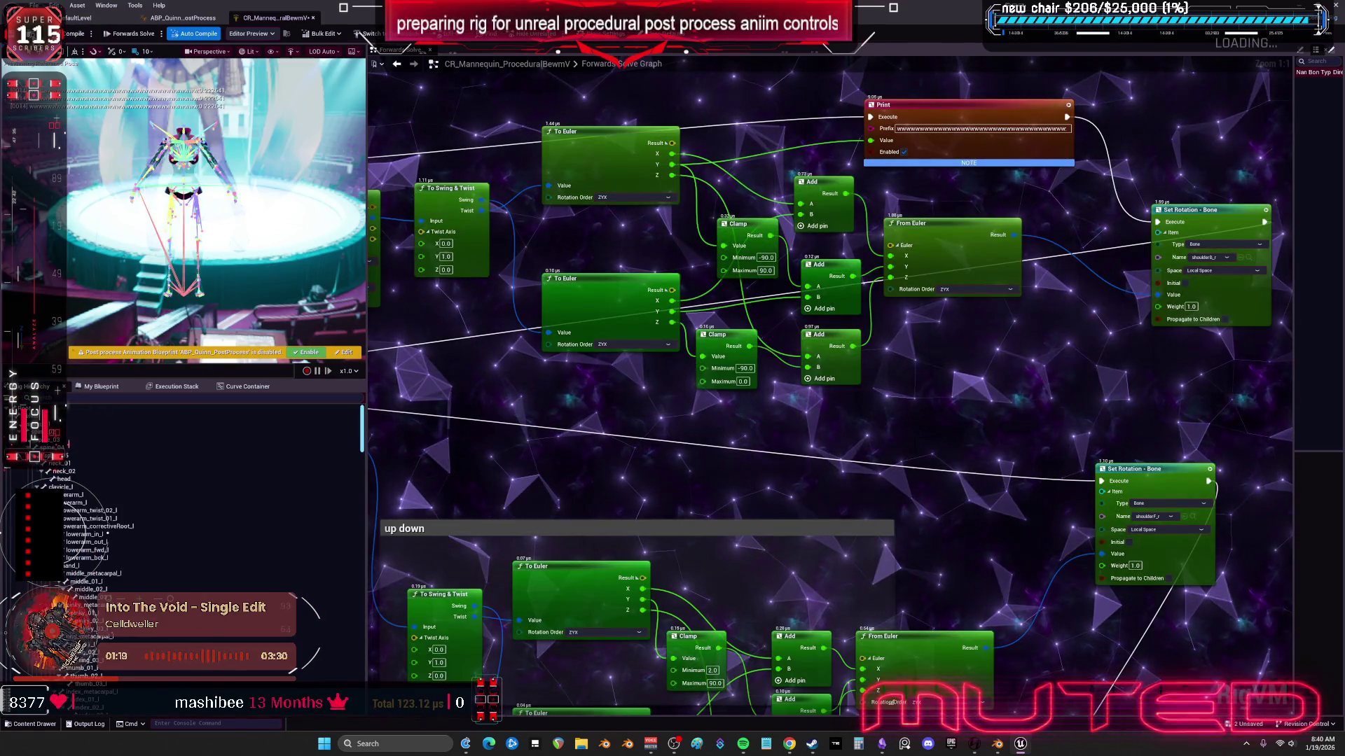
{"action": "key", "text": "ctrl+s"}
Step: Select upperarm_r on TESST and rotate it to test the arm swing
{"action": "left_click", "coordinate": [77, 18]}
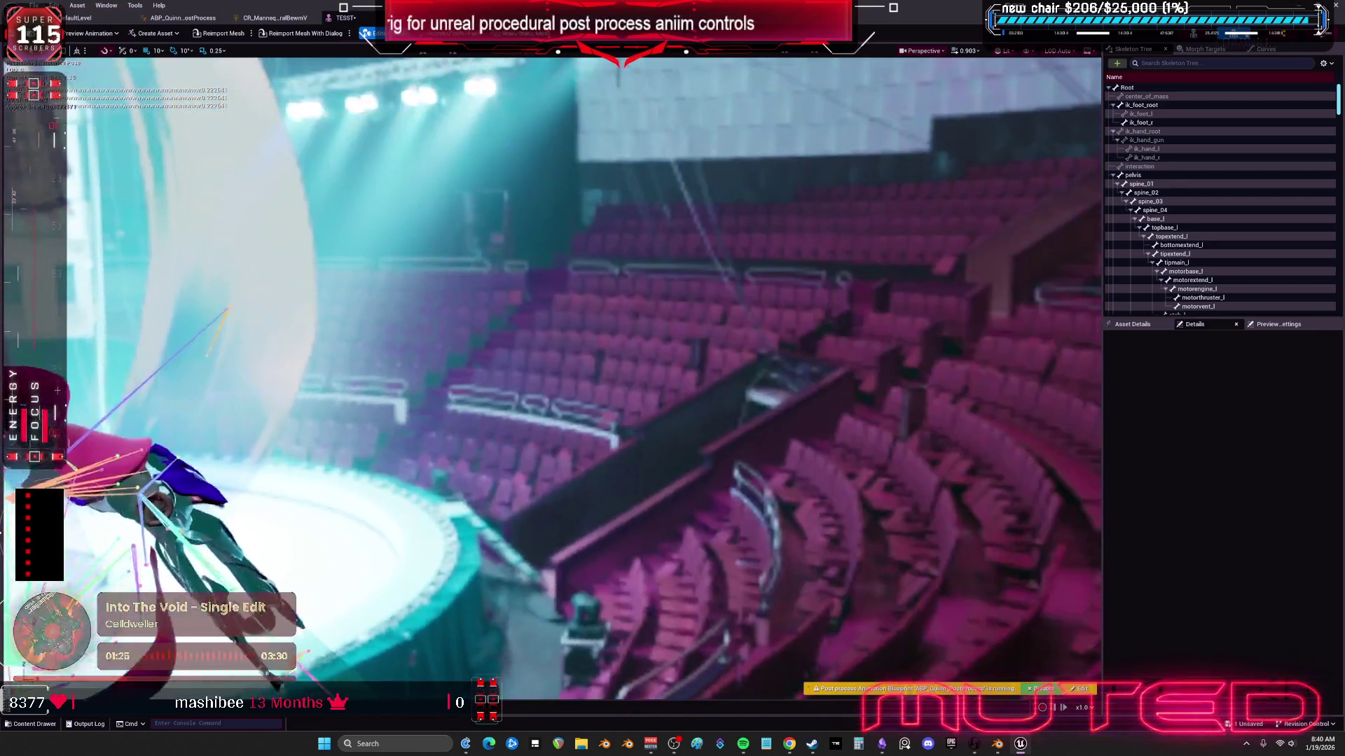
{"action": "scroll", "coordinate": [554, 463], "scroll_direction": "up", "scroll_amount": 5}
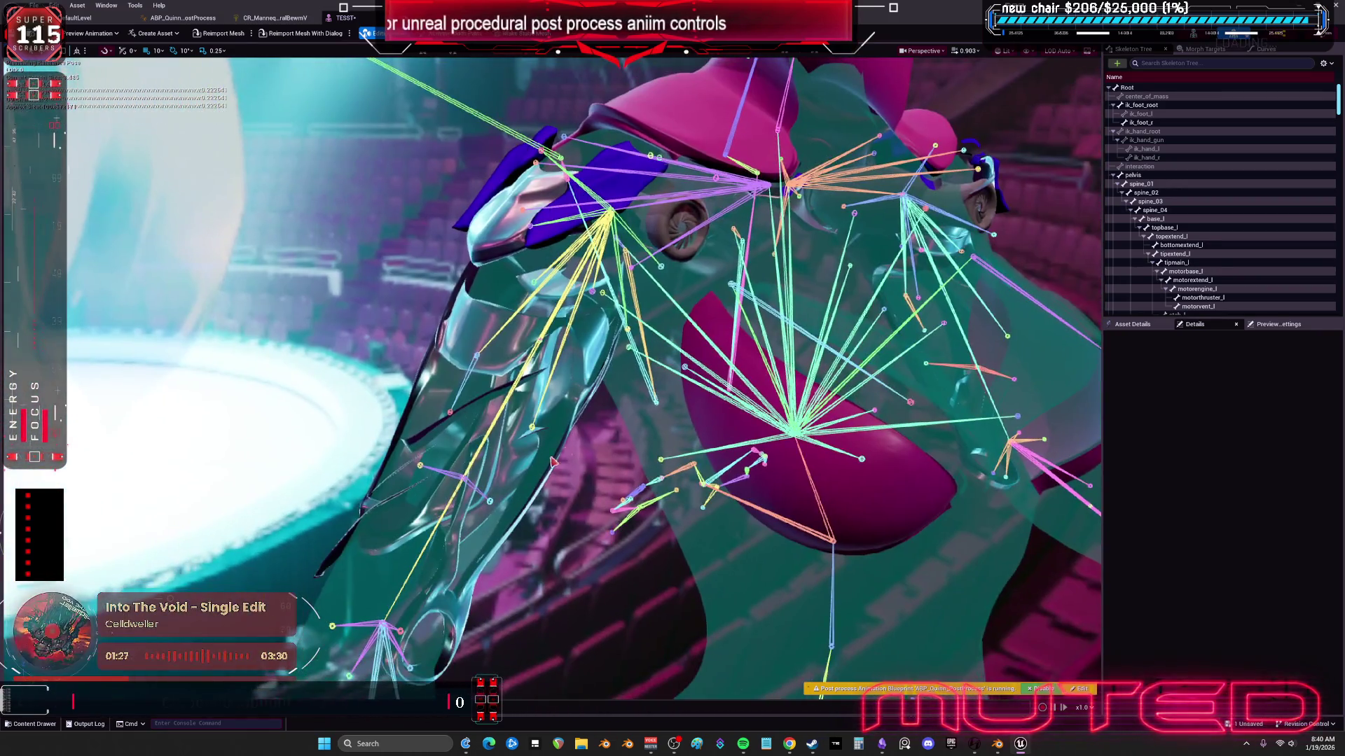
{"action": "left_click", "coordinate": [484, 442]}
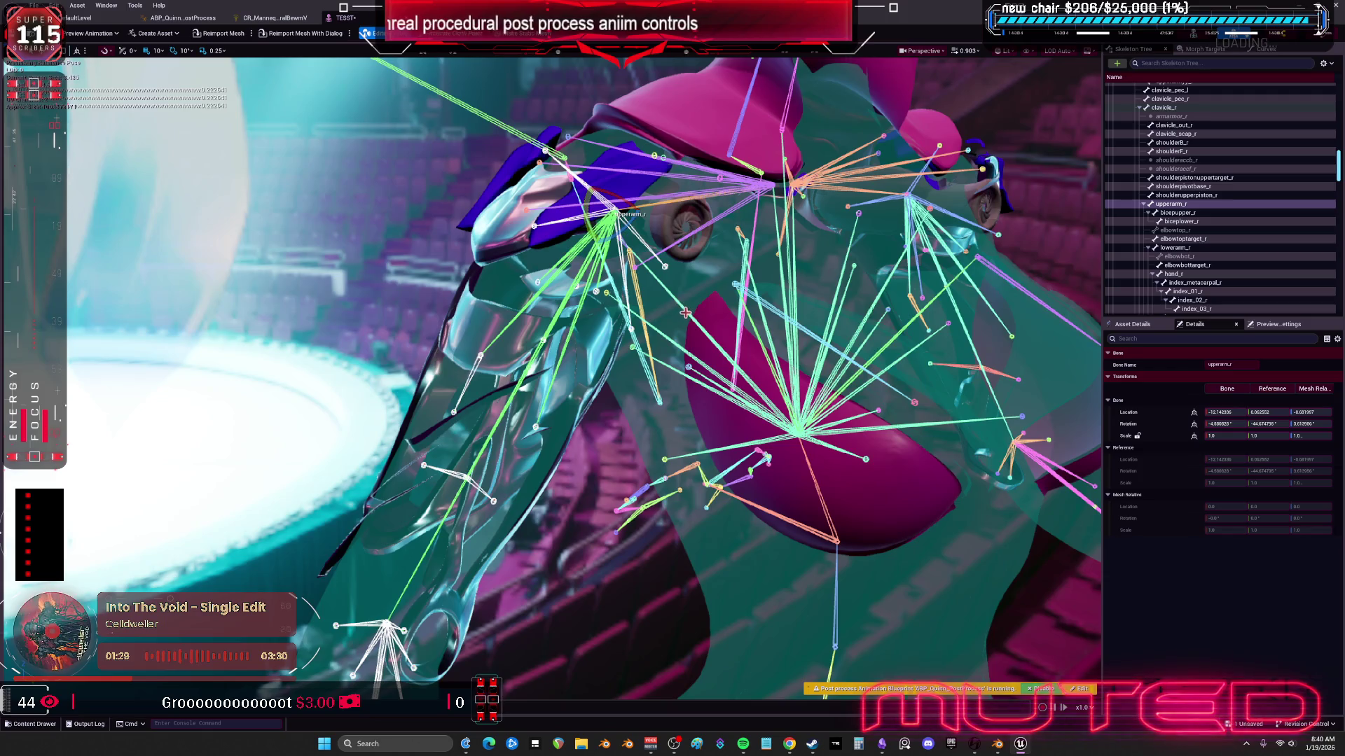
{"action": "mouse_move", "coordinate": [581, 211]}
{"action": "left_mouse_down"}
{"action": "mouse_move", "coordinate": [630, 176]}
{"action": "mouse_move", "coordinate": [644, 239]}
{"action": "left_mouse_up"}
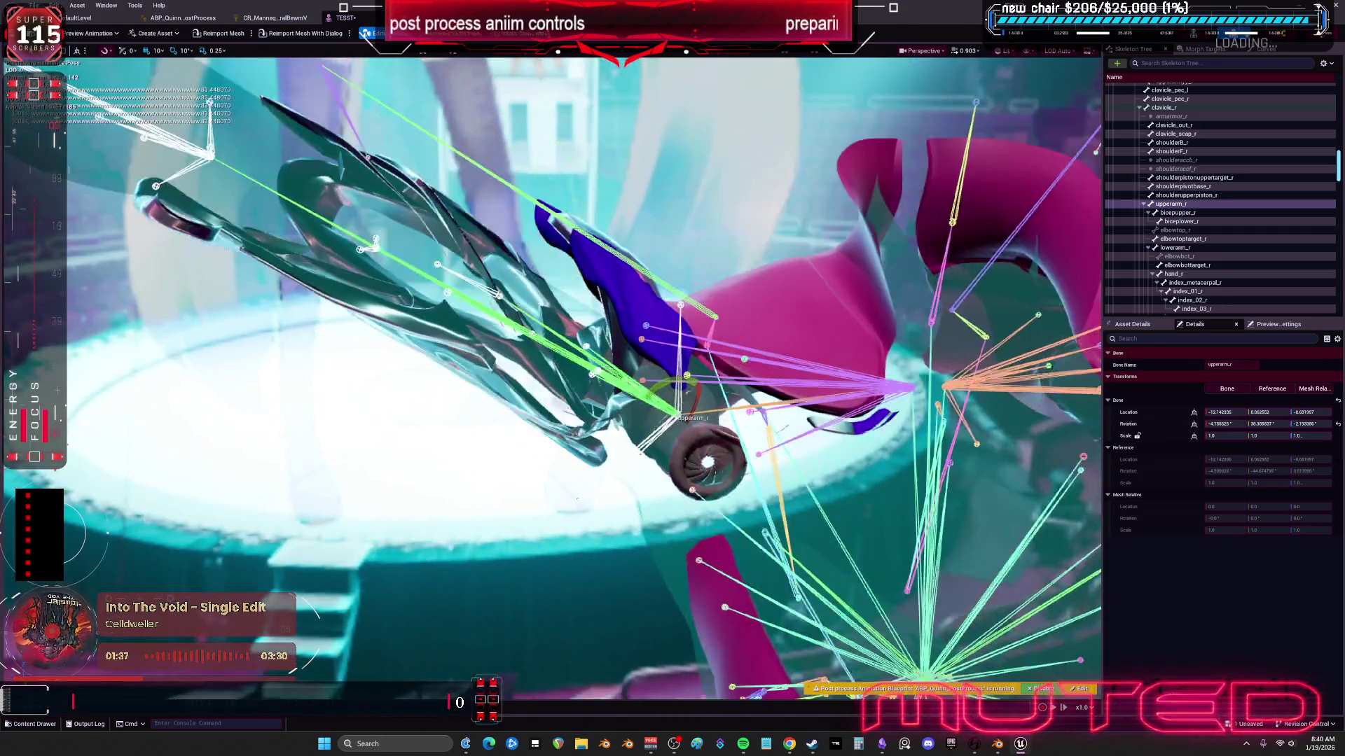
{"action": "mouse_move", "coordinate": [639, 385]}
{"action": "left_mouse_down"}
{"action": "mouse_move", "coordinate": [690, 437]}
{"action": "mouse_move", "coordinate": [672, 372]}
{"action": "mouse_move", "coordinate": [568, 278]}
{"action": "left_mouse_up"}
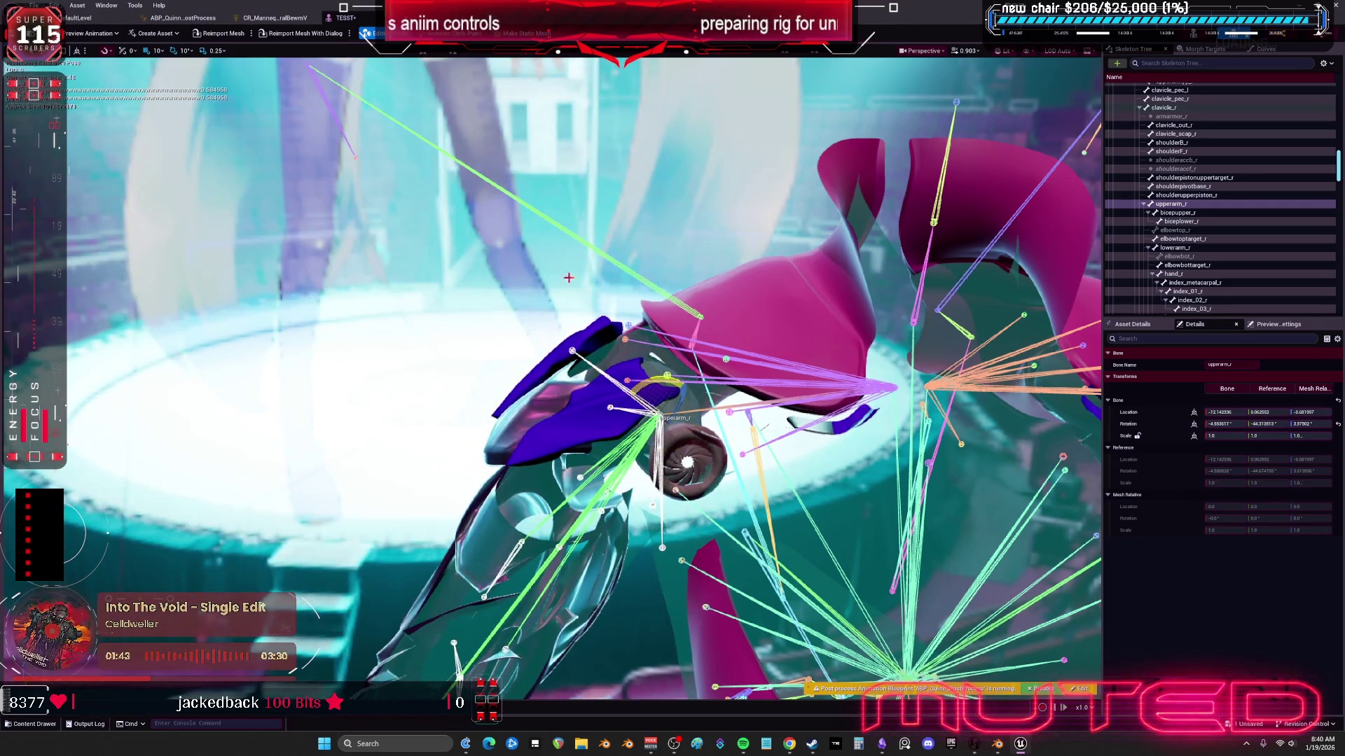
{"action": "left_click", "coordinate": [290, 17]}
Step: Set the upper Clamp's Minimum to 0 and compile the control rig
{"action": "left_click", "coordinate": [766, 258]}
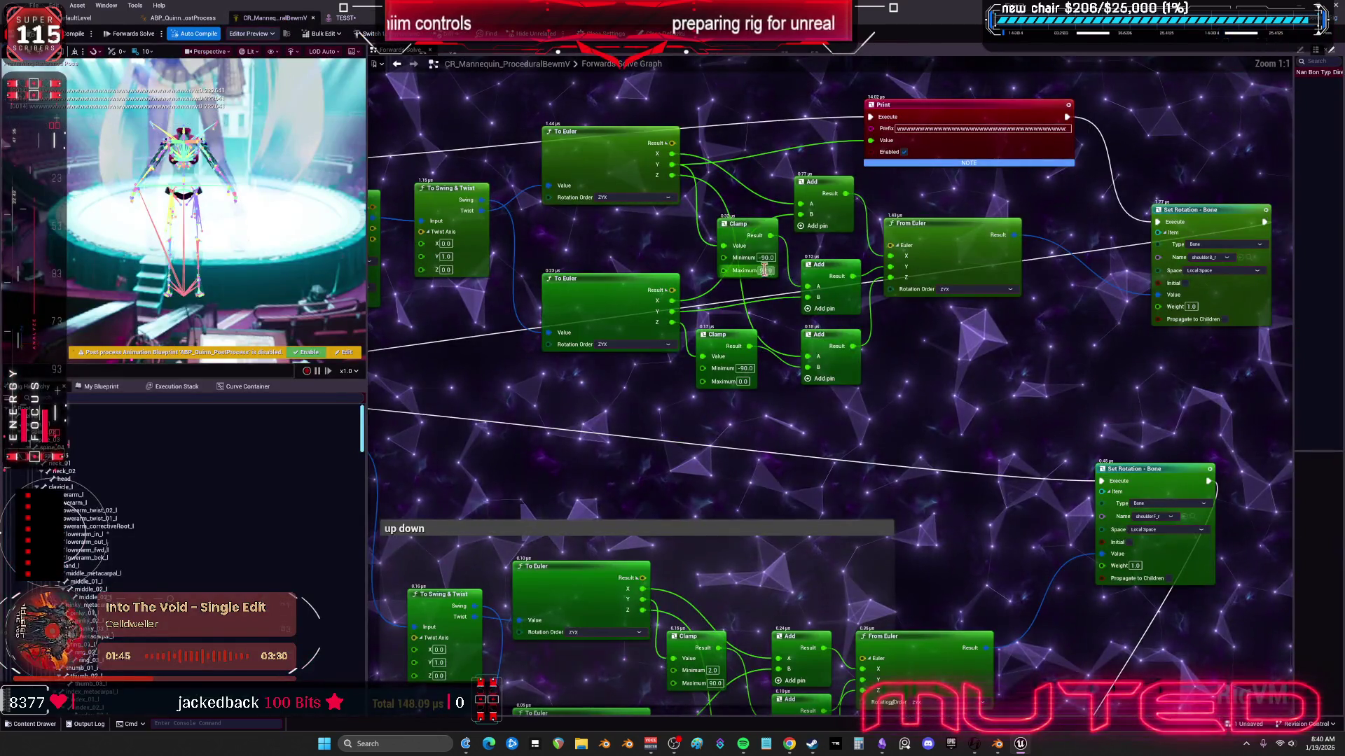
{"action": "type", "text": "0"}
{"action": "key", "text": "Return"}
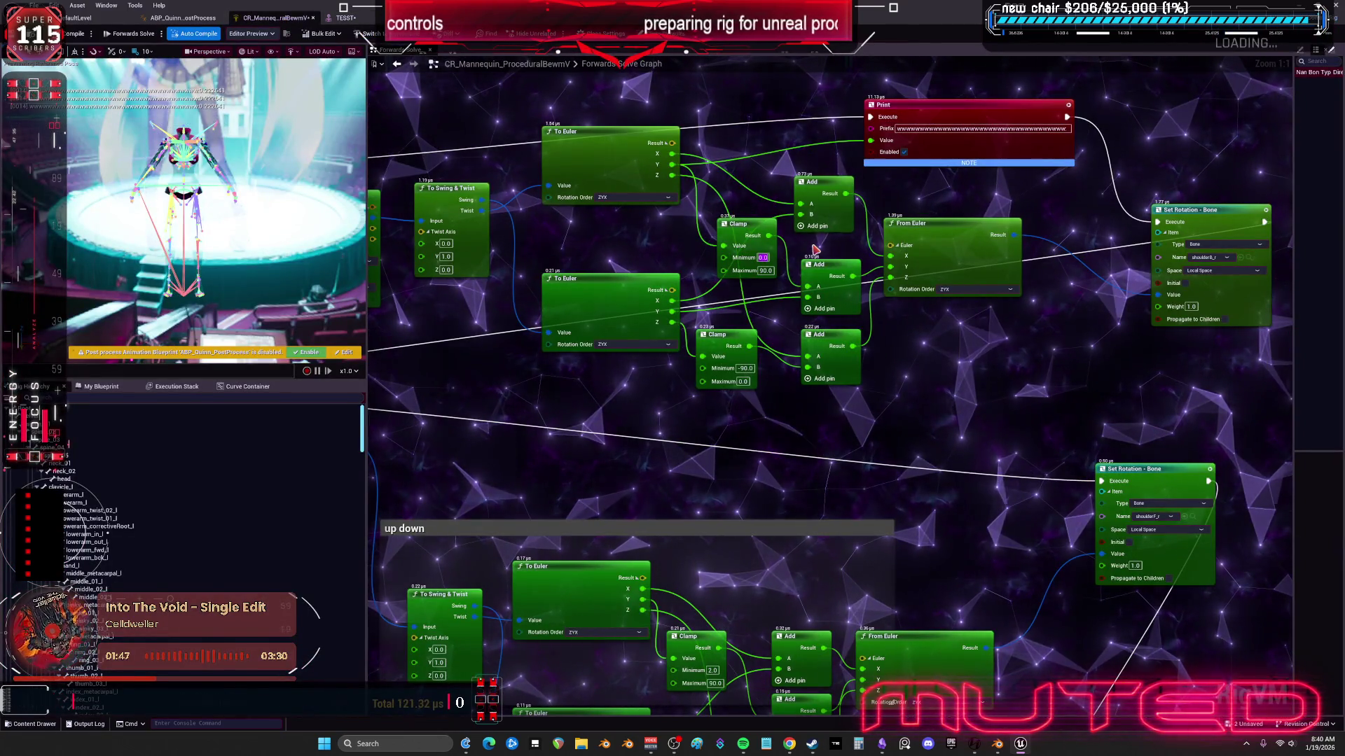
{"action": "left_click", "coordinate": [188, 35]}
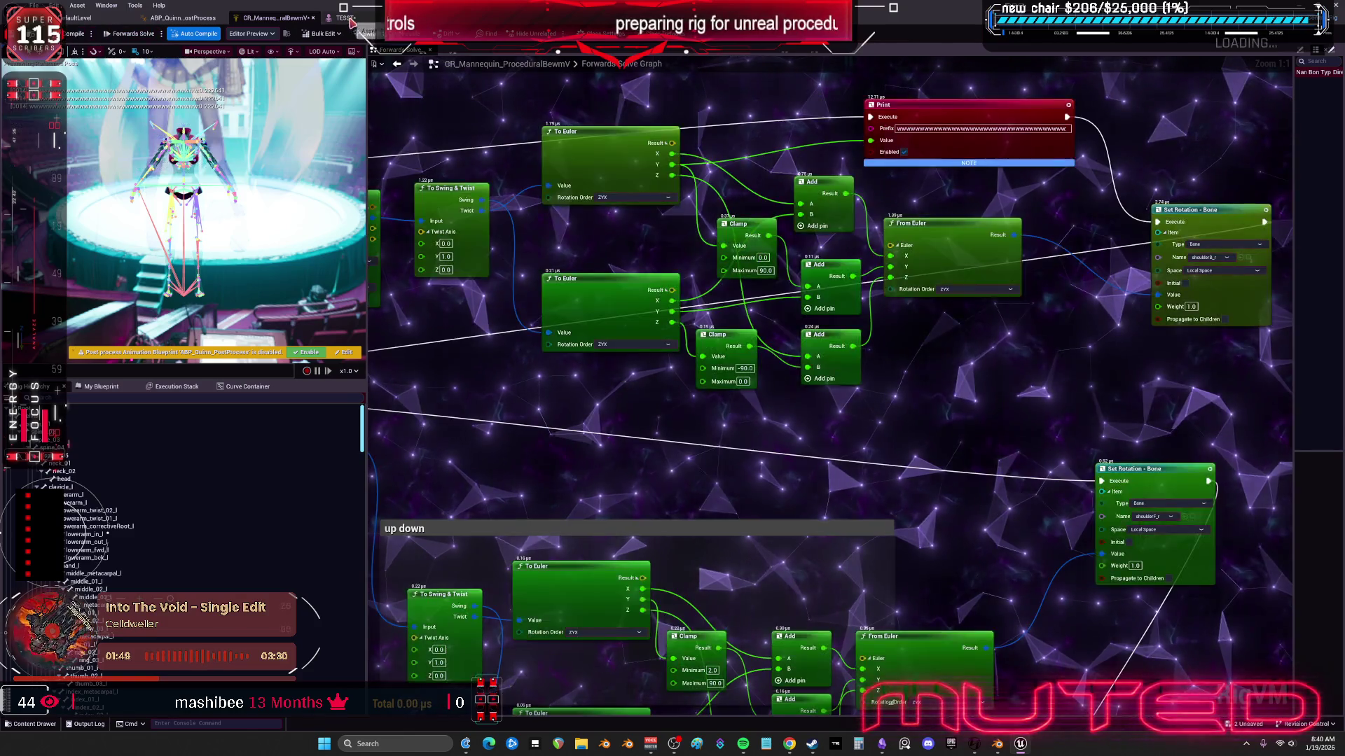
{"action": "left_click", "coordinate": [343, 18]}
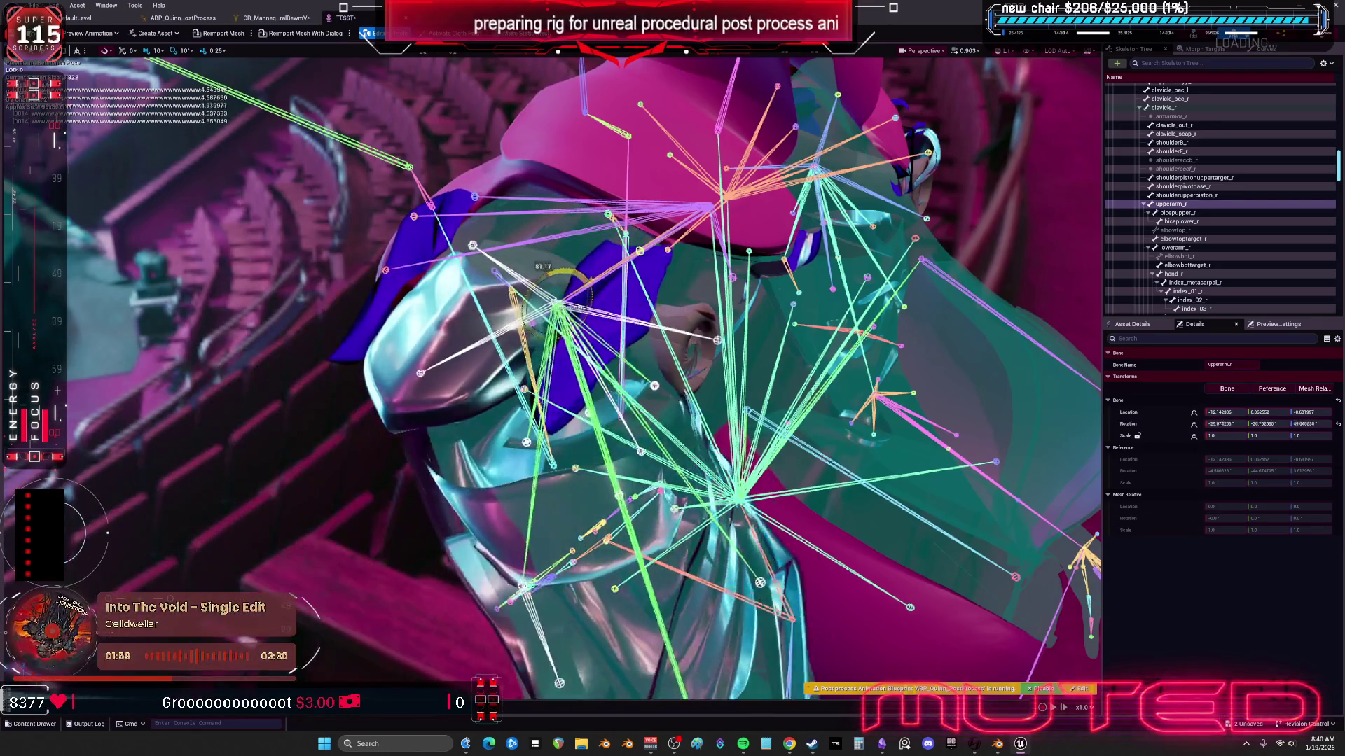
Step: Set the lower Clamp's Minimum to 0 and rotate upperarm_r to test the limit
{"action": "left_click", "coordinate": [264, 19]}
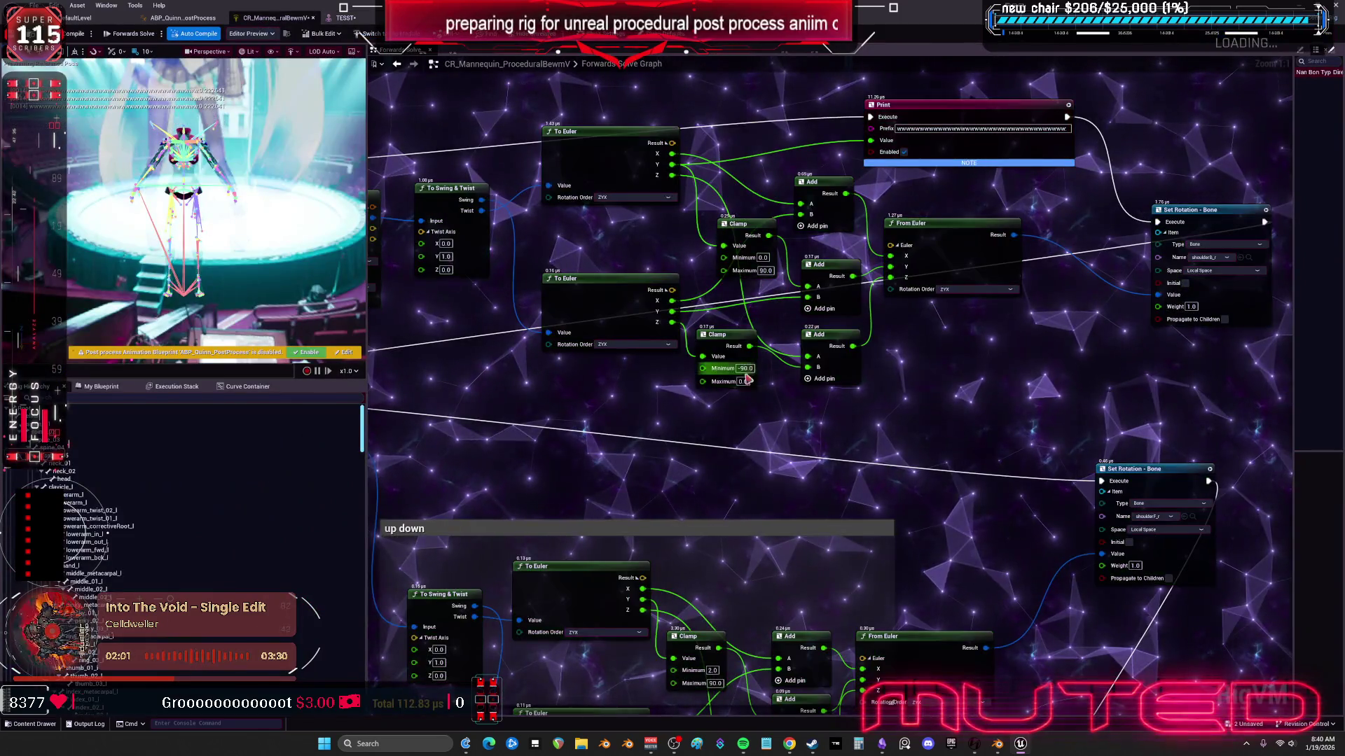
{"action": "type", "text": "0"}
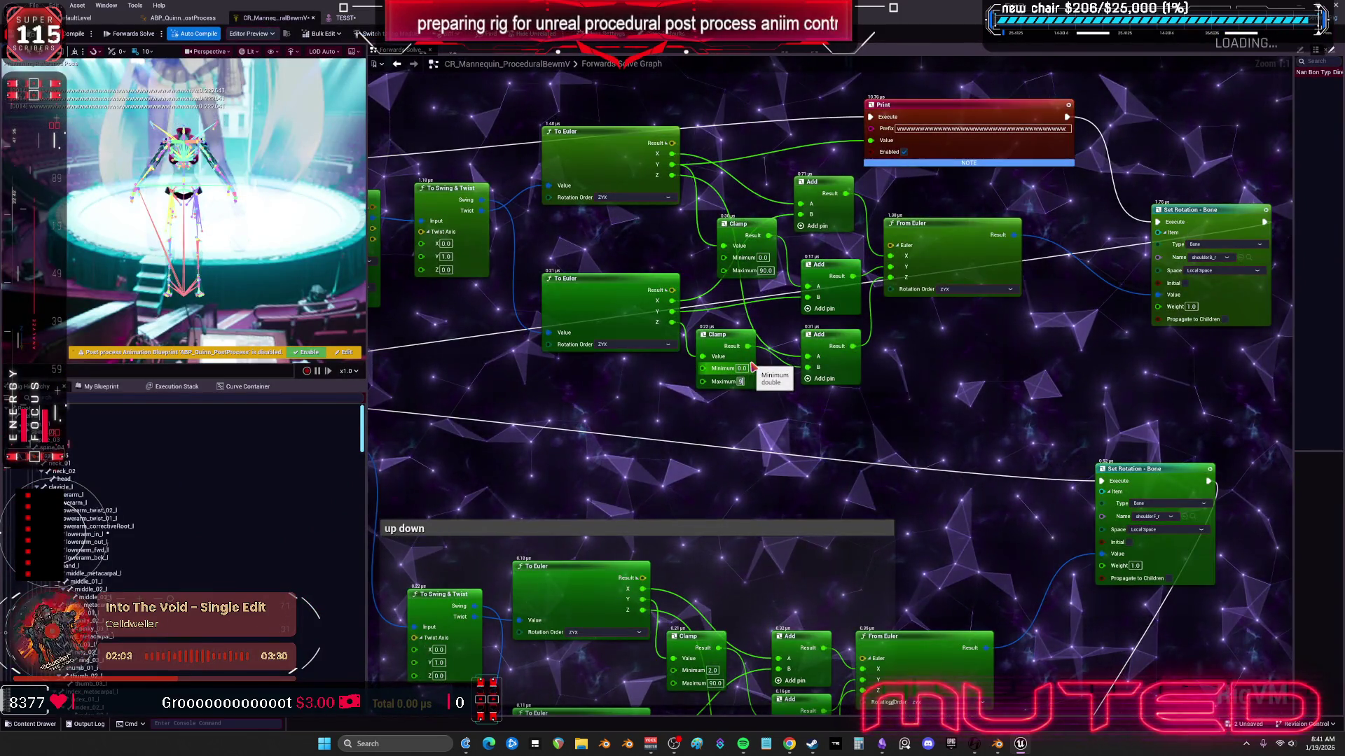
{"action": "key", "text": "Tab"}
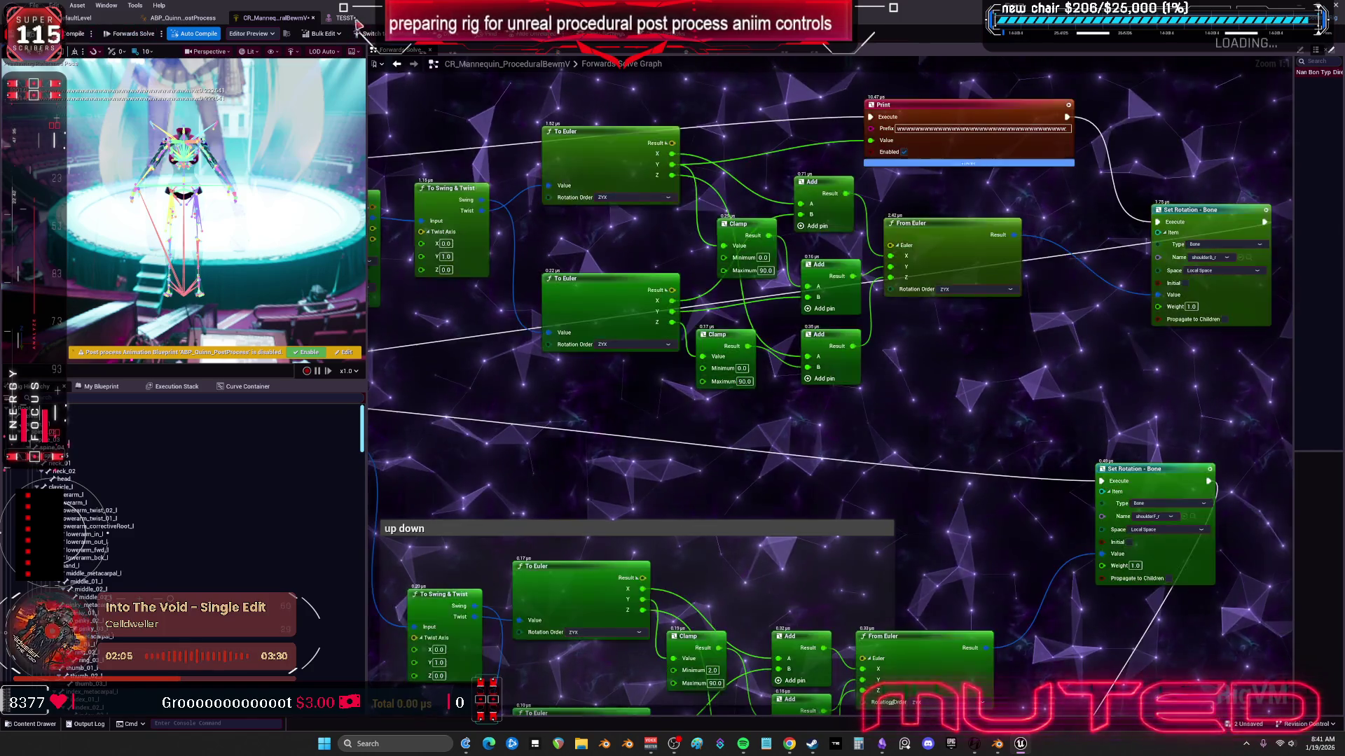
{"action": "left_click", "coordinate": [343, 17]}
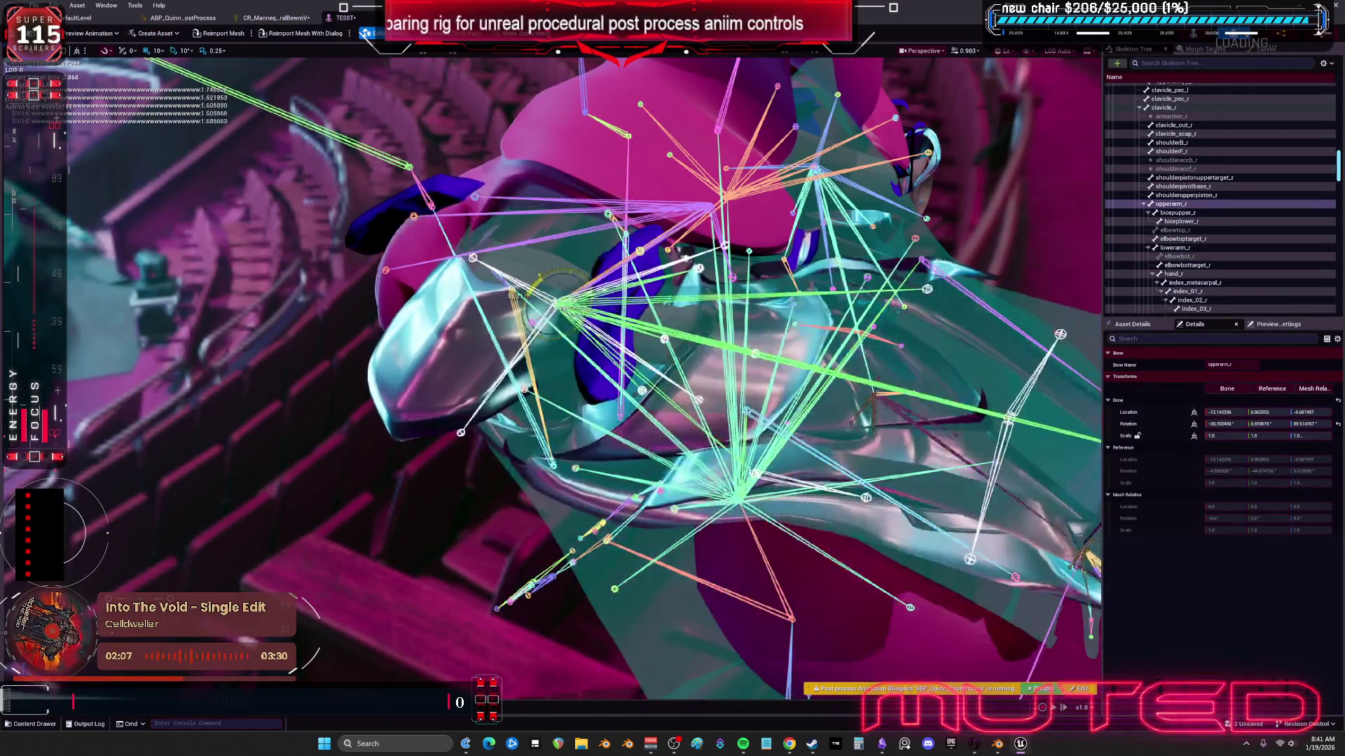
{"action": "mouse_move", "coordinate": [544, 274]}
{"action": "left_mouse_down"}
{"action": "mouse_move", "coordinate": [575, 292]}
{"action": "mouse_move", "coordinate": [564, 277]}
{"action": "mouse_move", "coordinate": [555, 323]}
{"action": "left_mouse_up"}
{"action": "left_click_drag", "start_coordinate": [583, 274], "coordinate": [600, 304]}
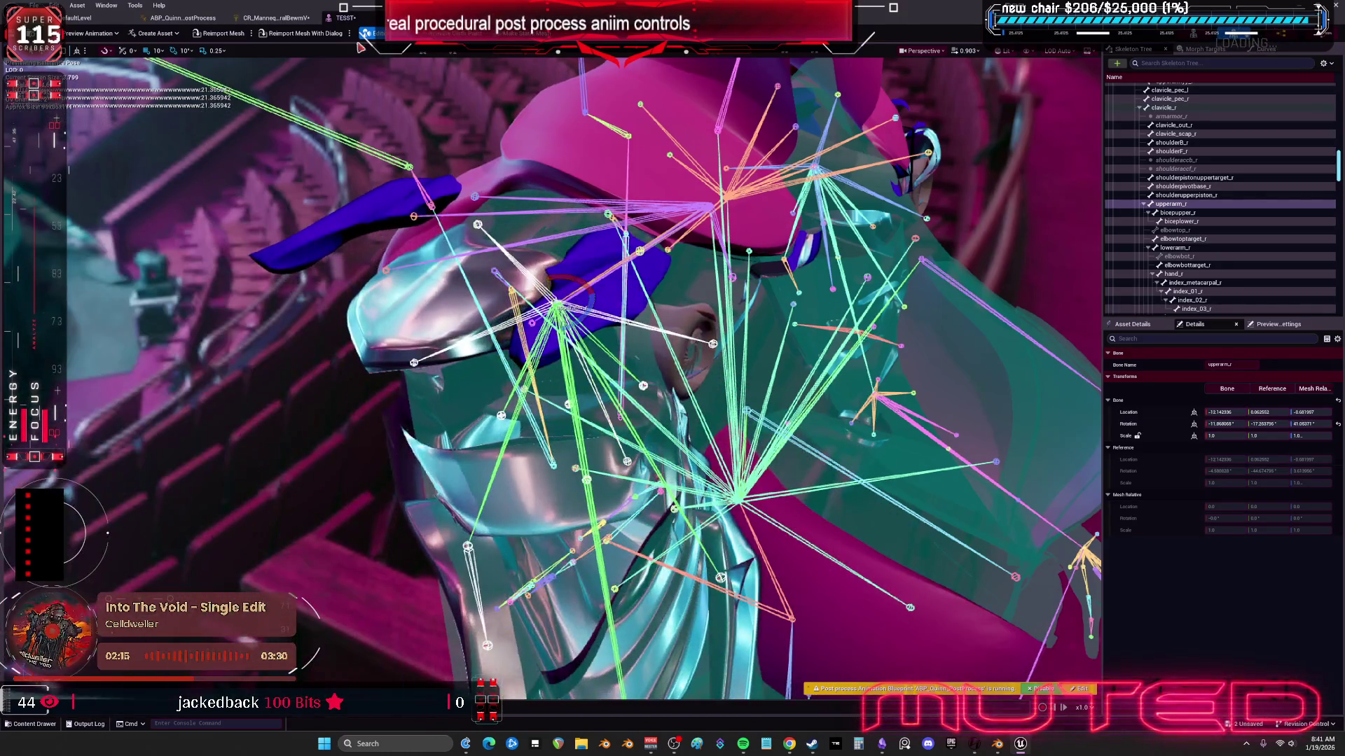
Step: Give the lower Clamp a Minimum of -90 and Maximum of 0, then return to TESST
{"action": "left_click", "coordinate": [277, 17]}
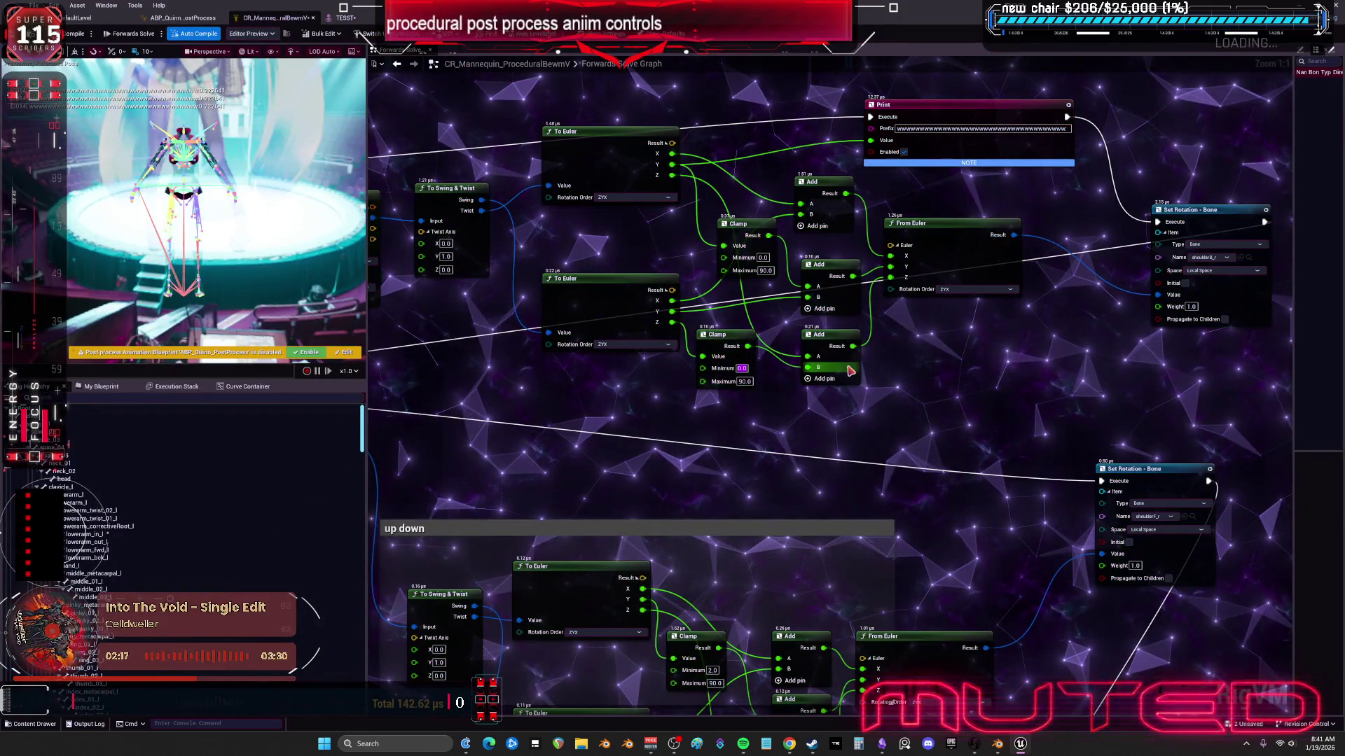
{"action": "type", "text": "0"}
{"action": "key", "text": "Tab"}
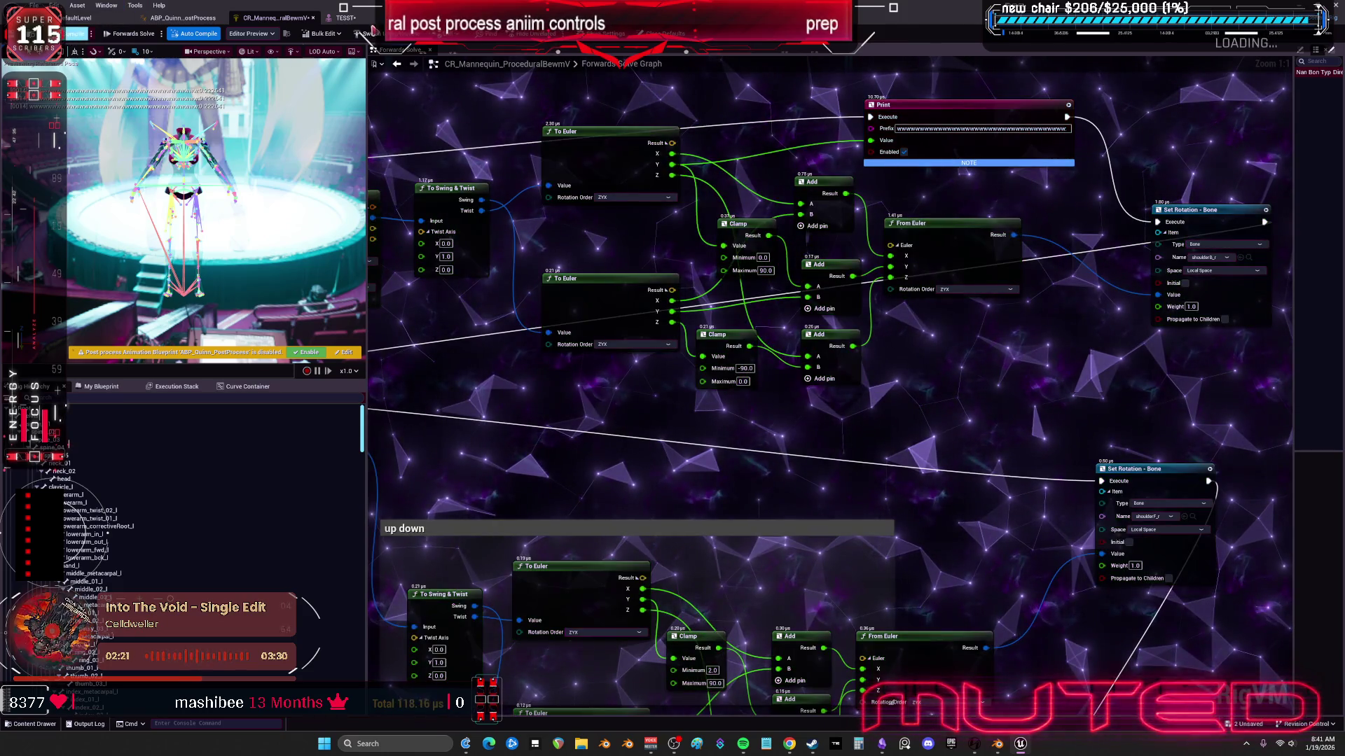
{"action": "left_click", "coordinate": [414, 87]}
{"action": "left_click", "coordinate": [352, 17]}
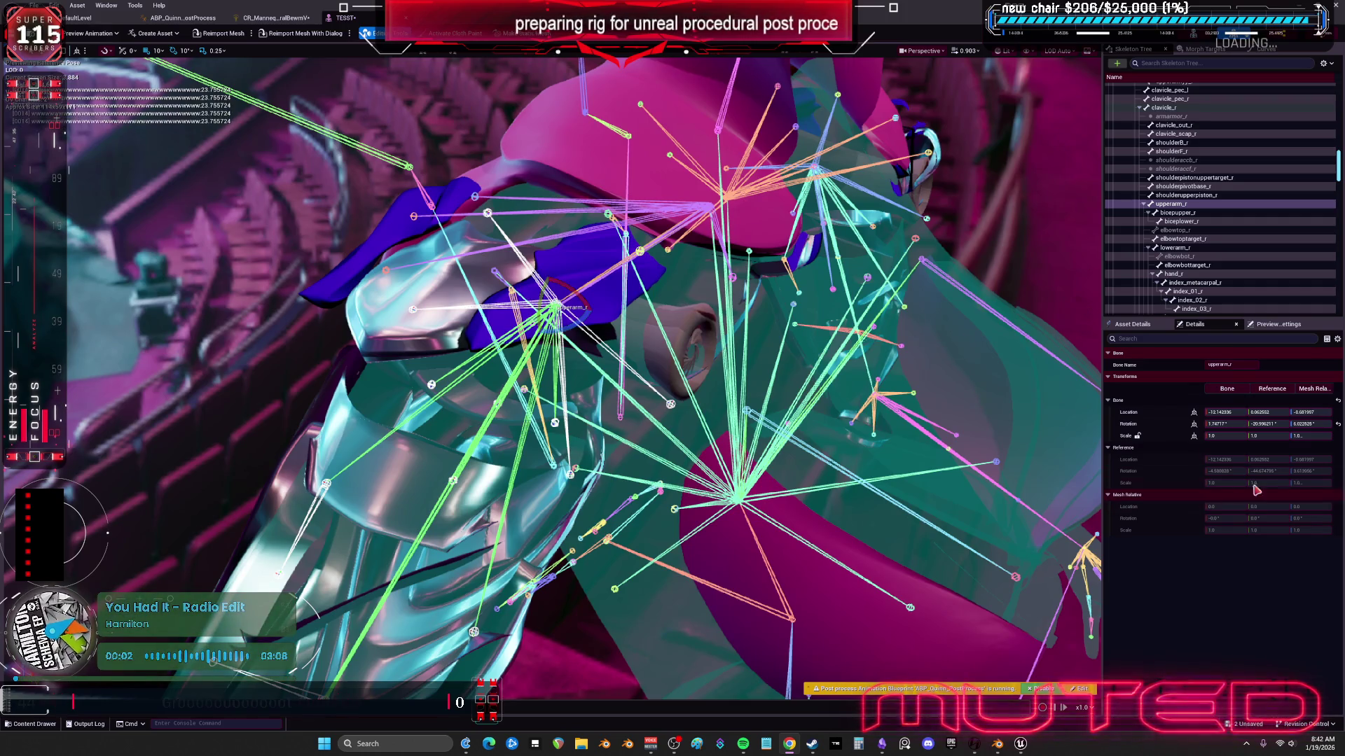
Step: Reset upperarm_r, rotate it to check shoulder deformation, then move to Blender
{"action": "key", "text": "ctrl+z"}
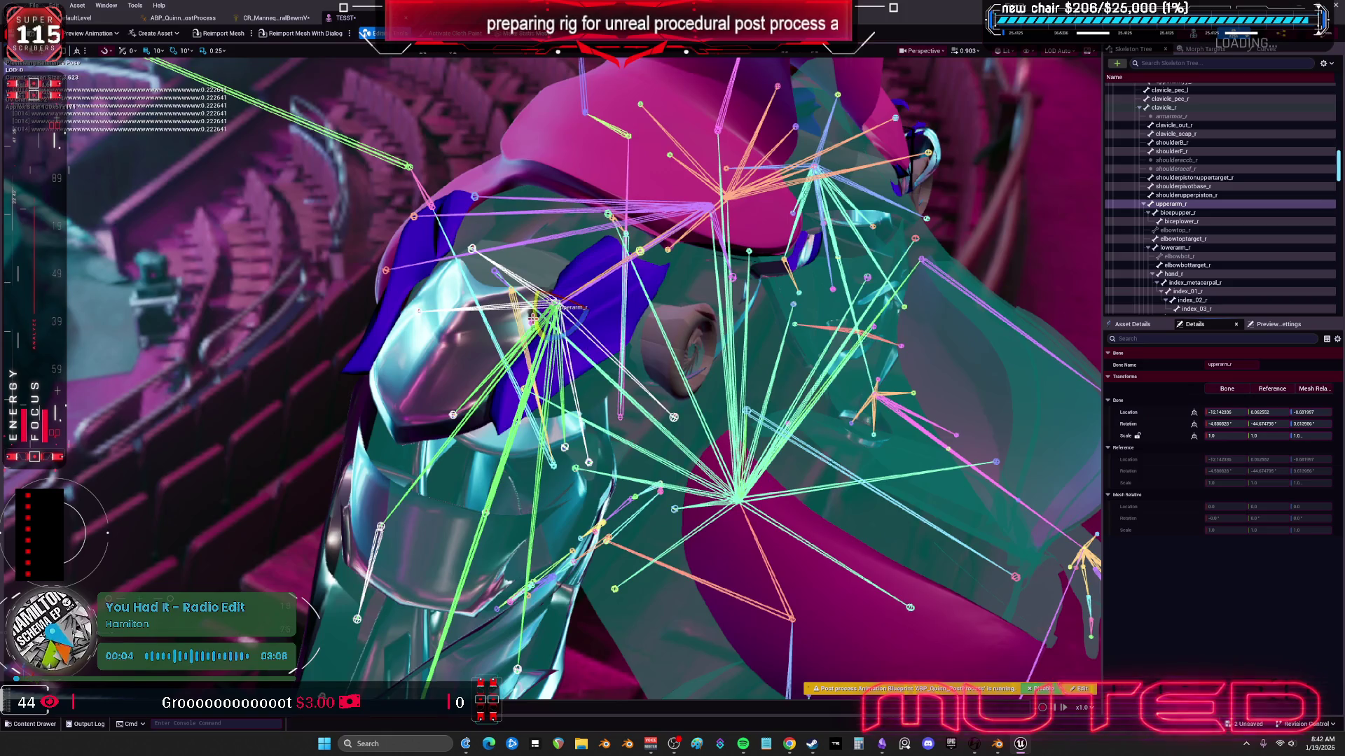
{"action": "mouse_move", "coordinate": [567, 277]}
{"action": "left_mouse_down"}
{"action": "mouse_move", "coordinate": [576, 308]}
{"action": "mouse_move", "coordinate": [569, 267]}
{"action": "mouse_move", "coordinate": [541, 271]}
{"action": "mouse_move", "coordinate": [581, 343]}
{"action": "mouse_move", "coordinate": [570, 321]}
{"action": "left_mouse_up"}
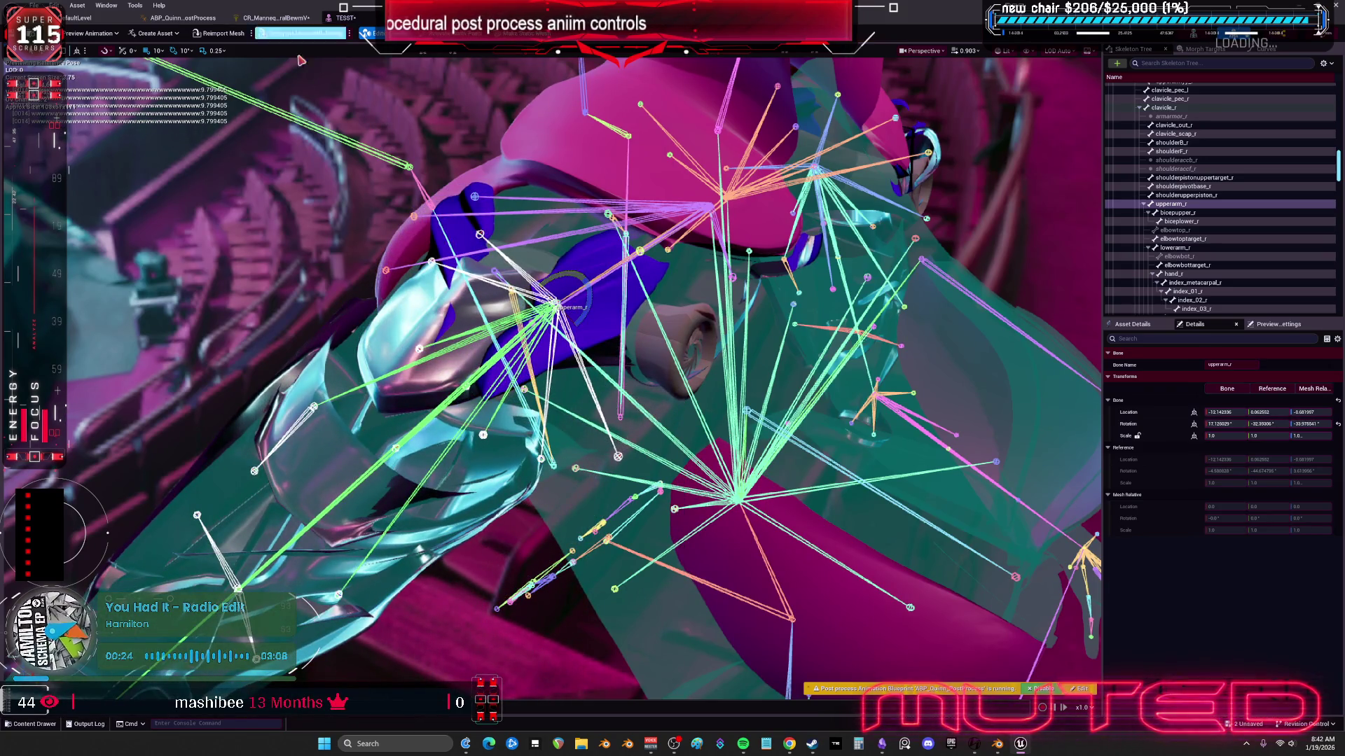
{"action": "left_click", "coordinate": [997, 743]}
Step: Set the shoulderB_r bone's roll to -47° in Edit Mode, then return to Object Mode
{"action": "scroll", "coordinate": [518, 288], "scroll_direction": "up", "scroll_amount": 5}
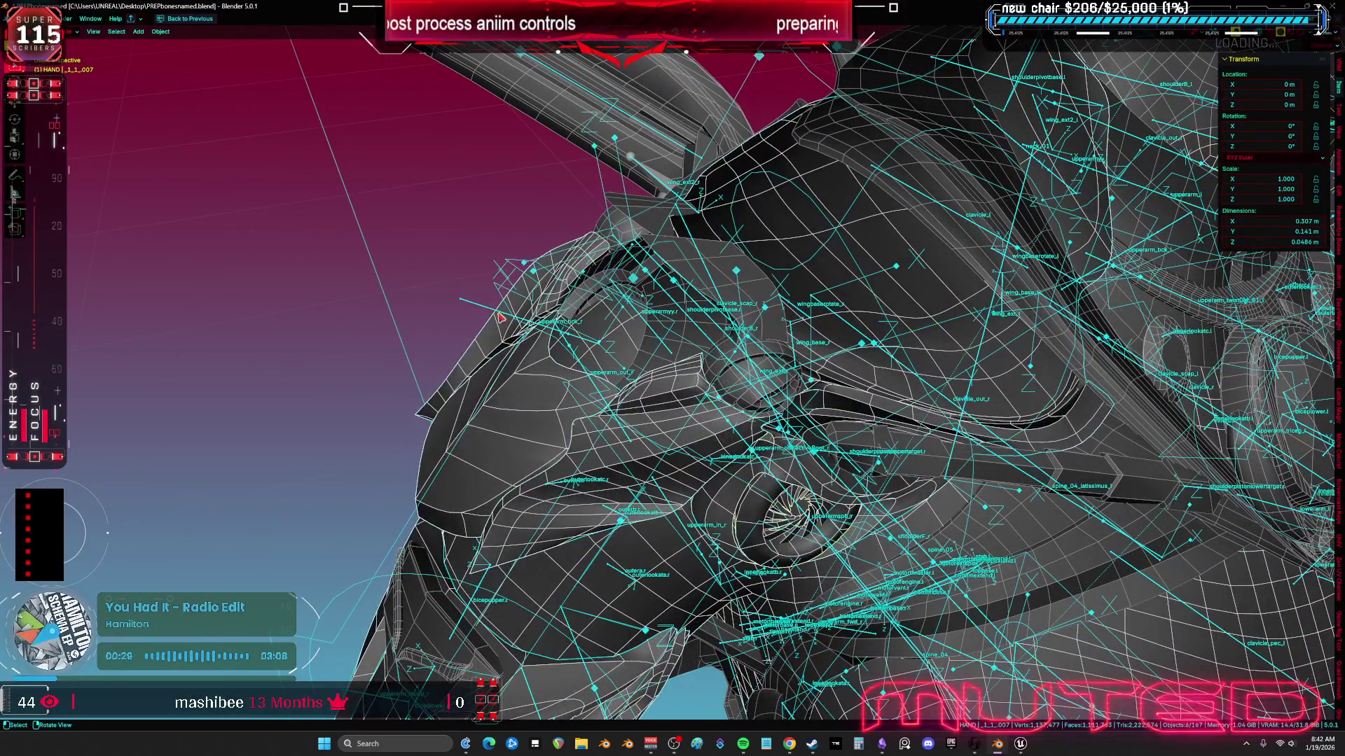
{"action": "left_click", "coordinate": [501, 318]}
{"action": "key", "text": "Tab"}
{"action": "scroll", "coordinate": [641, 280], "scroll_direction": "up", "scroll_amount": 5}
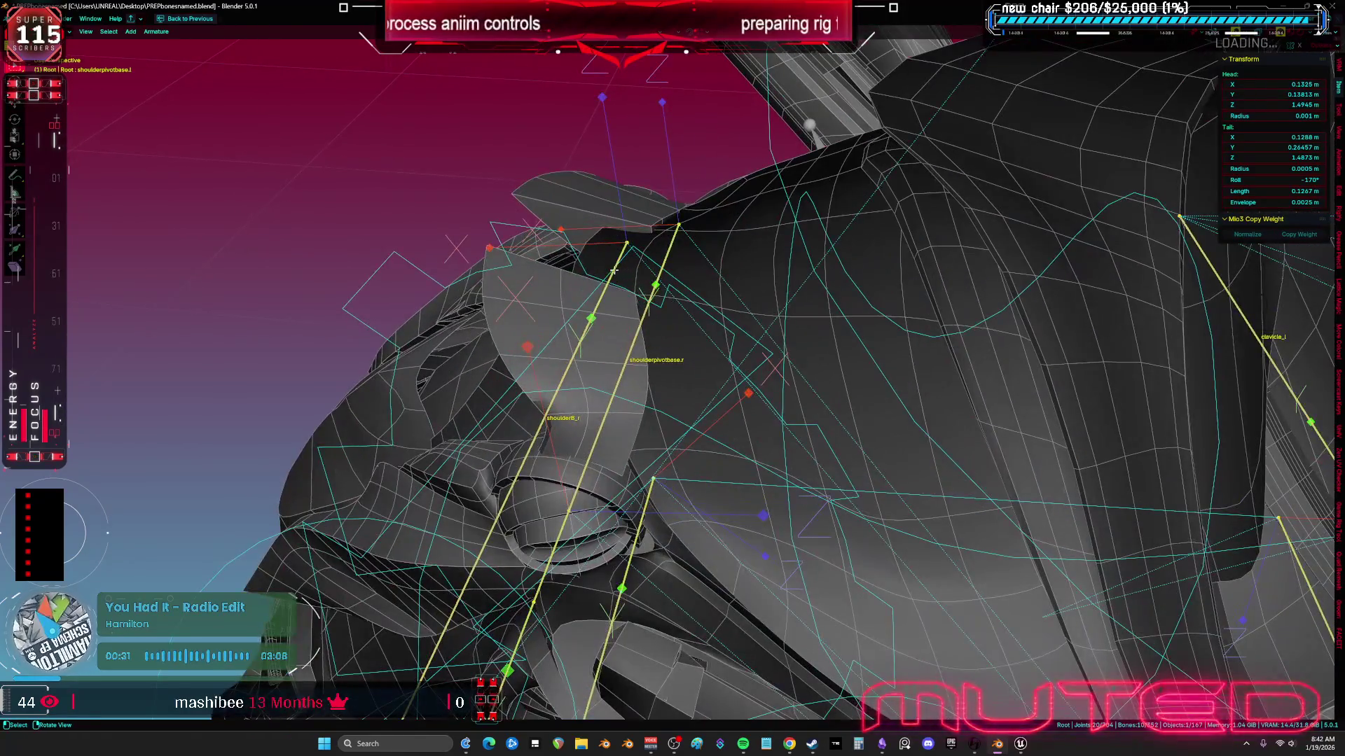
{"action": "left_click", "coordinate": [613, 270]}
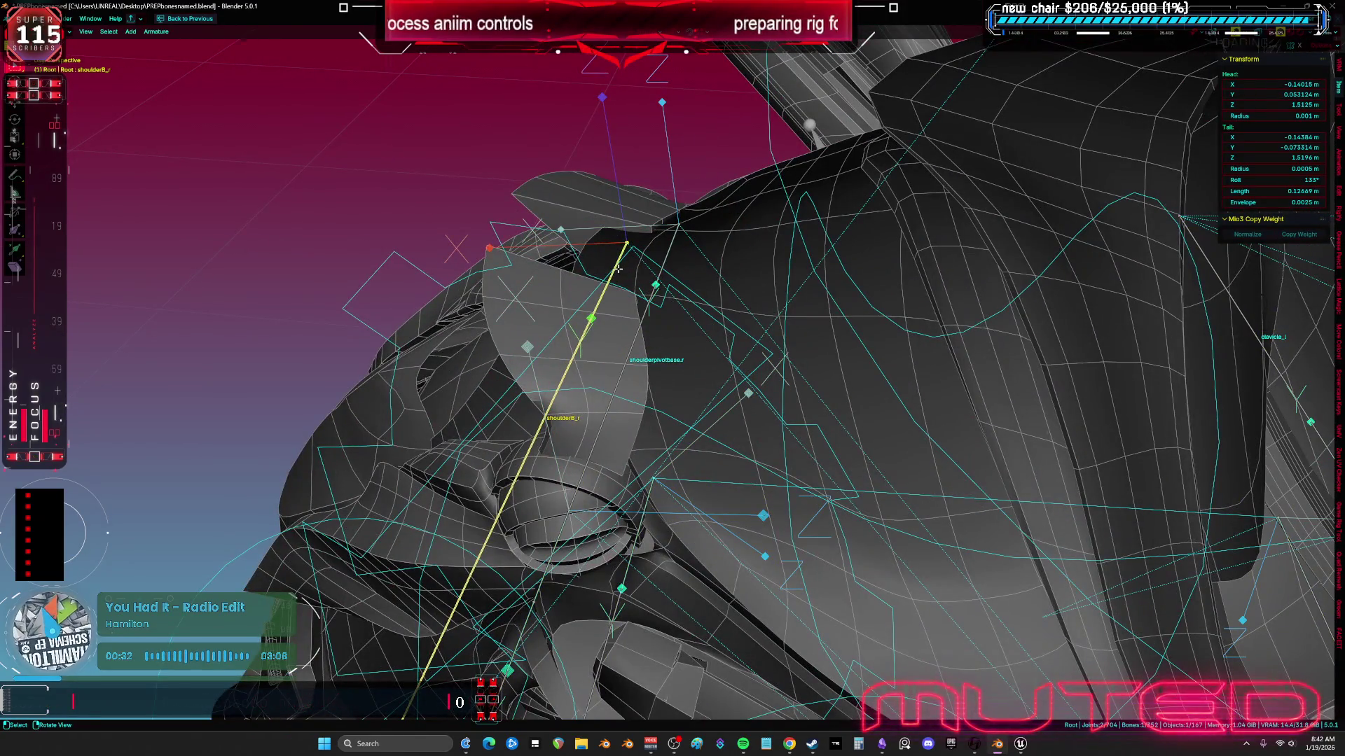
{"action": "left_click", "coordinate": [1281, 179]}
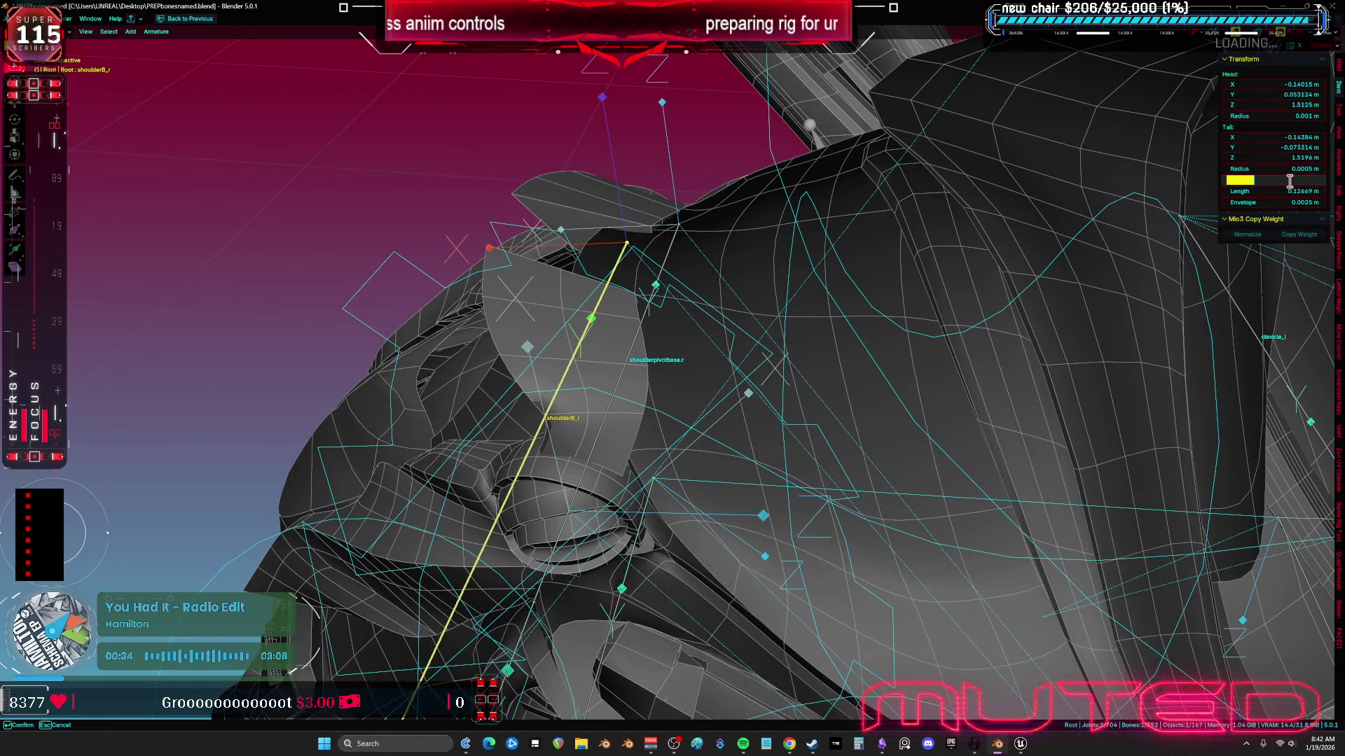
{"action": "type", "text": "0"}
{"action": "key", "text": "Return"}
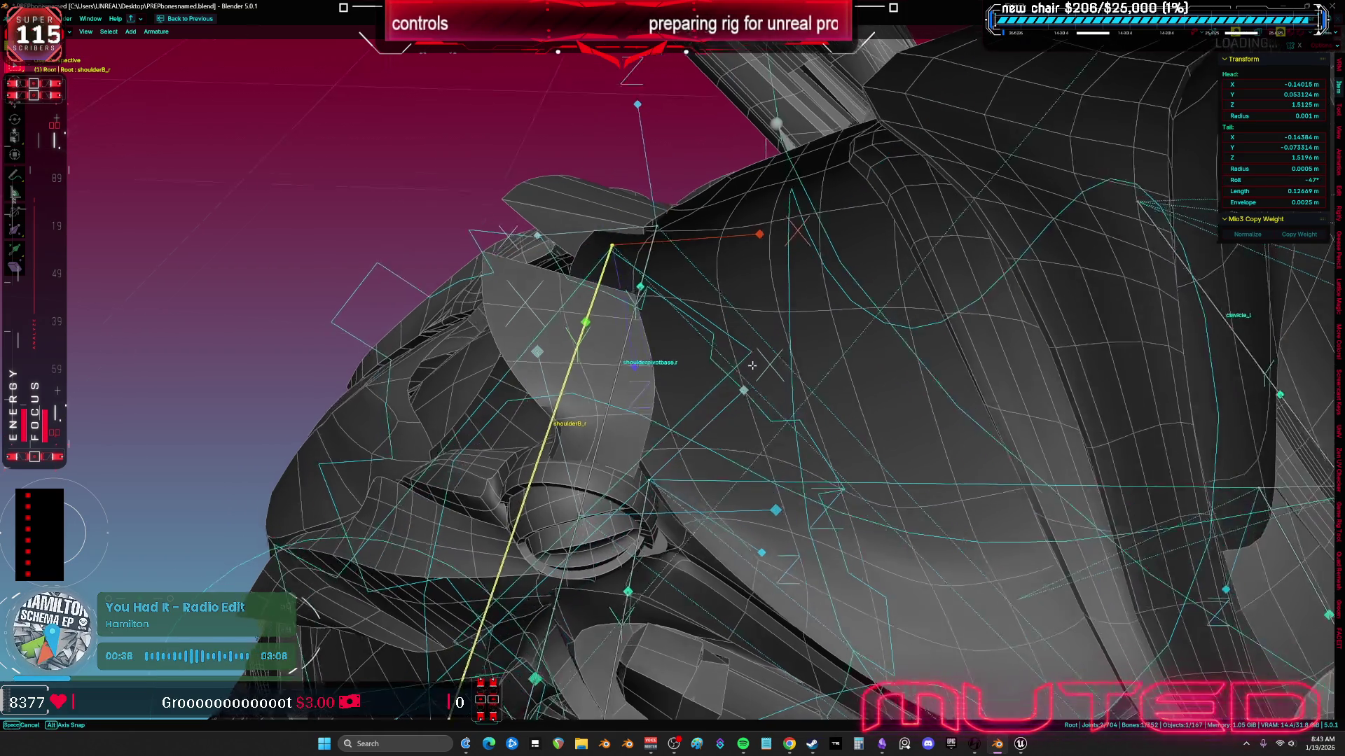
{"action": "key", "text": "KP_5"}
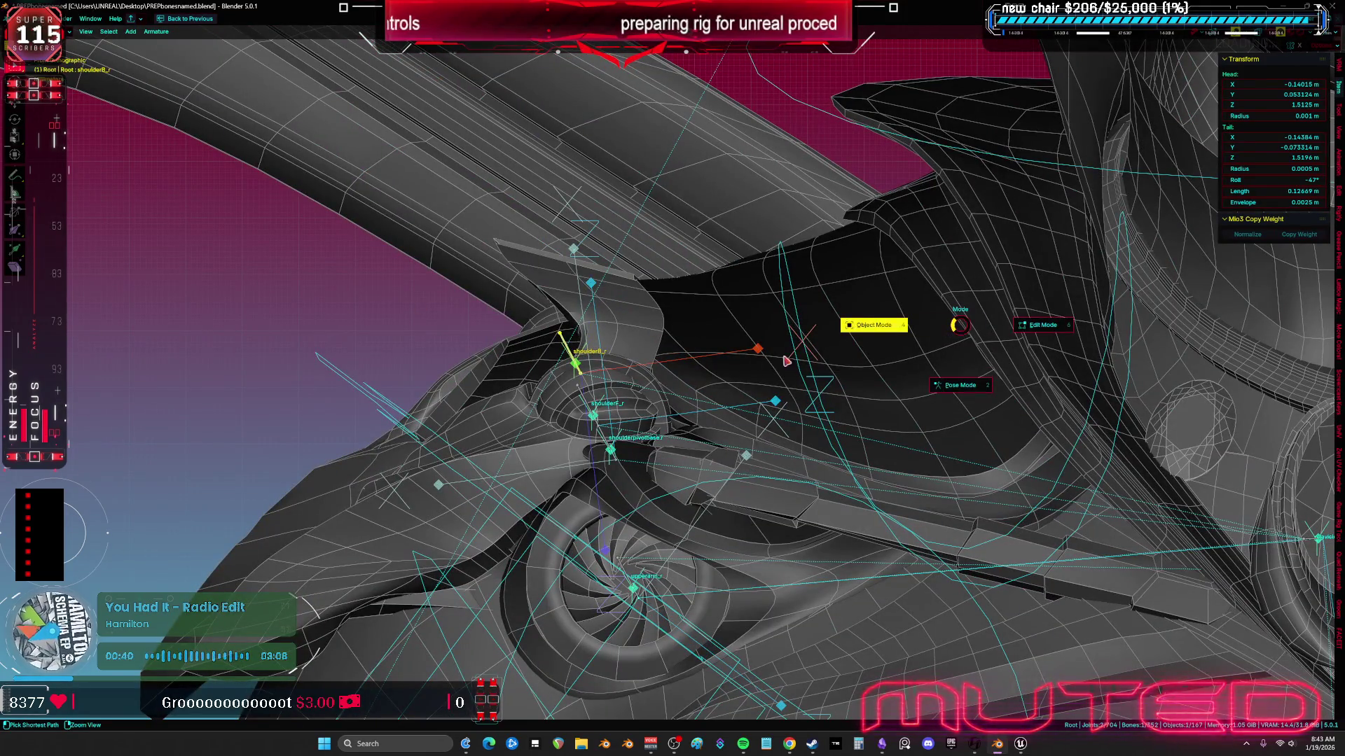
{"action": "key", "text": "Tab"}
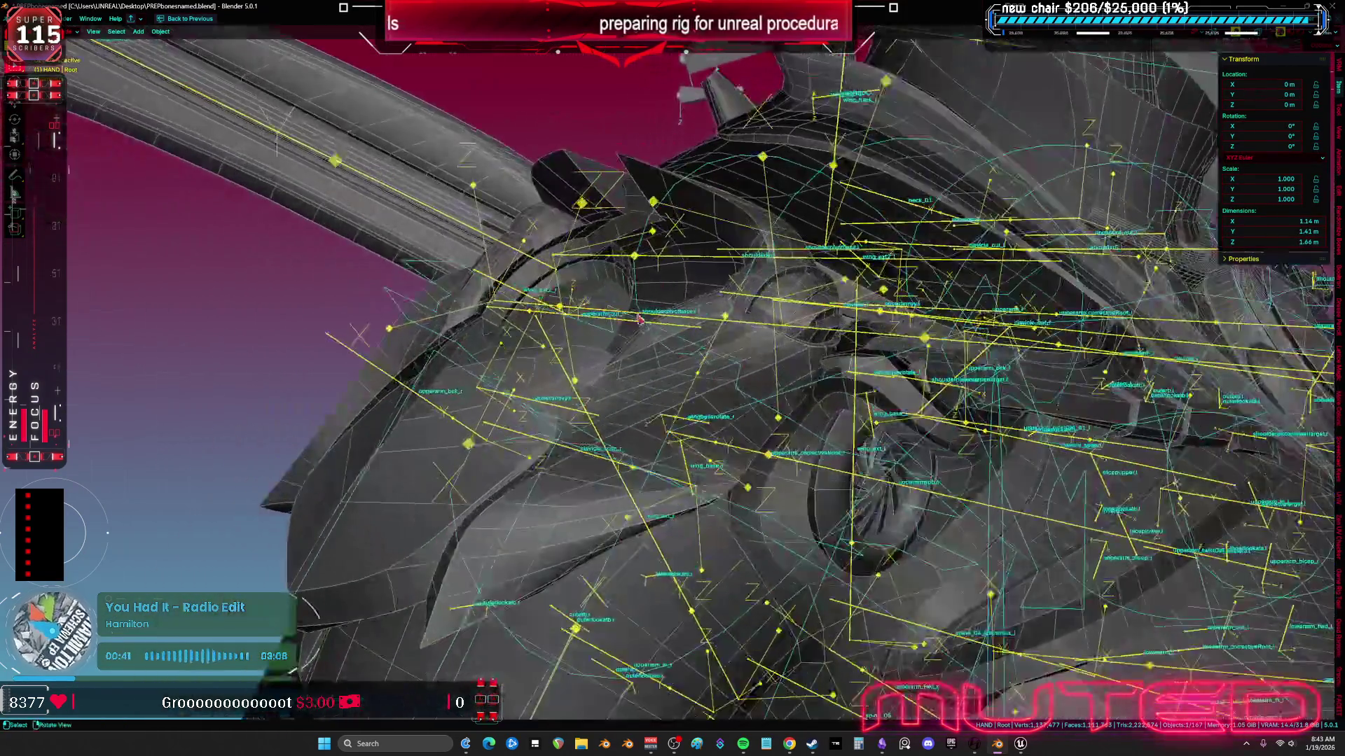
Step: Export the rig with Cube.008, Cube.005, SKM_BewmV4.002 and aaaaa.018 meshes as TESST.fbx
{"action": "mouse_move", "coordinate": [639, 319]}
{"action": "left_mouse_down"}
{"action": "mouse_move", "coordinate": [550, 381]}
{"action": "mouse_move", "coordinate": [469, 409]}
{"action": "mouse_move", "coordinate": [595, 329]}
{"action": "mouse_move", "coordinate": [690, 298]}
{"action": "mouse_move", "coordinate": [655, 317]}
{"action": "mouse_move", "coordinate": [560, 223]}
{"action": "mouse_move", "coordinate": [526, 231]}
{"action": "left_mouse_up"}
{"action": "left_click", "coordinate": [451, 406]}
{"action": "left_click", "coordinate": [532, 426]}
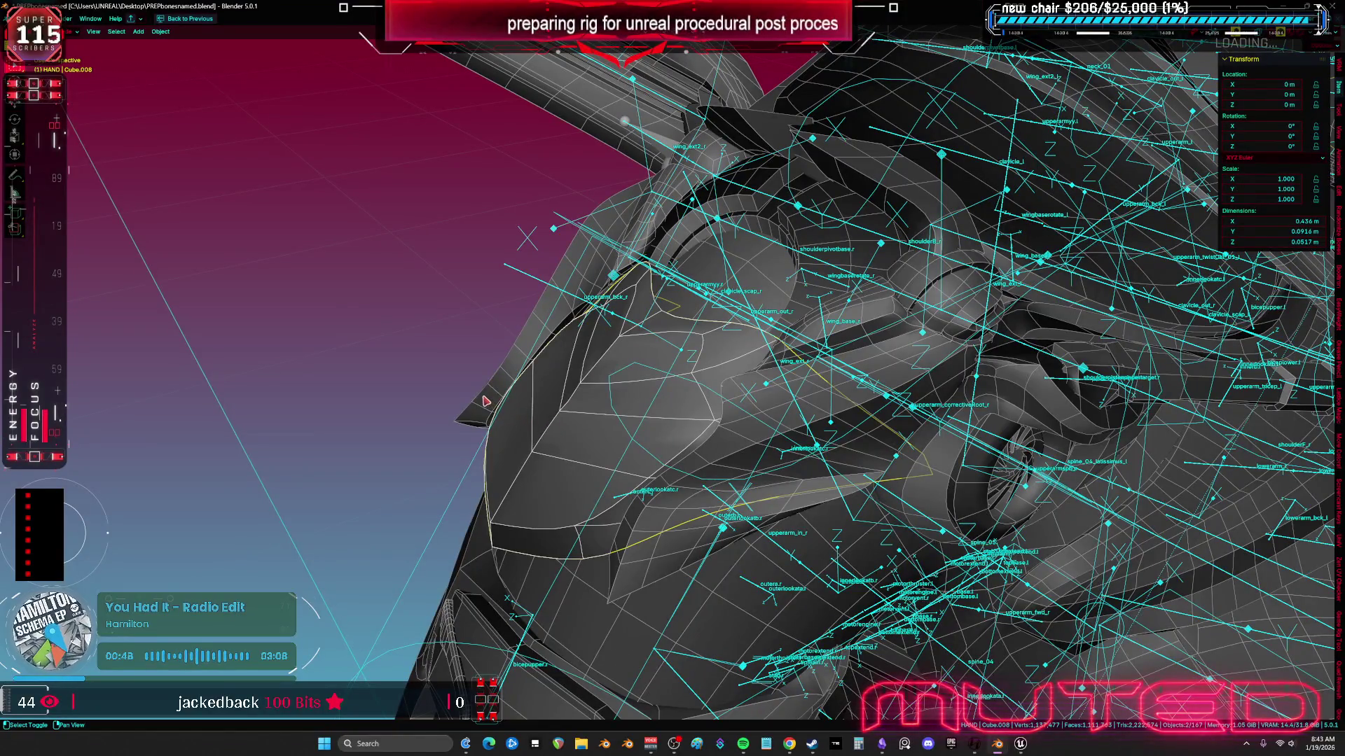
{"action": "left_click", "coordinate": [688, 310]}
{"action": "left_click", "coordinate": [765, 321]}
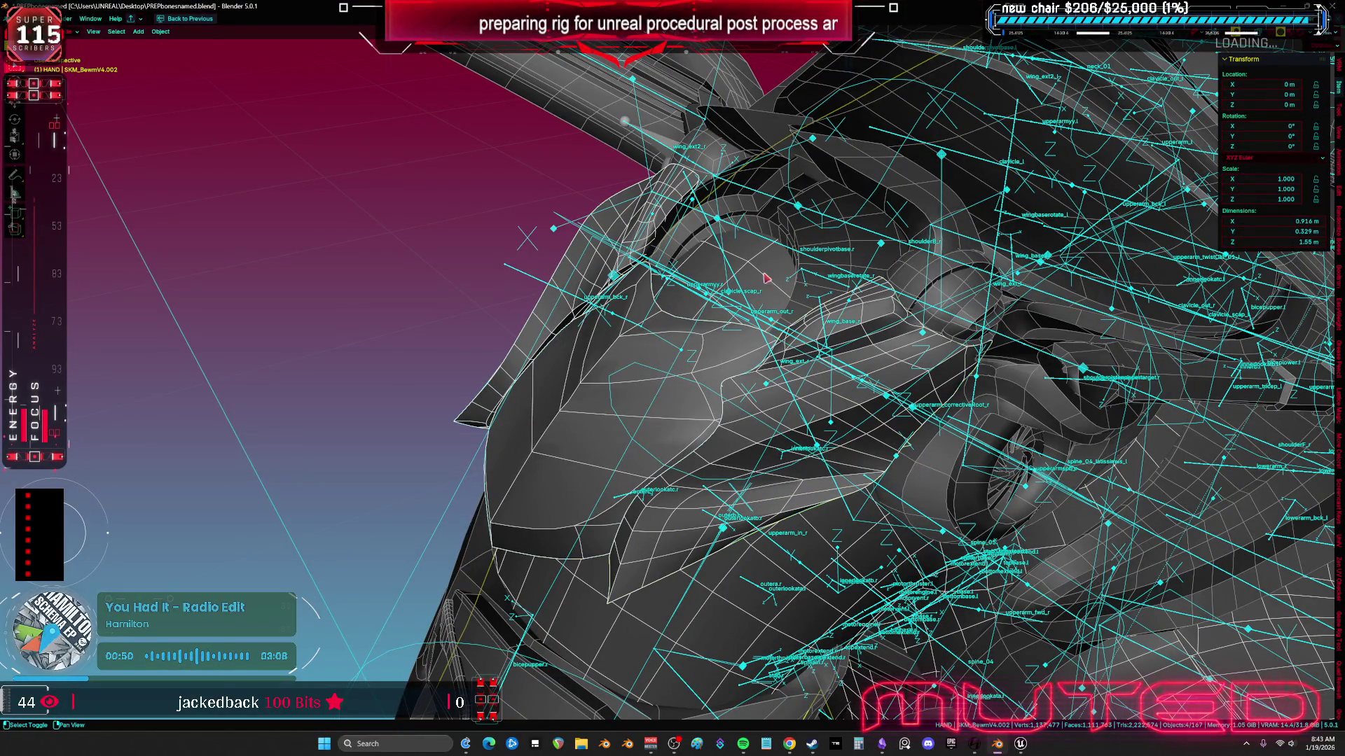
{"action": "mouse_move", "coordinate": [851, 249]}
{"action": "left_mouse_down"}
{"action": "mouse_move", "coordinate": [893, 350]}
{"action": "mouse_move", "coordinate": [652, 270]}
{"action": "left_mouse_up"}
{"action": "left_click", "coordinate": [893, 351]}
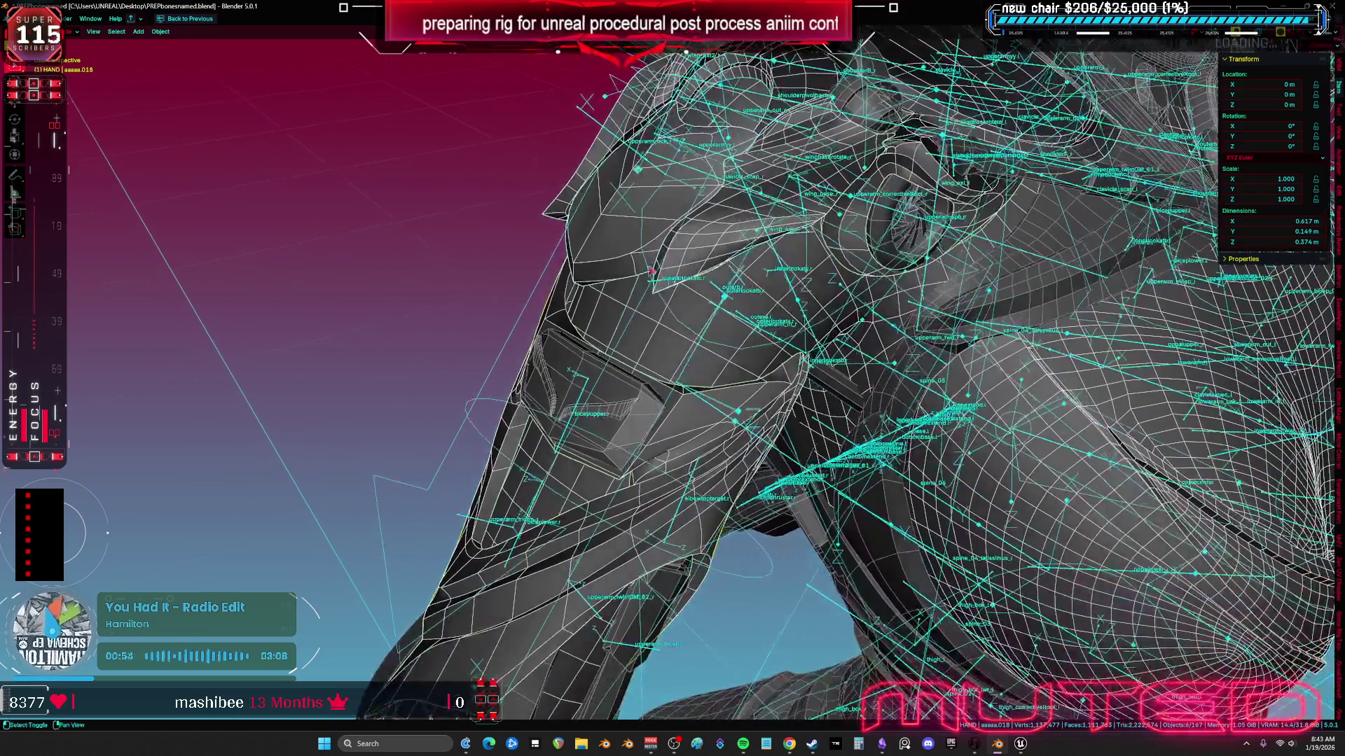
{"action": "left_click", "coordinate": [14, 18]}
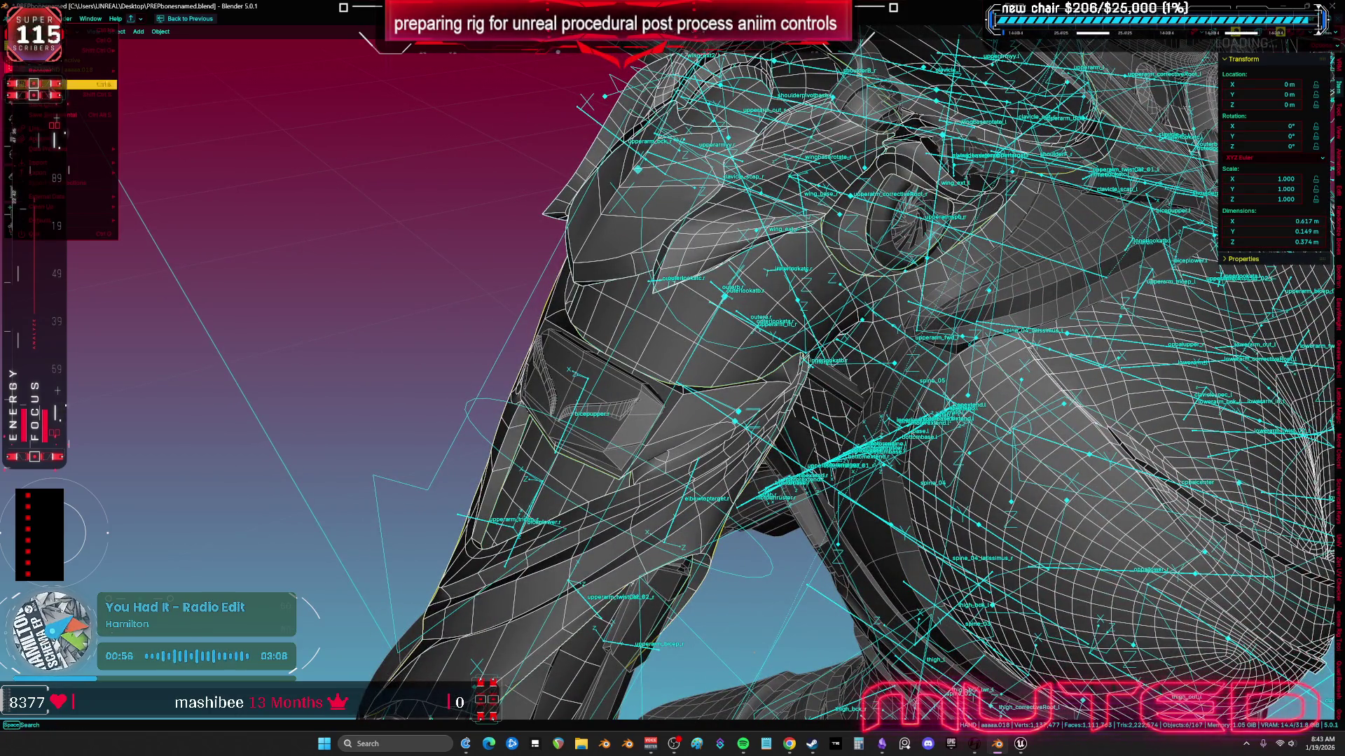
{"action": "mouse_move", "coordinate": [63, 162]}
{"action": "left_click", "coordinate": [182, 257]}
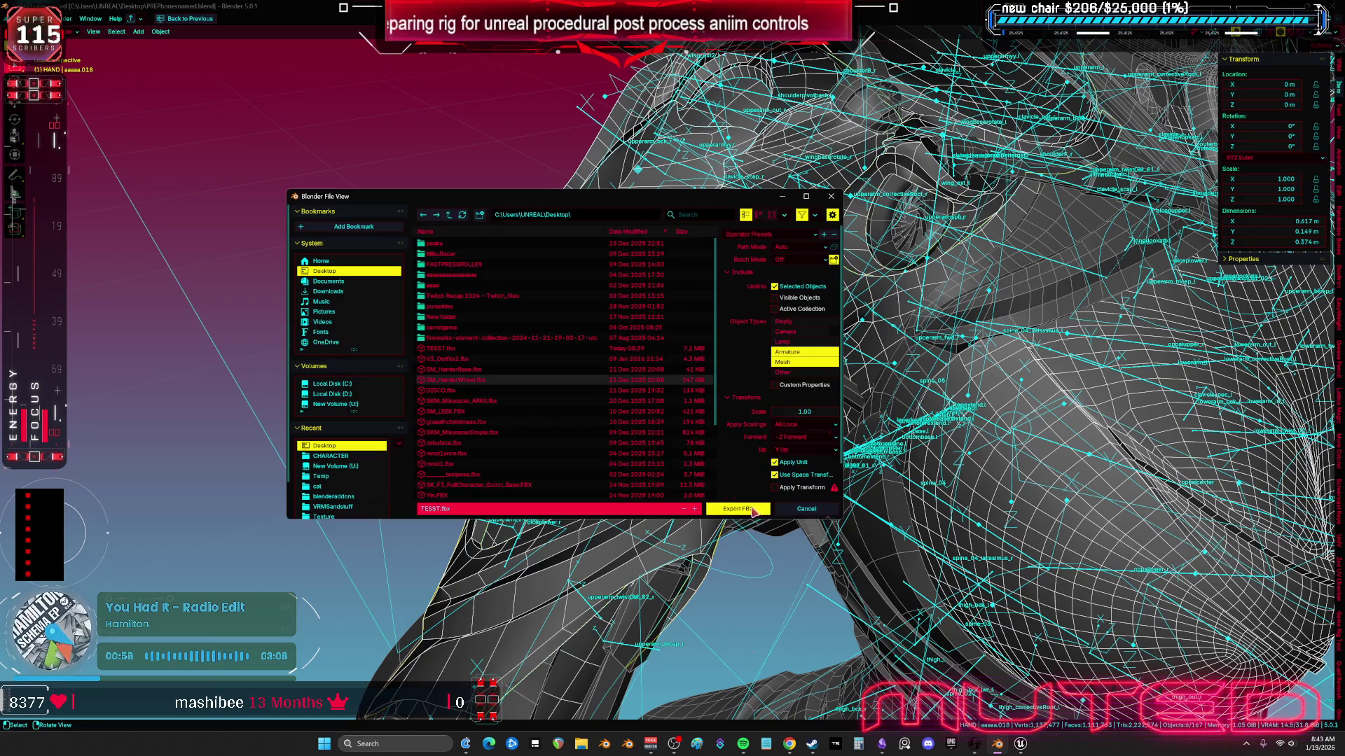
{"action": "left_click", "coordinate": [753, 511]}
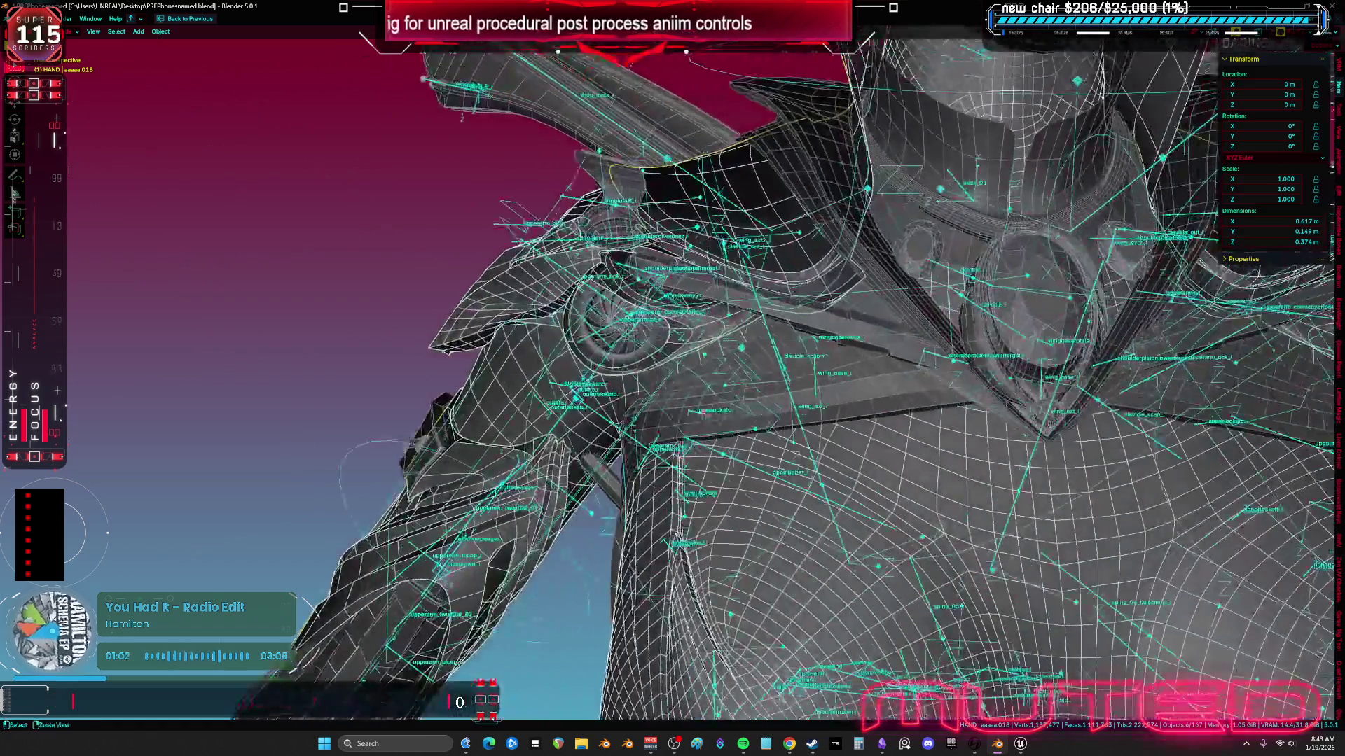
{"action": "left_click", "coordinate": [1020, 744]}
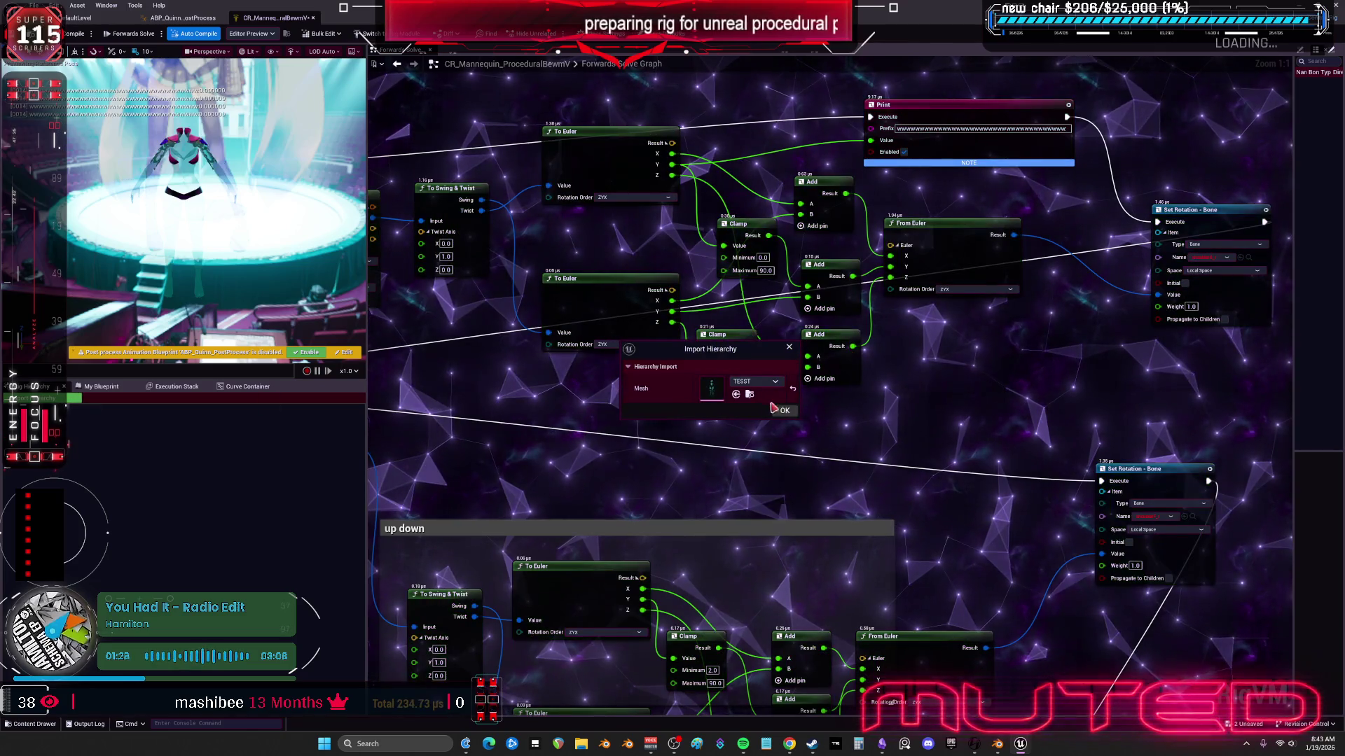
Step: Import the TESST hierarchy into the Control Rig, compile and save it, and reopen the TESST mesh
{"action": "left_click", "coordinate": [783, 411]}
{"action": "left_click", "coordinate": [77, 34]}
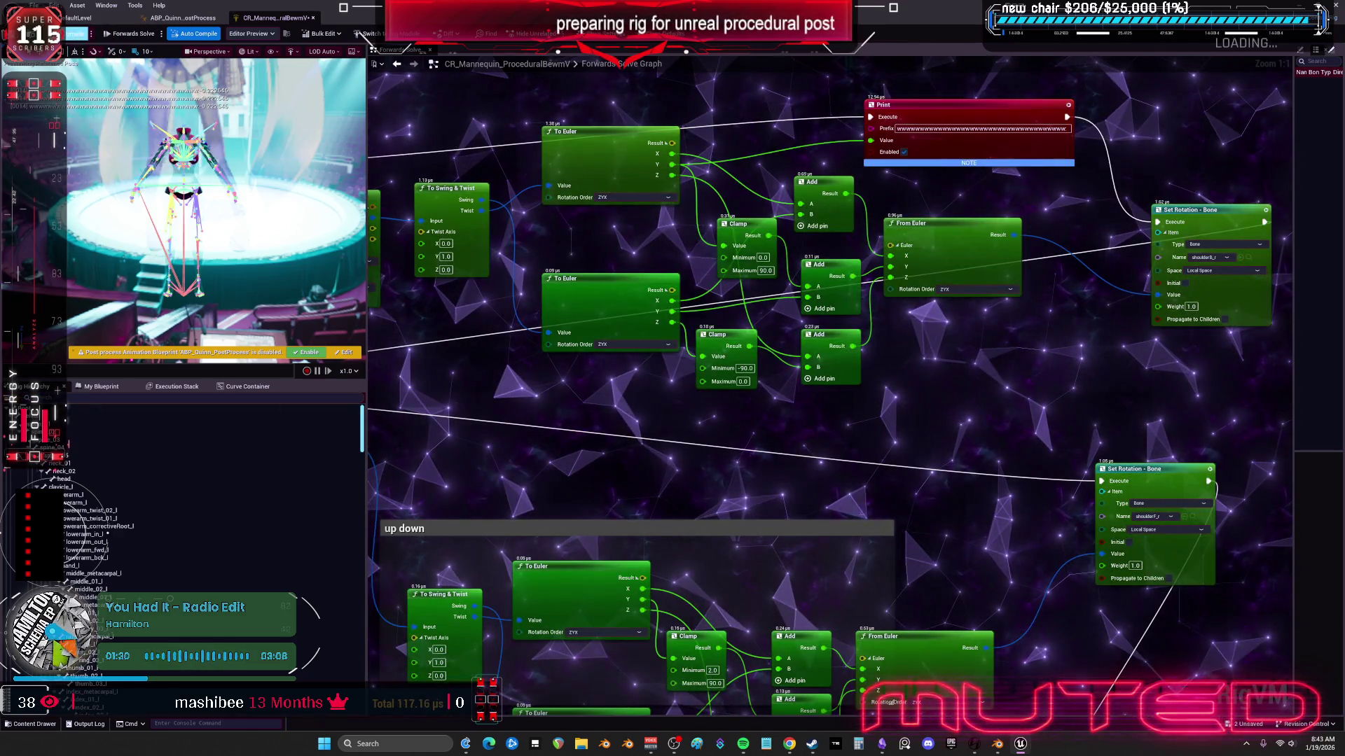
{"action": "left_click", "coordinate": [79, 18]}
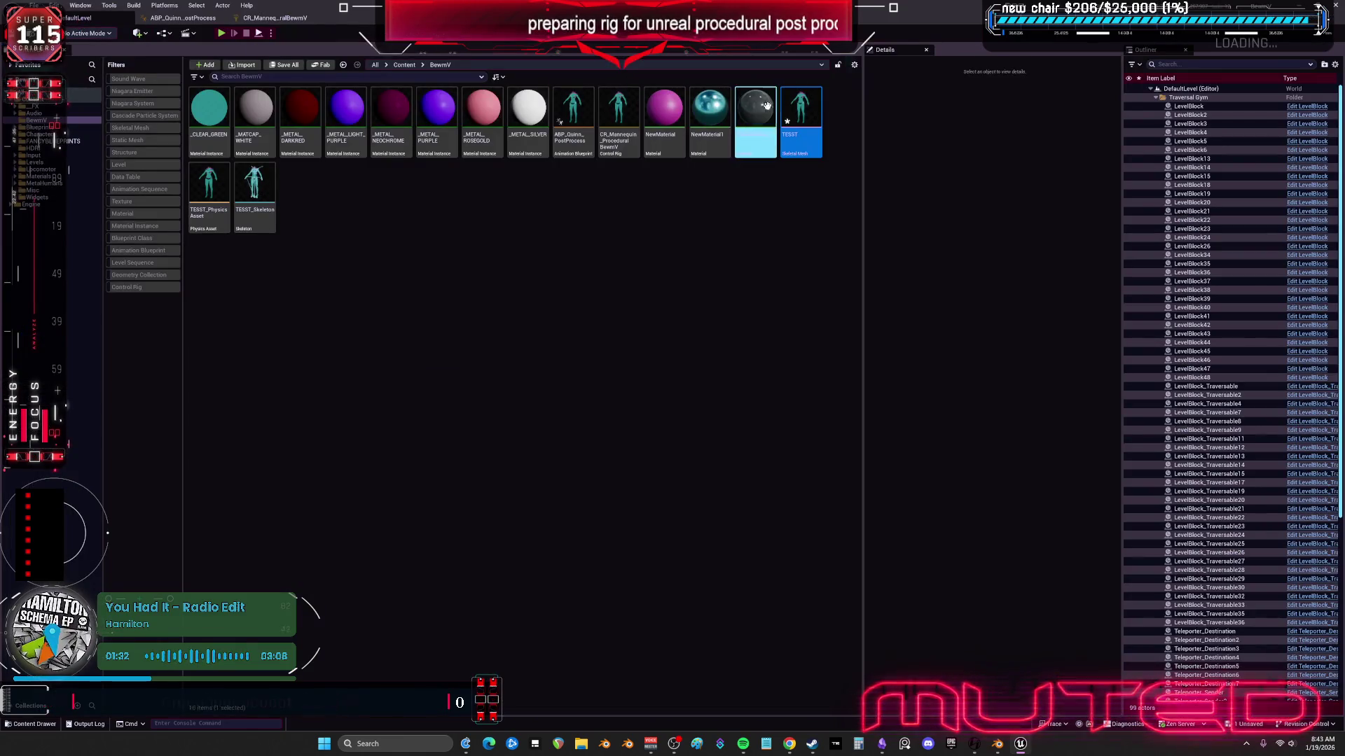
{"action": "mouse_move", "coordinate": [794, 116]}
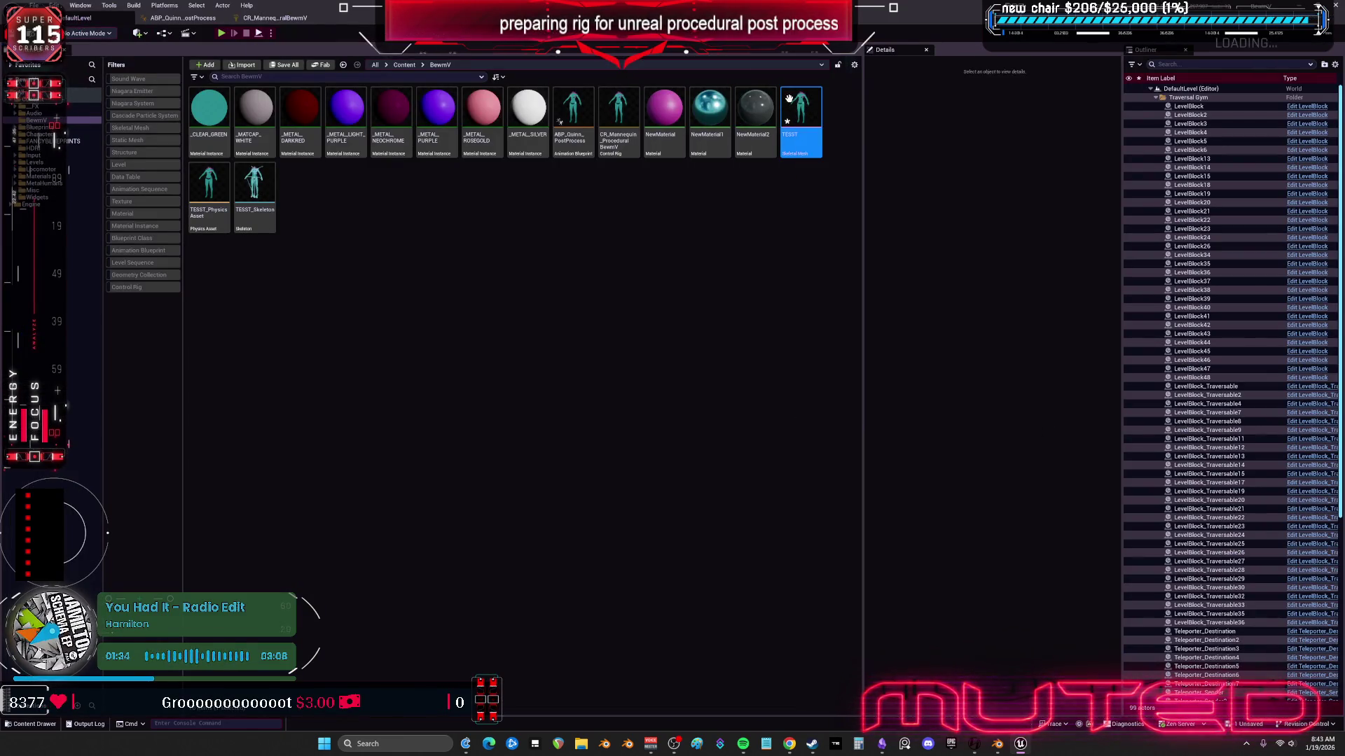
{"action": "double_click", "coordinate": [794, 106]}
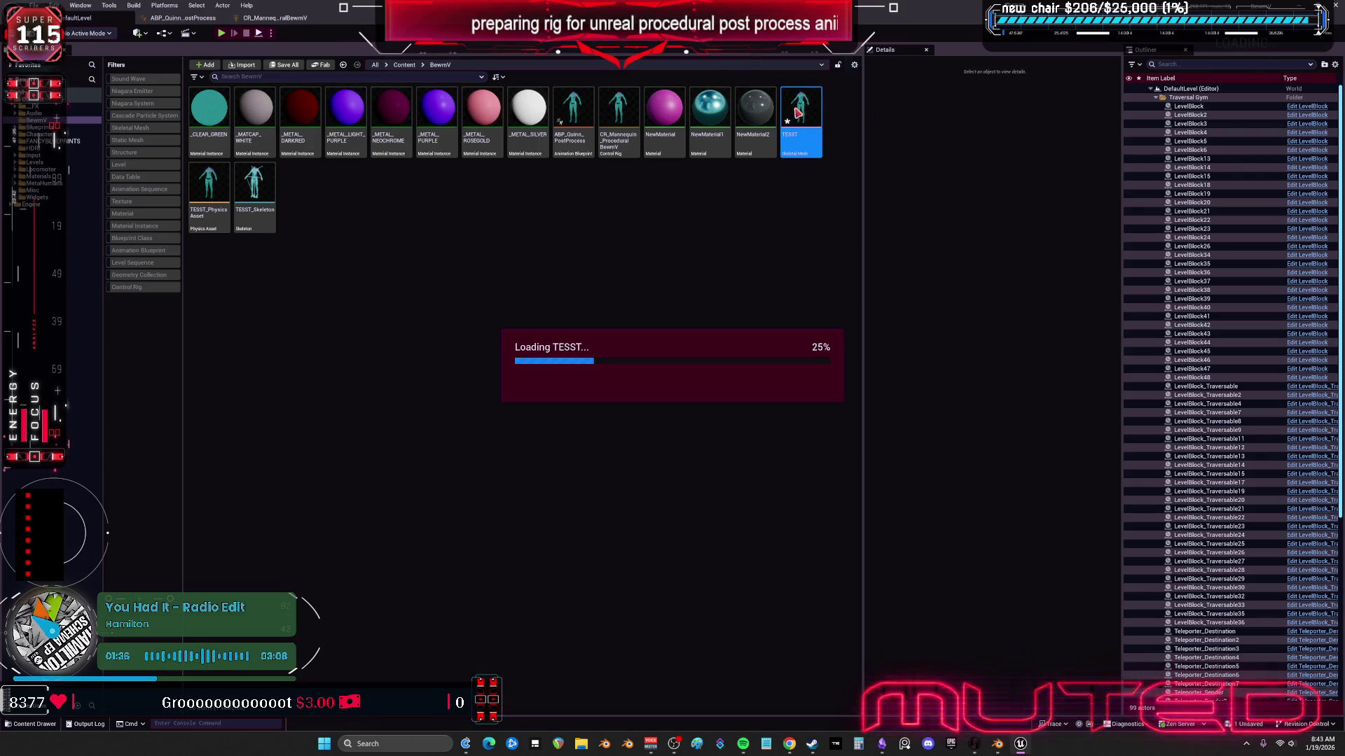
{"action": "scroll", "coordinate": [550, 378], "scroll_direction": "up", "scroll_amount": 10}
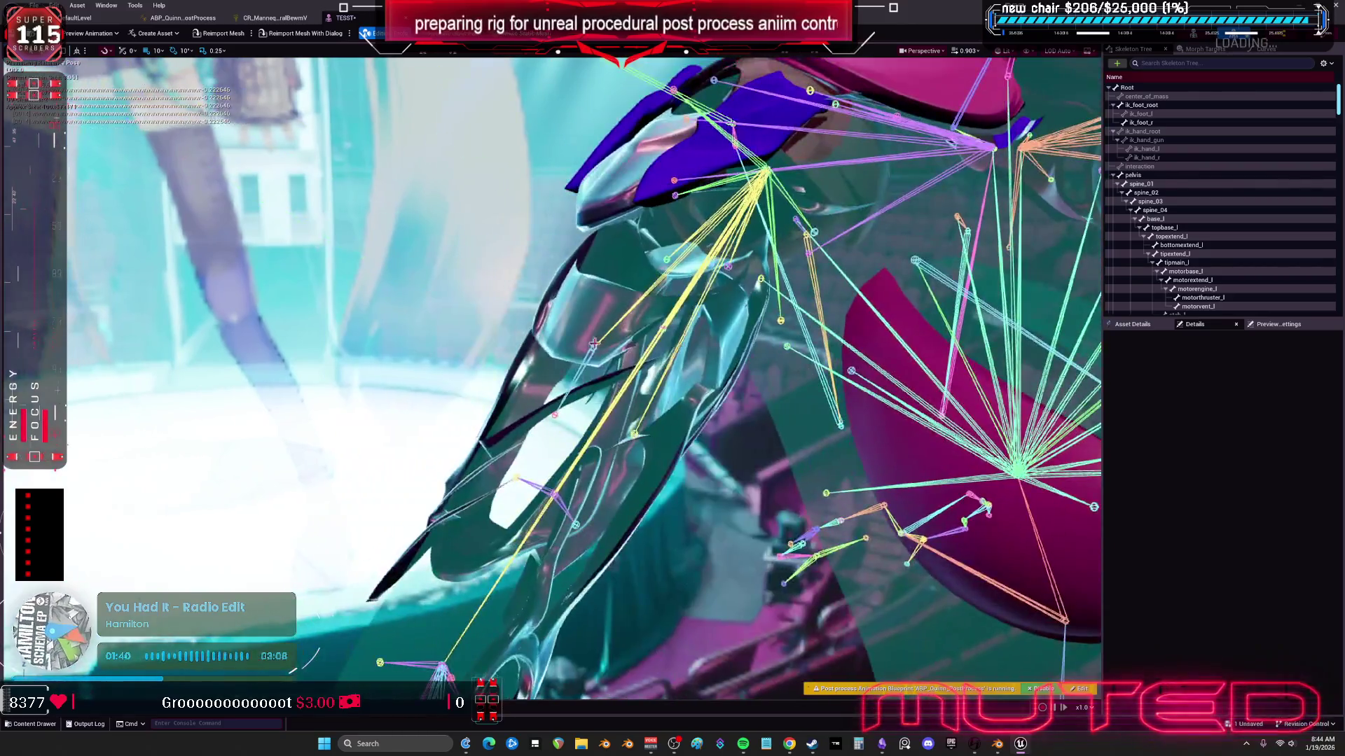
{"action": "left_click", "coordinate": [736, 224]}
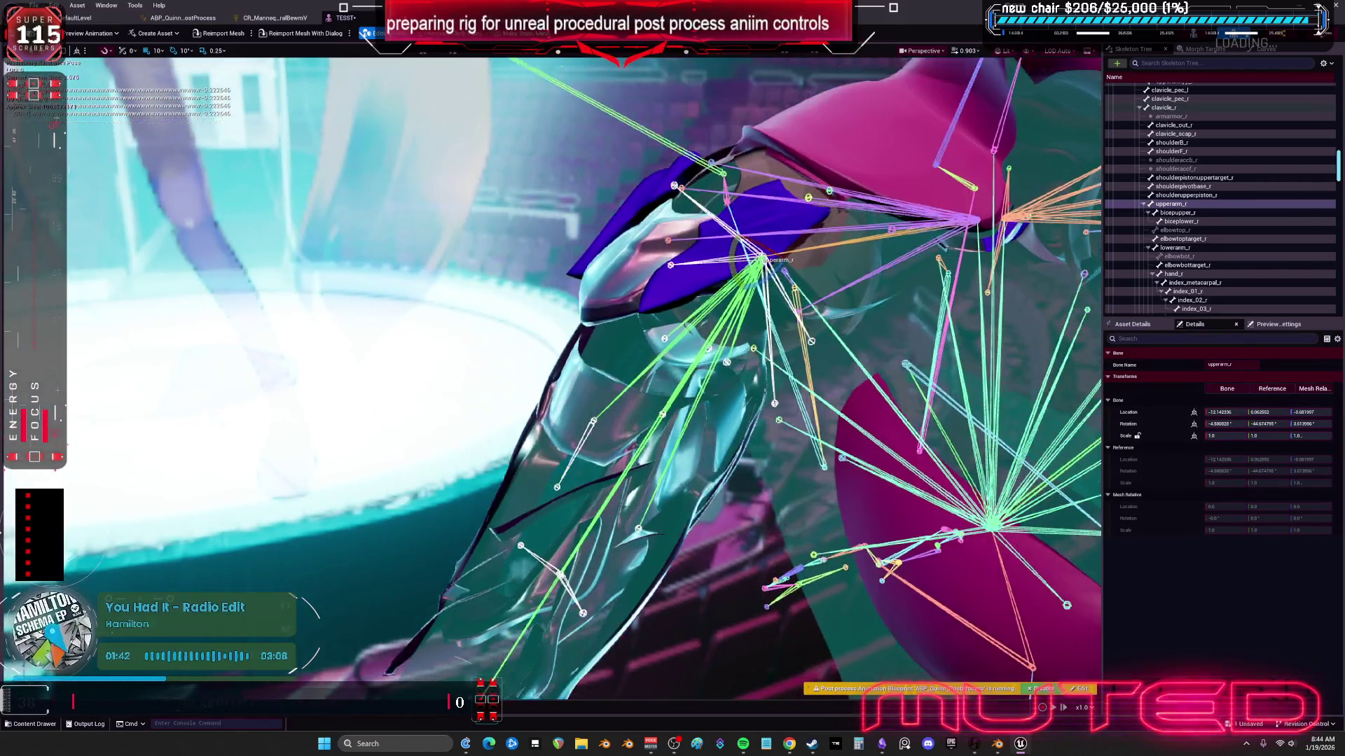
{"action": "scroll", "coordinate": [175, 341], "scroll_direction": "down", "scroll_amount": 2}
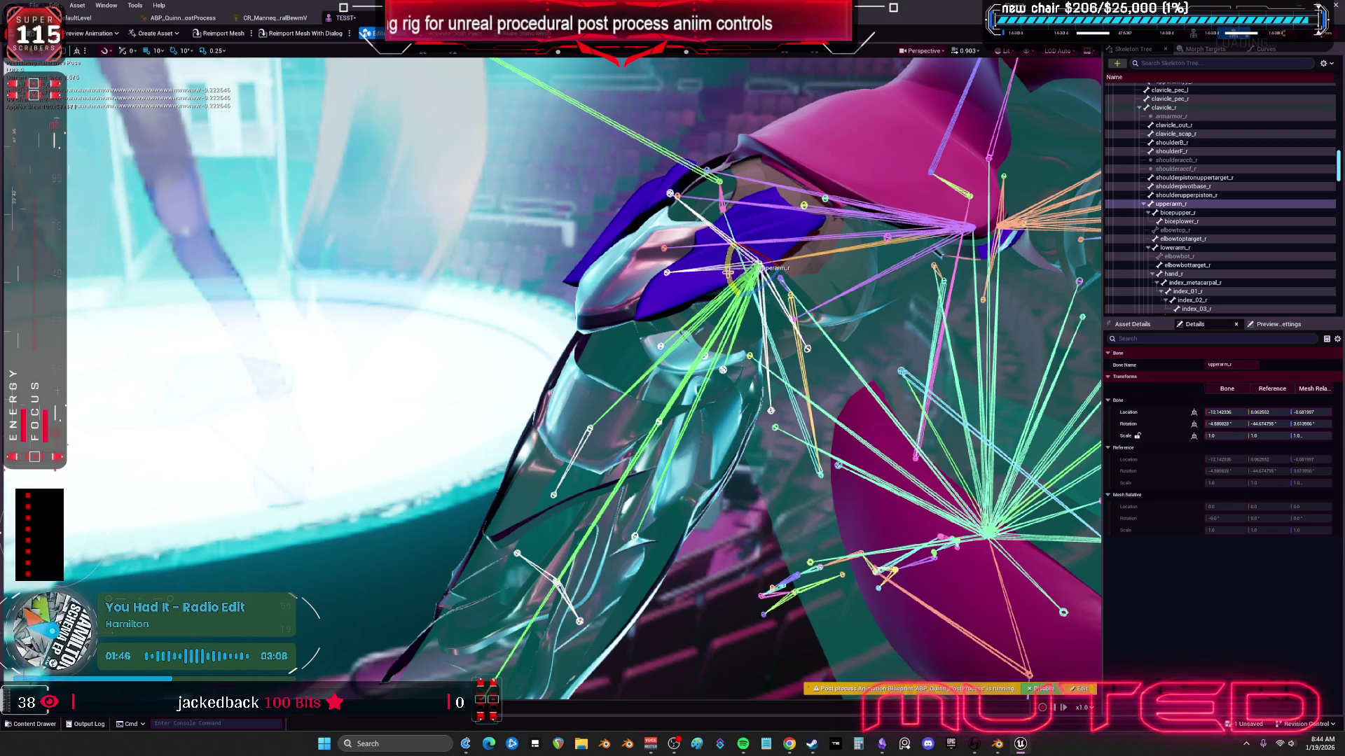
{"action": "mouse_move", "coordinate": [734, 260]}
{"action": "left_mouse_down"}
{"action": "mouse_move", "coordinate": [781, 233]}
{"action": "mouse_move", "coordinate": [769, 240]}
{"action": "mouse_move", "coordinate": [770, 228]}
{"action": "mouse_move", "coordinate": [783, 270]}
{"action": "mouse_move", "coordinate": [762, 218]}
{"action": "left_mouse_up"}
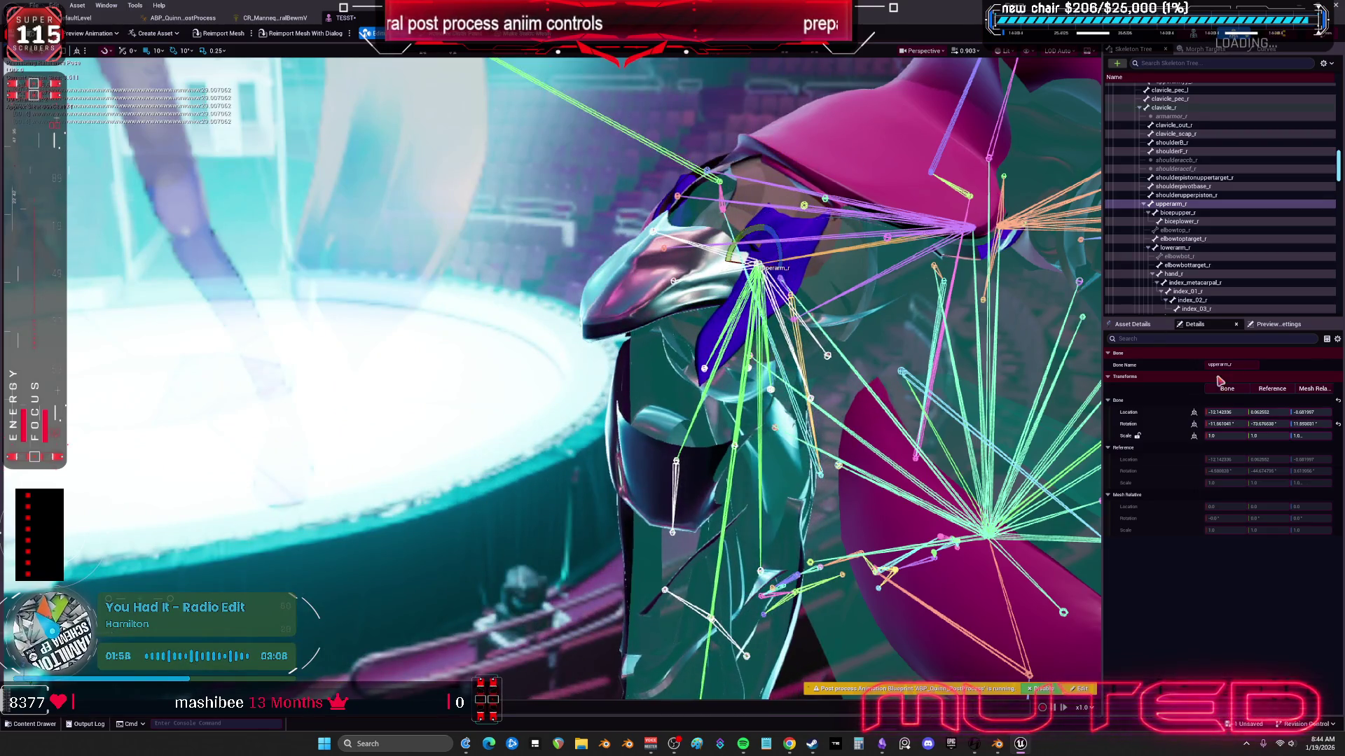
Step: Set the Clamp to Minimum -90 and Maximum 1, then rotate upperarm_r in the ABP_Quinn preview
{"action": "left_click", "coordinate": [1337, 424]}
{"action": "left_click", "coordinate": [275, 18]}
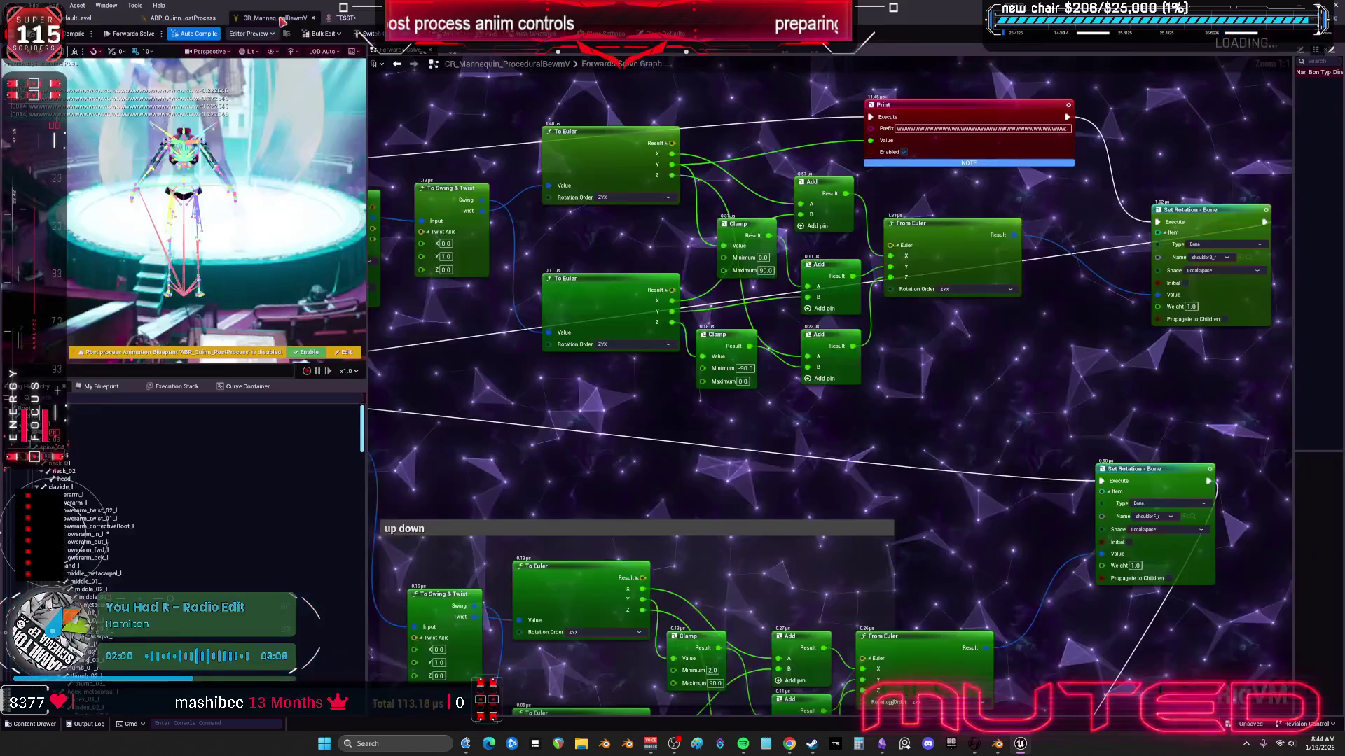
{"action": "type", "text": "-90"}
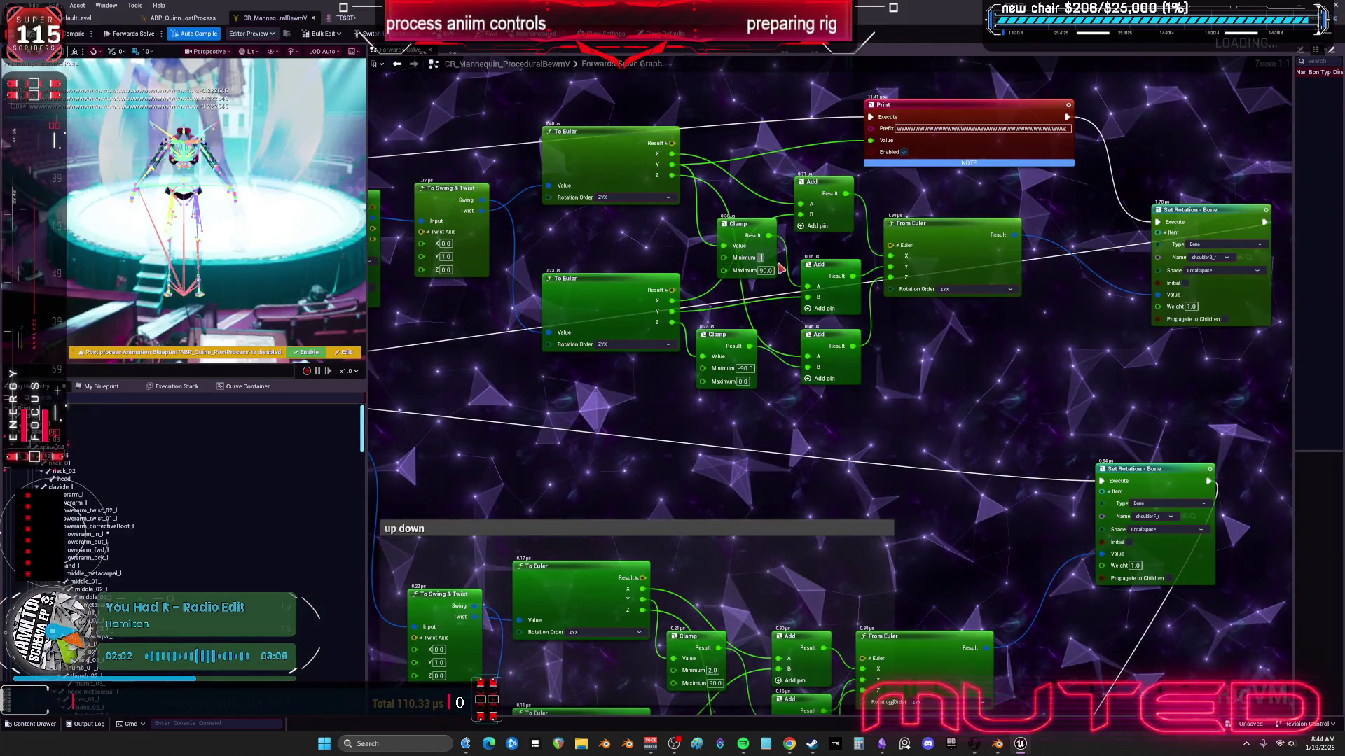
{"action": "key", "text": "Tab"}
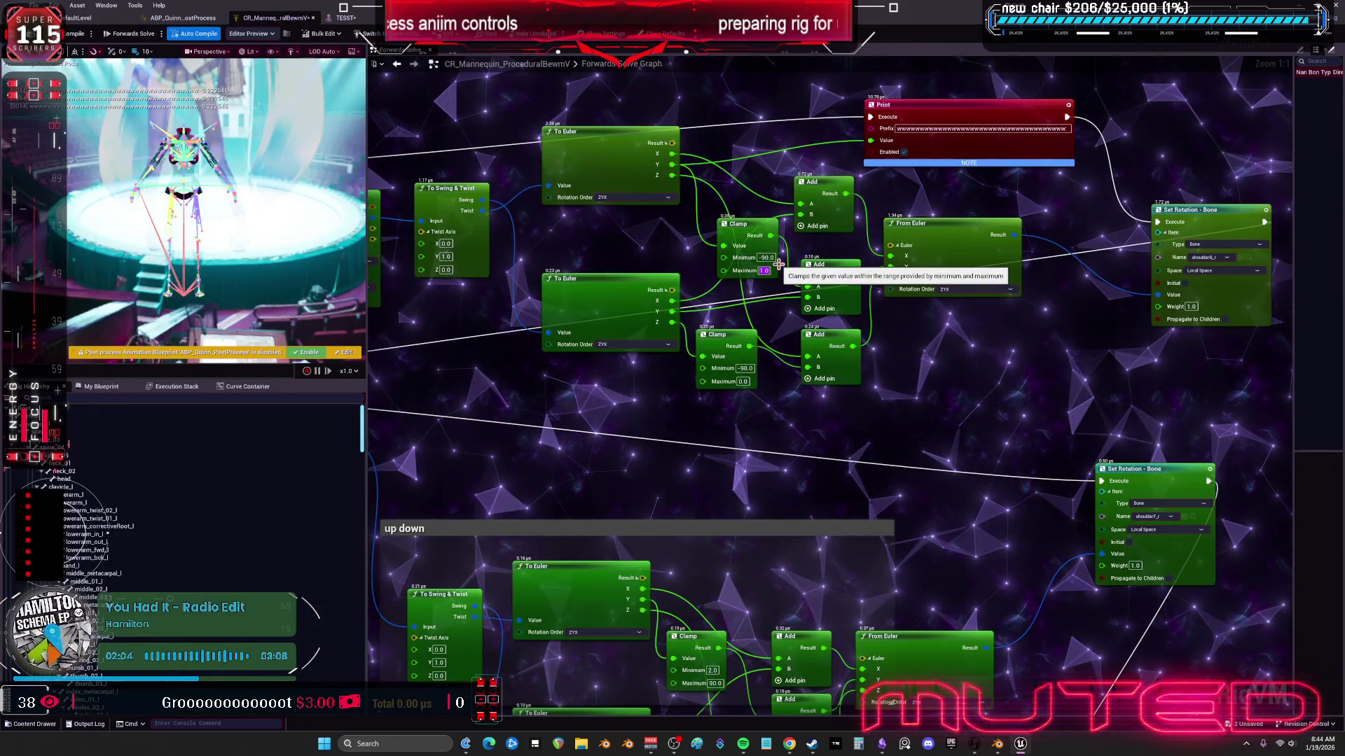
{"action": "type", "text": "1"}
{"action": "key", "text": "Return"}
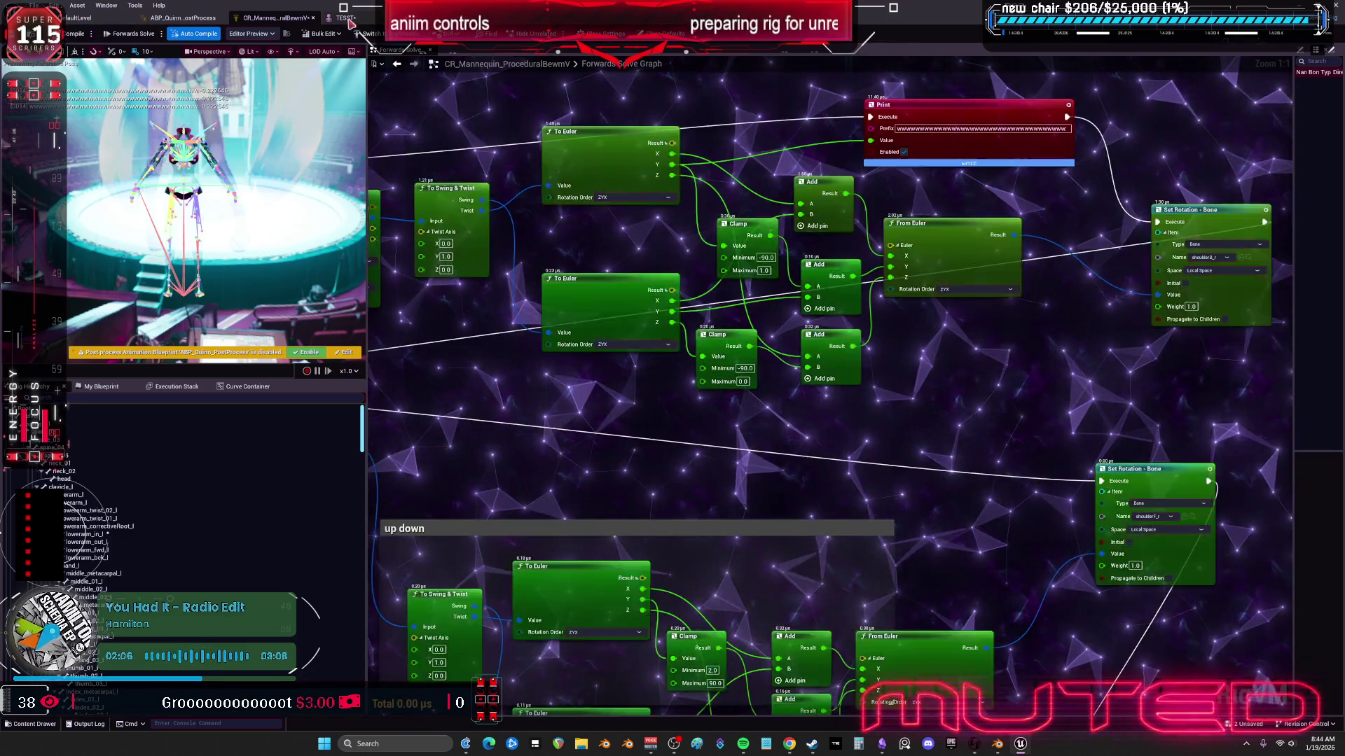
{"action": "left_click", "coordinate": [183, 18]}
{"action": "mouse_move", "coordinate": [734, 256]}
{"action": "left_mouse_down"}
{"action": "mouse_move", "coordinate": [763, 228]}
{"action": "mouse_move", "coordinate": [750, 252]}
{"action": "left_mouse_up"}
Step: Rotate upperarm_r further, then wire the execution flow into the Set Rotation - Bone node
{"action": "left_click_drag", "start_coordinate": [916, 230], "coordinate": [915, 230]}
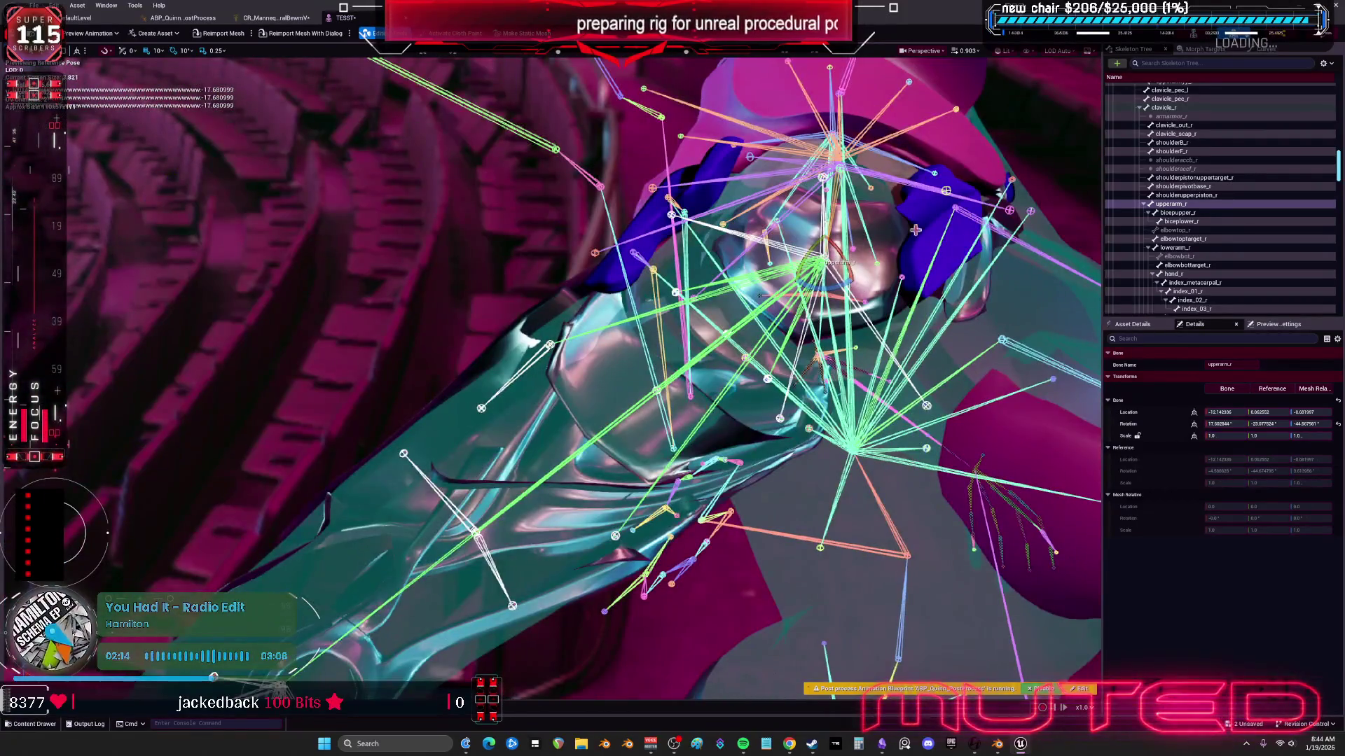
{"action": "left_click_drag", "start_coordinate": [760, 296], "coordinate": [760, 295]}
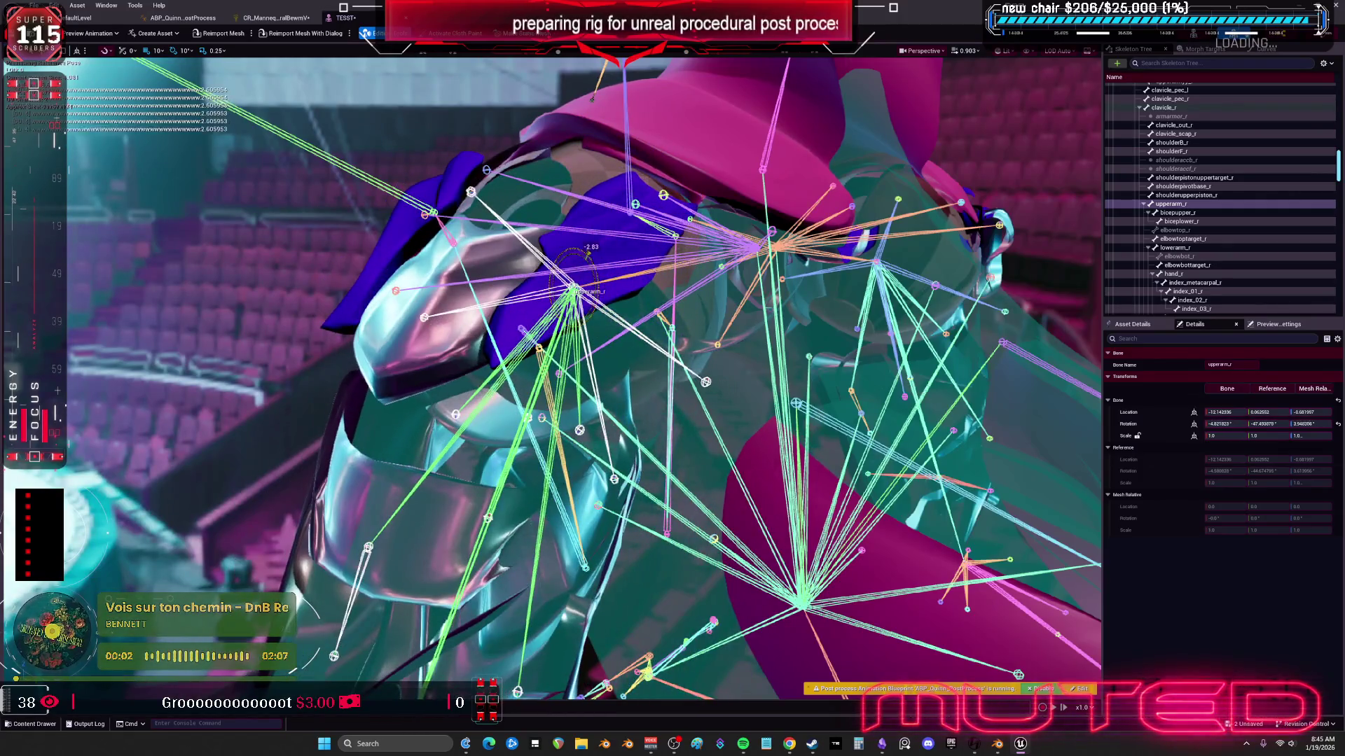
{"action": "left_click", "coordinate": [277, 18]}
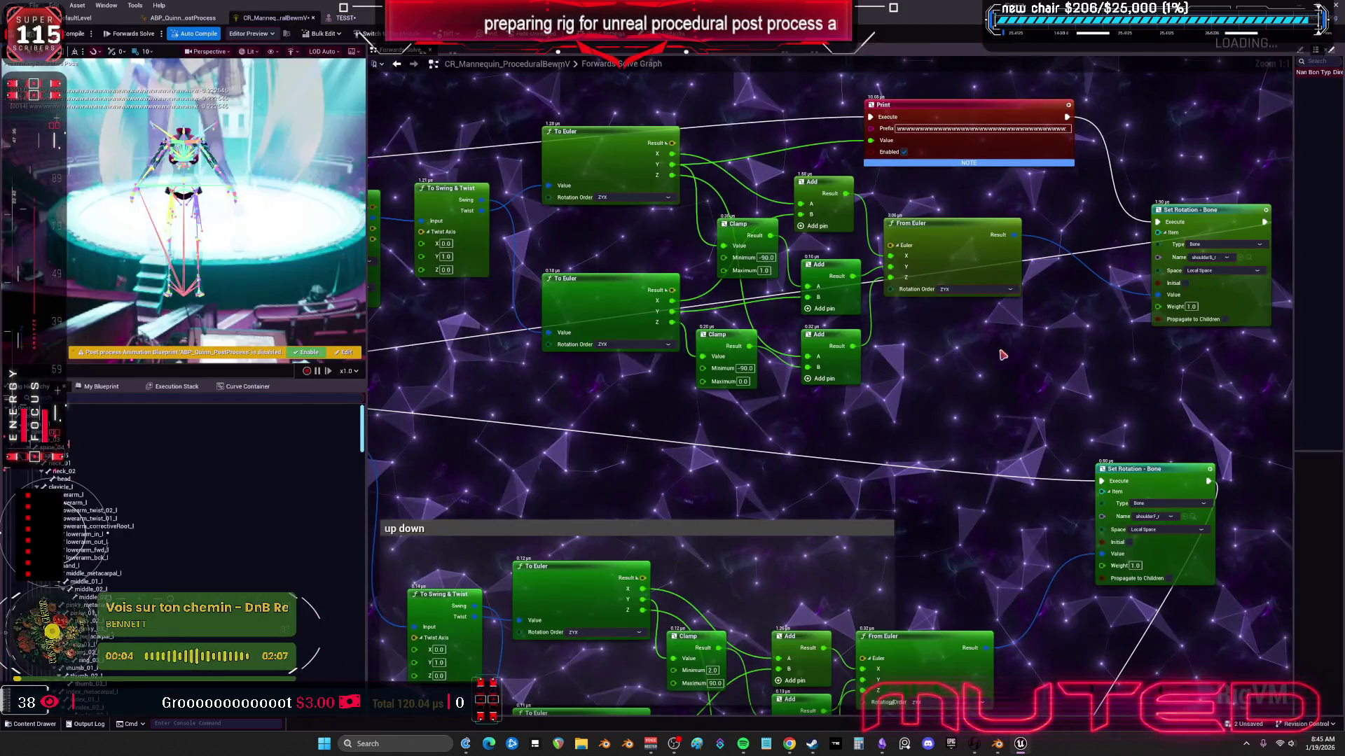
{"action": "mouse_move", "coordinate": [871, 117]}
{"action": "left_mouse_down"}
{"action": "mouse_move", "coordinate": [883, 147]}
{"action": "mouse_move", "coordinate": [981, 231]}
{"action": "mouse_move", "coordinate": [1121, 300]}
{"action": "left_mouse_up"}
{"action": "left_click_drag", "start_coordinate": [911, 179], "coordinate": [925, 683]}
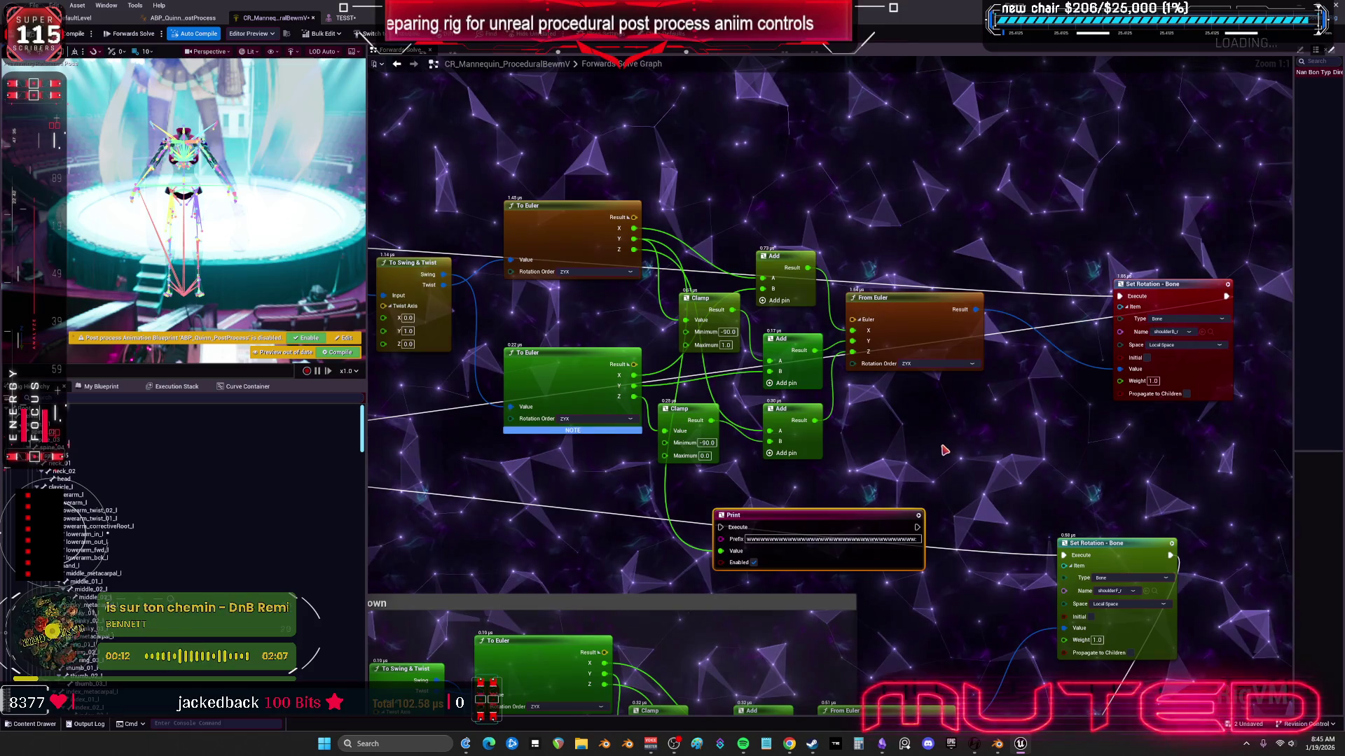
Step: Wire the Print node's execution output into Set Rotation's Execute pin
{"action": "left_click_drag", "start_coordinate": [945, 449], "coordinate": [813, 353]}
{"action": "left_click_drag", "start_coordinate": [889, 503], "coordinate": [897, 541]}
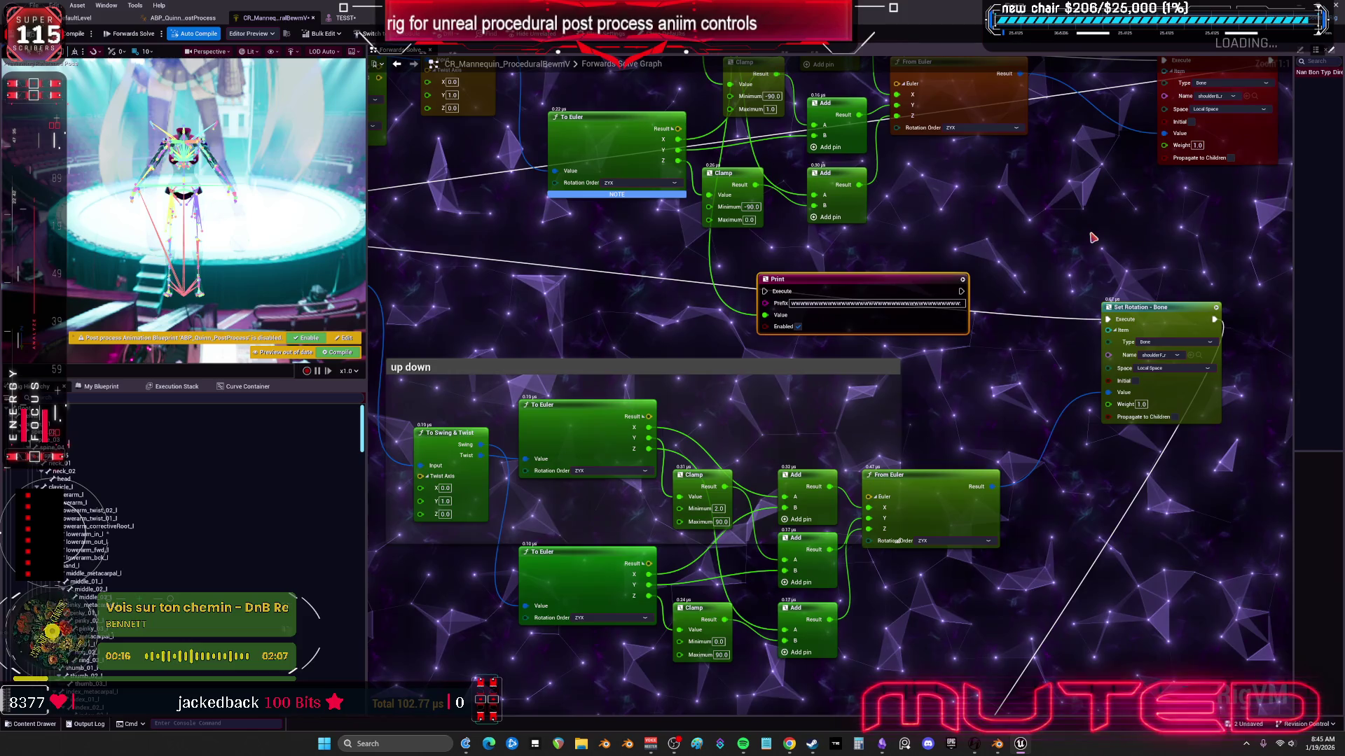
{"action": "left_click_drag", "start_coordinate": [1106, 322], "coordinate": [767, 293]}
{"action": "left_click_drag", "start_coordinate": [962, 297], "coordinate": [1108, 320]}
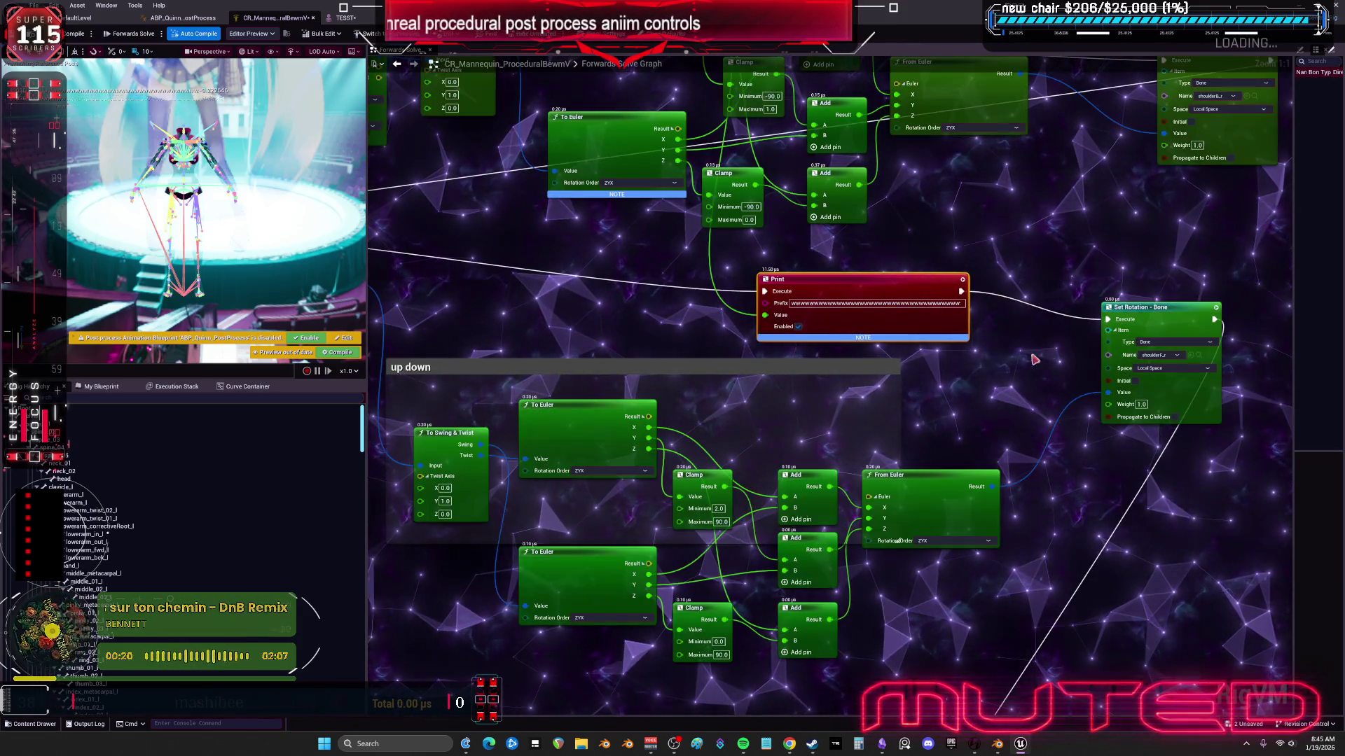
Step: Set the up-down Clamp minimum to -90 and feed To Euler's output into Print's Value
{"action": "left_click", "coordinate": [714, 509]}
{"action": "type", "text": "-90"}
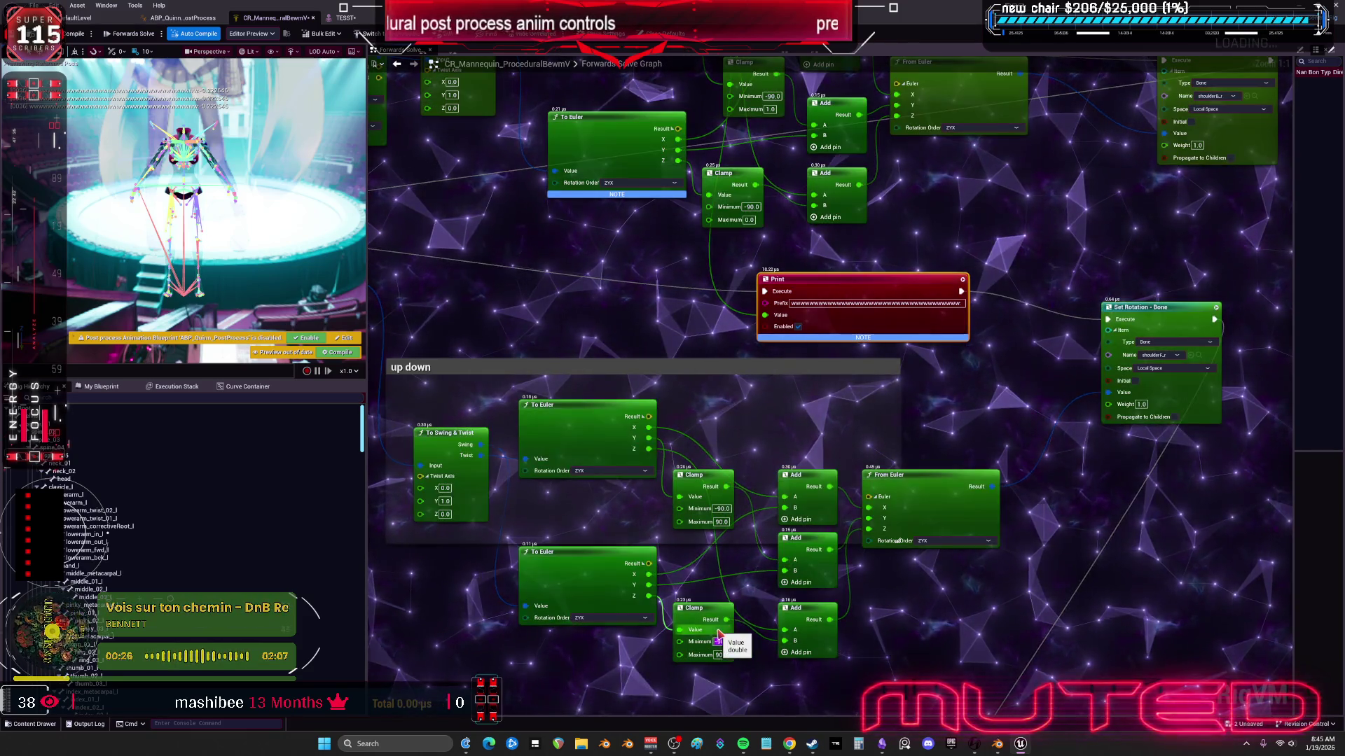
{"action": "left_click_drag", "start_coordinate": [649, 438], "coordinate": [765, 315]}
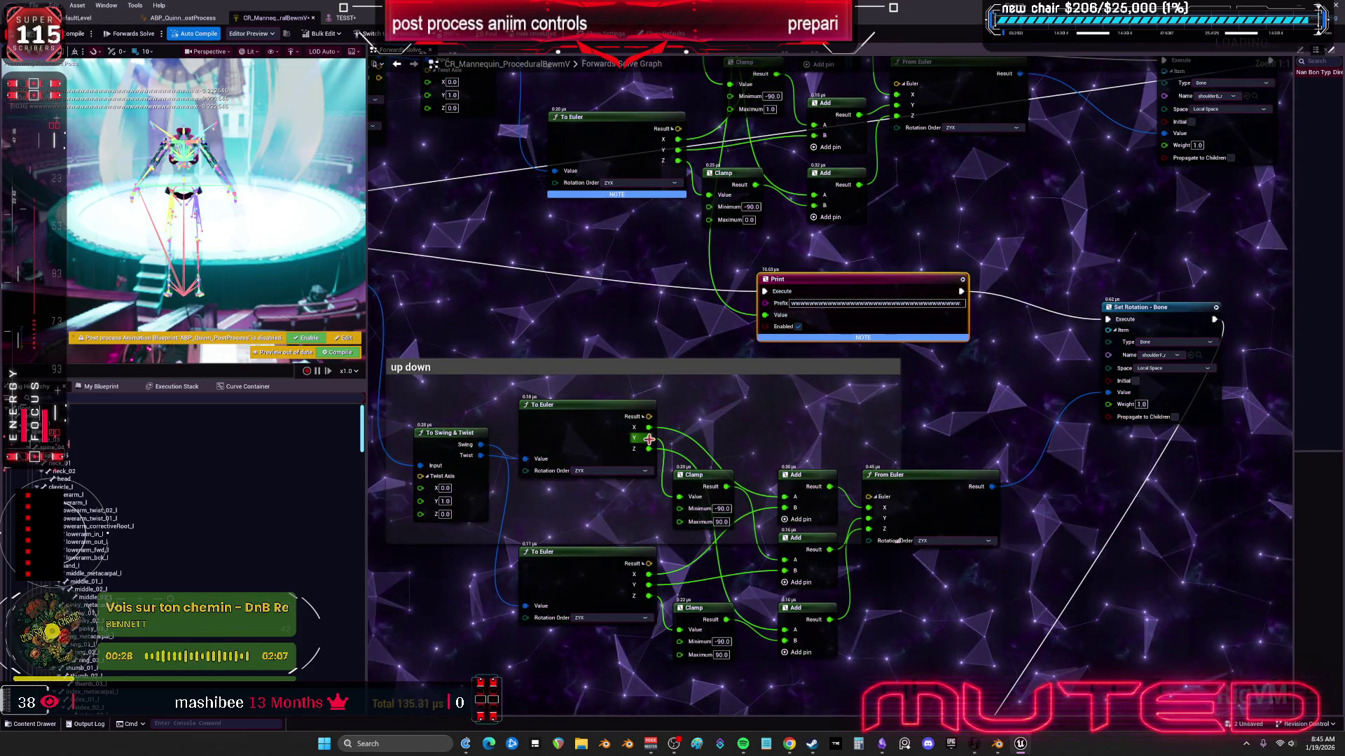
{"action": "left_click", "coordinate": [354, 18]}
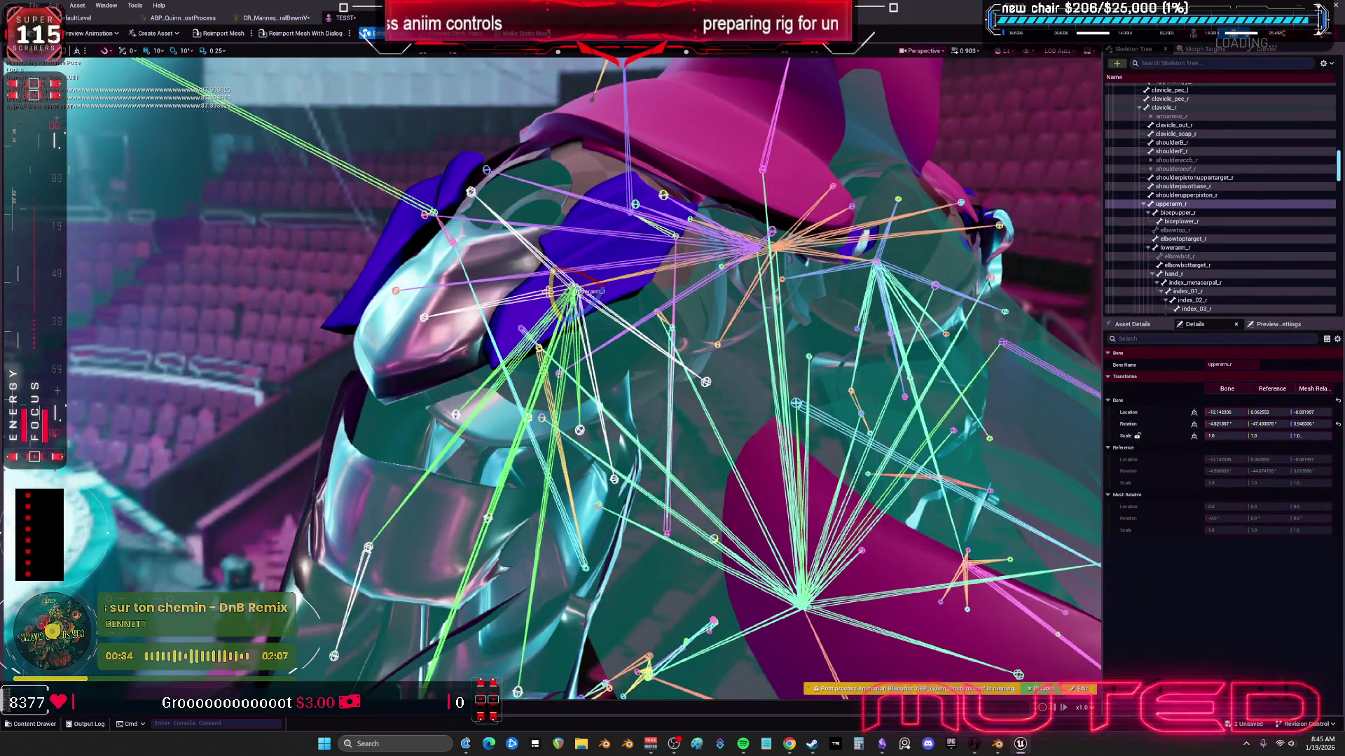
Step: Test-rotate upperarm_r about 20°, then reset its rotation to the reference values
{"action": "mouse_move", "coordinate": [557, 280]}
{"action": "left_mouse_down"}
{"action": "mouse_move", "coordinate": [587, 257]}
{"action": "mouse_move", "coordinate": [593, 313]}
{"action": "mouse_move", "coordinate": [580, 253]}
{"action": "mouse_move", "coordinate": [586, 266]}
{"action": "mouse_move", "coordinate": [592, 254]}
{"action": "mouse_move", "coordinate": [449, 144]}
{"action": "left_mouse_up"}
{"action": "left_click", "coordinate": [1337, 424]}
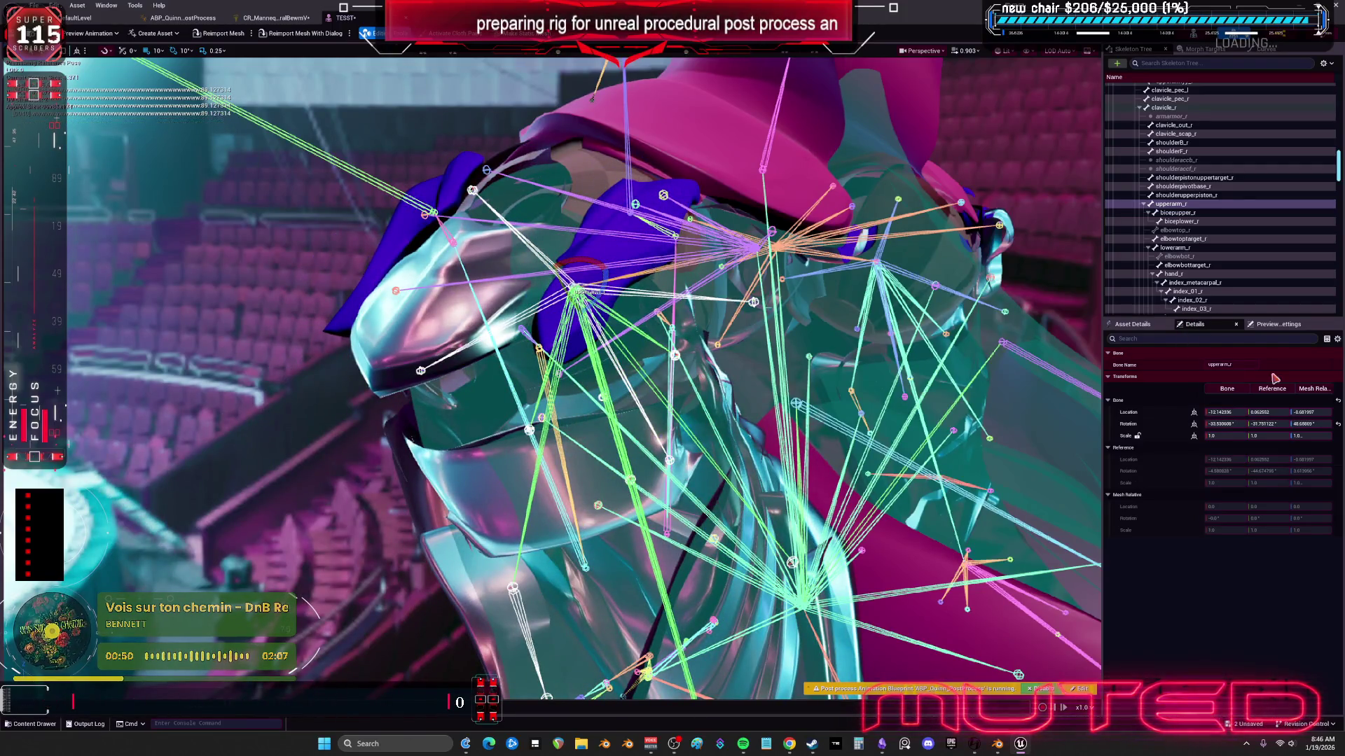
{"action": "left_click", "coordinate": [1338, 424]}
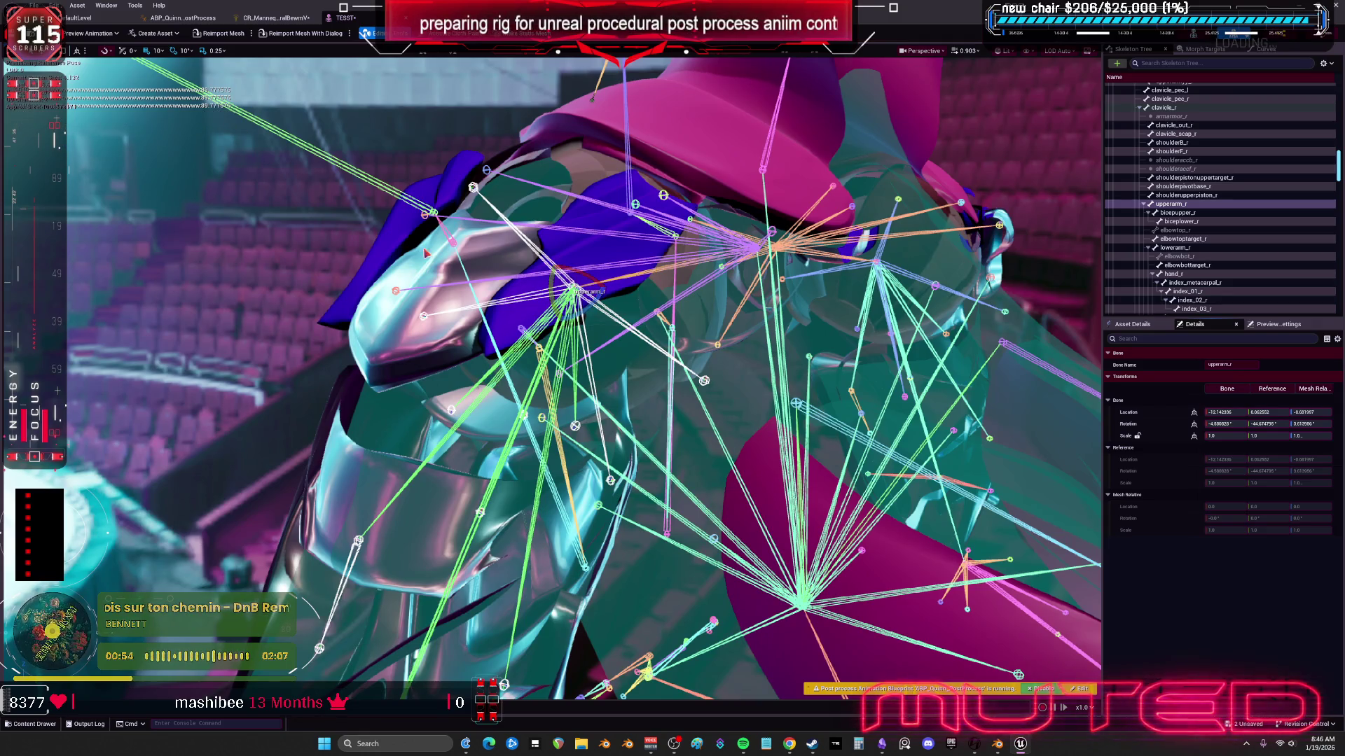
{"action": "key", "text": "alt+Tab"}
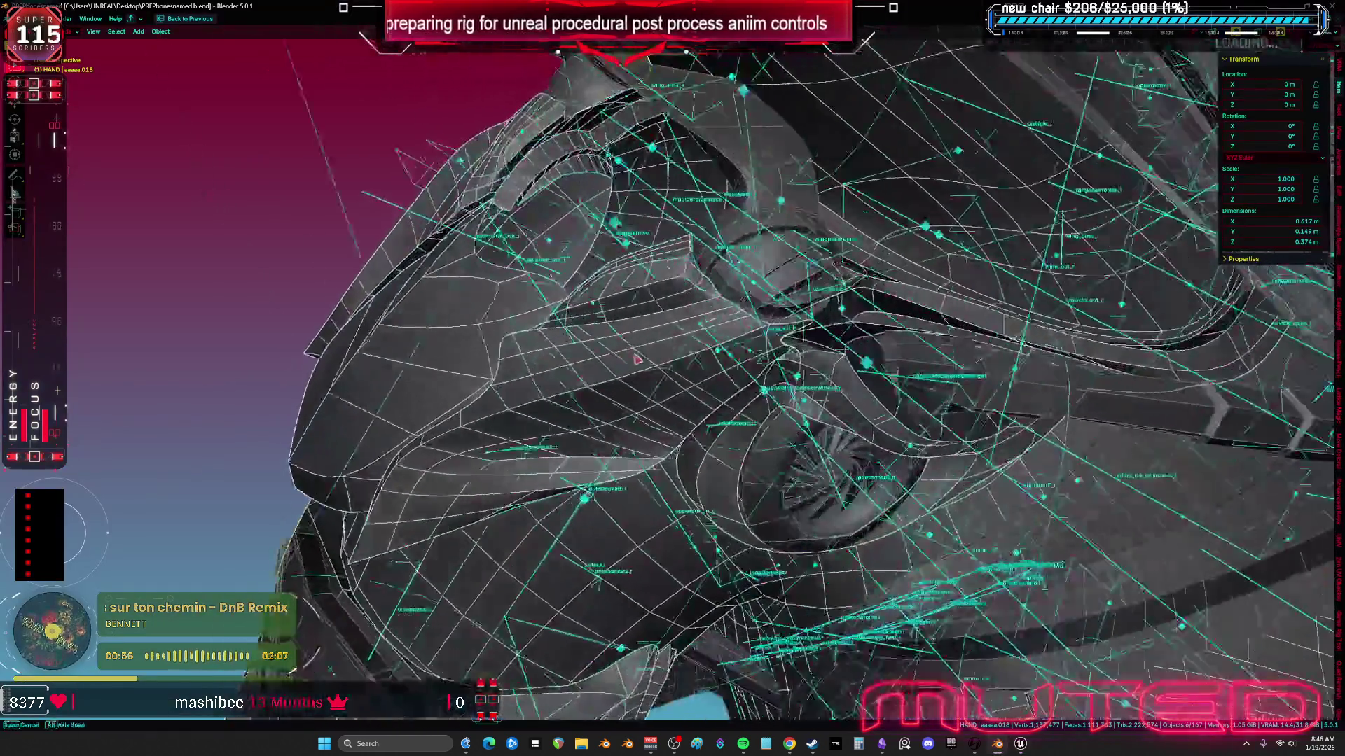
Step: Select the armature, enter Edit Mode and select the shoulderF_r bone
{"action": "mouse_move", "coordinate": [636, 359]}
{"action": "left_mouse_down"}
{"action": "mouse_move", "coordinate": [604, 290]}
{"action": "mouse_move", "coordinate": [585, 287]}
{"action": "left_mouse_up"}
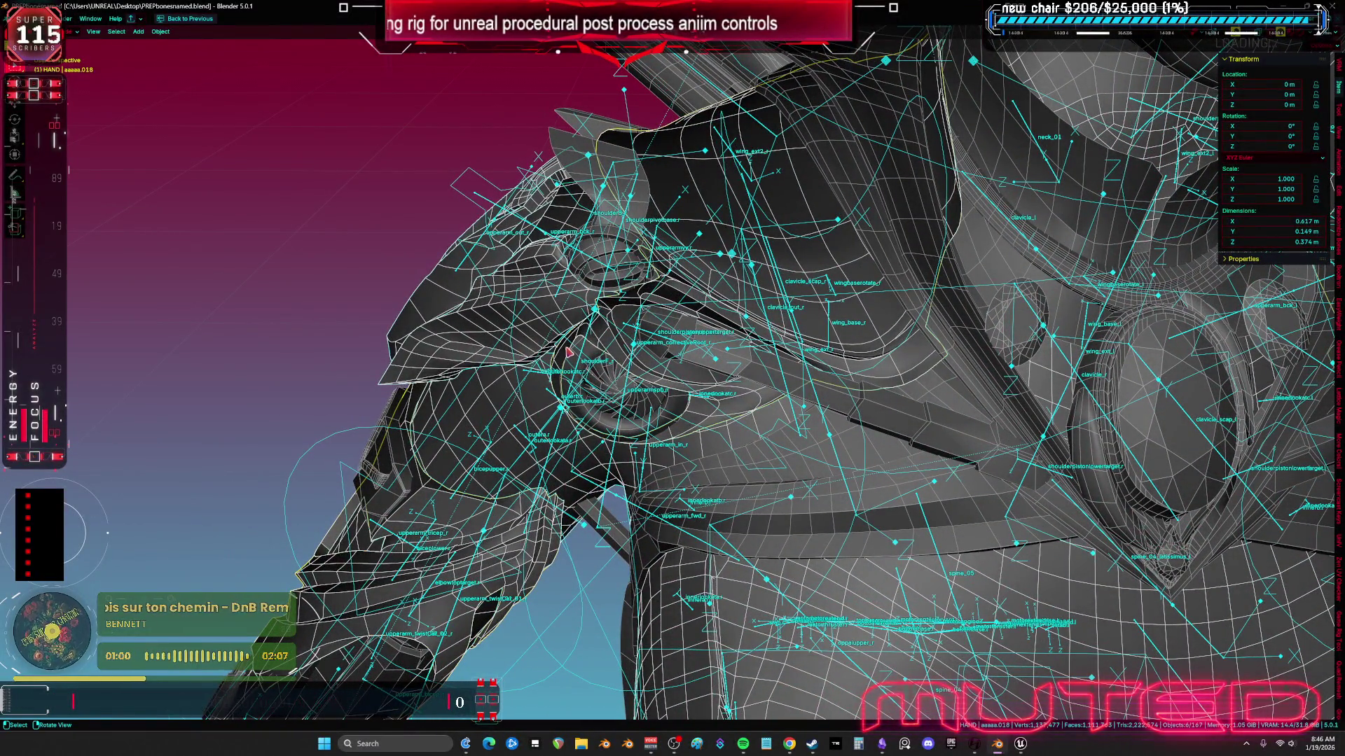
{"action": "left_click", "coordinate": [634, 359]}
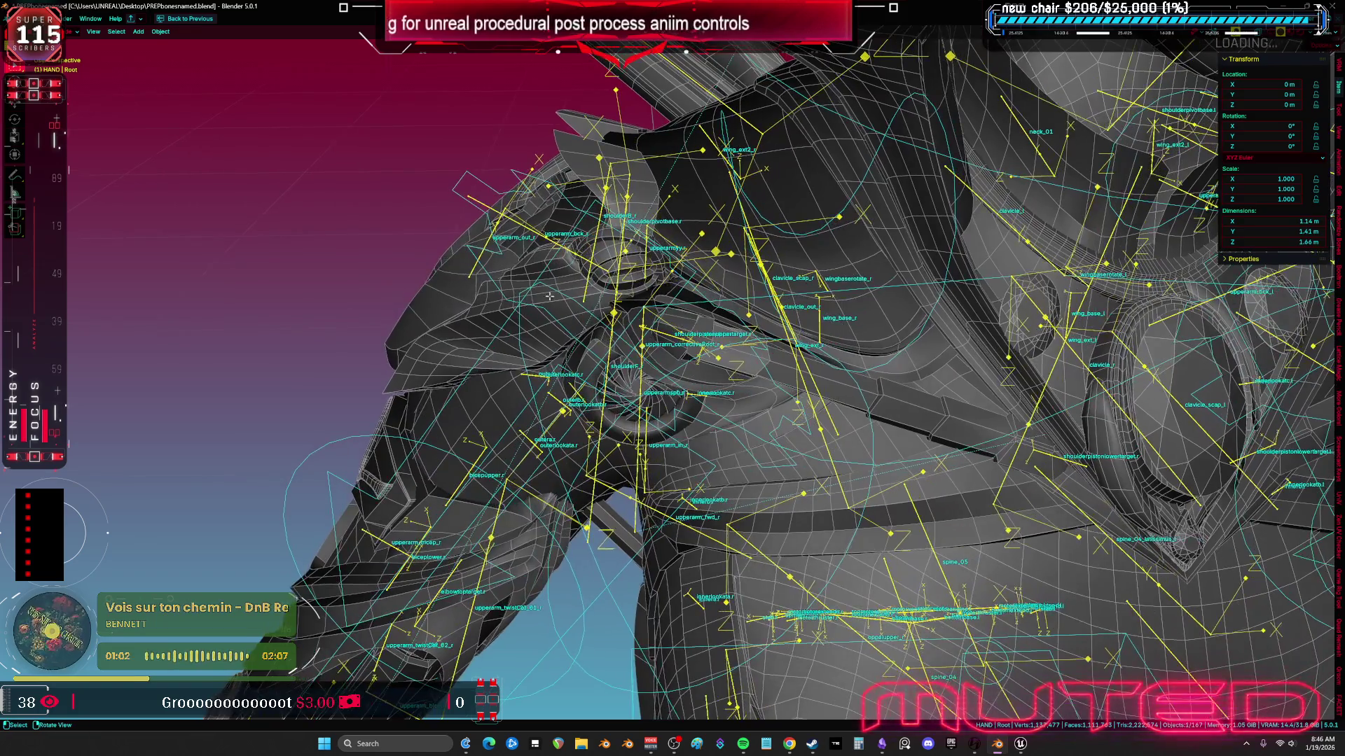
{"action": "key", "text": "Tab"}
{"action": "left_click_drag", "start_coordinate": [638, 259], "coordinate": [525, 325]}
{"action": "key", "text": "ctrl+l"}
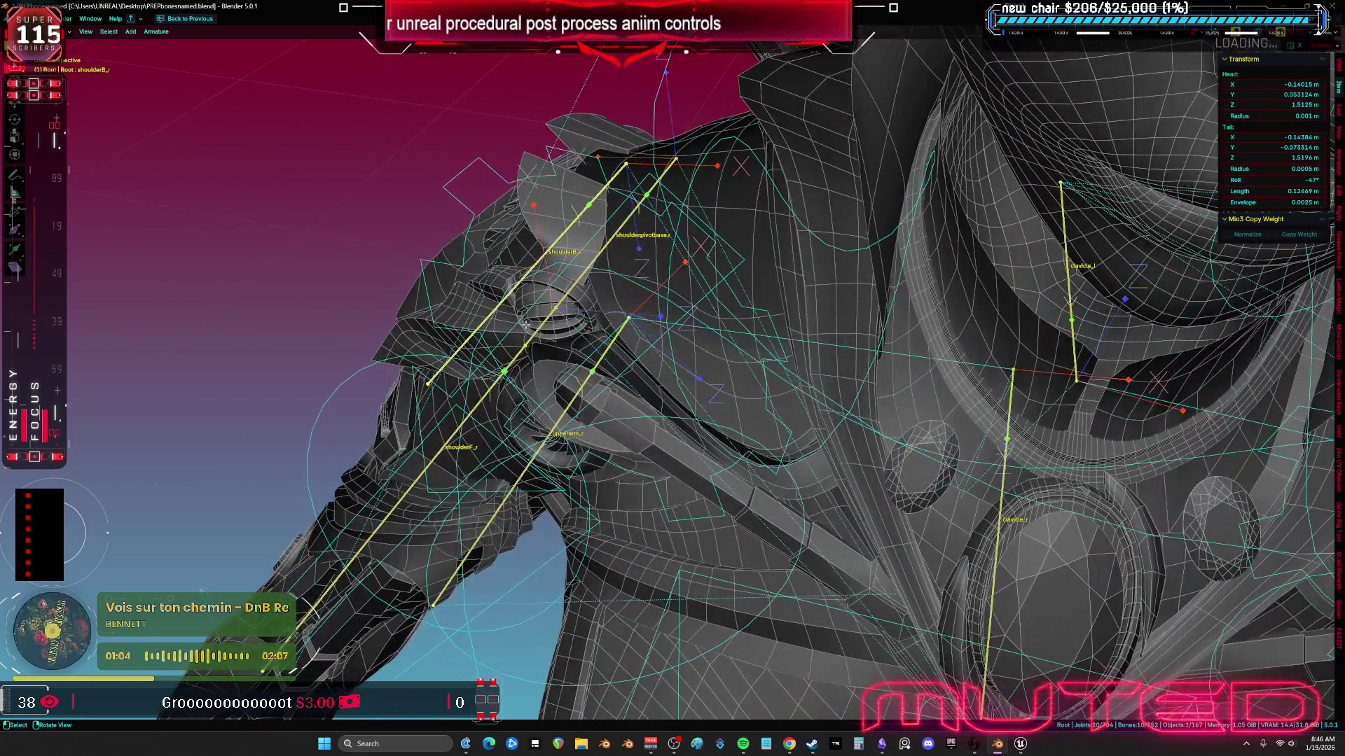
{"action": "left_click", "coordinate": [459, 421]}
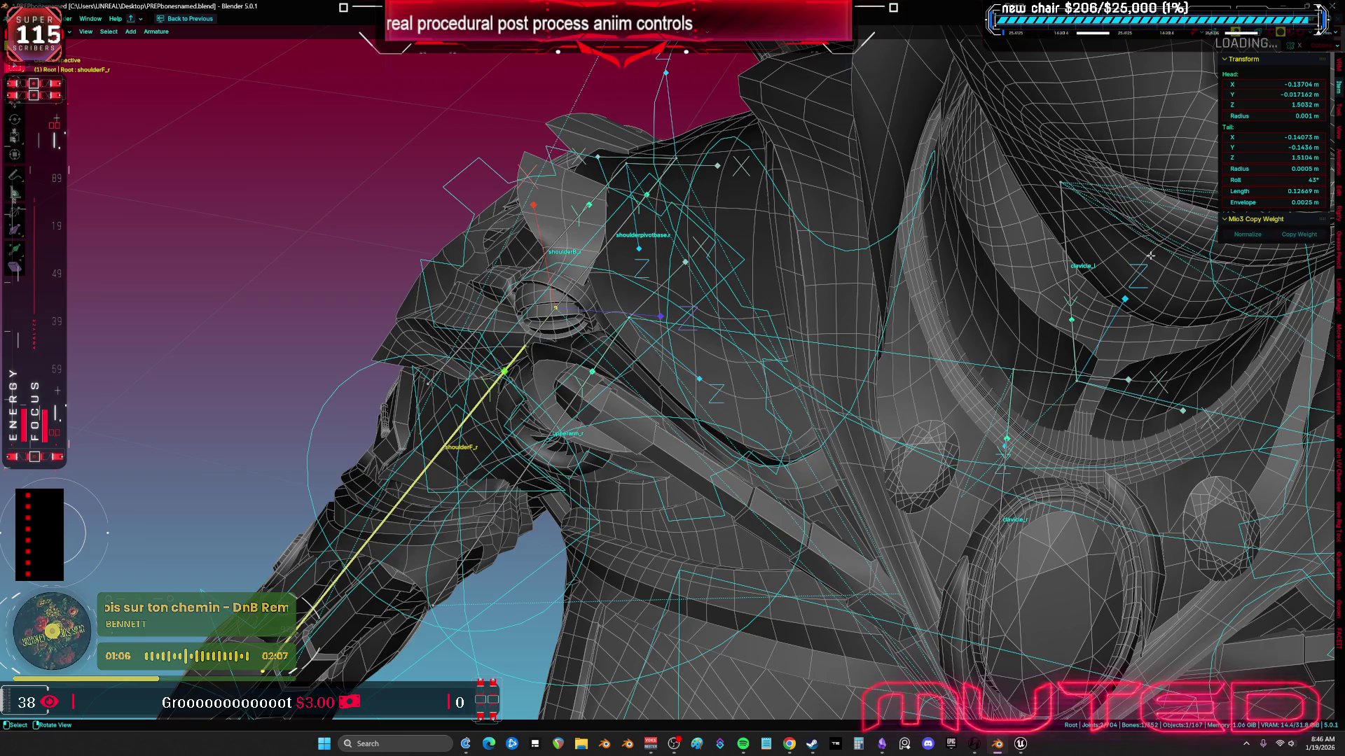
Step: Change shoulderF_r's roll from 43° to -47° to match shoulderB_r, then return to Object Mode
{"action": "left_click", "coordinate": [1281, 178]}
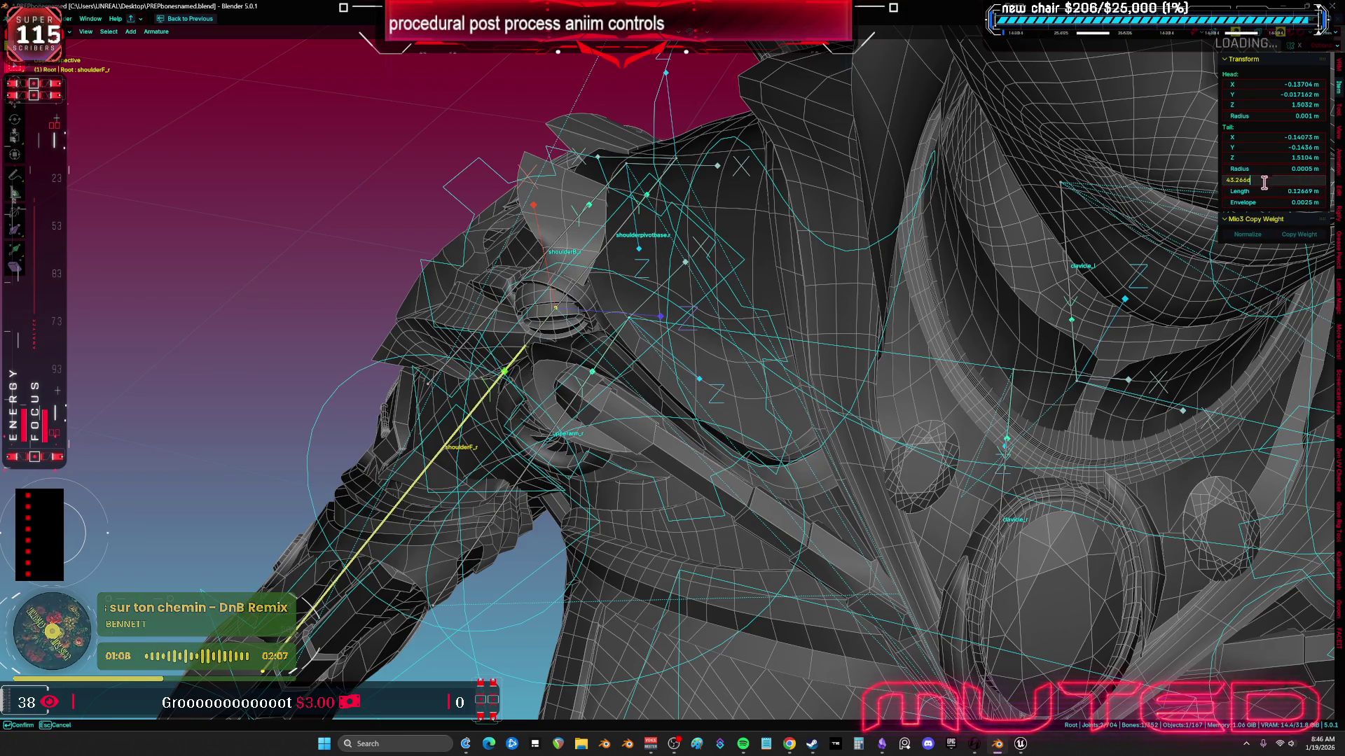
{"action": "key", "text": "Return"}
{"action": "left_click", "coordinate": [582, 201]}
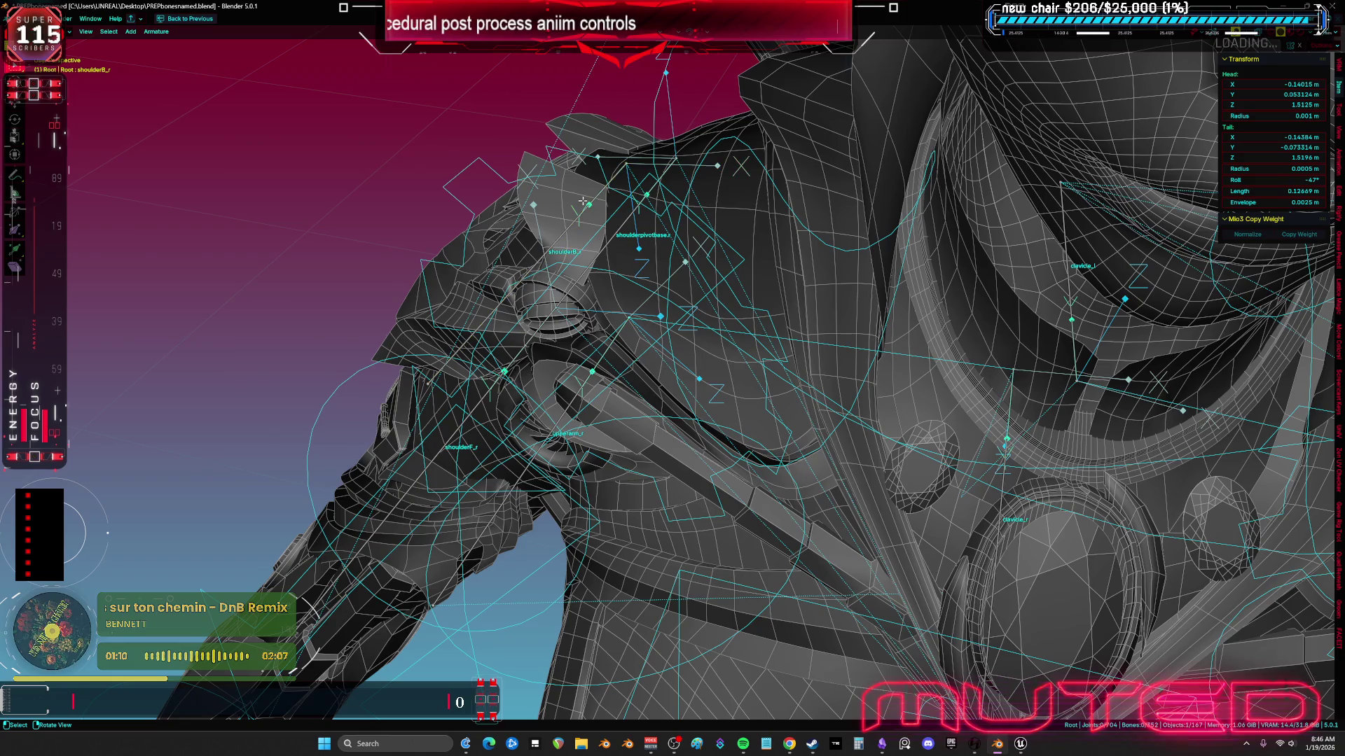
{"action": "left_click", "coordinate": [481, 404]}
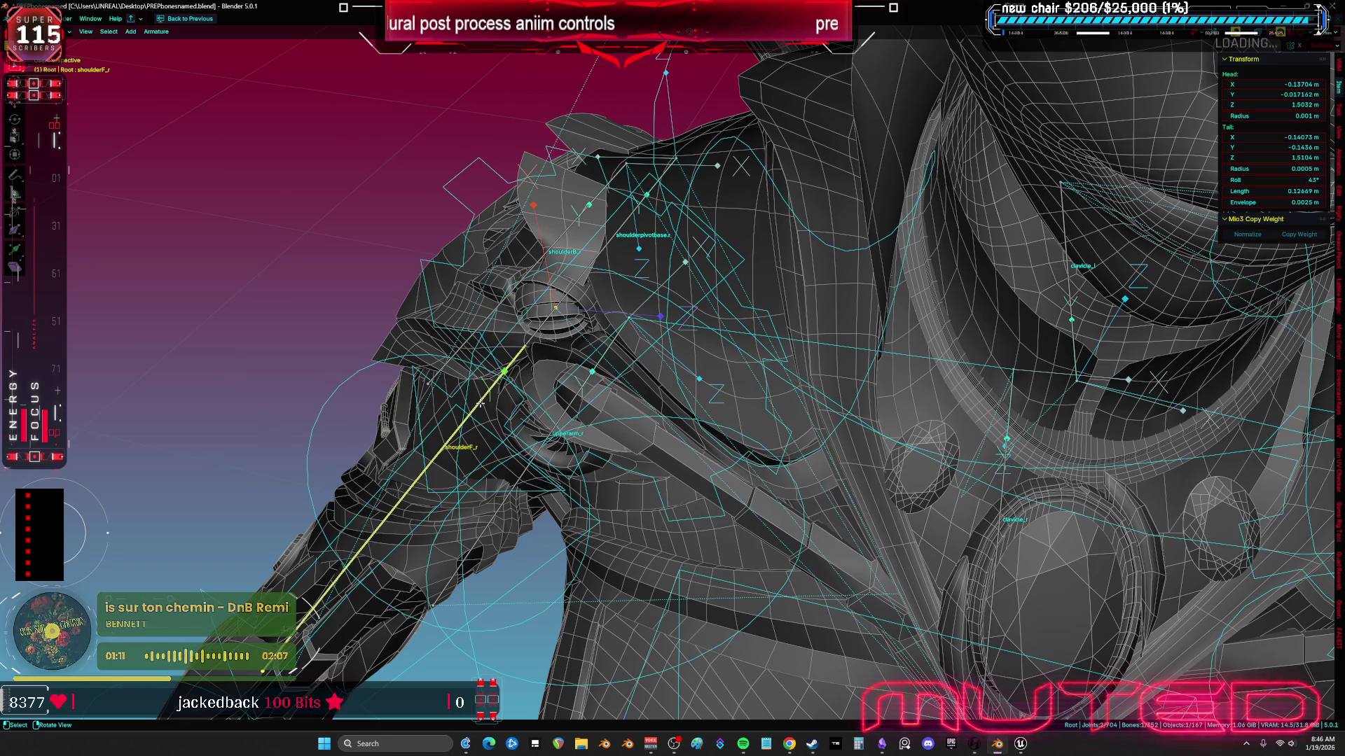
{"action": "left_click", "coordinate": [1296, 180]}
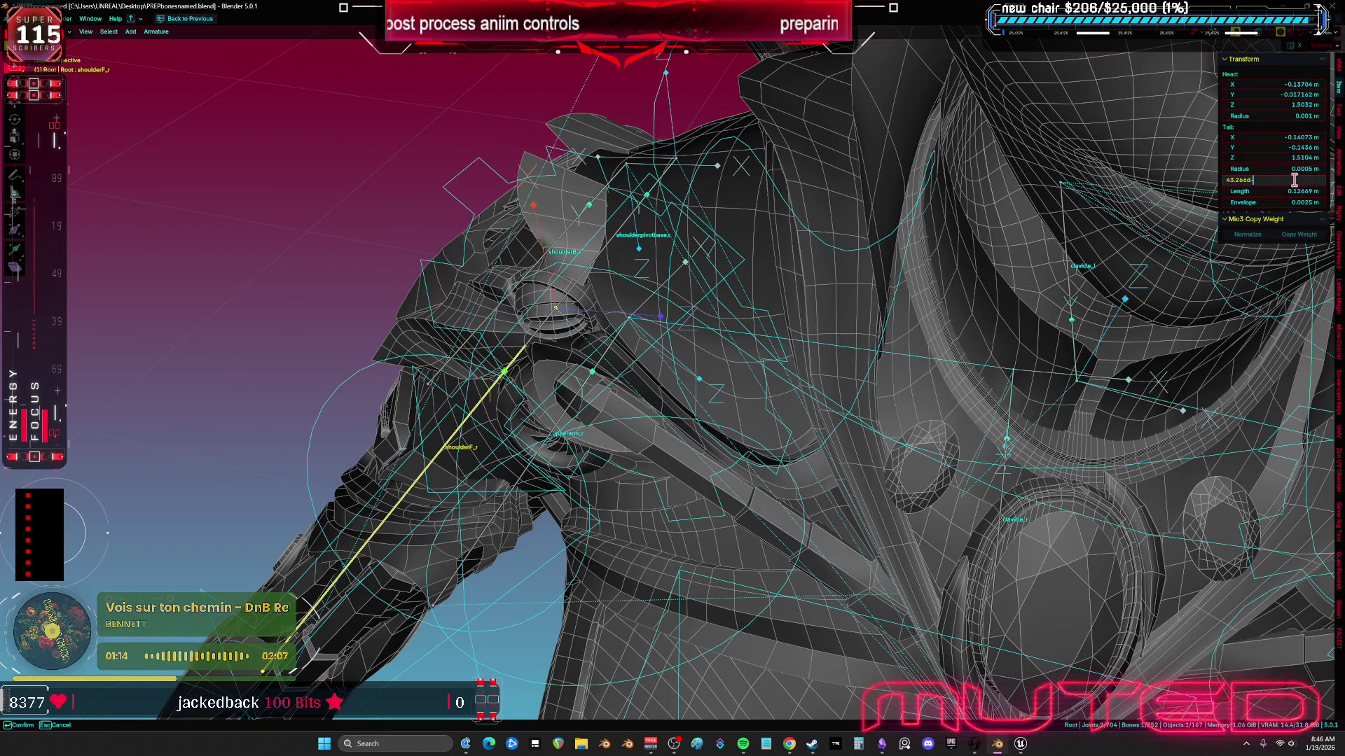
{"action": "key", "text": "Return"}
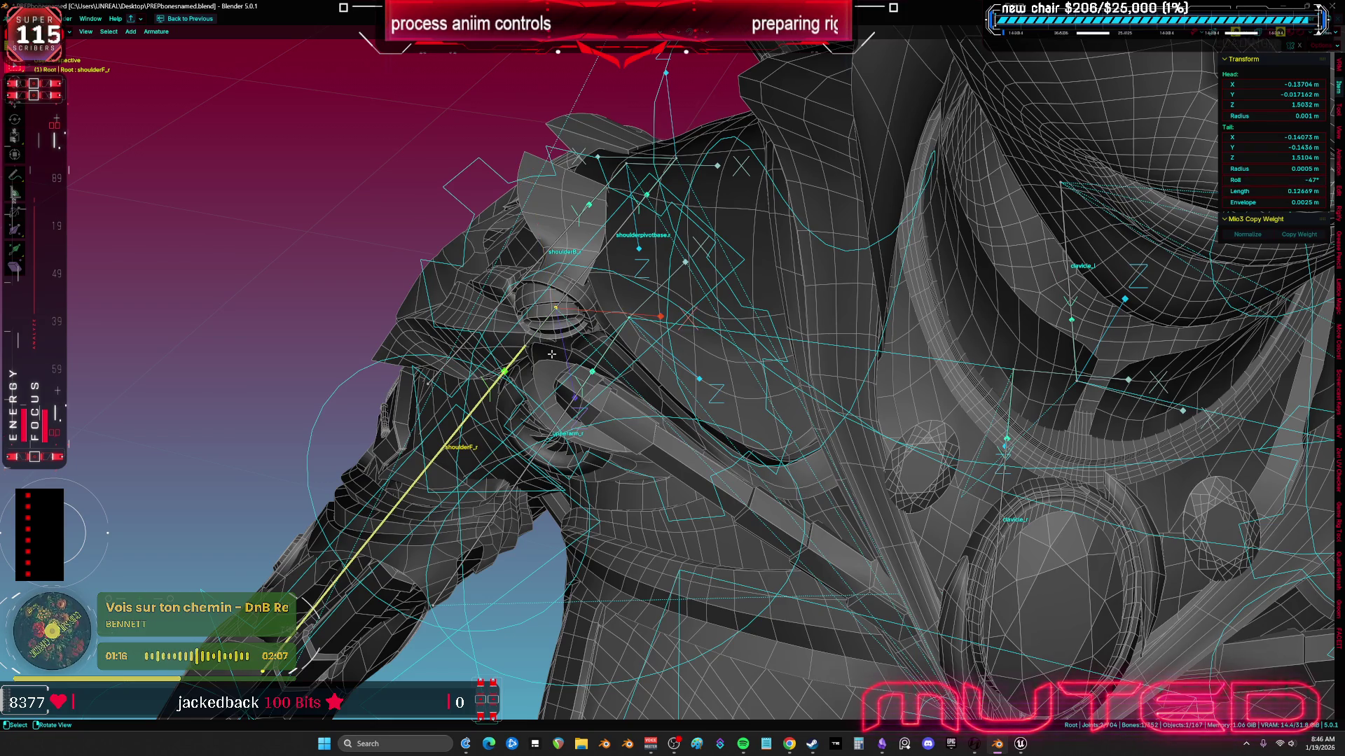
{"action": "scroll", "coordinate": [552, 355], "scroll_direction": "down", "scroll_amount": 3}
{"action": "key", "text": "Tab"}
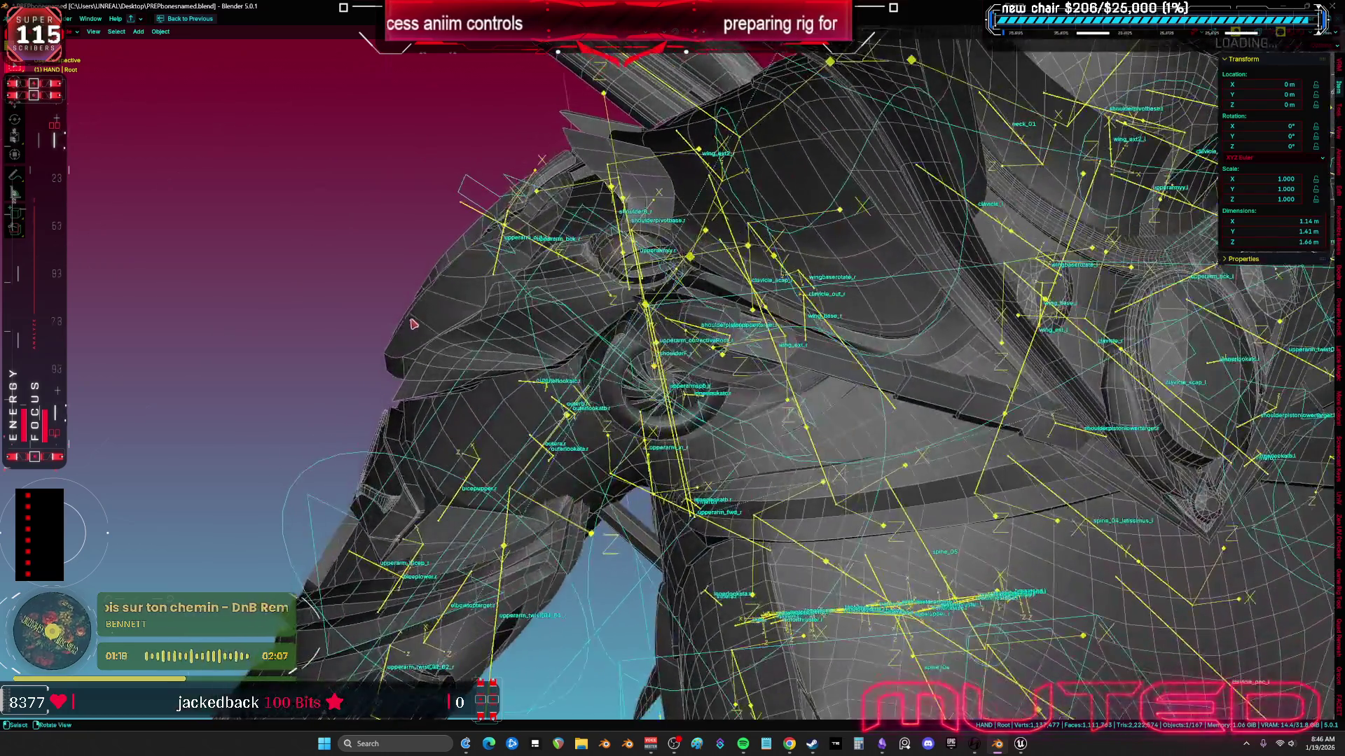
Step: Select the shoulder plates, body mesh SKM_BewmV4.002, fin Cube.012 and hand pieces for export
{"action": "left_click", "coordinate": [444, 316]}
{"action": "left_click", "coordinate": [455, 419]}
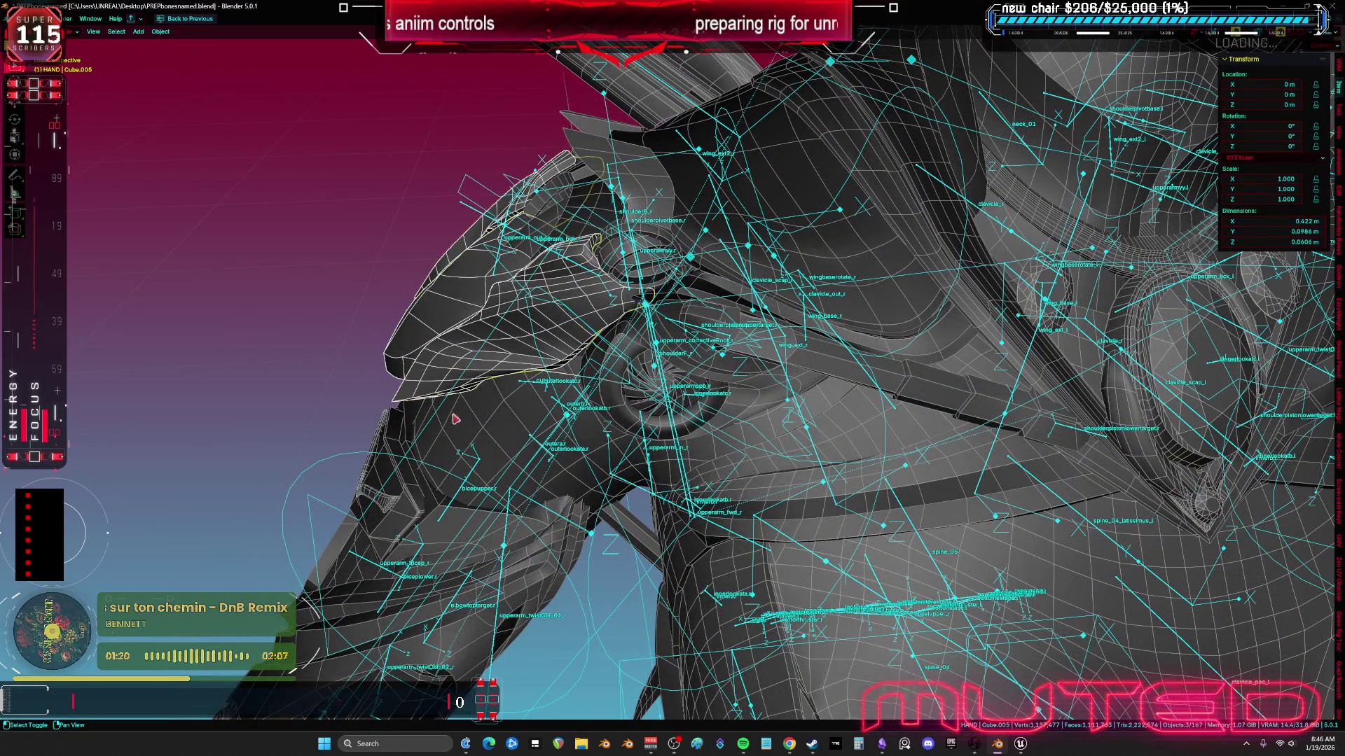
{"action": "left_click", "coordinate": [494, 428]}
{"action": "left_click", "coordinate": [579, 138]}
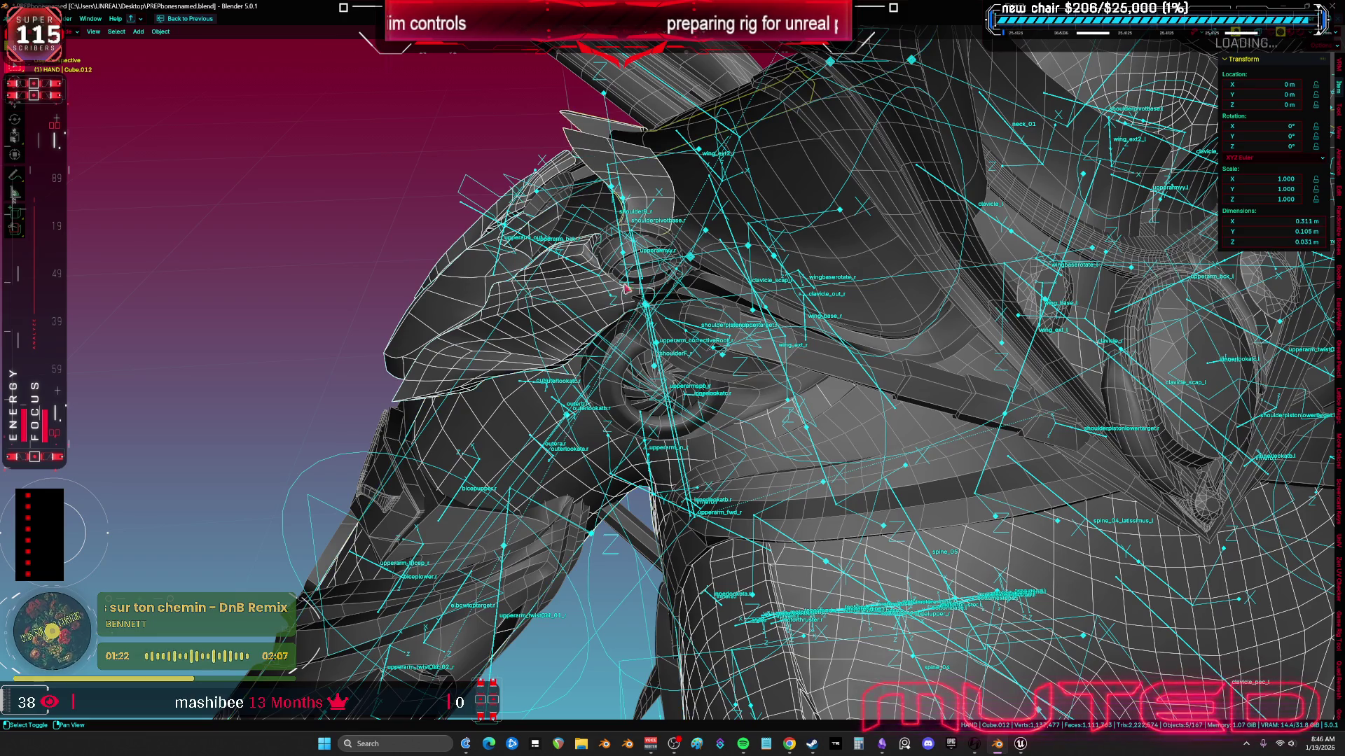
{"action": "left_click_drag", "start_coordinate": [648, 293], "coordinate": [738, 297]}
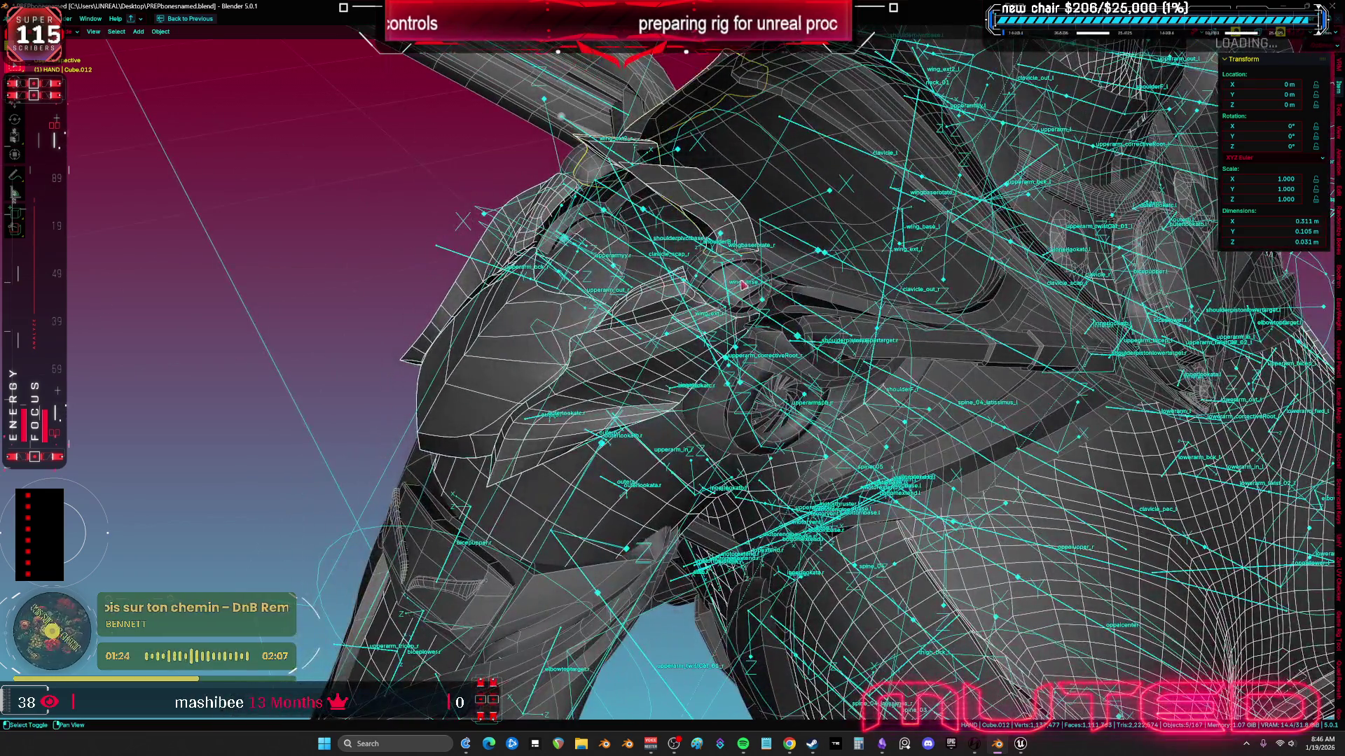
{"action": "left_click", "coordinate": [739, 279], "text": "shift"}
{"action": "left_click", "coordinate": [748, 266], "text": "shift"}
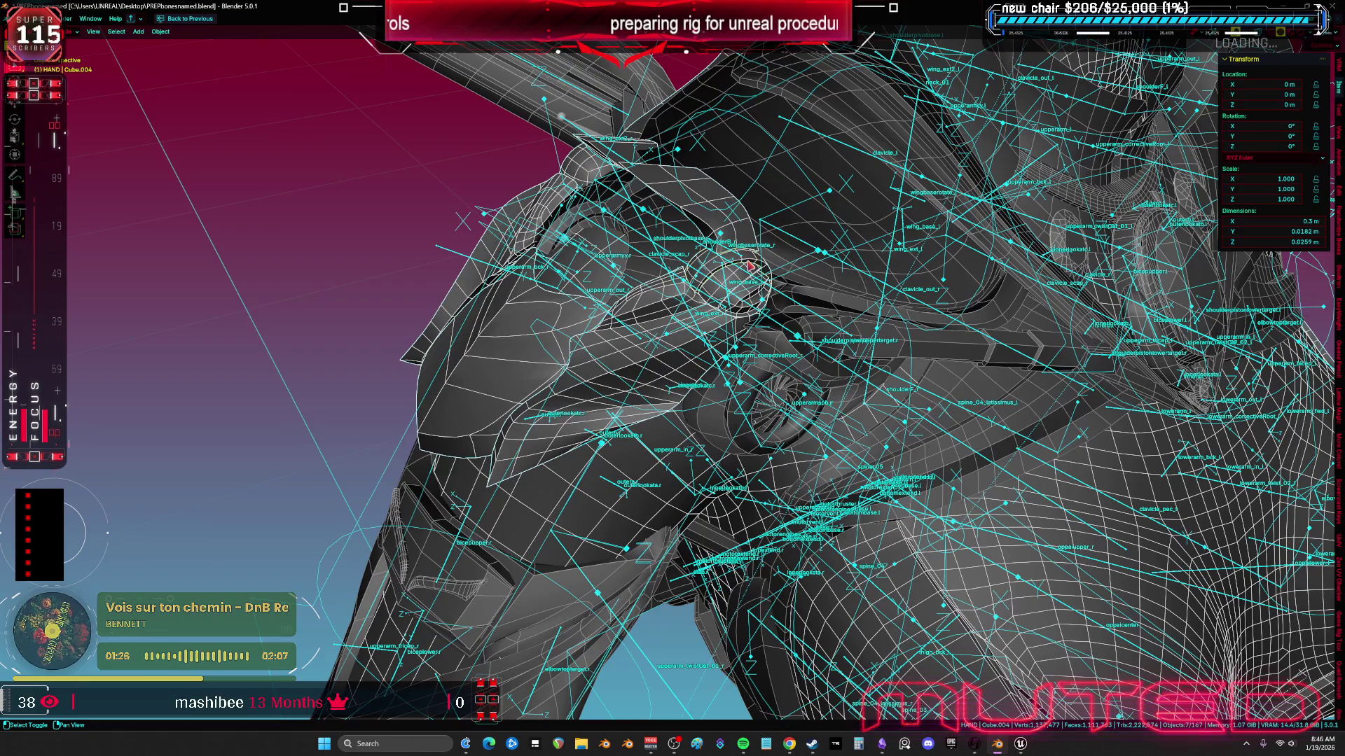
{"action": "left_click", "coordinate": [776, 430], "text": "shift"}
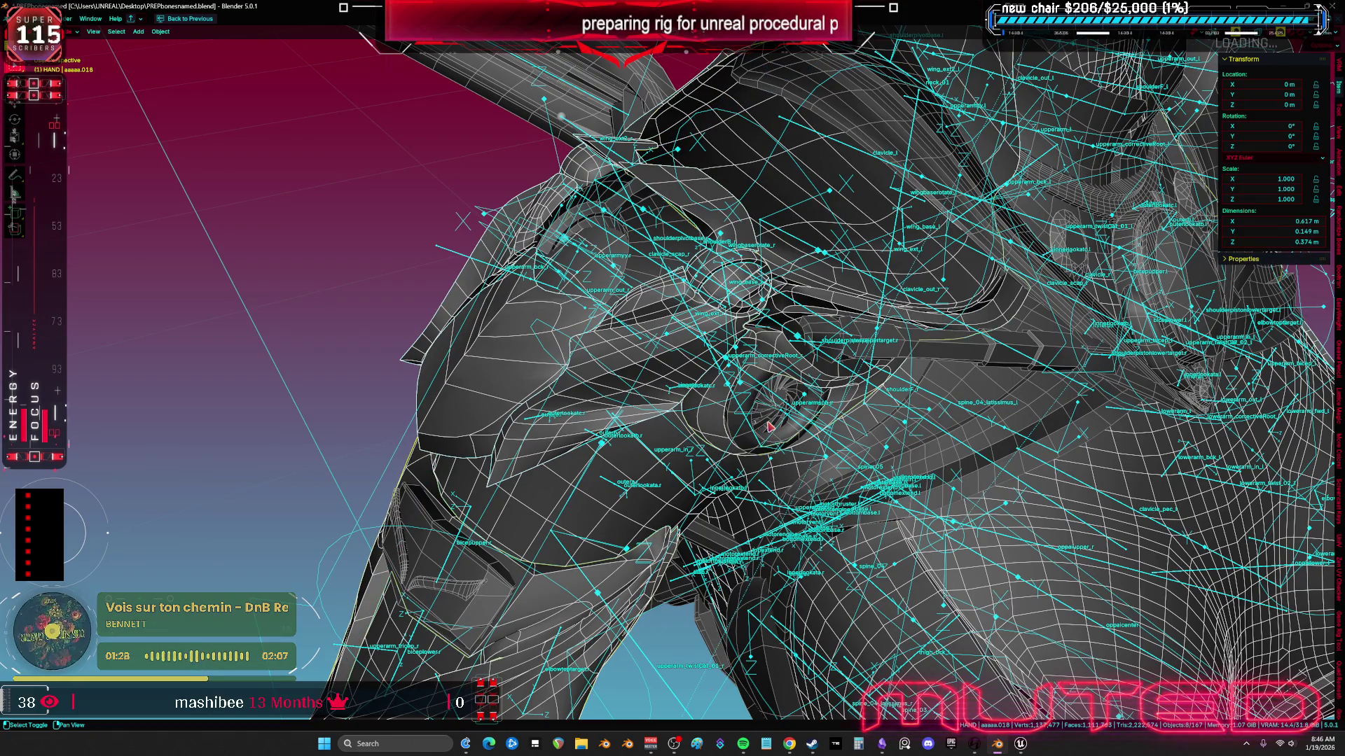
{"action": "left_click", "coordinate": [769, 427], "text": "shift"}
Step: Export the selection as FBX and save PREPbonesnamed.blend
{"action": "left_click", "coordinate": [18, 19]}
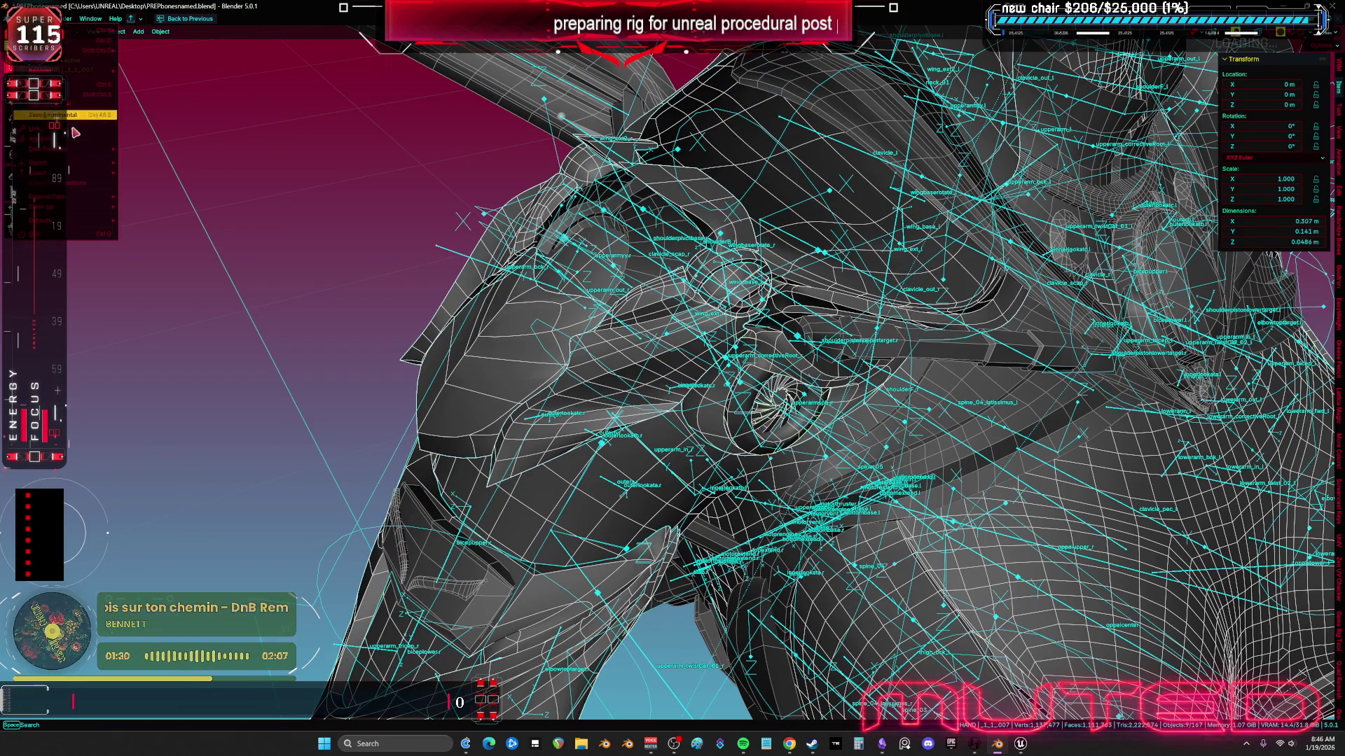
{"action": "mouse_move", "coordinate": [42, 172]}
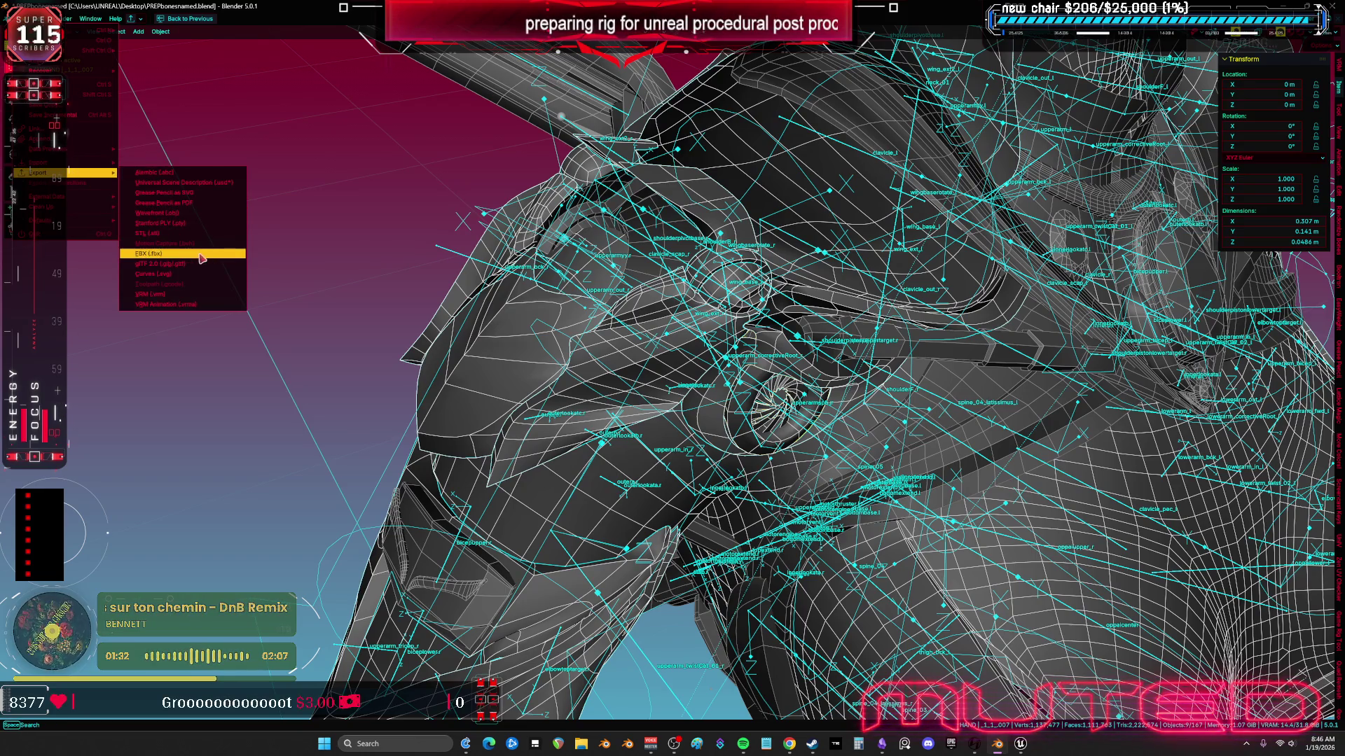
{"action": "left_click", "coordinate": [200, 234]}
{"action": "left_click", "coordinate": [750, 514]}
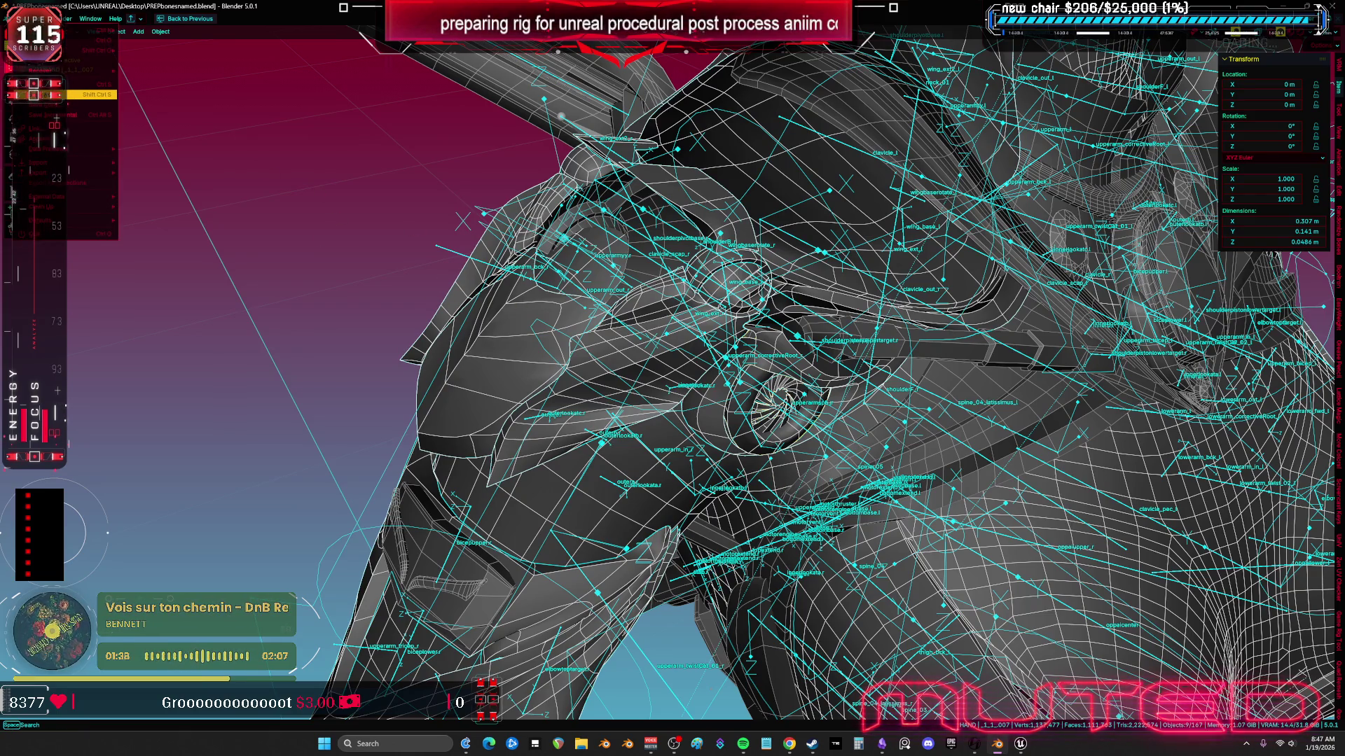
{"action": "key", "text": "ctrl+s"}
{"action": "key", "text": "alt+Tab"}
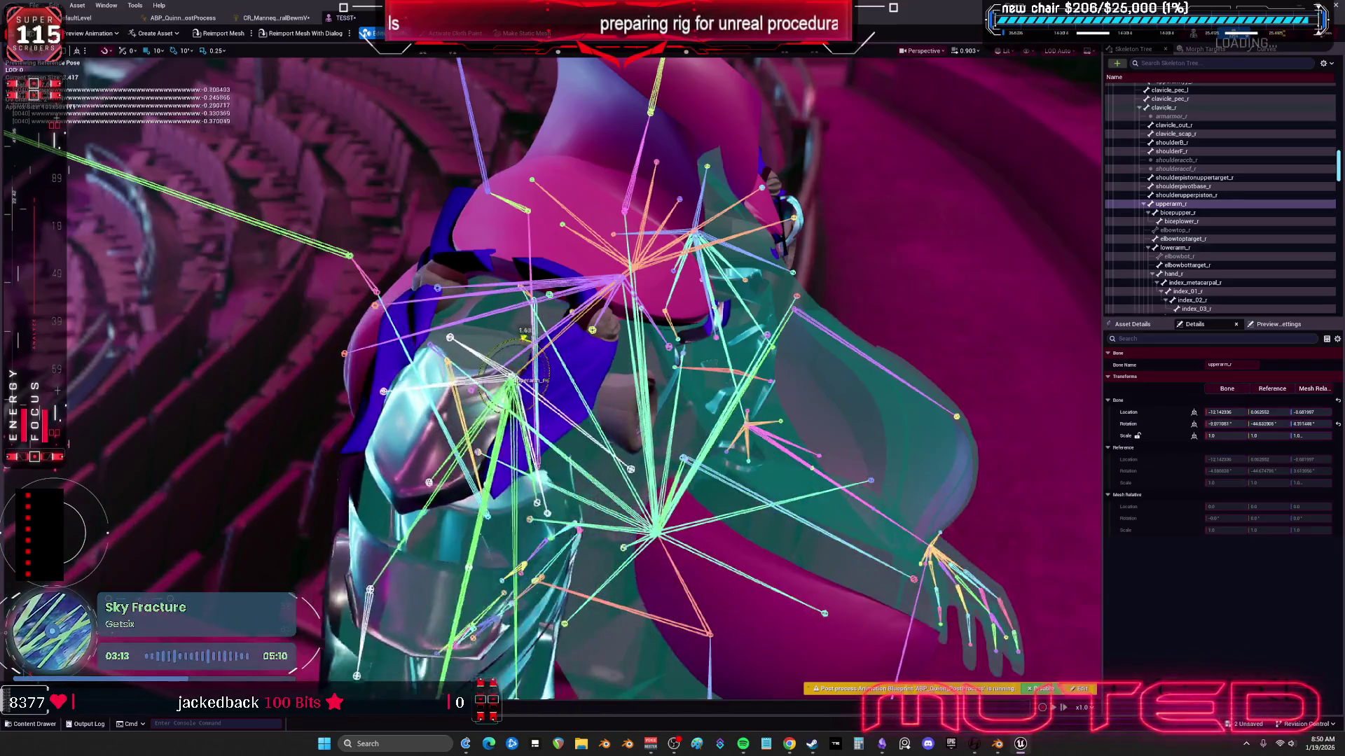
Step: Give the lower up-down Clamp a Minimum of 0 and Maximum of 90, then test by rotating upperarm_r
{"action": "left_click", "coordinate": [276, 17]}
{"action": "left_click", "coordinate": [703, 611]}
{"action": "type", "text": "0"}
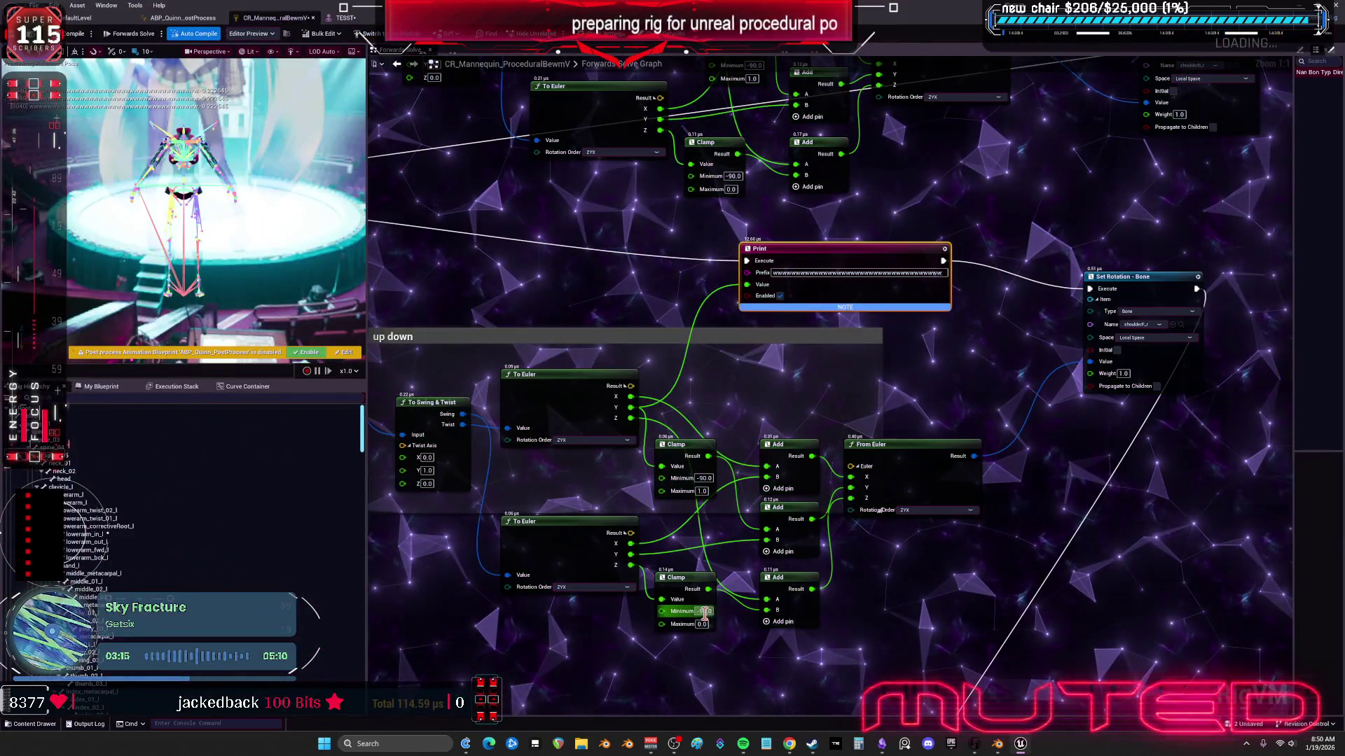
{"action": "key", "text": "Tab"}
{"action": "type", "text": "90"}
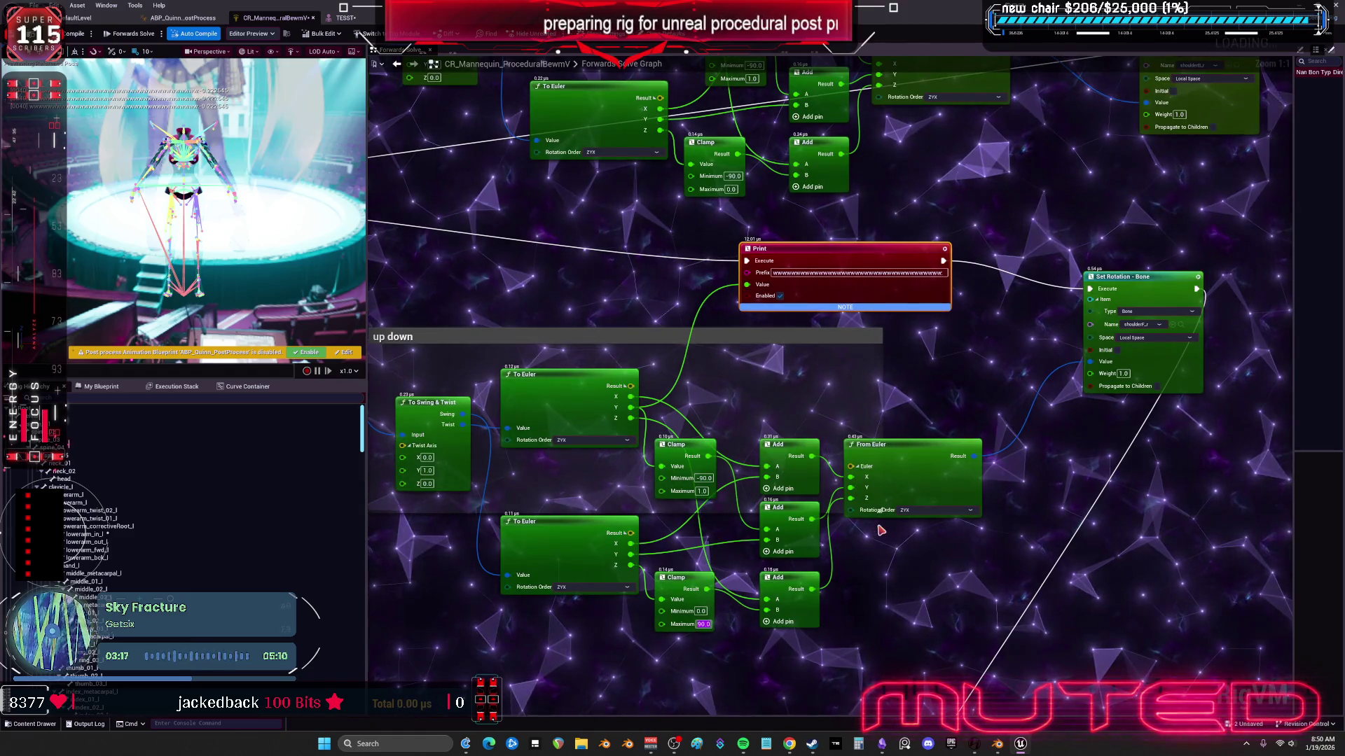
{"action": "key", "text": "Return"}
{"action": "left_click", "coordinate": [344, 18]}
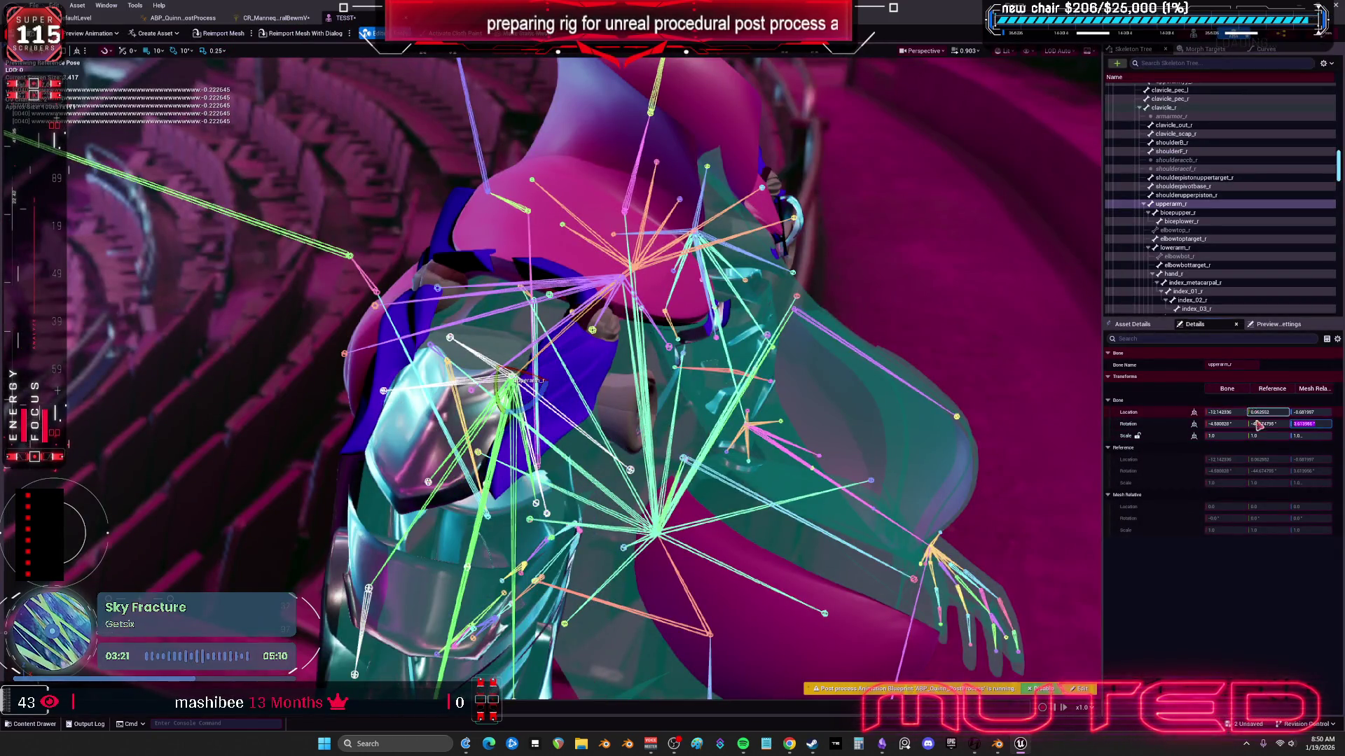
{"action": "mouse_move", "coordinate": [495, 352]}
{"action": "left_mouse_down"}
{"action": "mouse_move", "coordinate": [522, 339]}
{"action": "mouse_move", "coordinate": [537, 371]}
{"action": "mouse_move", "coordinate": [494, 445]}
{"action": "mouse_move", "coordinate": [510, 421]}
{"action": "mouse_move", "coordinate": [589, 476]}
{"action": "left_mouse_up"}
Step: Swing upperarm_r up and down several times, comparing how both arms follow
{"action": "scroll", "coordinate": [553, 378], "scroll_direction": "up", "scroll_amount": 6}
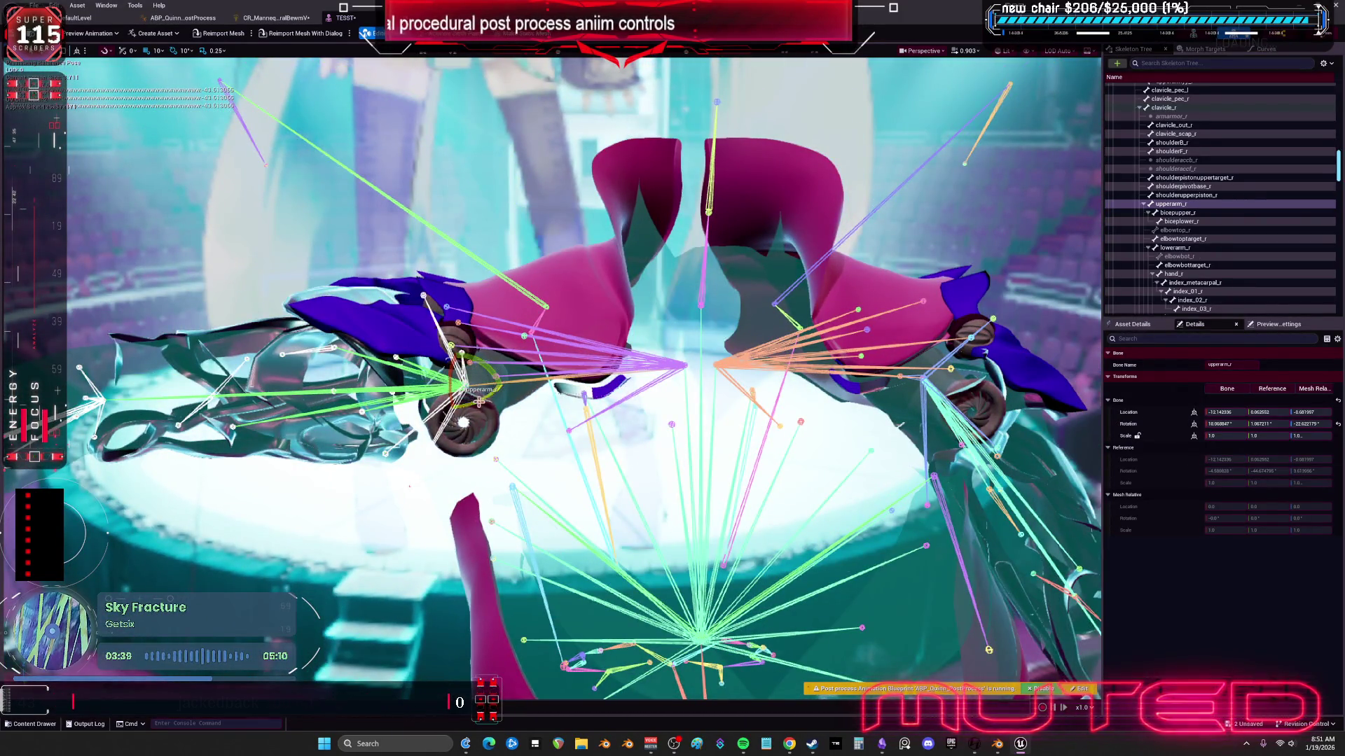
{"action": "mouse_move", "coordinate": [456, 378]}
{"action": "left_mouse_down"}
{"action": "mouse_move", "coordinate": [503, 381]}
{"action": "mouse_move", "coordinate": [466, 438]}
{"action": "left_mouse_up"}
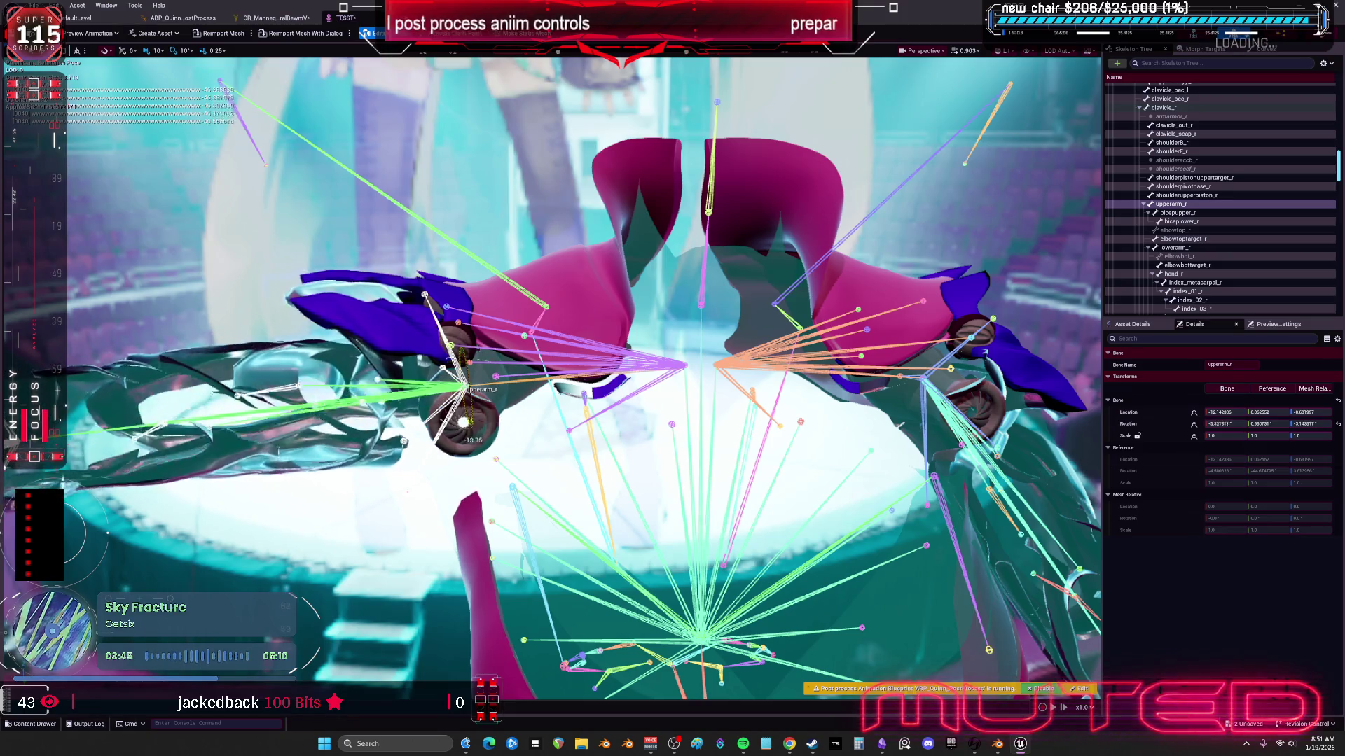
{"action": "mouse_move", "coordinate": [484, 365]}
{"action": "left_mouse_down"}
{"action": "mouse_move", "coordinate": [480, 394]}
{"action": "mouse_move", "coordinate": [452, 359]}
{"action": "mouse_move", "coordinate": [499, 378]}
{"action": "left_mouse_up"}
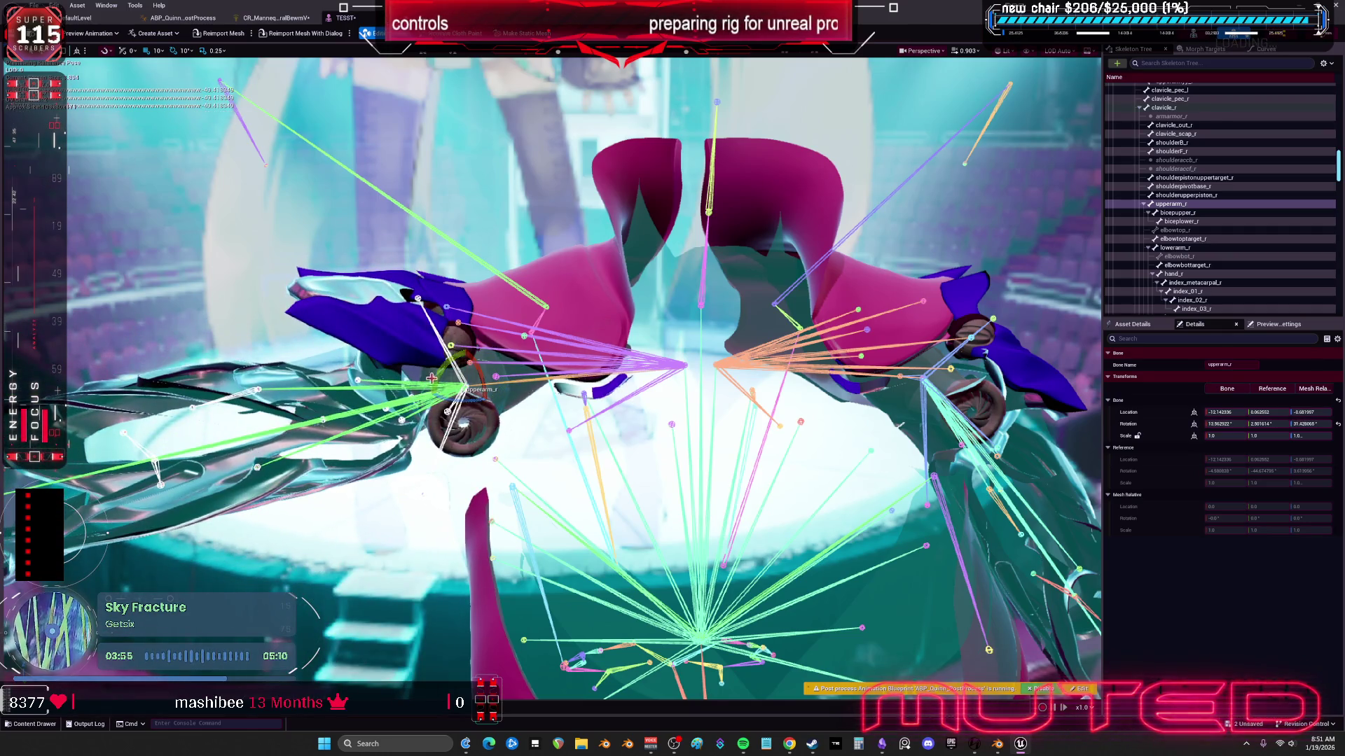
{"action": "left_click_drag", "start_coordinate": [435, 394], "coordinate": [444, 375]}
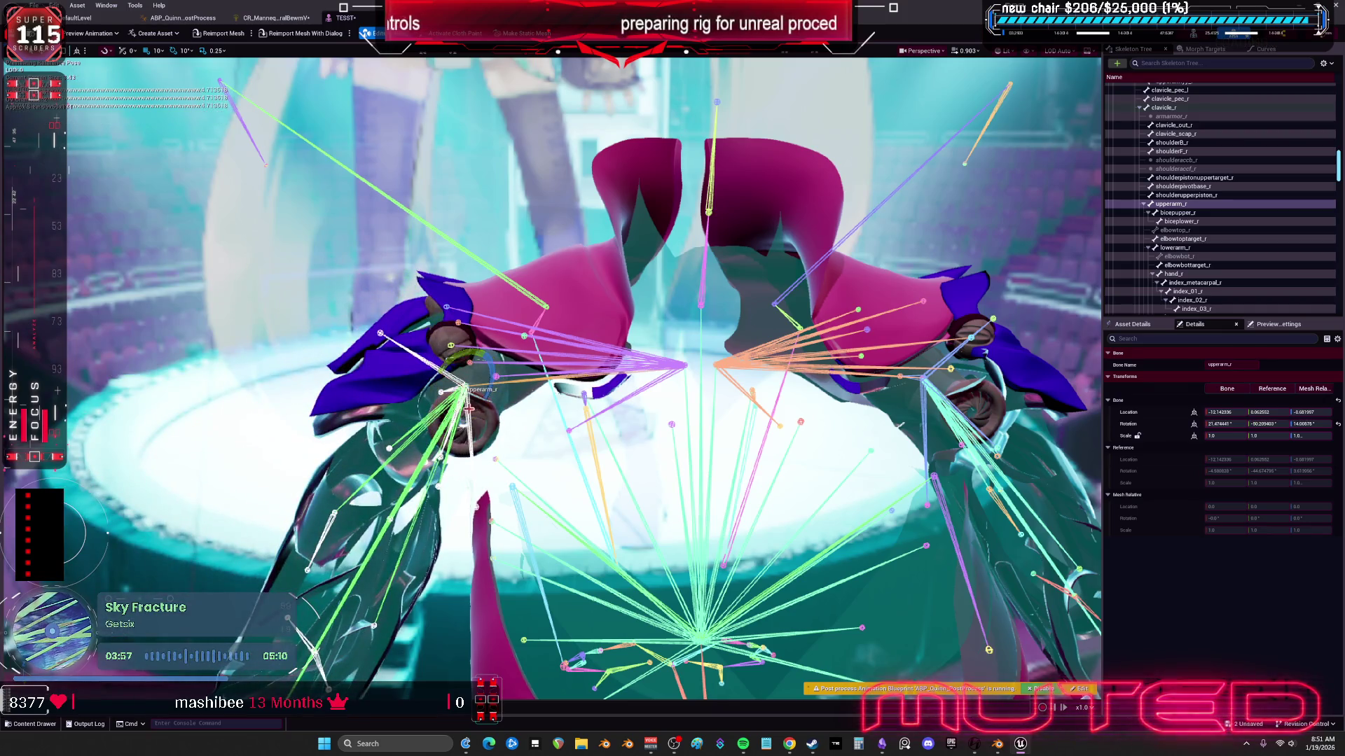
{"action": "scroll", "coordinate": [585, 378], "scroll_direction": "up", "scroll_amount": 3}
{"action": "scroll", "coordinate": [517, 339], "scroll_direction": "down", "scroll_amount": 3}
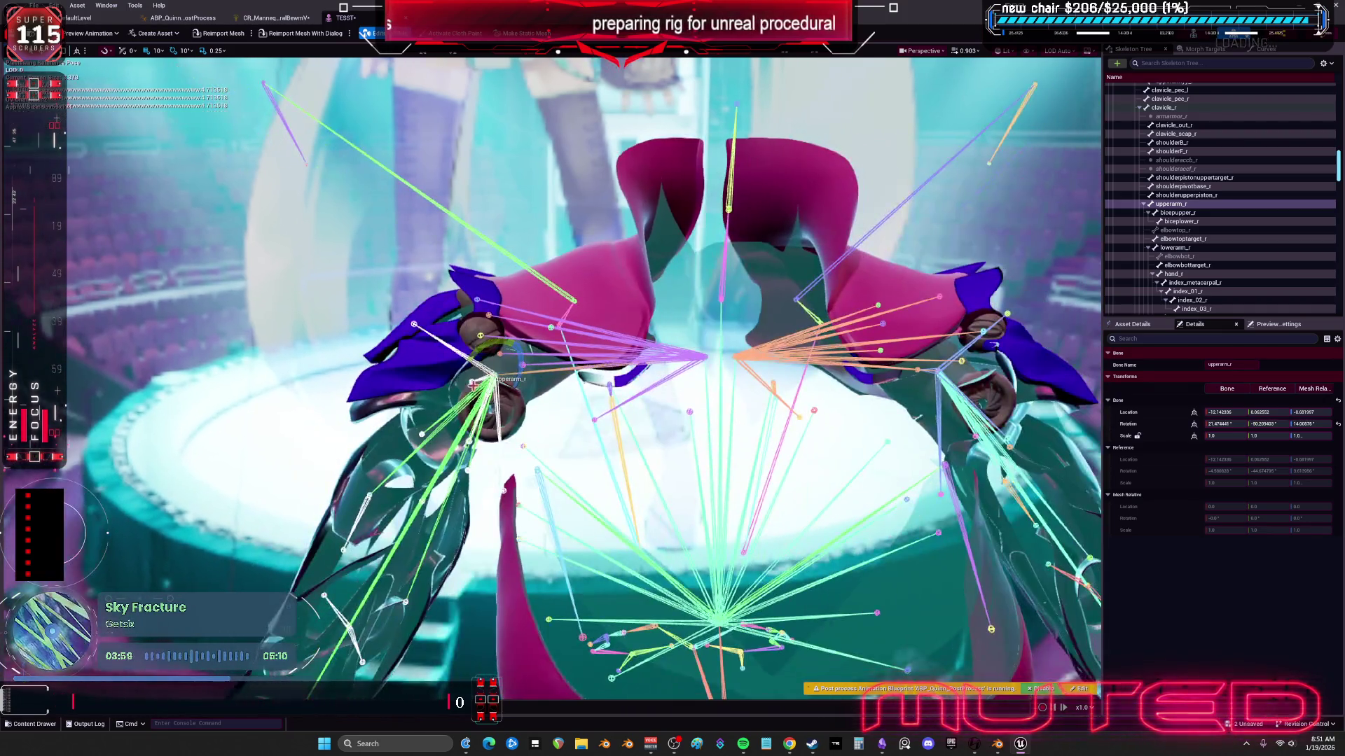
{"action": "mouse_move", "coordinate": [511, 346]}
{"action": "left_mouse_down"}
{"action": "mouse_move", "coordinate": [494, 336]}
{"action": "mouse_move", "coordinate": [616, 342]}
{"action": "mouse_move", "coordinate": [532, 328]}
{"action": "mouse_move", "coordinate": [732, 386]}
{"action": "left_mouse_up"}
Step: Reset upperarm_r's rotation to reference and rotate the right upper arm again
{"action": "left_click", "coordinate": [1338, 424]}
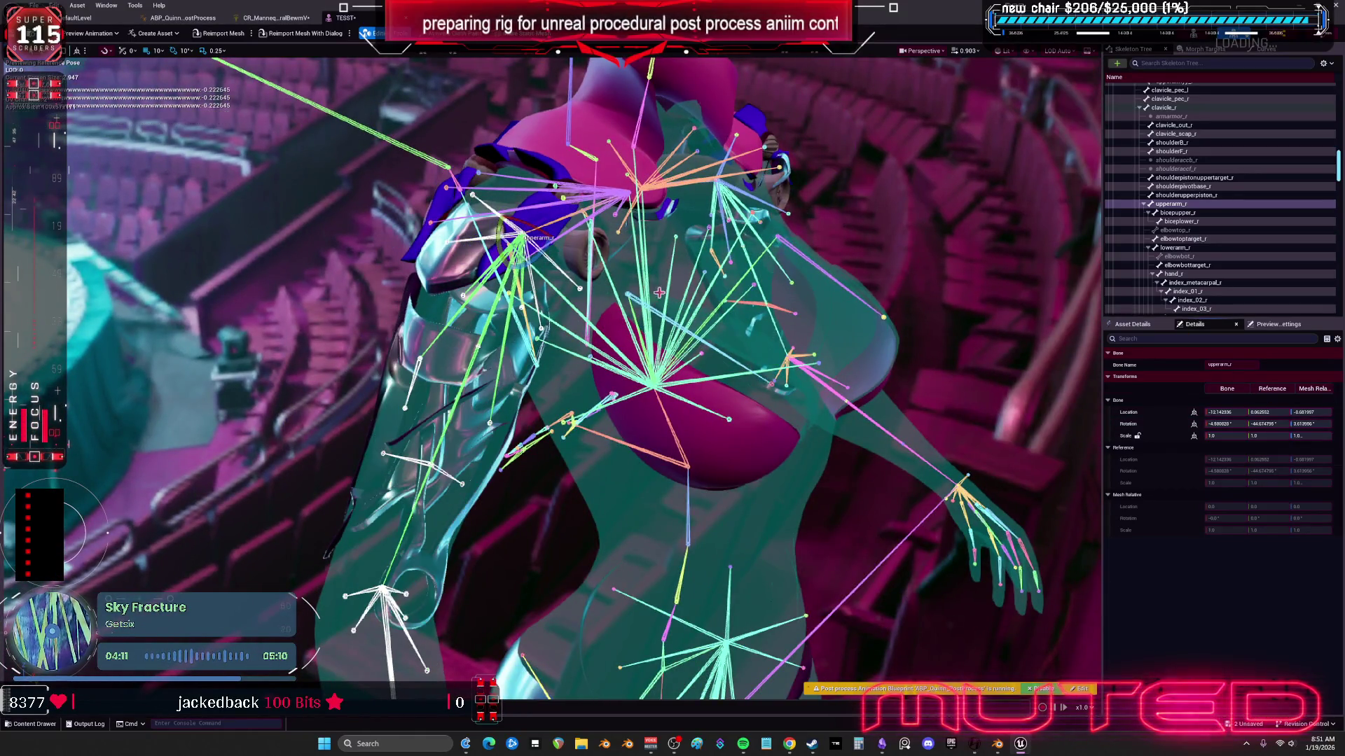
{"action": "mouse_move", "coordinate": [524, 210]}
{"action": "left_mouse_down"}
{"action": "mouse_move", "coordinate": [538, 228]}
{"action": "mouse_move", "coordinate": [518, 252]}
{"action": "mouse_move", "coordinate": [539, 225]}
{"action": "mouse_move", "coordinate": [532, 238]}
{"action": "left_mouse_up"}
{"action": "scroll", "coordinate": [532, 238], "scroll_direction": "up", "scroll_amount": 2}
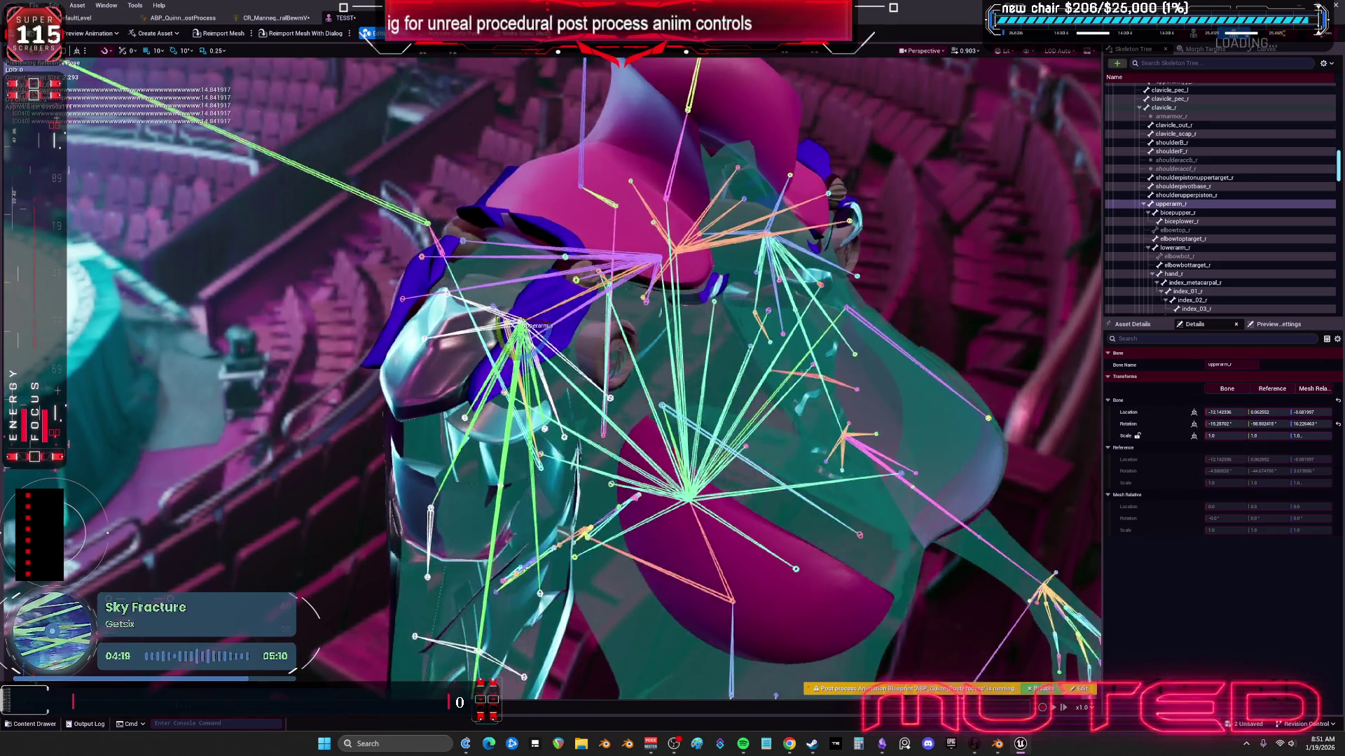
{"action": "left_click_drag", "start_coordinate": [521, 326], "coordinate": [529, 315]}
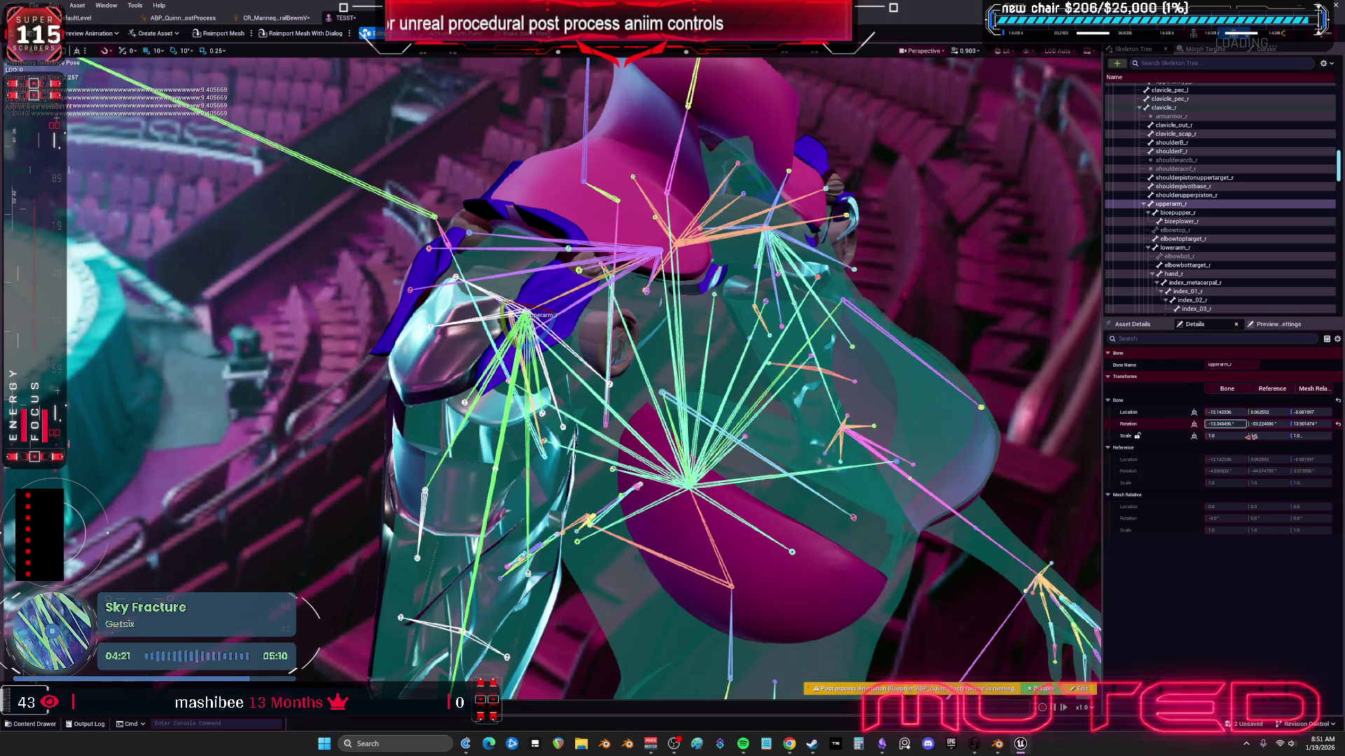
Step: Reset upperarm_r once more, frame the joint, and rotate it about 45° from a new angle
{"action": "left_click", "coordinate": [1338, 424]}
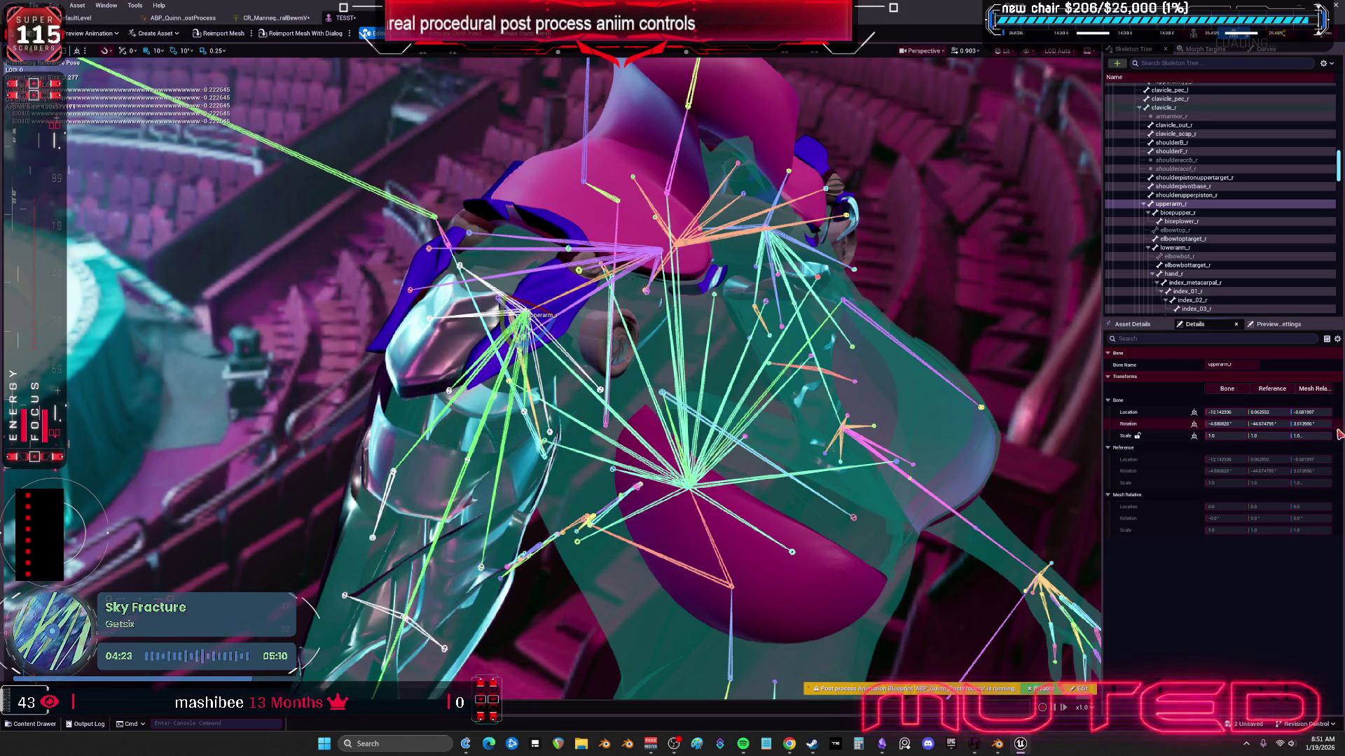
{"action": "left_click_drag", "start_coordinate": [532, 338], "coordinate": [539, 324]}
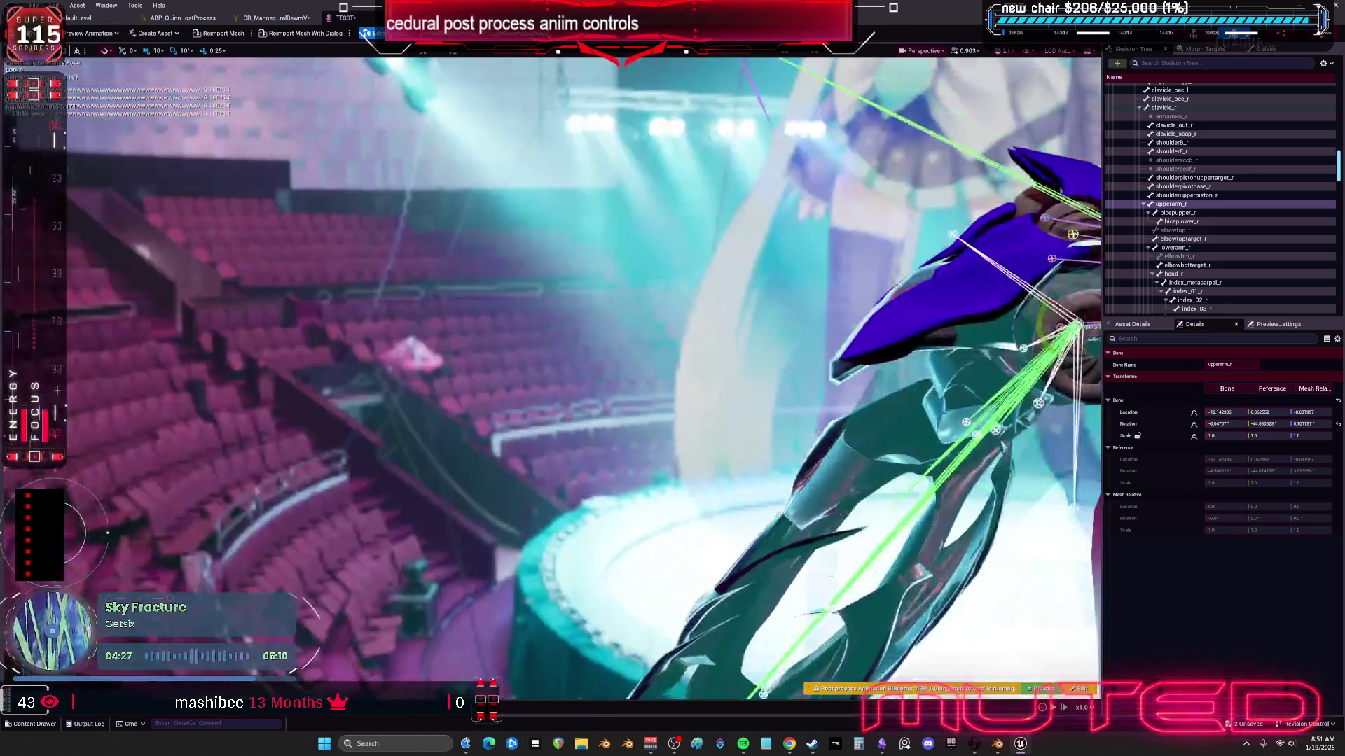
{"action": "key", "text": "f"}
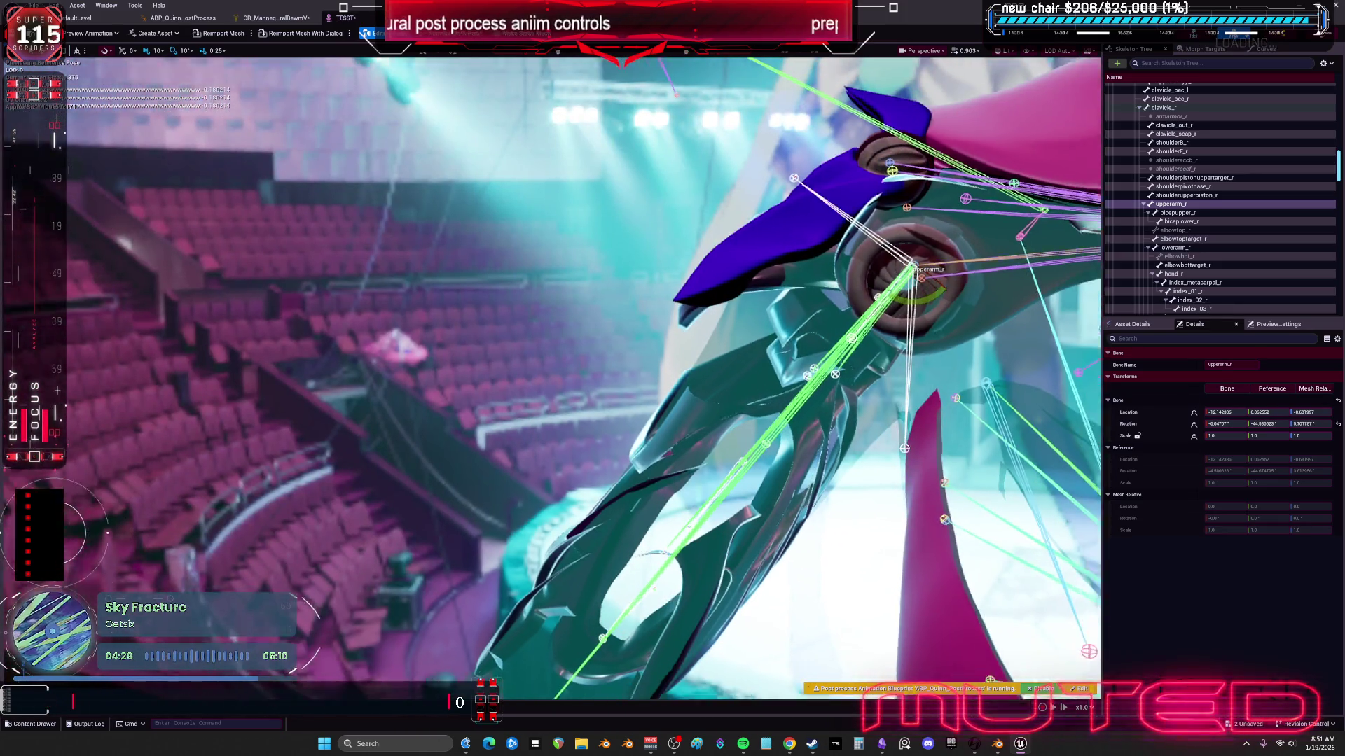
{"action": "left_click_drag", "start_coordinate": [589, 451], "coordinate": [588, 450]}
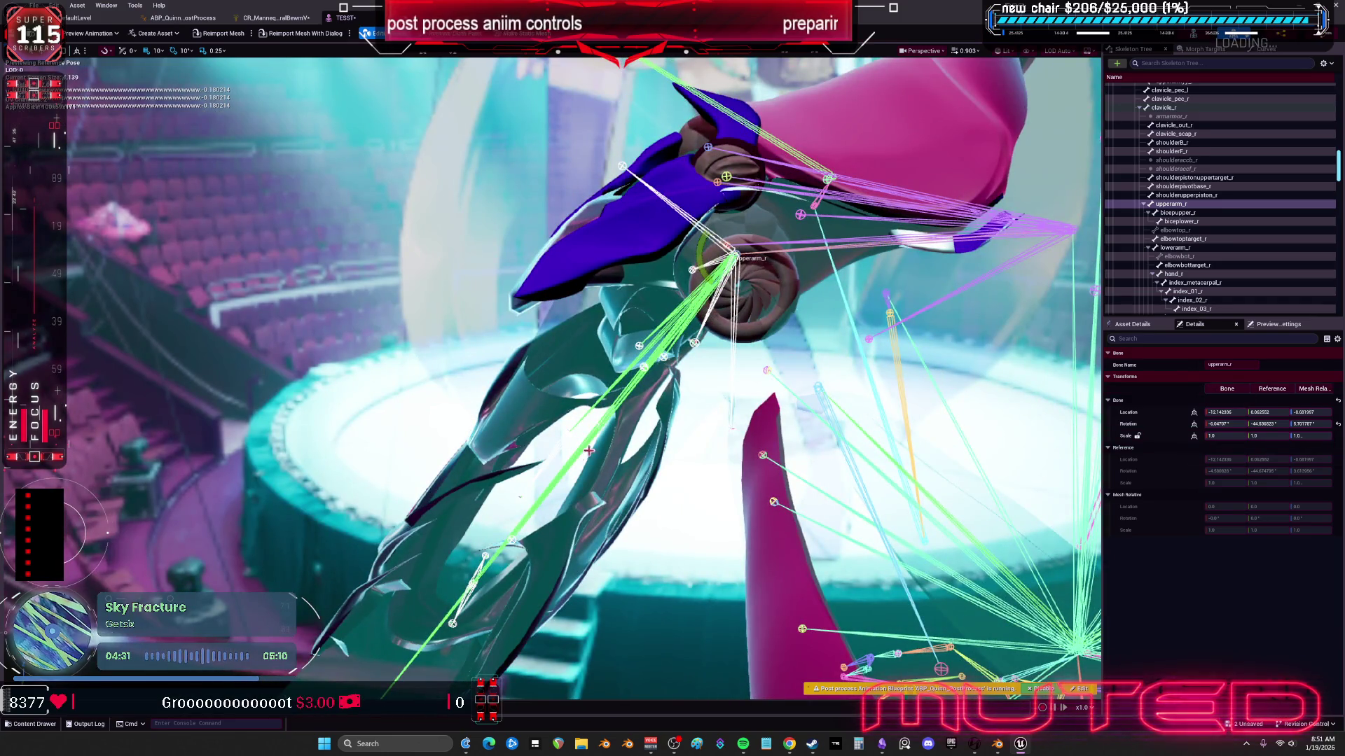
{"action": "left_click_drag", "start_coordinate": [721, 256], "coordinate": [854, 386]}
{"action": "mouse_move", "coordinate": [799, 329]}
{"action": "left_mouse_down"}
{"action": "mouse_move", "coordinate": [846, 311]}
{"action": "mouse_move", "coordinate": [851, 344]}
{"action": "mouse_move", "coordinate": [816, 262]}
{"action": "left_mouse_up"}
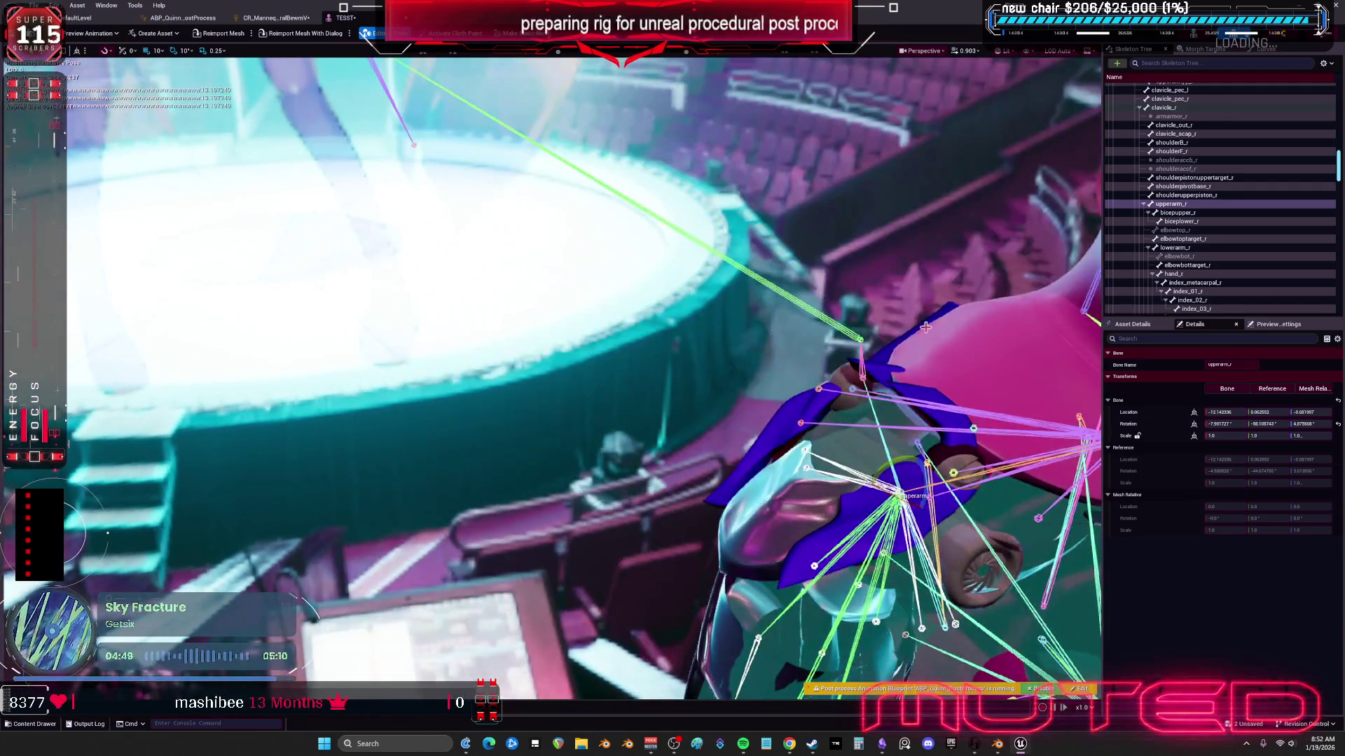
{"action": "left_click", "coordinate": [264, 19]}
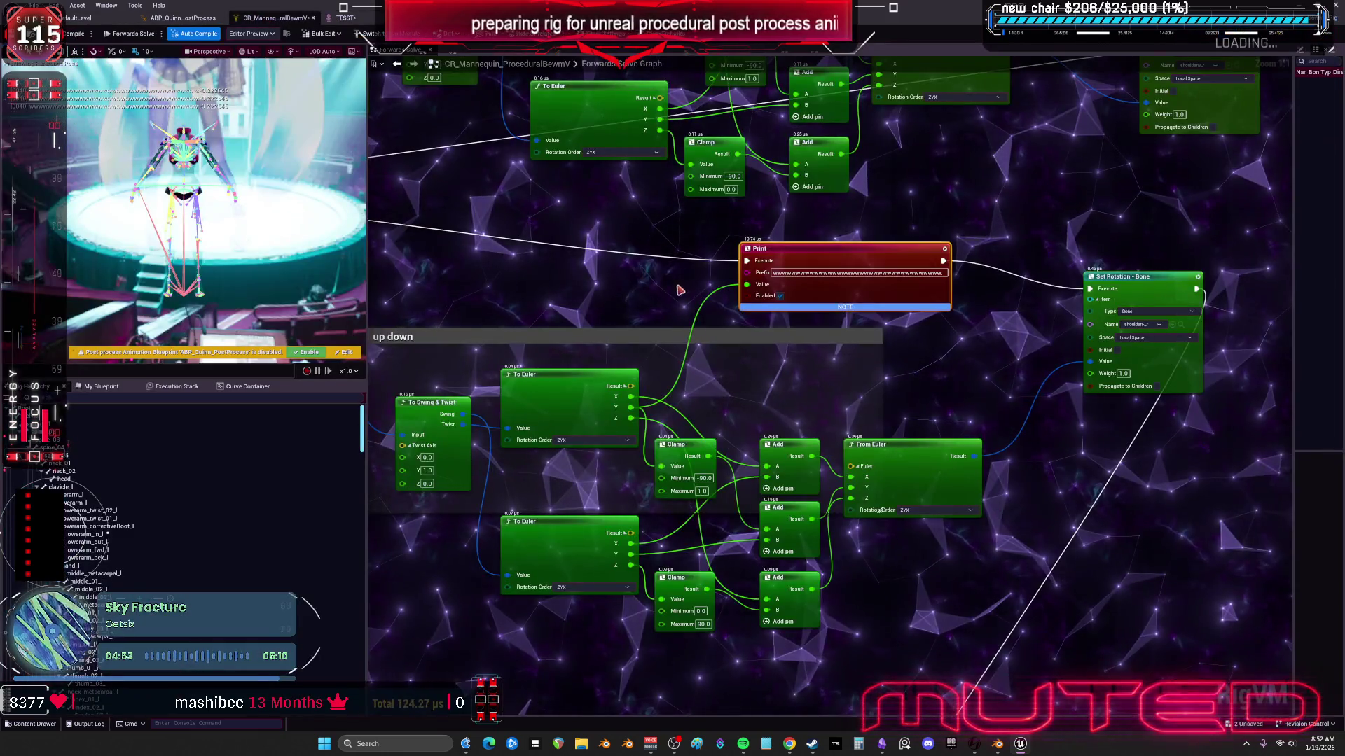
{"action": "mouse_move", "coordinate": [1105, 321]}
{"action": "left_mouse_down"}
{"action": "mouse_move", "coordinate": [1037, 314]}
{"action": "mouse_move", "coordinate": [1079, 306]}
{"action": "left_mouse_up"}
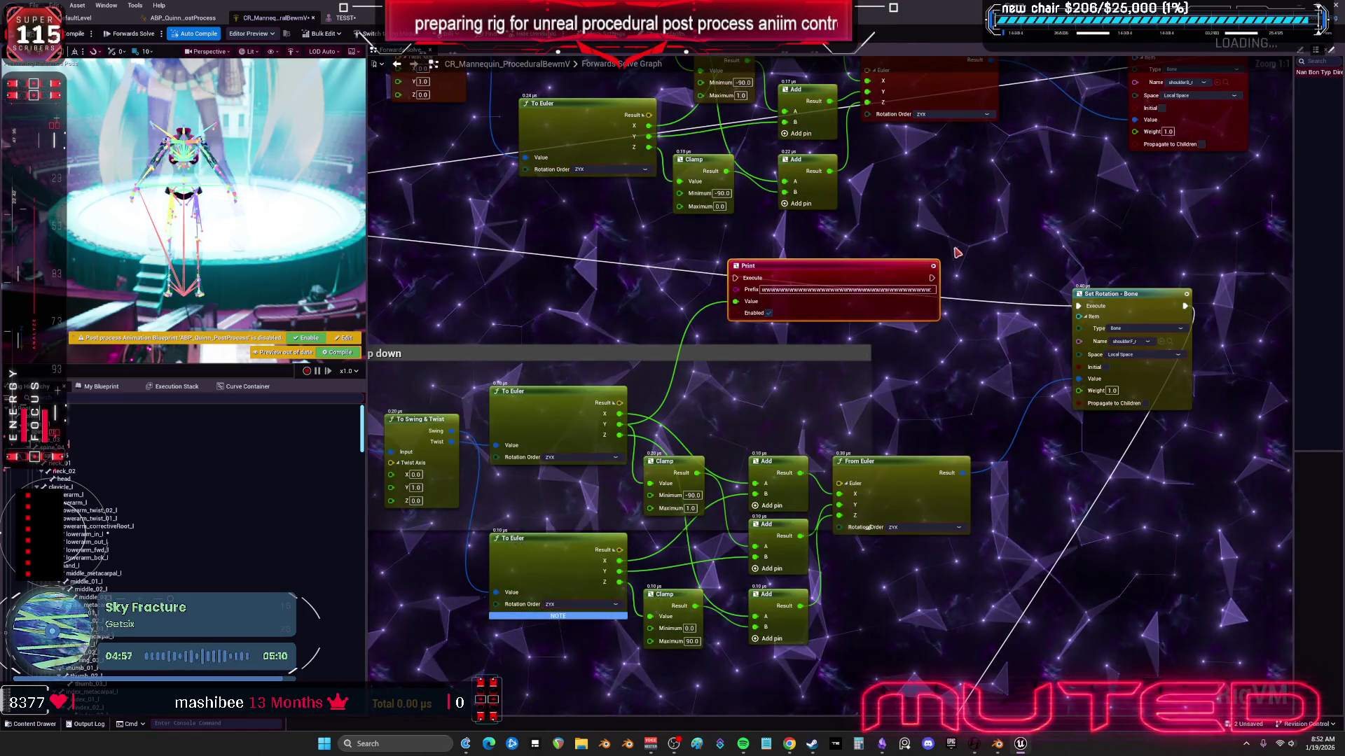
{"action": "key", "text": "Delete"}
{"action": "scroll", "coordinate": [969, 285], "scroll_direction": "down", "scroll_amount": 4}
{"action": "left_click_drag", "start_coordinate": [969, 286], "coordinate": [1100, 346]}
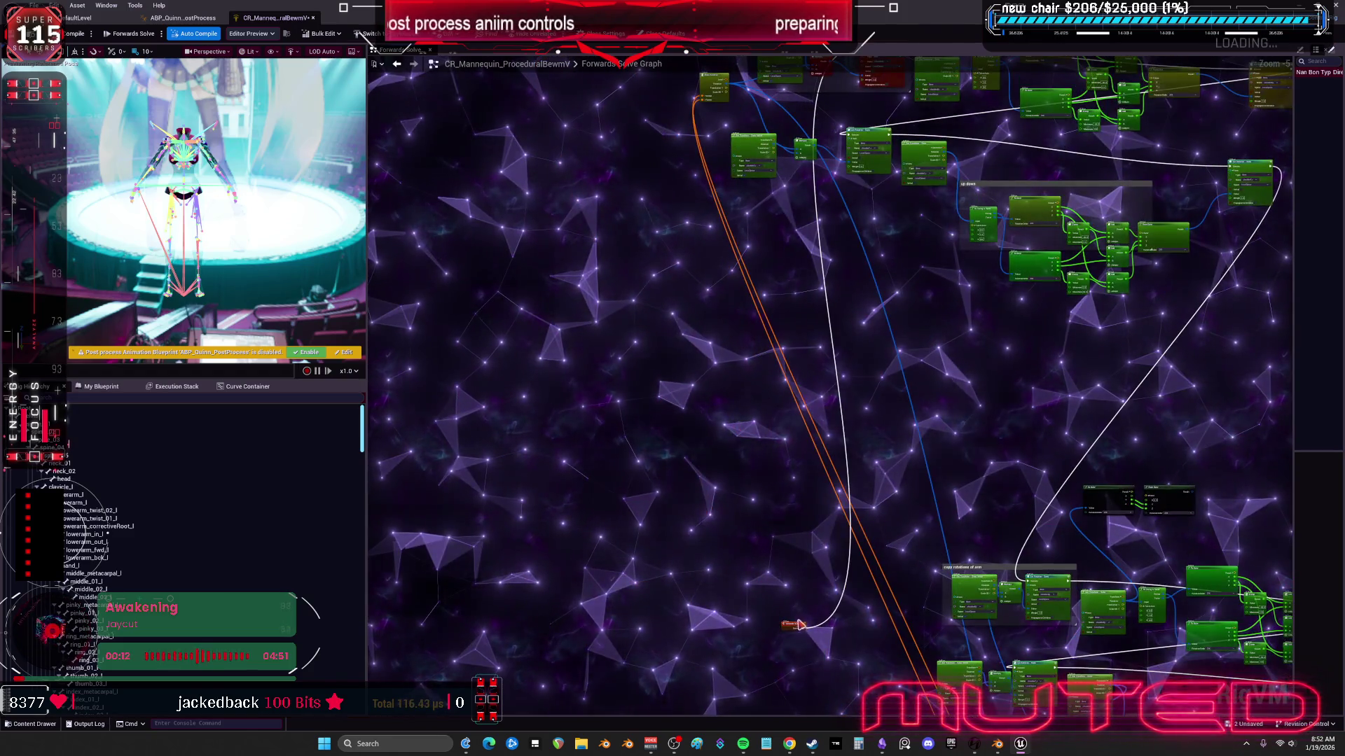
{"action": "left_click_drag", "start_coordinate": [775, 223], "coordinate": [679, 240]}
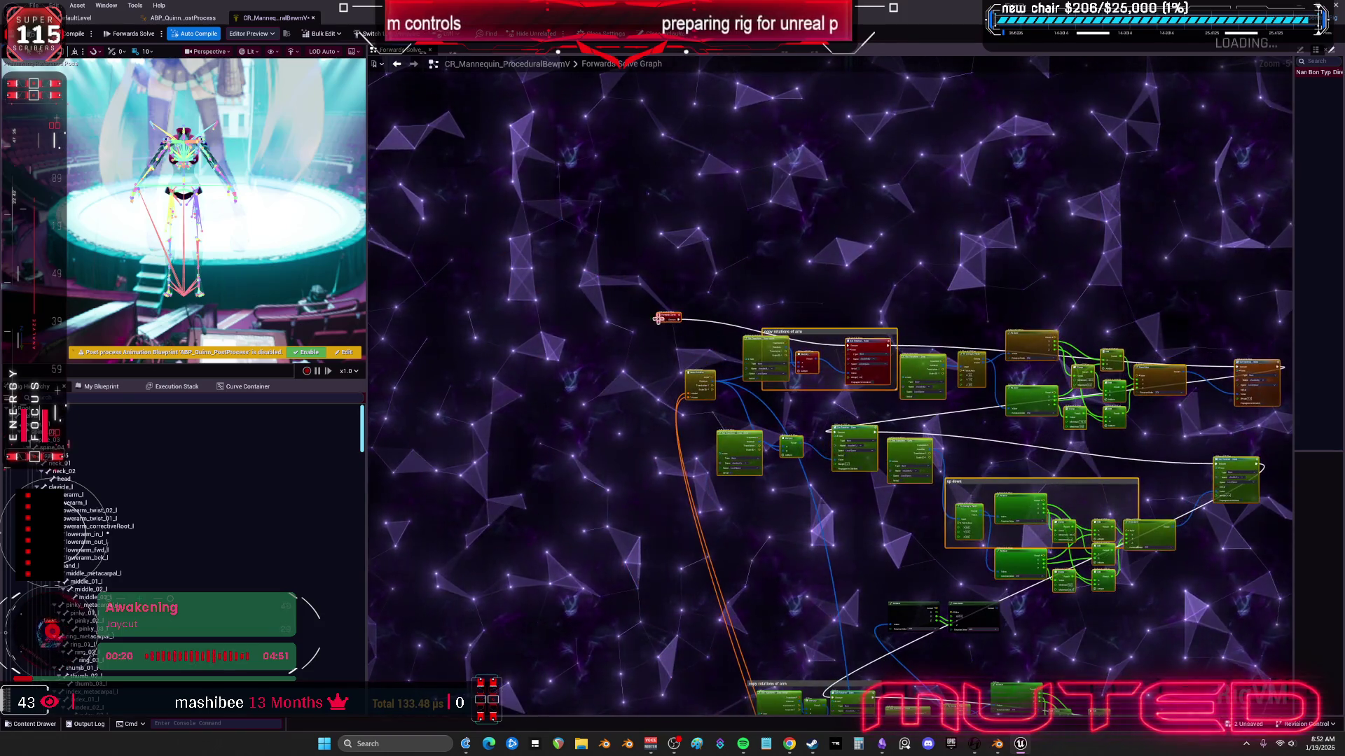
{"action": "key", "text": "ctrl+z"}
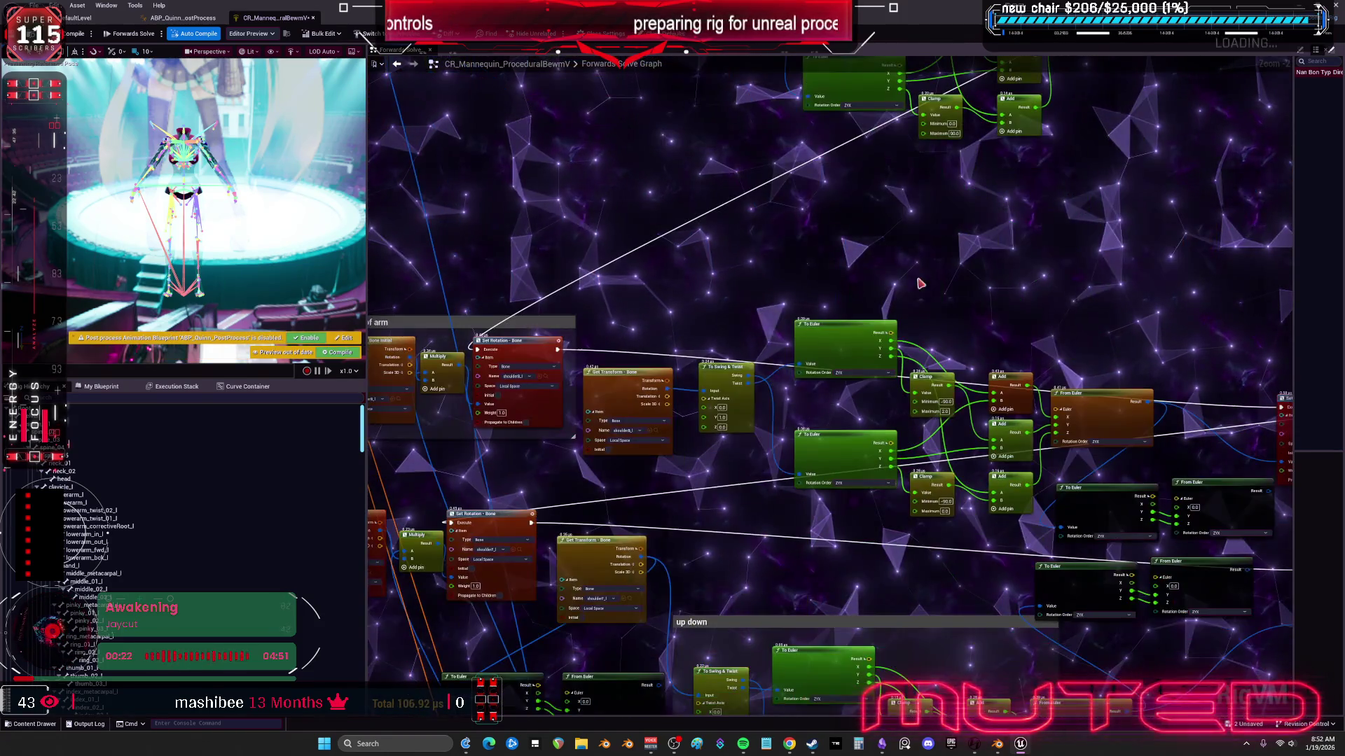
{"action": "key", "text": "ctrl+z"}
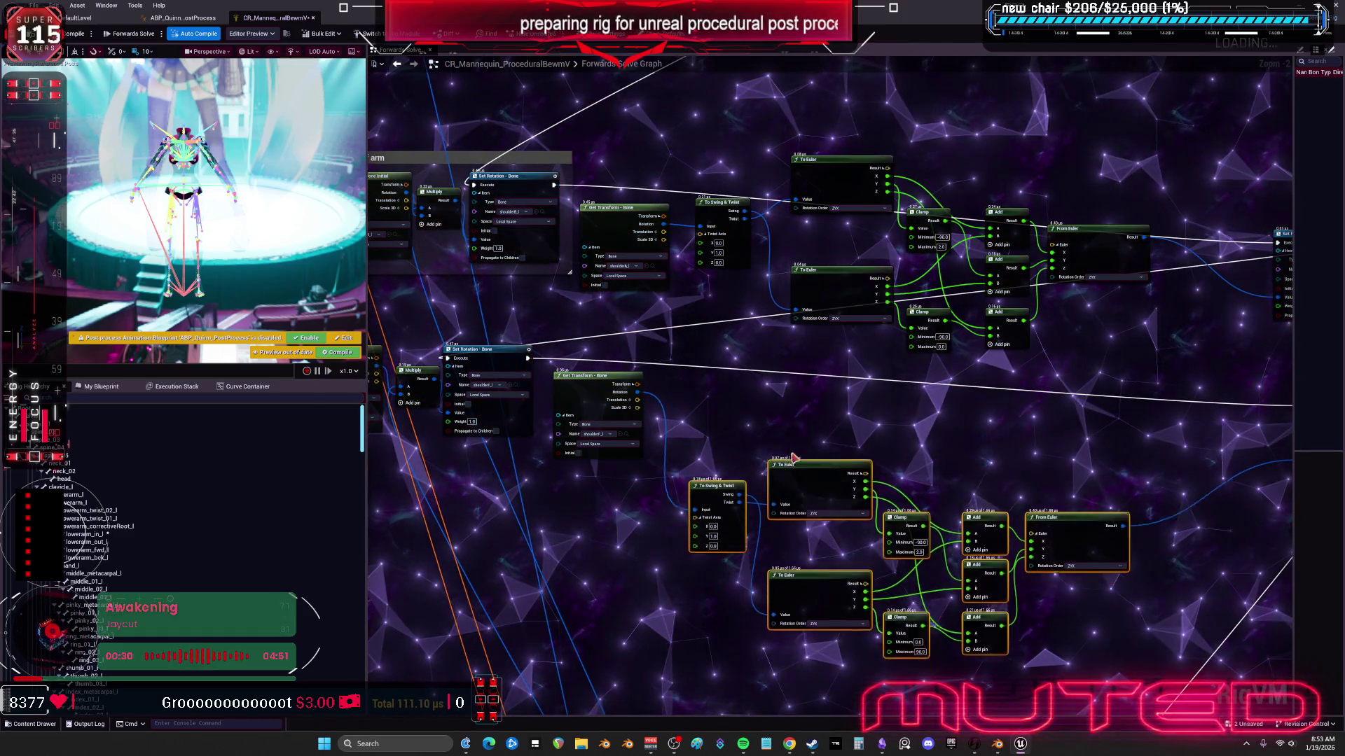
{"action": "left_click_drag", "start_coordinate": [1178, 285], "coordinate": [1119, 239]}
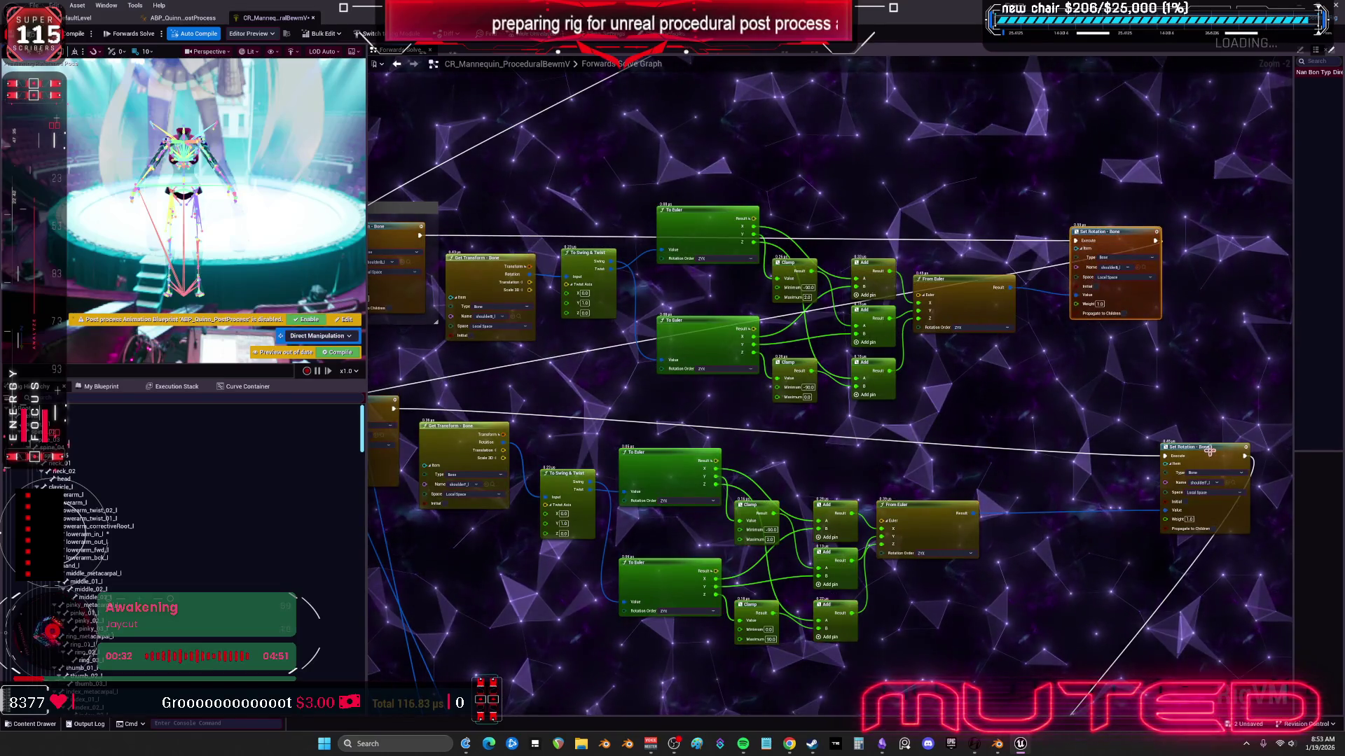
{"action": "scroll", "coordinate": [984, 566], "scroll_direction": "down", "scroll_amount": 2}
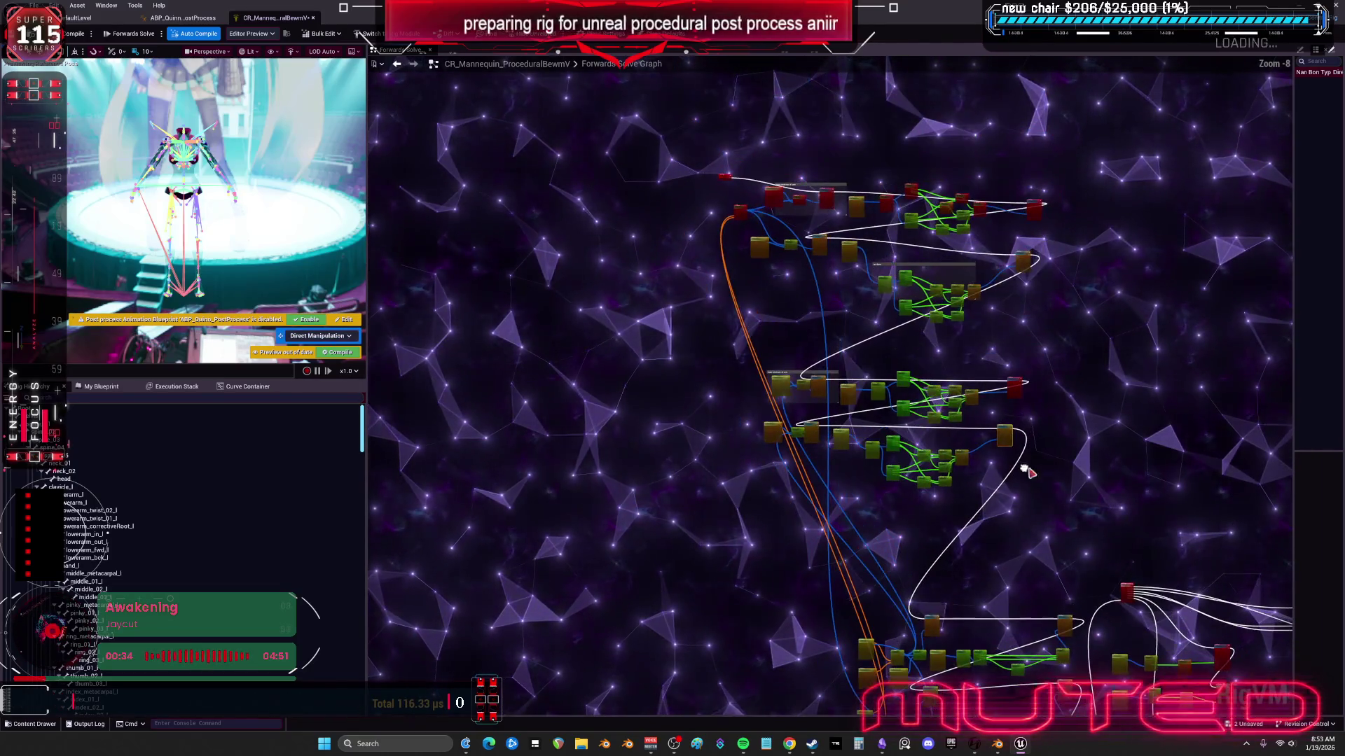
{"action": "mouse_move", "coordinate": [1021, 465]}
{"action": "left_mouse_down"}
{"action": "mouse_move", "coordinate": [871, 285]}
{"action": "mouse_move", "coordinate": [692, 190]}
{"action": "left_mouse_up"}
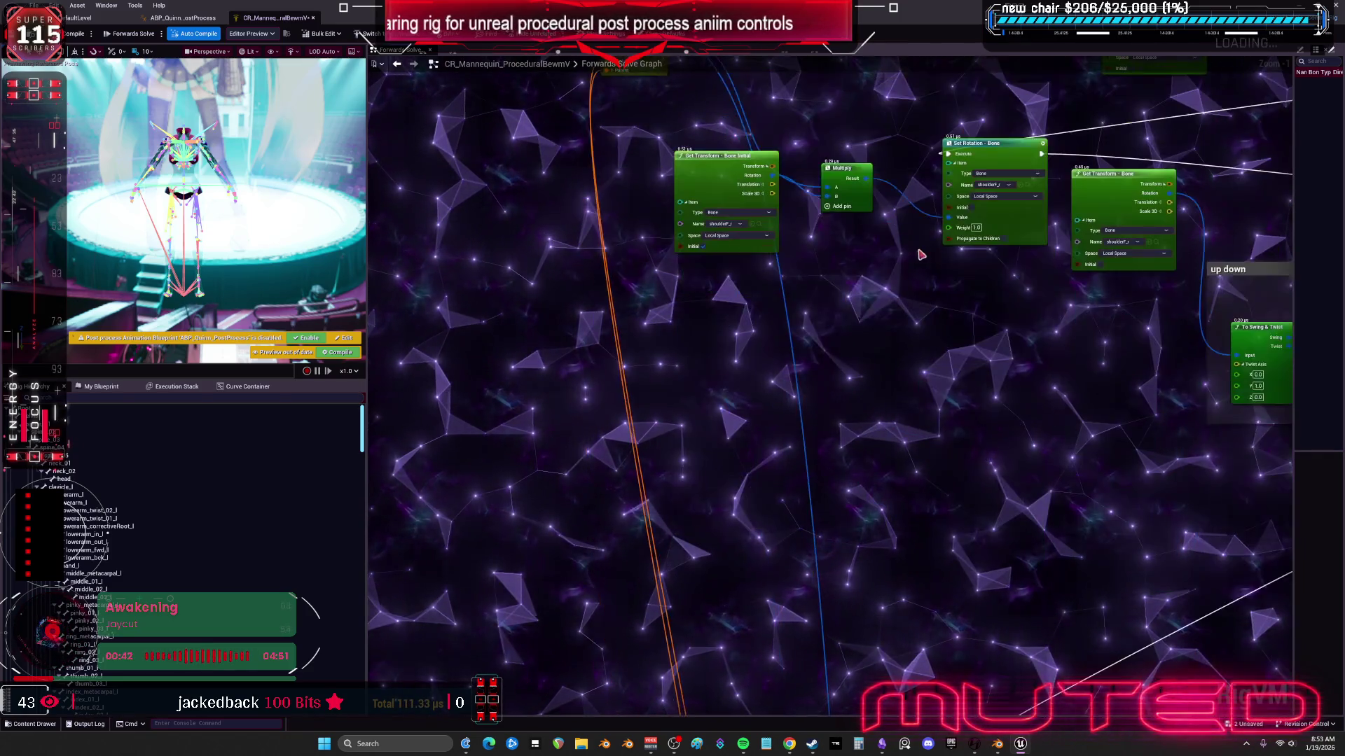
{"action": "left_click_drag", "start_coordinate": [807, 350], "coordinate": [798, 326]}
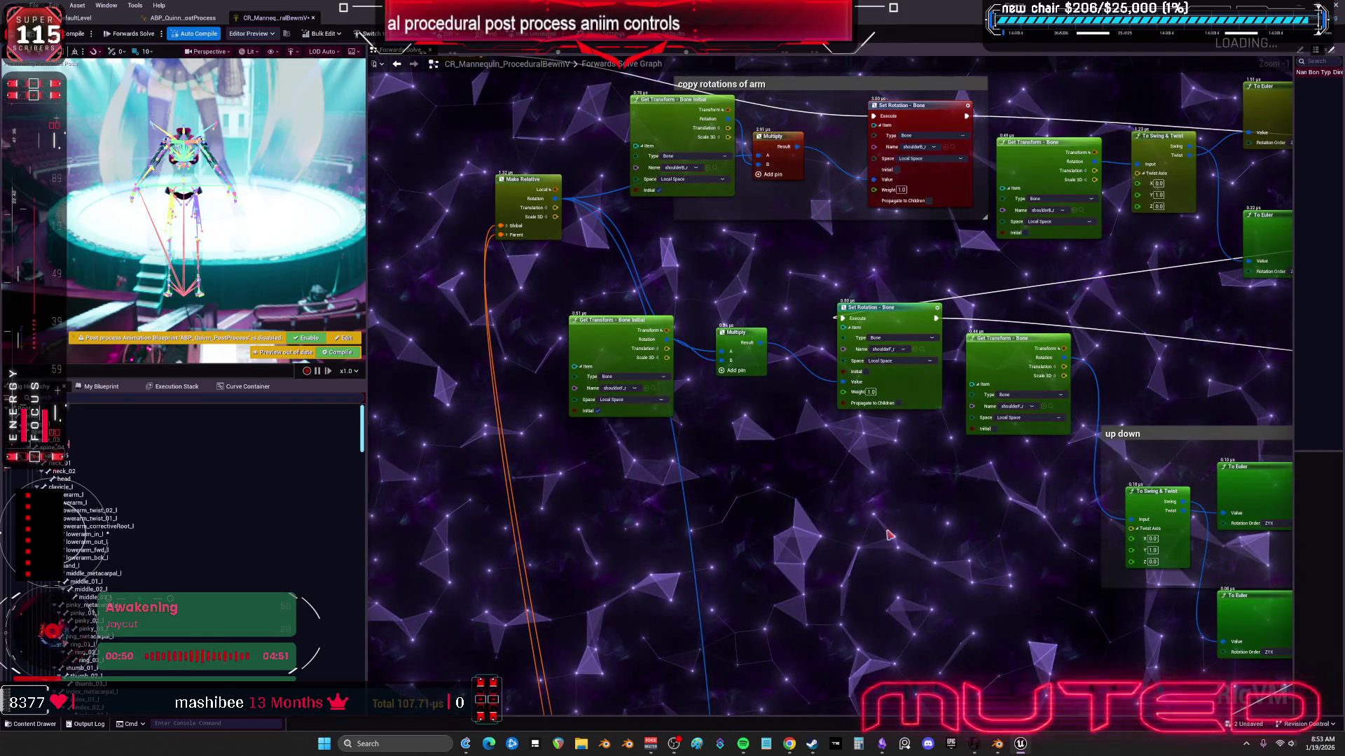
{"action": "scroll", "coordinate": [888, 535], "scroll_direction": "down", "scroll_amount": 3}
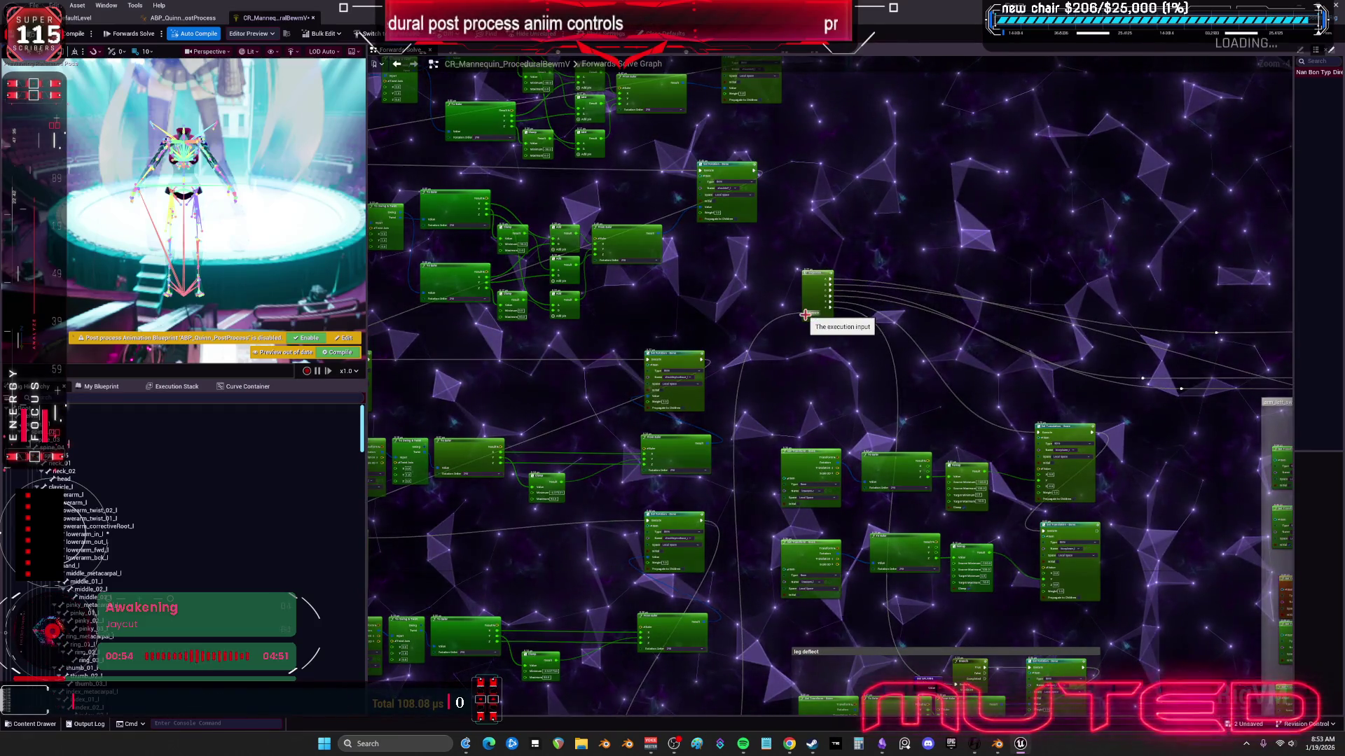
{"action": "left_click", "coordinate": [809, 319]}
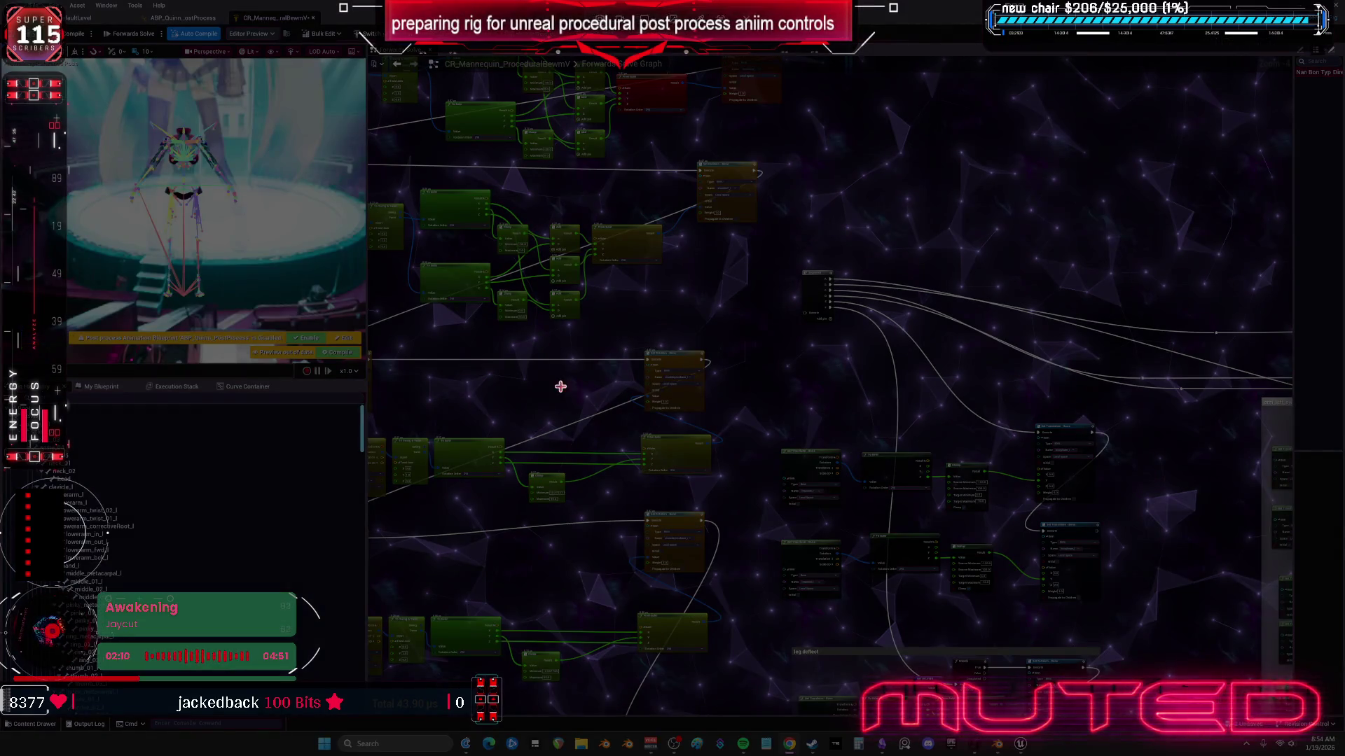
Step: Undo the broken links and recompile the Control Rig
{"action": "key", "text": "ctrl+z"}
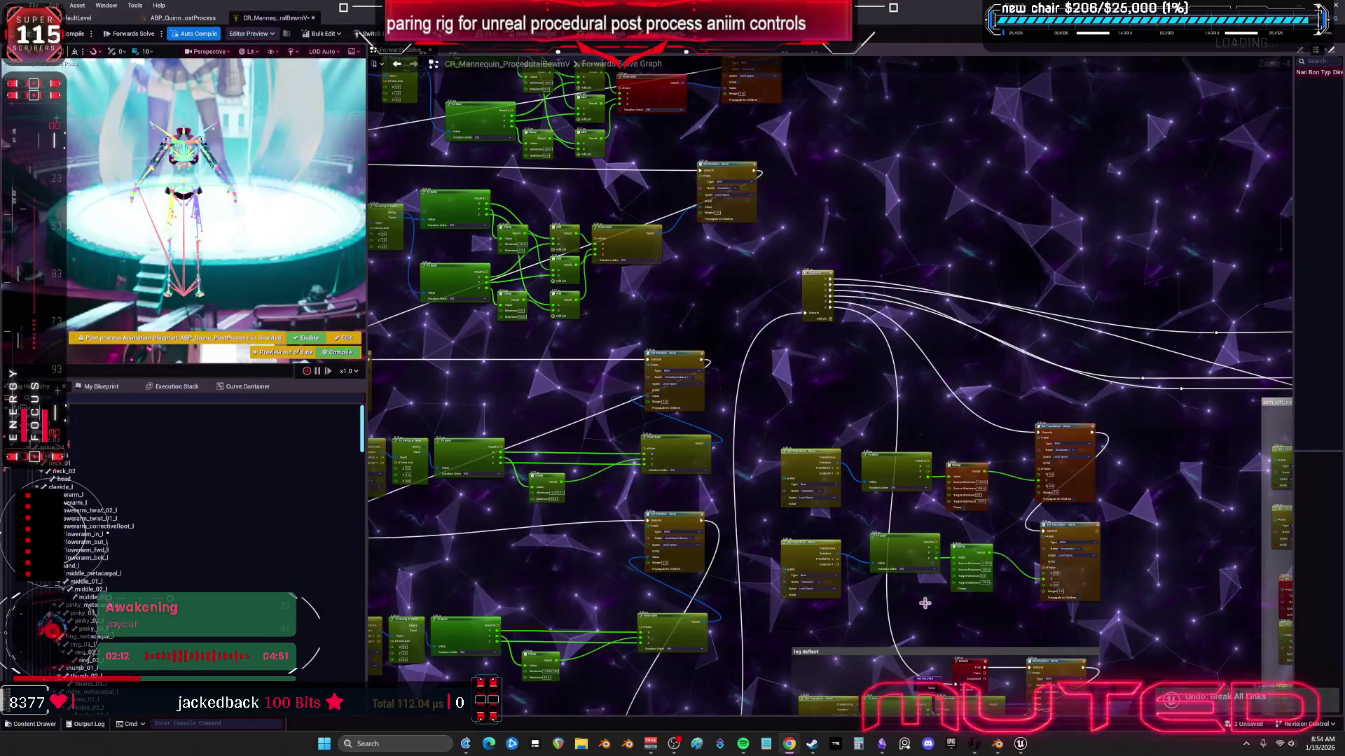
{"action": "key", "text": "ctrl+z"}
{"action": "key", "text": "ctrl+z"}
{"action": "key", "text": "ctrl+z"}
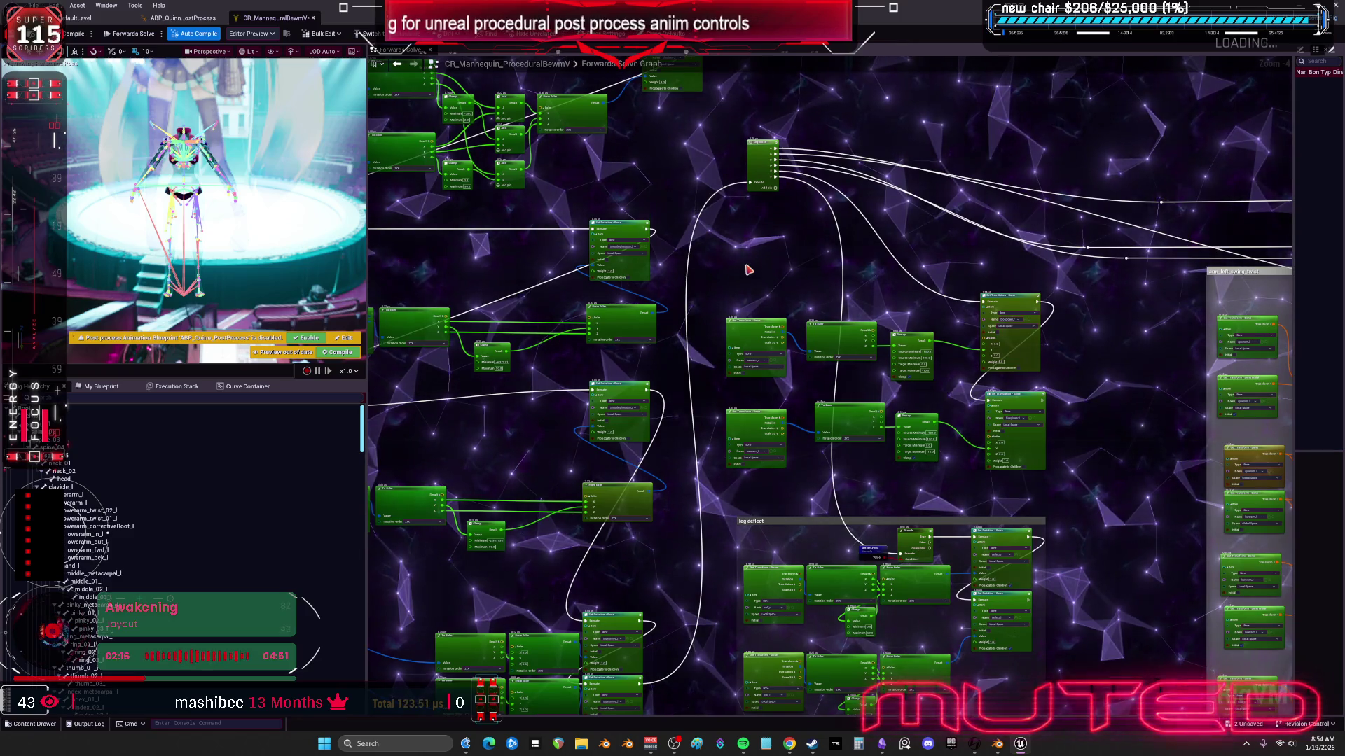
{"action": "key", "text": "F7"}
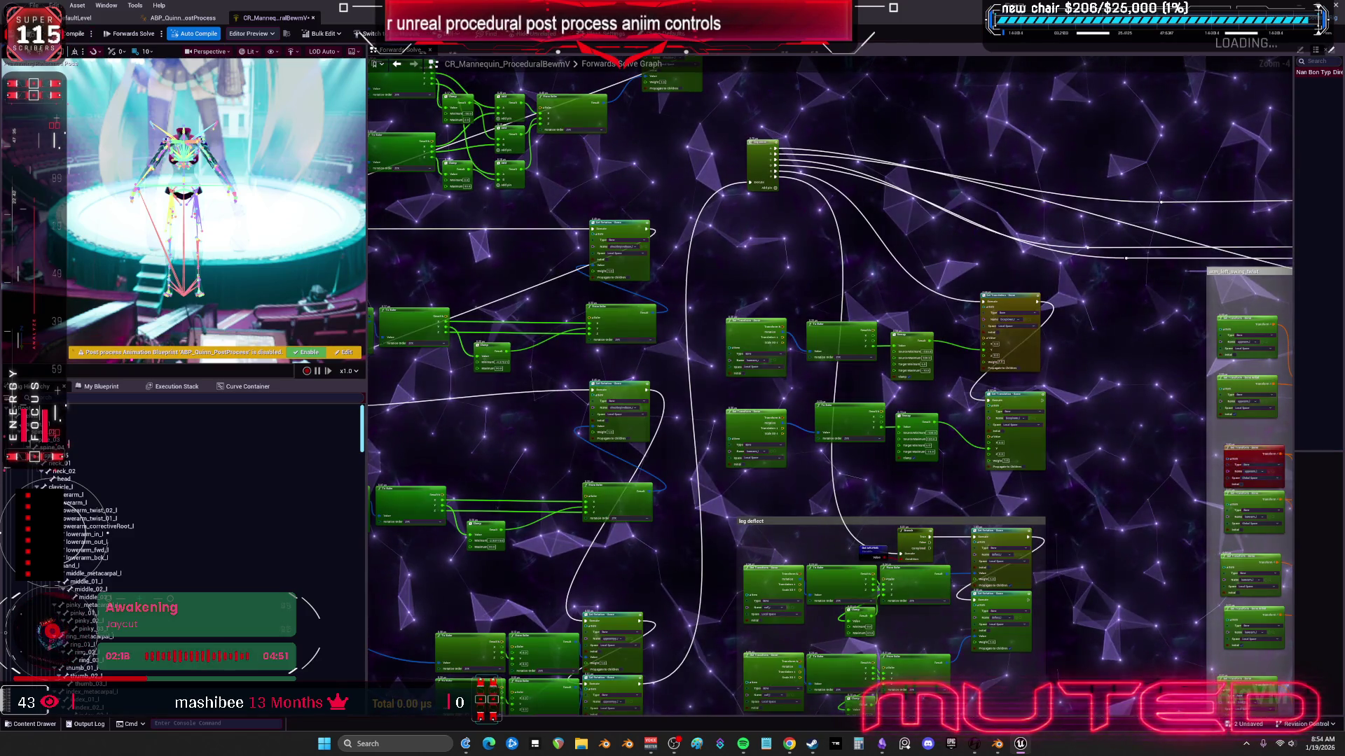
Step: Check the ABP_Quinn_PostProcess animation graph and Control Rig graph, then return to the level editor
{"action": "left_click", "coordinate": [188, 19]}
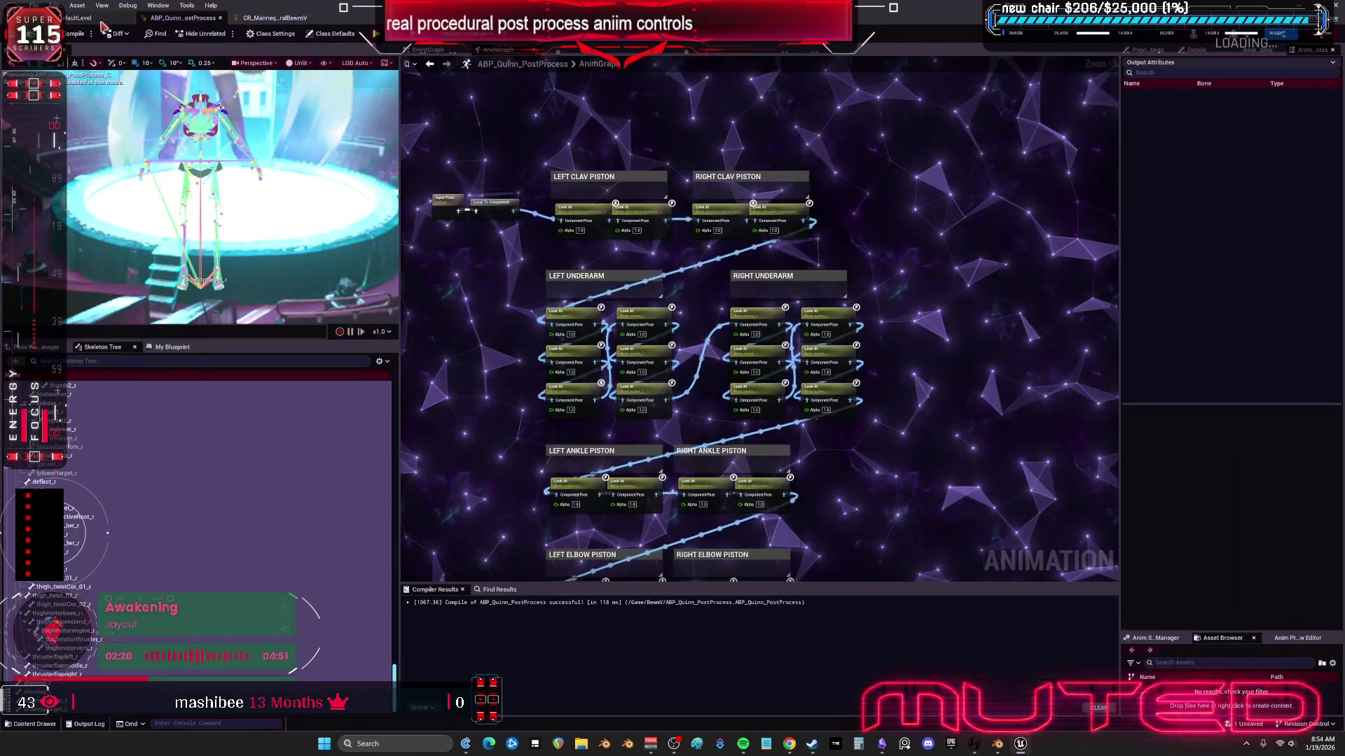
{"action": "left_click", "coordinate": [79, 18]}
{"action": "left_click", "coordinate": [275, 17]}
{"action": "scroll", "coordinate": [771, 322], "scroll_direction": "down", "scroll_amount": 5}
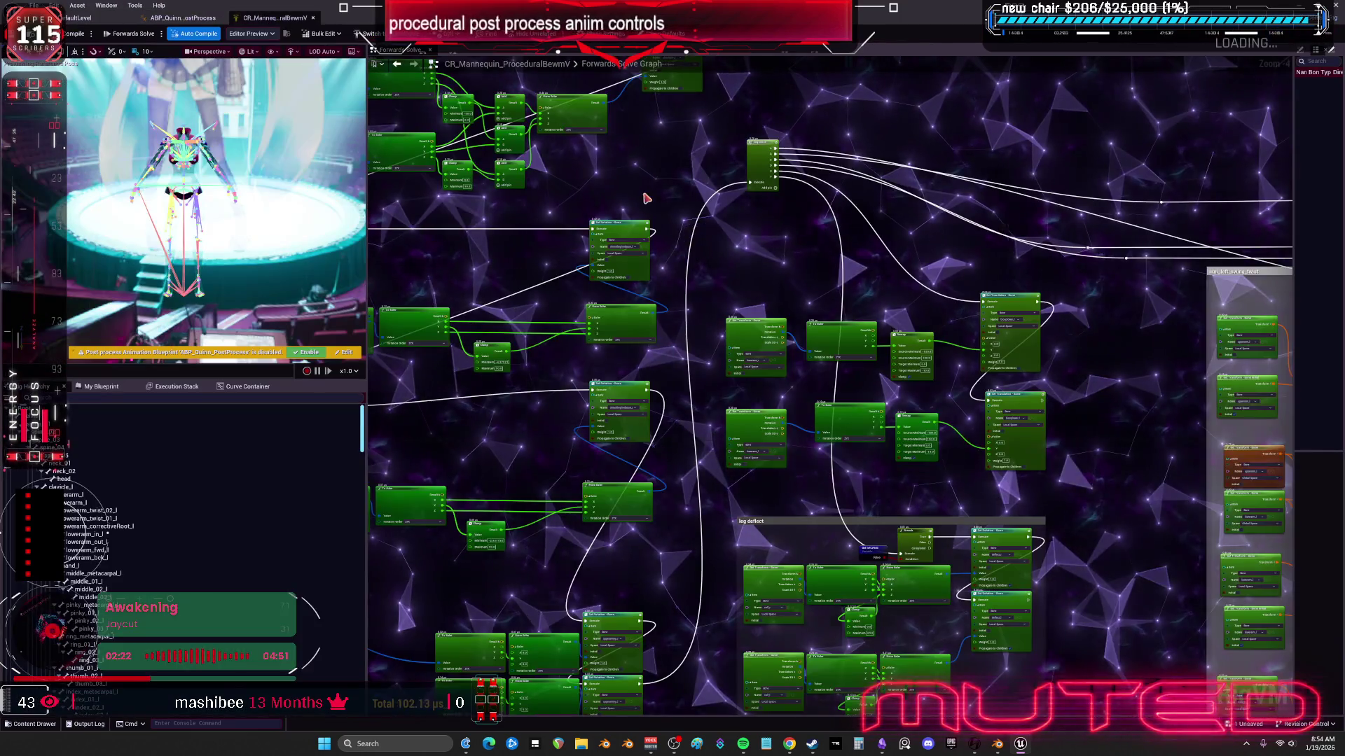
{"action": "left_click_drag", "start_coordinate": [770, 322], "coordinate": [786, 399]}
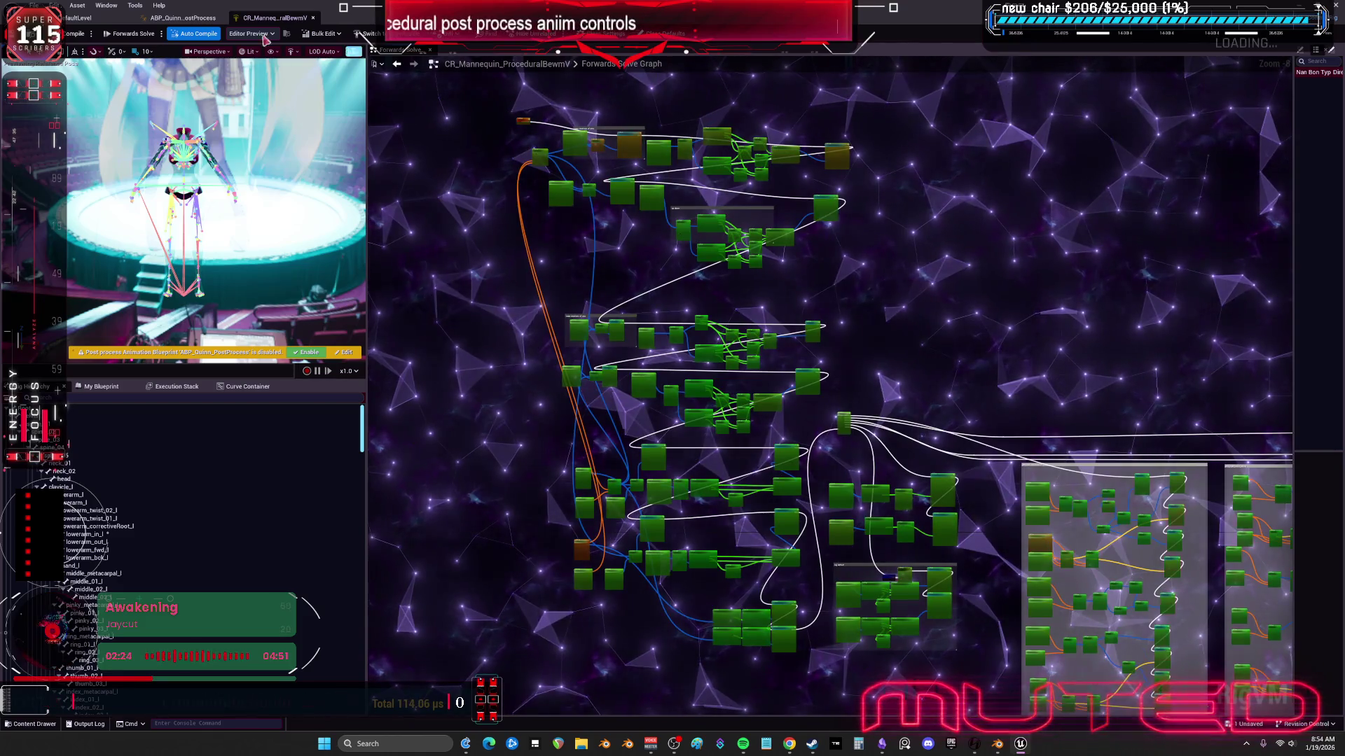
{"action": "left_click", "coordinate": [180, 18]}
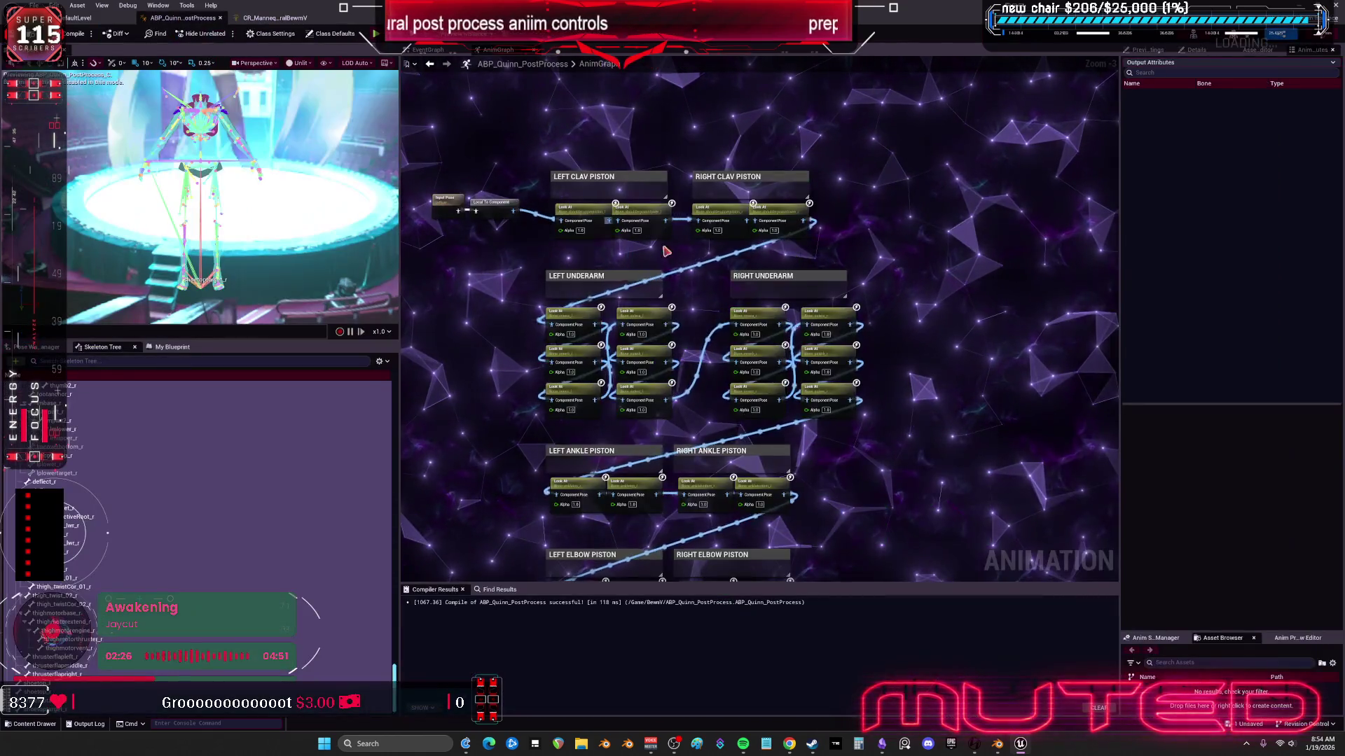
{"action": "left_click", "coordinate": [78, 18]}
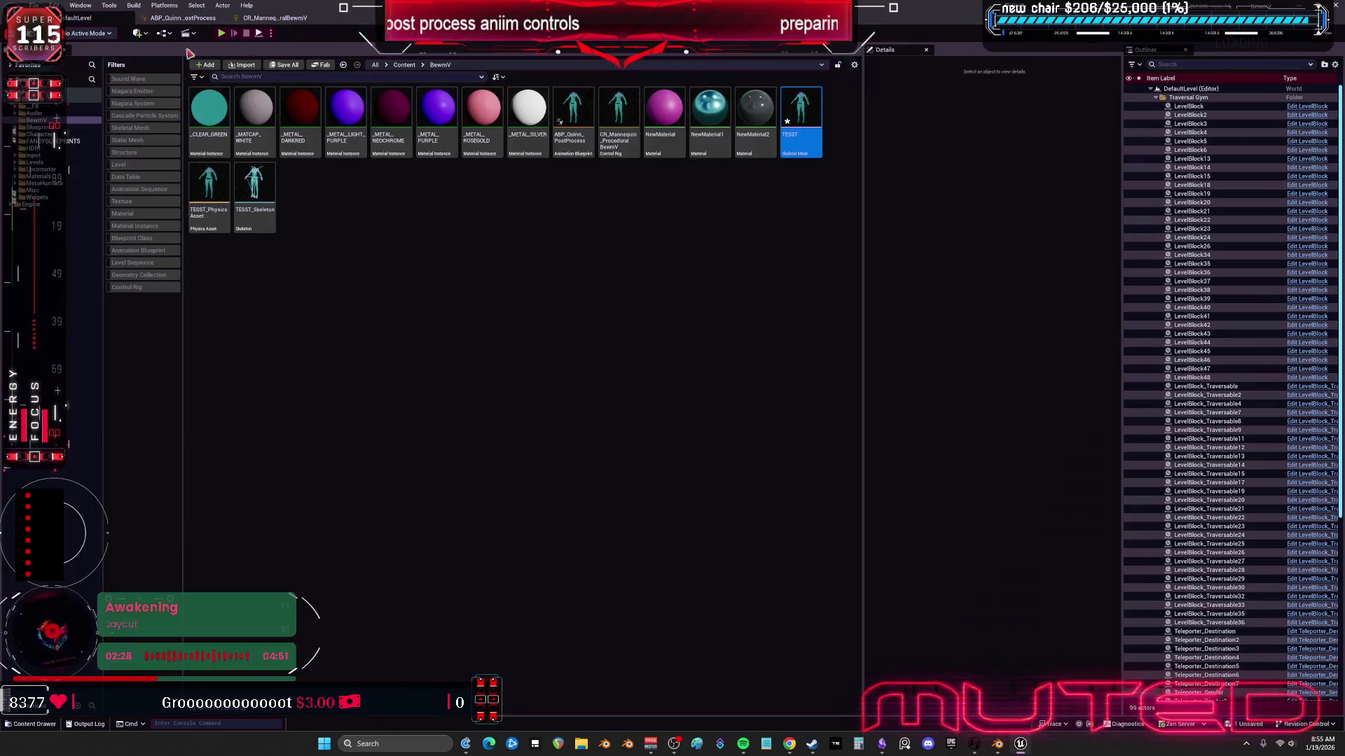
{"action": "key", "text": "alt+Tab"}
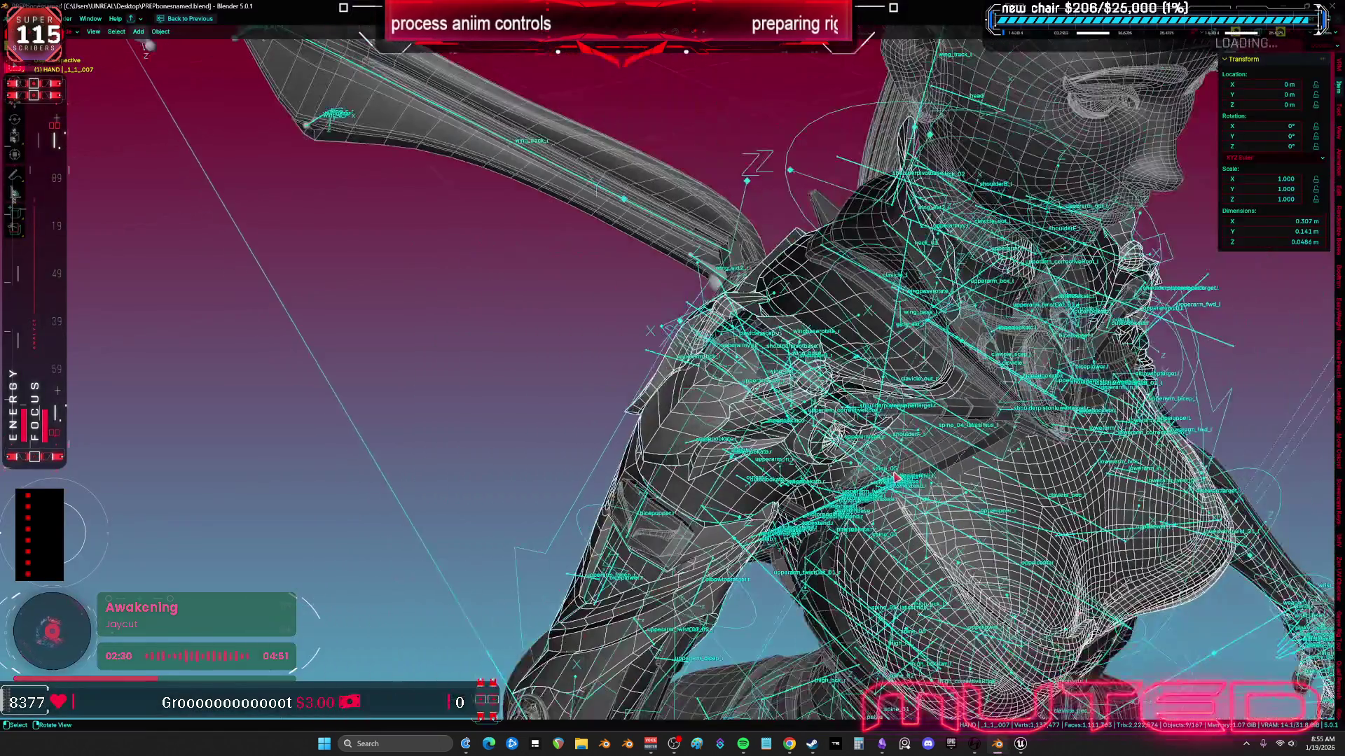
{"action": "scroll", "coordinate": [911, 351], "scroll_direction": "down", "scroll_amount": 3}
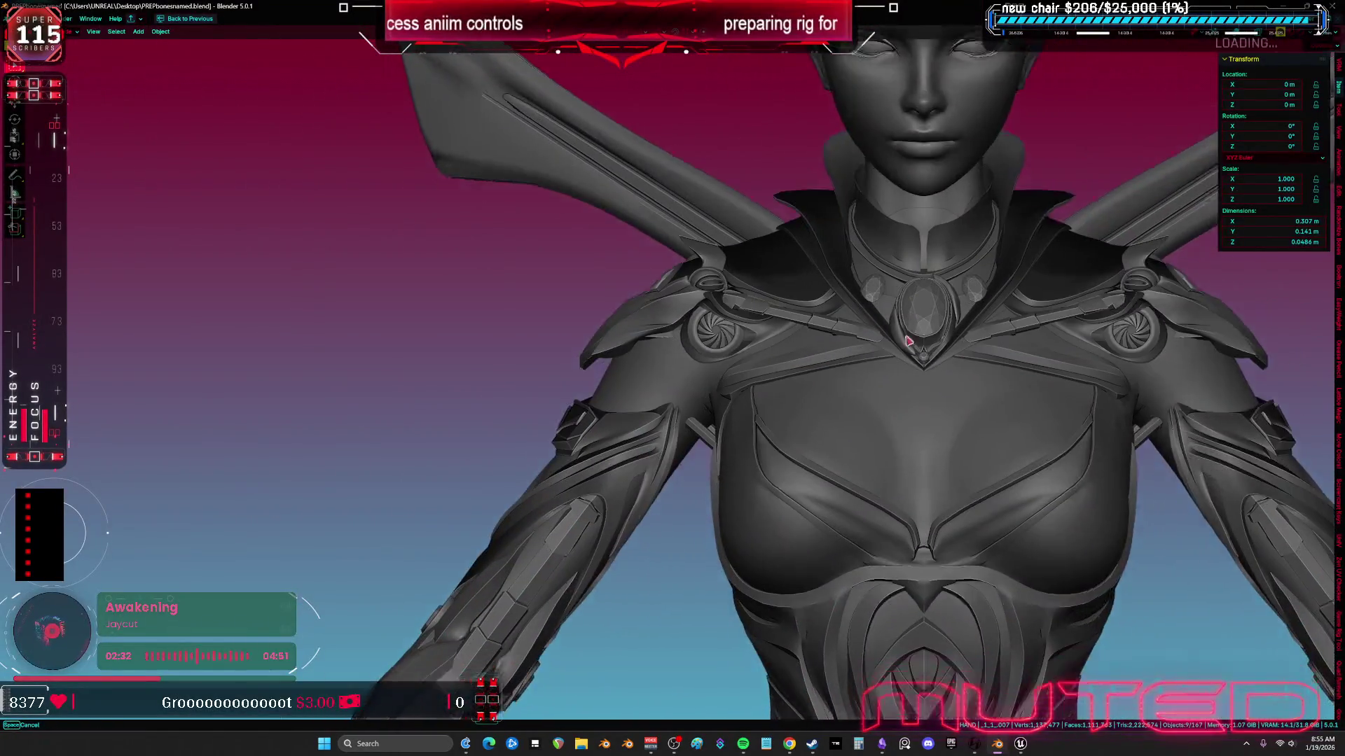
{"action": "scroll", "coordinate": [810, 313], "scroll_direction": "down", "scroll_amount": 3}
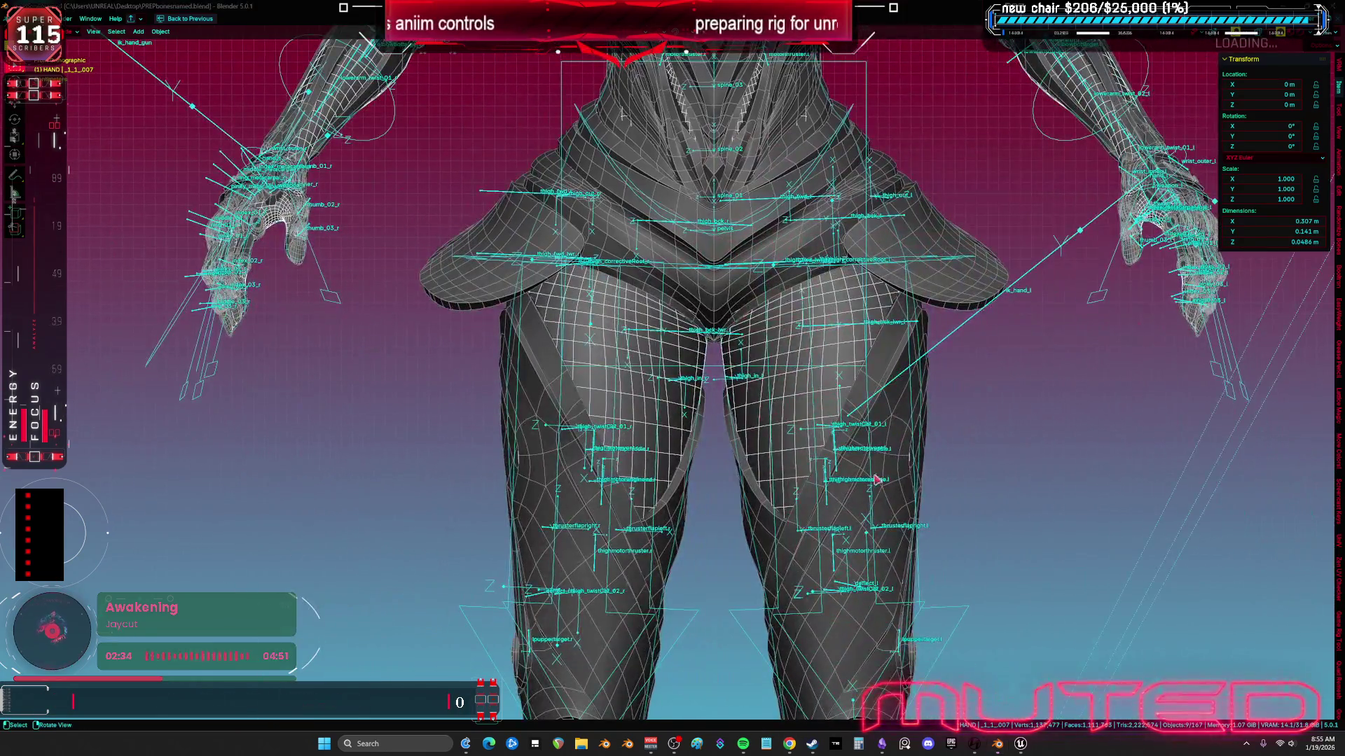
{"action": "scroll", "coordinate": [809, 313], "scroll_direction": "down", "scroll_amount": 3}
{"action": "mouse_move", "coordinate": [810, 313]}
{"action": "left_mouse_down"}
{"action": "mouse_move", "coordinate": [746, 300]}
{"action": "mouse_move", "coordinate": [779, 372]}
{"action": "left_mouse_up"}
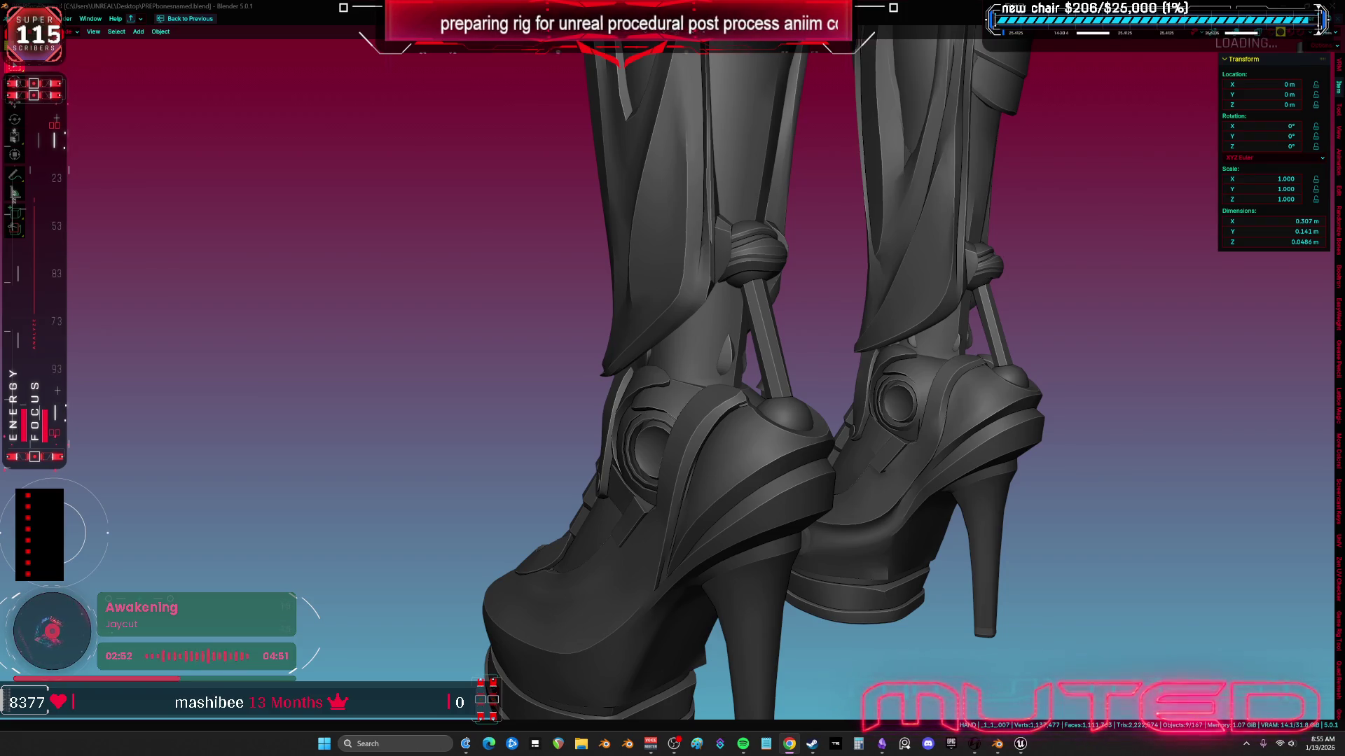
{"action": "scroll", "coordinate": [1041, 279], "scroll_direction": "up", "scroll_amount": 5}
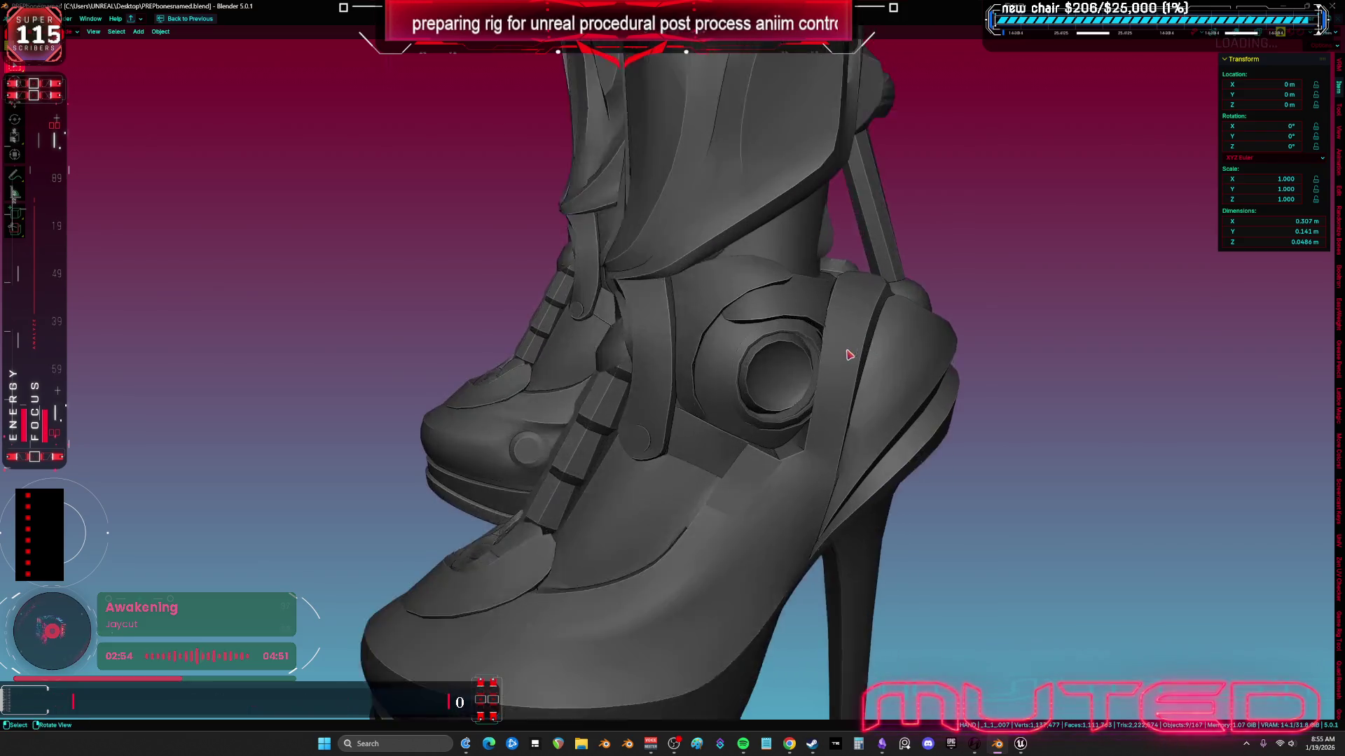
{"action": "key", "text": "alt+z"}
{"action": "left_click_drag", "start_coordinate": [779, 334], "coordinate": [763, 336]}
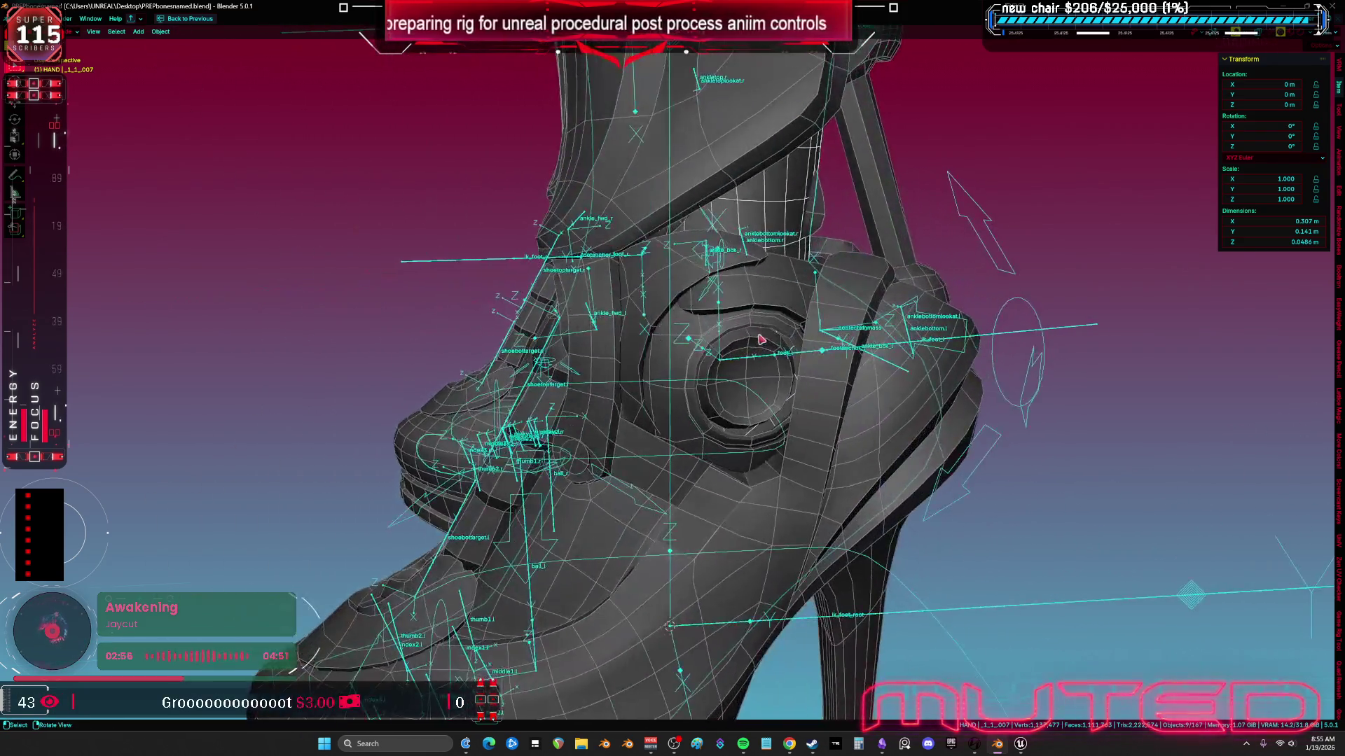
{"action": "scroll", "coordinate": [760, 337], "scroll_direction": "down", "scroll_amount": 3}
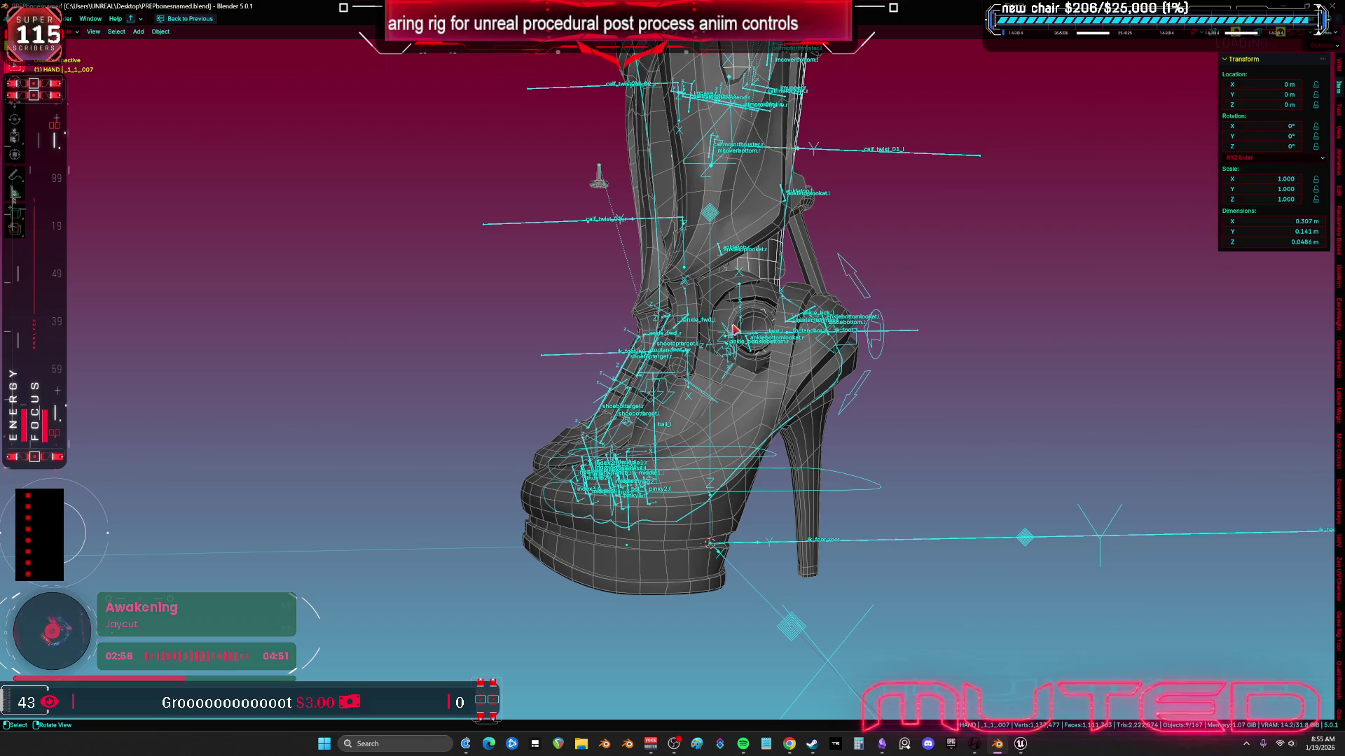
{"action": "key", "text": "KP_1"}
{"action": "mouse_move", "coordinate": [734, 329]}
{"action": "left_mouse_down"}
{"action": "mouse_move", "coordinate": [815, 565]}
{"action": "mouse_move", "coordinate": [849, 184]}
{"action": "left_mouse_up"}
{"action": "scroll", "coordinate": [815, 565], "scroll_direction": "up", "scroll_amount": 2}
Step: Put the armature in Pose Mode with wireframe shading and select the shoulderF_l bone
{"action": "left_click", "coordinate": [850, 182]}
{"action": "key", "text": "ctrl+Tab"}
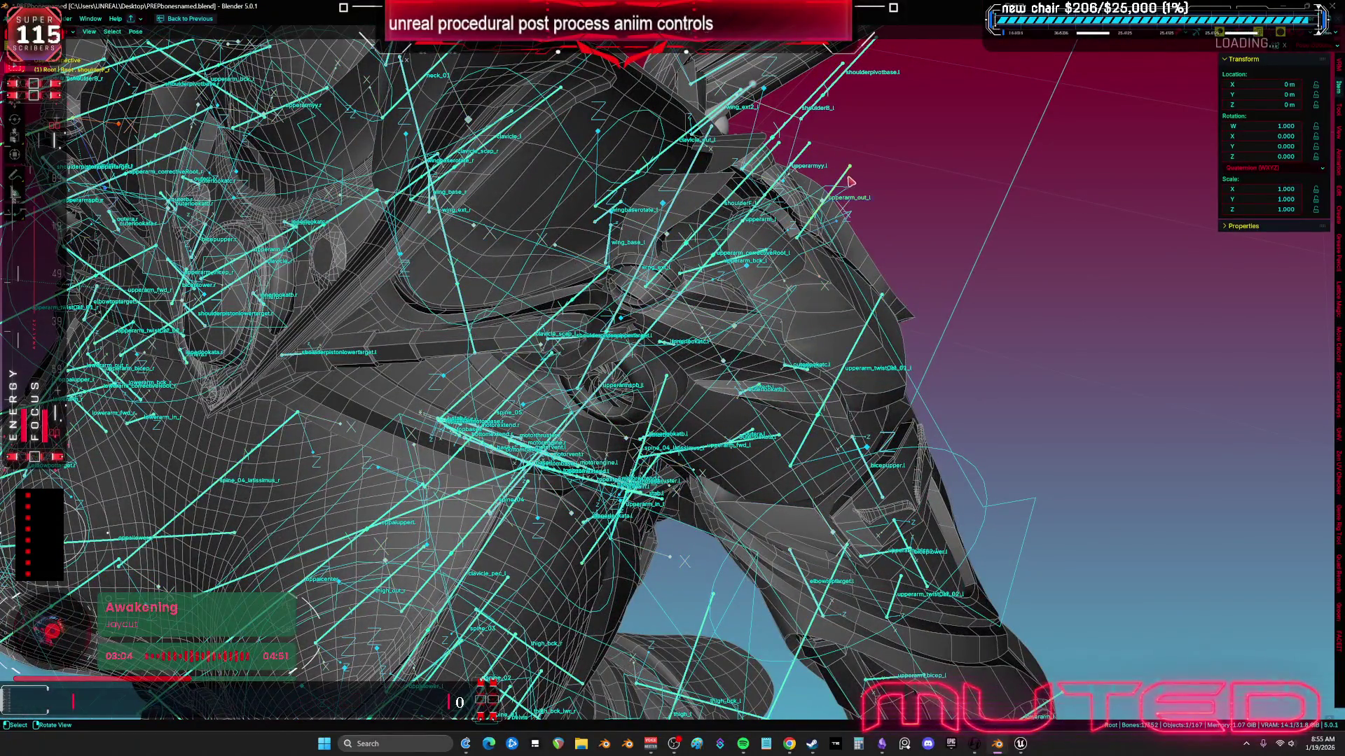
{"action": "left_click", "coordinate": [849, 182]}
{"action": "key", "text": "shift+z"}
{"action": "key", "text": "a"}
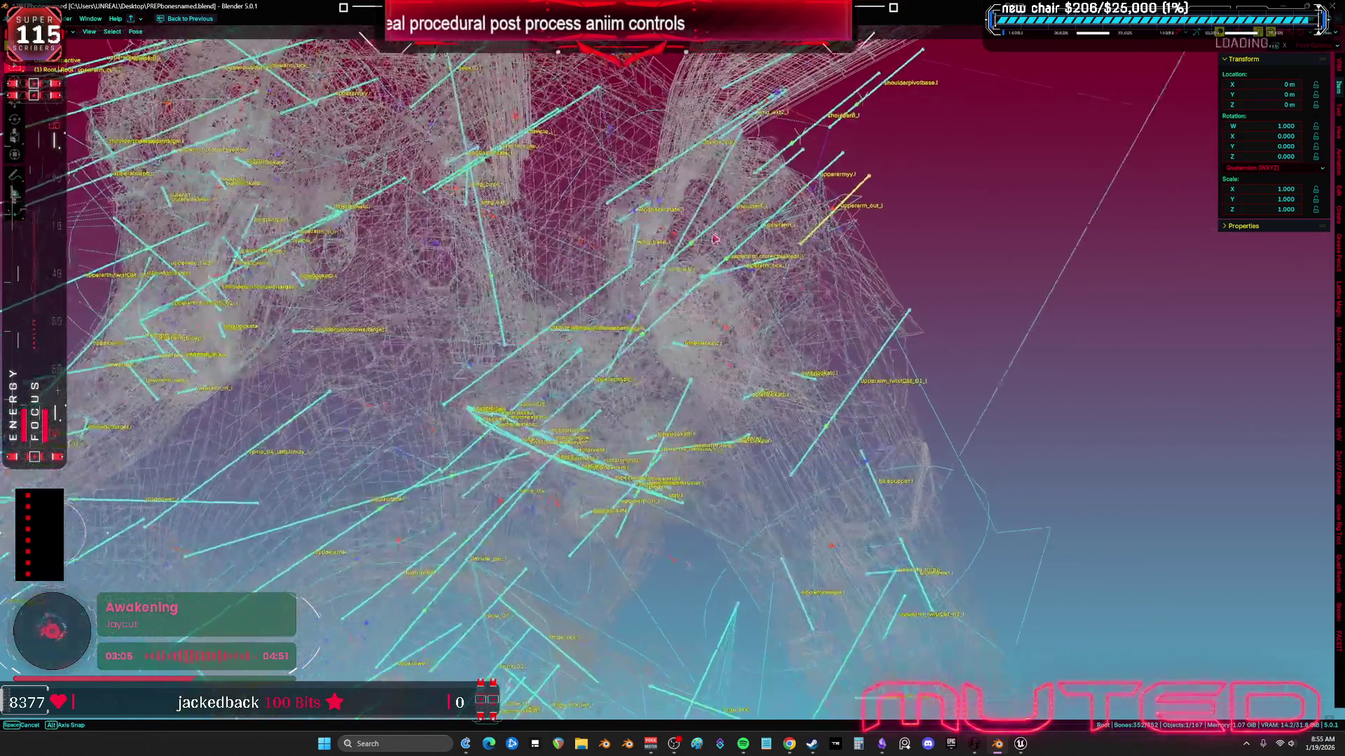
{"action": "left_click", "coordinate": [755, 234]}
{"action": "scroll", "coordinate": [764, 253], "scroll_direction": "up", "scroll_amount": 4}
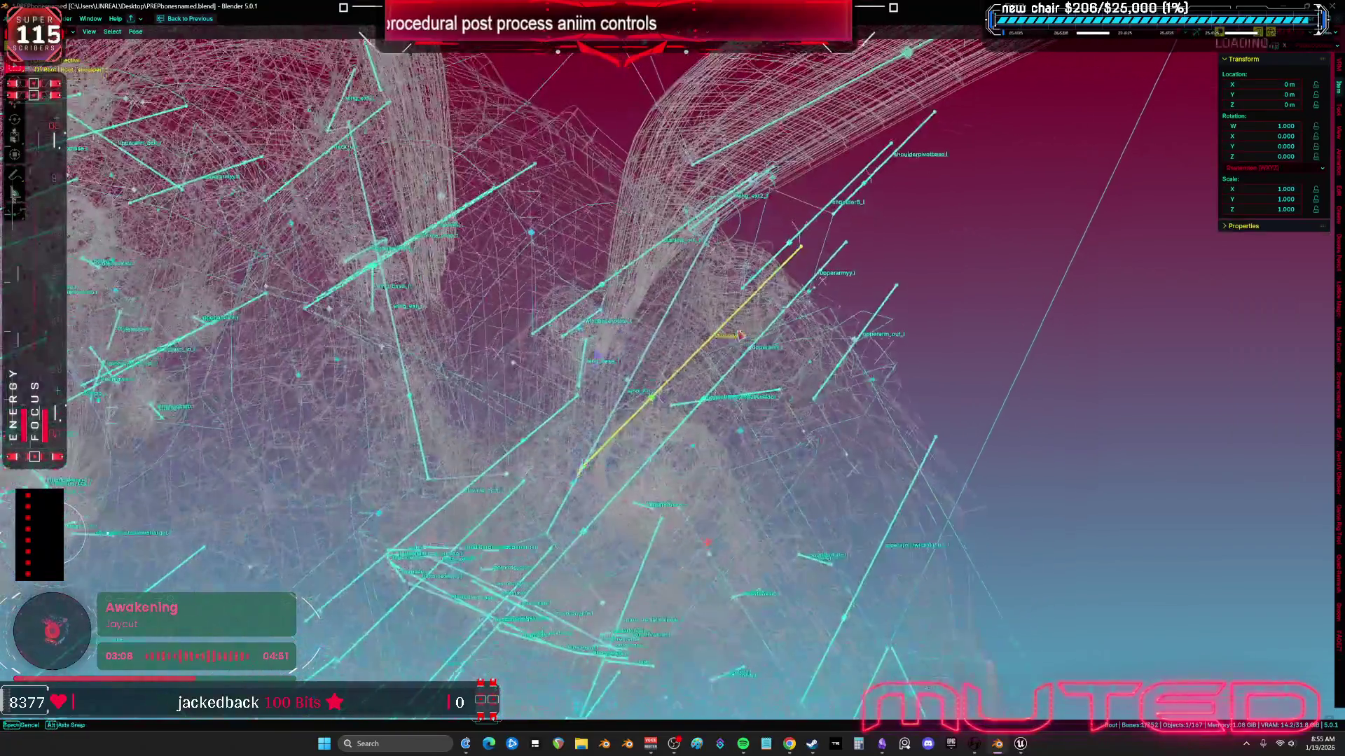
Step: Trial-rotate the upperarmspb_l bone in Pose Mode, cancel it, and return to Object Mode
{"action": "key", "text": "ctrl+Tab"}
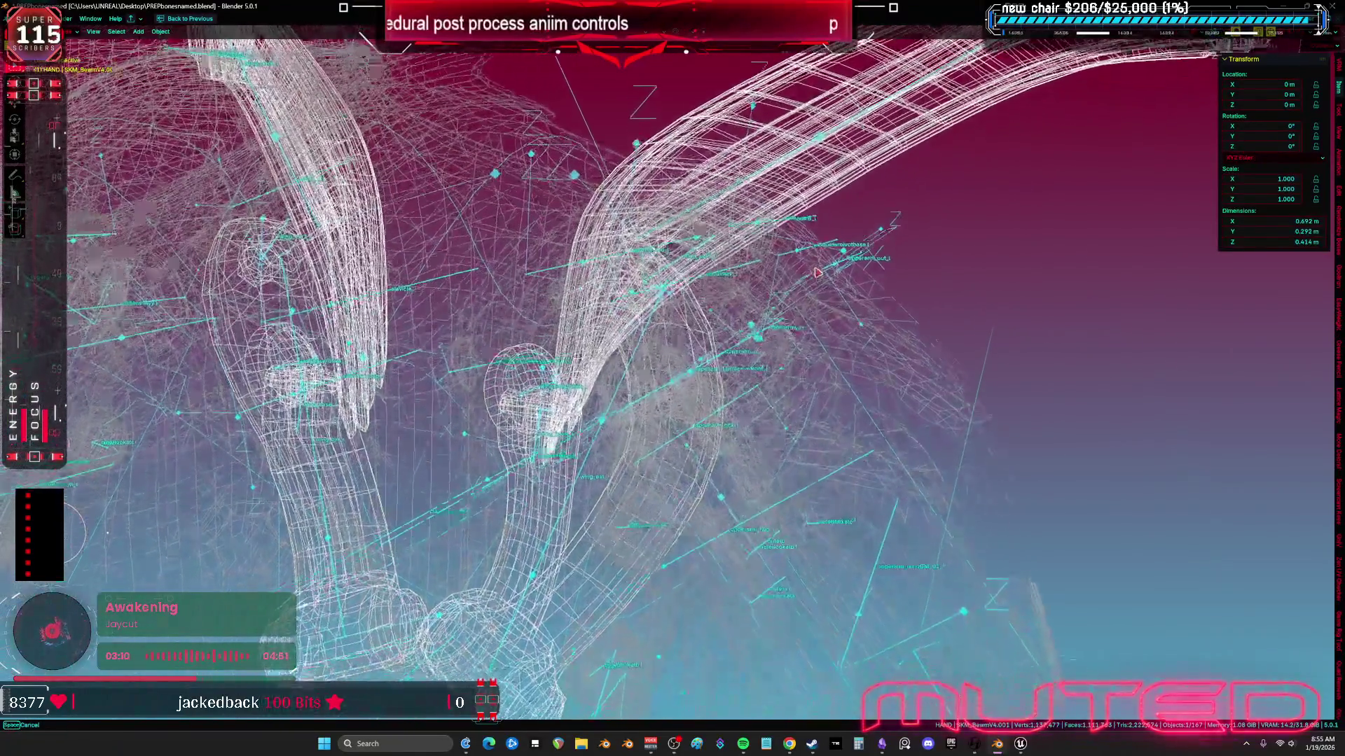
{"action": "key", "text": "ctrl+Tab"}
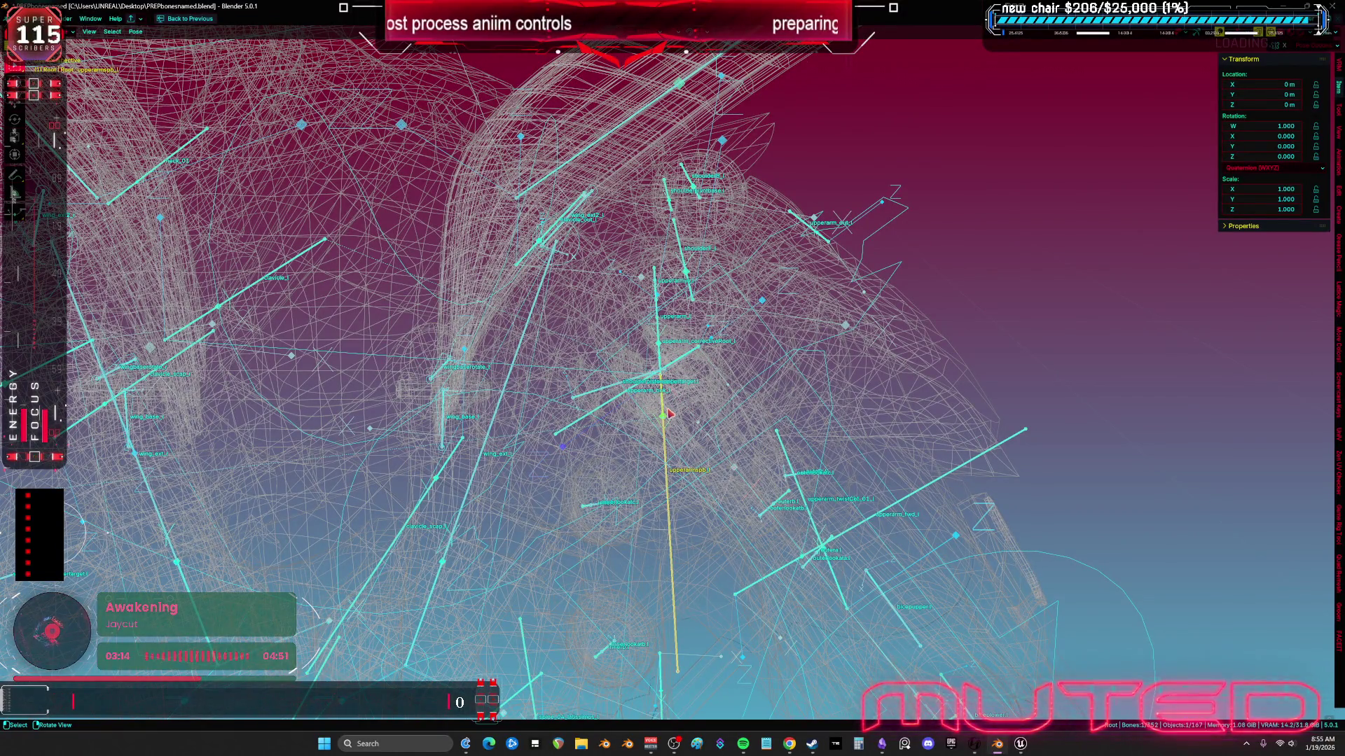
{"action": "key", "text": "r"}
{"action": "key", "text": "r"}
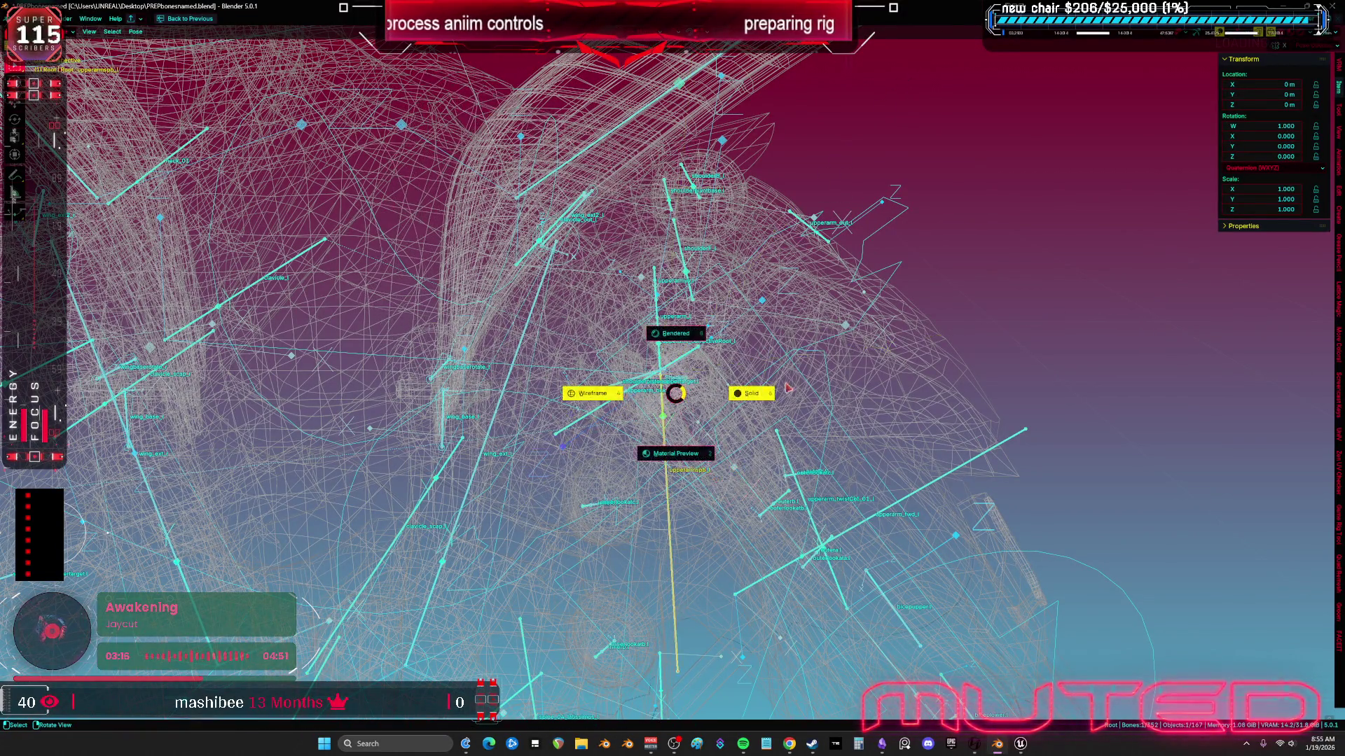
{"action": "scroll", "coordinate": [762, 319], "scroll_direction": "up", "scroll_amount": 5}
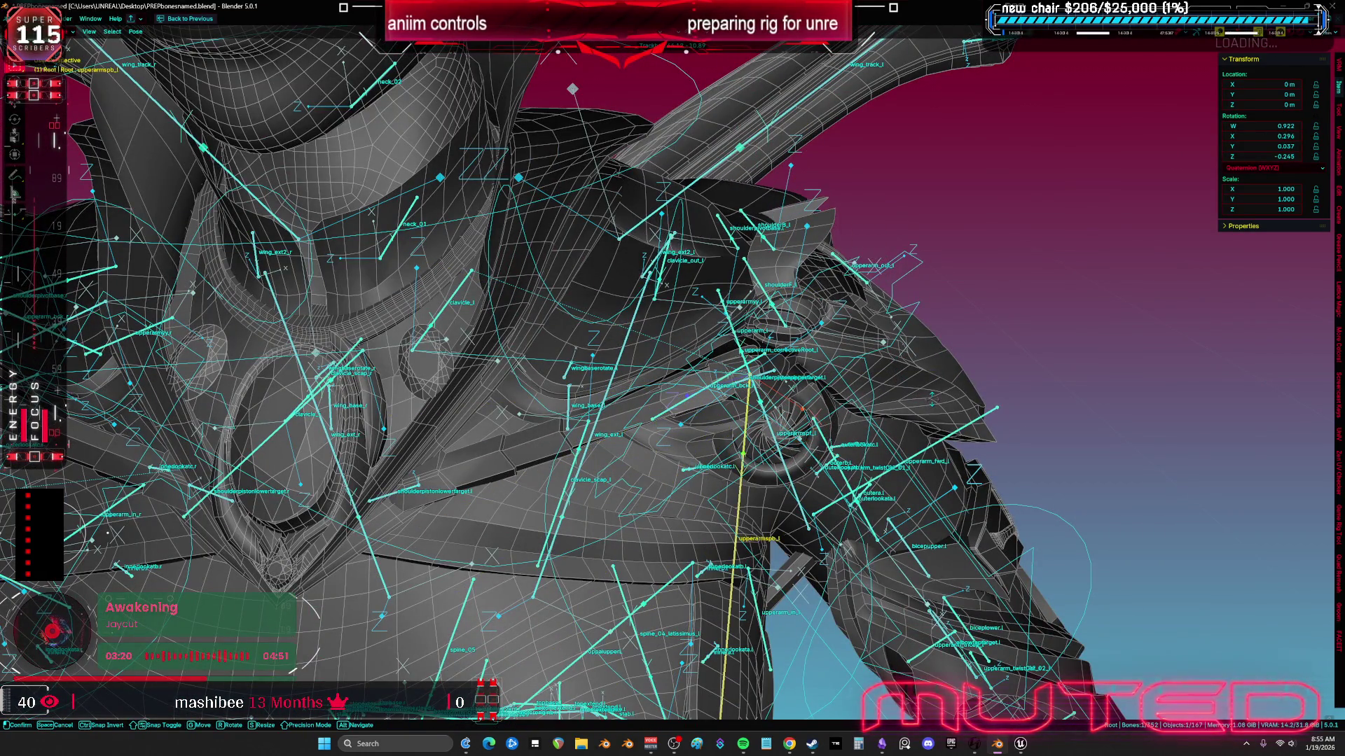
{"action": "key", "text": "Escape"}
{"action": "scroll", "coordinate": [672, 378], "scroll_direction": "down", "scroll_amount": 5}
{"action": "key", "text": "ctrl+Tab"}
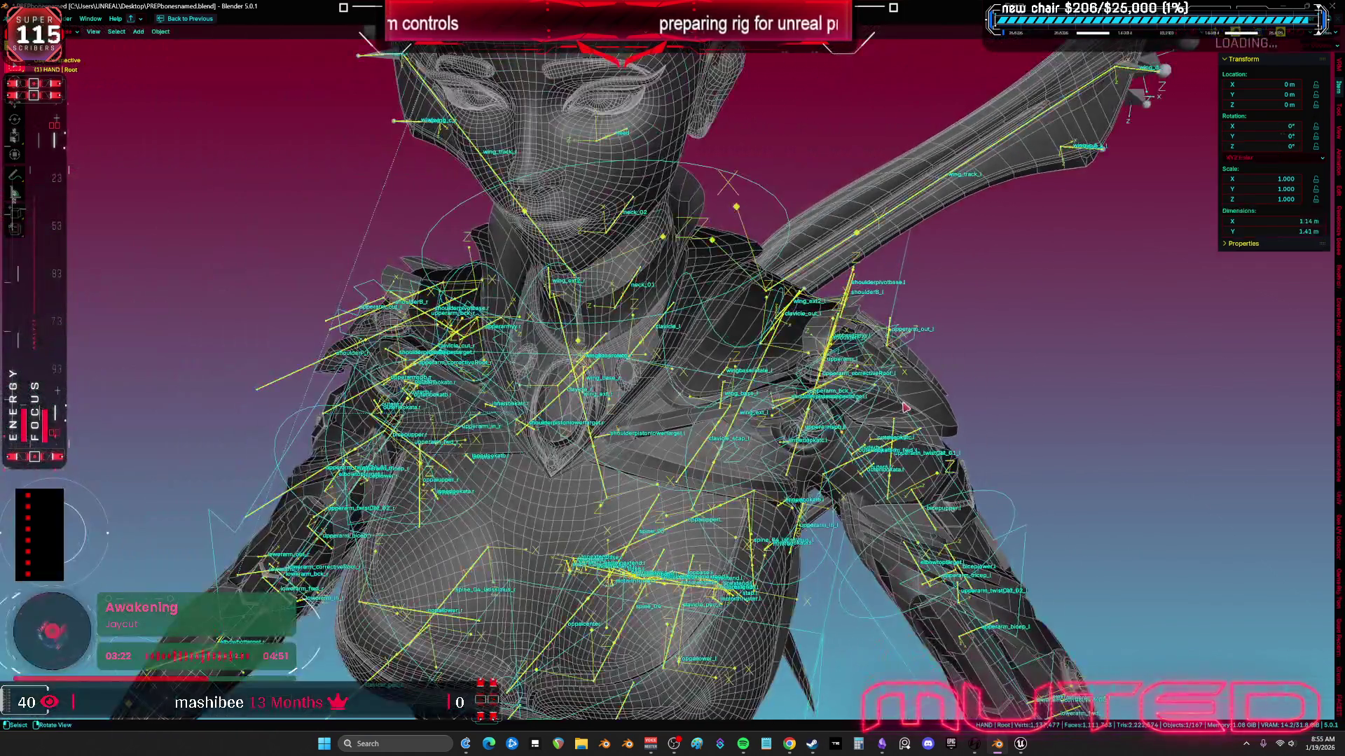
{"action": "left_click_drag", "start_coordinate": [905, 407], "coordinate": [914, 403]}
{"action": "scroll", "coordinate": [935, 397], "scroll_direction": "up", "scroll_amount": 2}
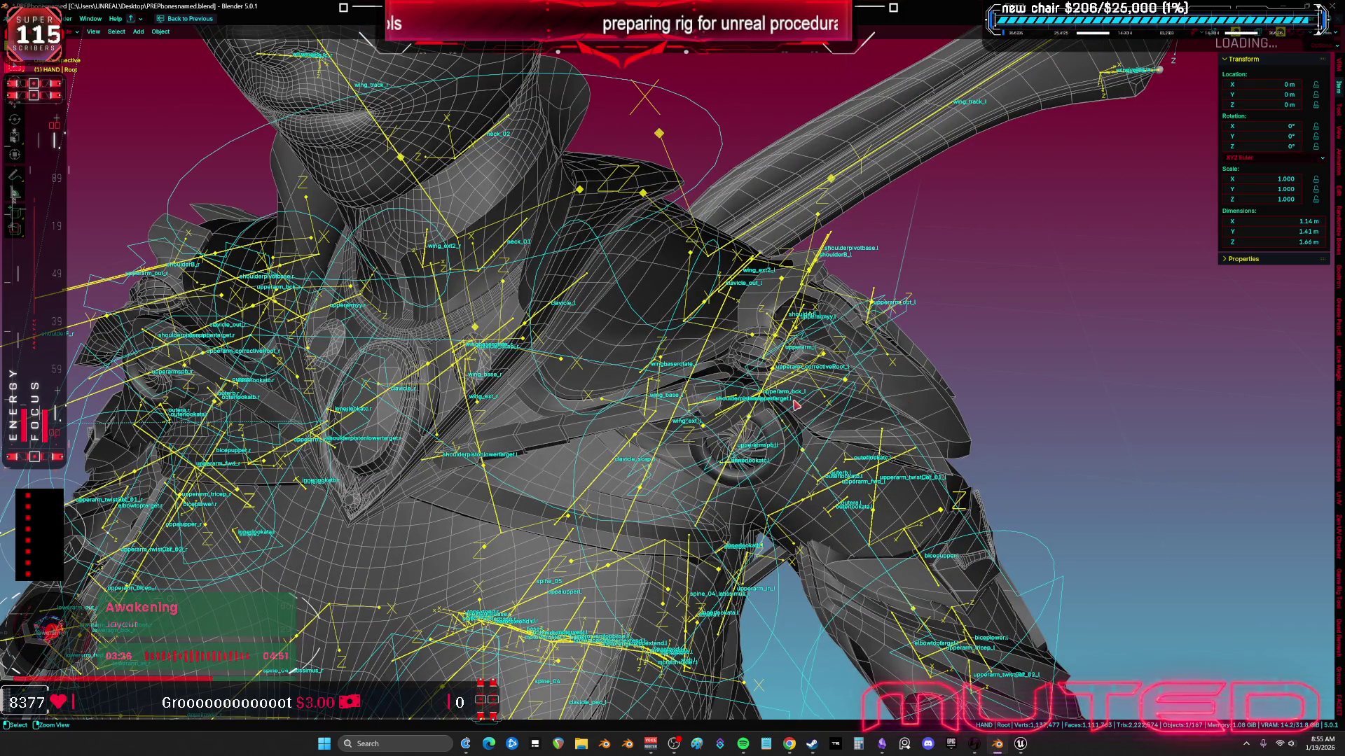
Step: Isolate upperarmspb_l in local view to hide the character mesh, cancel a trial move, and enter Edit Mode
{"action": "key", "text": "ctrl+Tab"}
{"action": "scroll", "coordinate": [739, 405], "scroll_direction": "up", "scroll_amount": 4}
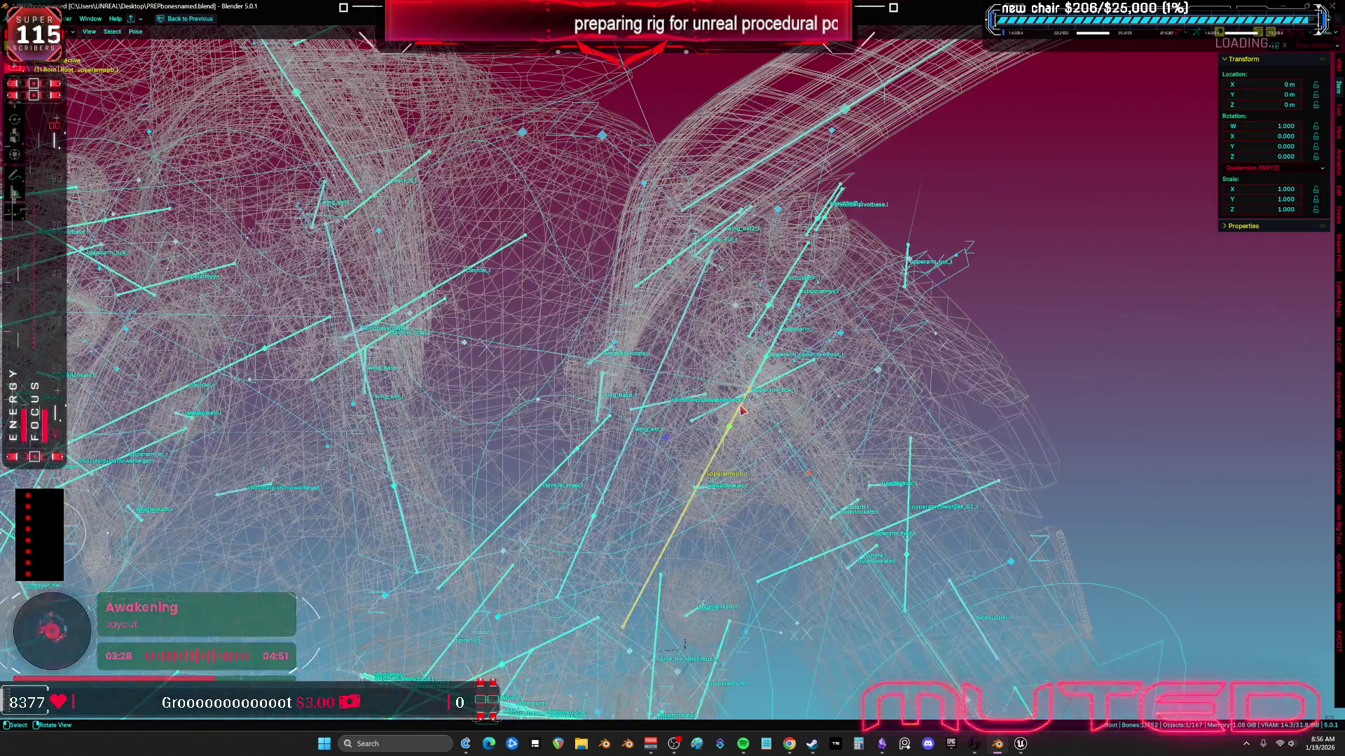
{"action": "key", "text": "ctrl+Tab"}
{"action": "left_click", "coordinate": [720, 464]}
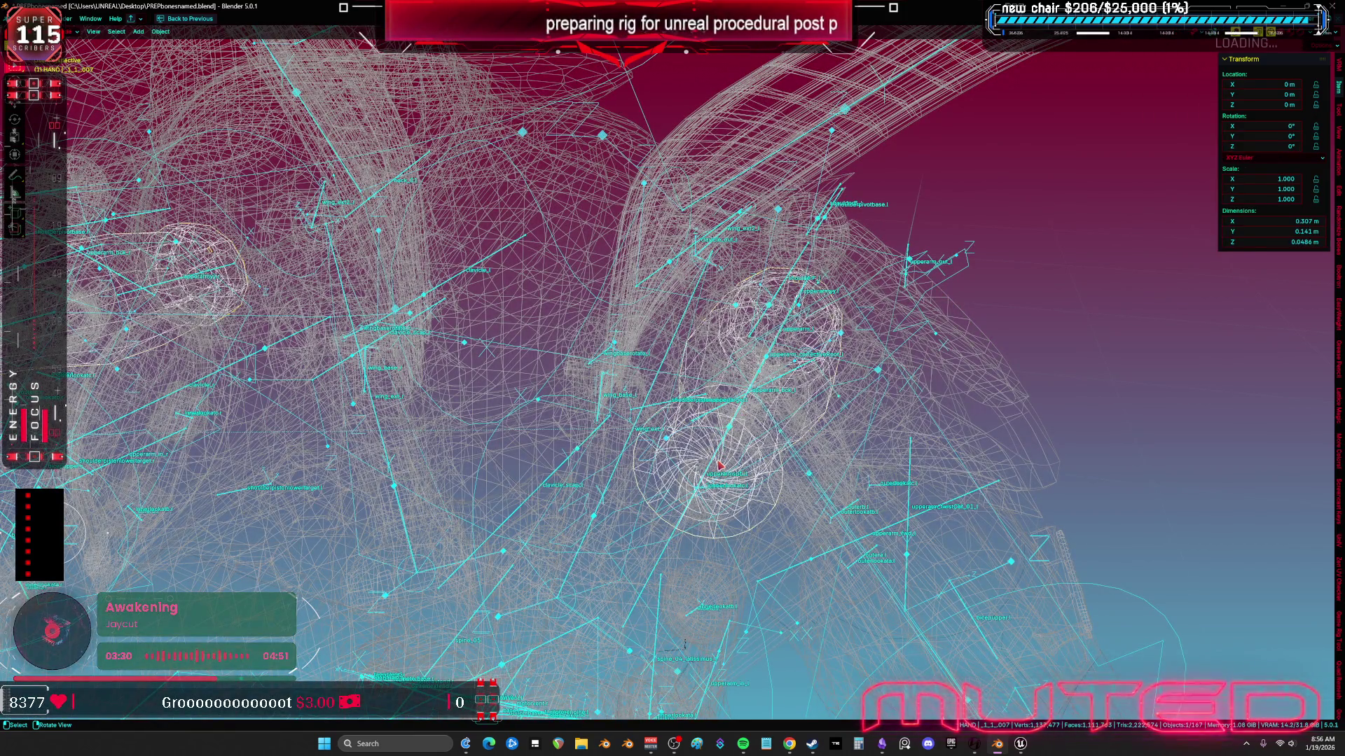
{"action": "left_click", "coordinate": [720, 464]}
{"action": "key", "text": "ctrl+Tab"}
{"action": "left_click", "coordinate": [711, 466]}
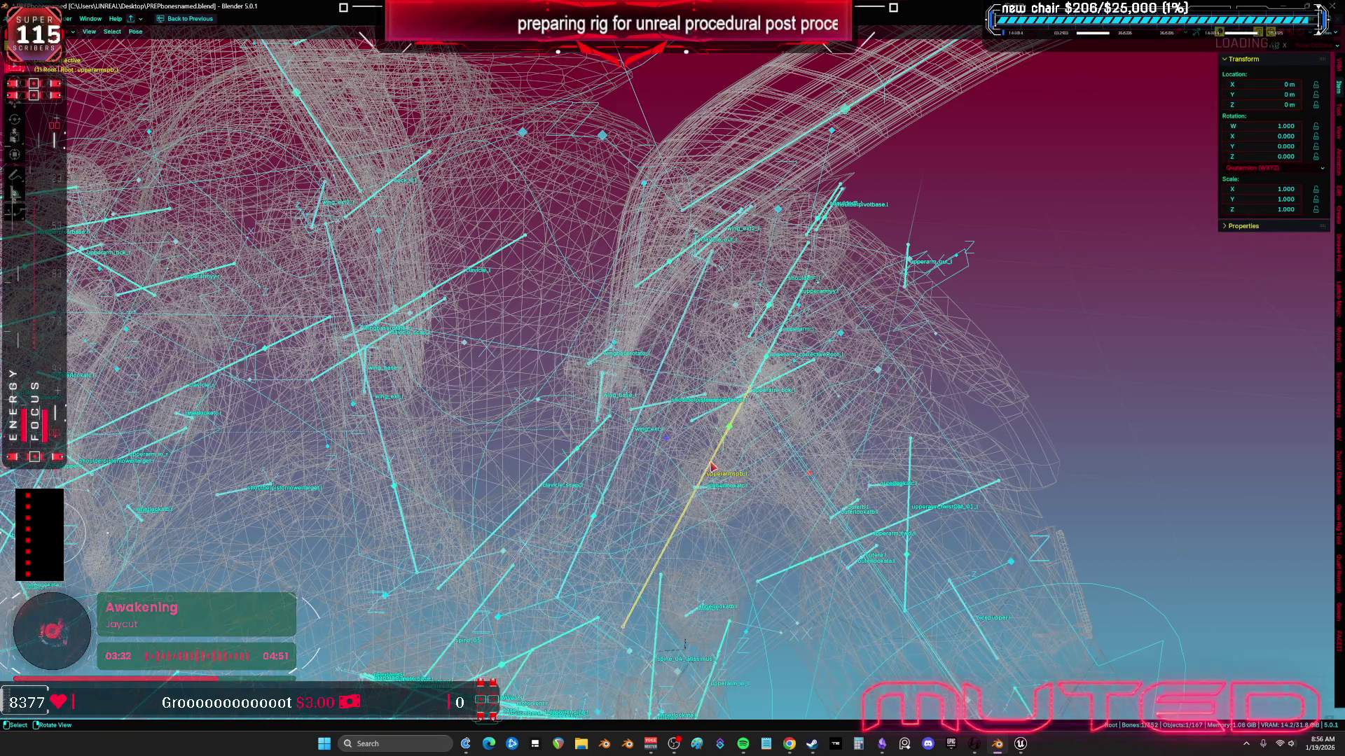
{"action": "key", "text": "KP_Divide"}
{"action": "key", "text": "g"}
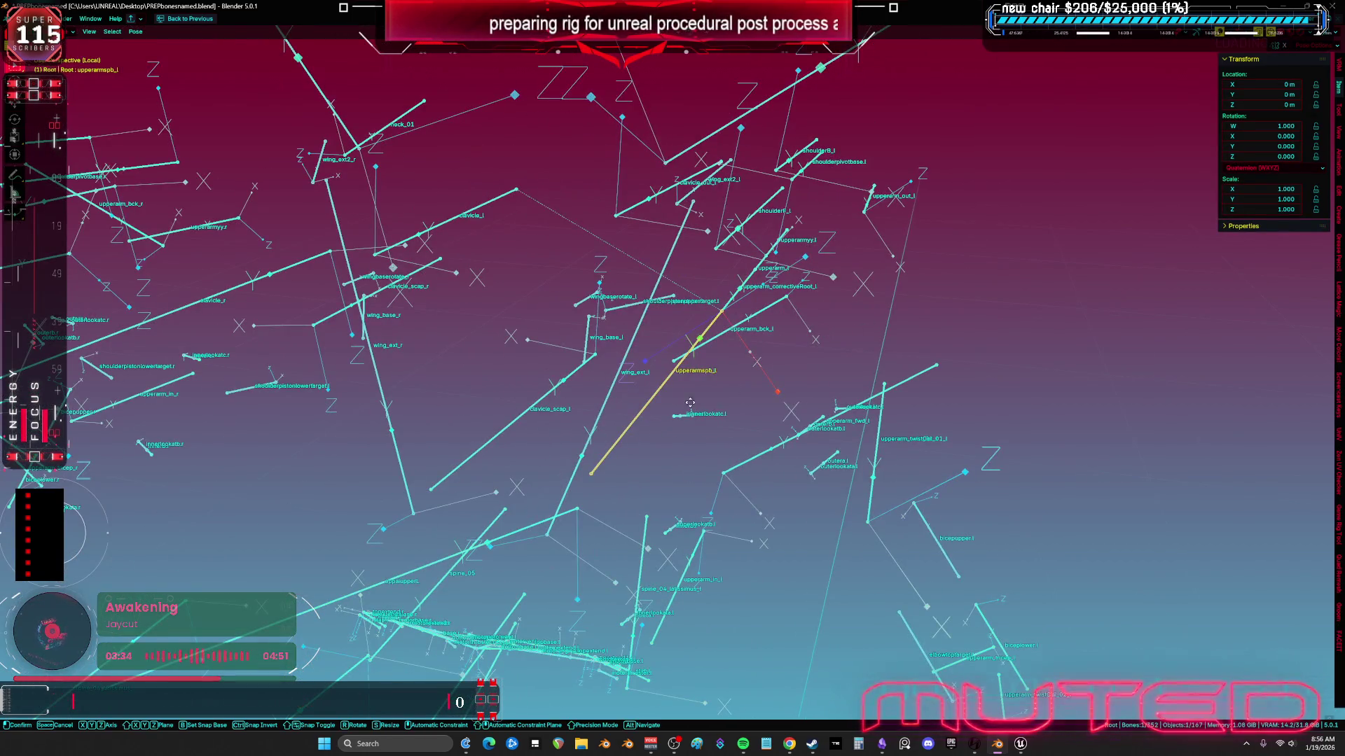
{"action": "key", "text": "Escape"}
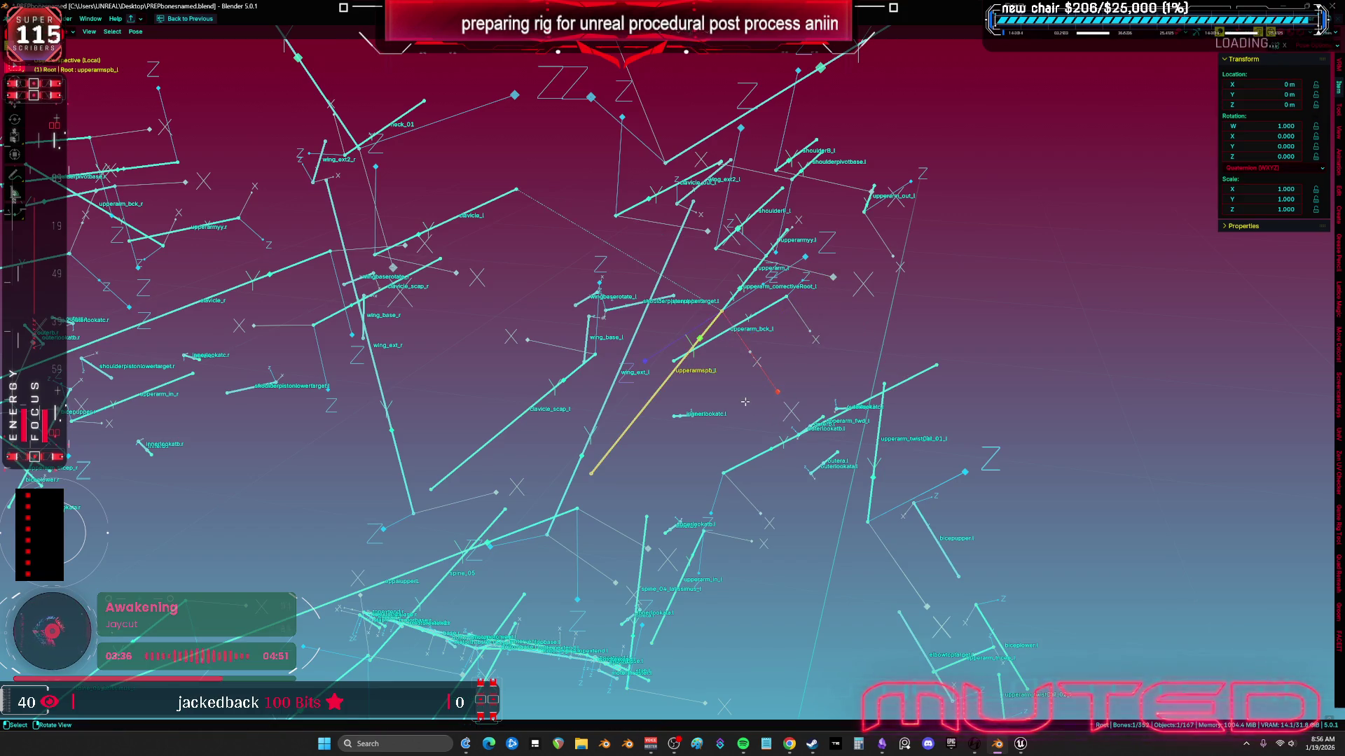
{"action": "key", "text": "Tab"}
Step: Reveal all hidden bones and trial-move the upperarmspf_l and upperarmspb_l bones
{"action": "key", "text": "alt+h"}
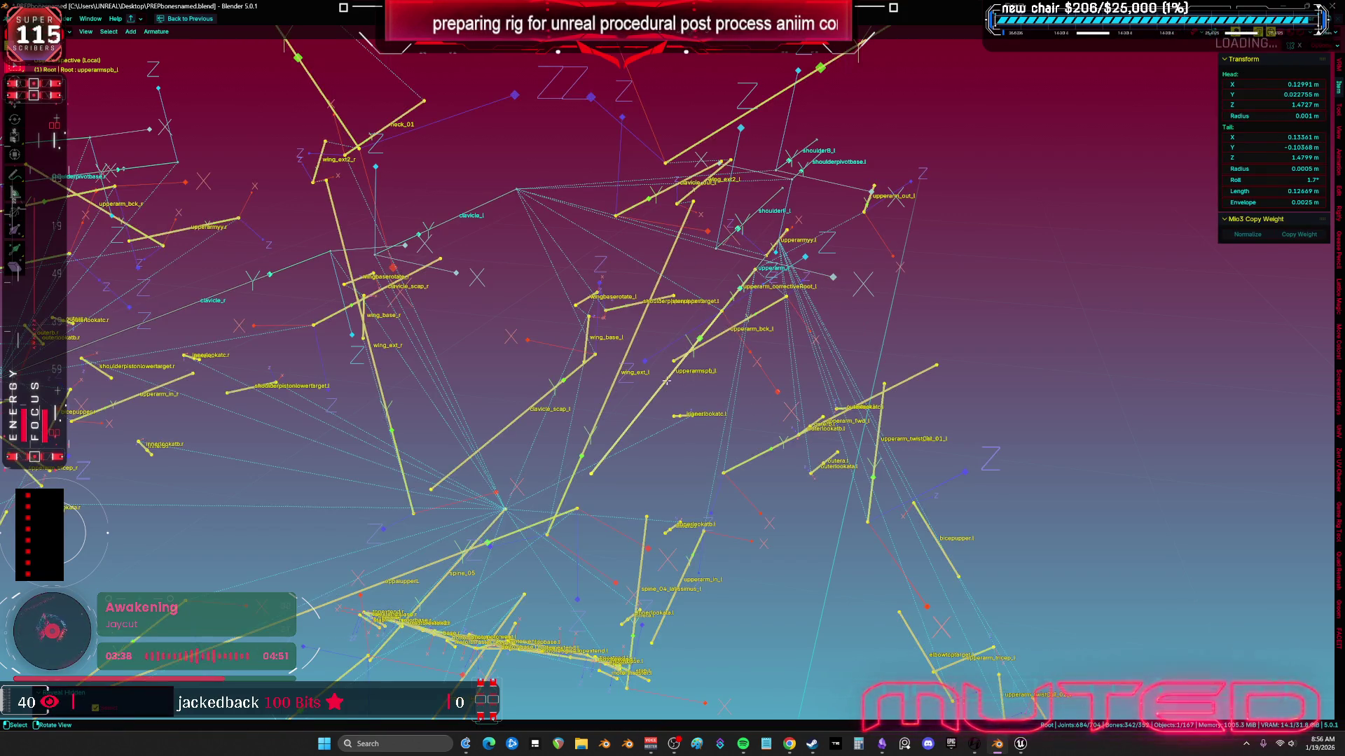
{"action": "left_click", "coordinate": [666, 380]}
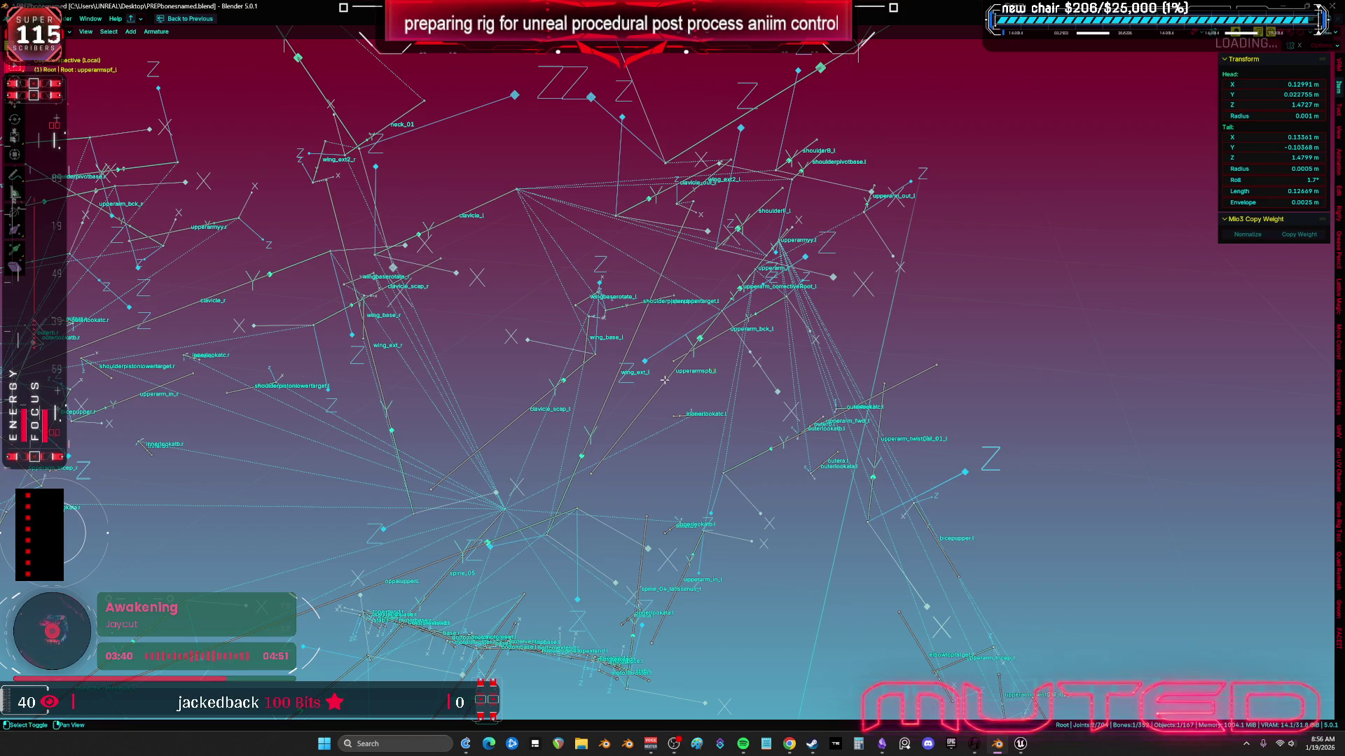
{"action": "key", "text": "g"}
{"action": "left_click", "coordinate": [1017, 240]}
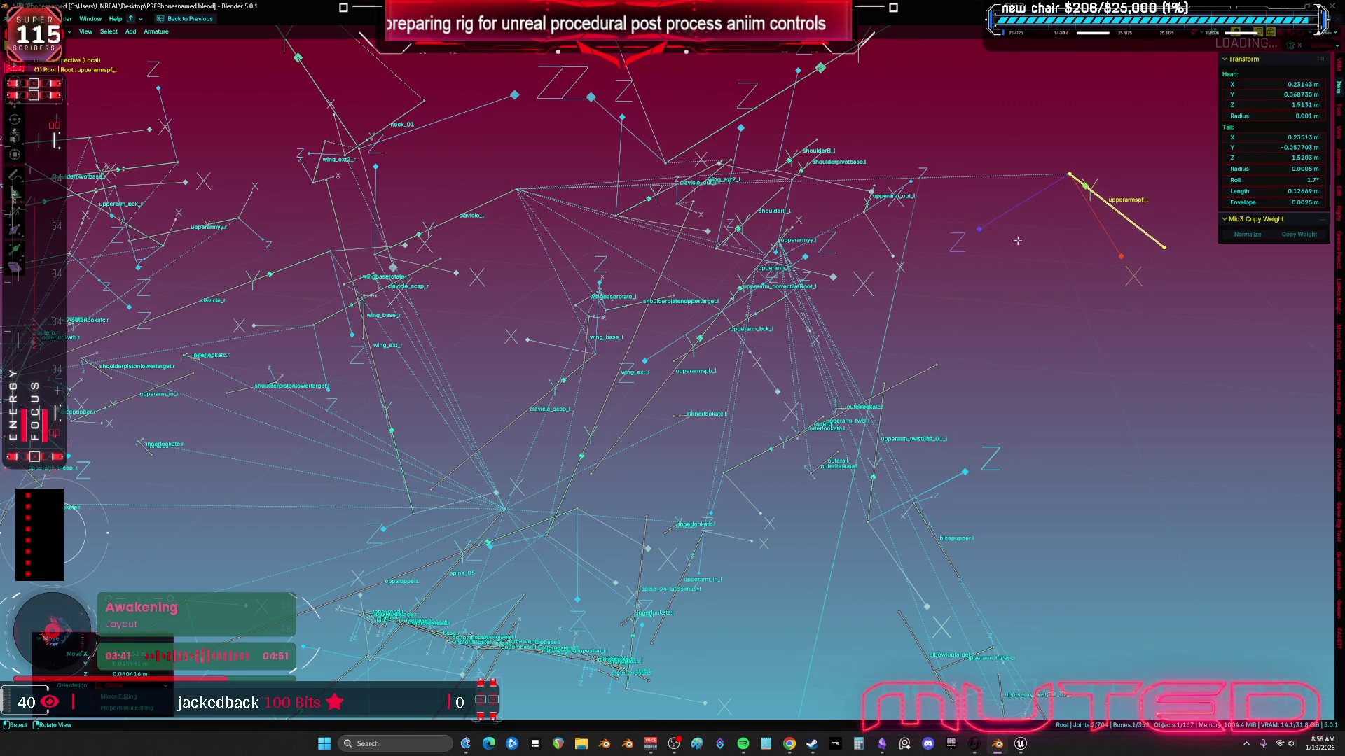
{"action": "left_click", "coordinate": [651, 386]}
{"action": "key", "text": "g"}
{"action": "left_click", "coordinate": [1127, 168]}
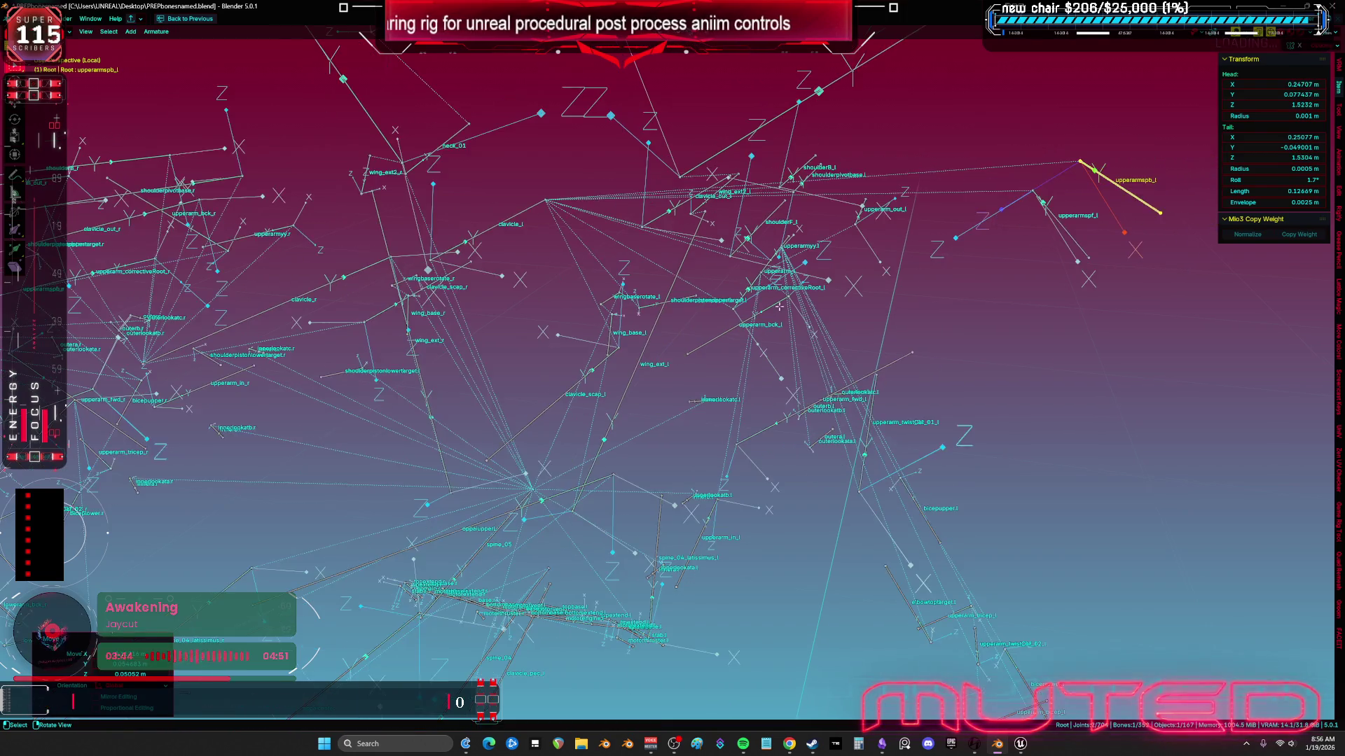
{"action": "mouse_move", "coordinate": [779, 306]}
{"action": "left_mouse_down"}
{"action": "mouse_move", "coordinate": [723, 392]}
{"action": "mouse_move", "coordinate": [516, 343]}
{"action": "left_mouse_up"}
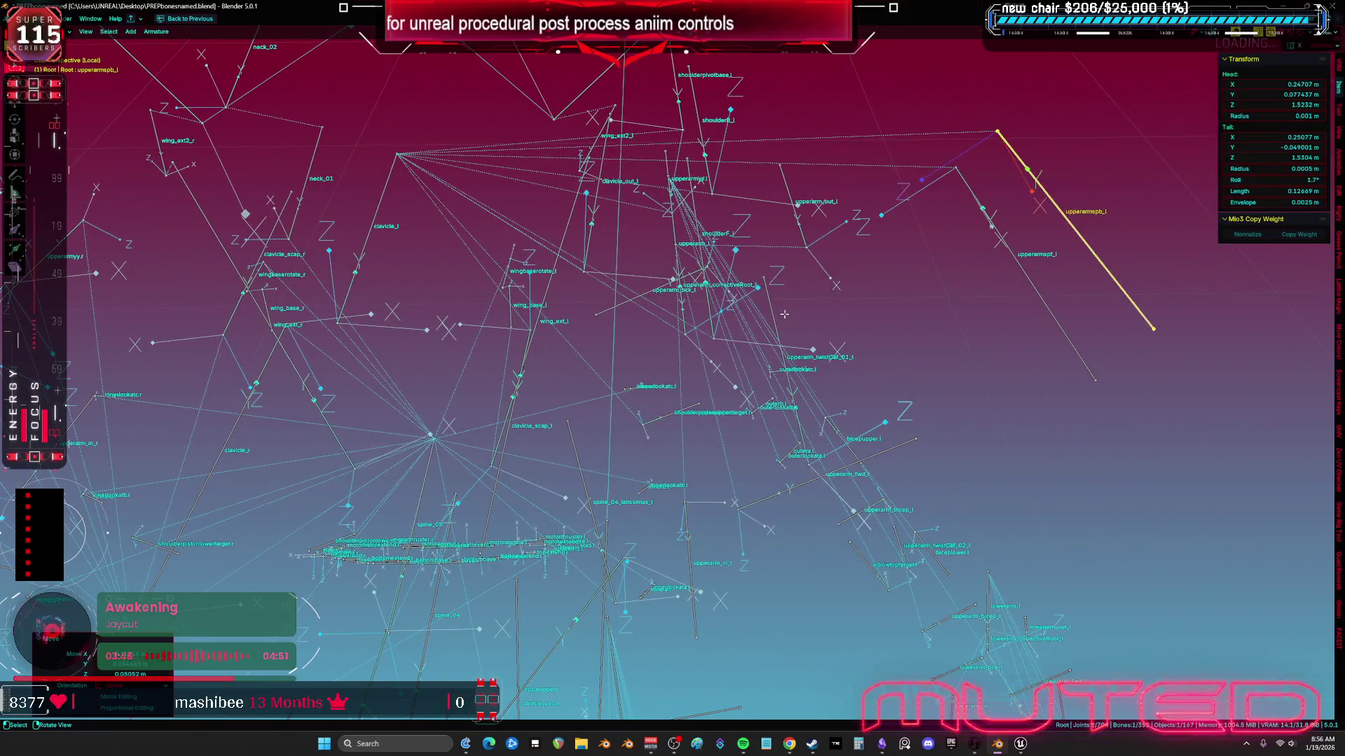
Step: Undo the bone moves, frame upperarmspb_l, and restore the full workspace layout
{"action": "key", "text": "ctrl+z"}
{"action": "key", "text": "ctrl+shift+z"}
{"action": "key", "text": "ctrl+z"}
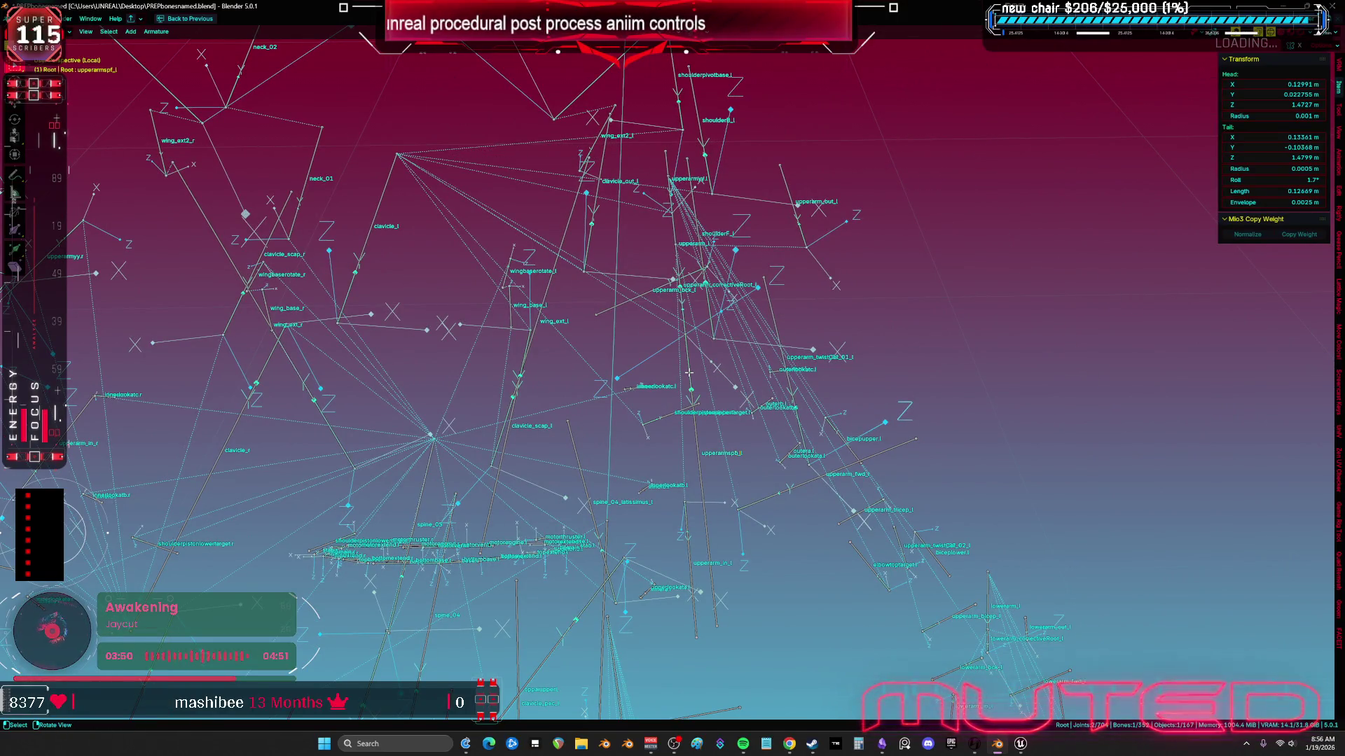
{"action": "left_click", "coordinate": [688, 373]}
{"action": "key", "text": "KP_Decimal"}
{"action": "key", "text": "ctrl+alt+space"}
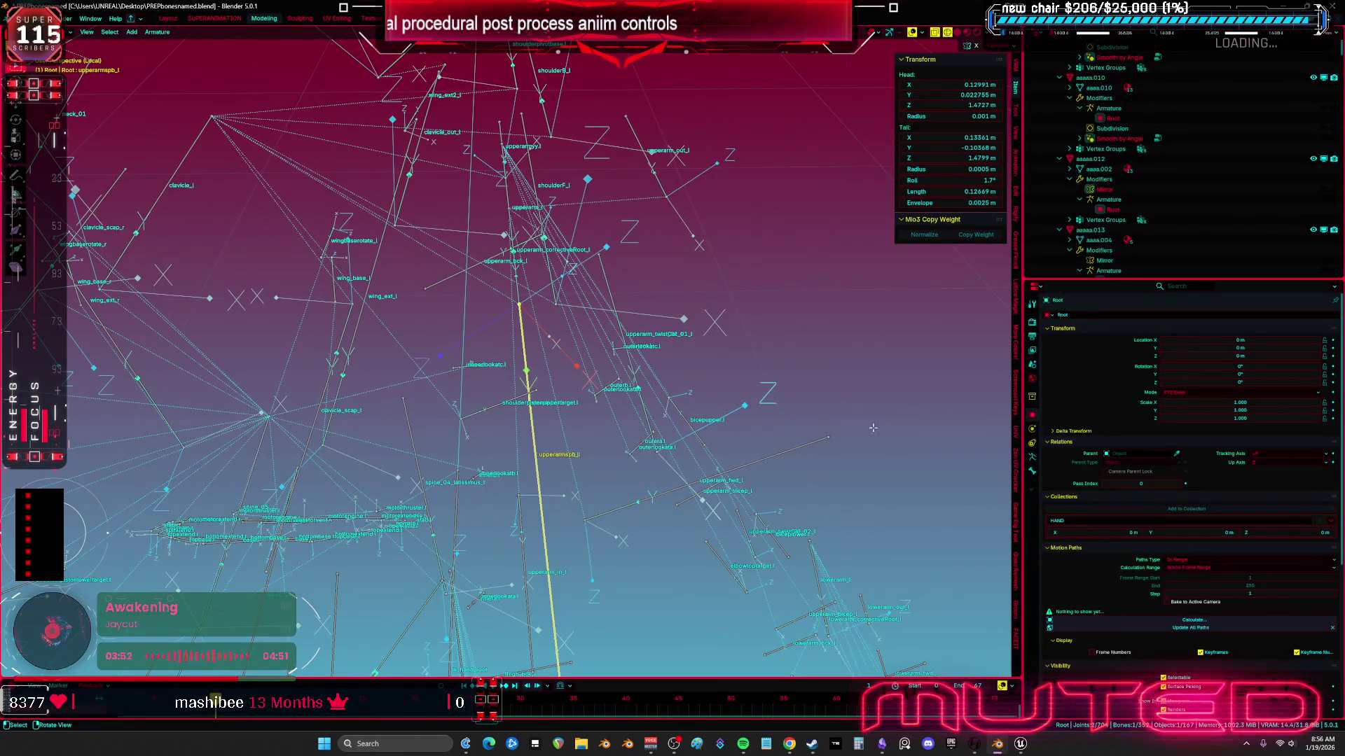
{"action": "key", "text": "ctrl+Tab"}
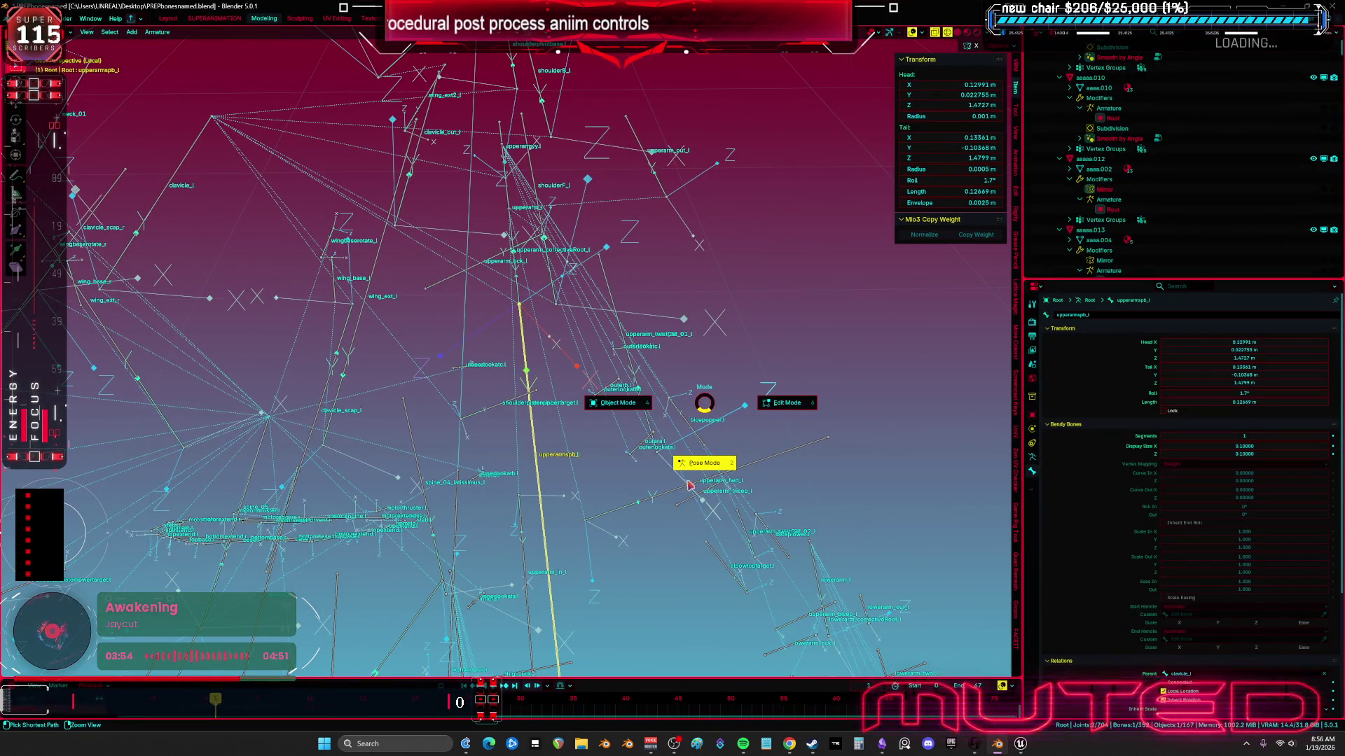
Step: Put the armature in Pose Mode, show the Bone Constraints, and reveal the mesh in solid shading
{"action": "left_click", "coordinate": [705, 460]}
{"action": "left_click", "coordinate": [1032, 484]}
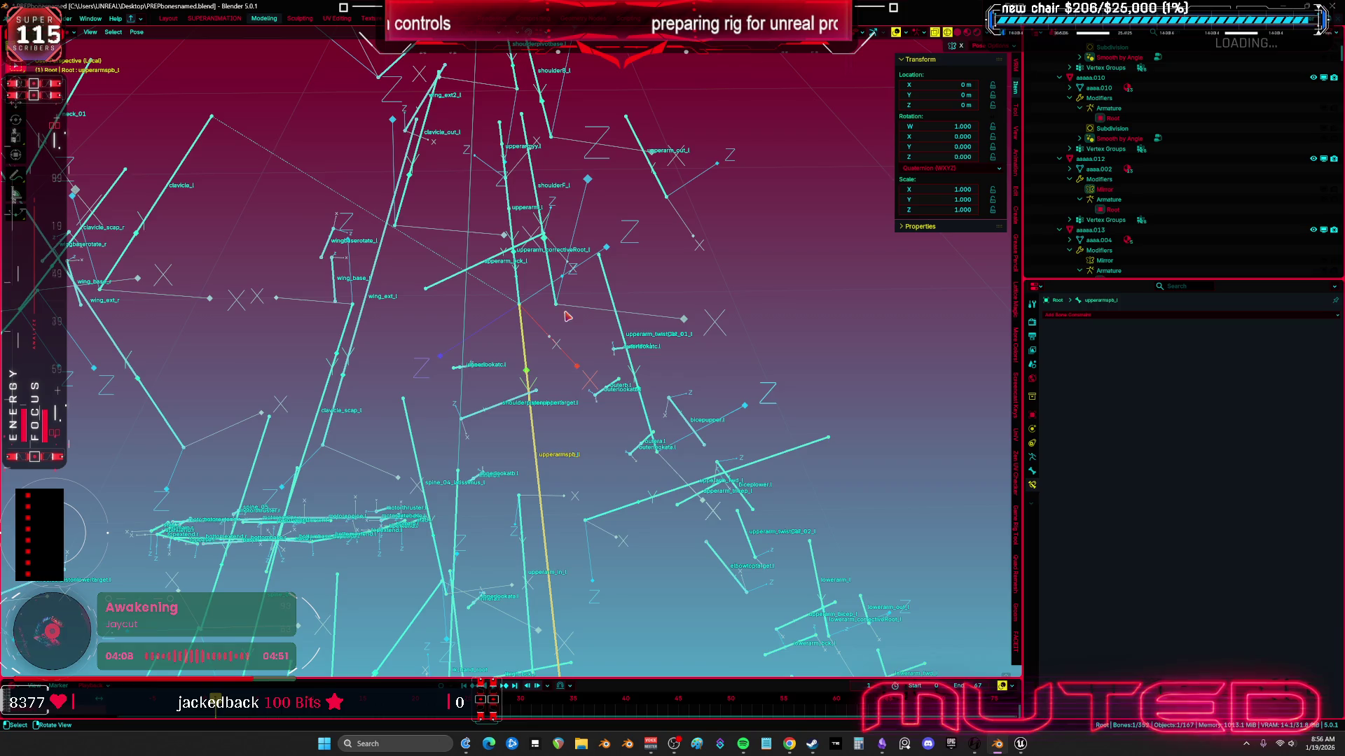
{"action": "key", "text": "KP_Divide"}
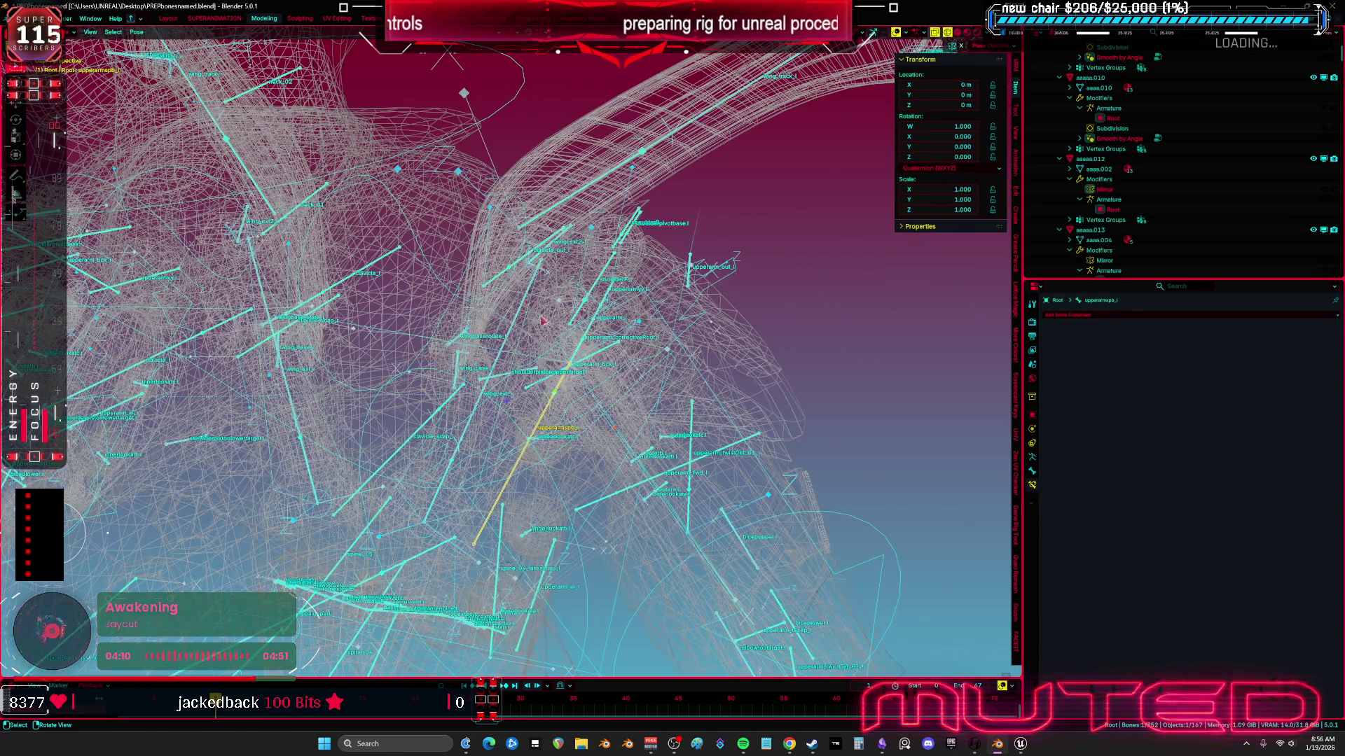
{"action": "key", "text": "shift+z"}
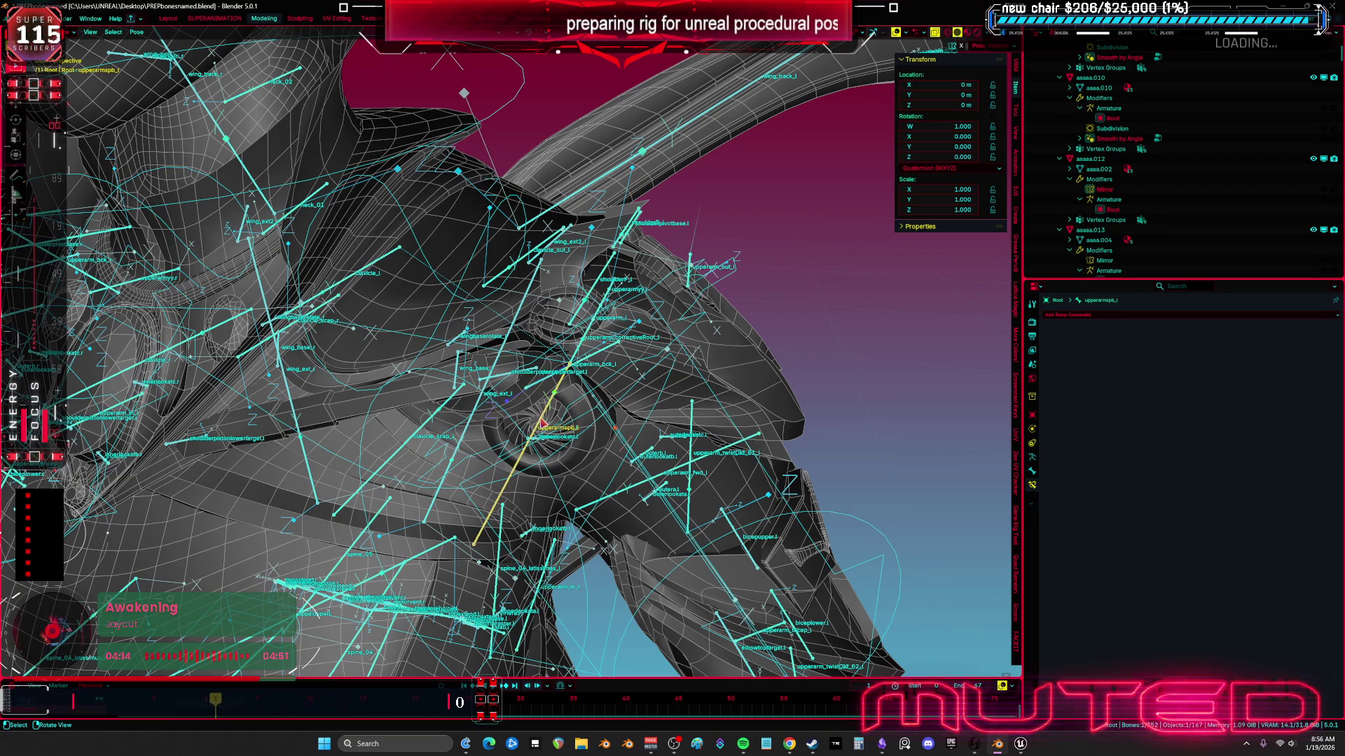
Step: Trial-rotate the upper-arm bone against the shoulder twice, cancelling both, then isolate the bones again
{"action": "key", "text": "r"}
{"action": "key", "text": "r"}
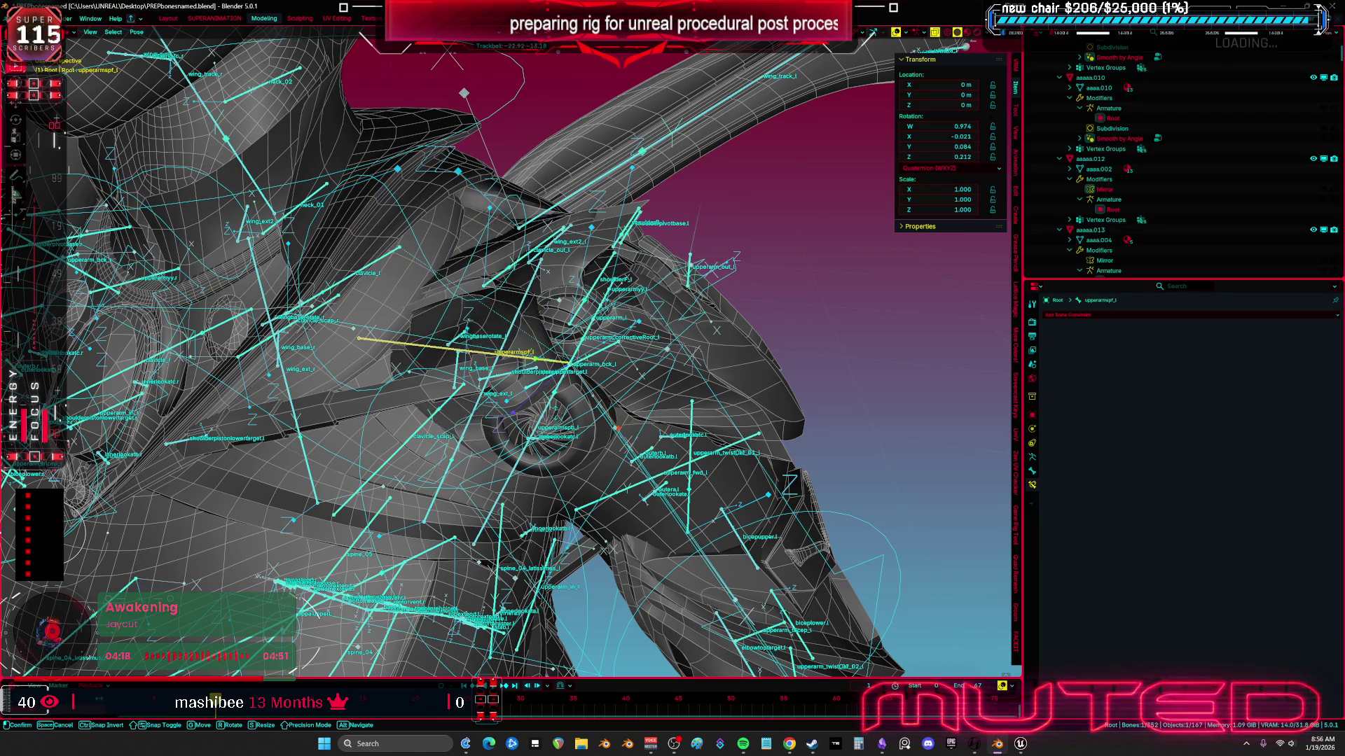
{"action": "key", "text": "Escape"}
{"action": "key", "text": "KP_Decimal"}
{"action": "key", "text": "shift+alt+z"}
{"action": "key", "text": "r"}
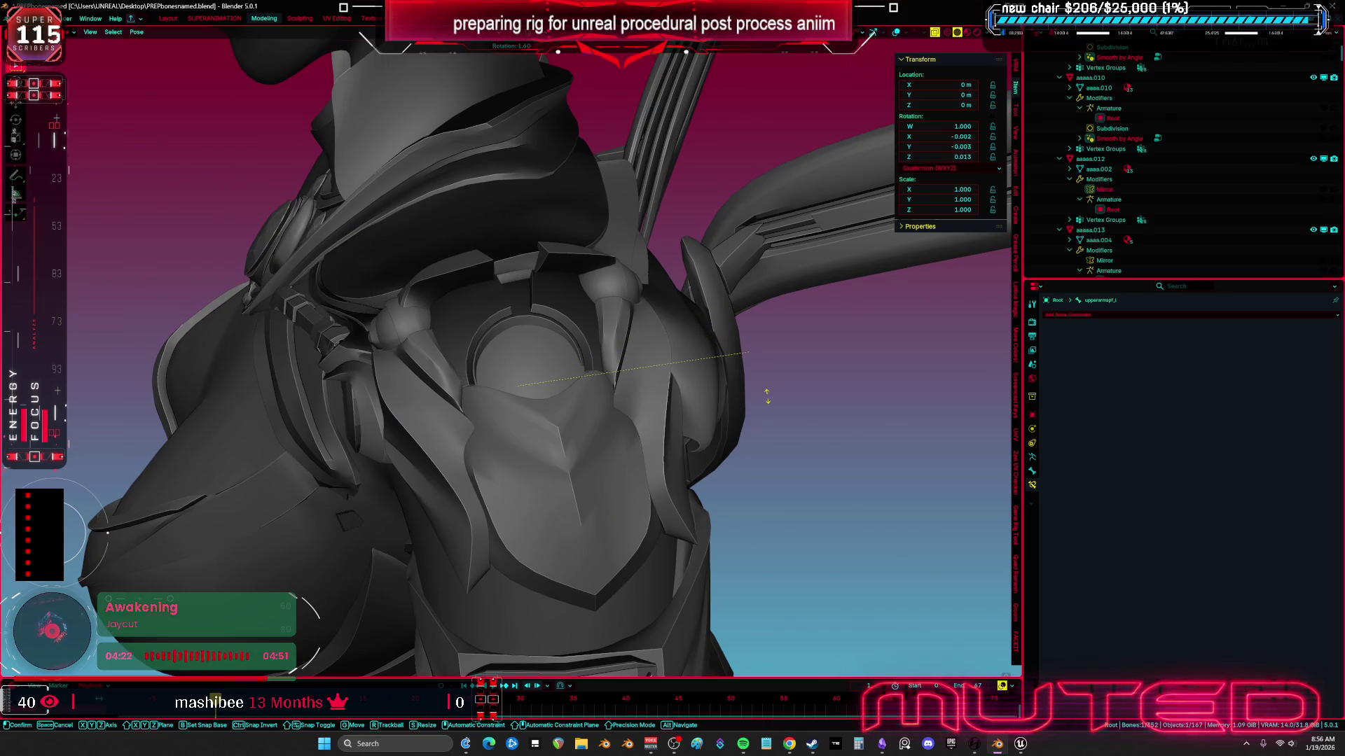
{"action": "key", "text": "Escape"}
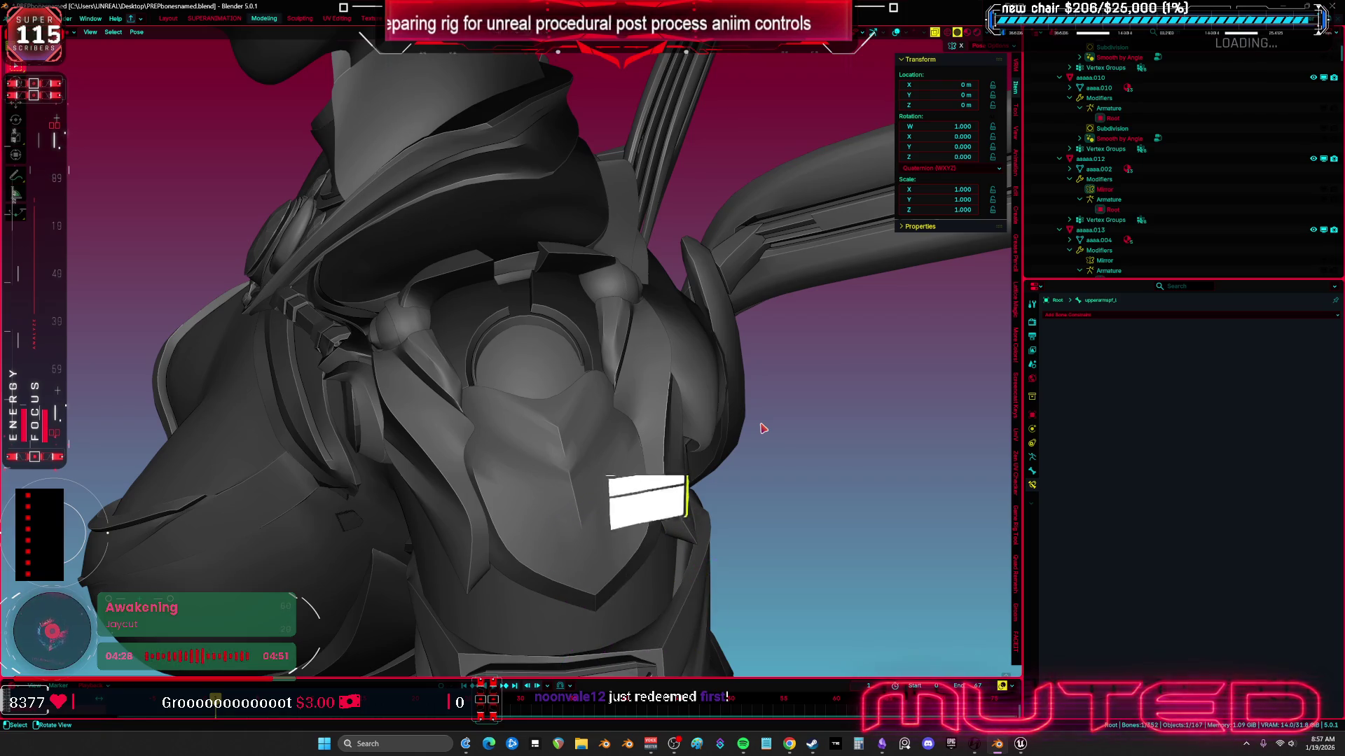
{"action": "key", "text": "shift+alt+z"}
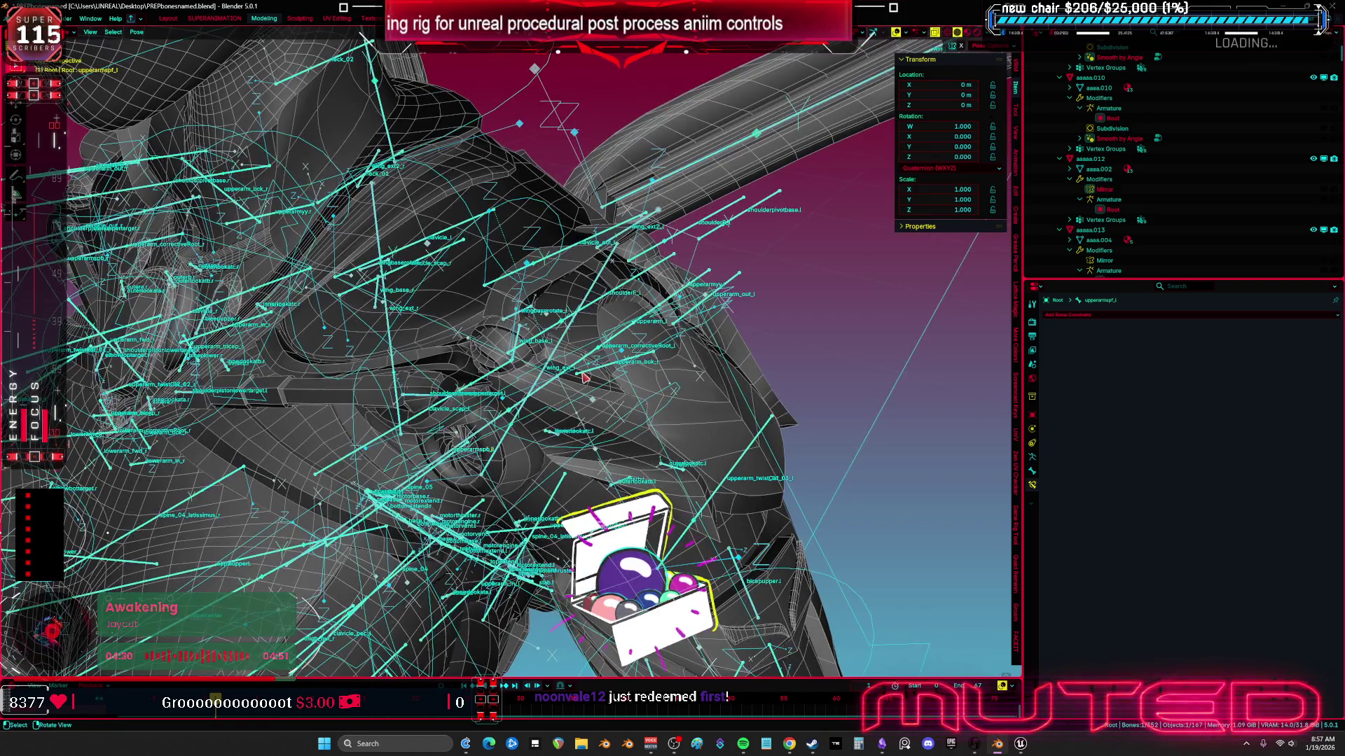
{"action": "key", "text": "KP_Divide"}
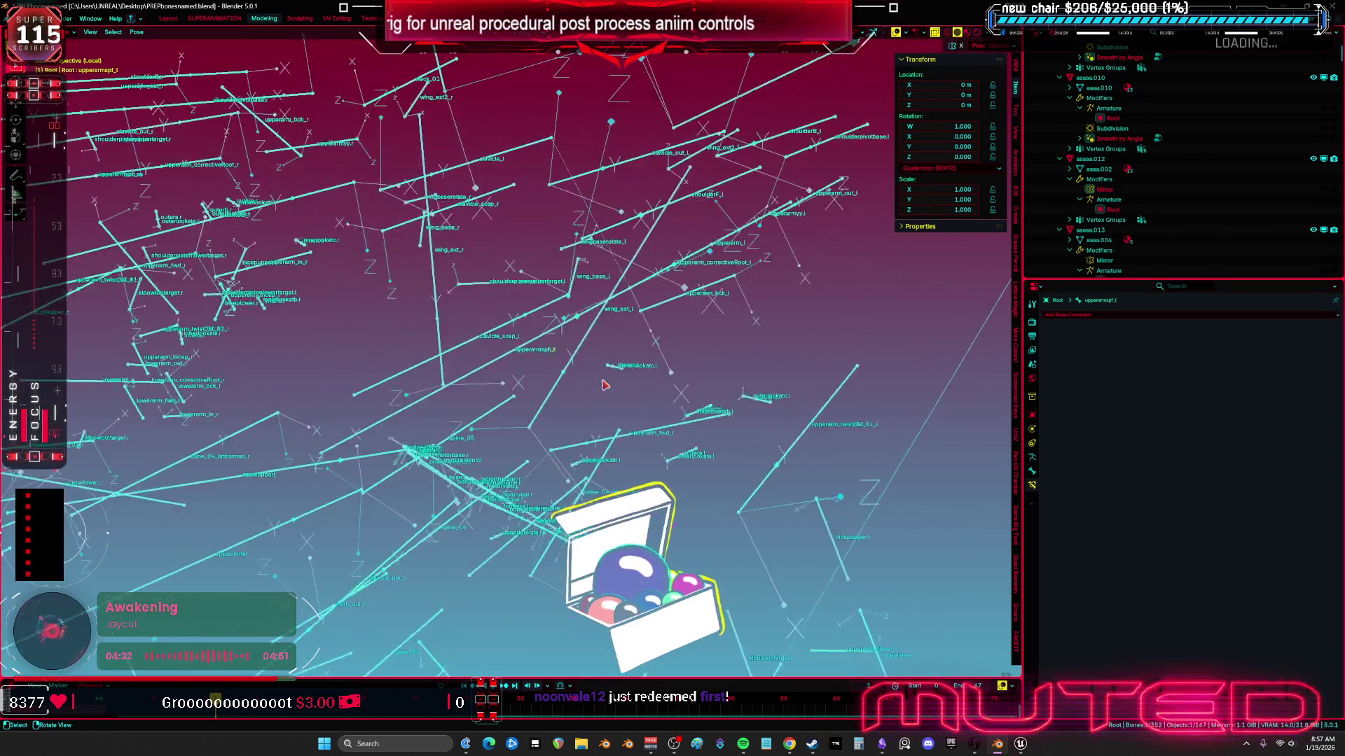
{"action": "mouse_move", "coordinate": [605, 384]}
{"action": "left_mouse_down"}
{"action": "mouse_move", "coordinate": [492, 355]}
{"action": "mouse_move", "coordinate": [522, 368]}
{"action": "mouse_move", "coordinate": [511, 378]}
{"action": "left_mouse_up"}
Step: In Edit Mode, move the upperarmspb_l bone up in two moves
{"action": "key", "text": "Tab"}
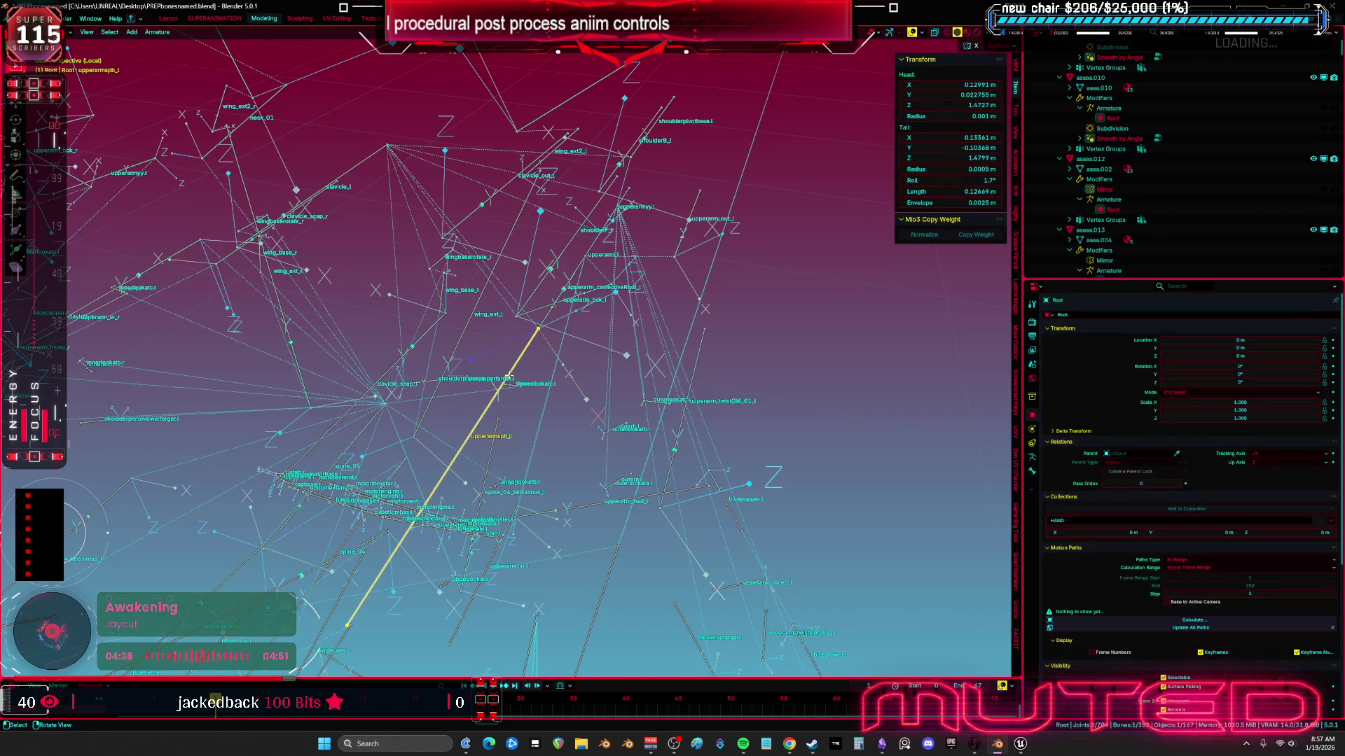
{"action": "key", "text": "g"}
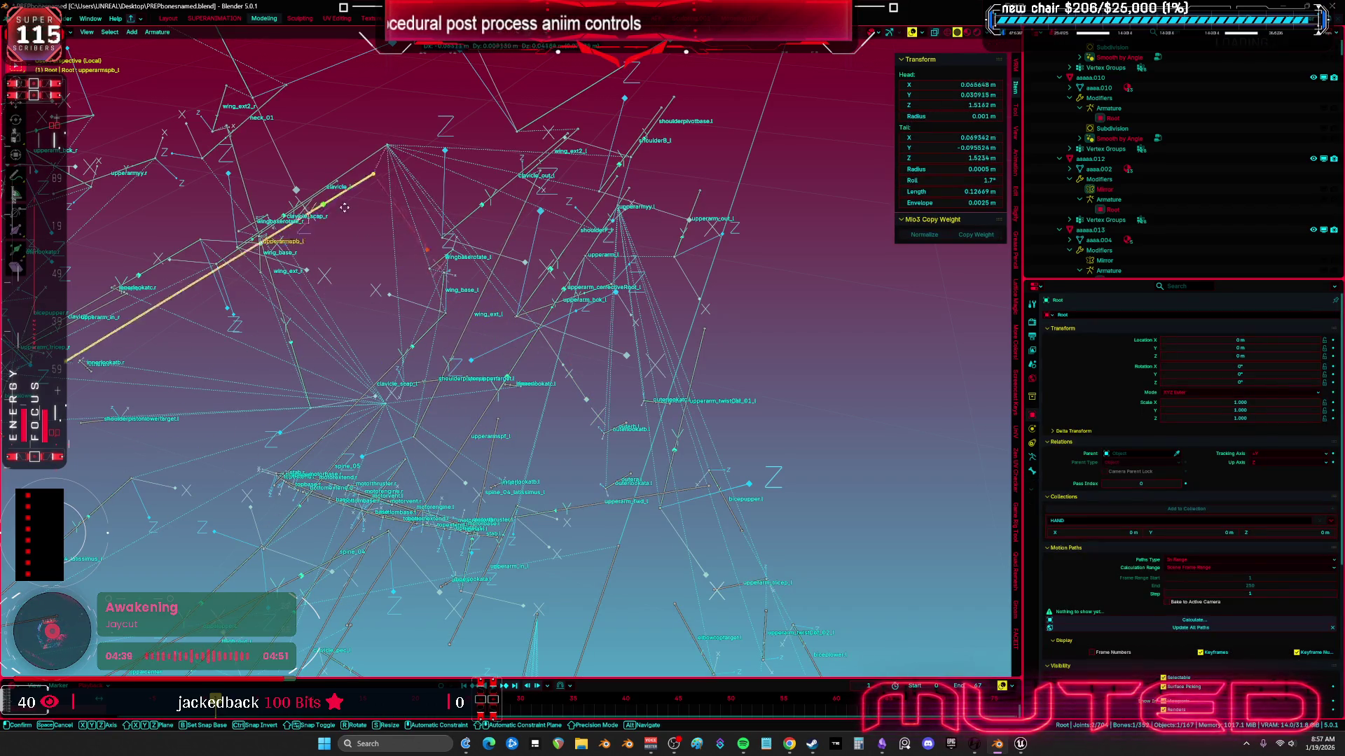
{"action": "left_click", "coordinate": [511, 364]}
{"action": "mouse_move", "coordinate": [512, 364]}
{"action": "left_mouse_down"}
{"action": "mouse_move", "coordinate": [513, 296]}
{"action": "mouse_move", "coordinate": [521, 362]}
{"action": "left_mouse_up"}
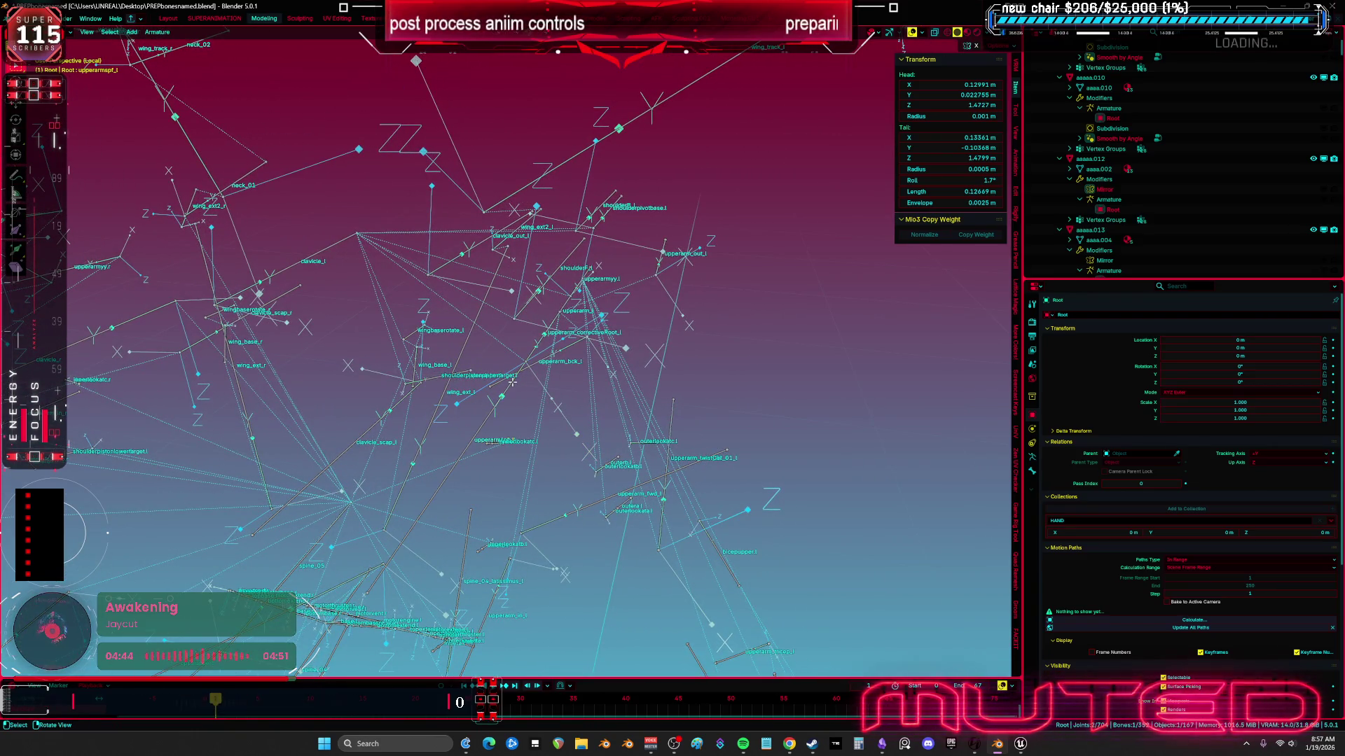
{"action": "key", "text": "g"}
{"action": "left_click", "coordinate": [509, 329]}
{"action": "mouse_move", "coordinate": [509, 329]}
{"action": "left_mouse_down"}
{"action": "mouse_move", "coordinate": [521, 374]}
{"action": "mouse_move", "coordinate": [559, 280]}
{"action": "mouse_move", "coordinate": [519, 240]}
{"action": "mouse_move", "coordinate": [466, 378]}
{"action": "mouse_move", "coordinate": [441, 364]}
{"action": "mouse_move", "coordinate": [462, 350]}
{"action": "left_mouse_up"}
Step: Inspect the bones upperarm_l, upperarmspf_l, shoulderF_r, shoulderpivotbase.r and upperarm_r one by one
{"action": "left_click", "coordinate": [567, 271]}
{"action": "left_click", "coordinate": [430, 375]}
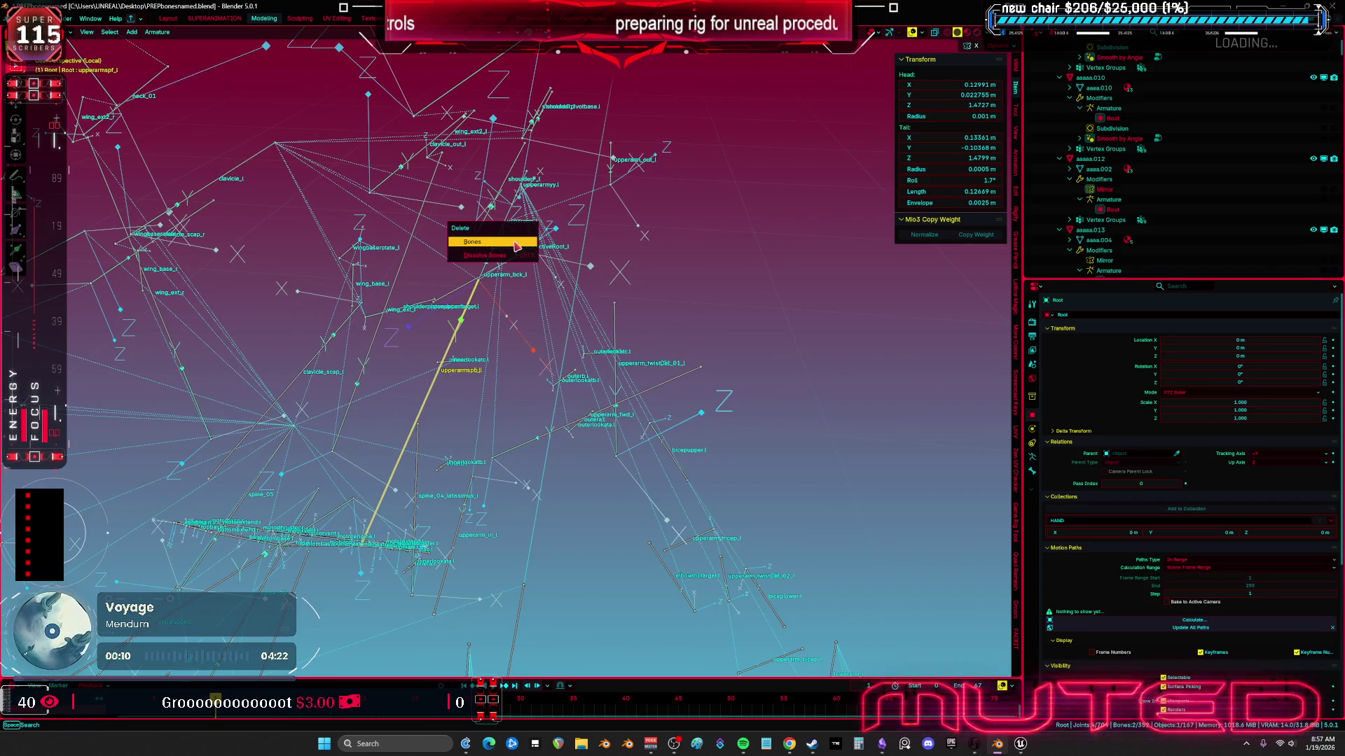
{"action": "mouse_move", "coordinate": [521, 242]}
{"action": "left_mouse_down"}
{"action": "mouse_move", "coordinate": [486, 246]}
{"action": "mouse_move", "coordinate": [491, 266]}
{"action": "left_mouse_up"}
{"action": "left_click", "coordinate": [392, 235]}
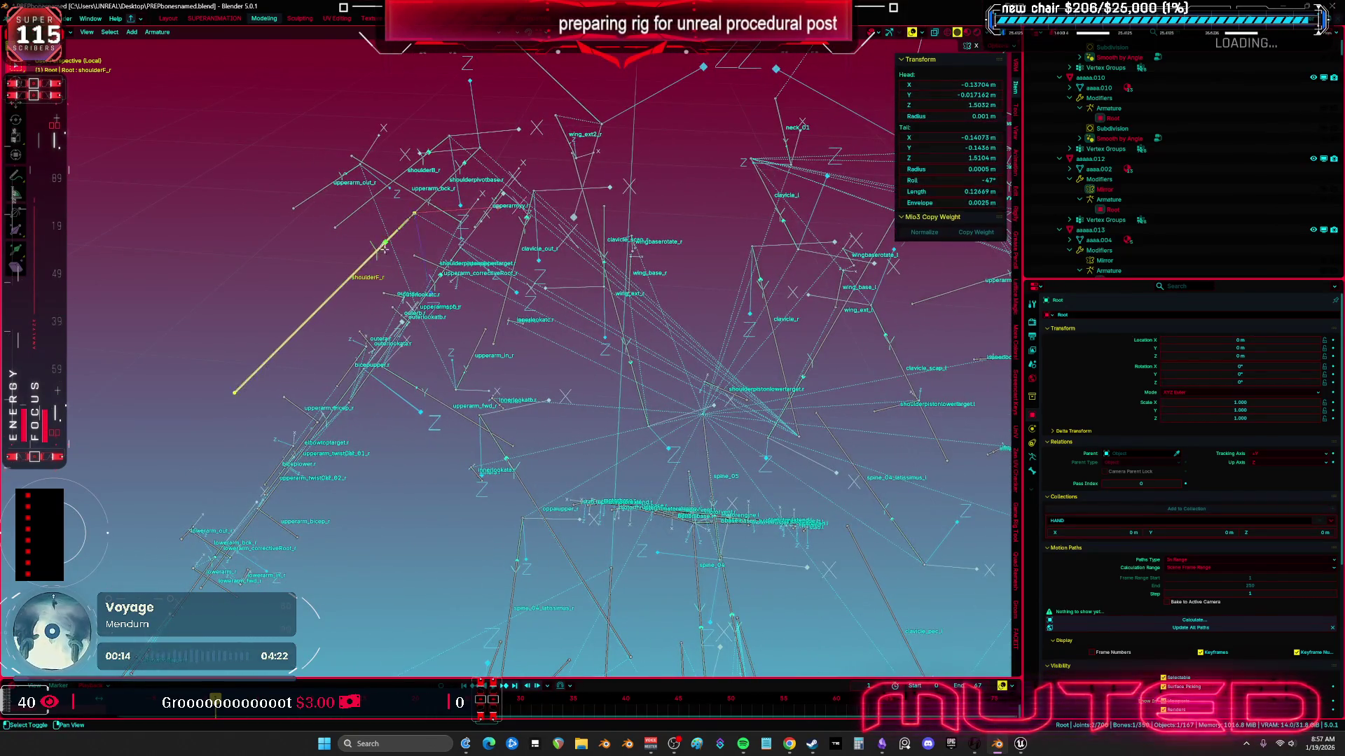
{"action": "mouse_move", "coordinate": [393, 235]}
{"action": "left_mouse_down"}
{"action": "mouse_move", "coordinate": [594, 269]}
{"action": "mouse_move", "coordinate": [492, 264]}
{"action": "mouse_move", "coordinate": [530, 321]}
{"action": "left_mouse_up"}
{"action": "left_click", "coordinate": [594, 269]}
{"action": "left_click", "coordinate": [492, 264]}
Step: Delete the upperarmspf_r bone
{"action": "left_click", "coordinate": [526, 339]}
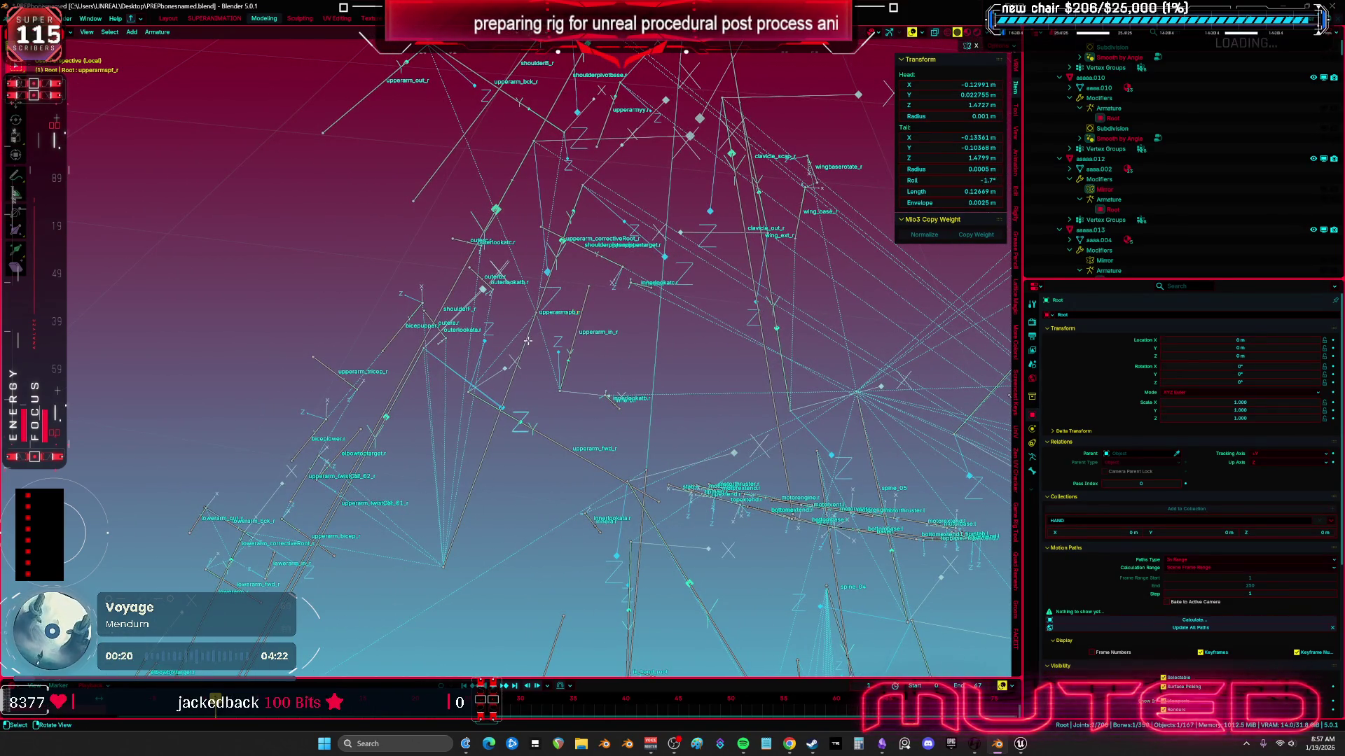
{"action": "key", "text": "x"}
{"action": "left_click", "coordinate": [513, 342]}
{"action": "key", "text": "ctrl+z"}
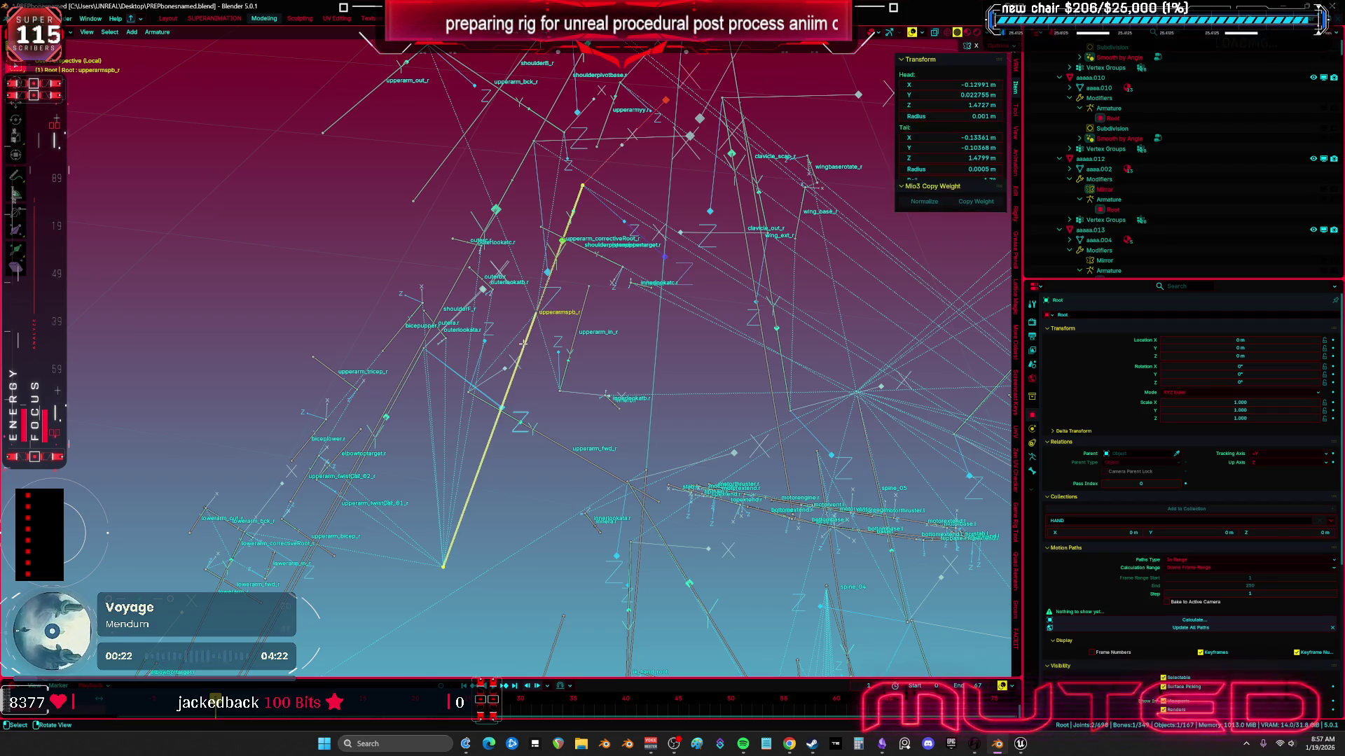
{"action": "key", "text": "x"}
{"action": "left_click", "coordinate": [533, 343]}
Step: Select upperarm_correctiveRoot_r and upperarm_r, and switch the rig back to Pose Mode
{"action": "left_click", "coordinate": [539, 308]}
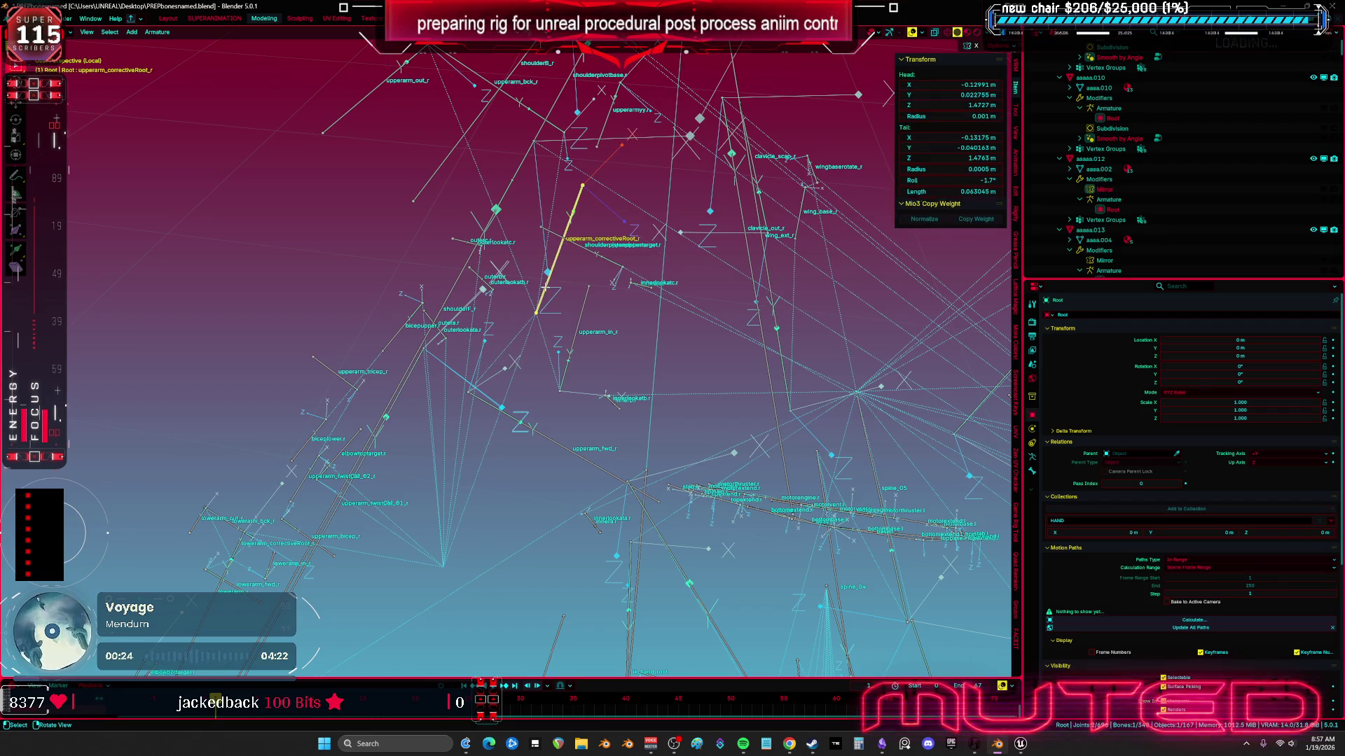
{"action": "left_click", "coordinate": [546, 289], "text": "shift"}
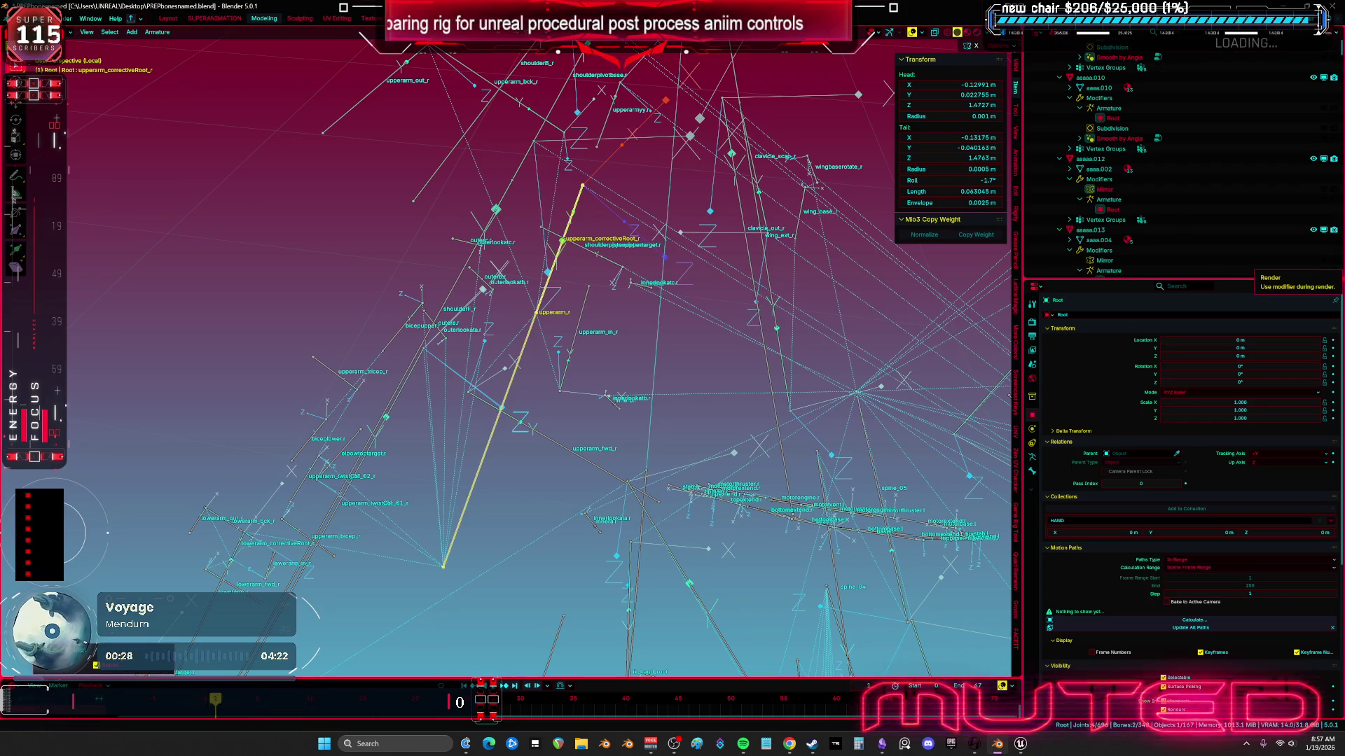
{"action": "key", "text": "alt+Tab"}
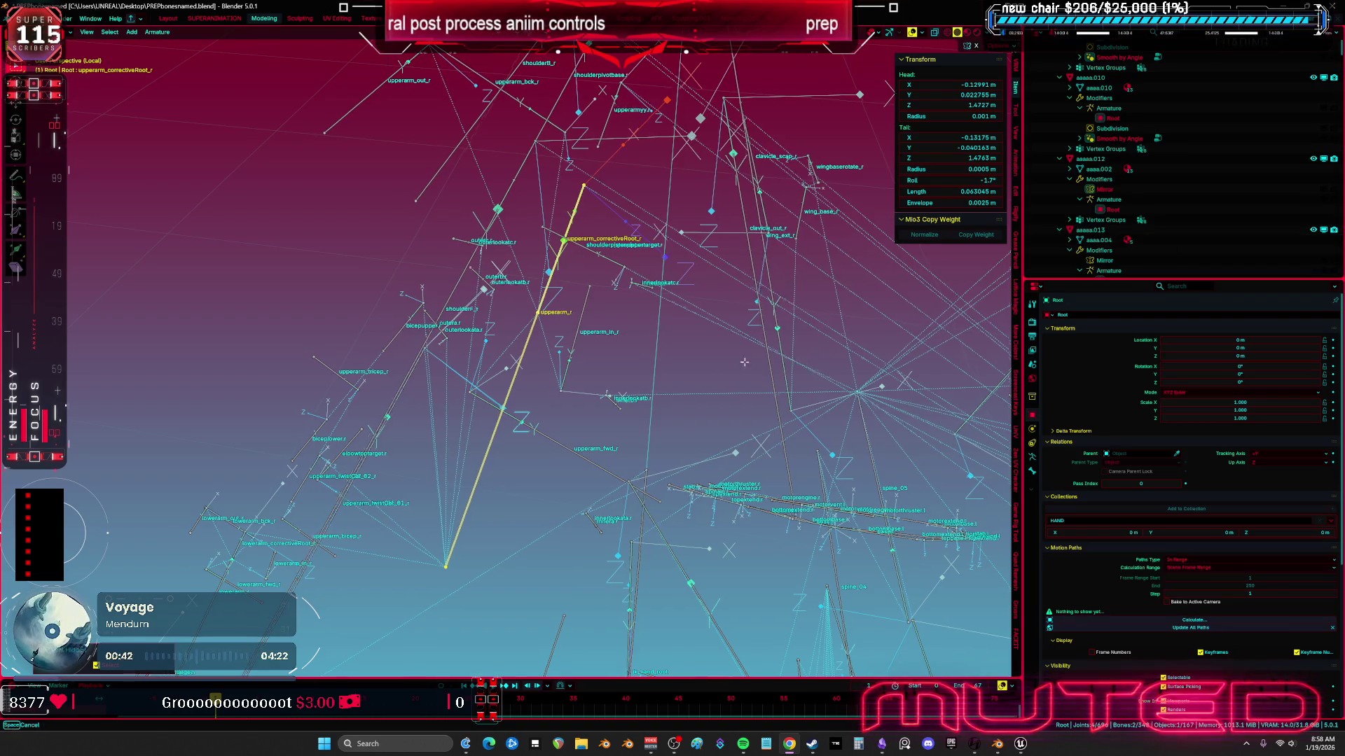
{"action": "key", "text": "KP_3"}
{"action": "key", "text": "ctrl+Tab"}
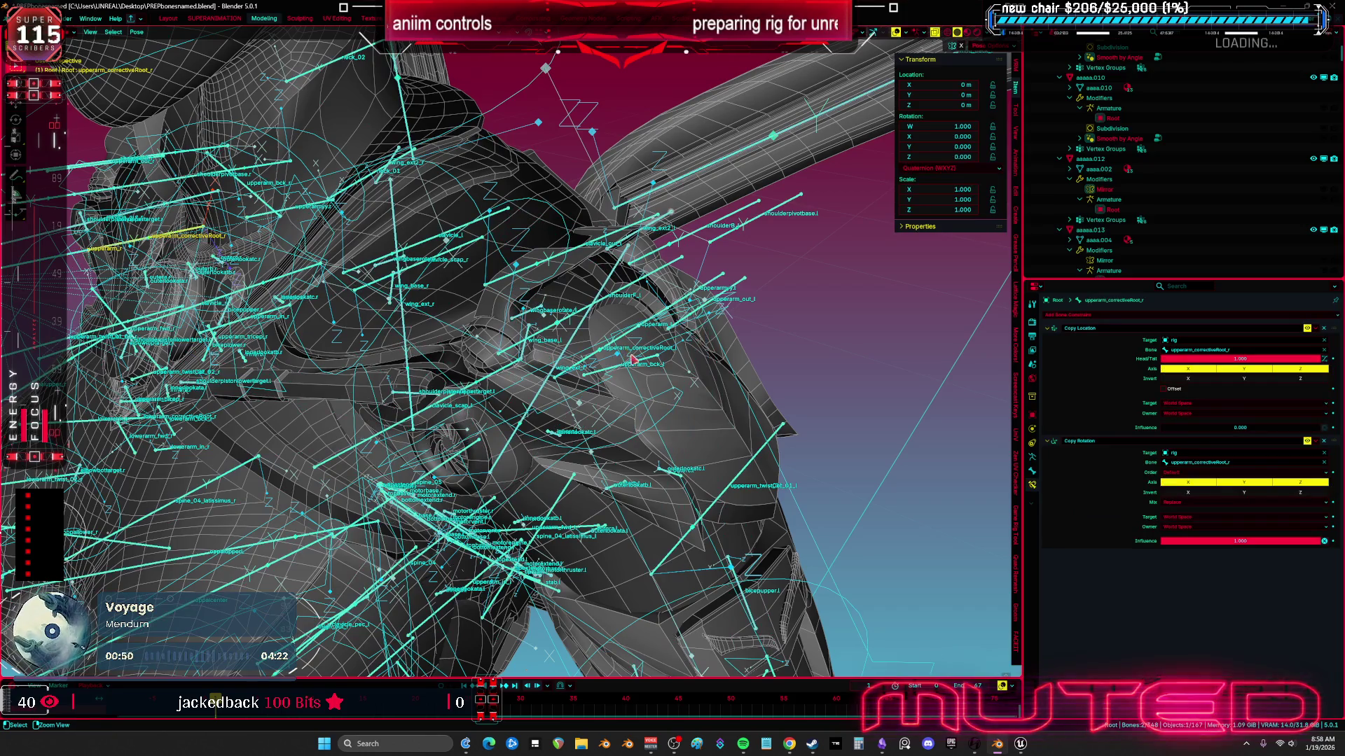
Step: Select the armature with the shoulder armour mesh and enter Weight Paint mode
{"action": "key", "text": "ctrl+Tab"}
{"action": "left_click", "coordinate": [582, 297]}
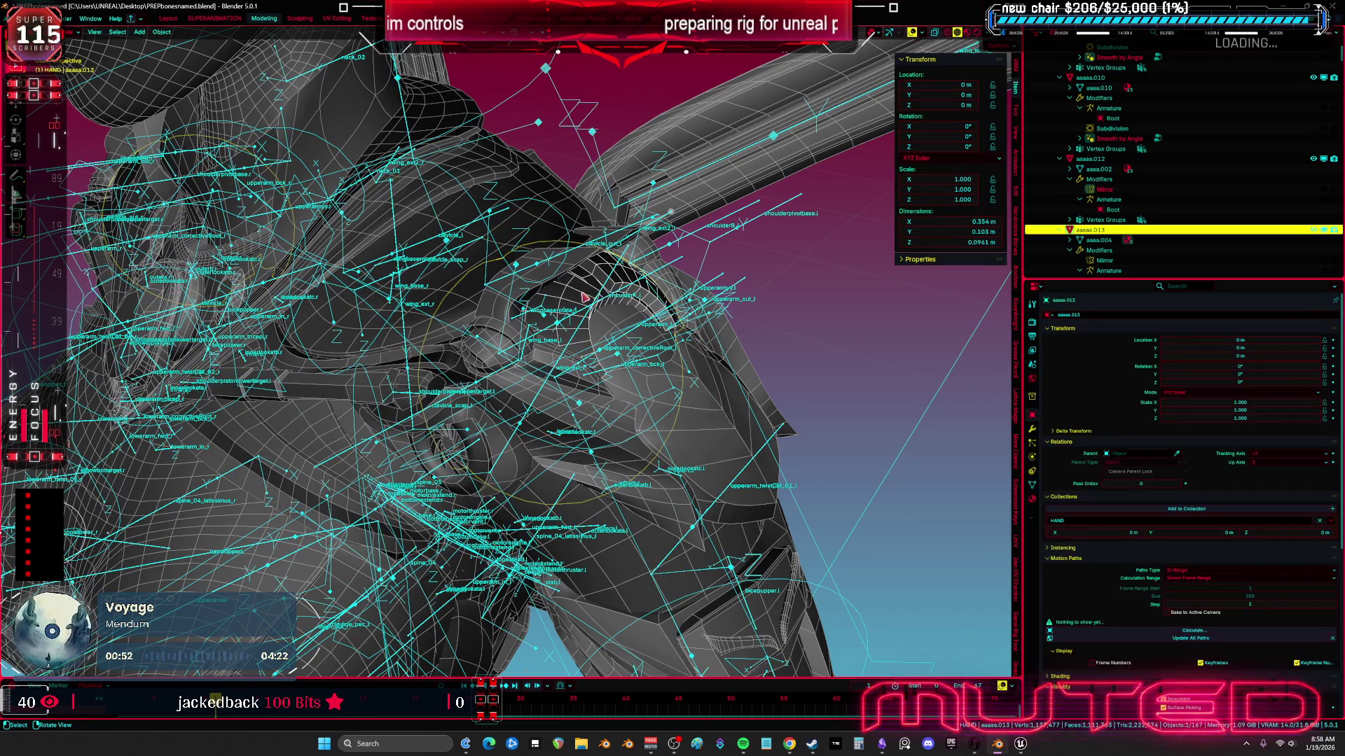
{"action": "mouse_move", "coordinate": [606, 300]}
{"action": "left_mouse_down"}
{"action": "mouse_move", "coordinate": [620, 282]}
{"action": "mouse_move", "coordinate": [608, 284]}
{"action": "left_mouse_up"}
{"action": "left_click", "coordinate": [599, 285]}
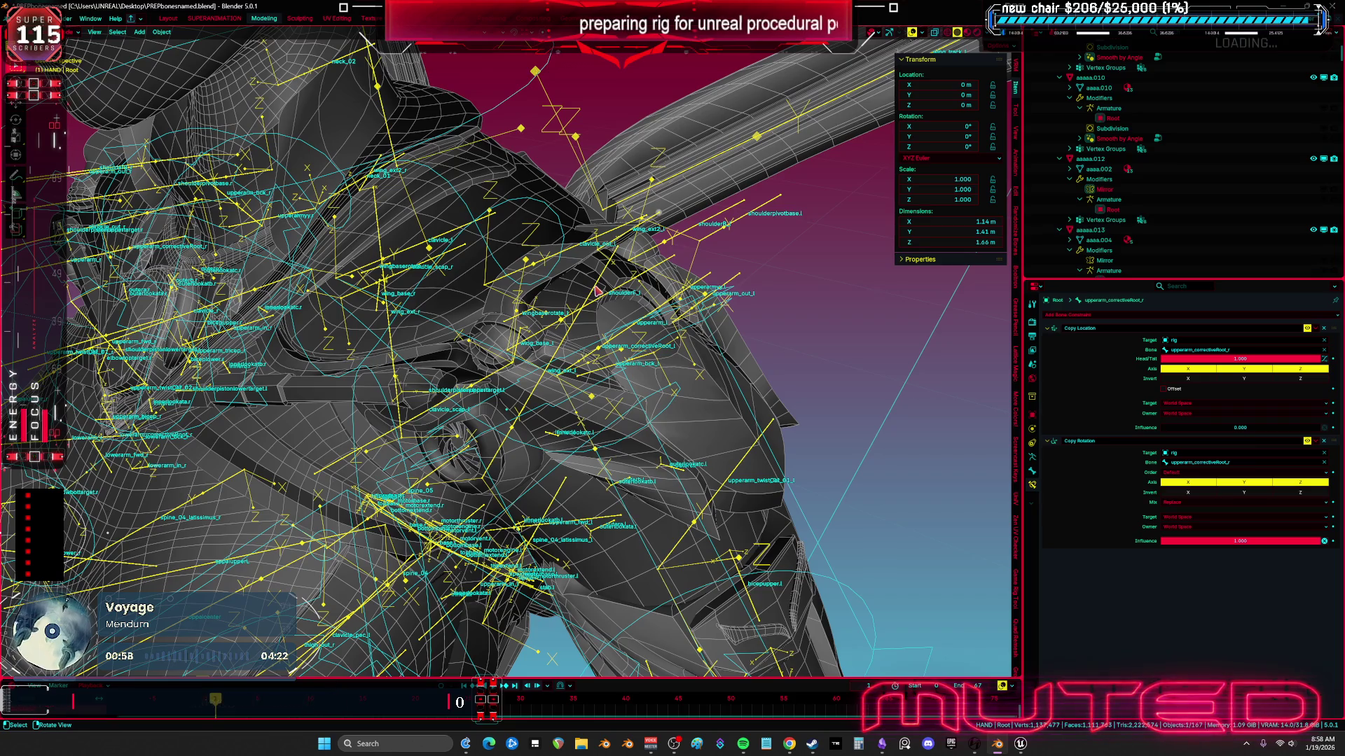
{"action": "left_click", "coordinate": [607, 355], "text": "shift"}
{"action": "key", "text": "ctrl+Tab"}
{"action": "left_click", "coordinate": [501, 270]}
{"action": "left_click_drag", "start_coordinate": [502, 270], "coordinate": [554, 288]}
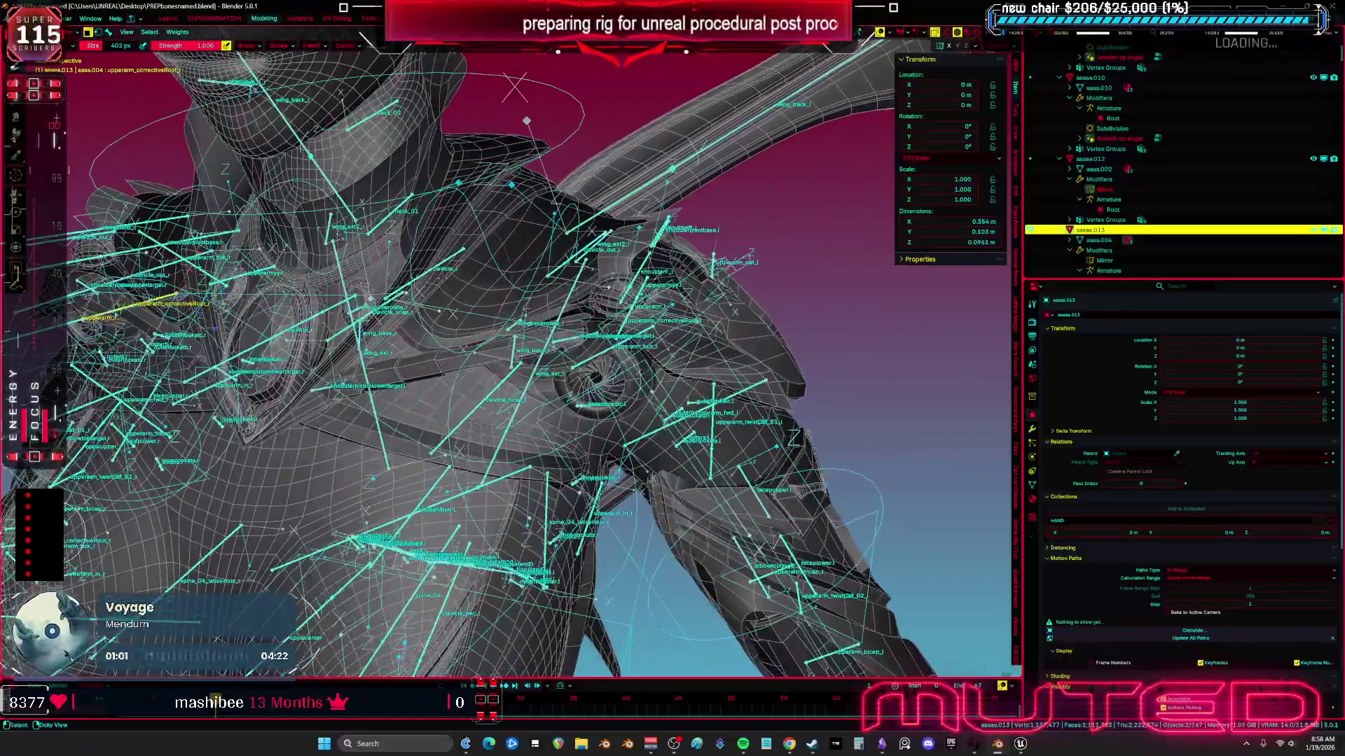
{"action": "left_click_drag", "start_coordinate": [512, 245], "coordinate": [537, 231]}
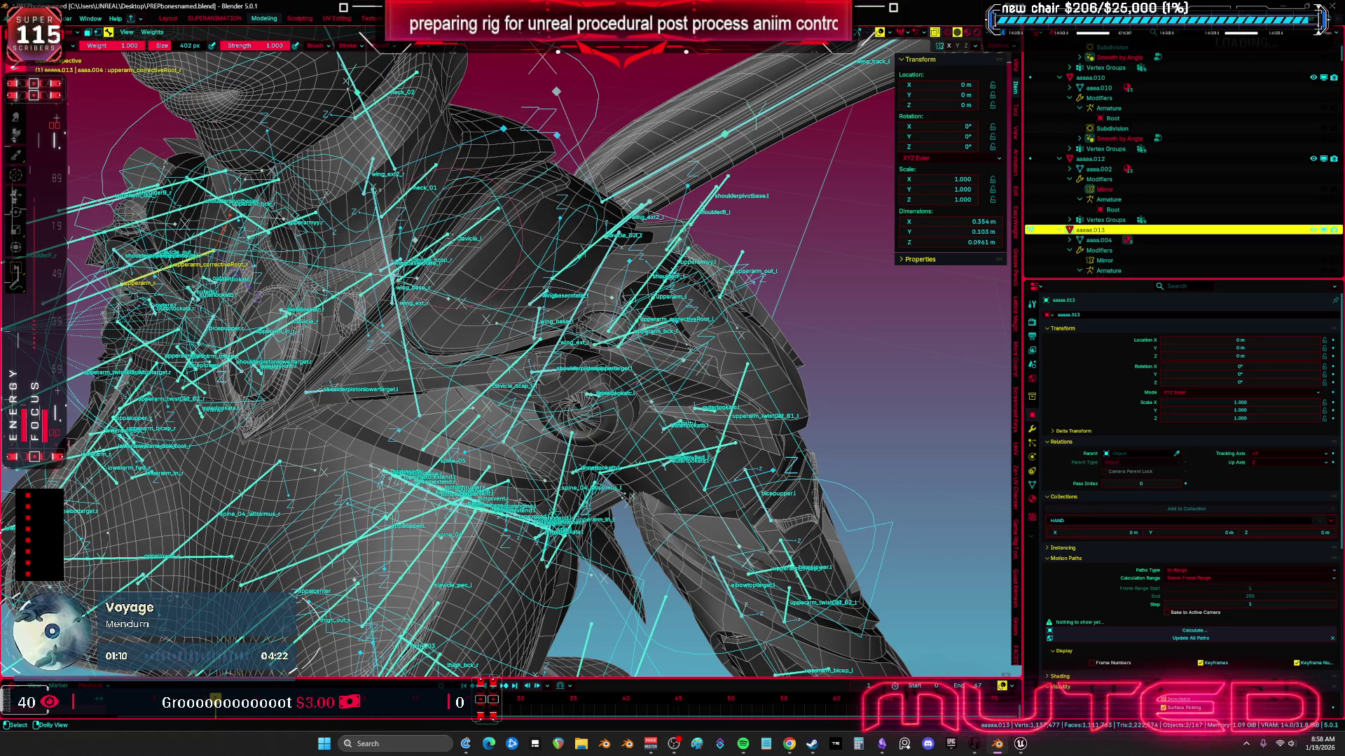
Step: Check the clavicle_l weights, then return the mesh to Object Mode
{"action": "left_click", "coordinate": [491, 231], "text": "ctrl"}
{"action": "scroll", "coordinate": [490, 315], "scroll_direction": "down", "scroll_amount": 1}
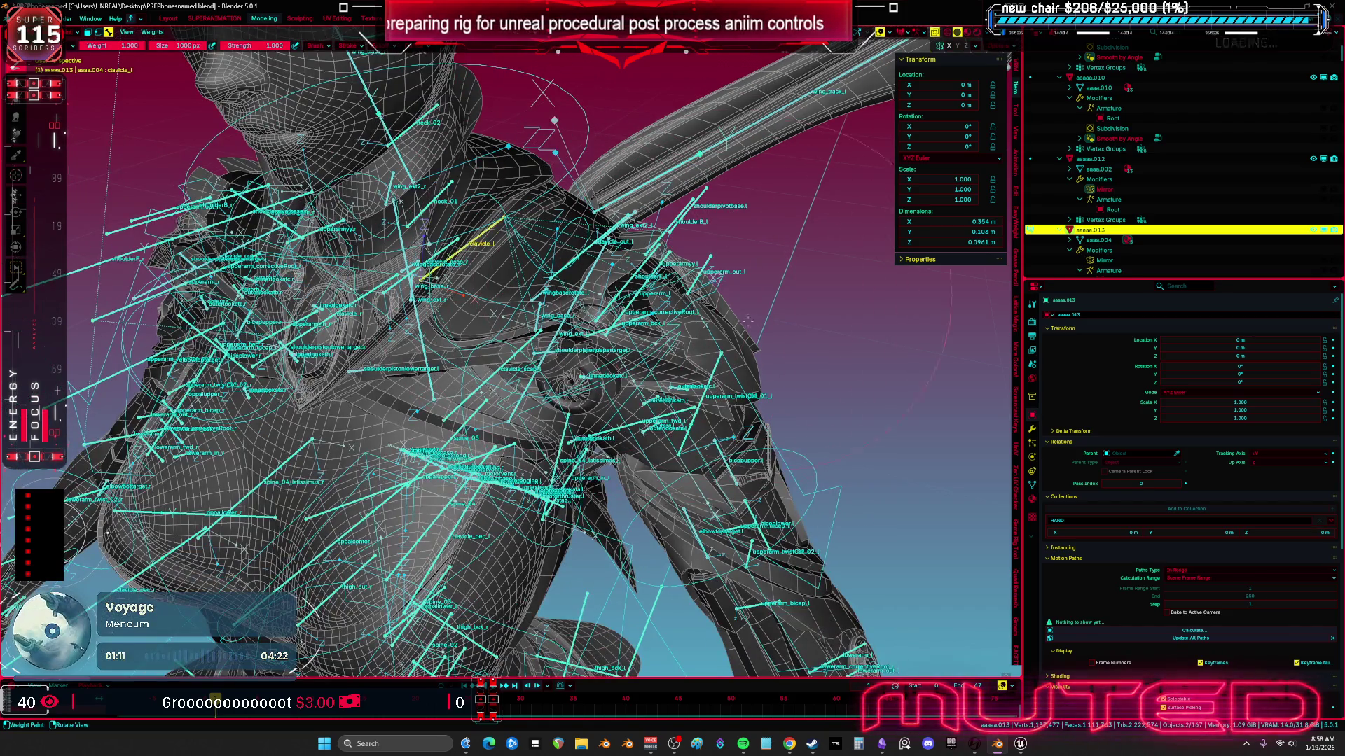
{"action": "mouse_move", "coordinate": [767, 197]}
{"action": "left_mouse_down"}
{"action": "mouse_move", "coordinate": [630, 317]}
{"action": "mouse_move", "coordinate": [575, 329]}
{"action": "left_mouse_up"}
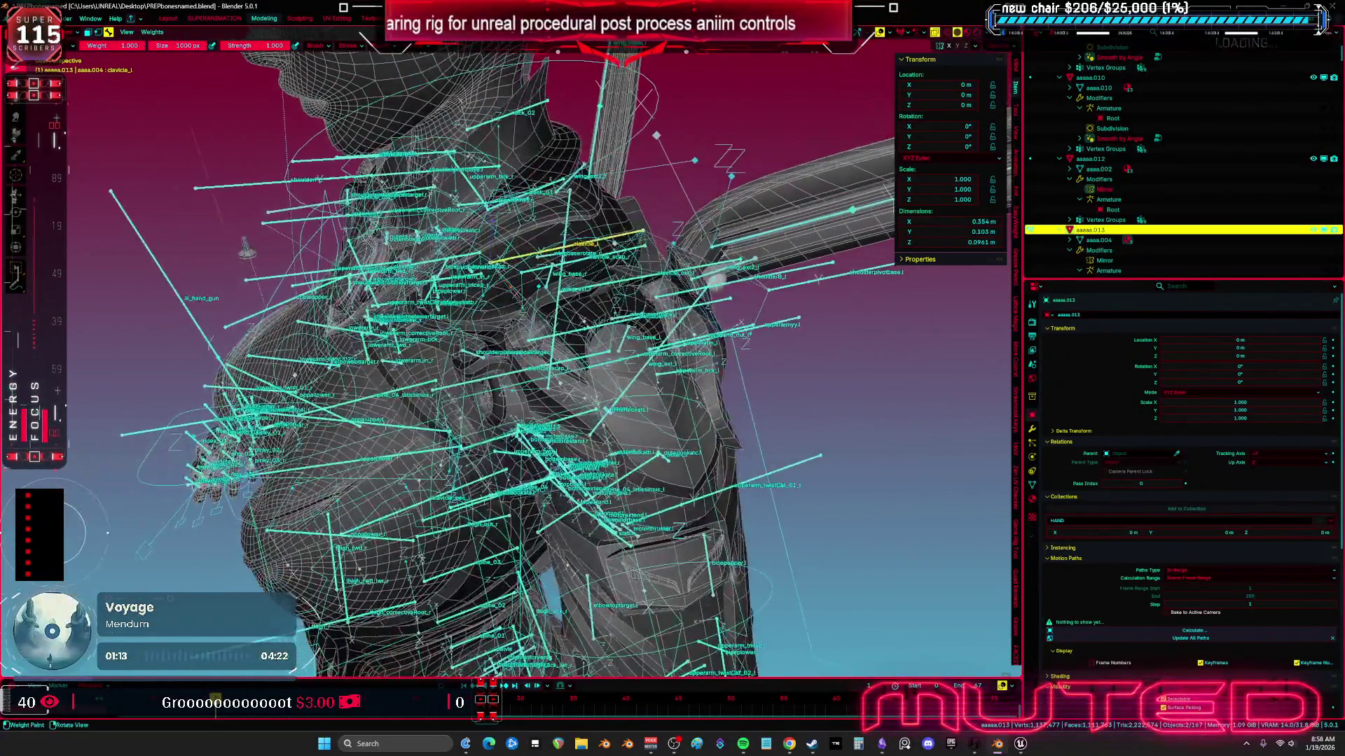
{"action": "key", "text": "ctrl+Tab"}
{"action": "left_click", "coordinate": [600, 327]}
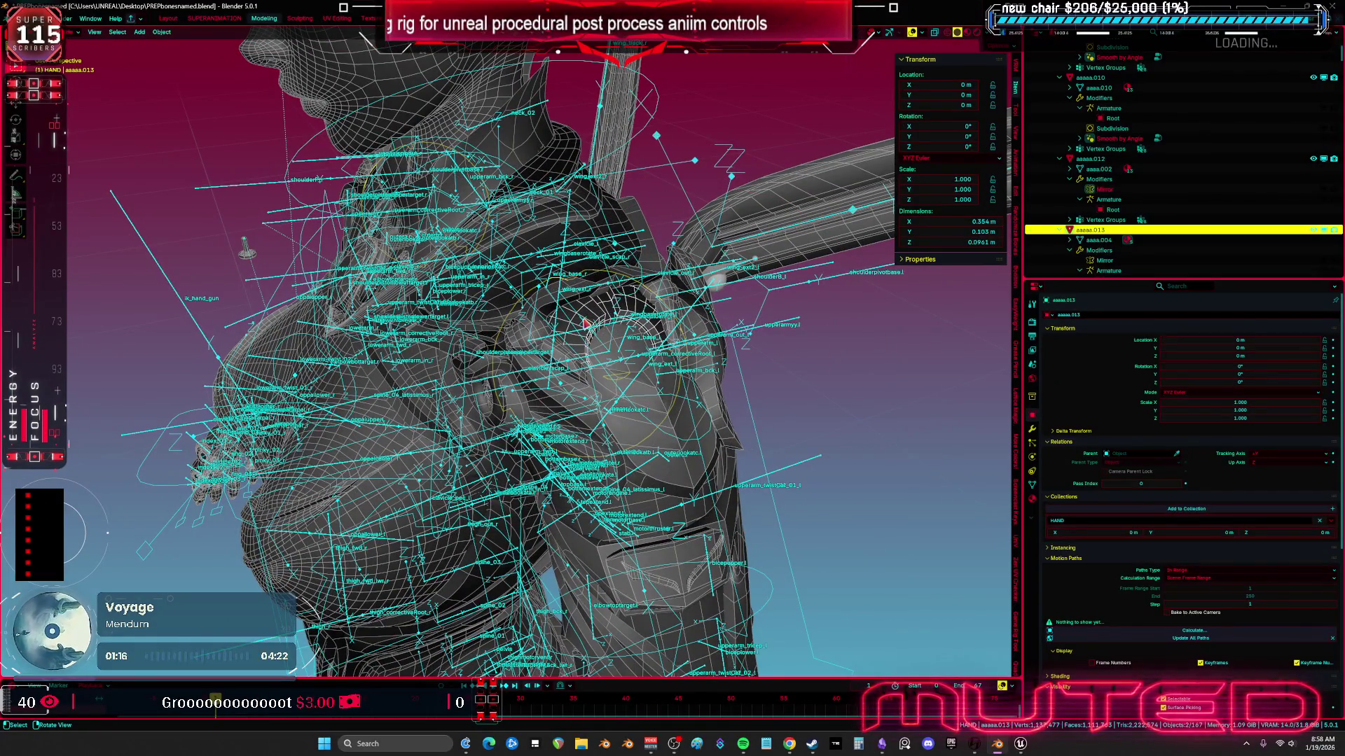
{"action": "mouse_move", "coordinate": [586, 324]}
{"action": "left_mouse_down"}
{"action": "mouse_move", "coordinate": [520, 284]}
{"action": "mouse_move", "coordinate": [511, 303]}
{"action": "left_mouse_up"}
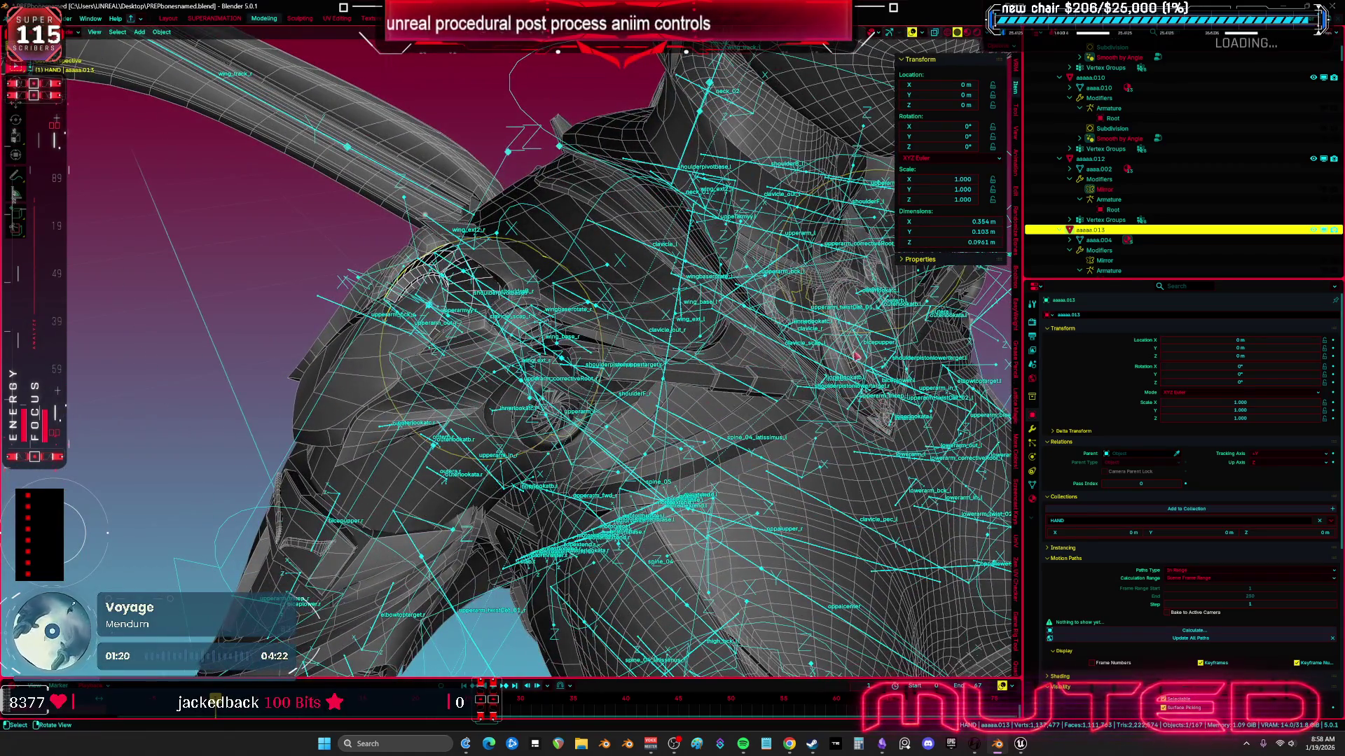
Step: Check the mesh's modifier stack, reselect armature and armour mesh, and re-enter Weight Paint
{"action": "left_click", "coordinate": [1033, 430]}
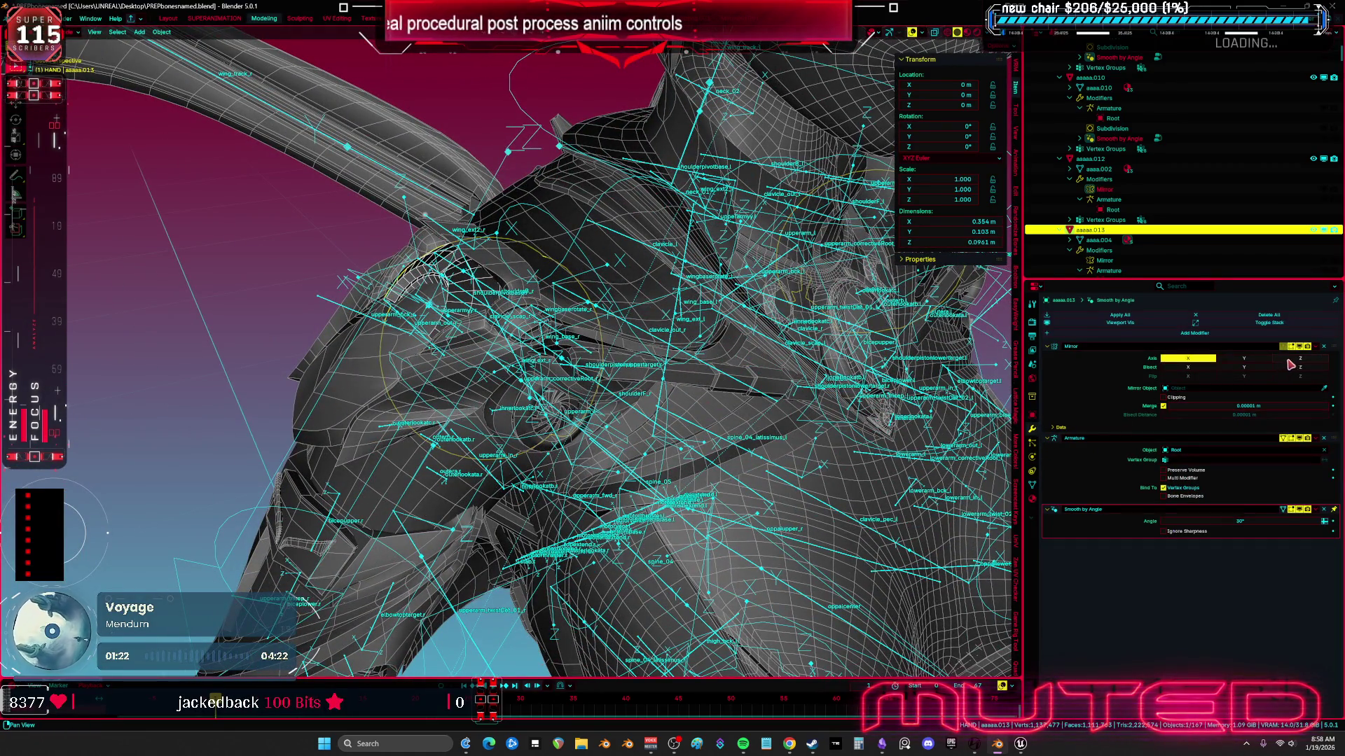
{"action": "left_click", "coordinate": [495, 315]}
{"action": "scroll", "coordinate": [483, 305], "scroll_direction": "up", "scroll_amount": 2}
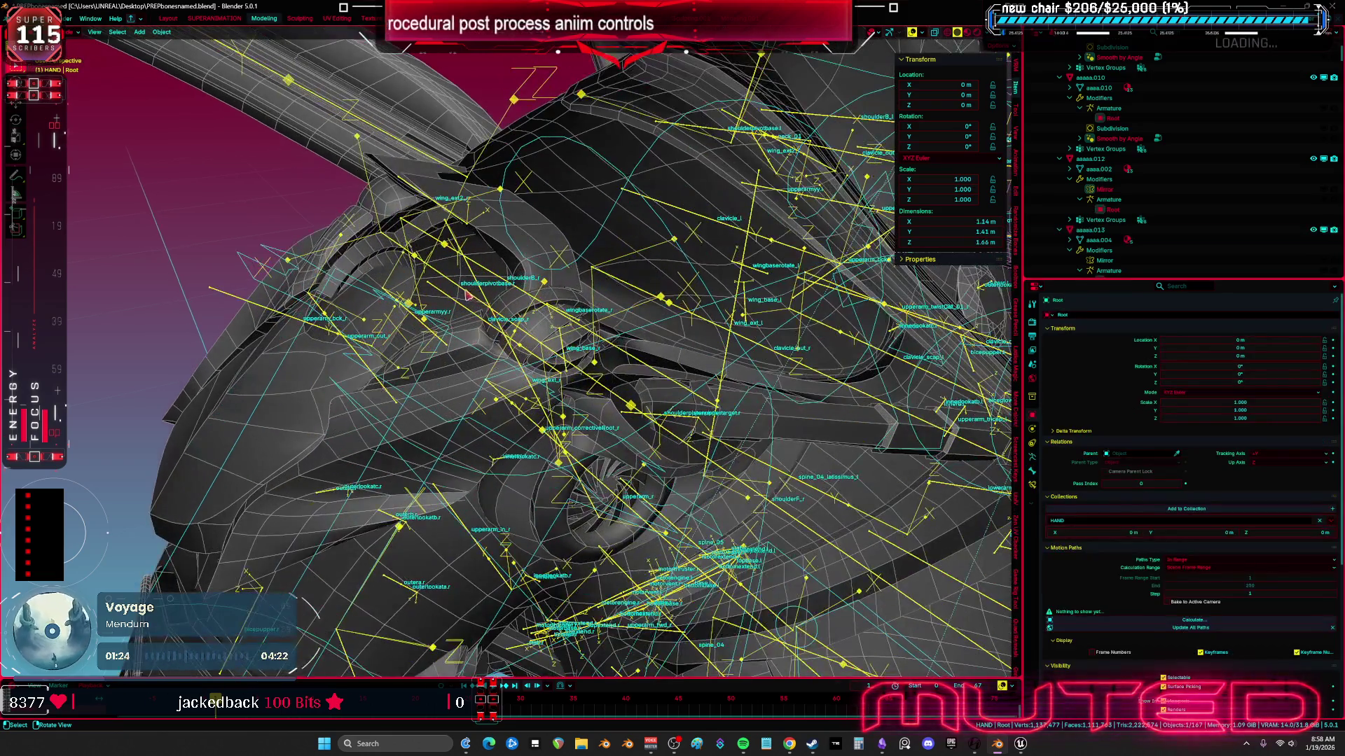
{"action": "left_click", "coordinate": [460, 278], "text": "shift"}
{"action": "key", "text": "ctrl+Tab"}
Step: Step through clavicle_l, shoulderB_r and clavicle_r weights, ending on clavicle_r's right-shoulder weights
{"action": "left_click", "coordinate": [707, 222], "text": "ctrl"}
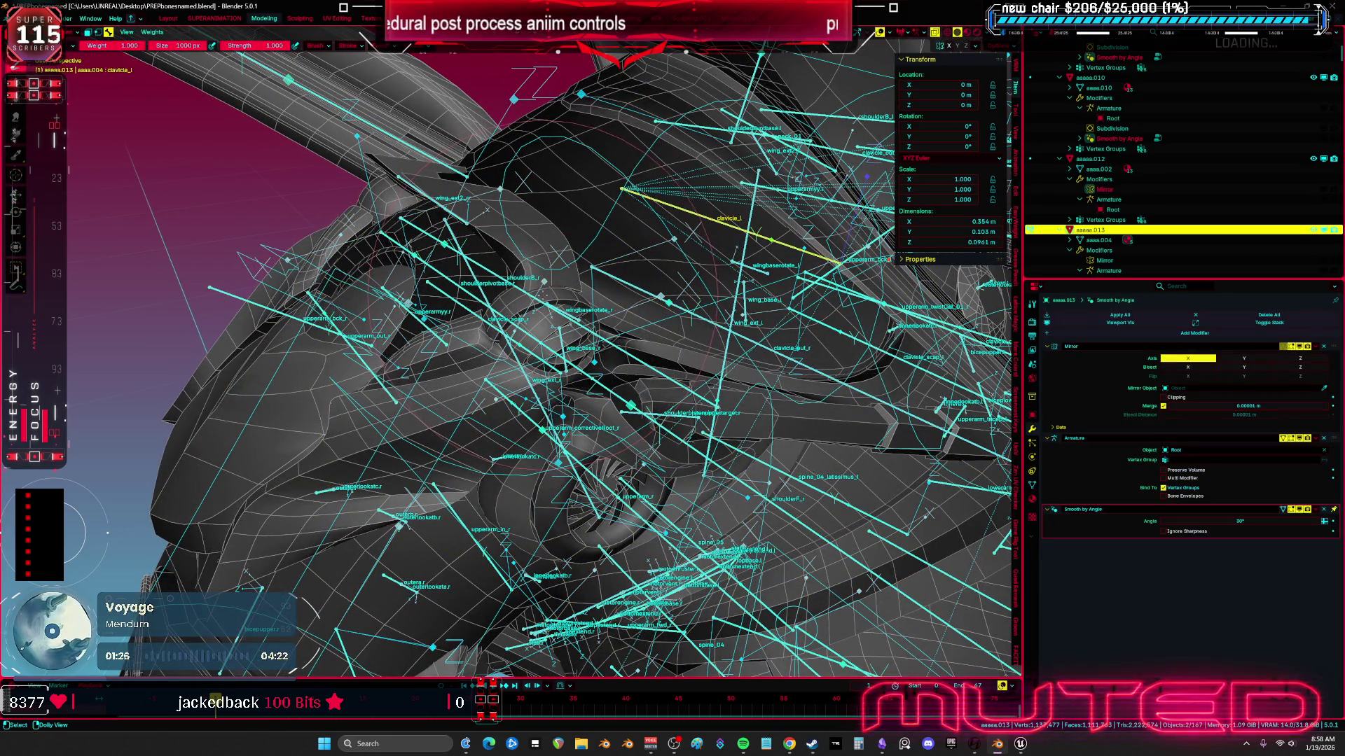
{"action": "left_click", "coordinate": [532, 295], "text": "ctrl"}
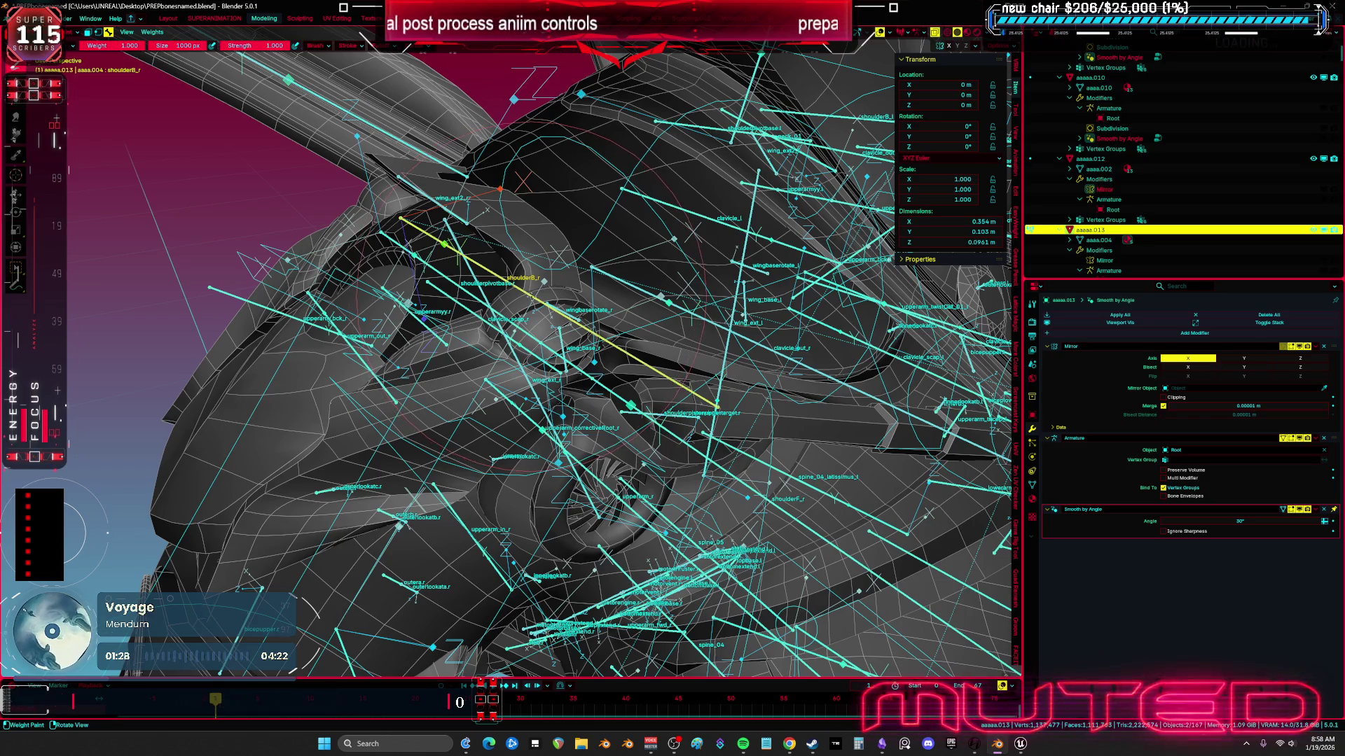
{"action": "scroll", "coordinate": [507, 357], "scroll_direction": "down", "scroll_amount": 4}
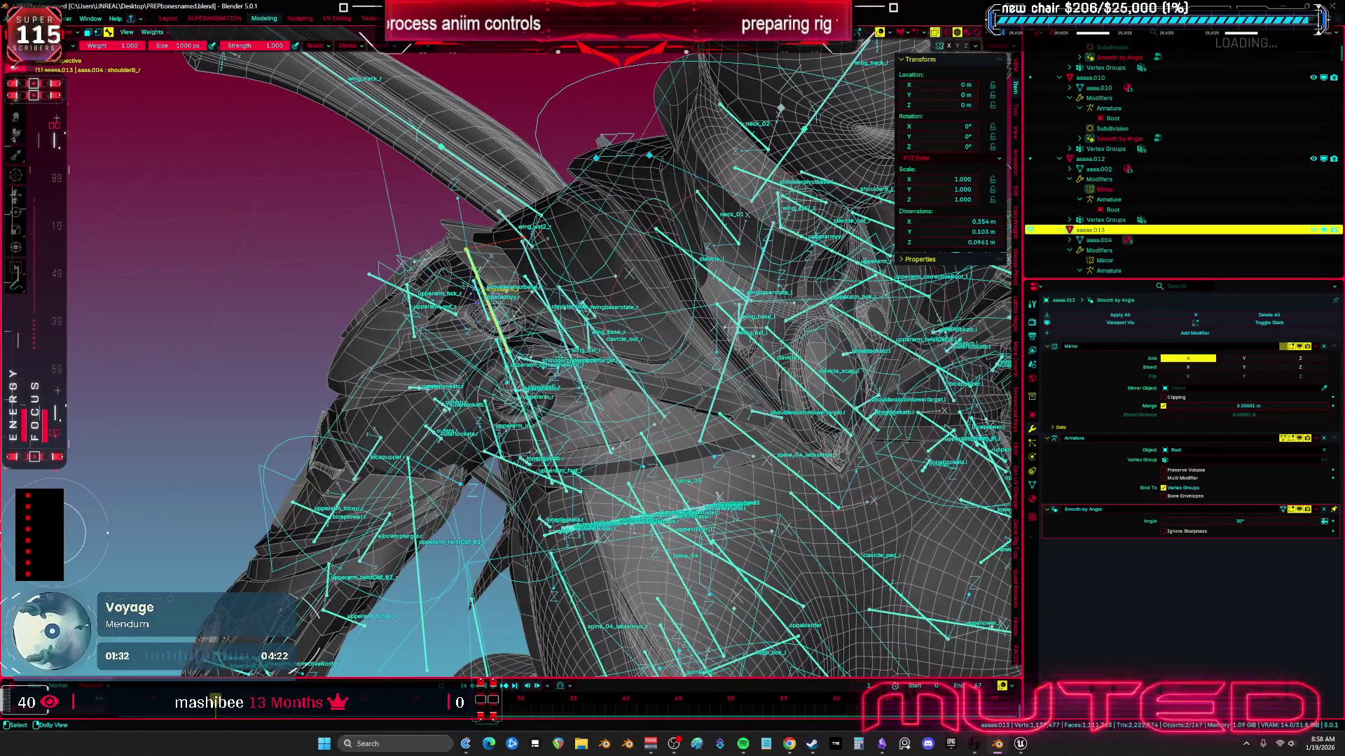
{"action": "scroll", "coordinate": [792, 336], "scroll_direction": "up", "scroll_amount": 2}
{"action": "left_click", "coordinate": [782, 376], "text": "ctrl"}
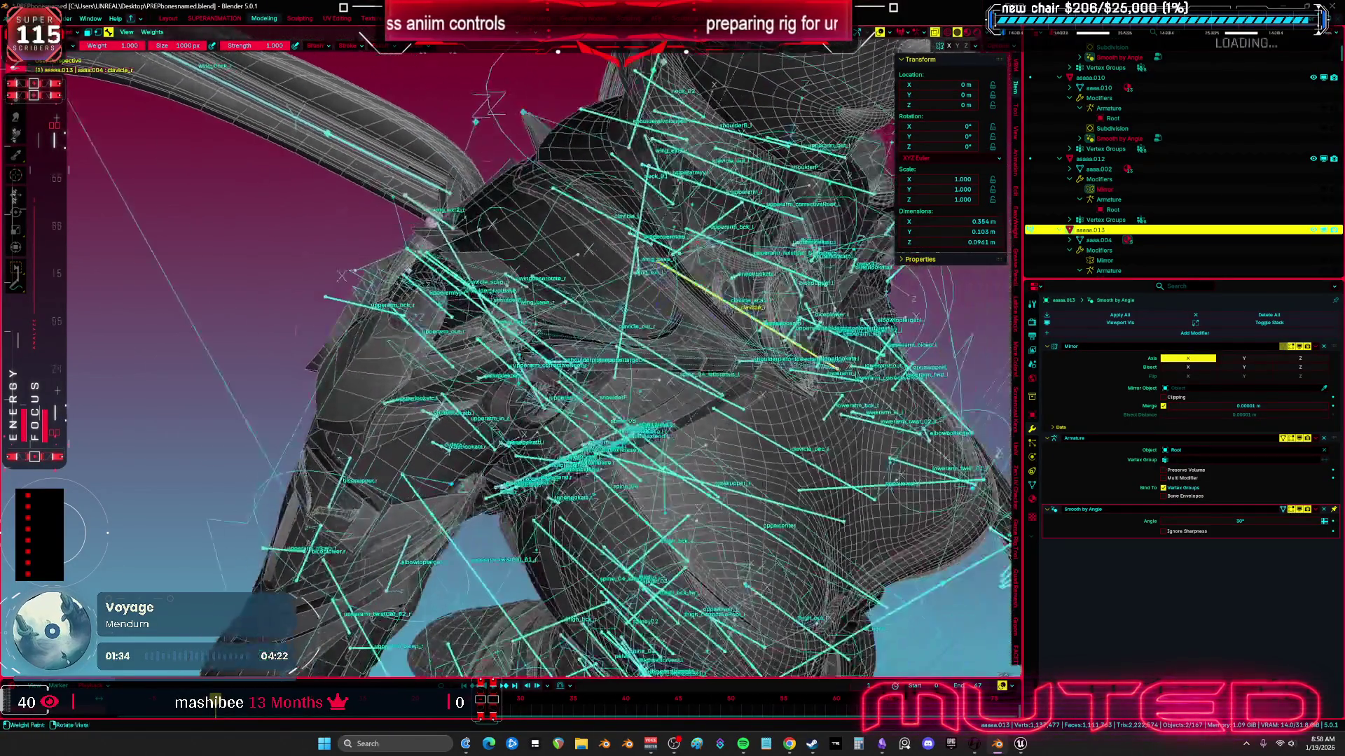
{"action": "left_click", "coordinate": [442, 294]}
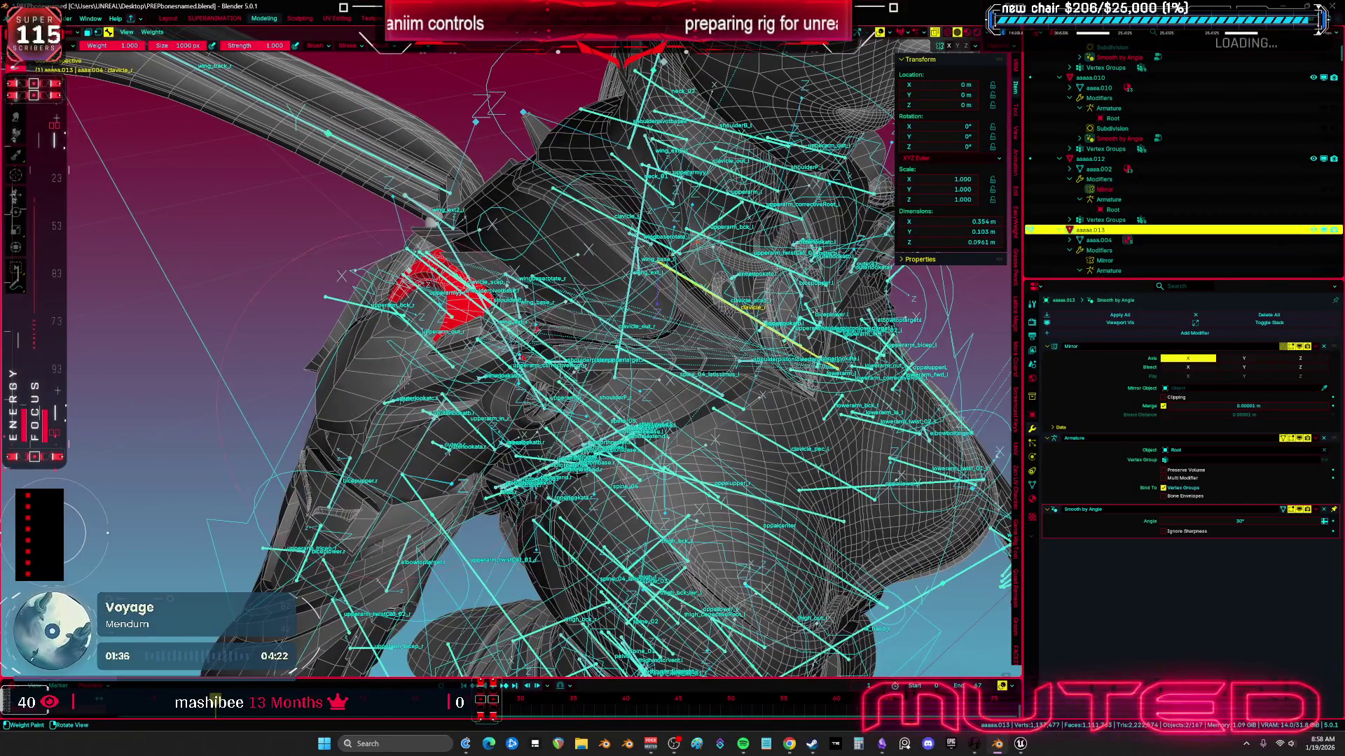
{"action": "scroll", "coordinate": [515, 208], "scroll_direction": "up", "scroll_amount": 3}
{"action": "key", "text": "Tab"}
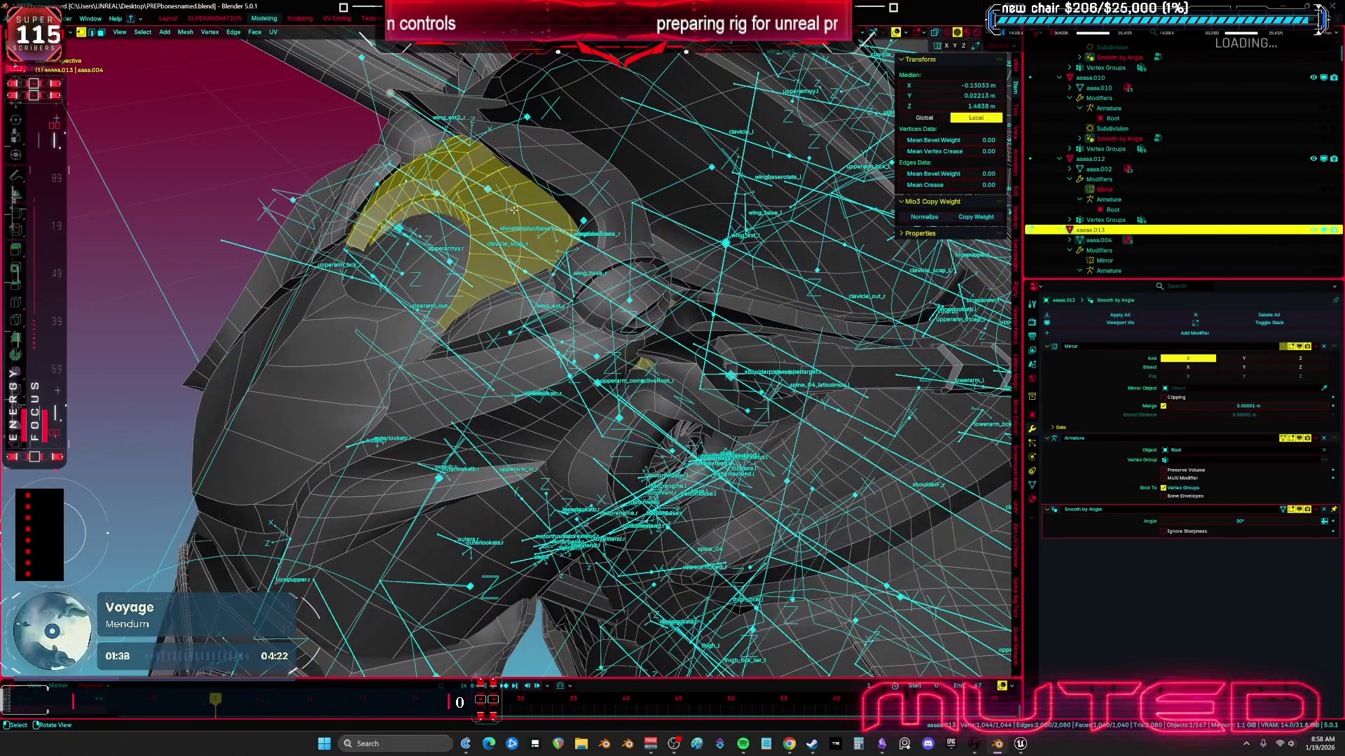
{"action": "left_click", "coordinate": [515, 206]}
{"action": "key", "text": "l"}
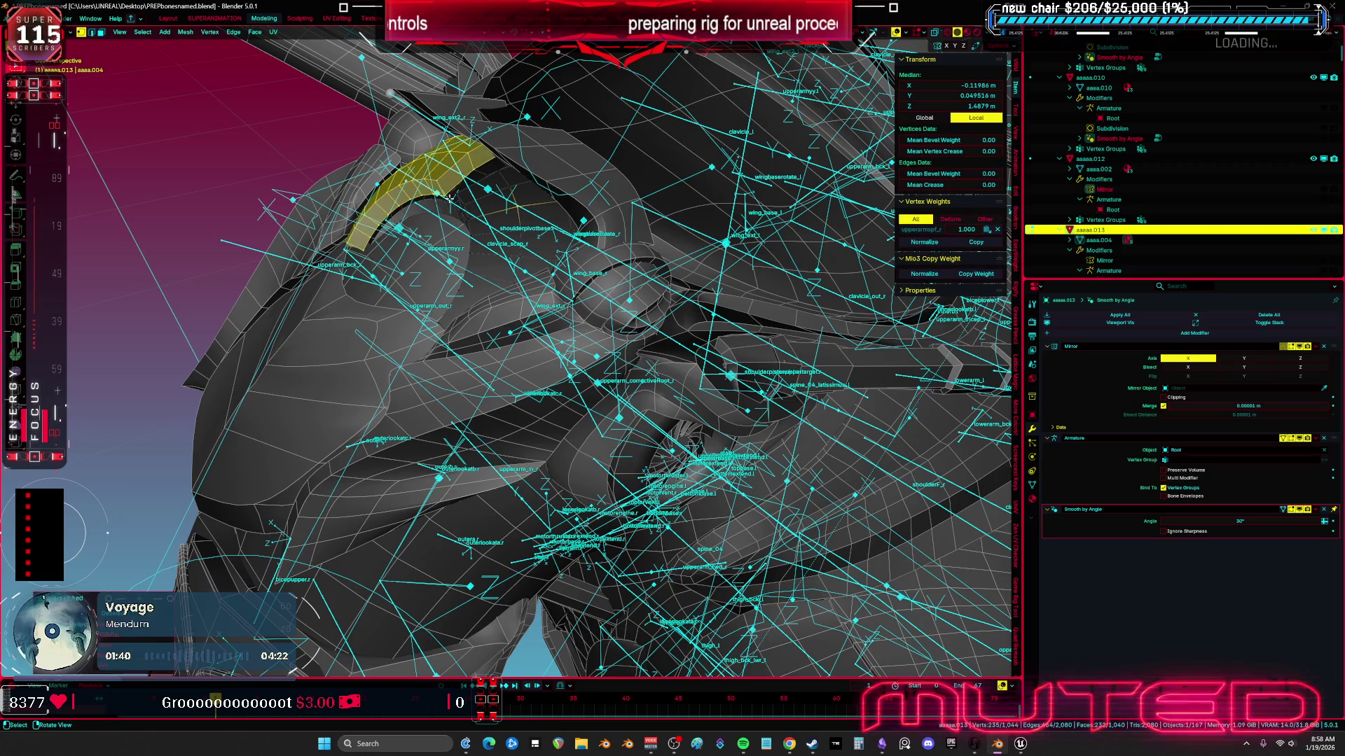
{"action": "key", "text": "alt+a"}
{"action": "key", "text": "l"}
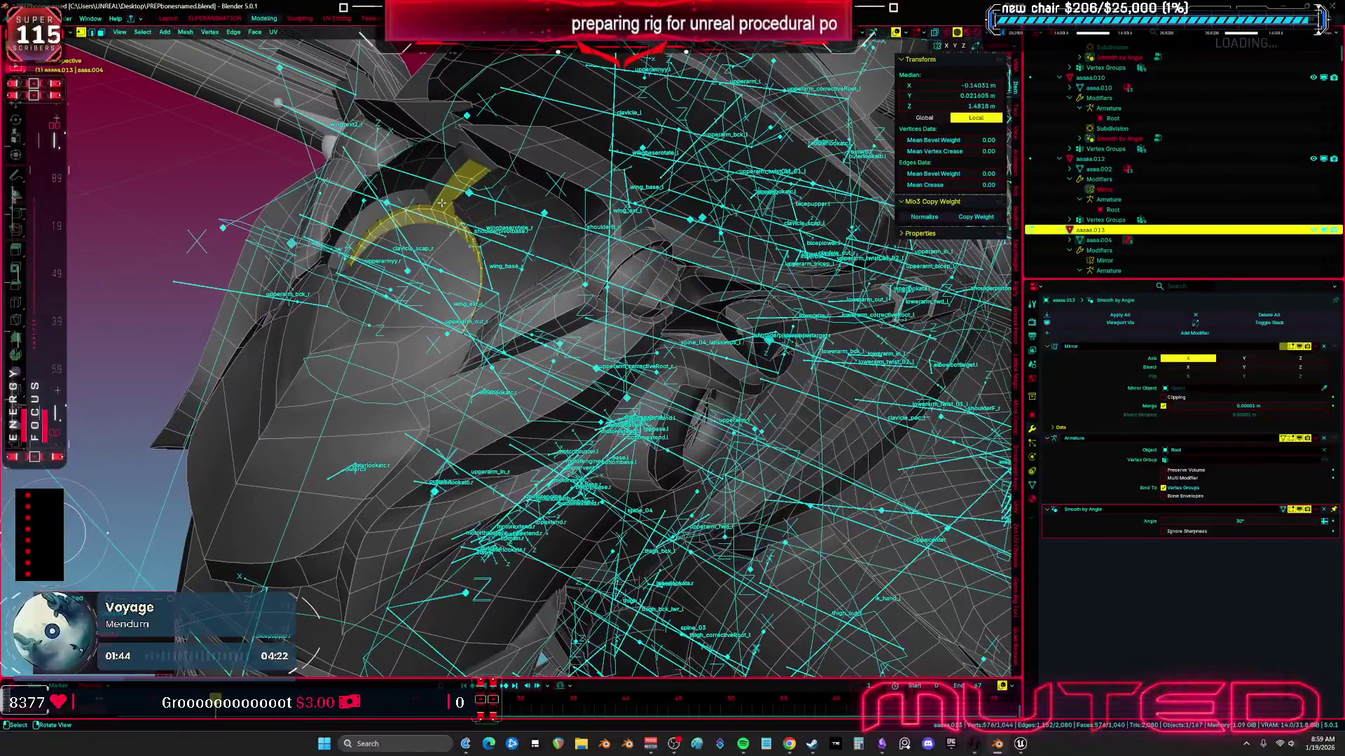
{"action": "key", "text": "l"}
{"action": "key", "text": "alt+z"}
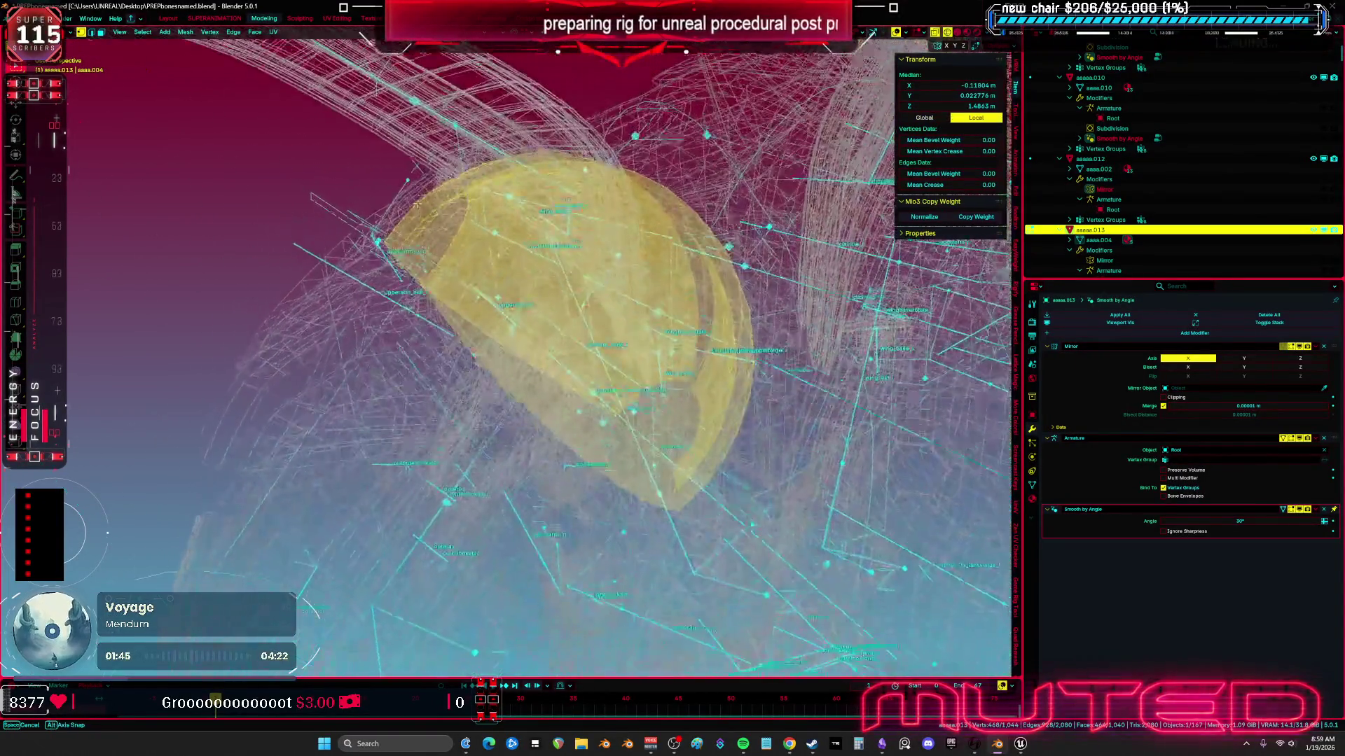
{"action": "key", "text": "alt+z"}
{"action": "key", "text": "ctrl+Tab"}
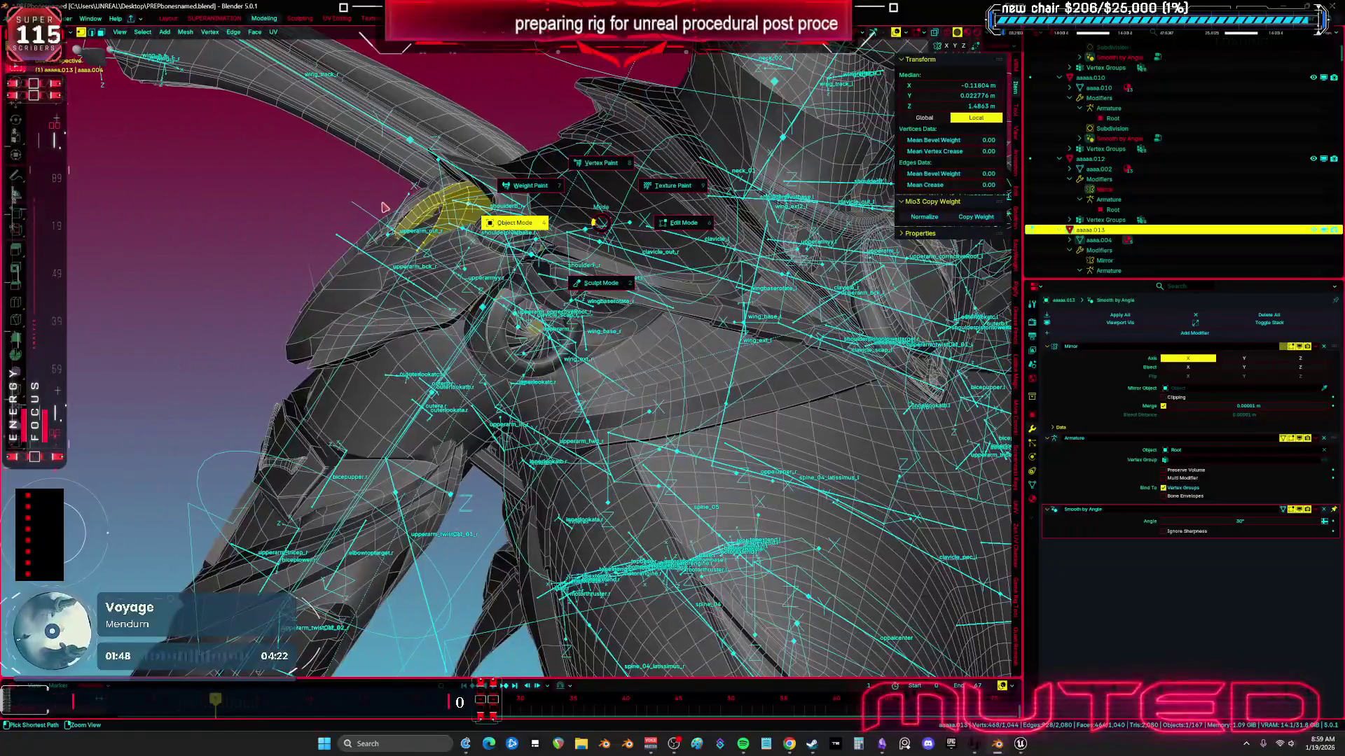
{"action": "left_click", "coordinate": [385, 208]}
{"action": "left_click", "coordinate": [439, 243]}
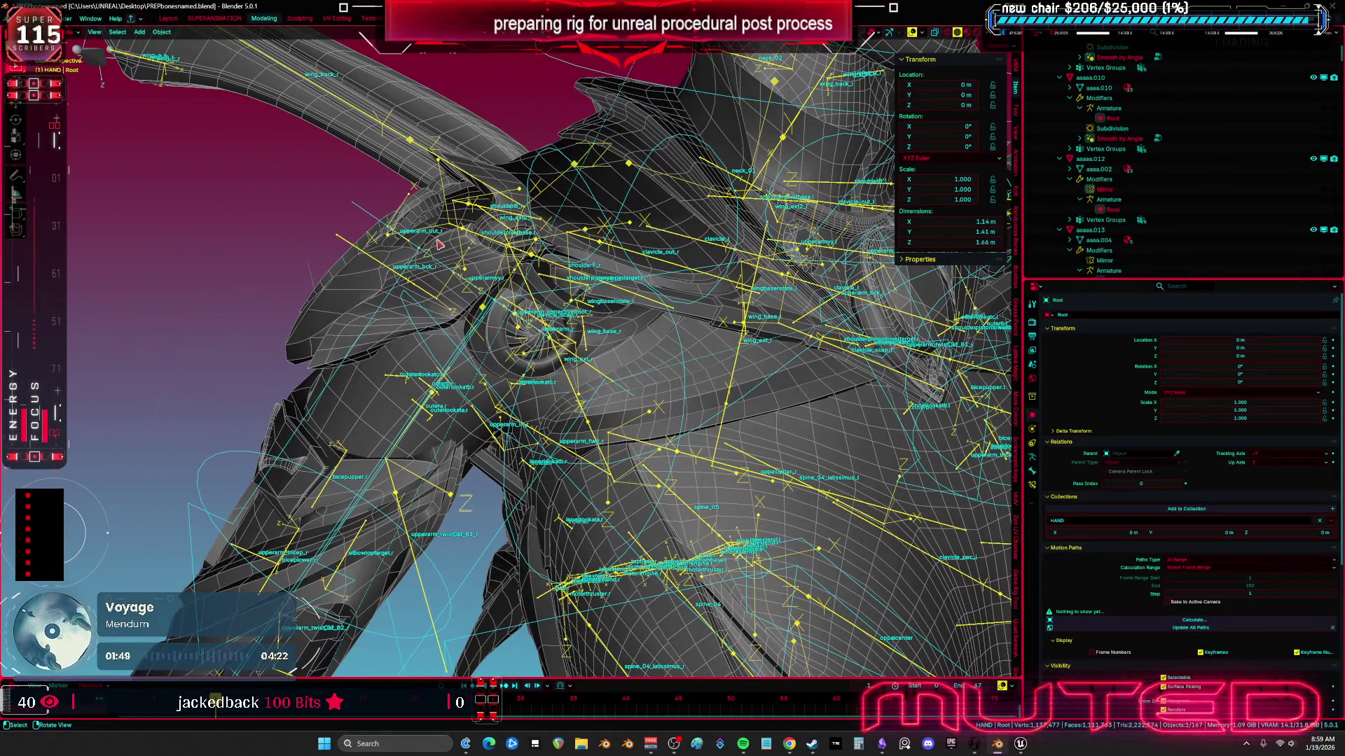
{"action": "left_click", "coordinate": [469, 223], "text": "shift"}
{"action": "key", "text": "ctrl+Tab"}
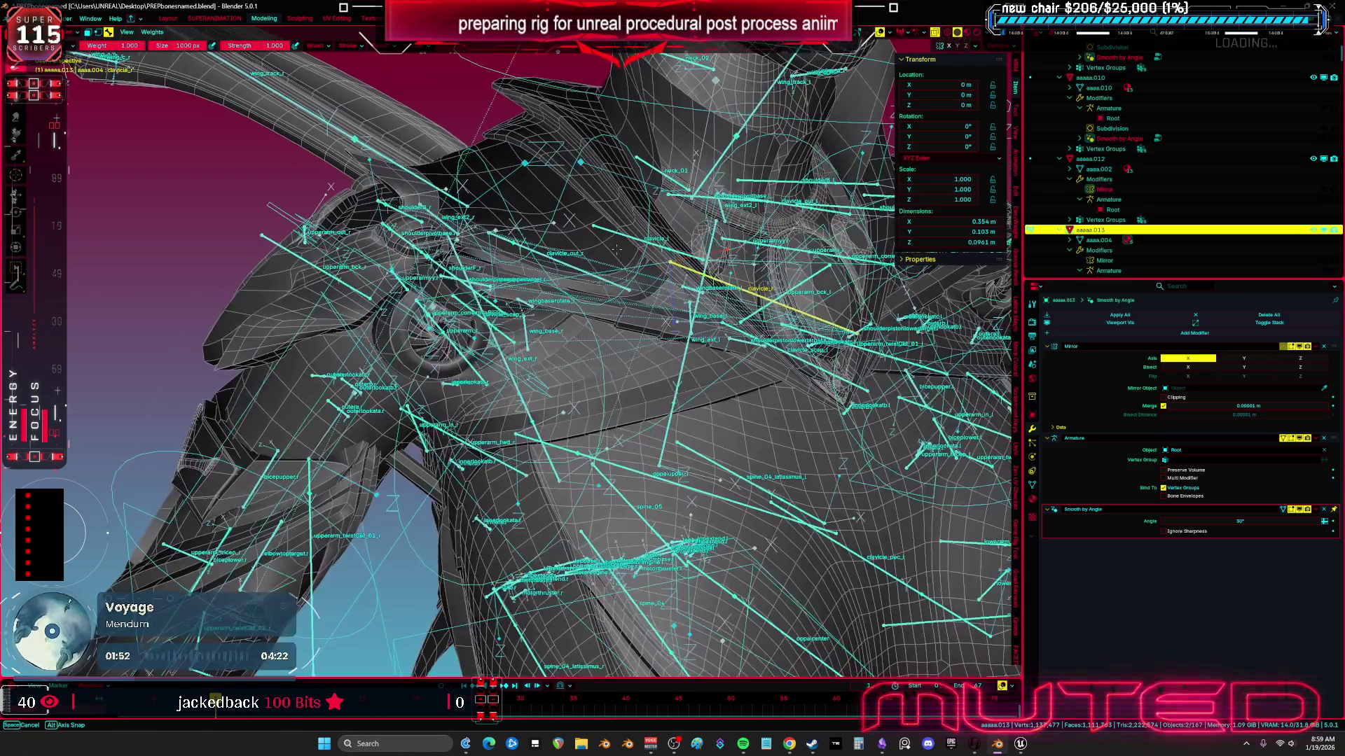
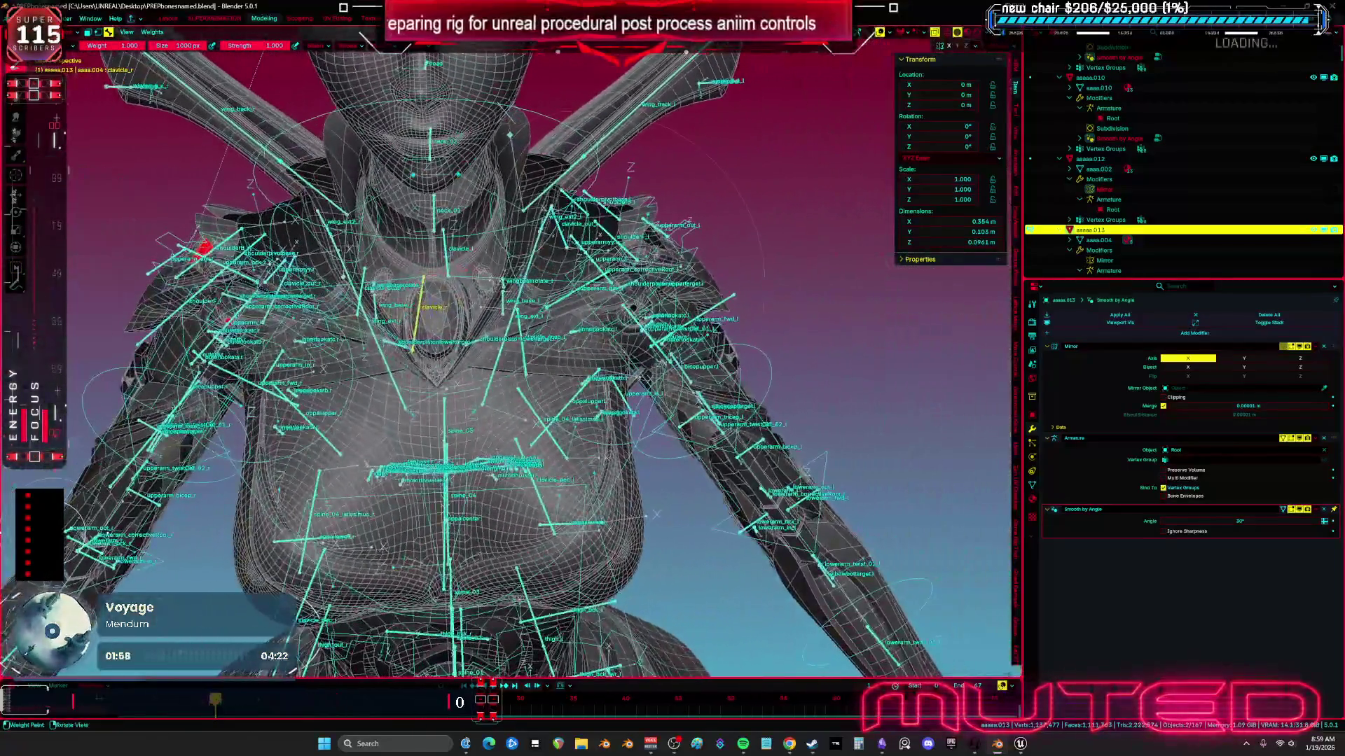
Step: Return to Object mode, snap to front view, and save PREPbonesnamed.blend
{"action": "key", "text": "KP_1"}
{"action": "key", "text": "ctrl+Tab"}
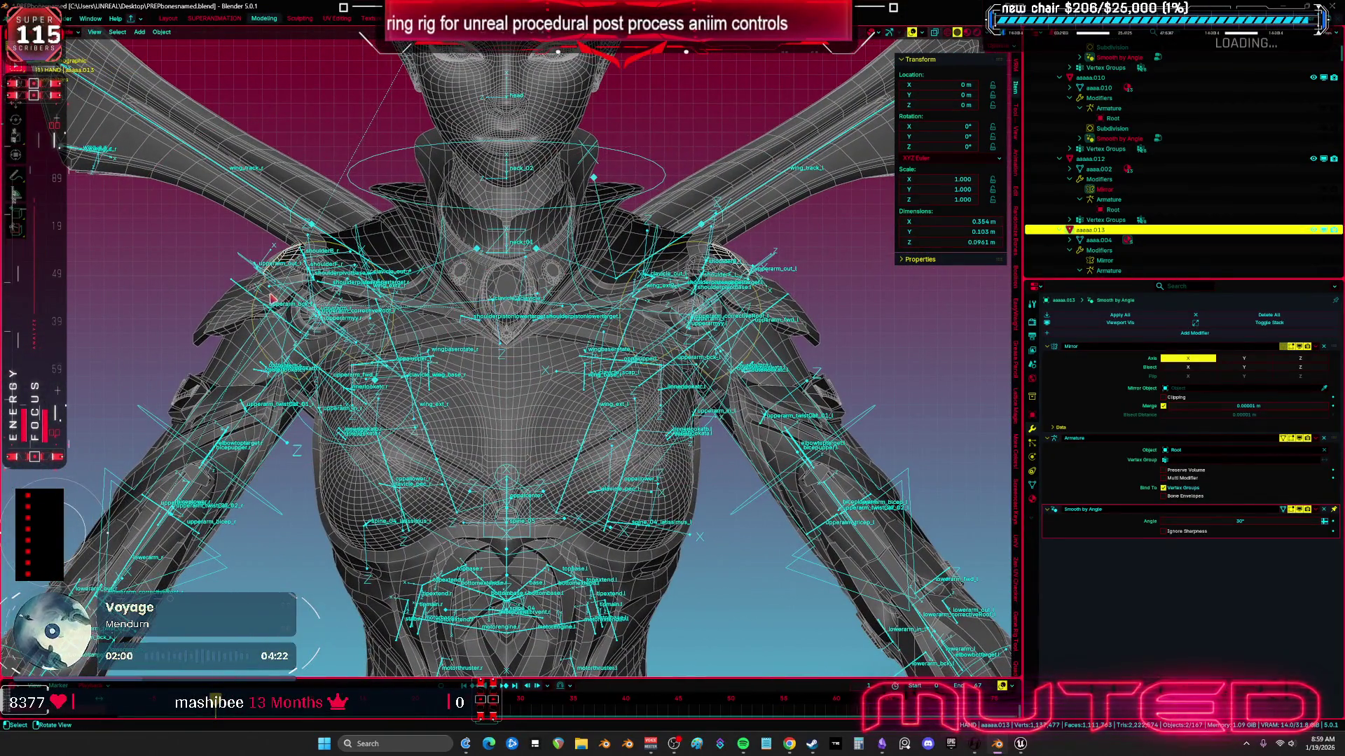
{"action": "scroll", "coordinate": [587, 308], "scroll_direction": "down", "scroll_amount": 3}
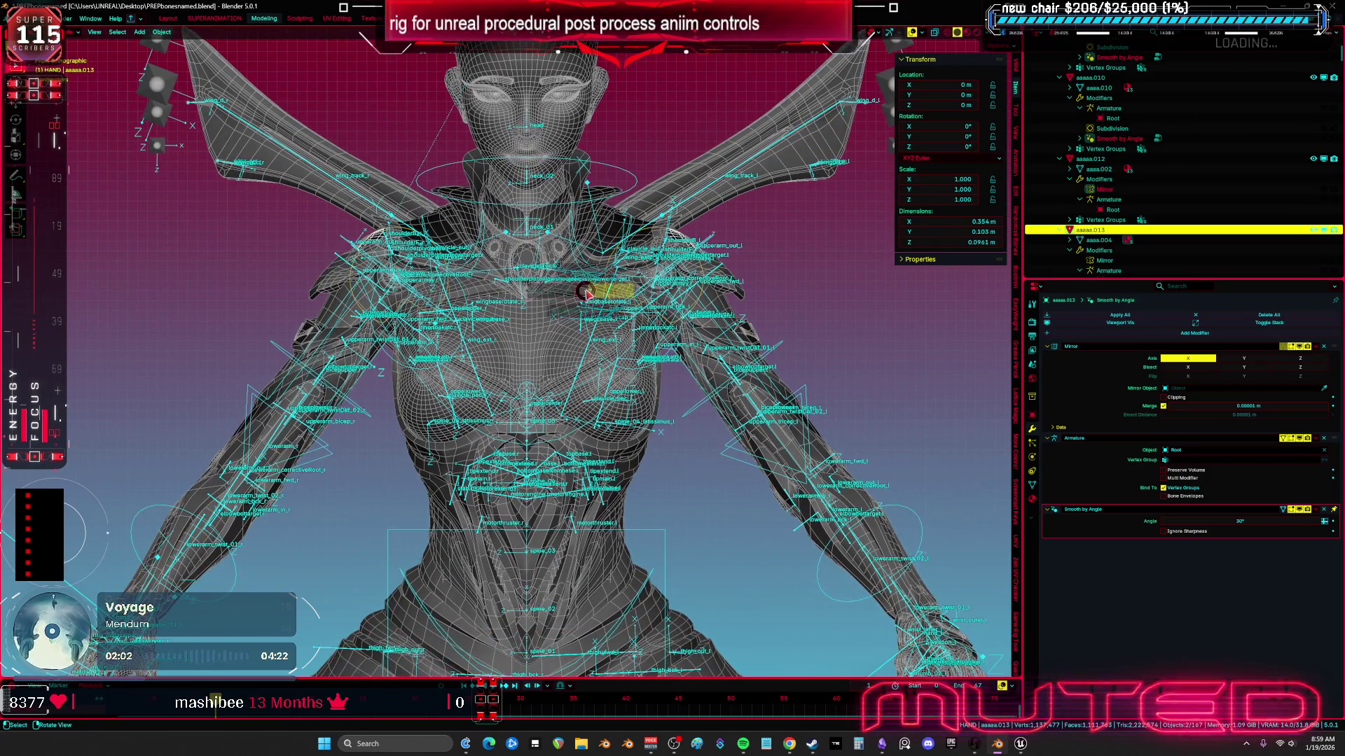
{"action": "key", "text": "ctrl+s"}
{"action": "scroll", "coordinate": [670, 364], "scroll_direction": "down", "scroll_amount": 5}
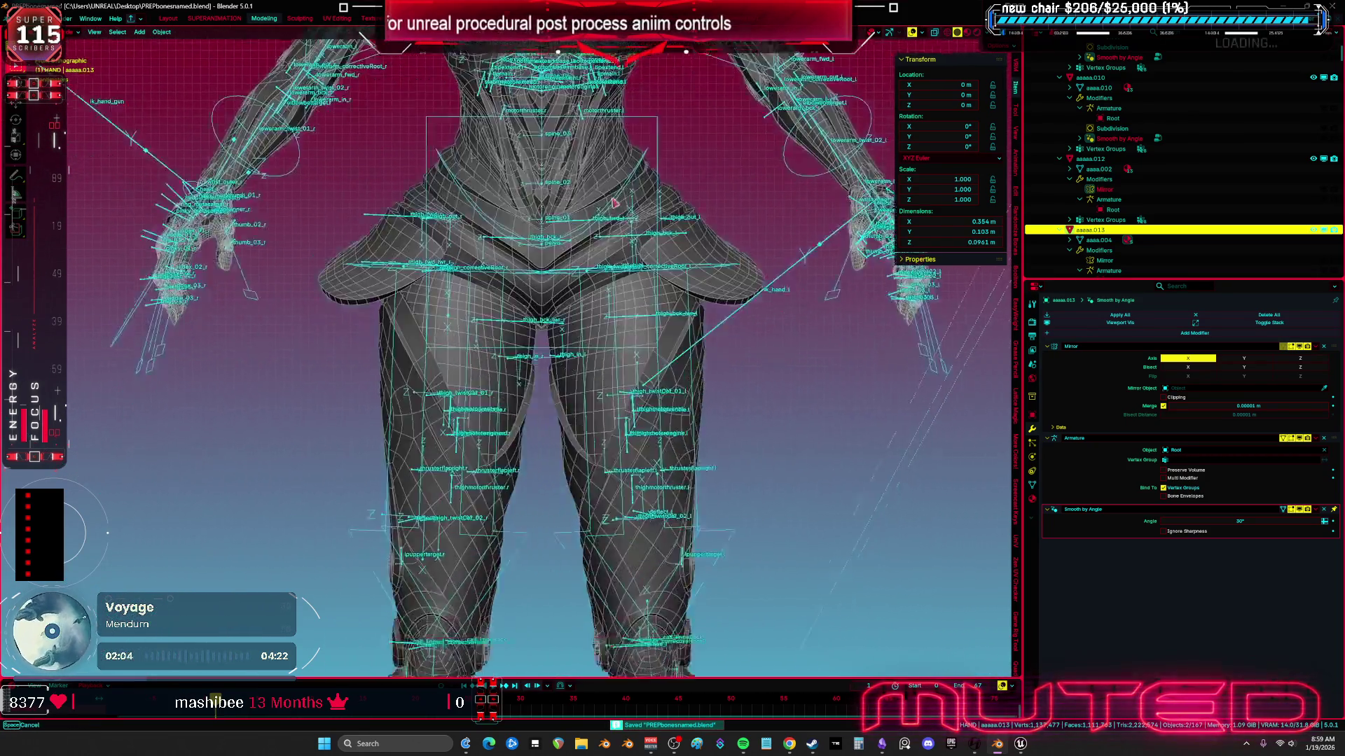
Step: Hide the generated rig object and select the Root armature around the left high-heel shoe
{"action": "left_click_drag", "start_coordinate": [693, 585], "coordinate": [642, 390]}
{"action": "scroll", "coordinate": [642, 390], "scroll_direction": "up", "scroll_amount": 6}
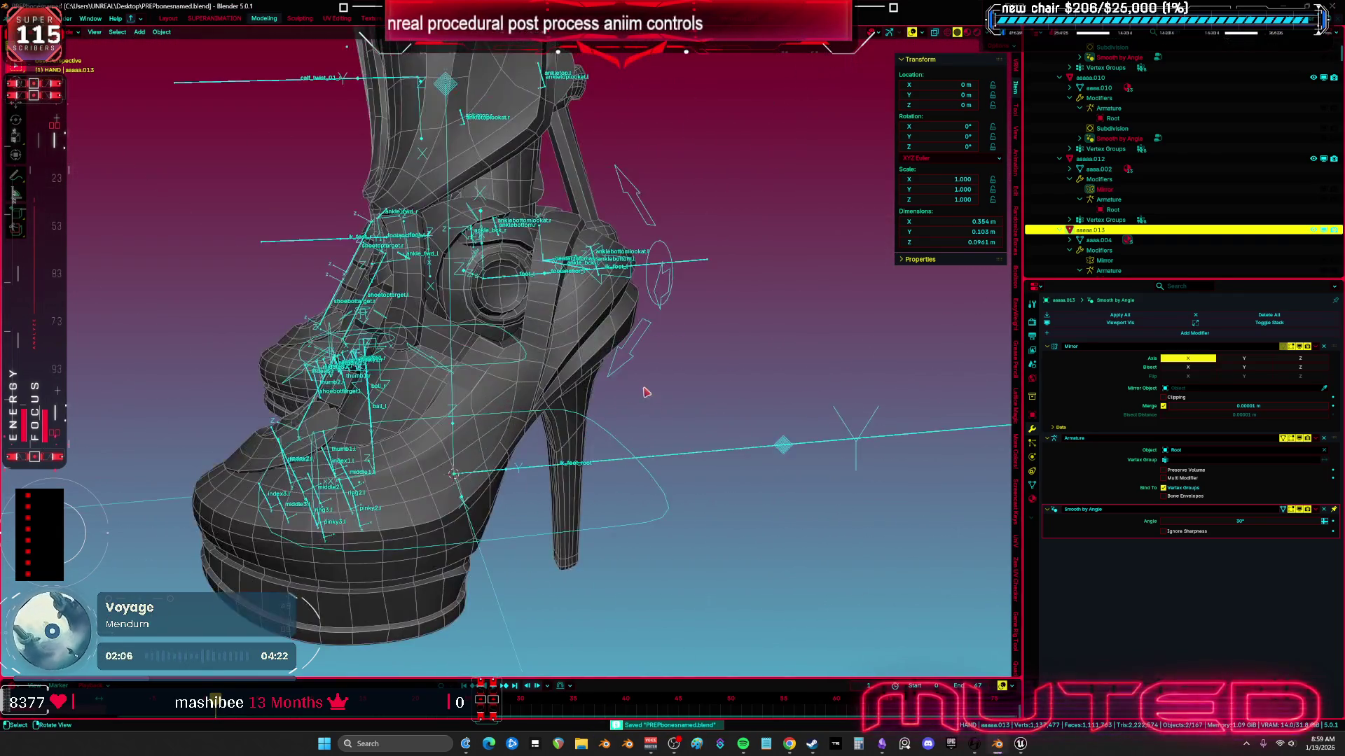
{"action": "left_click_drag", "start_coordinate": [662, 339], "coordinate": [679, 389]}
{"action": "left_click", "coordinate": [679, 389]}
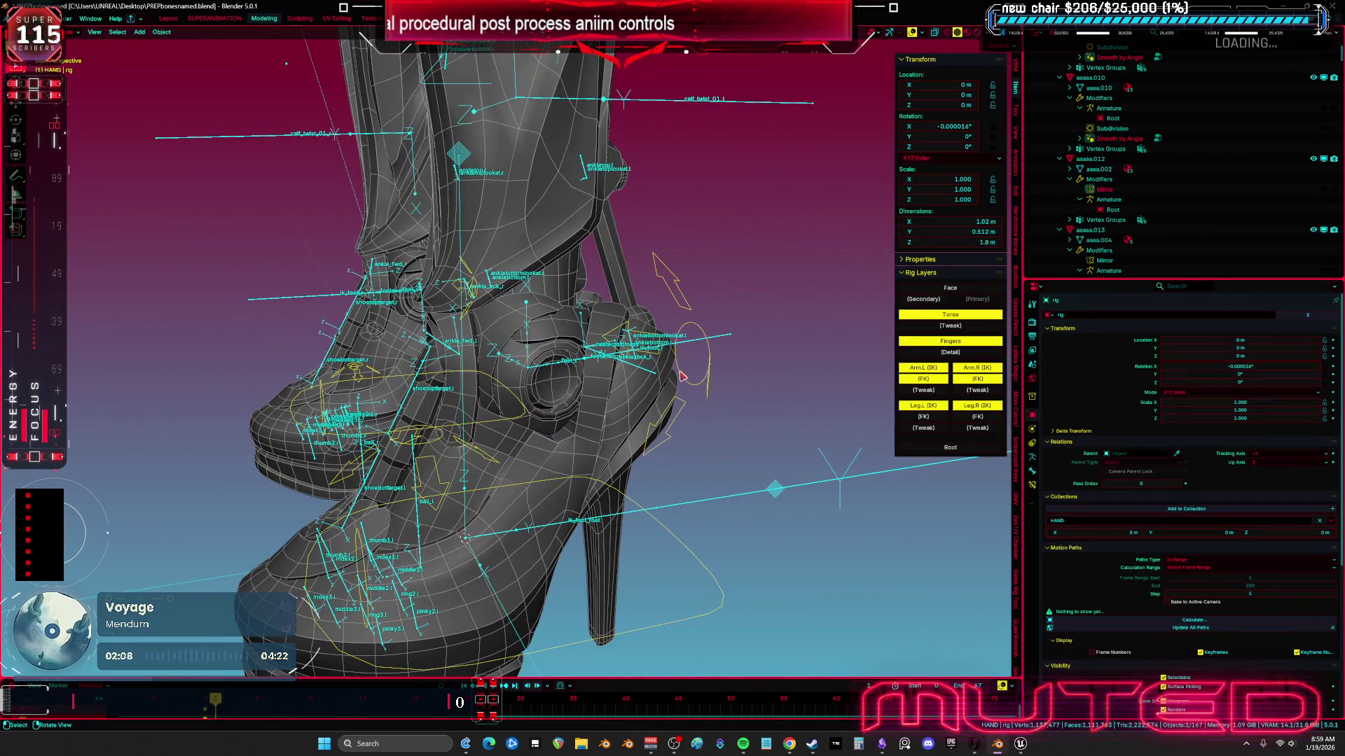
{"action": "key", "text": "h"}
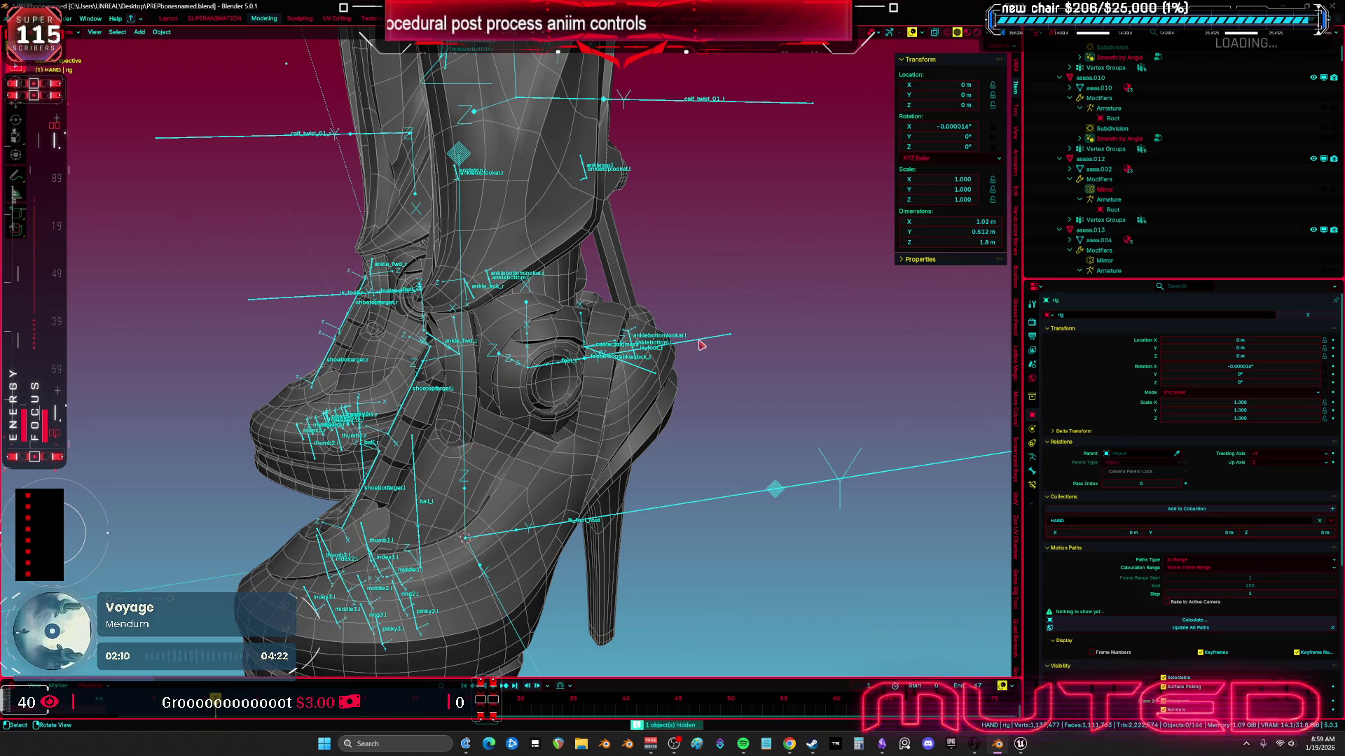
{"action": "left_click", "coordinate": [701, 344]}
{"action": "mouse_move", "coordinate": [699, 345]}
{"action": "left_mouse_down"}
{"action": "mouse_move", "coordinate": [711, 420]}
{"action": "mouse_move", "coordinate": [650, 392]}
{"action": "left_mouse_up"}
Step: In Pose Mode, inspect anklebottom.l, anklebottomlookat.l and shoetoptarget.l, then switch to Unreal
{"action": "key", "text": "ctrl+Tab"}
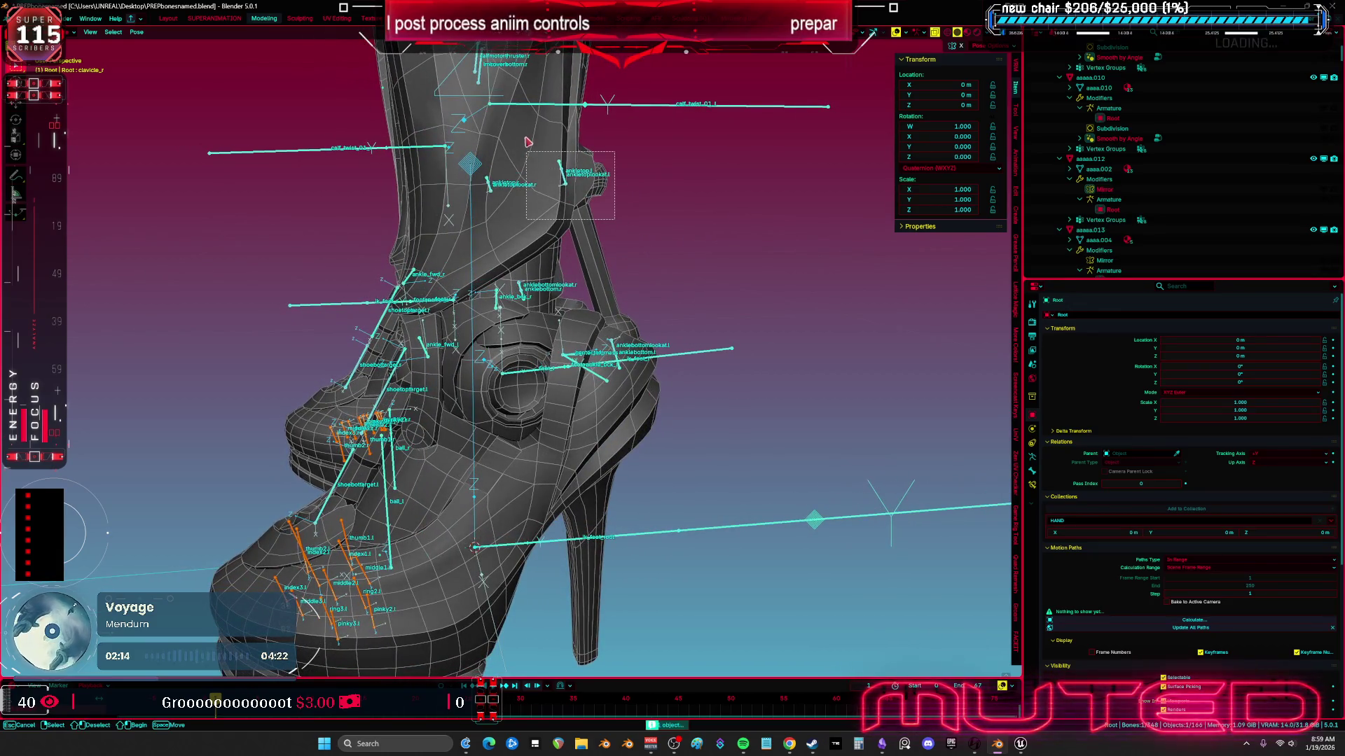
{"action": "scroll", "coordinate": [643, 318], "scroll_direction": "up", "scroll_amount": 4}
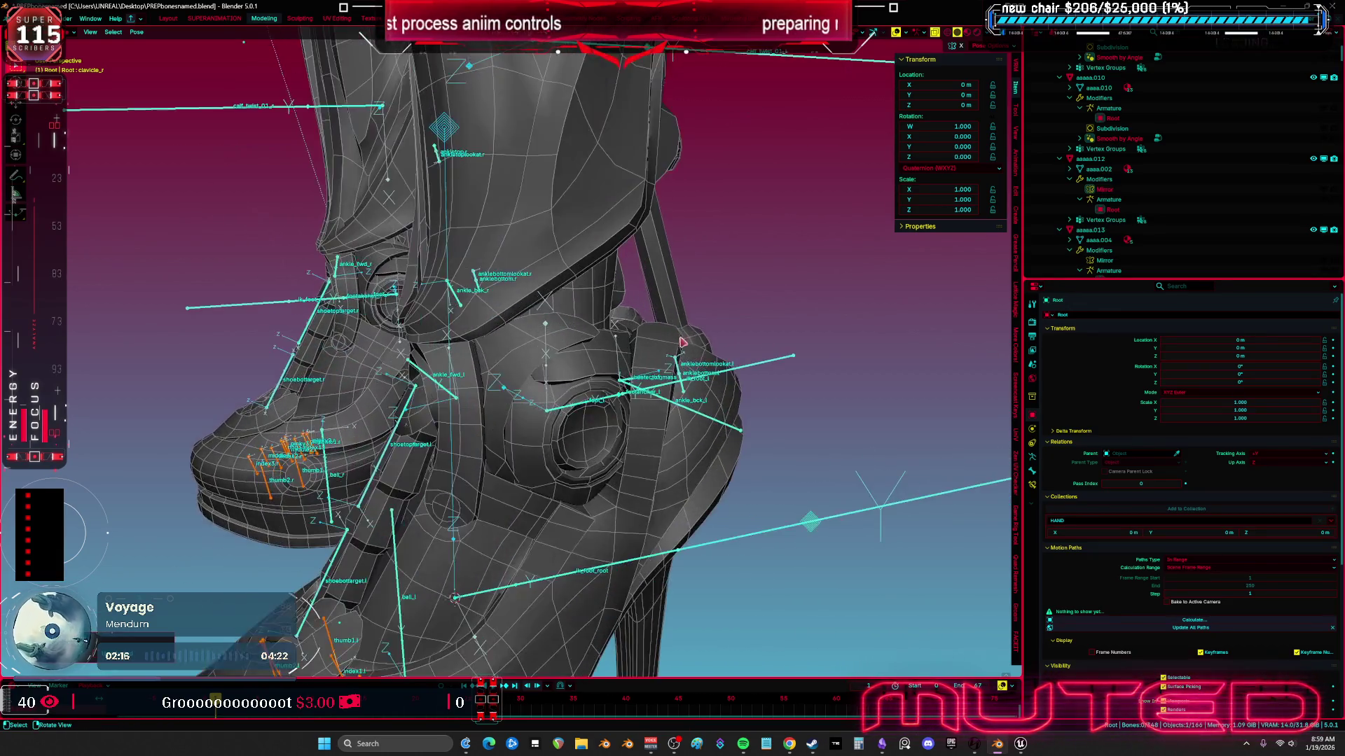
{"action": "left_click", "coordinate": [676, 369]}
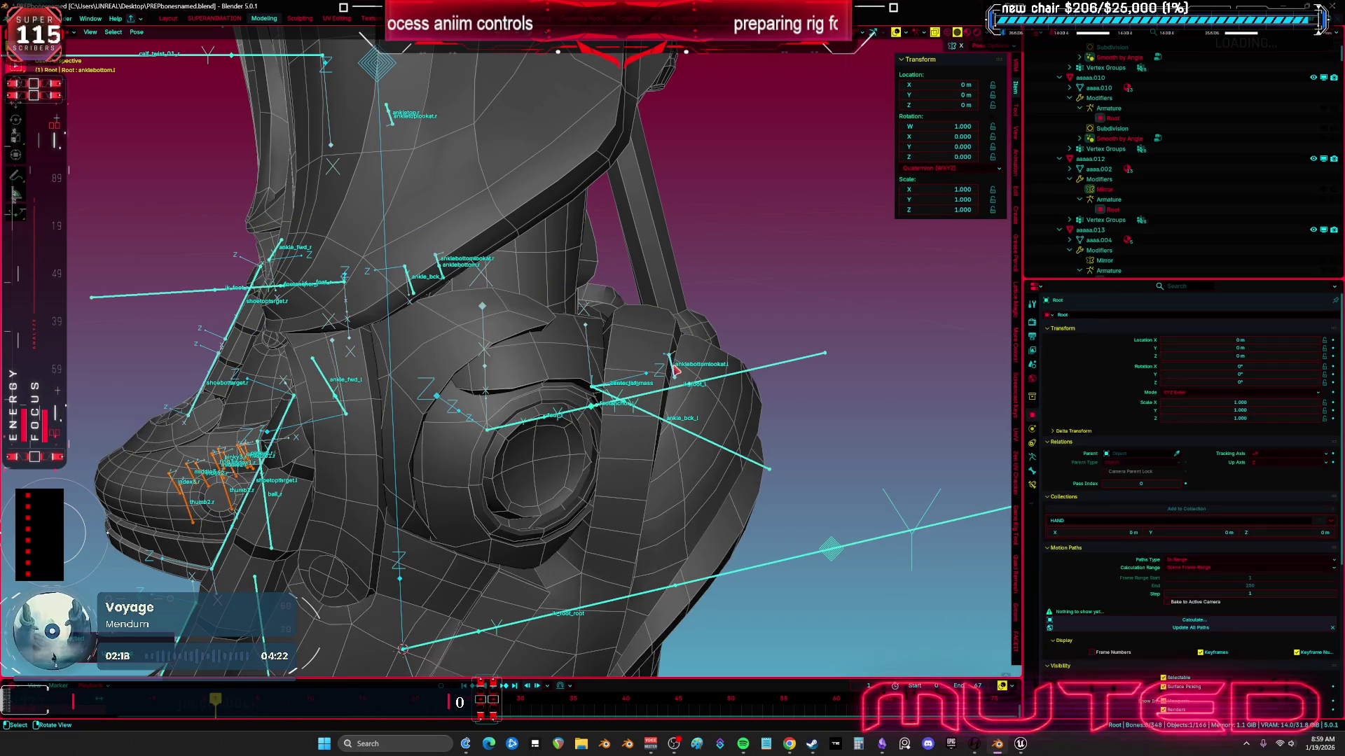
{"action": "left_click", "coordinate": [674, 363]}
{"action": "left_click_drag", "start_coordinate": [674, 364], "coordinate": [525, 314]}
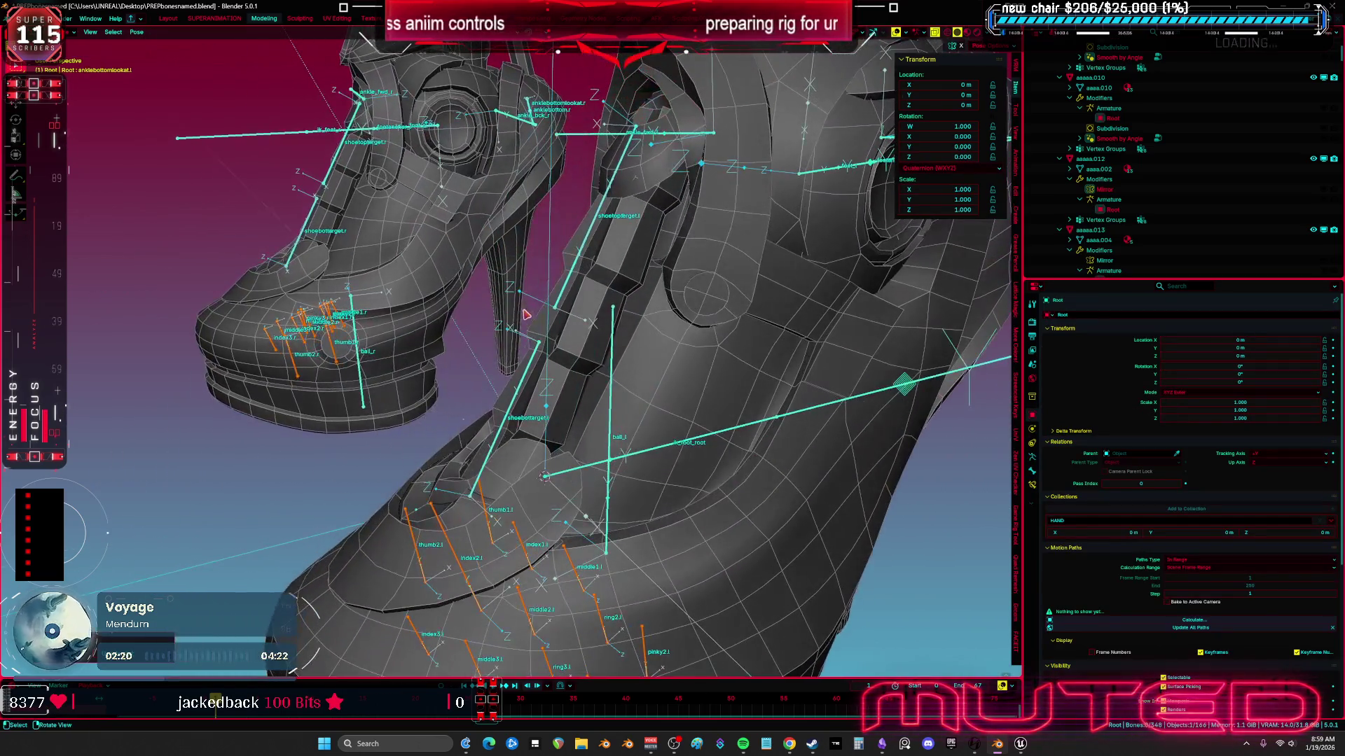
{"action": "left_click", "coordinate": [573, 291]}
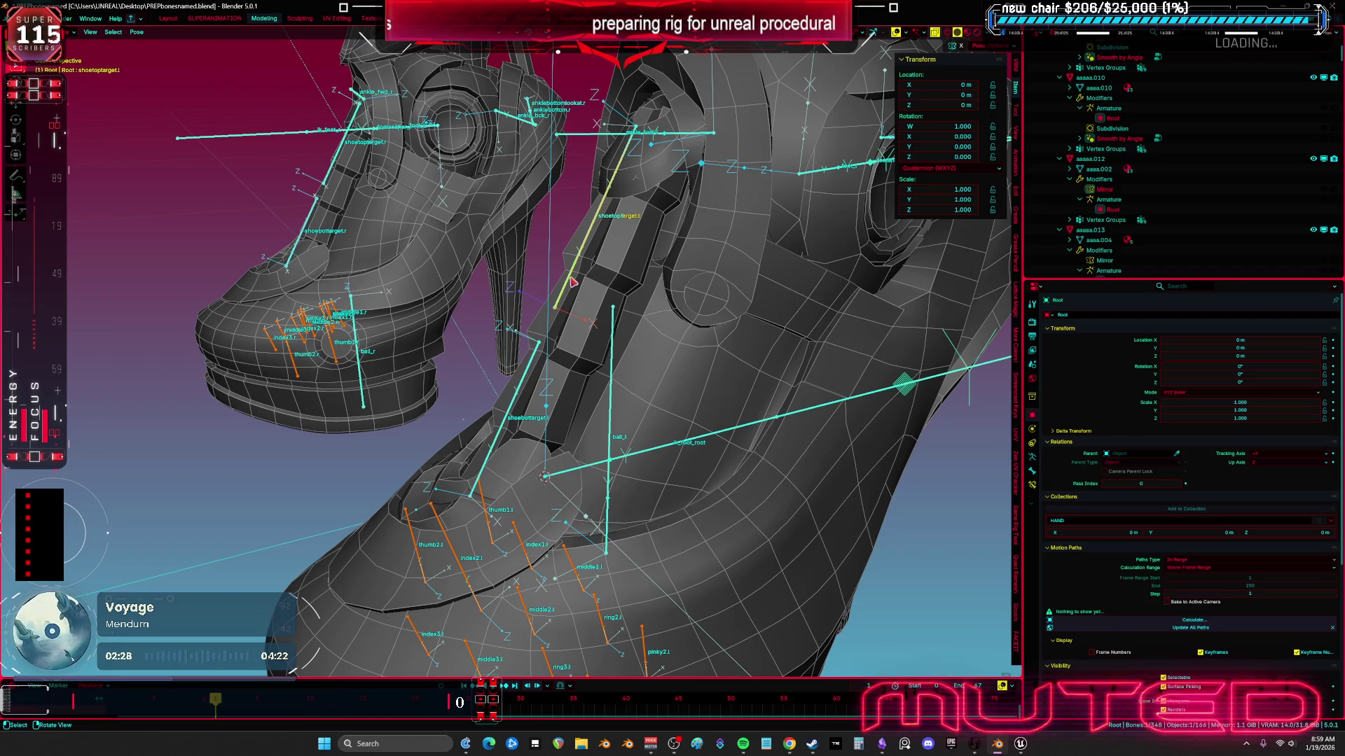
{"action": "left_click", "coordinate": [1020, 748]}
Step: Open ABP_Quinn_PostProcess and pan through its ankle, elbow and knee piston Look At nodes
{"action": "double_click", "coordinate": [569, 115]}
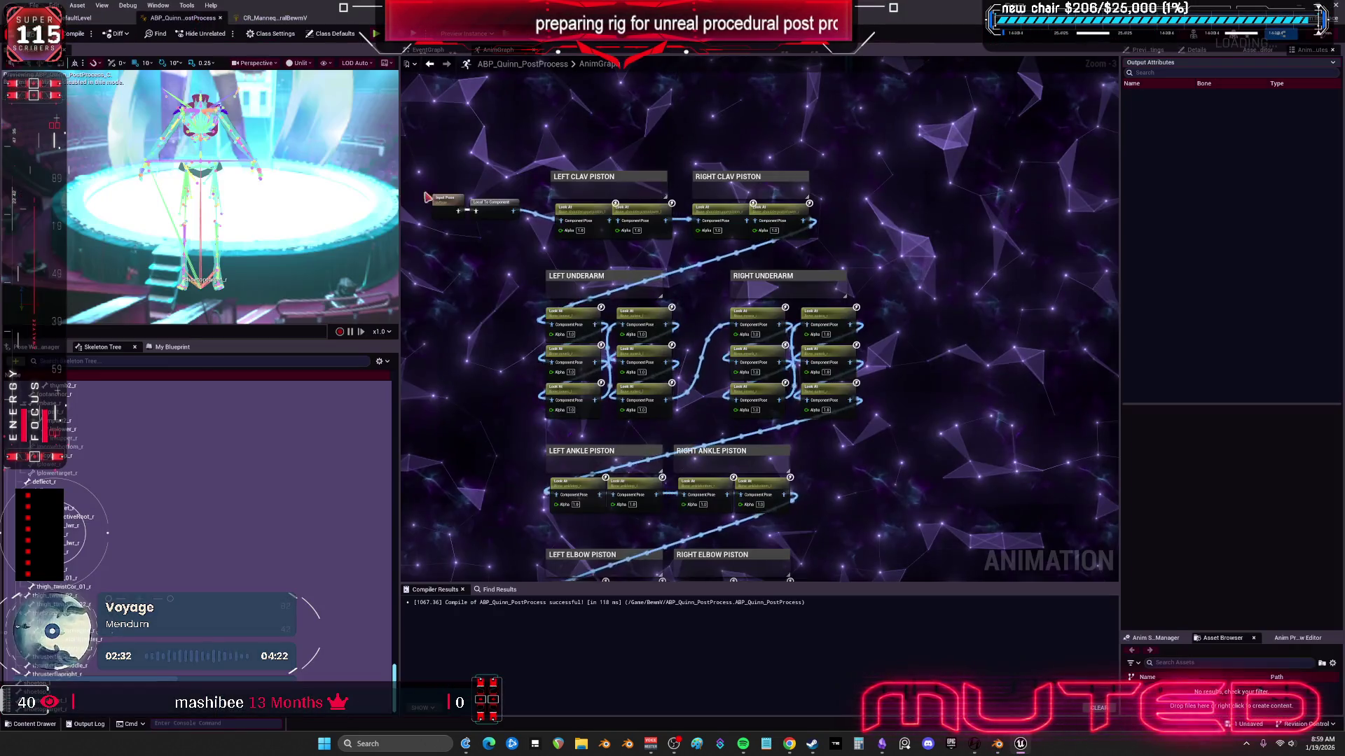
{"action": "mouse_move", "coordinate": [854, 280]}
{"action": "left_mouse_down"}
{"action": "mouse_move", "coordinate": [854, 91]}
{"action": "mouse_move", "coordinate": [847, 254]}
{"action": "left_mouse_up"}
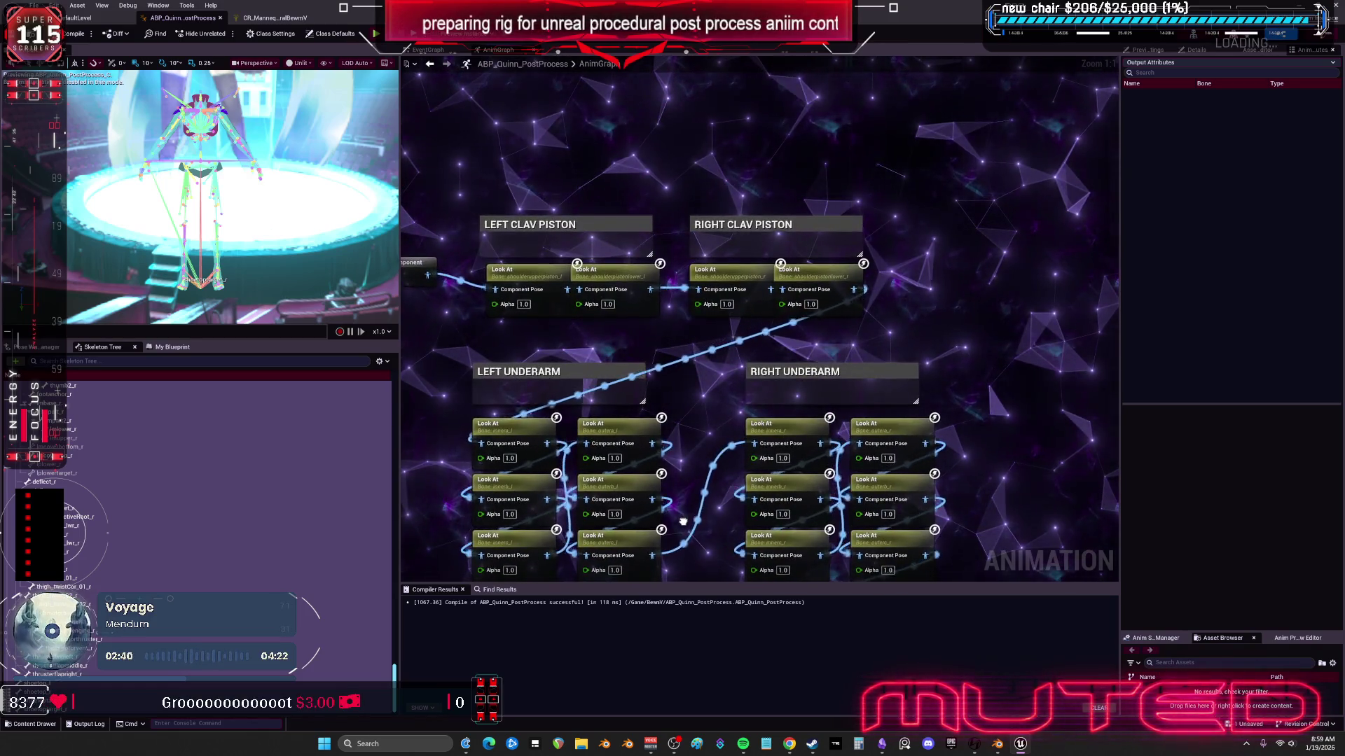
{"action": "left_click_drag", "start_coordinate": [688, 525], "coordinate": [713, 474]}
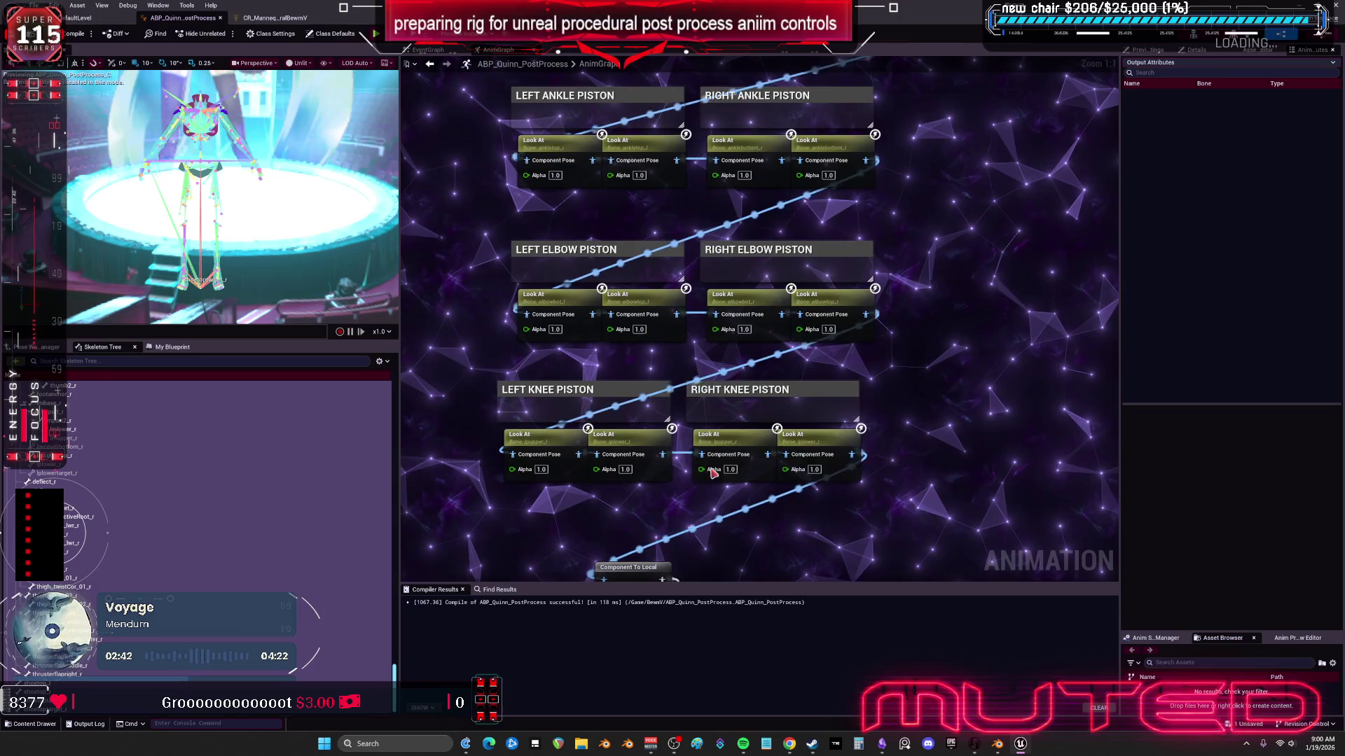
{"action": "left_click_drag", "start_coordinate": [754, 404], "coordinate": [760, 321]}
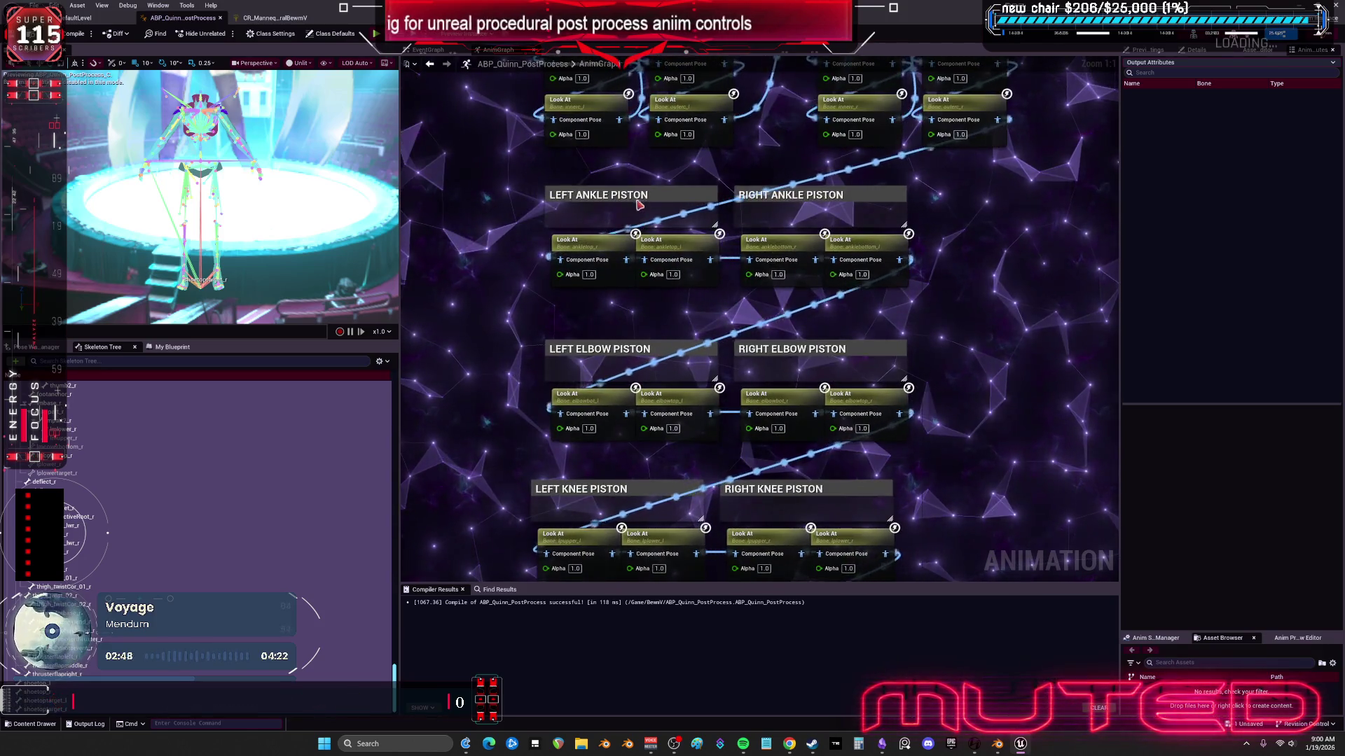
Step: In Object Mode, select both shoes, the upper leg and body meshes, and the Root armature
{"action": "left_click", "coordinate": [998, 744]}
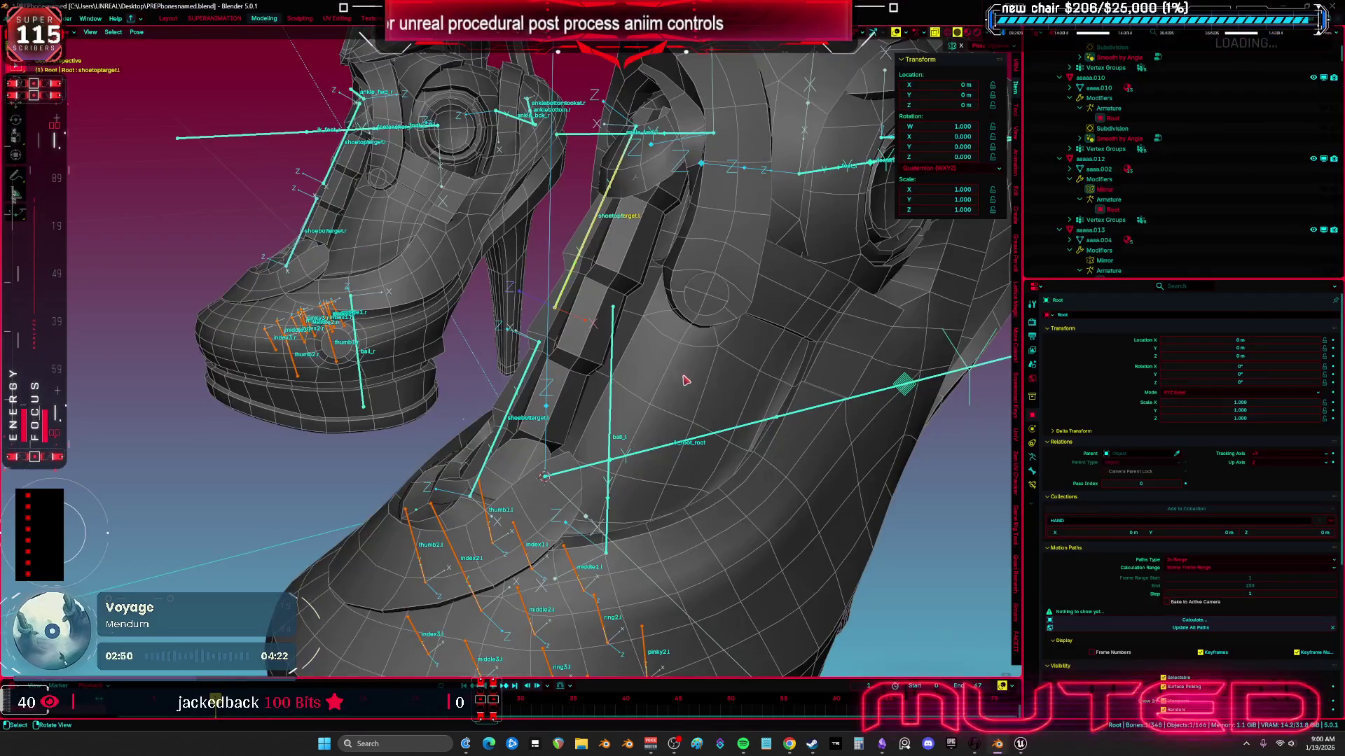
{"action": "scroll", "coordinate": [627, 318], "scroll_direction": "down", "scroll_amount": 5}
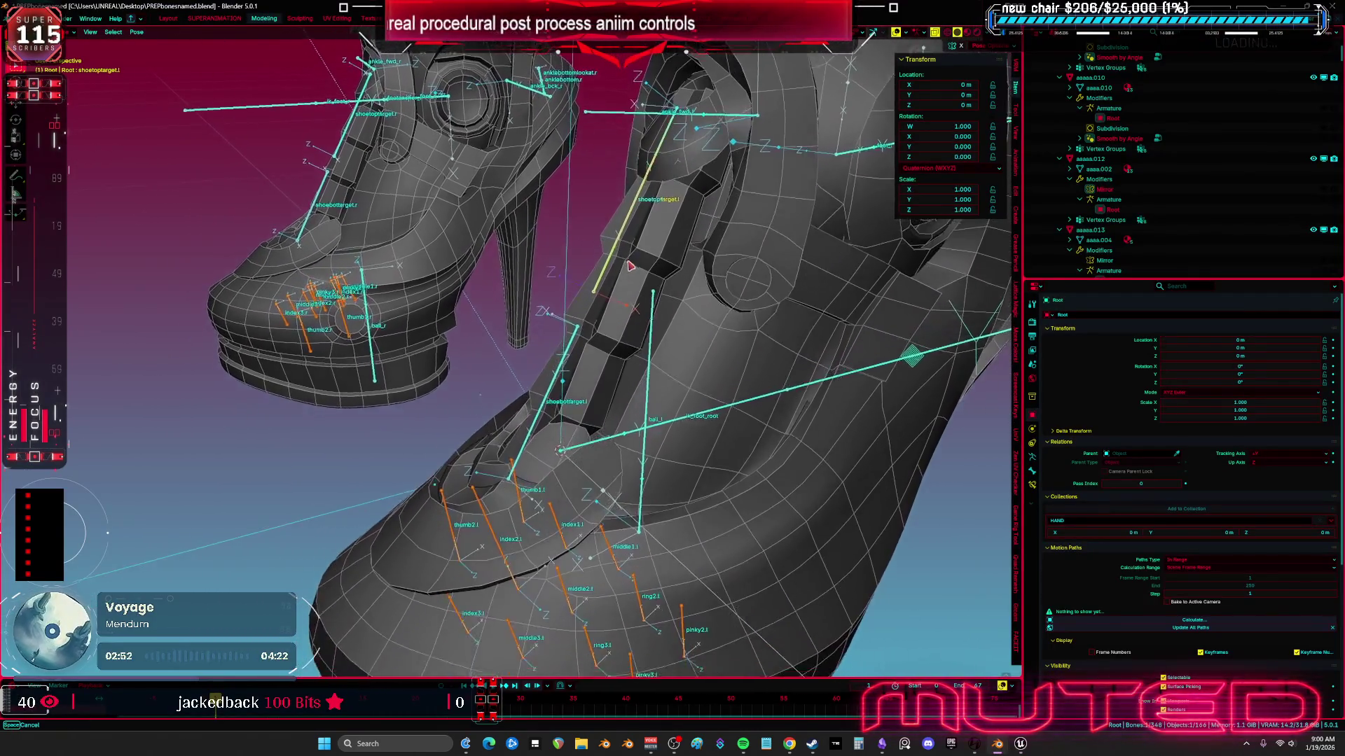
{"action": "scroll", "coordinate": [637, 321], "scroll_direction": "up", "scroll_amount": 2}
{"action": "key", "text": "ctrl+Tab"}
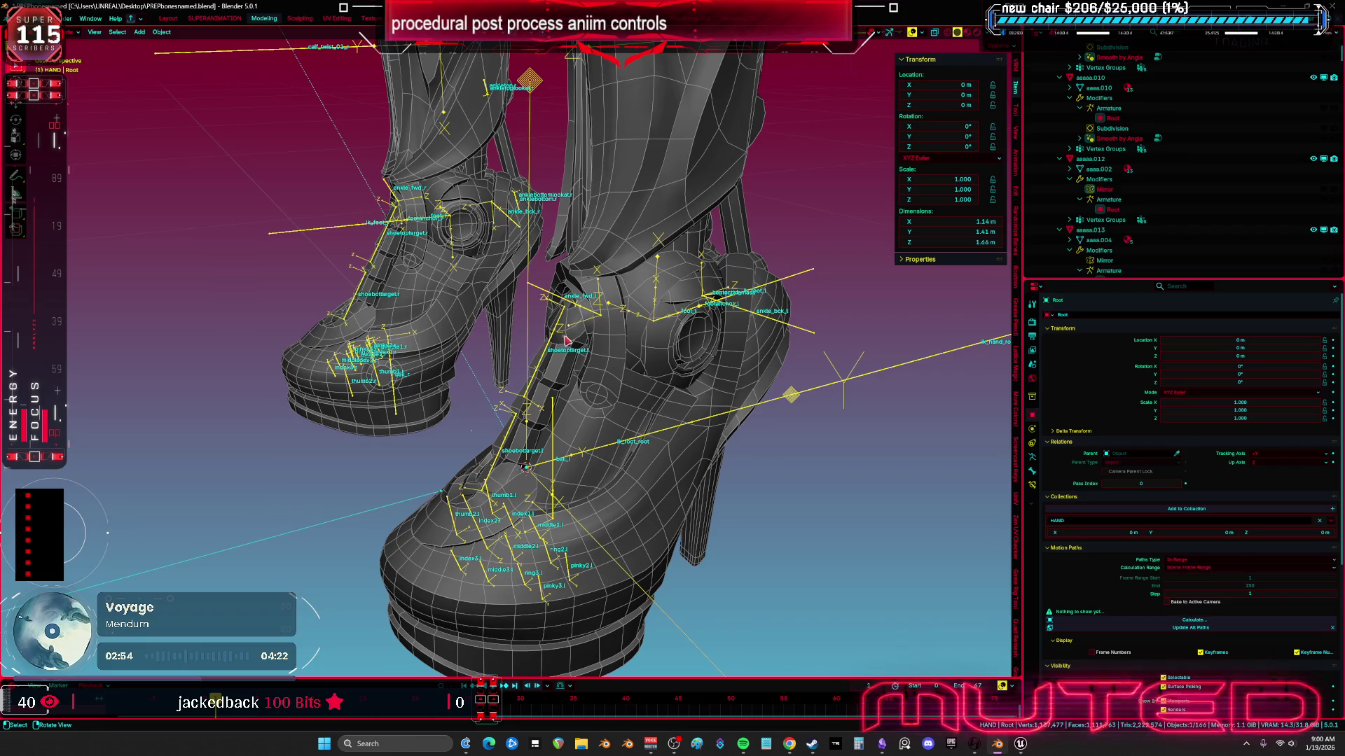
{"action": "left_click", "coordinate": [565, 341]}
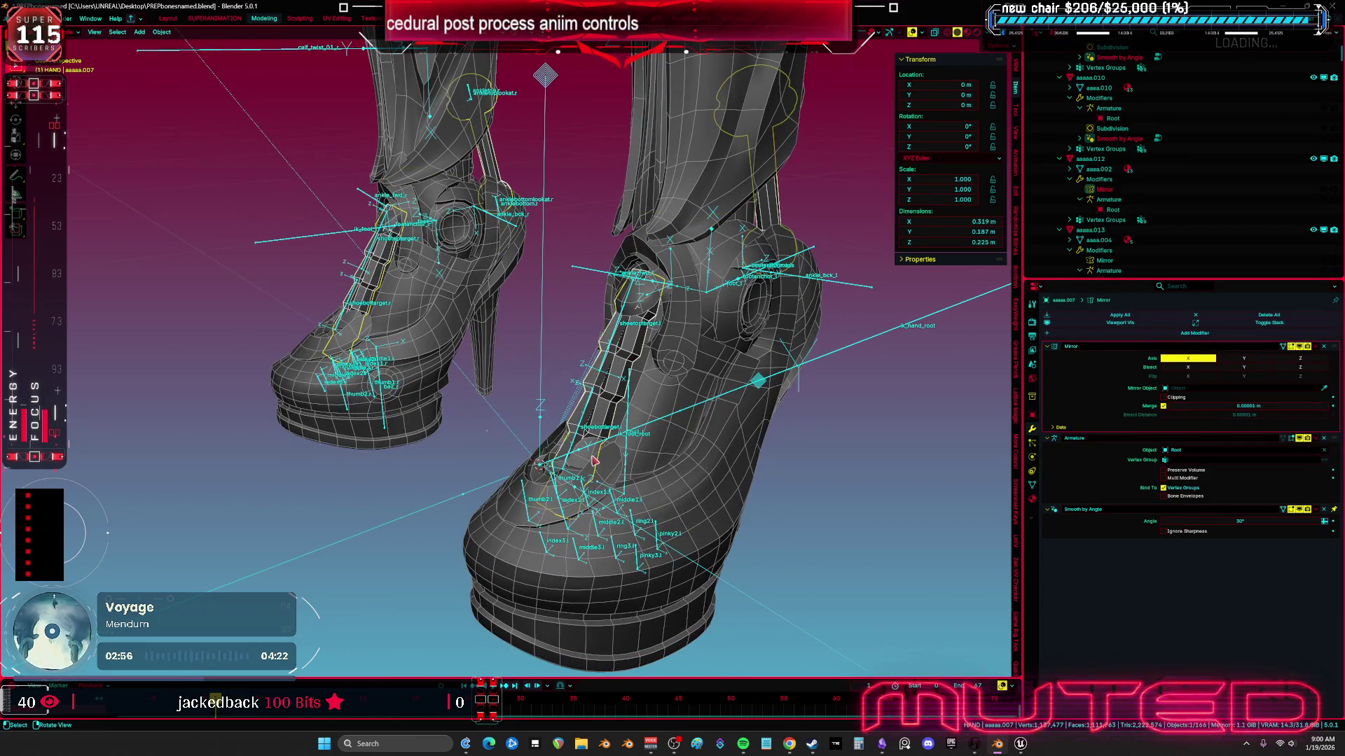
{"action": "left_click", "coordinate": [615, 465], "text": "shift"}
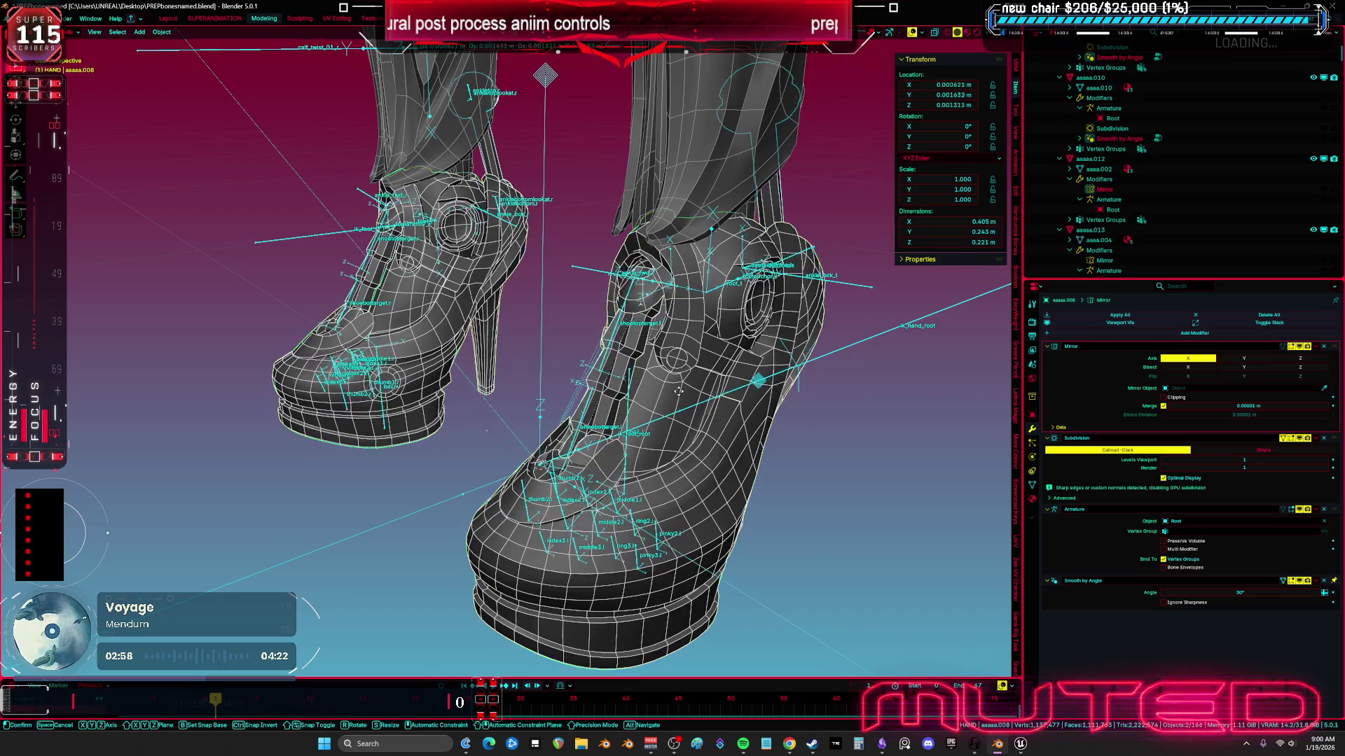
{"action": "key", "text": "h"}
{"action": "key", "text": "alt+h"}
{"action": "left_click_drag", "start_coordinate": [757, 264], "coordinate": [589, 297]}
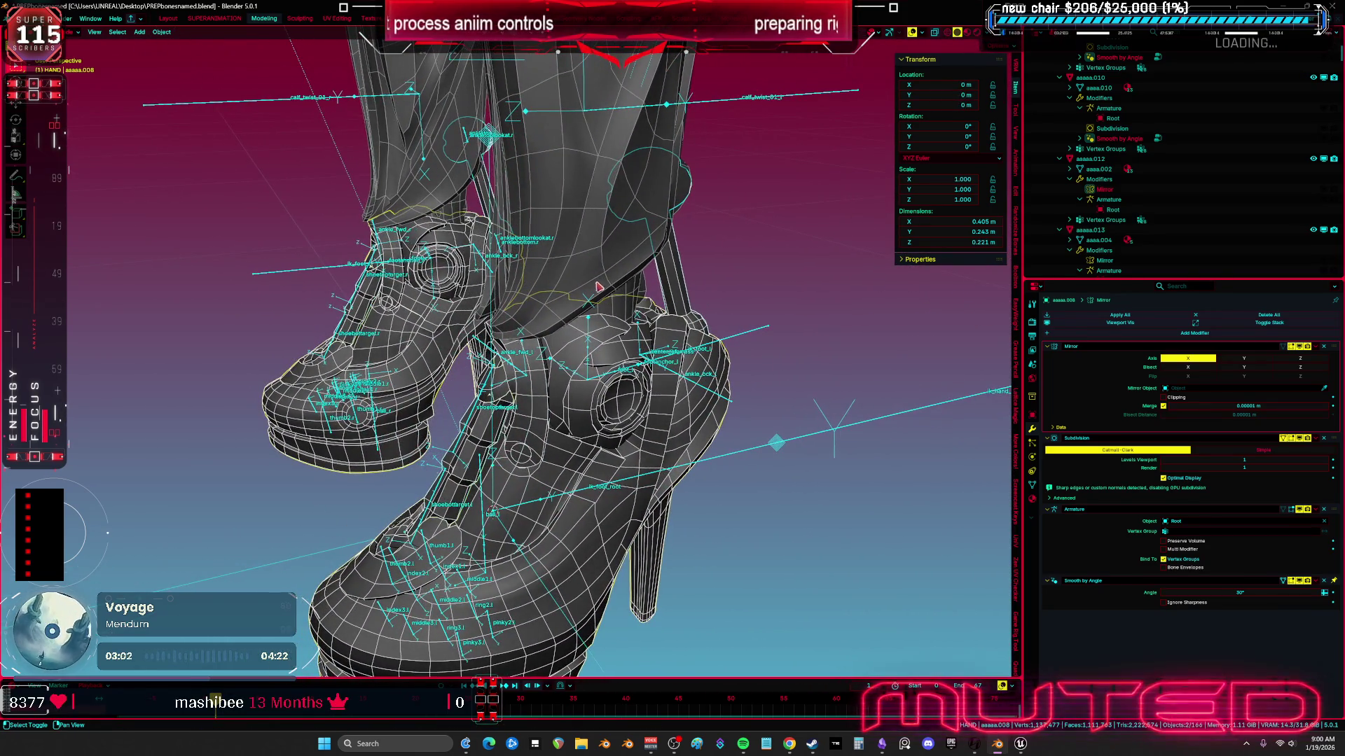
{"action": "left_click", "coordinate": [626, 284], "text": "shift"}
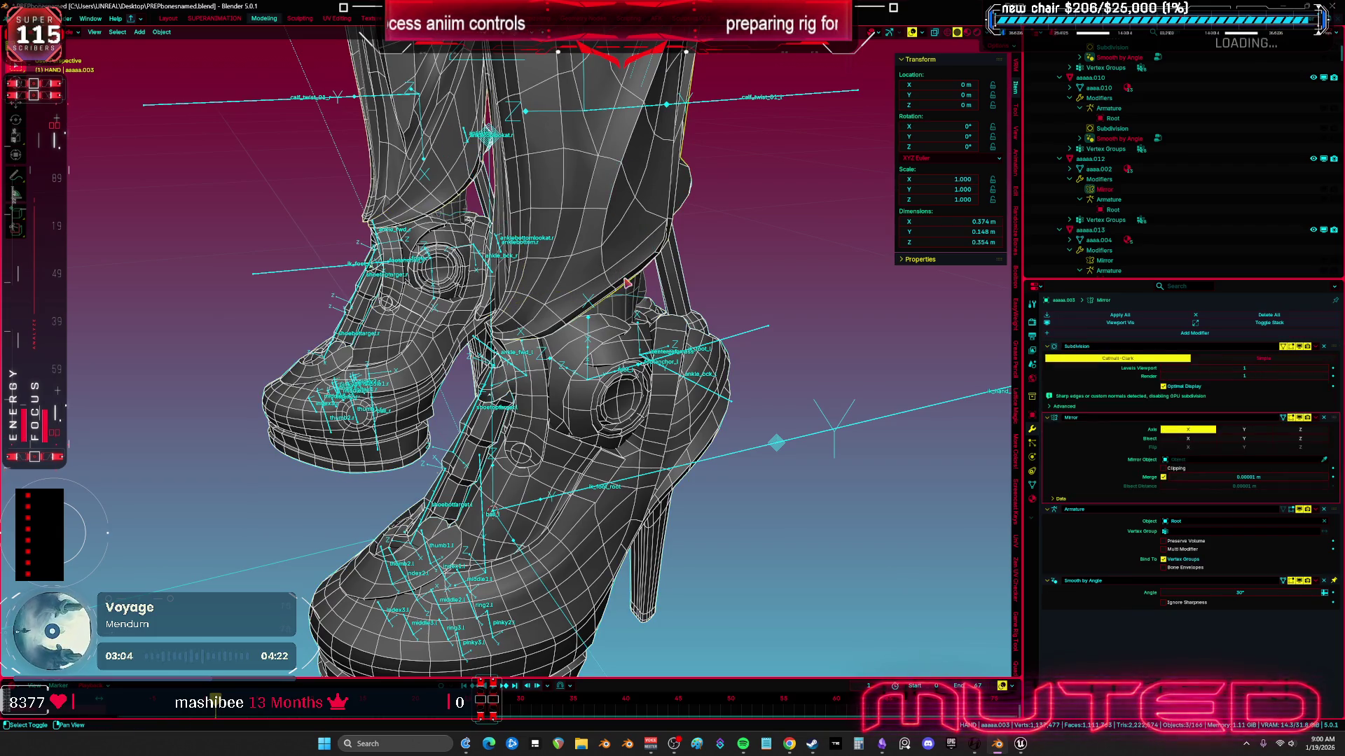
{"action": "left_click", "coordinate": [638, 292], "text": "shift"}
{"action": "left_click", "coordinate": [741, 337], "text": "shift"}
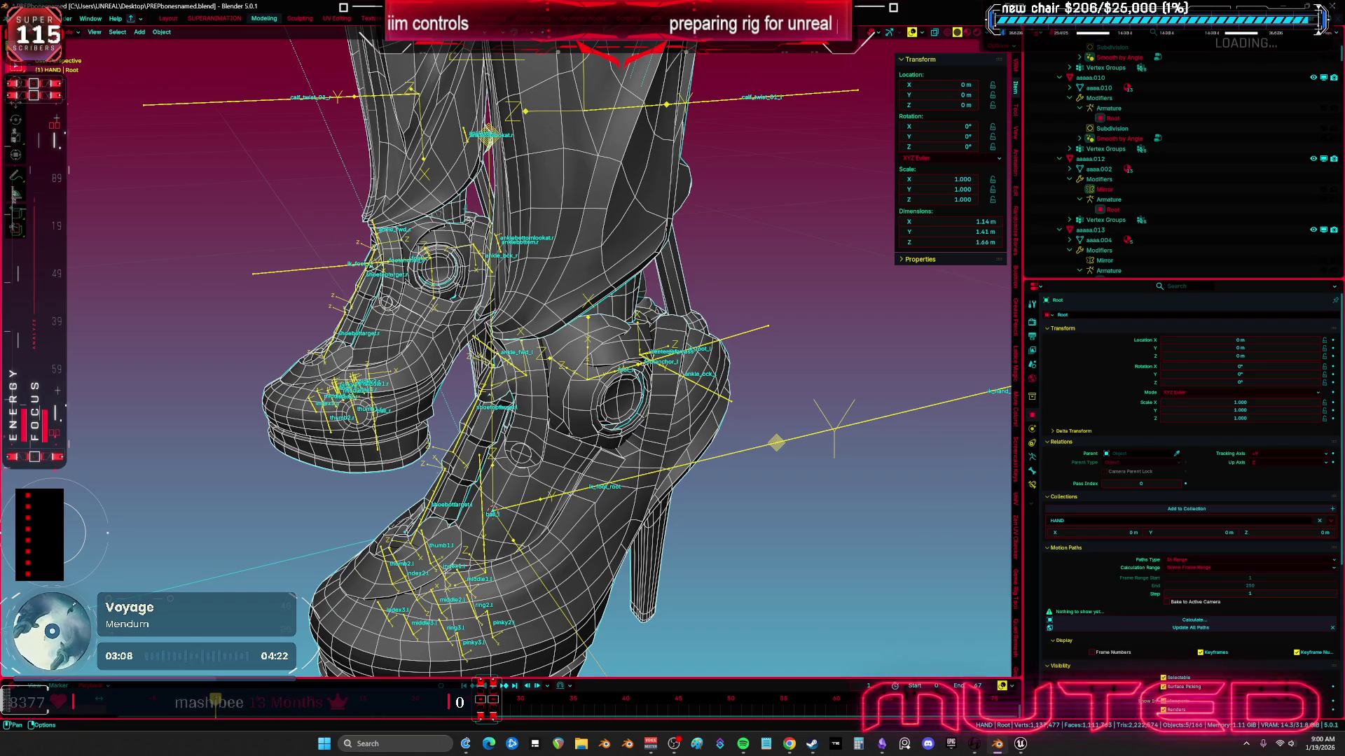
Step: Export the selection as TESST.fbx and save the blend file
{"action": "left_click", "coordinate": [21, 18]}
{"action": "mouse_move", "coordinate": [70, 173]}
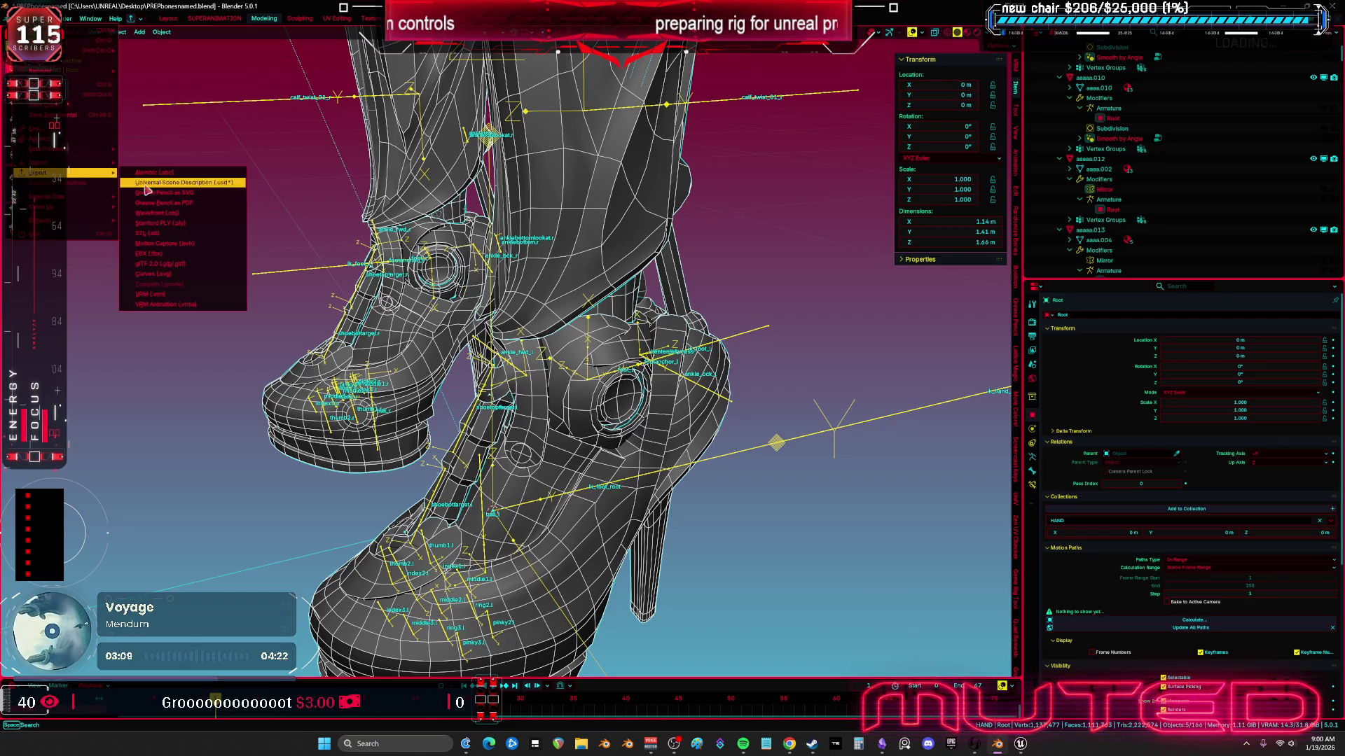
{"action": "left_click", "coordinate": [178, 255]}
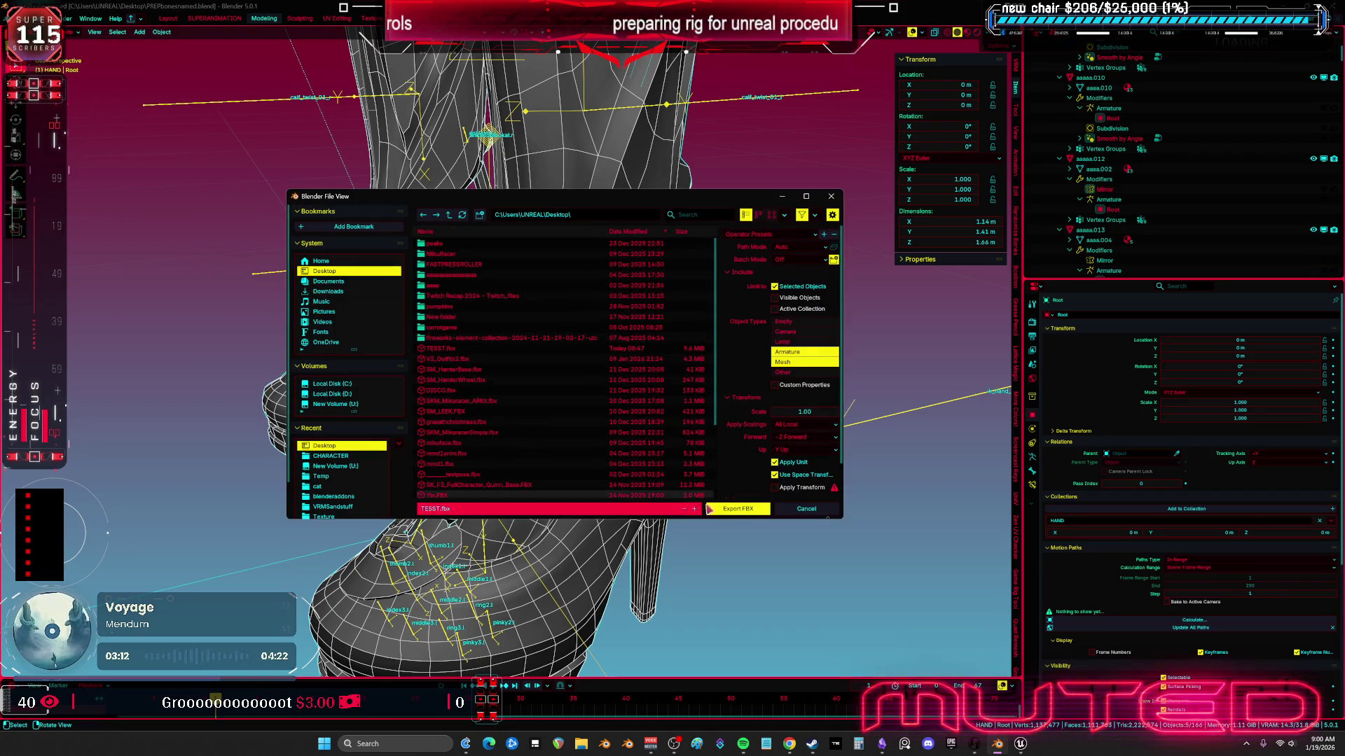
{"action": "left_click", "coordinate": [738, 514]}
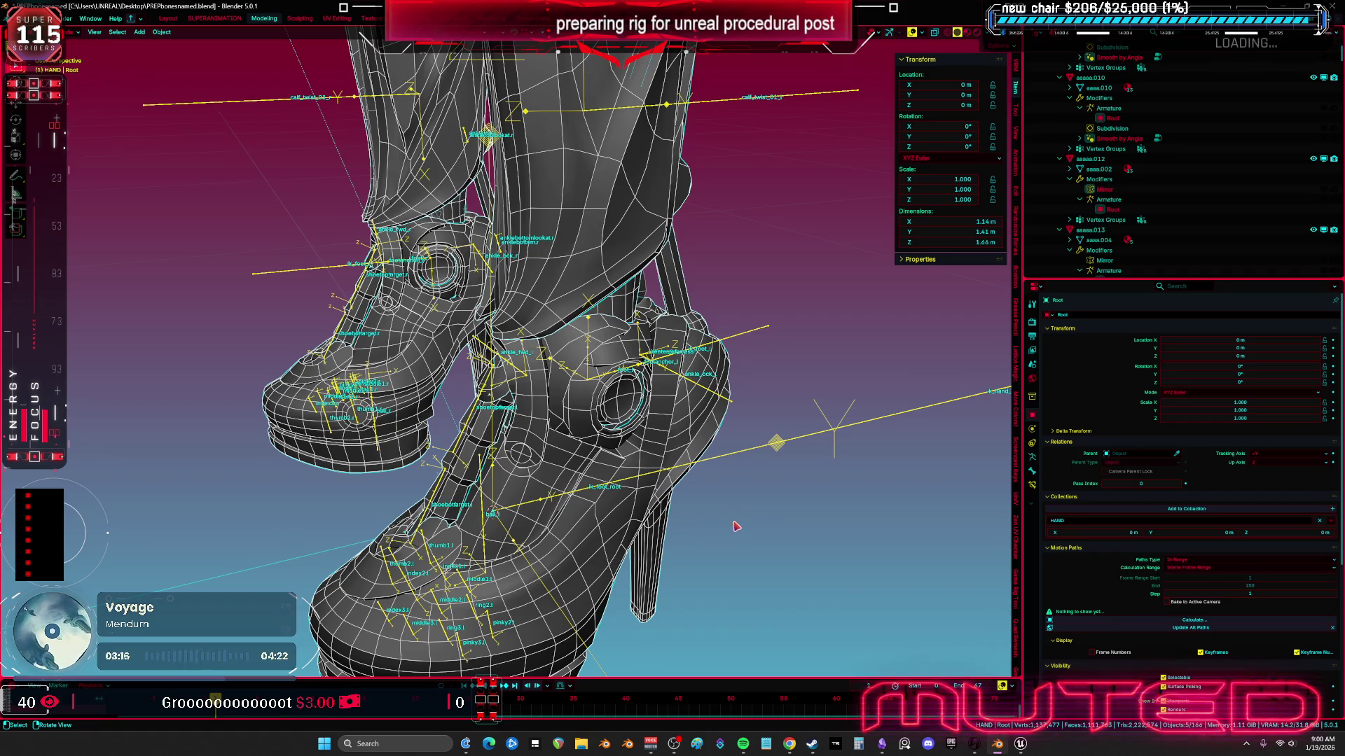
{"action": "scroll", "coordinate": [201, 59], "scroll_direction": "down", "scroll_amount": 2}
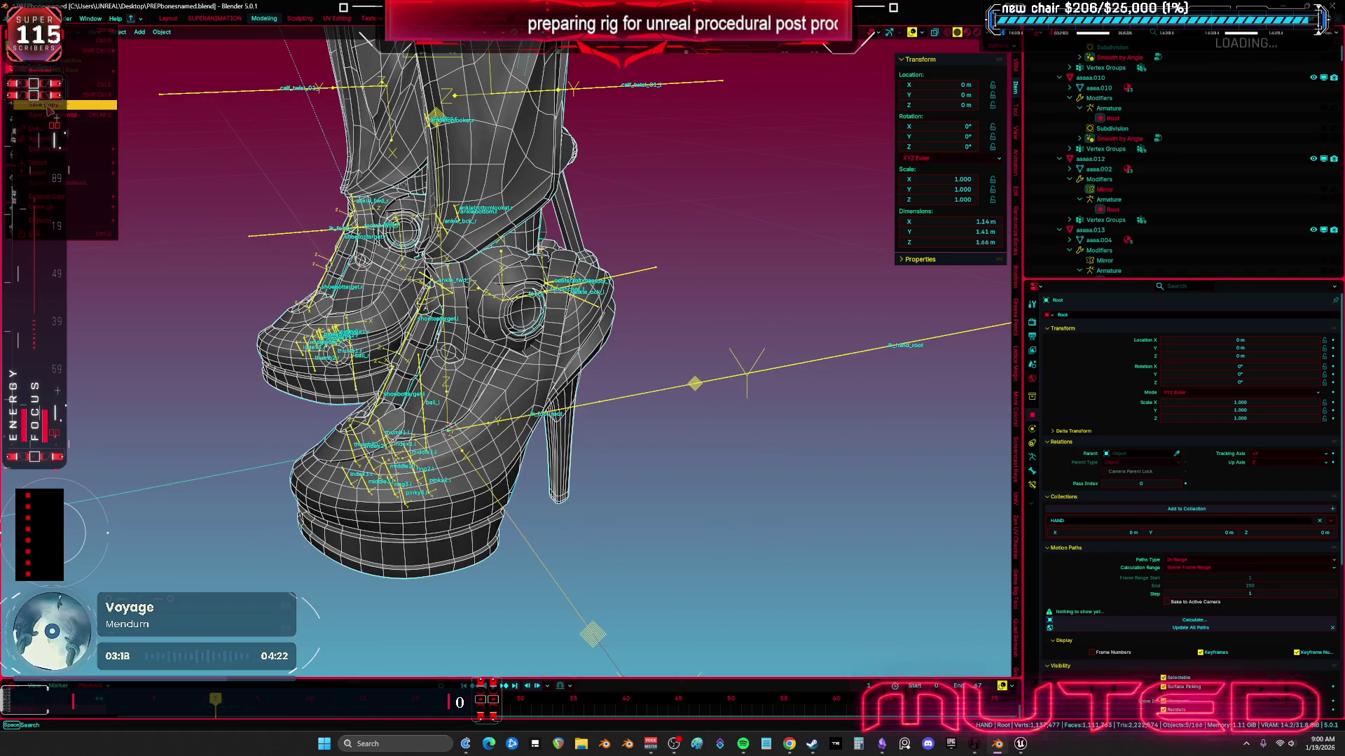
{"action": "key", "text": "ctrl+s"}
Step: Reimport the TESST asset from the new FBX and reopen ABP_Quinn_PostProcess
{"action": "left_click", "coordinate": [1021, 745]}
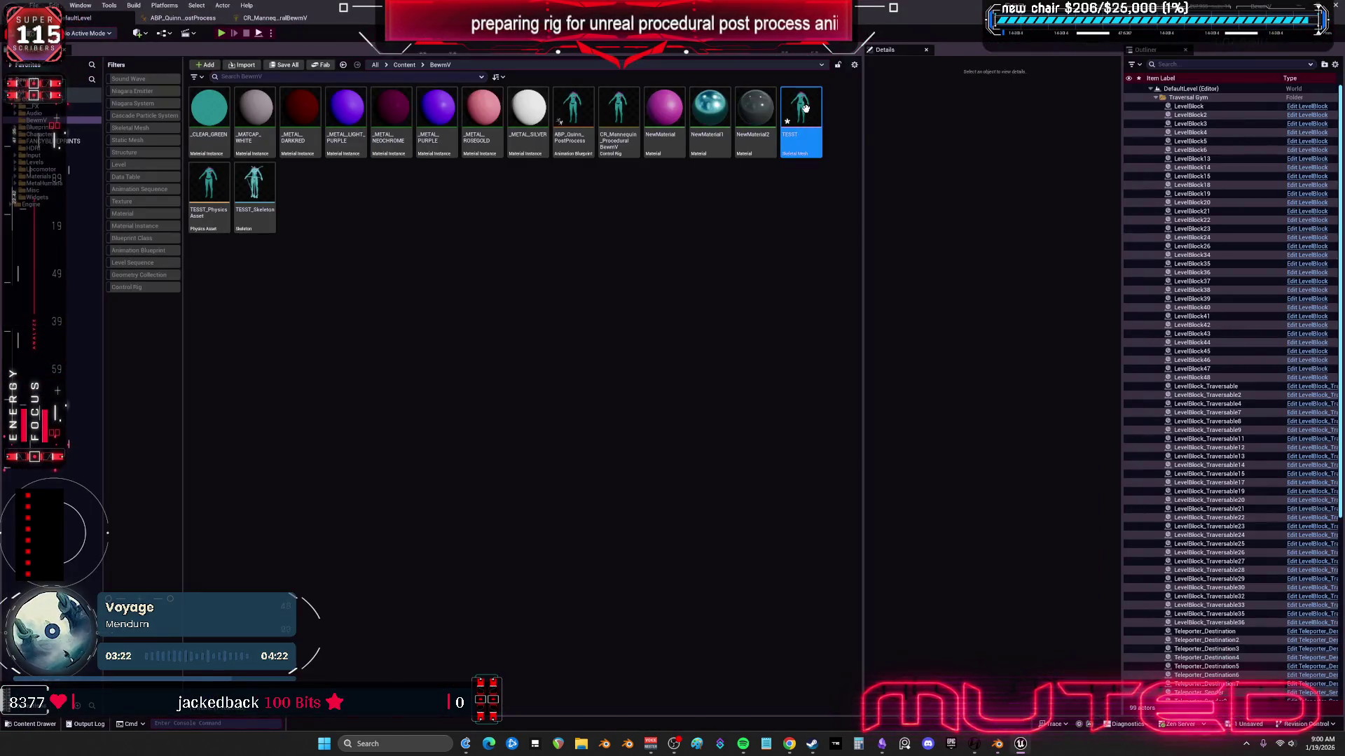
{"action": "right_click", "coordinate": [806, 110]}
{"action": "left_click", "coordinate": [872, 223]}
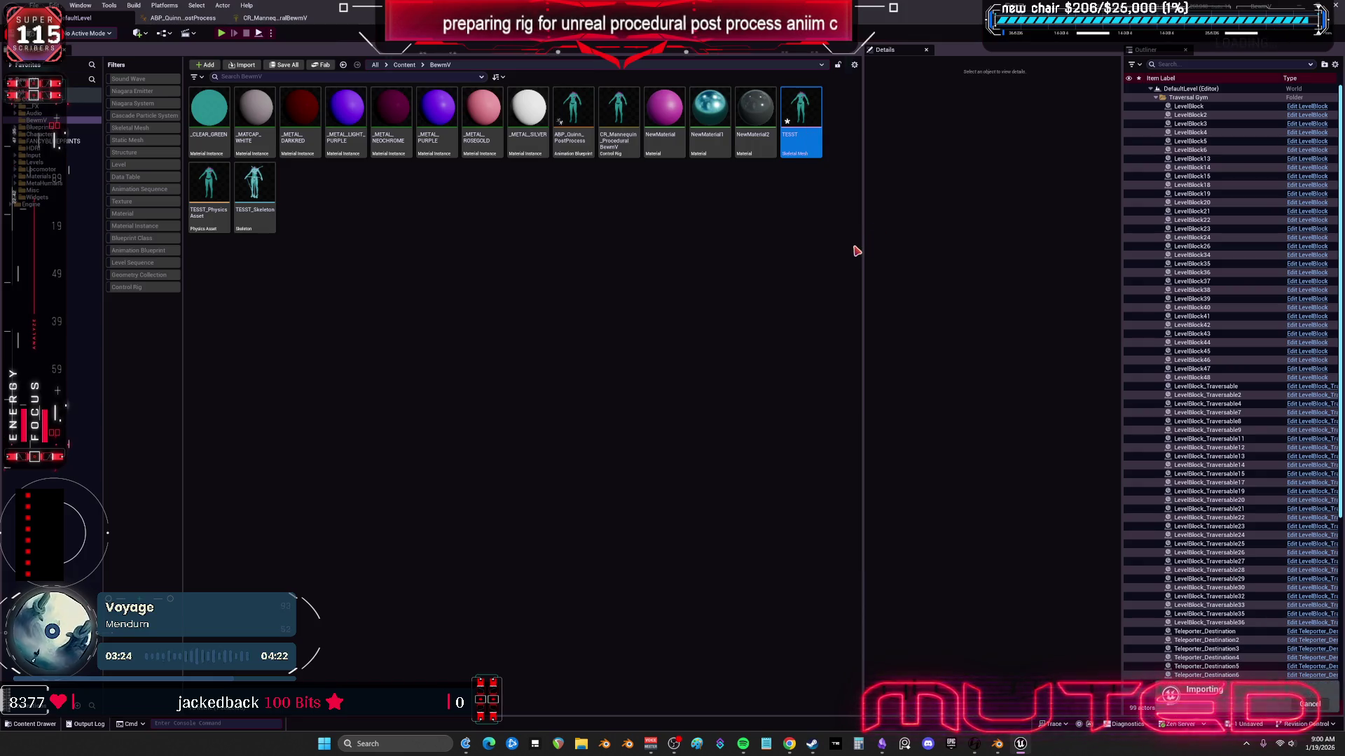
{"action": "left_click", "coordinate": [695, 278]}
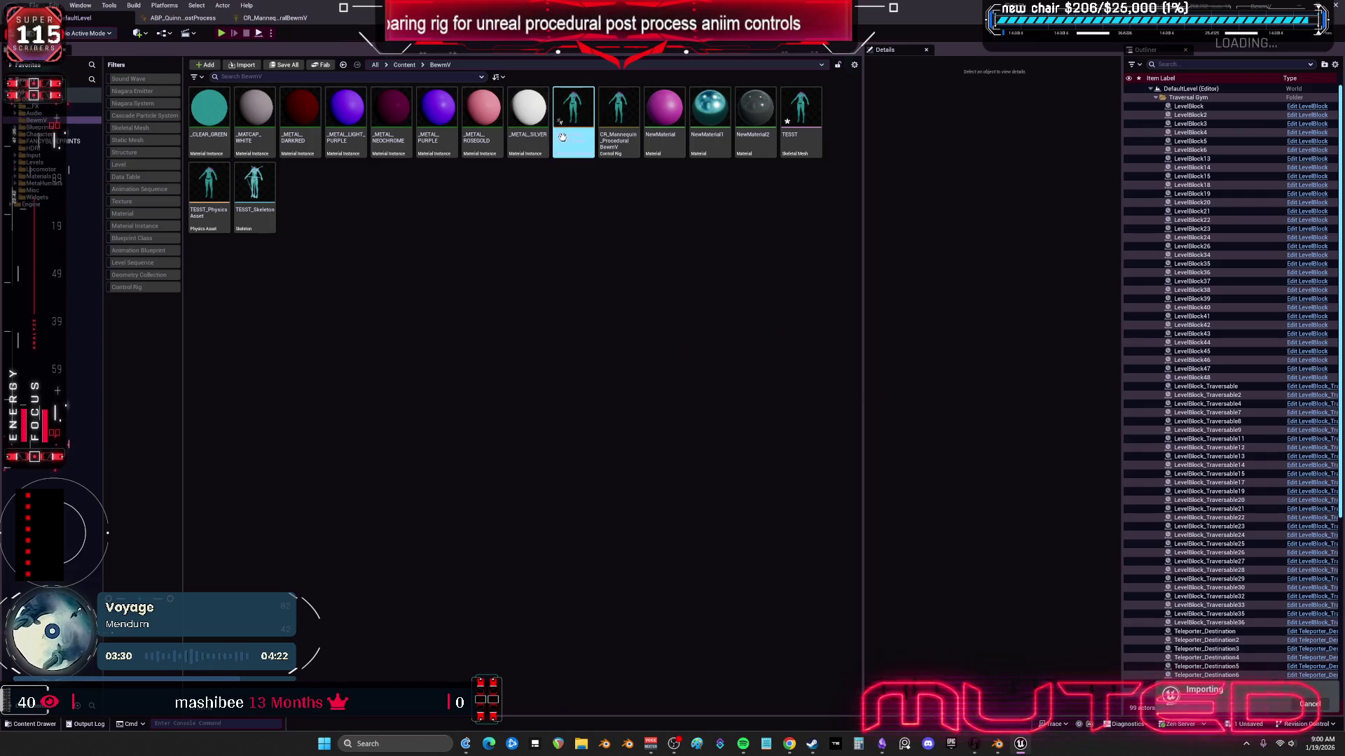
{"action": "mouse_move", "coordinate": [568, 147]}
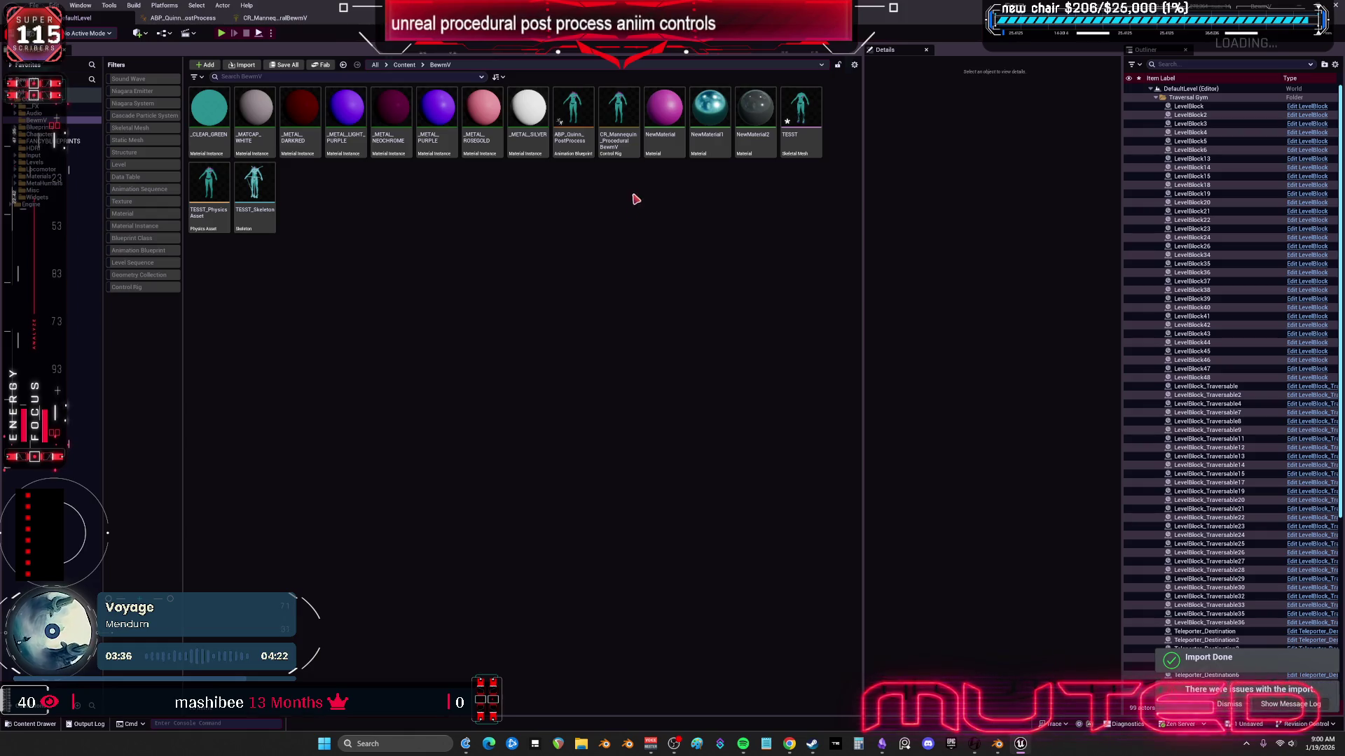
{"action": "double_click", "coordinate": [574, 151]}
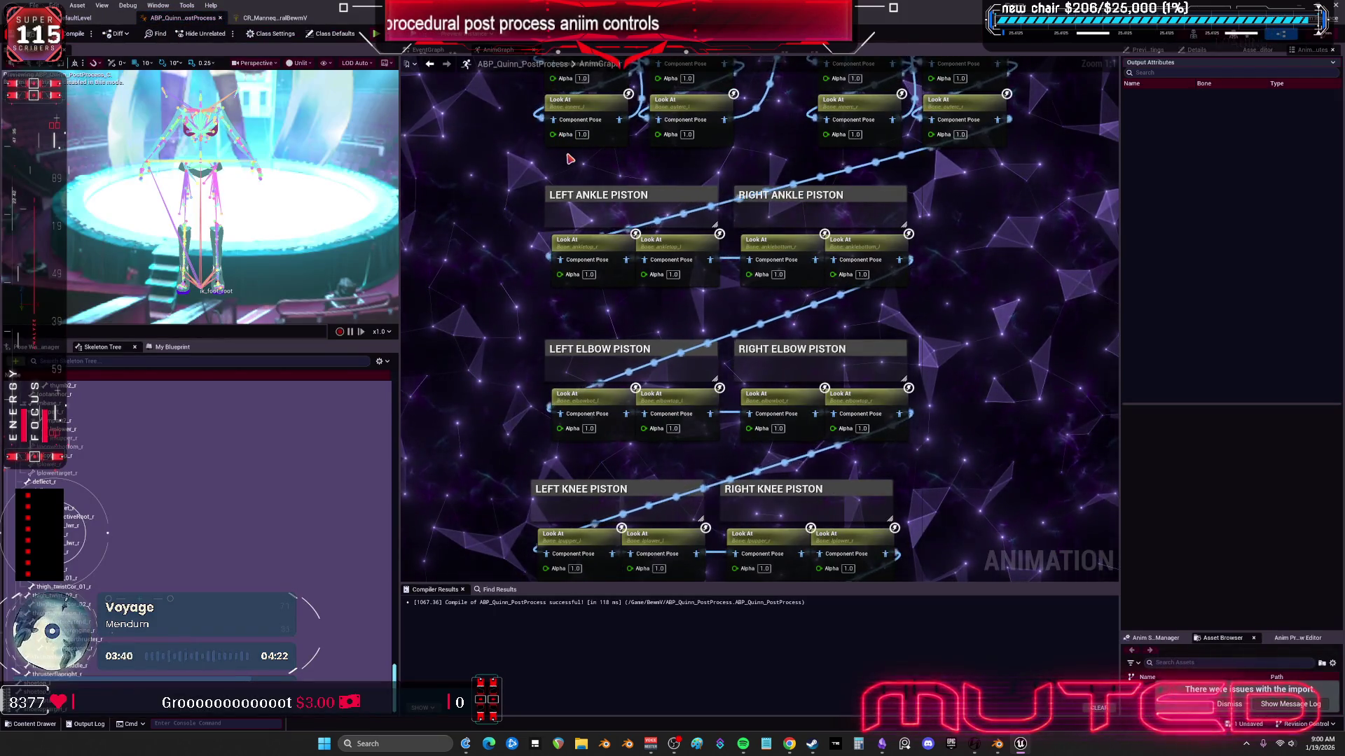
Step: Duplicate the LEFT KNEE PISTON group and place the copy below the knee pistons
{"action": "scroll", "coordinate": [770, 280], "scroll_direction": "down", "scroll_amount": 3}
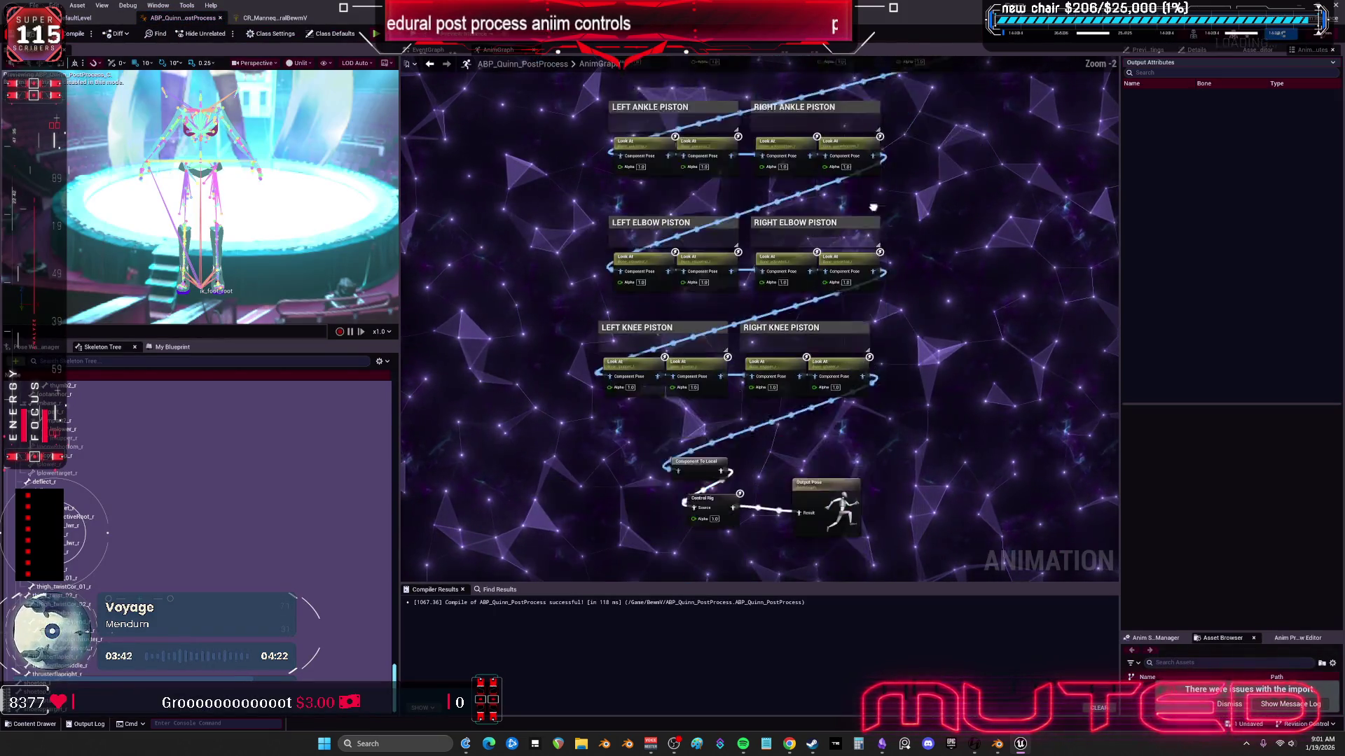
{"action": "left_click_drag", "start_coordinate": [932, 440], "coordinate": [709, 367]}
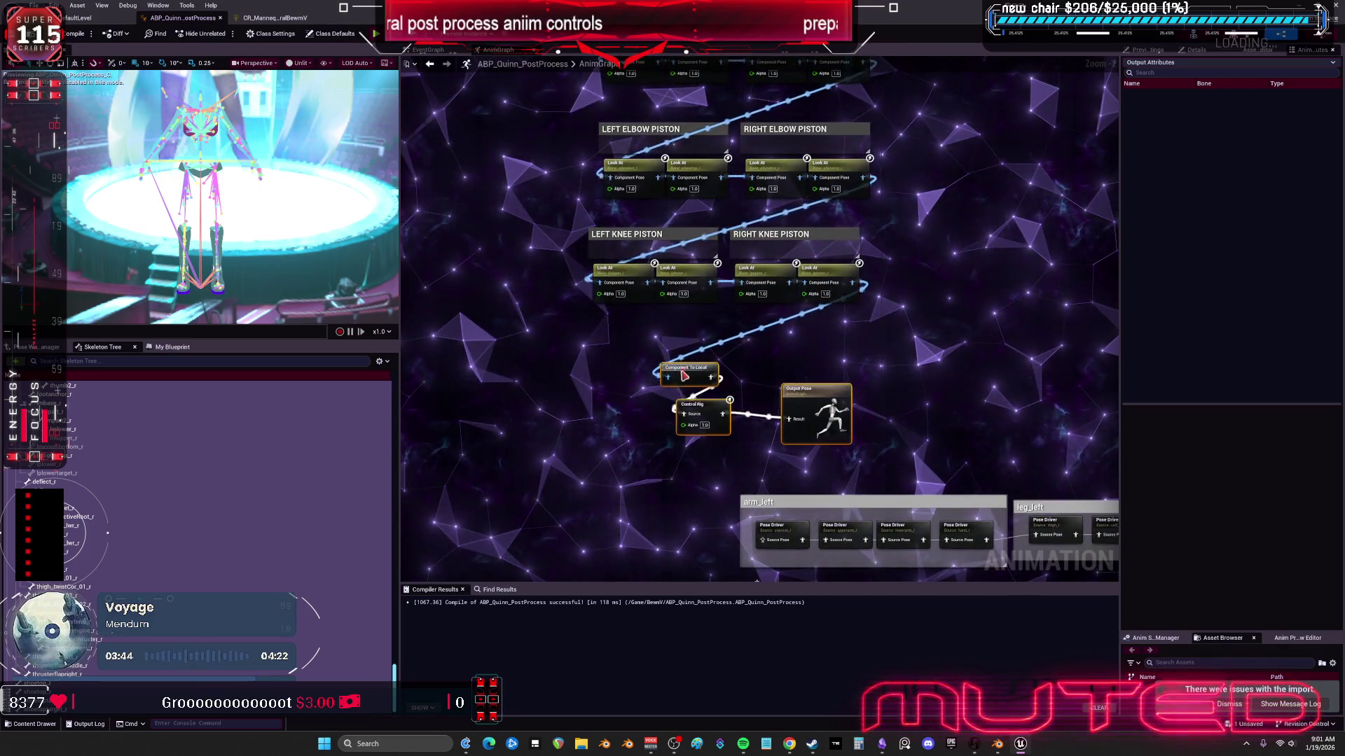
{"action": "scroll", "coordinate": [800, 335], "scroll_direction": "up", "scroll_amount": 2}
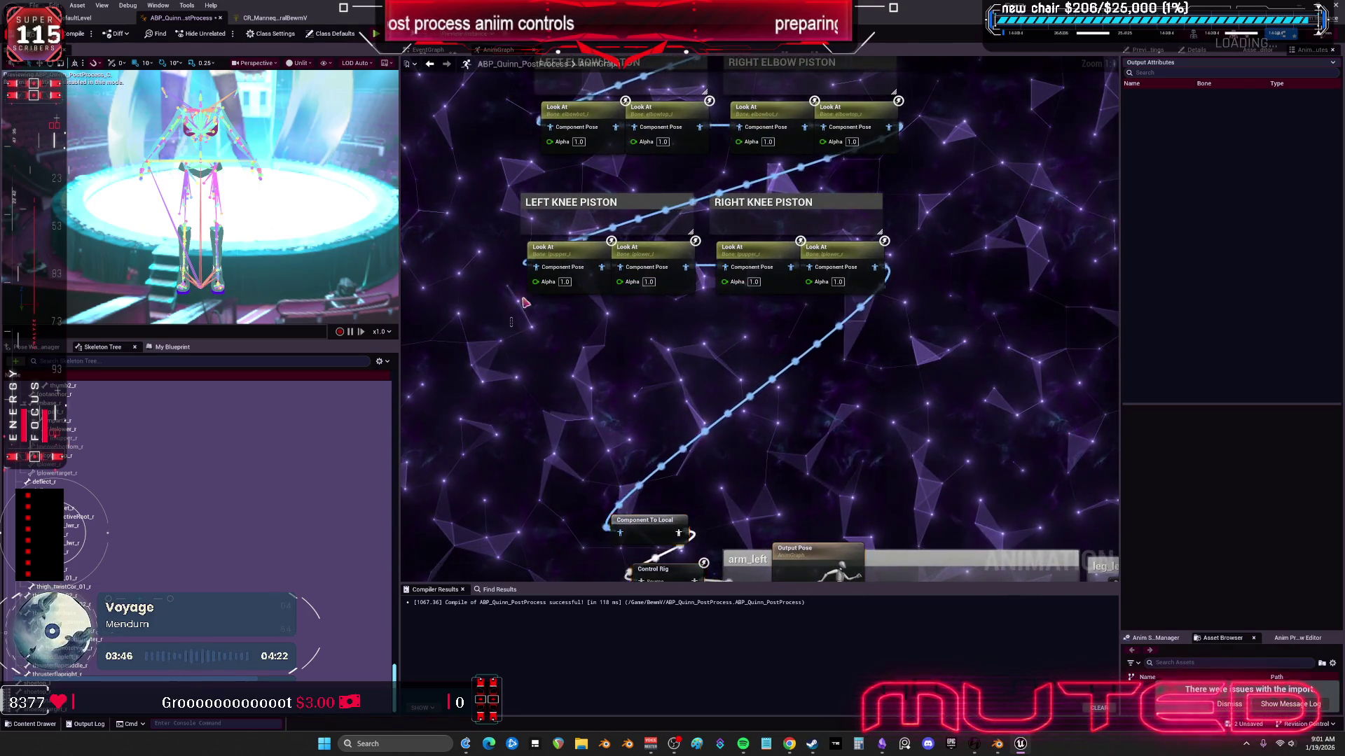
{"action": "key", "text": "ctrl+v"}
{"action": "left_click_drag", "start_coordinate": [599, 373], "coordinate": [586, 348]}
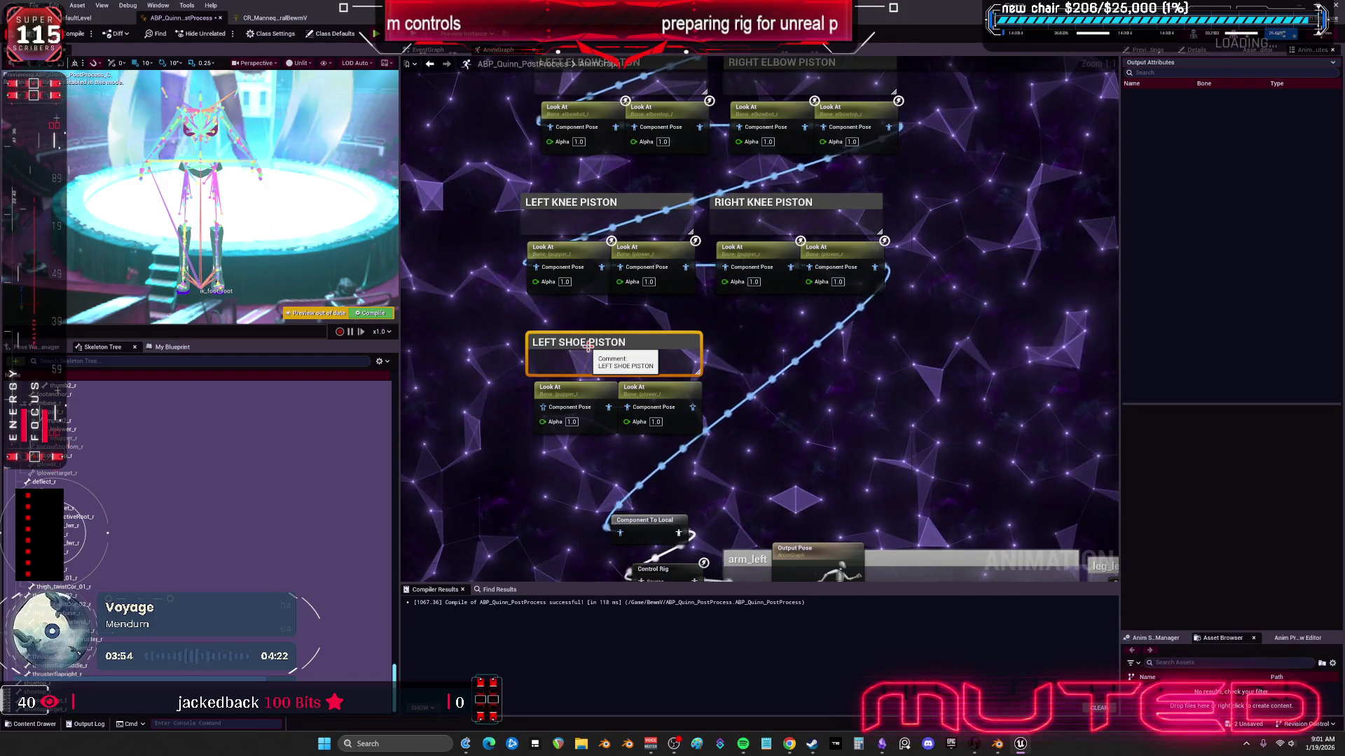
{"action": "mouse_move", "coordinate": [867, 293]}
{"action": "left_mouse_down"}
{"action": "mouse_move", "coordinate": [906, 231]}
{"action": "mouse_move", "coordinate": [583, 356]}
{"action": "left_mouse_up"}
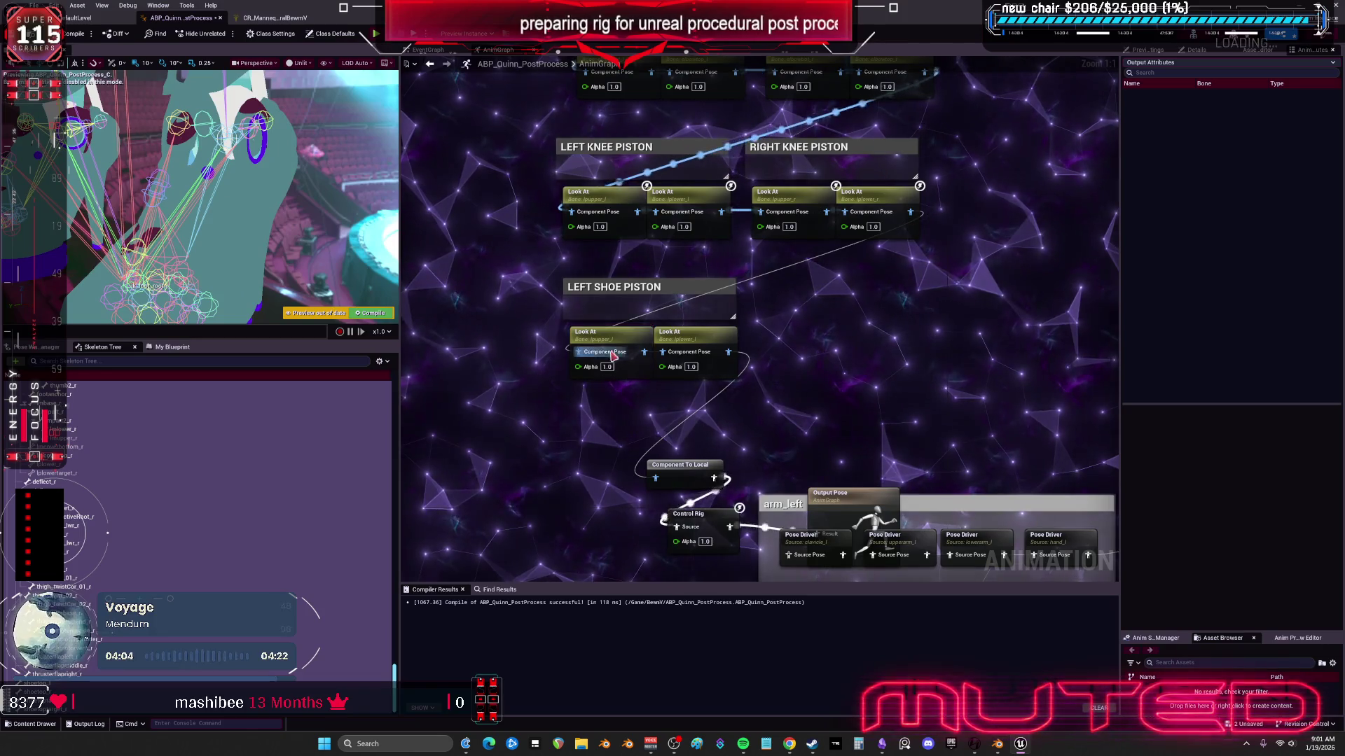
Step: Set the first Look At node to modify shoebot_l, aiming at shoetoptarget_l
{"action": "left_click", "coordinate": [1185, 52]}
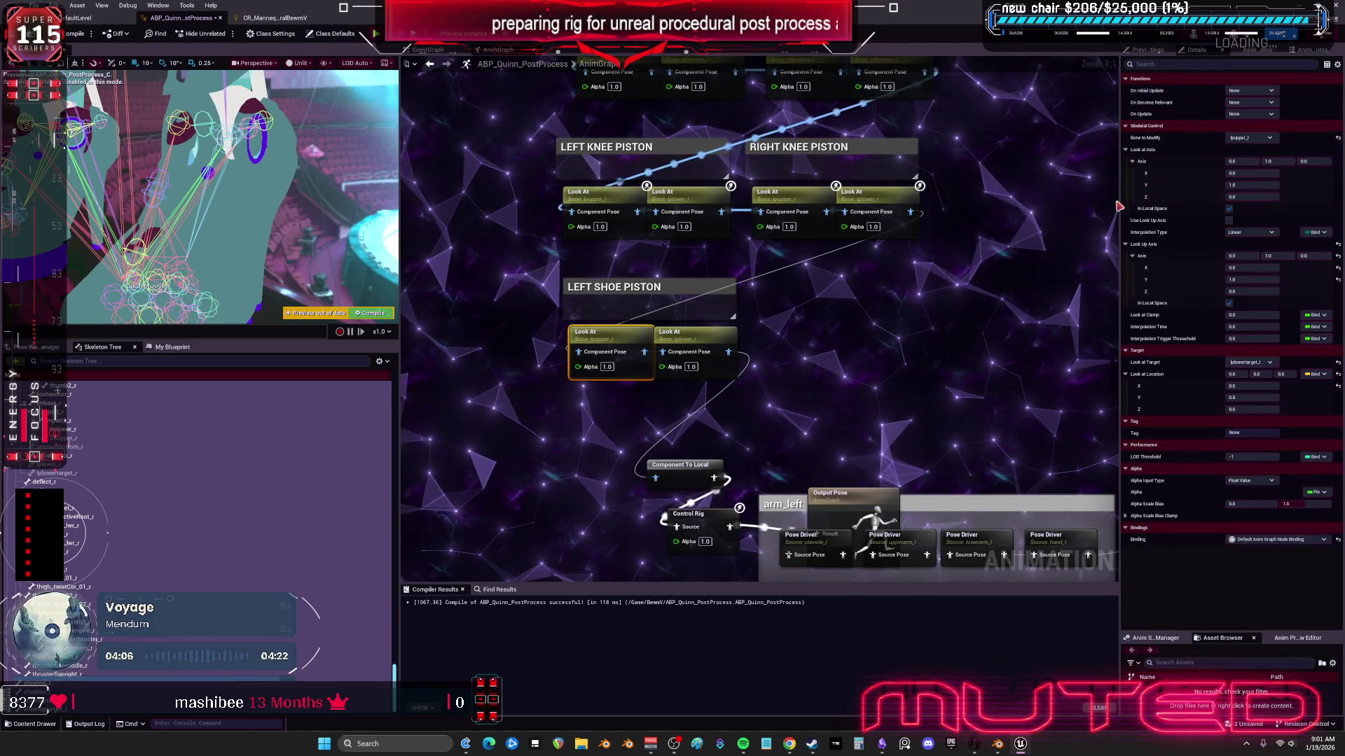
{"action": "left_click_drag", "start_coordinate": [1119, 203], "coordinate": [1000, 202]}
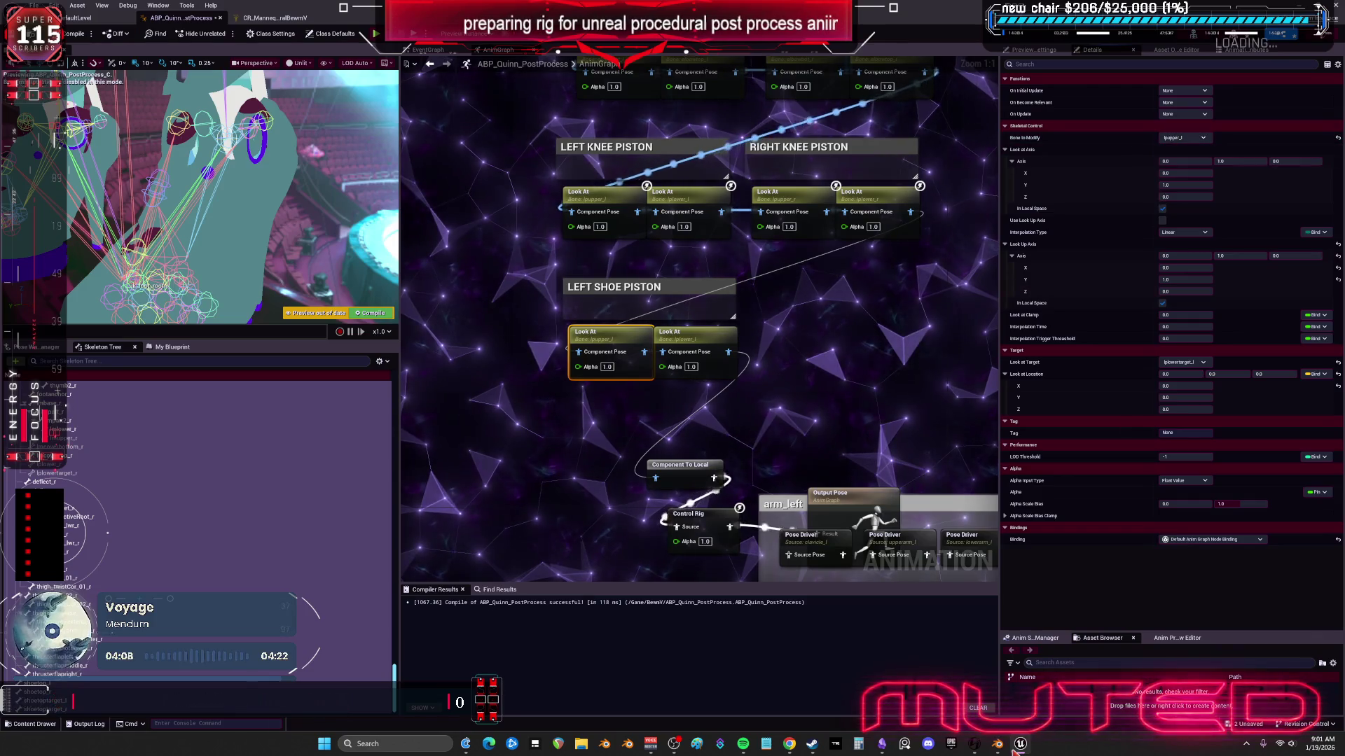
{"action": "left_click", "coordinate": [1199, 140]}
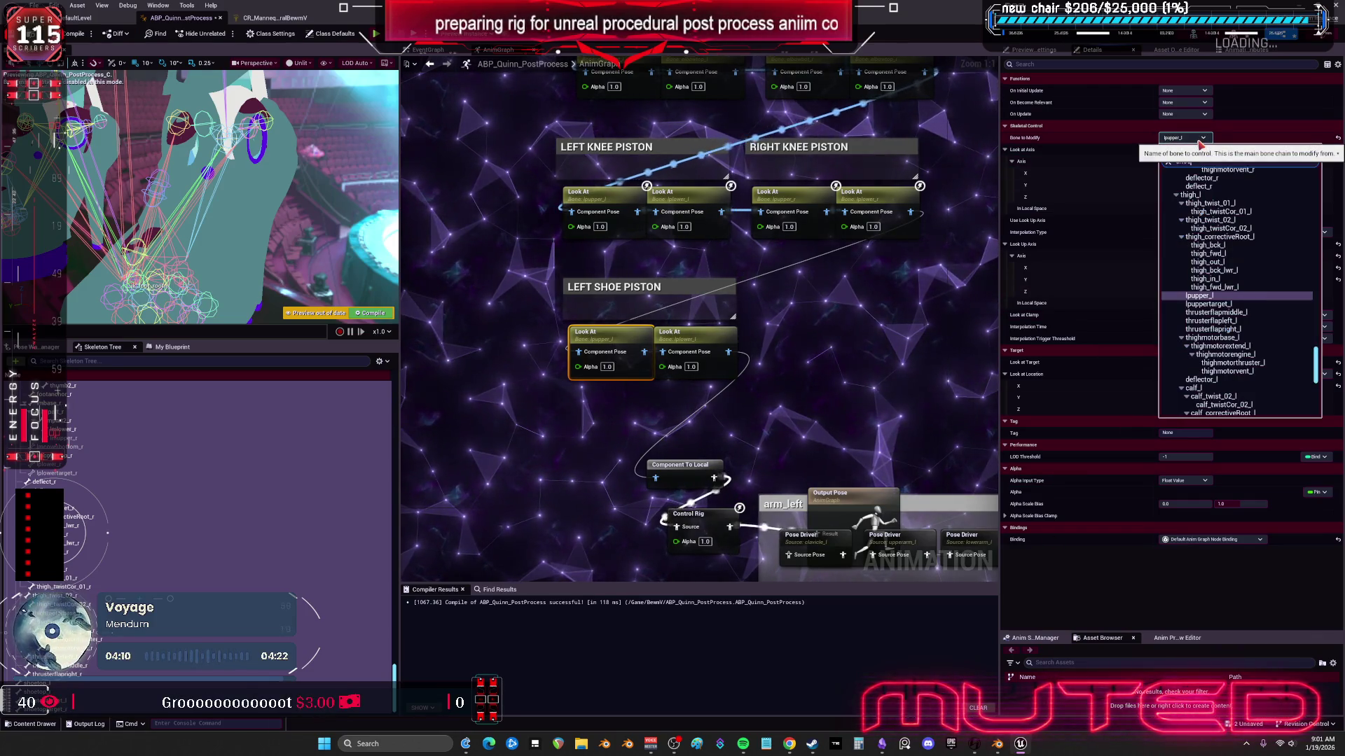
{"action": "type", "text": "shoe"}
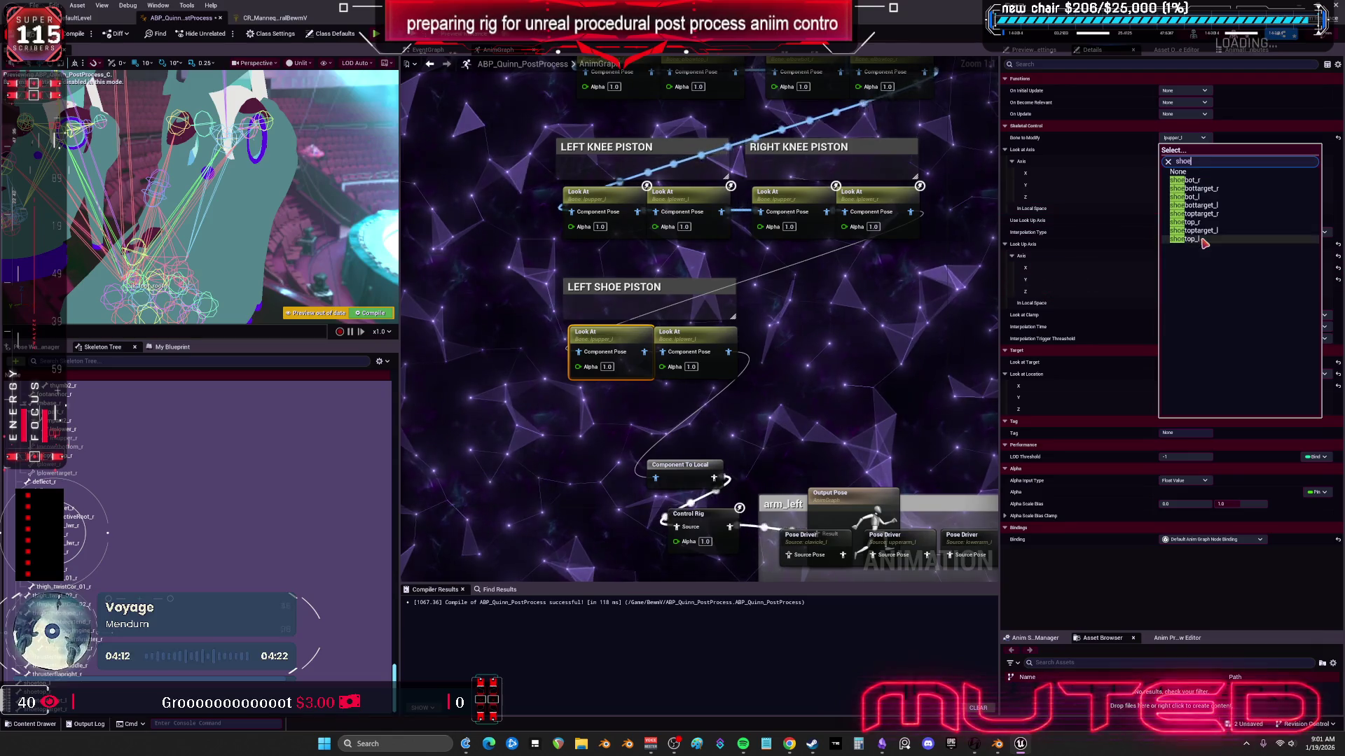
{"action": "left_click", "coordinate": [1211, 200]}
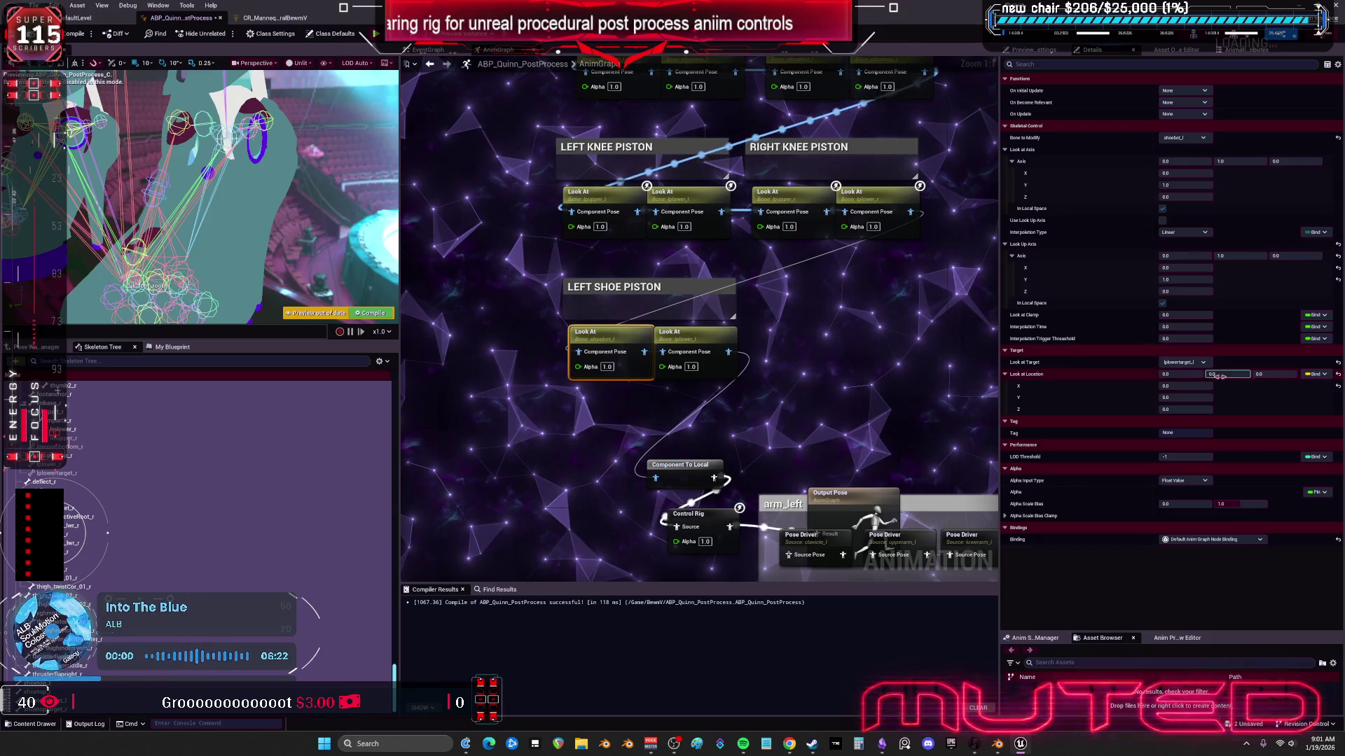
{"action": "left_click", "coordinate": [1184, 362]}
{"action": "type", "text": "shoe"}
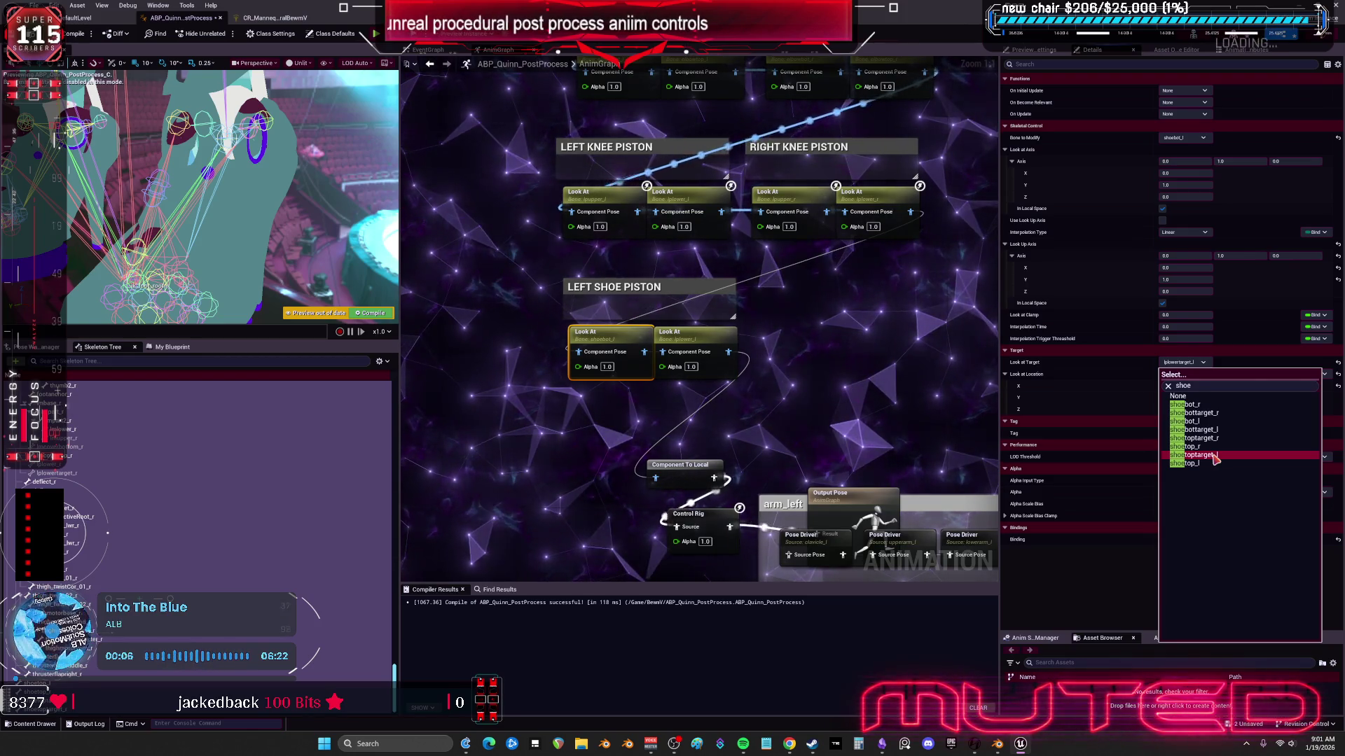
{"action": "left_click", "coordinate": [1216, 456]}
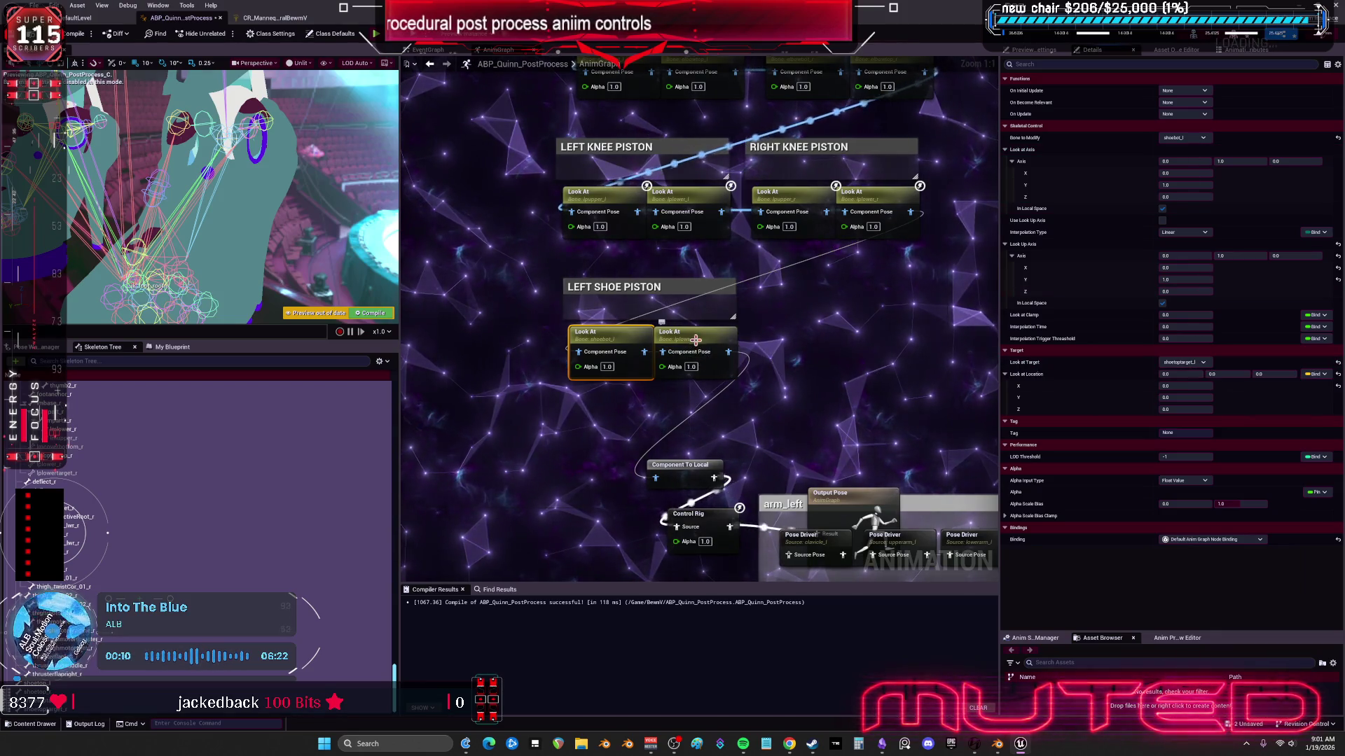
Step: Set the second Look At node to modify shoetop_l, aiming at shoebottarget_l
{"action": "left_click", "coordinate": [1184, 137]}
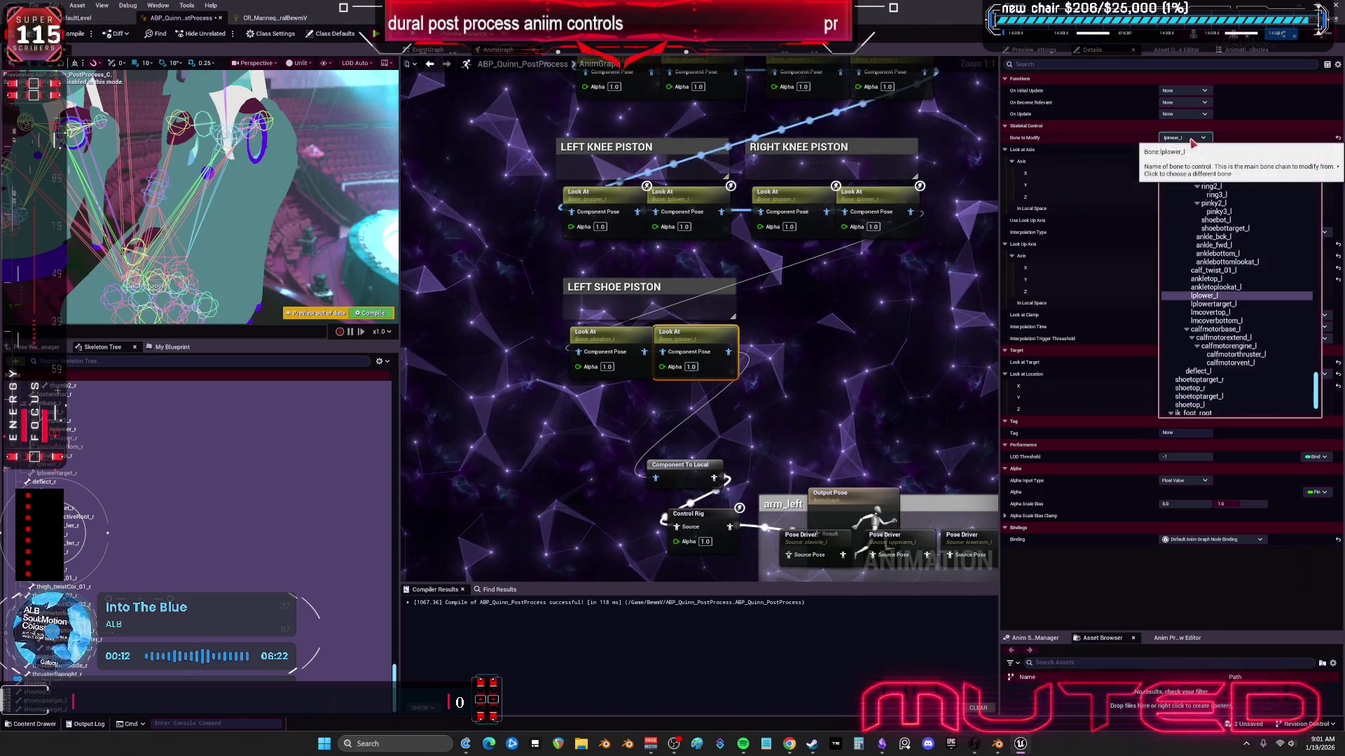
{"action": "type", "text": "shoe"}
{"action": "left_click", "coordinate": [1212, 223]}
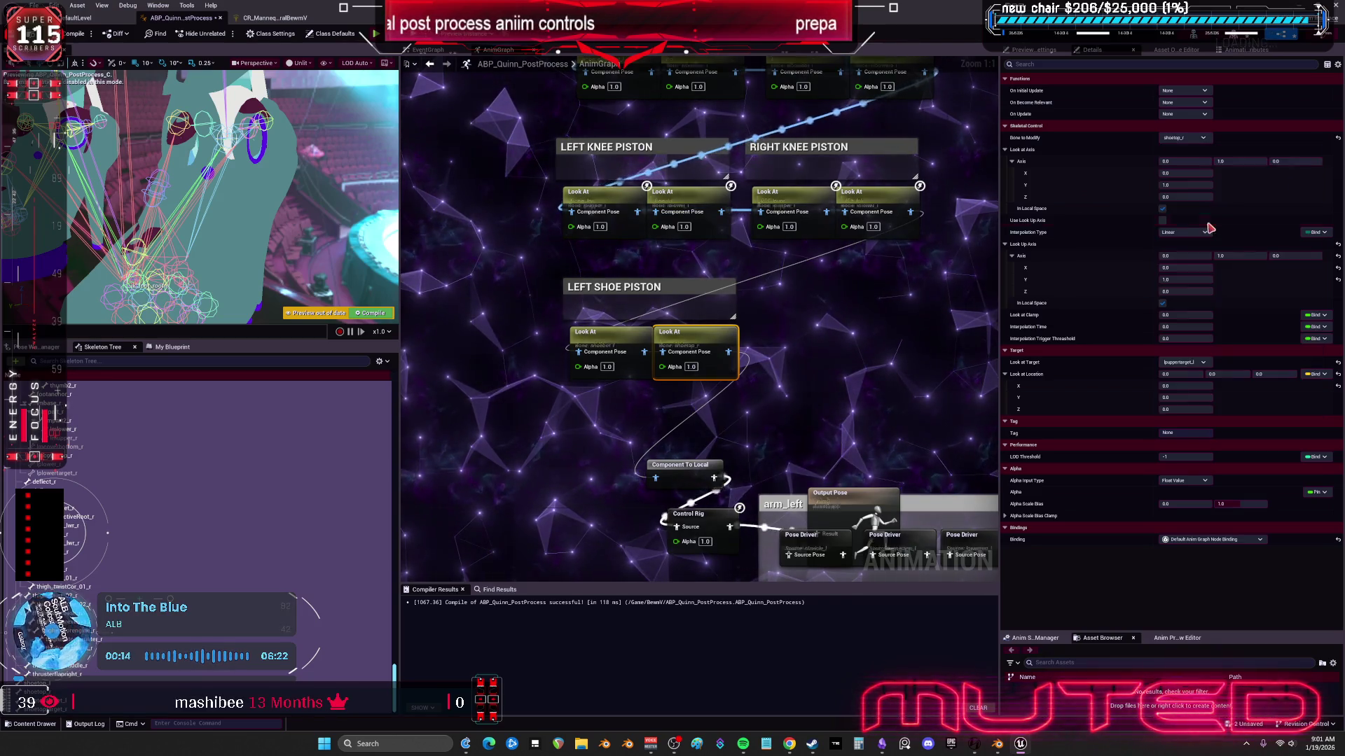
{"action": "left_click", "coordinate": [1203, 364]}
{"action": "type", "text": "shoe"}
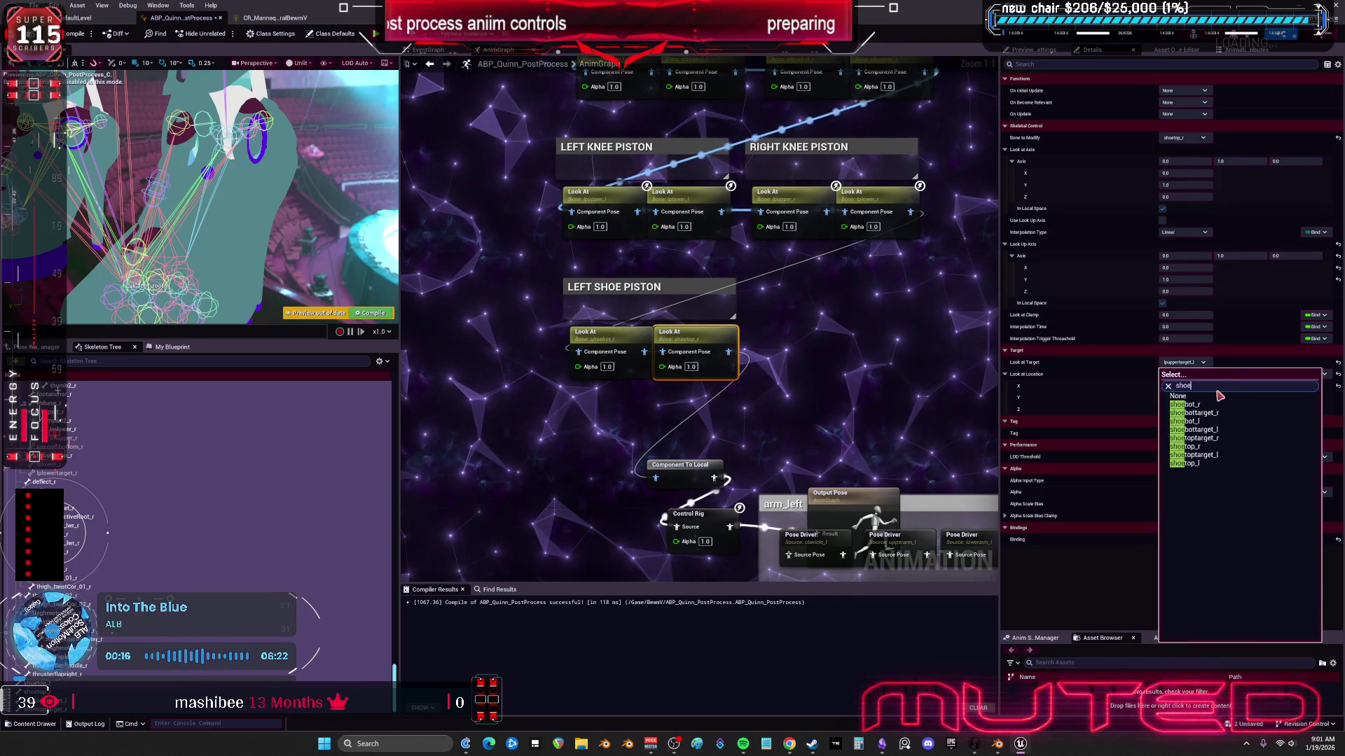
{"action": "left_click", "coordinate": [1226, 430]}
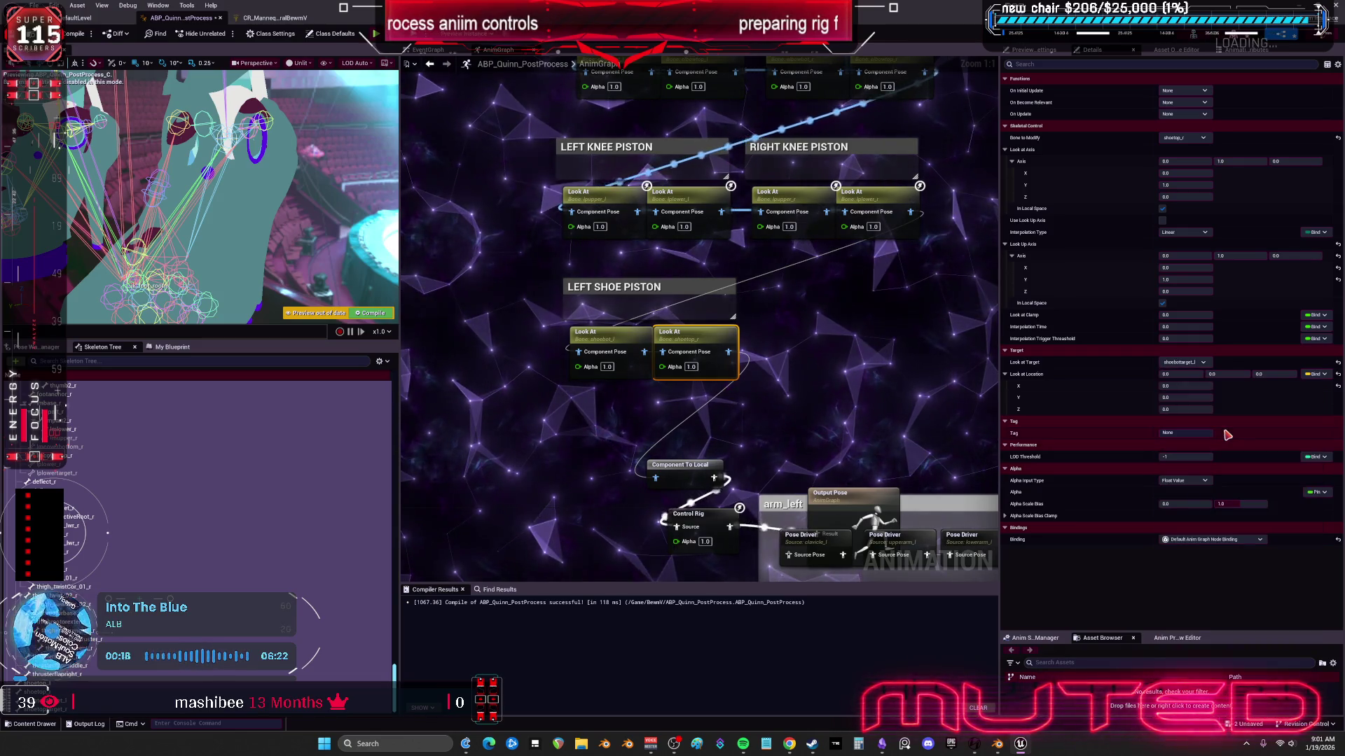
{"action": "left_click", "coordinate": [1191, 137]}
{"action": "type", "text": "shoe"}
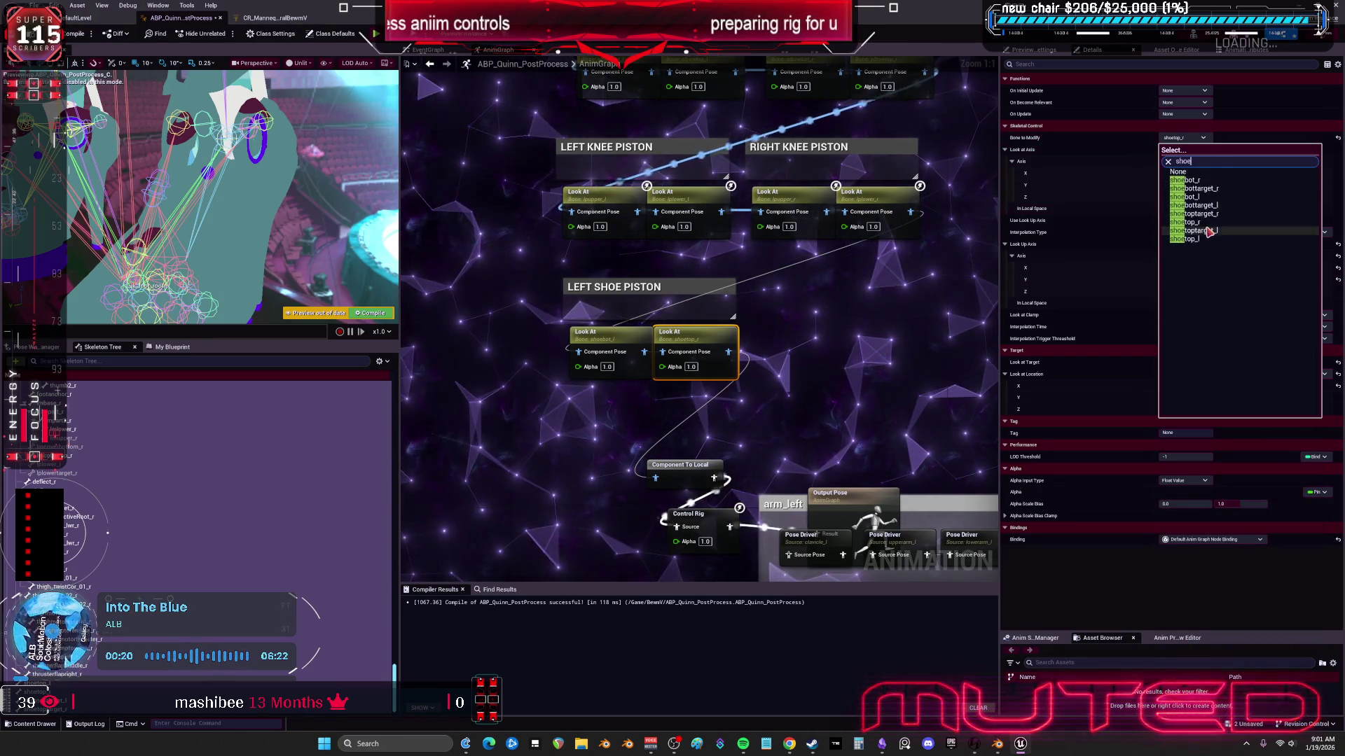
{"action": "left_click", "coordinate": [1191, 239]}
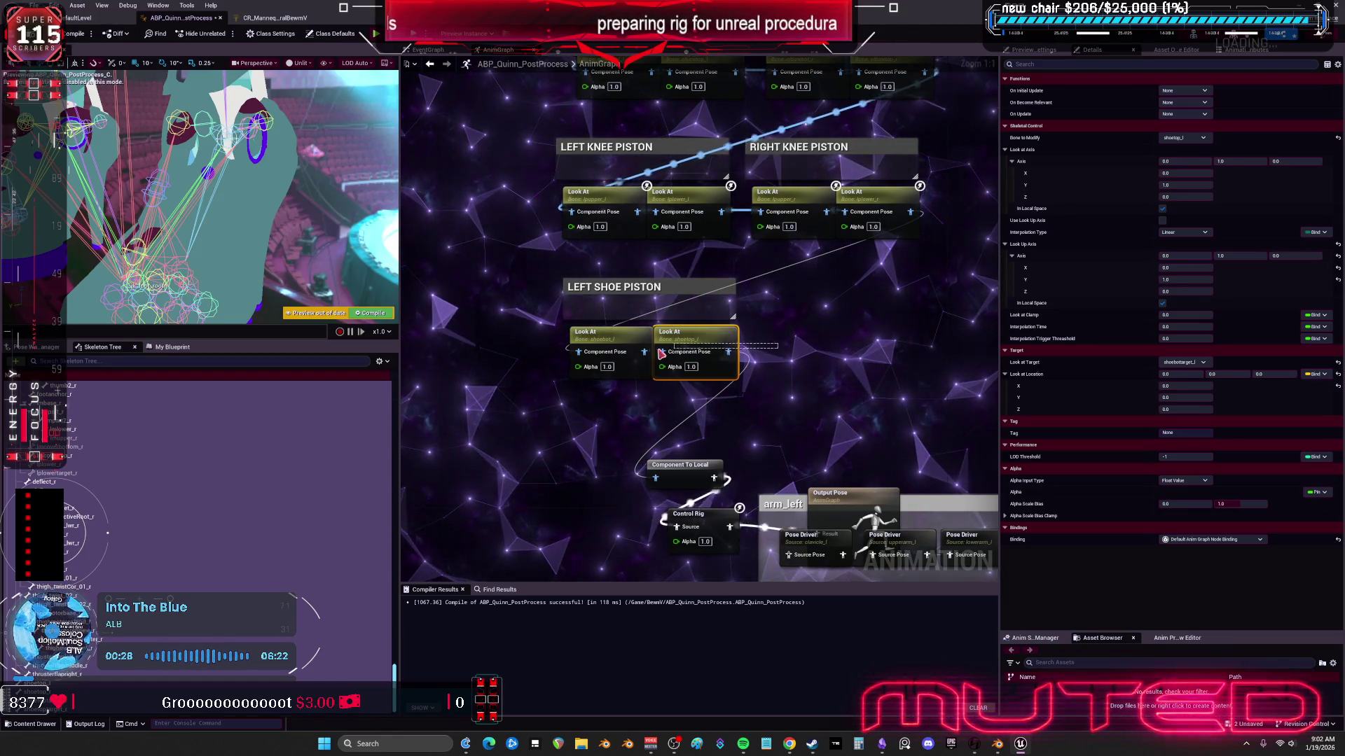
Step: Paste a copy of the shoe piston group and set its first node to shoebot_r aiming at shoetoptarget_r
{"action": "left_click", "coordinate": [847, 312]}
{"action": "key", "text": "ctrl+c"}
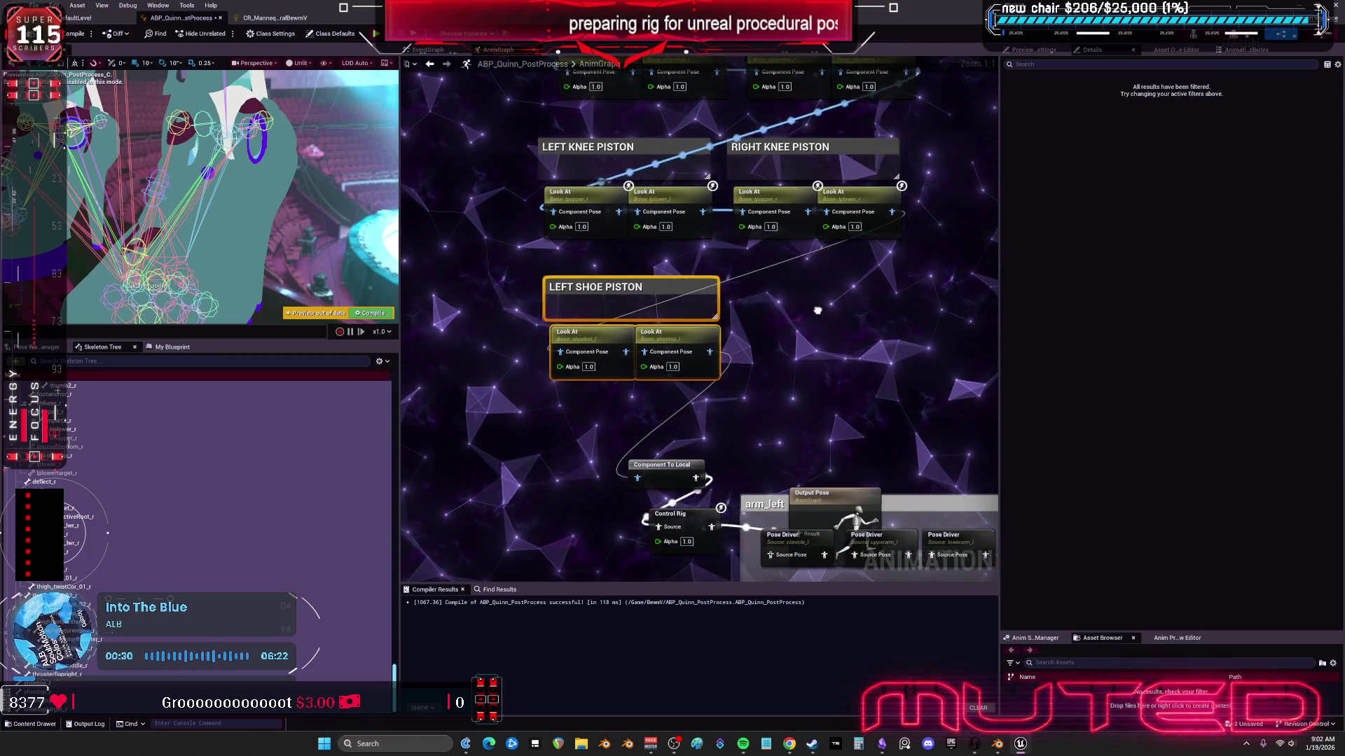
{"action": "key", "text": "ctrl+v"}
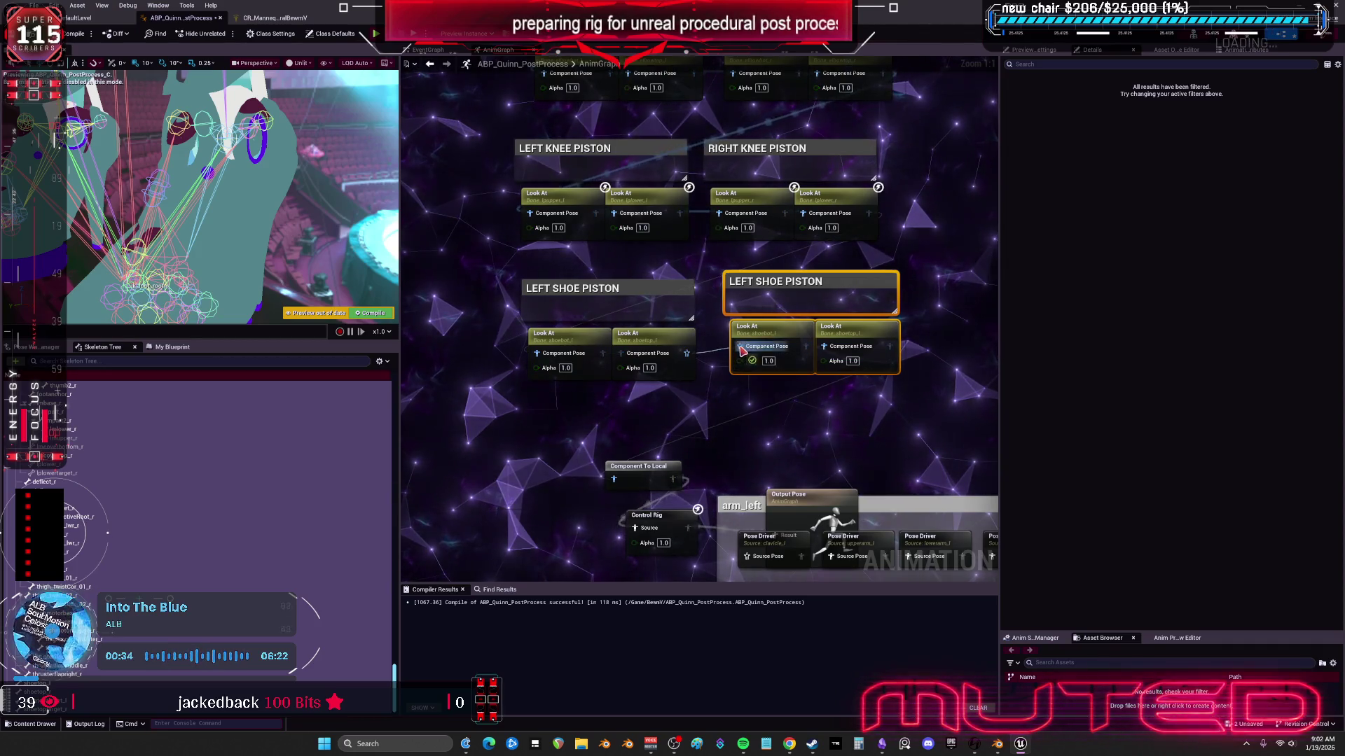
{"action": "left_click", "coordinate": [765, 334]}
{"action": "left_click", "coordinate": [1185, 138]}
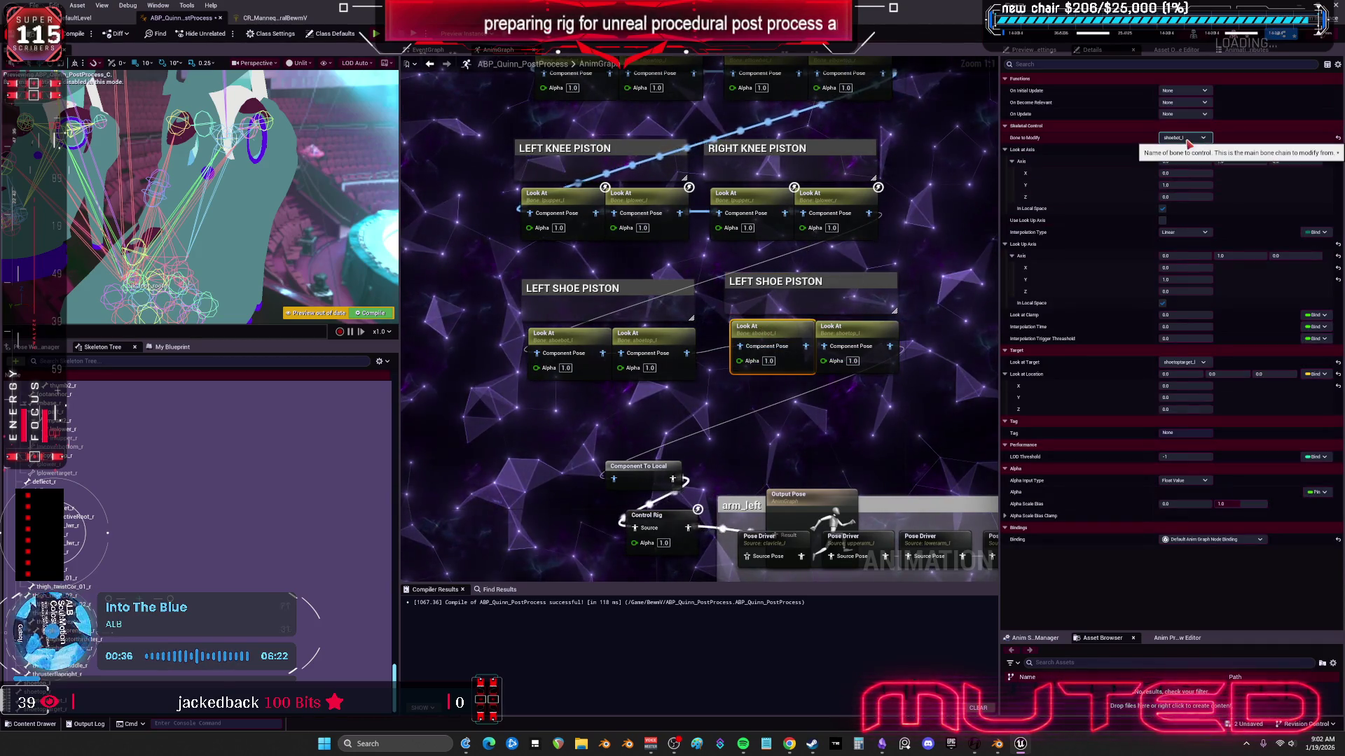
{"action": "key", "text": "ctrl+v"}
{"action": "key", "text": "ctrl+a"}
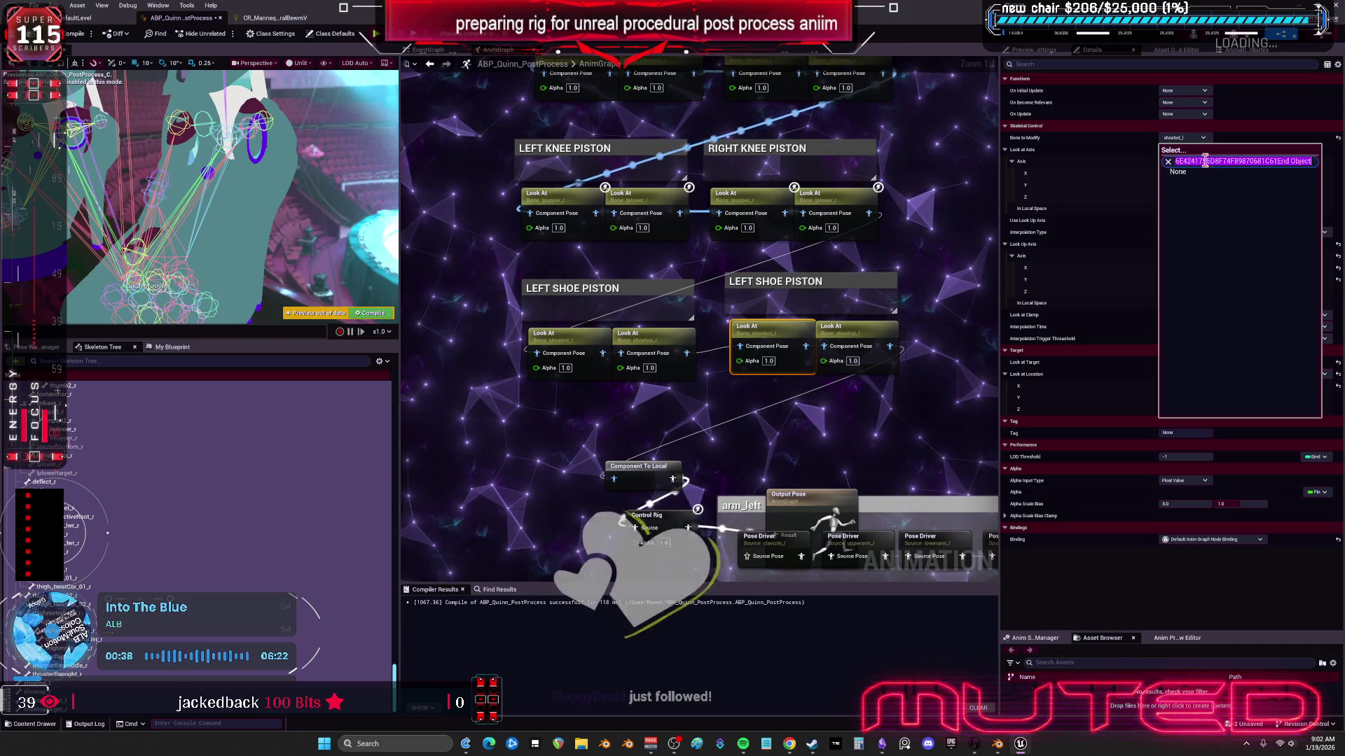
{"action": "type", "text": "shoe"}
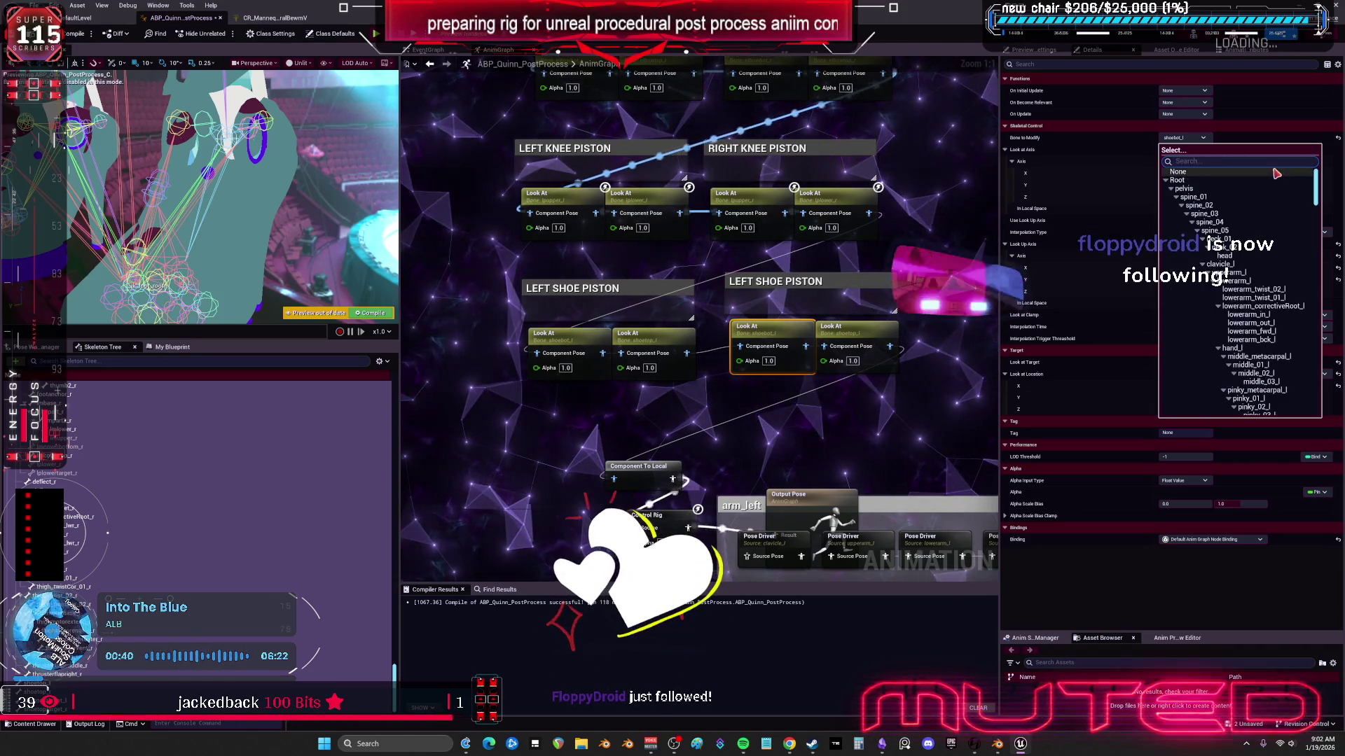
{"action": "left_click", "coordinate": [1201, 180]}
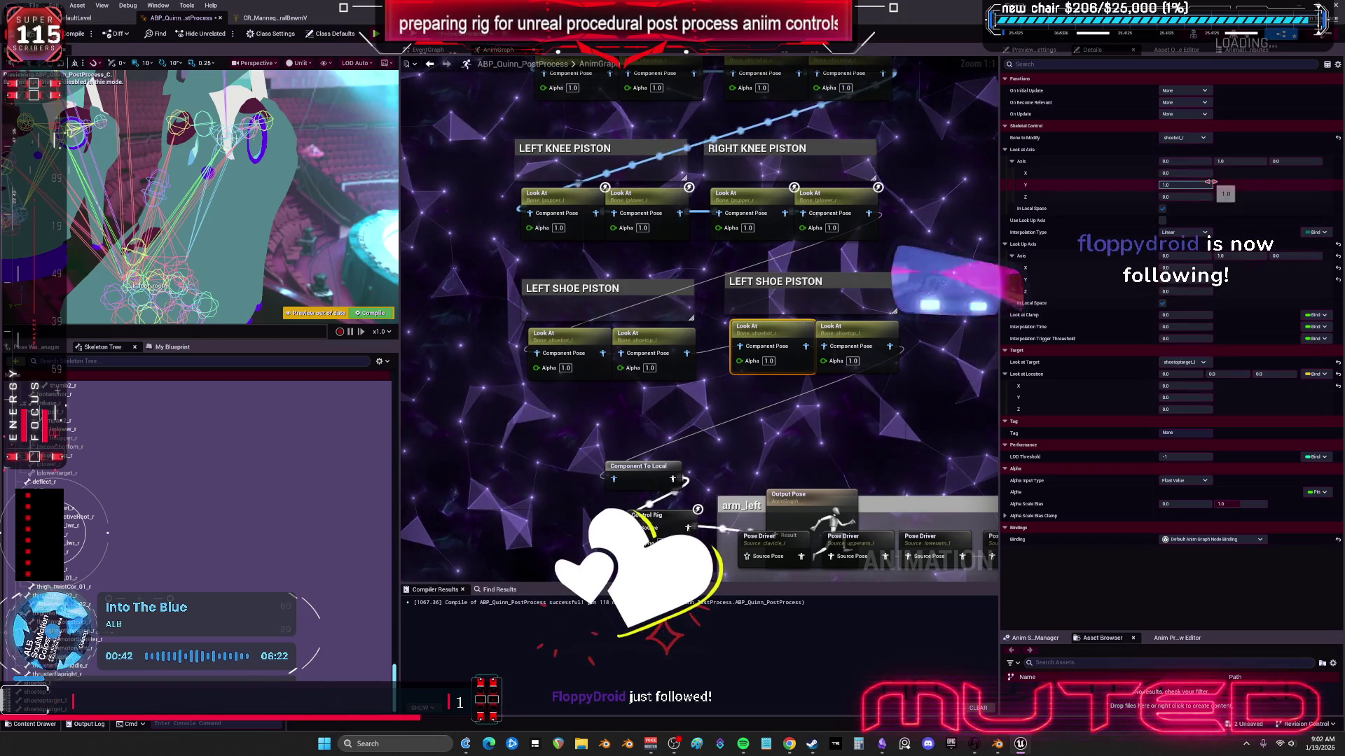
{"action": "left_click", "coordinate": [1194, 362]}
{"action": "type", "text": "shoe"}
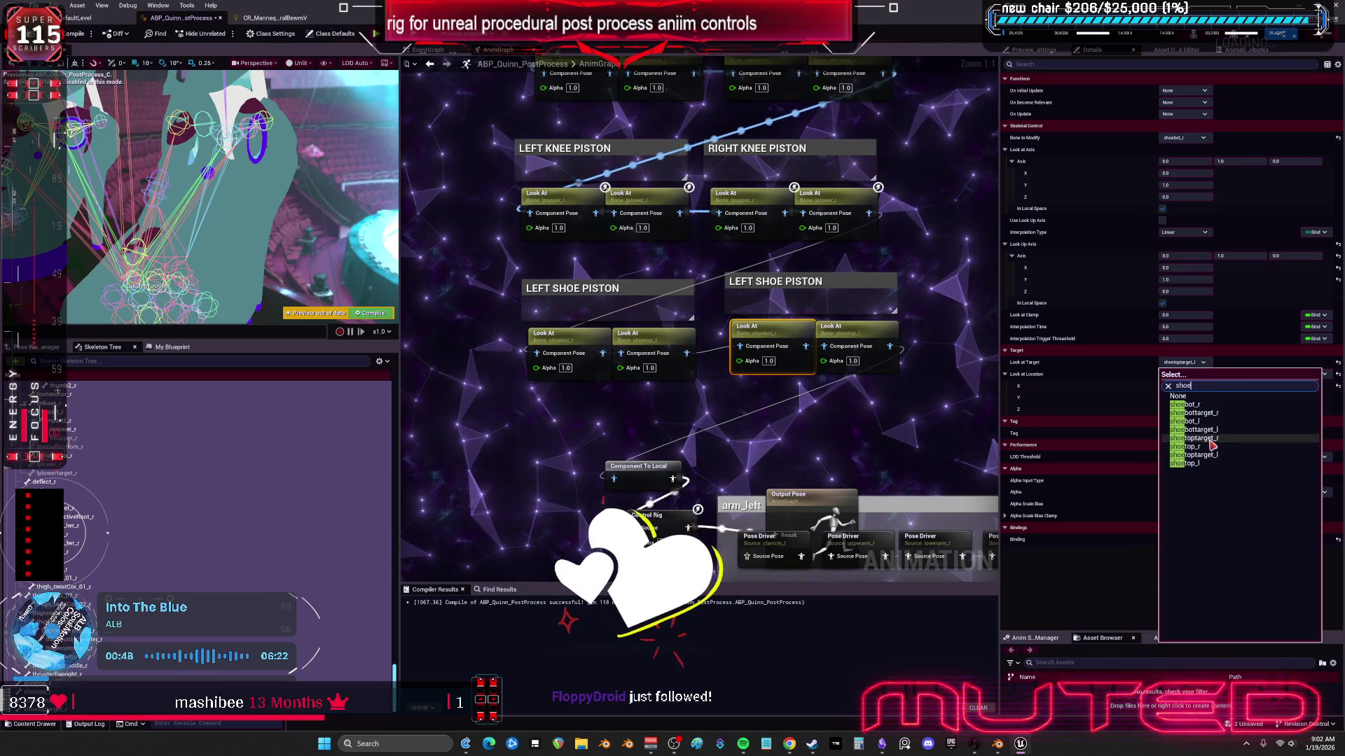
{"action": "left_click", "coordinate": [1210, 441]}
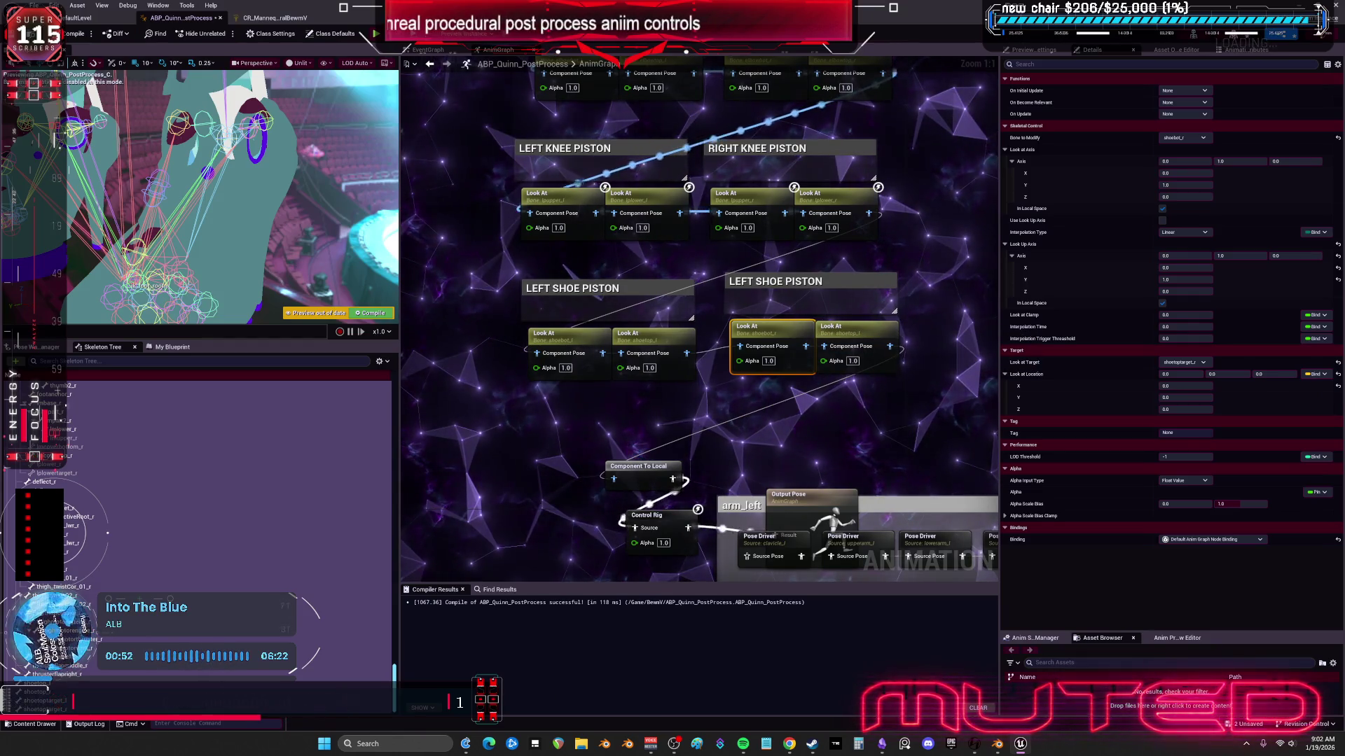
Step: Set the copy's second node to shoetop_r aiming at shoetoptarget_r, then compile with F7
{"action": "left_click", "coordinate": [867, 334]}
{"action": "left_click", "coordinate": [1183, 138]}
{"action": "type", "text": "shoe"}
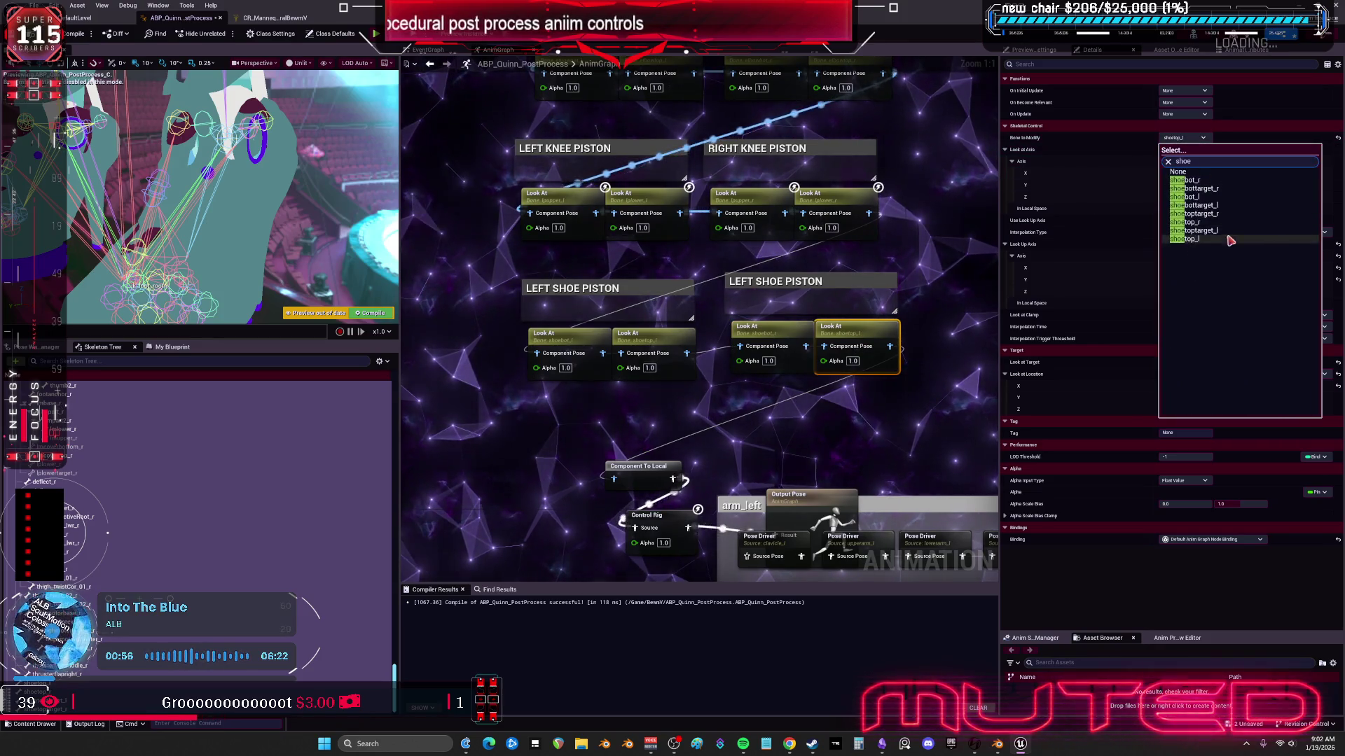
{"action": "left_click", "coordinate": [1204, 222]}
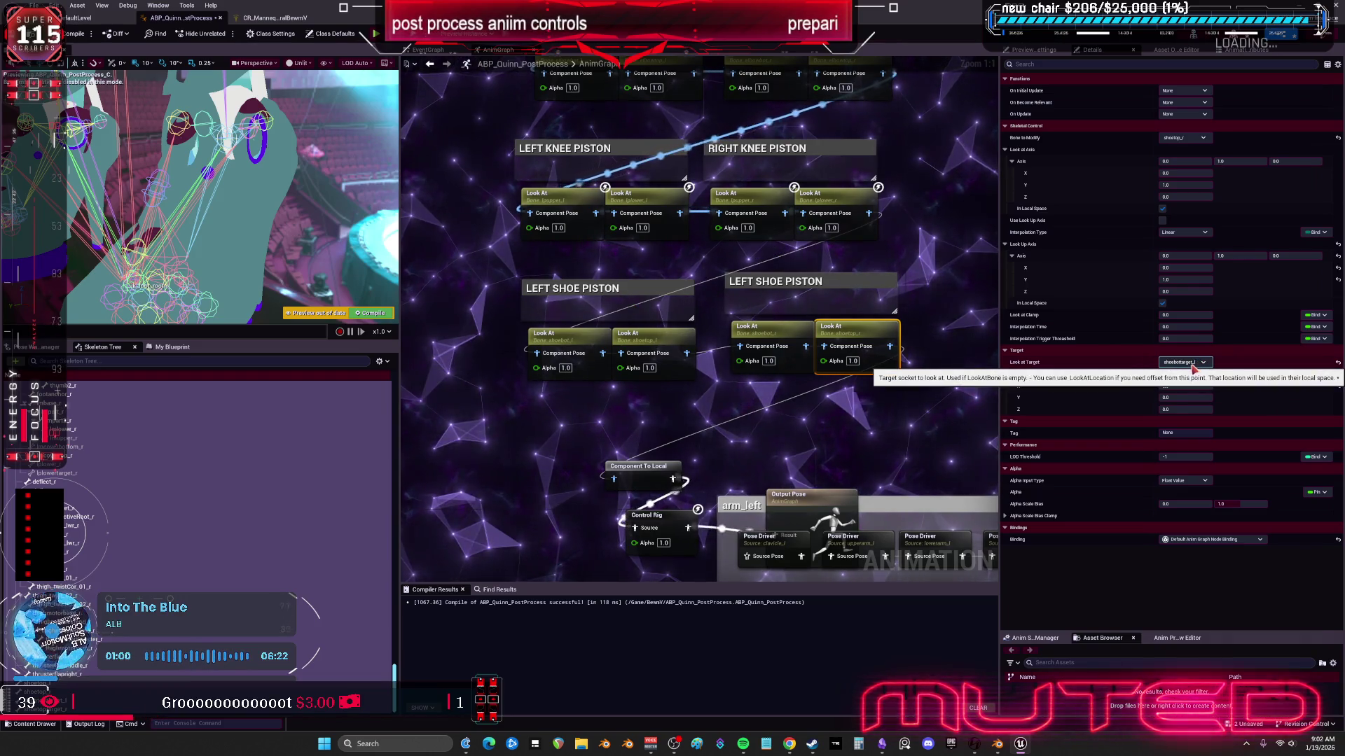
{"action": "left_click", "coordinate": [1194, 363]}
{"action": "type", "text": "shoe"}
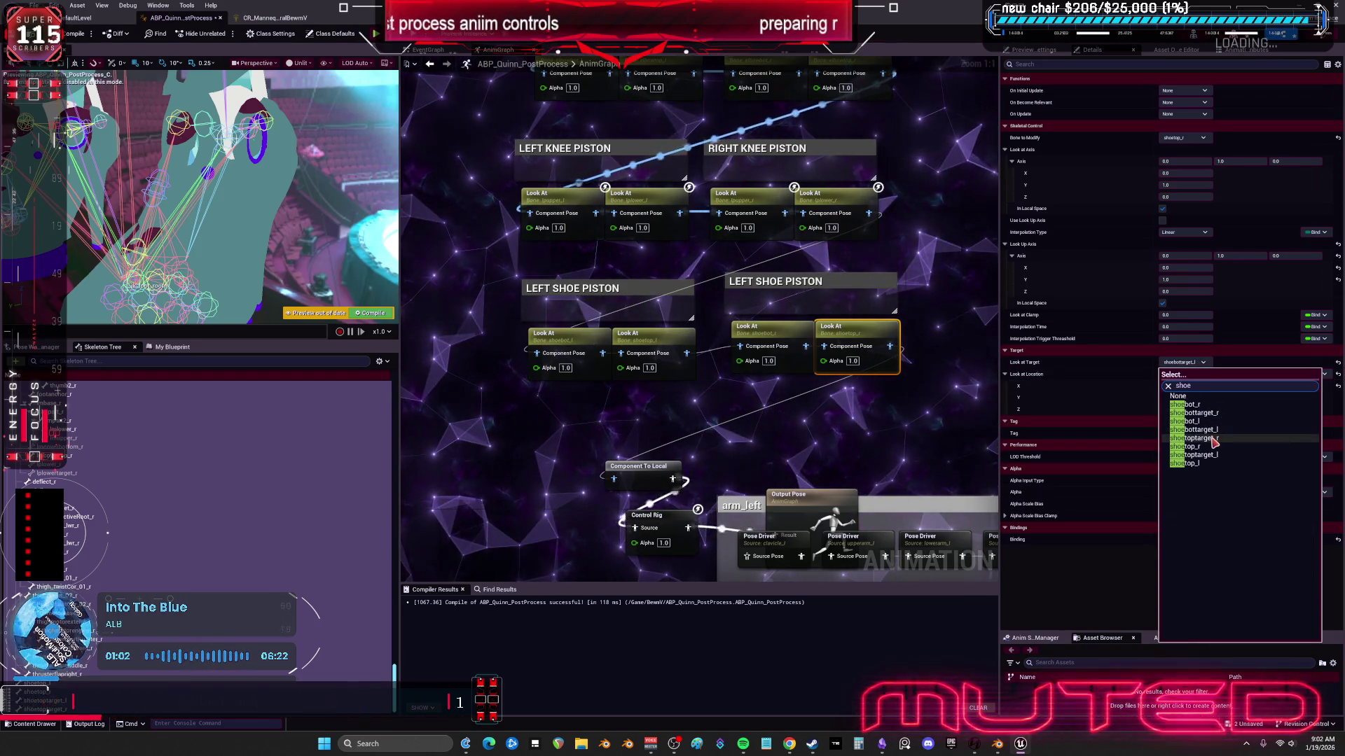
{"action": "left_click", "coordinate": [1213, 439]}
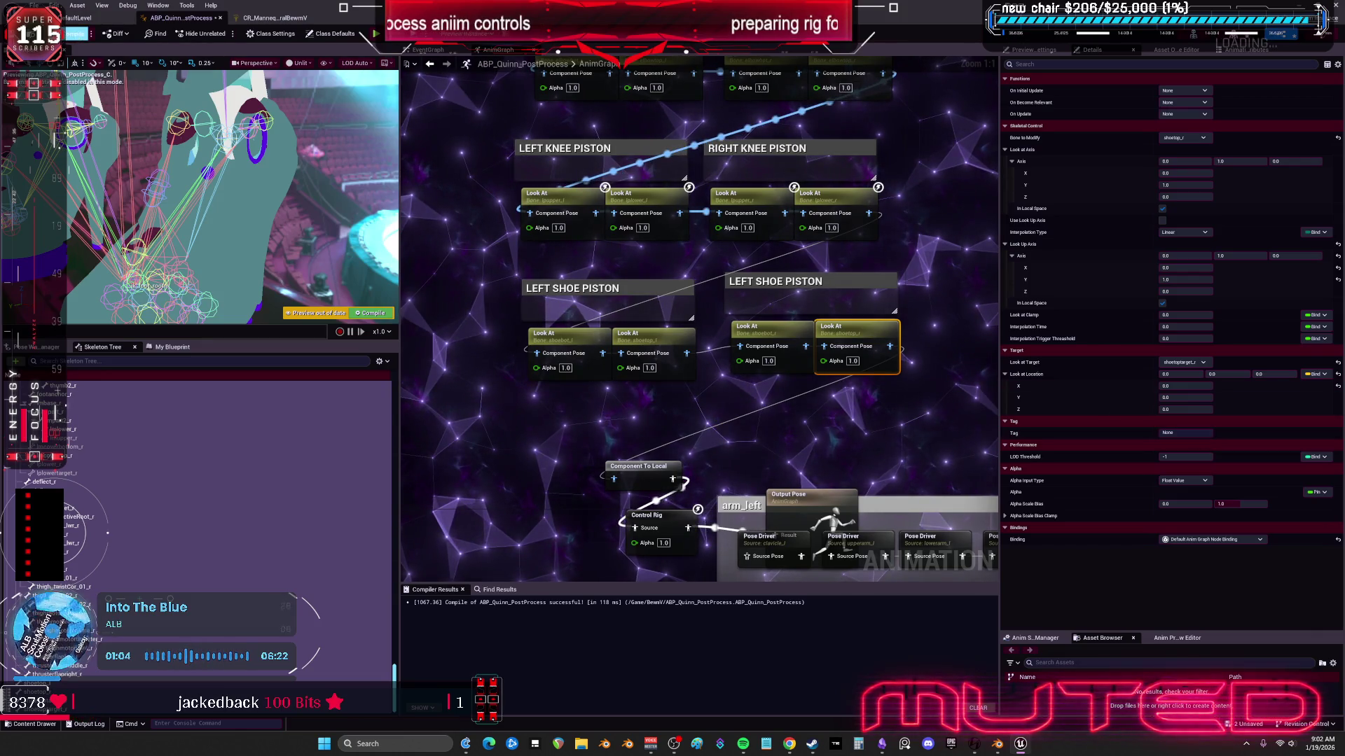
{"action": "key", "text": "F7"}
{"action": "left_click", "coordinate": [91, 19]}
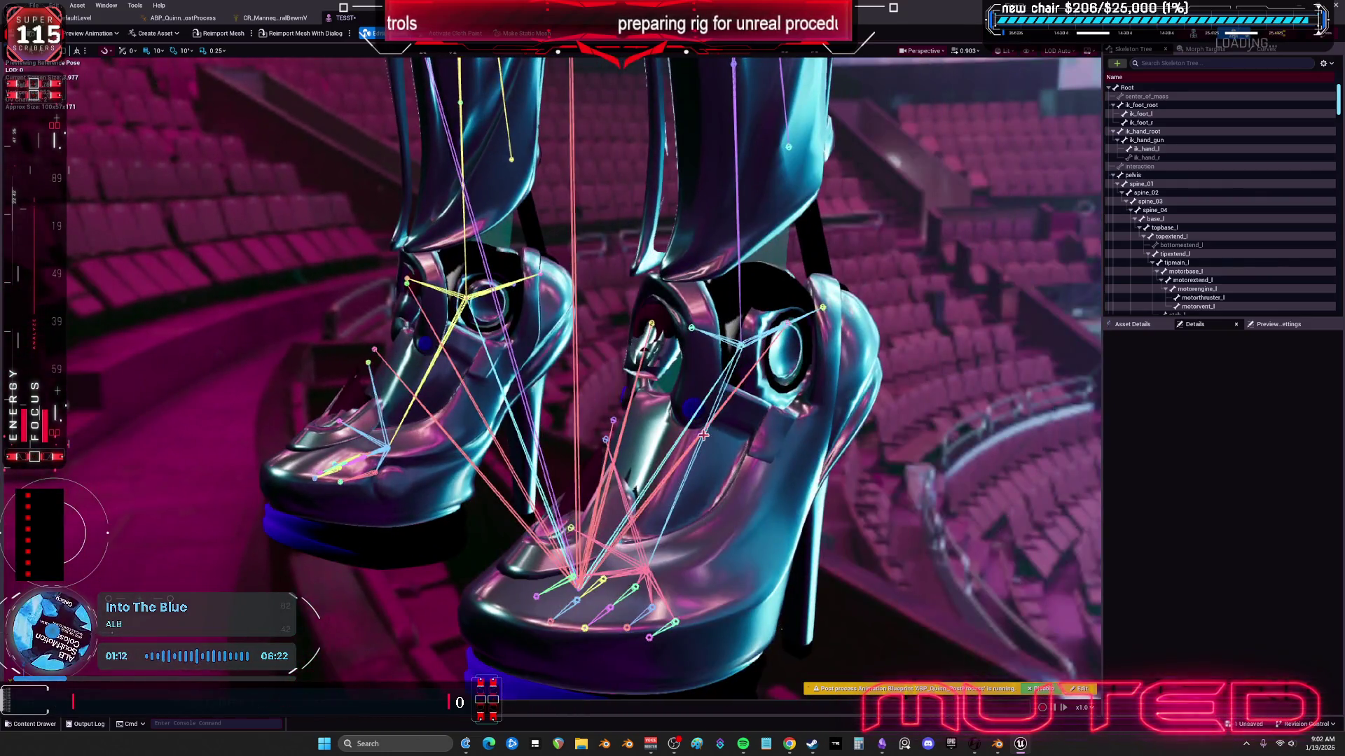
Step: Select foot_l in the TESST preview and rotate it to test the shoe pistons
{"action": "left_click", "coordinate": [732, 506]}
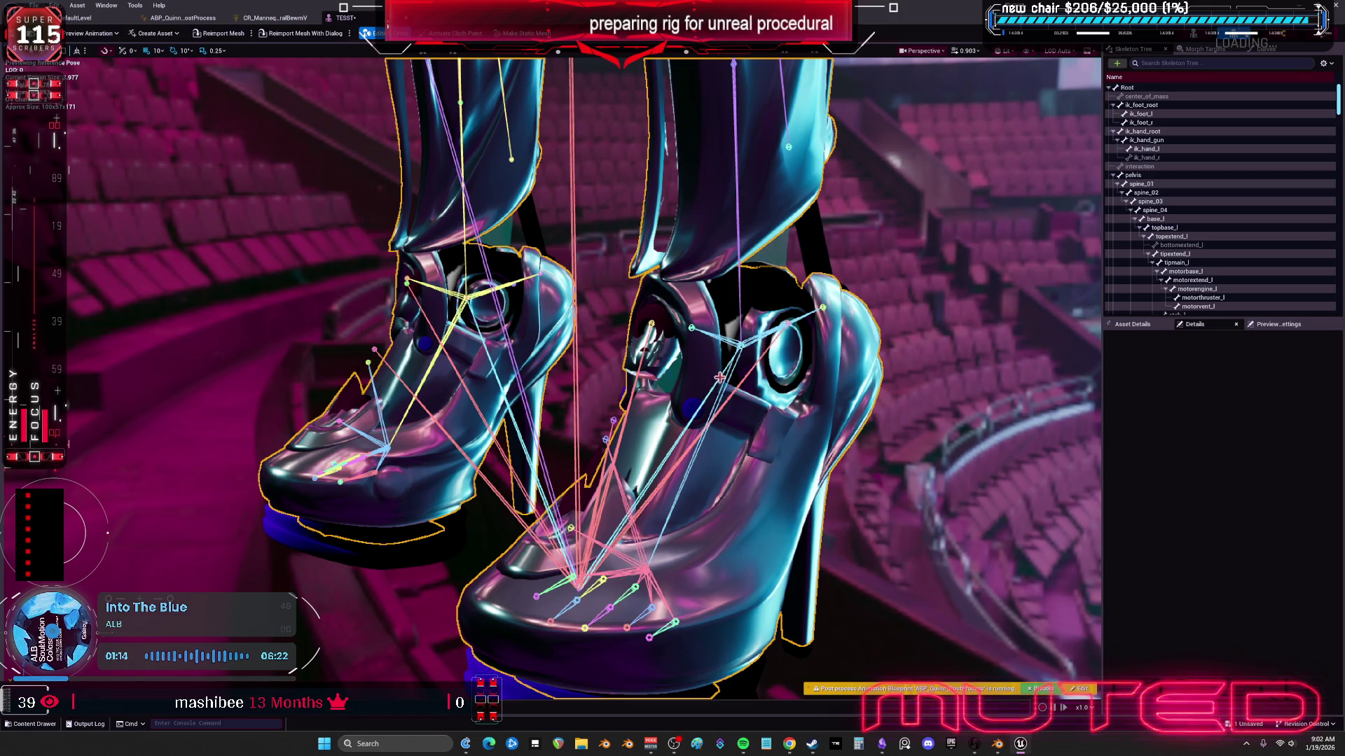
{"action": "scroll", "coordinate": [750, 339], "scroll_direction": "down", "scroll_amount": 3}
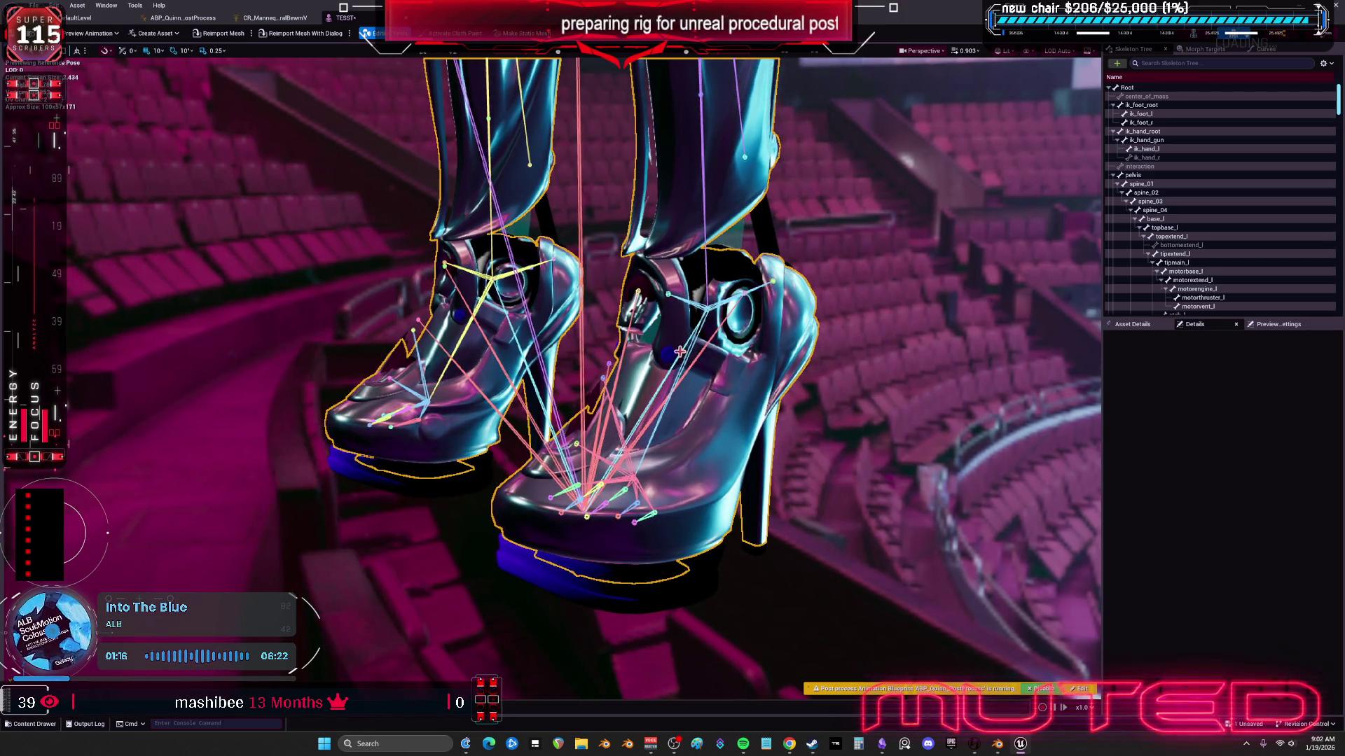
{"action": "left_click", "coordinate": [681, 351]}
{"action": "mouse_move", "coordinate": [692, 281]}
{"action": "left_mouse_down"}
{"action": "mouse_move", "coordinate": [704, 357]}
{"action": "mouse_move", "coordinate": [684, 279]}
{"action": "mouse_move", "coordinate": [559, 182]}
{"action": "left_mouse_up"}
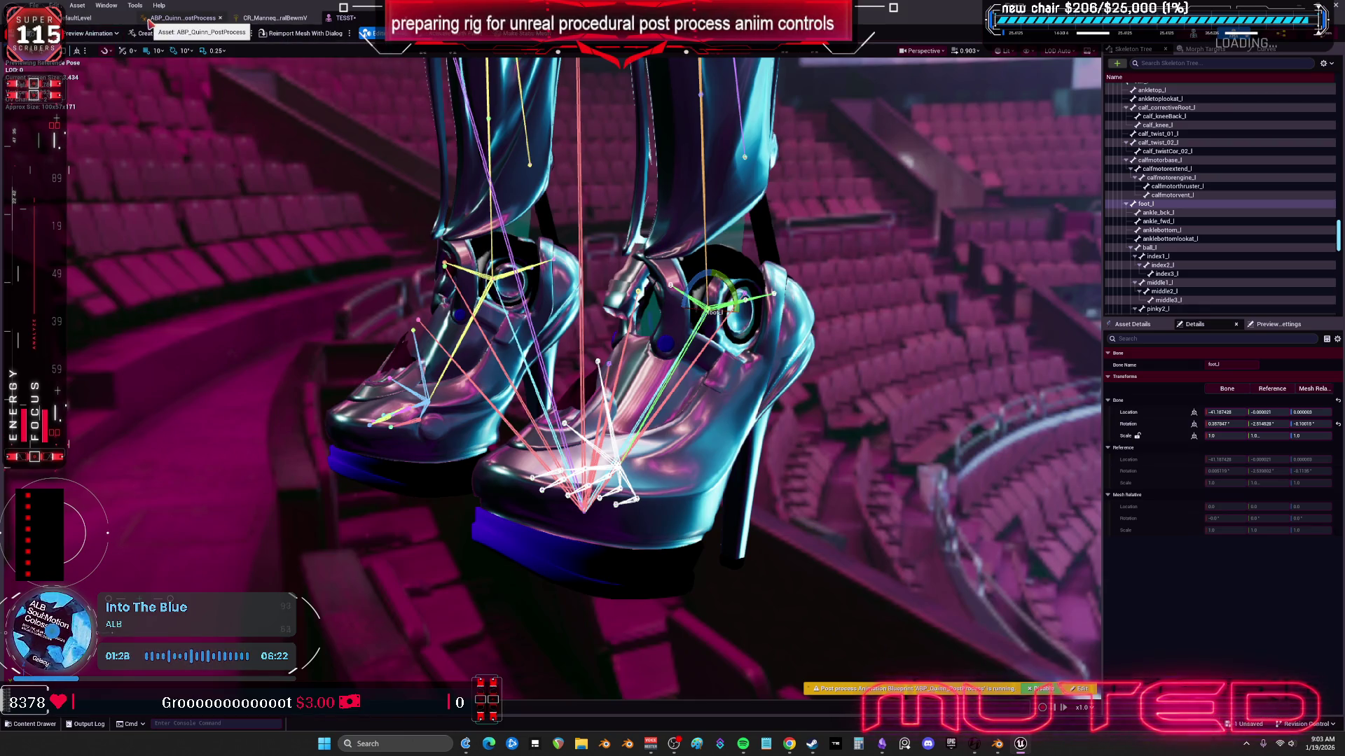
{"action": "left_click", "coordinate": [274, 17]}
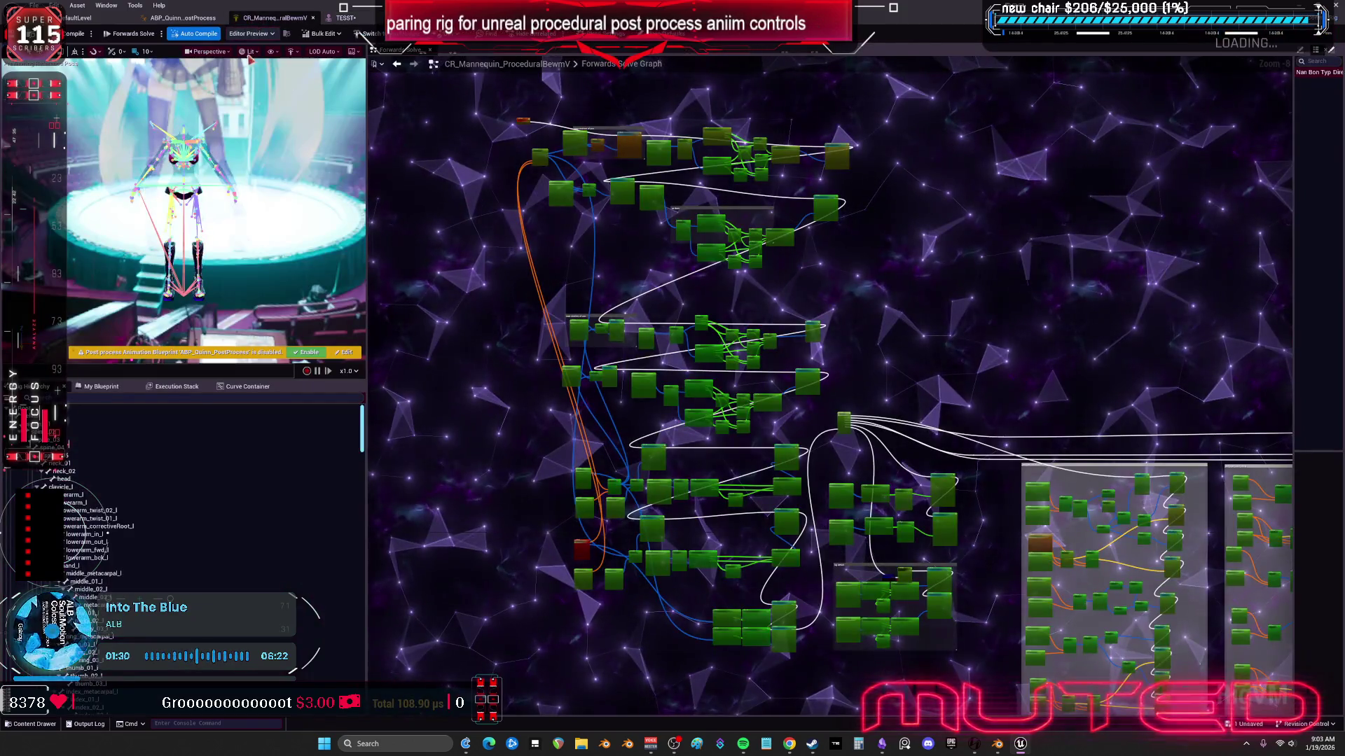
Step: Enter -1 for the shoe Look At node's Look At Axis Y and recompile with F7
{"action": "left_click", "coordinate": [193, 20]}
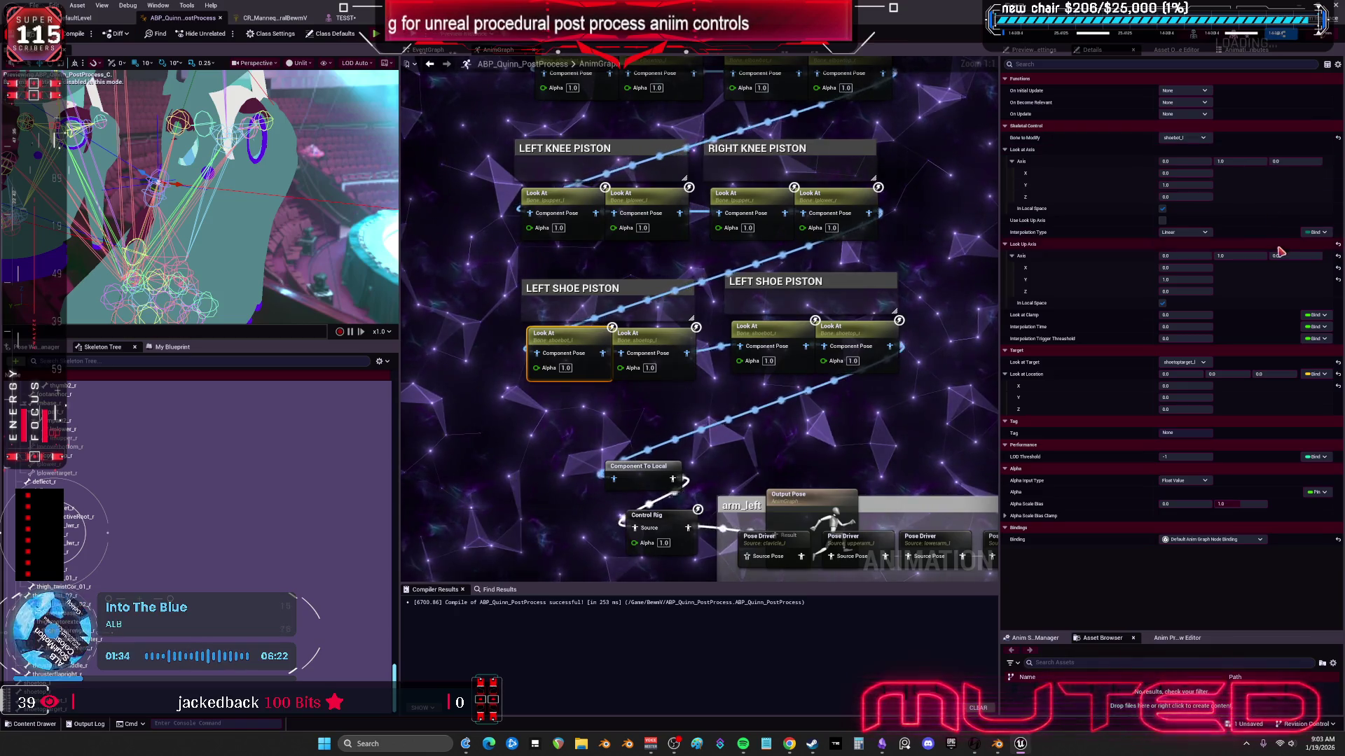
{"action": "left_click", "coordinate": [1247, 161]}
{"action": "type", "text": "-1"}
{"action": "key", "text": "Return"}
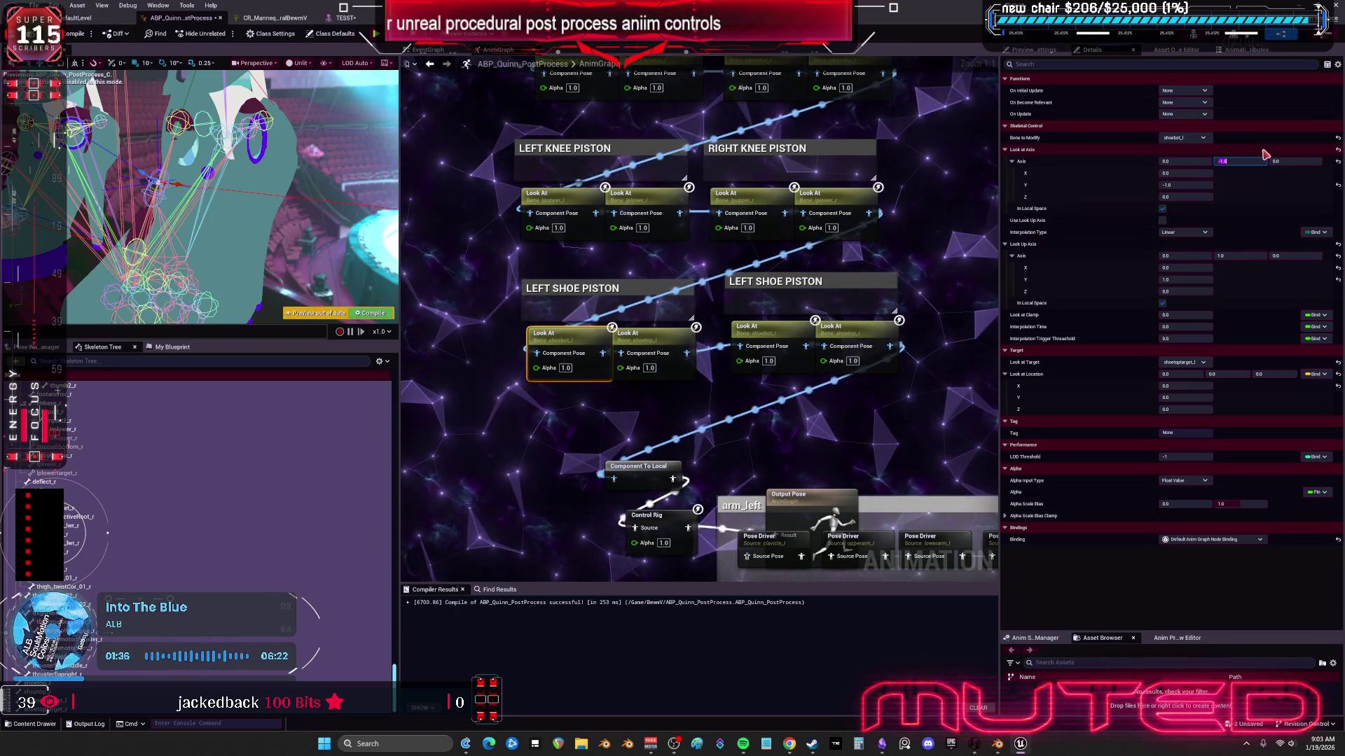
{"action": "left_click", "coordinate": [1246, 160]}
{"action": "type", "text": "1"}
{"action": "key", "text": "Return"}
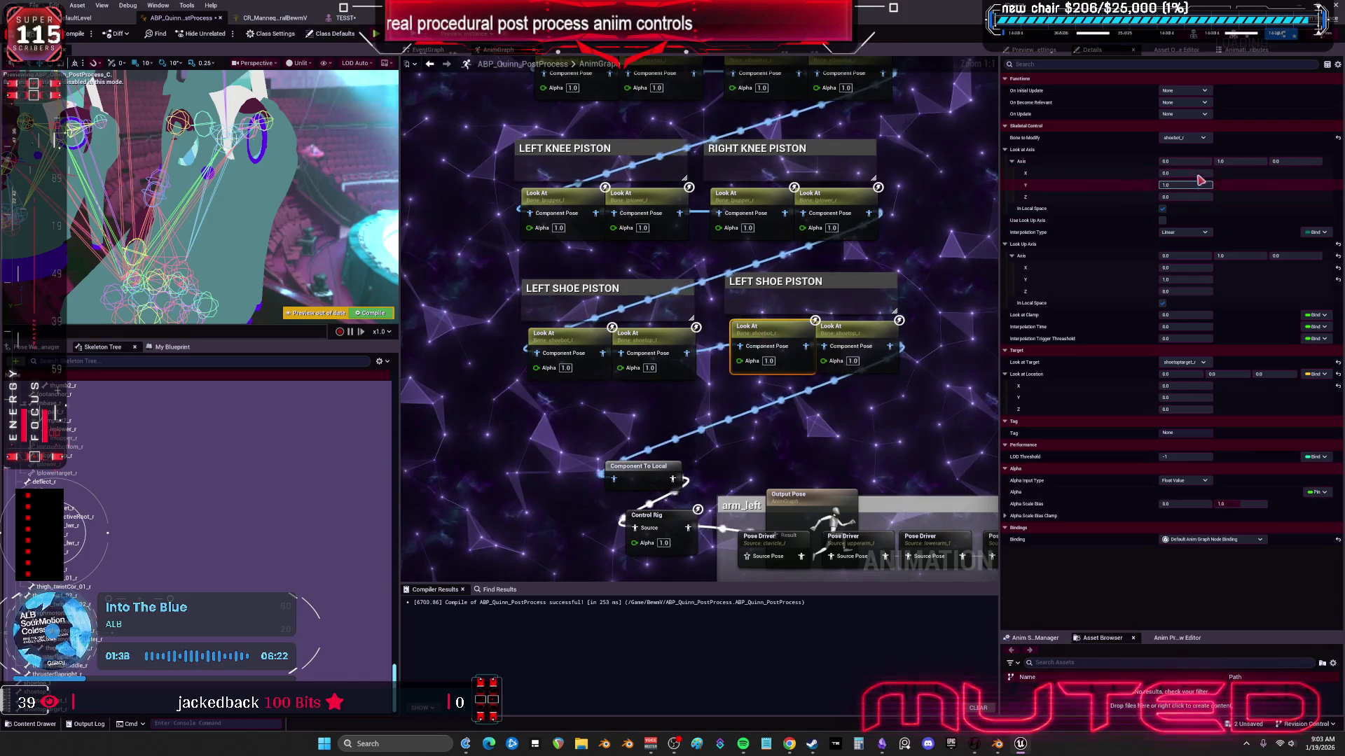
{"action": "type", "text": "-1"}
{"action": "key", "text": "Return"}
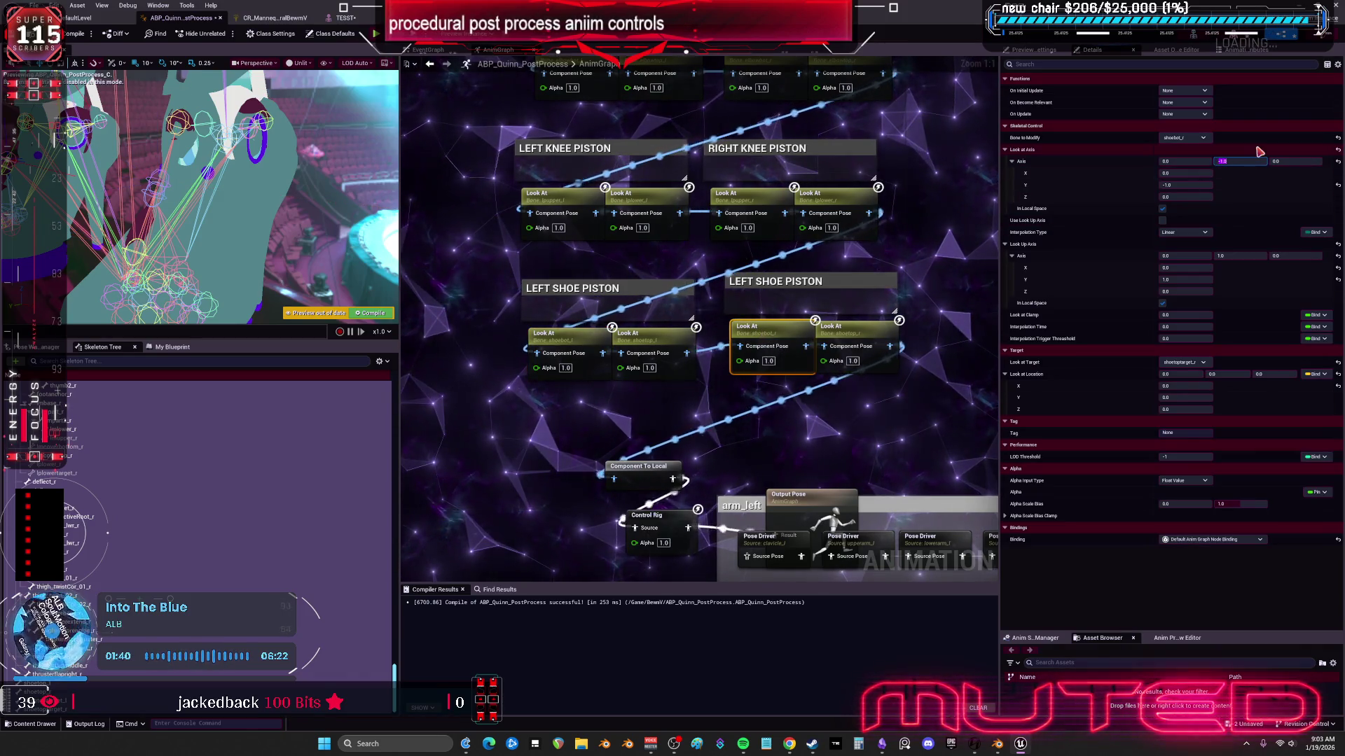
{"action": "key", "text": "F7"}
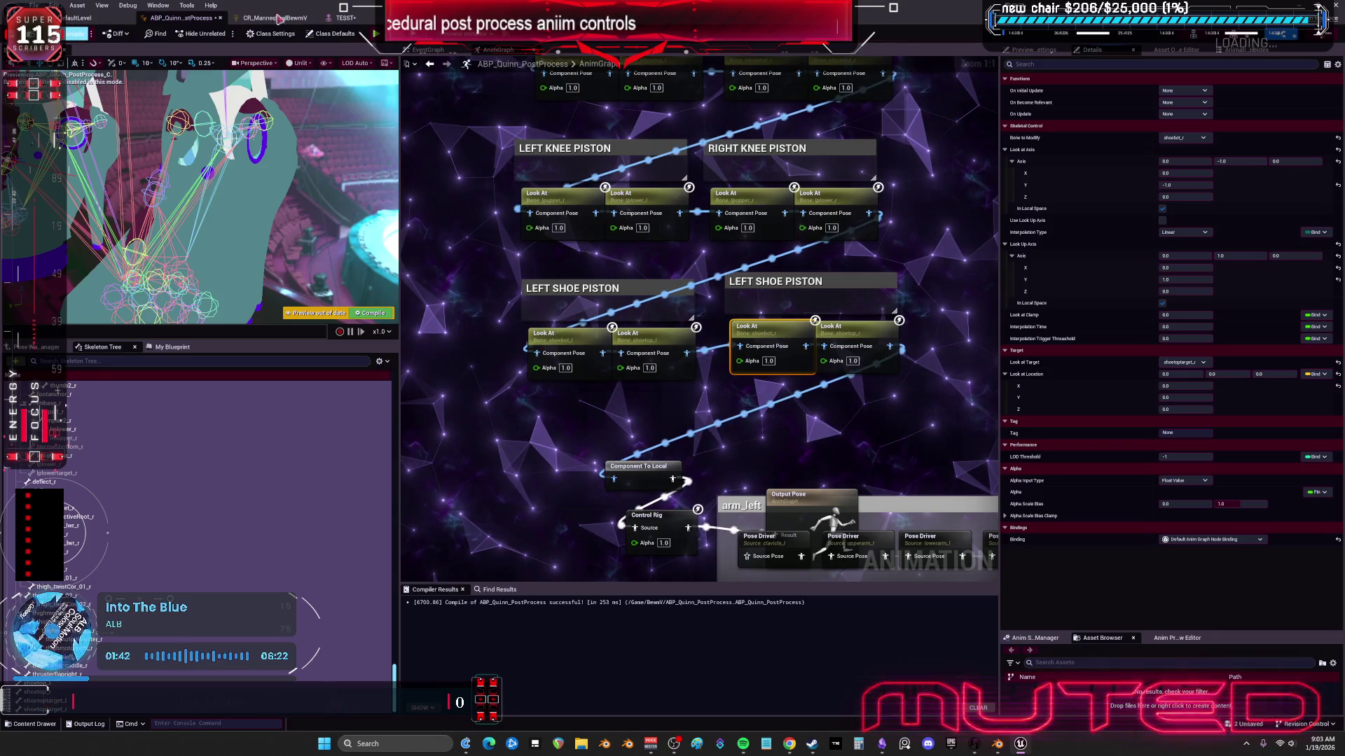
{"action": "left_click", "coordinate": [343, 18]}
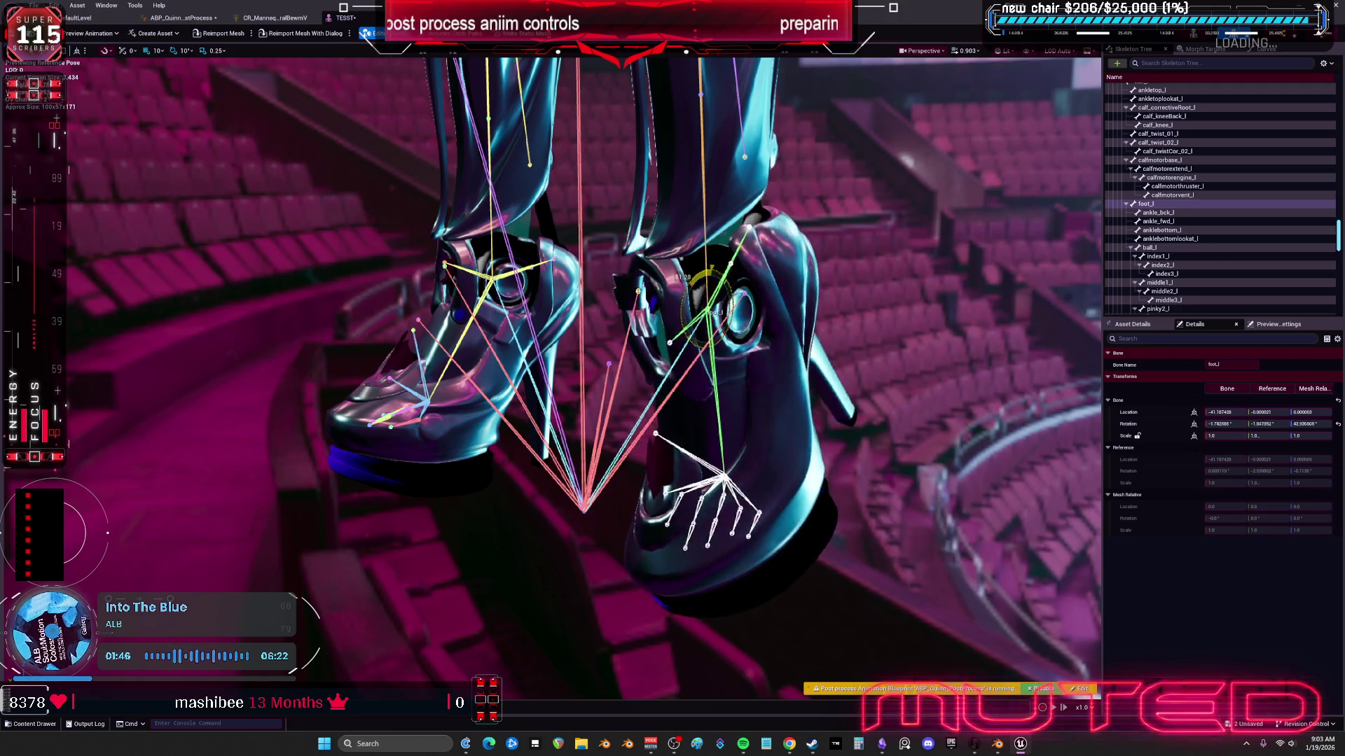
Step: Orbit and zoom the TESST shoe preview, reselect the left shoe Look At node, then return to Blender
{"action": "mouse_move", "coordinate": [561, 350]}
{"action": "left_mouse_down"}
{"action": "mouse_move", "coordinate": [490, 350]}
{"action": "mouse_move", "coordinate": [560, 350]}
{"action": "left_mouse_up"}
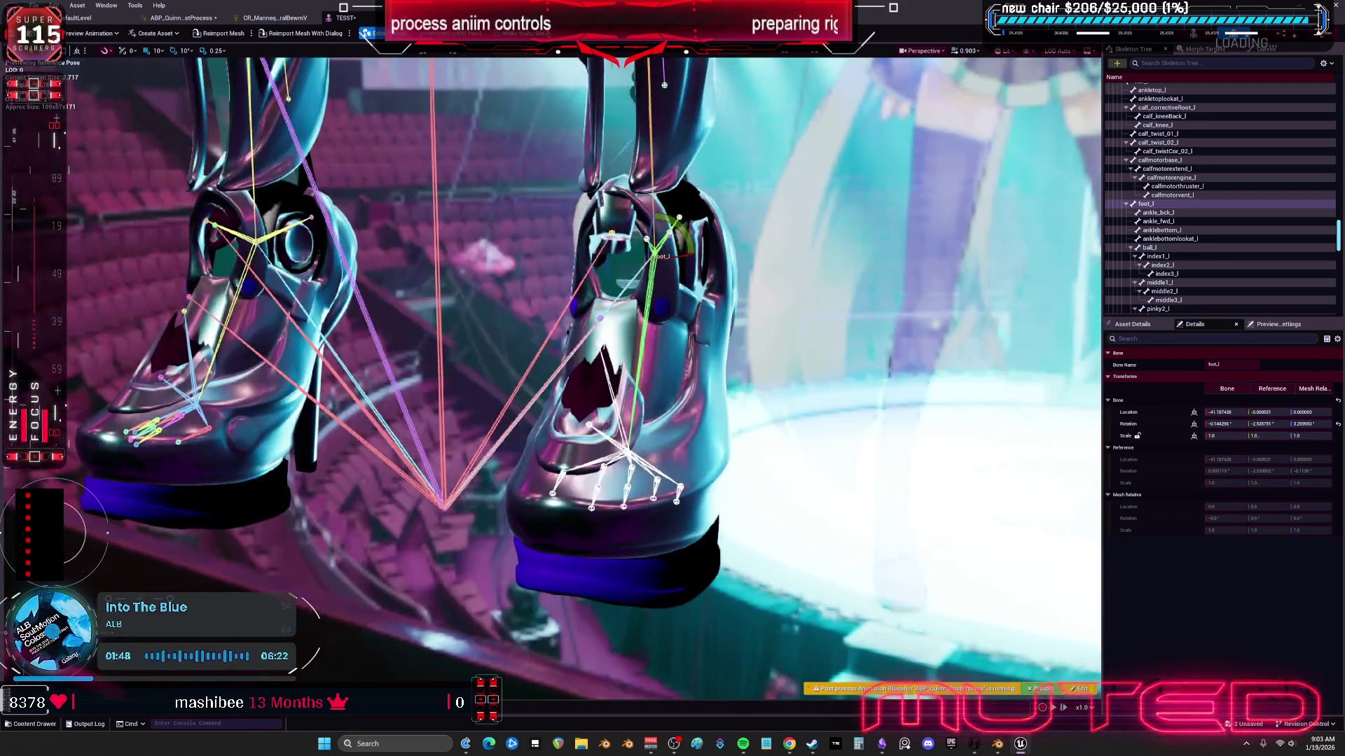
{"action": "left_click_drag", "start_coordinate": [765, 297], "coordinate": [766, 297]}
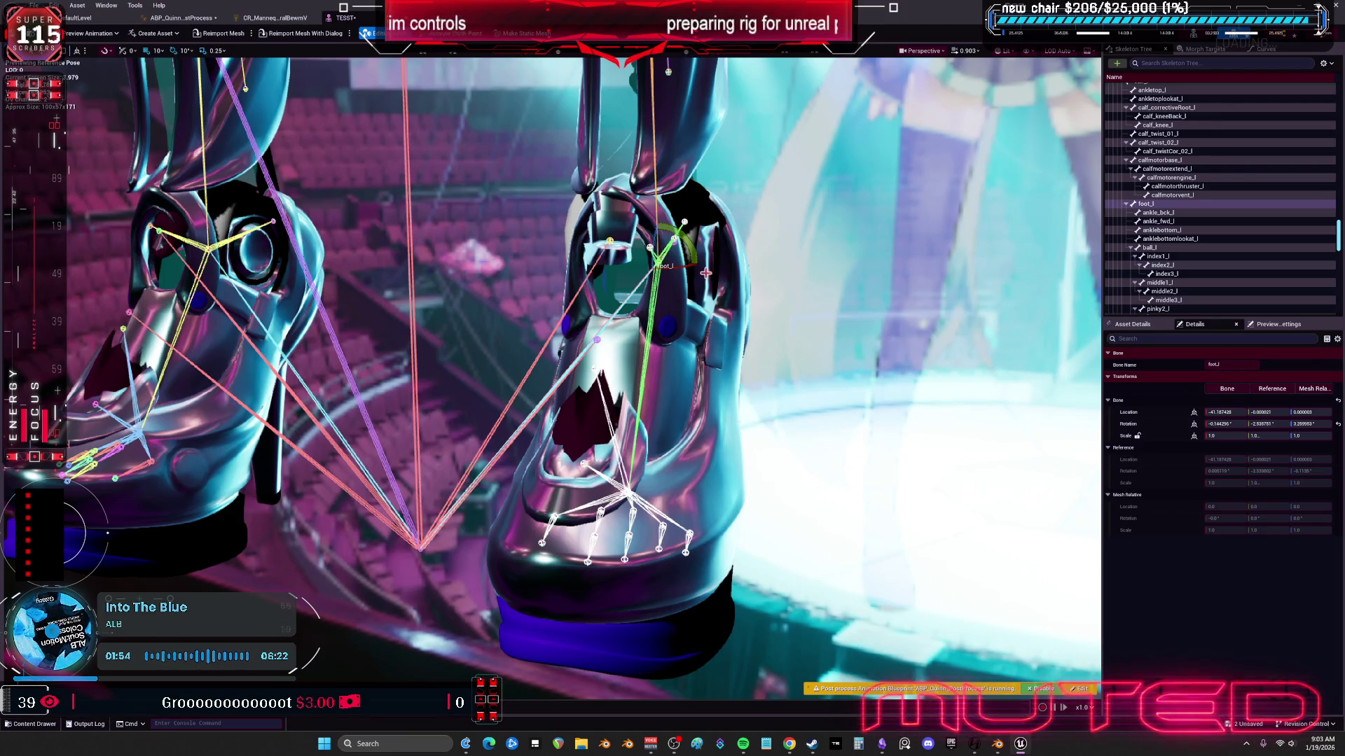
{"action": "left_click", "coordinate": [179, 18]}
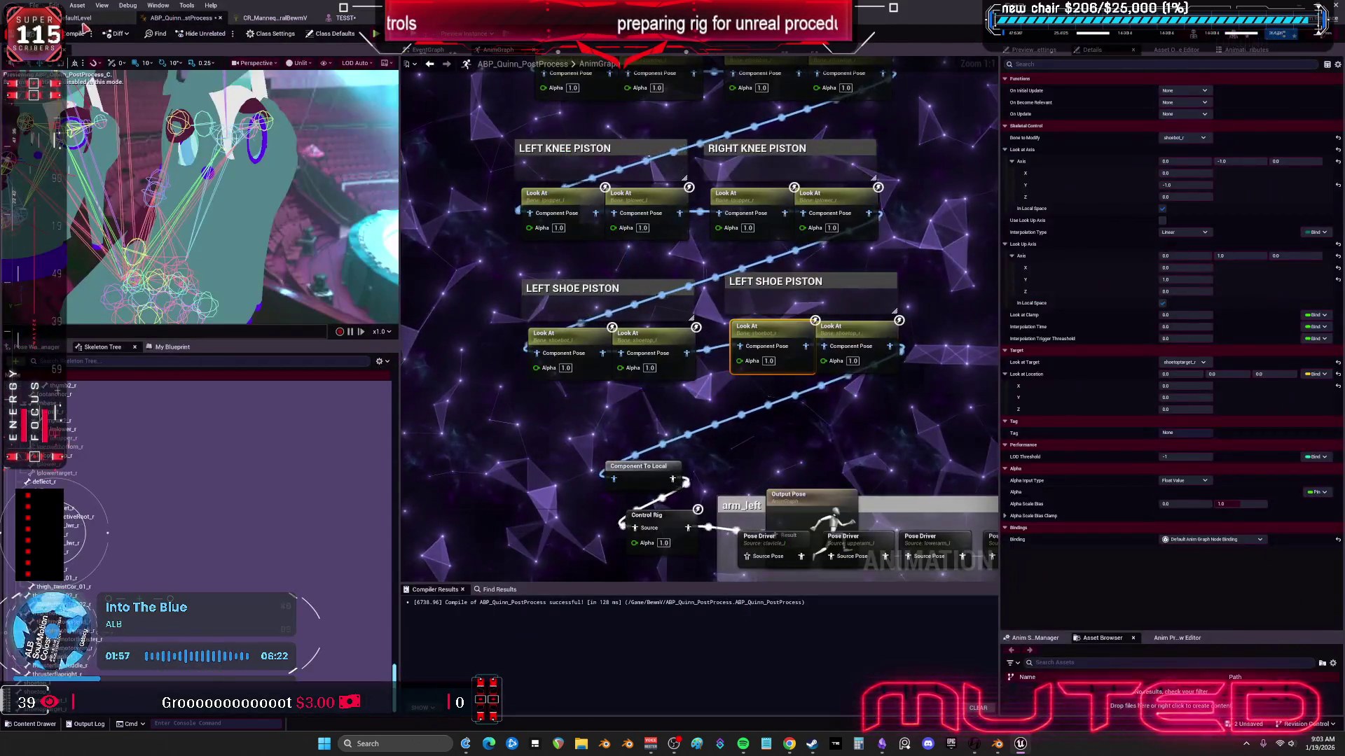
{"action": "left_click", "coordinate": [82, 18]}
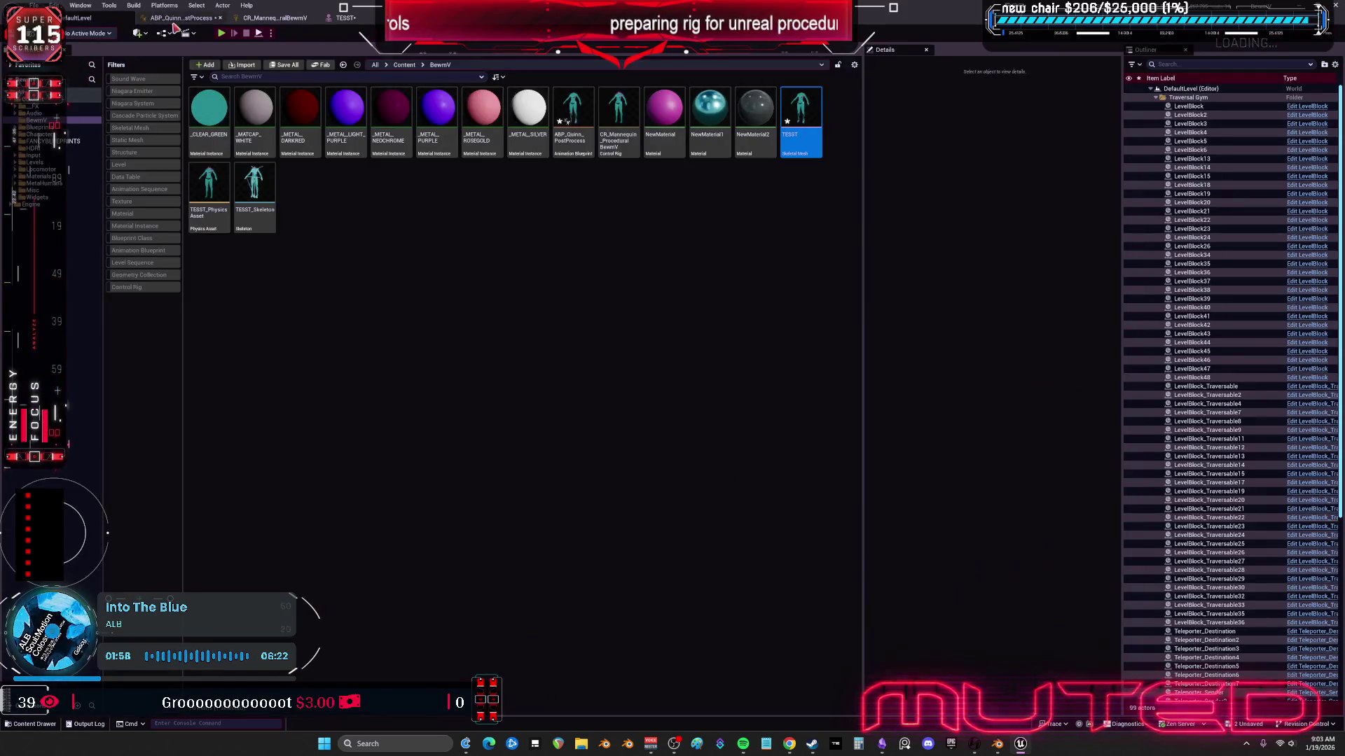
{"action": "left_click", "coordinate": [179, 18]}
{"action": "left_click", "coordinate": [550, 347]}
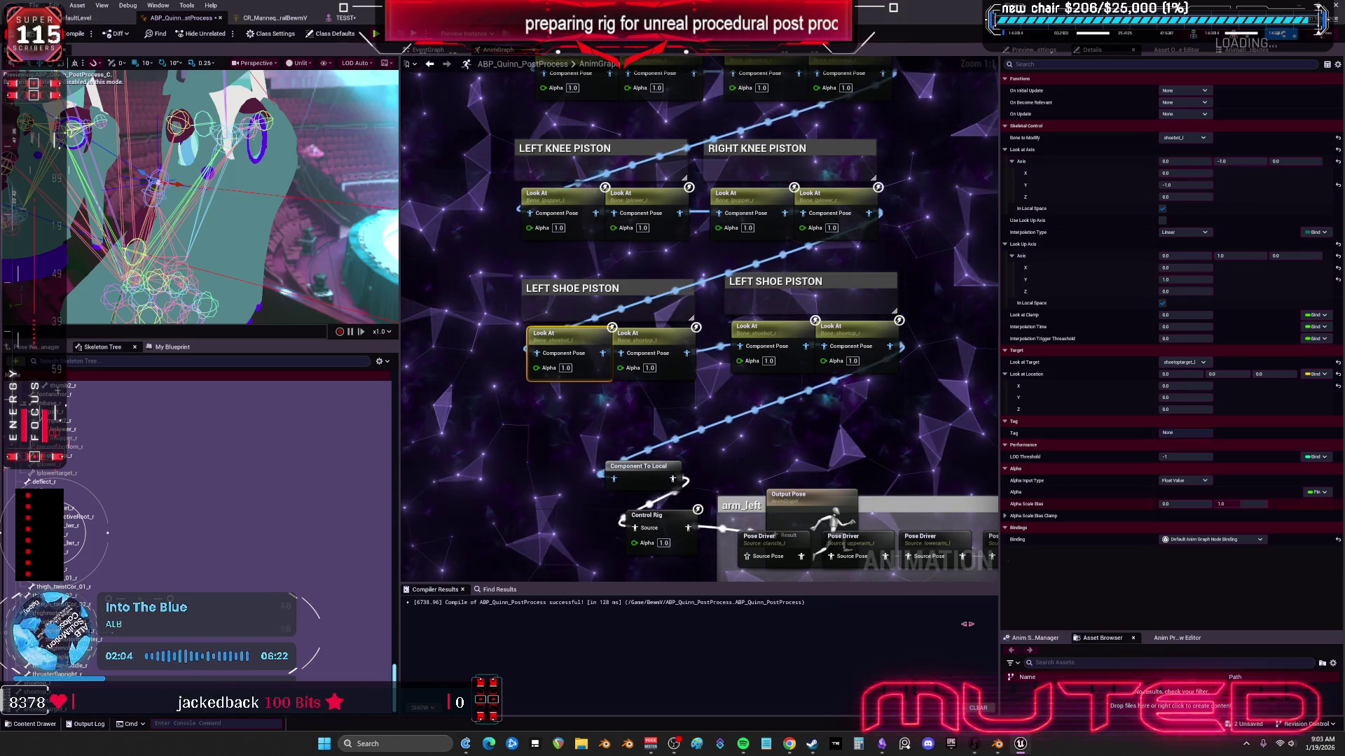
{"action": "key", "text": "alt+Tab"}
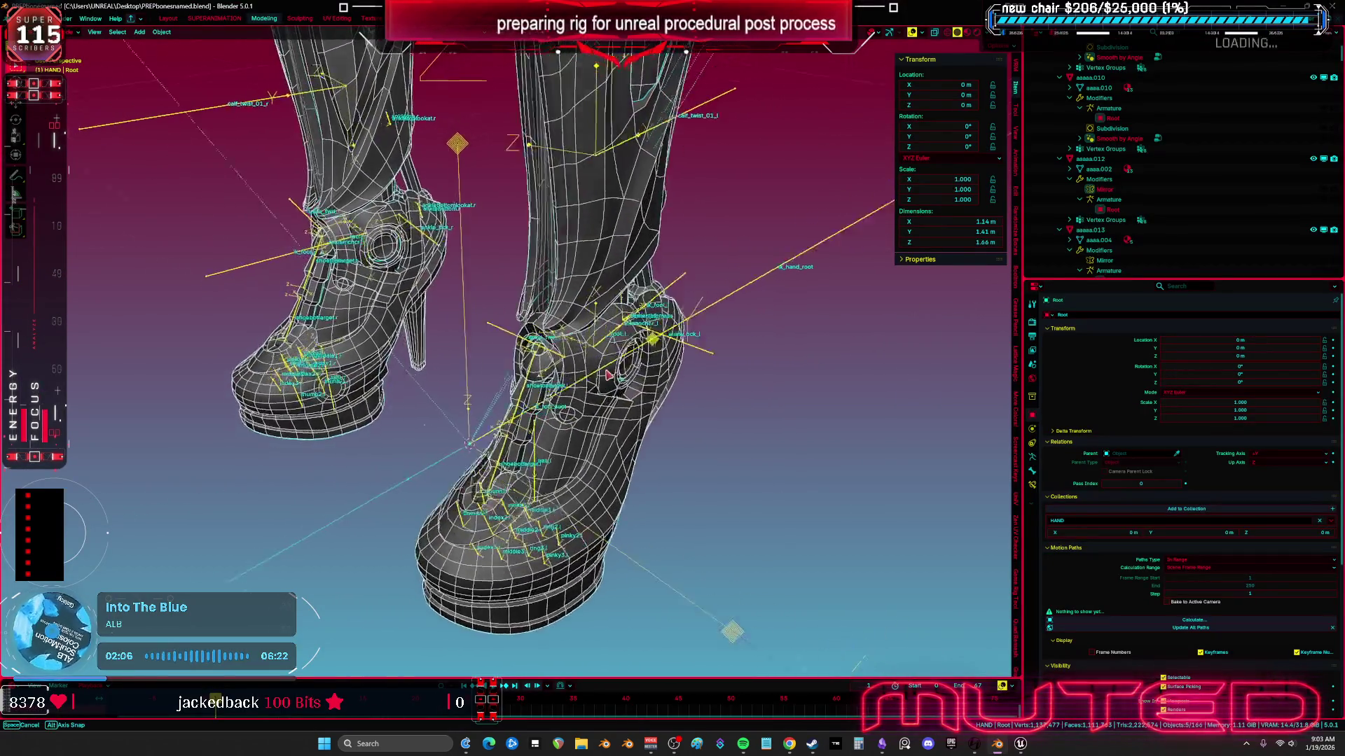
Step: Put the Root armature in Edit Mode with the shoetoptarget.l bone isolated in local view
{"action": "scroll", "coordinate": [714, 385], "scroll_direction": "up", "scroll_amount": 5}
{"action": "left_click_drag", "start_coordinate": [714, 385], "coordinate": [599, 288]}
{"action": "key", "text": "Tab"}
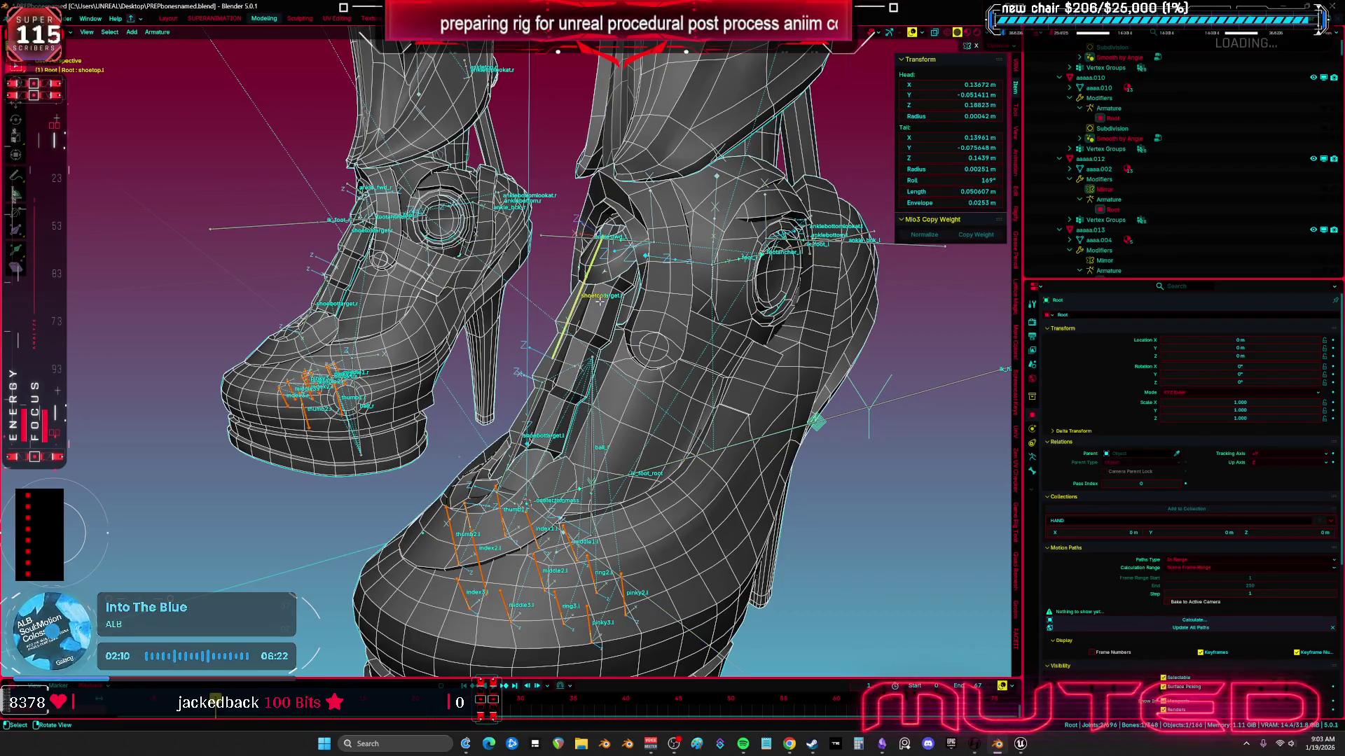
{"action": "key", "text": "KP_Divide"}
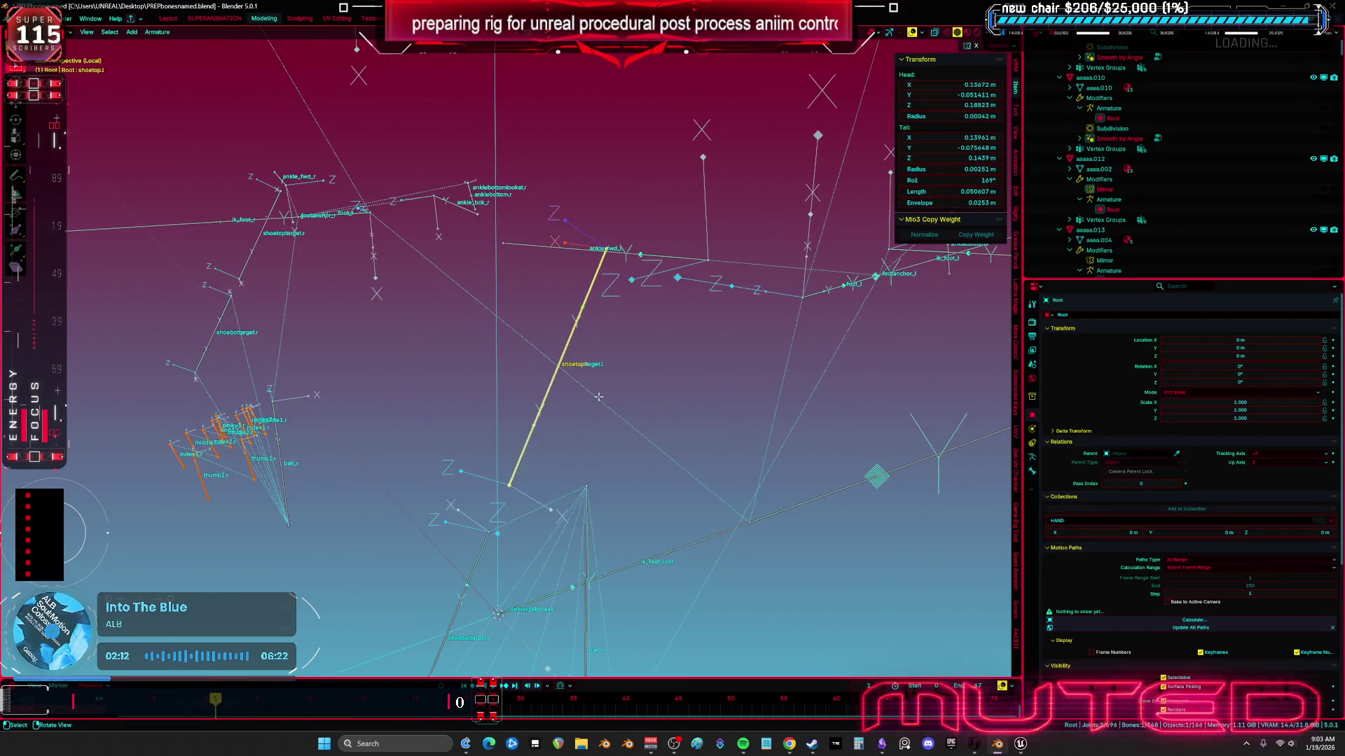
{"action": "scroll", "coordinate": [603, 258], "scroll_direction": "down", "scroll_amount": 2}
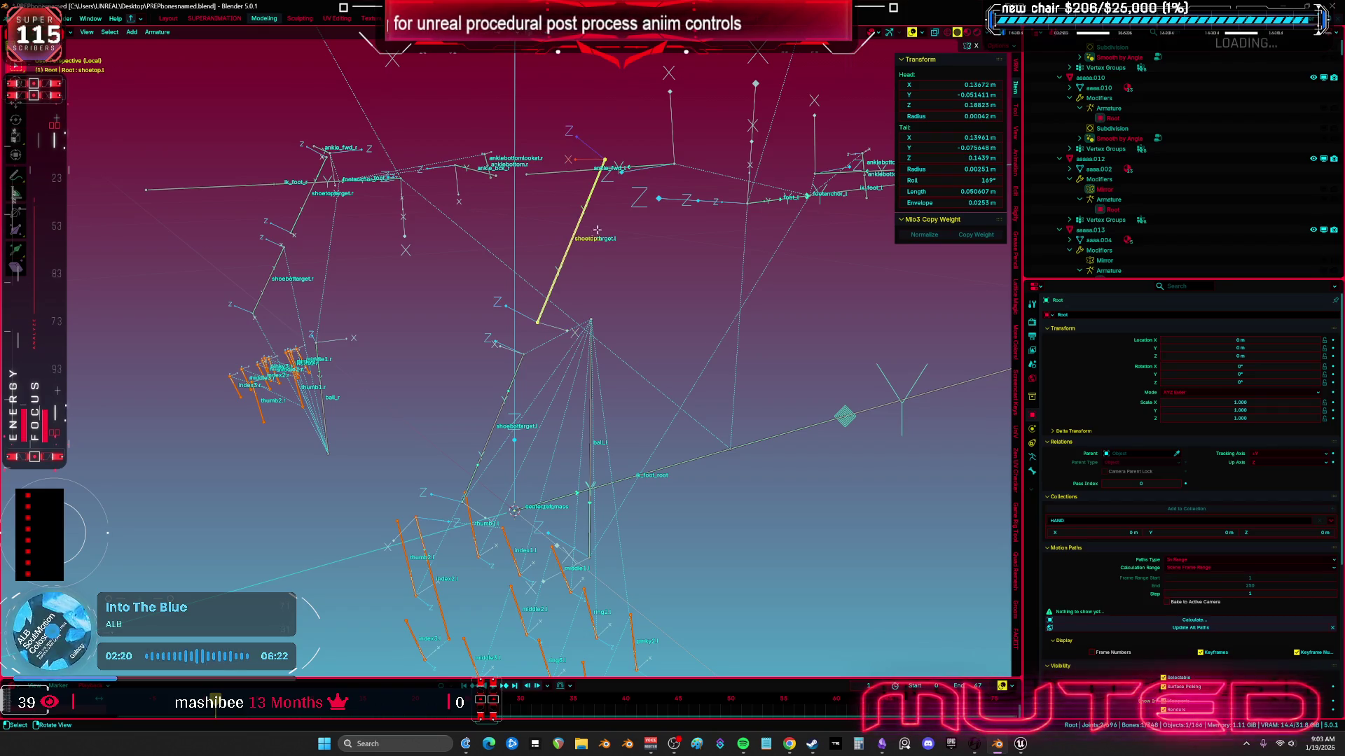
{"action": "mouse_move", "coordinate": [597, 238]}
{"action": "left_mouse_down"}
{"action": "mouse_move", "coordinate": [596, 278]}
{"action": "mouse_move", "coordinate": [620, 276]}
{"action": "mouse_move", "coordinate": [588, 312]}
{"action": "mouse_move", "coordinate": [538, 280]}
{"action": "mouse_move", "coordinate": [563, 224]}
{"action": "mouse_move", "coordinate": [570, 295]}
{"action": "left_mouse_up"}
Step: Move shoetoptarget.l to the ankle_fwd_l joint and switch its head/tail direction
{"action": "key", "text": "g"}
{"action": "left_click", "coordinate": [528, 306]}
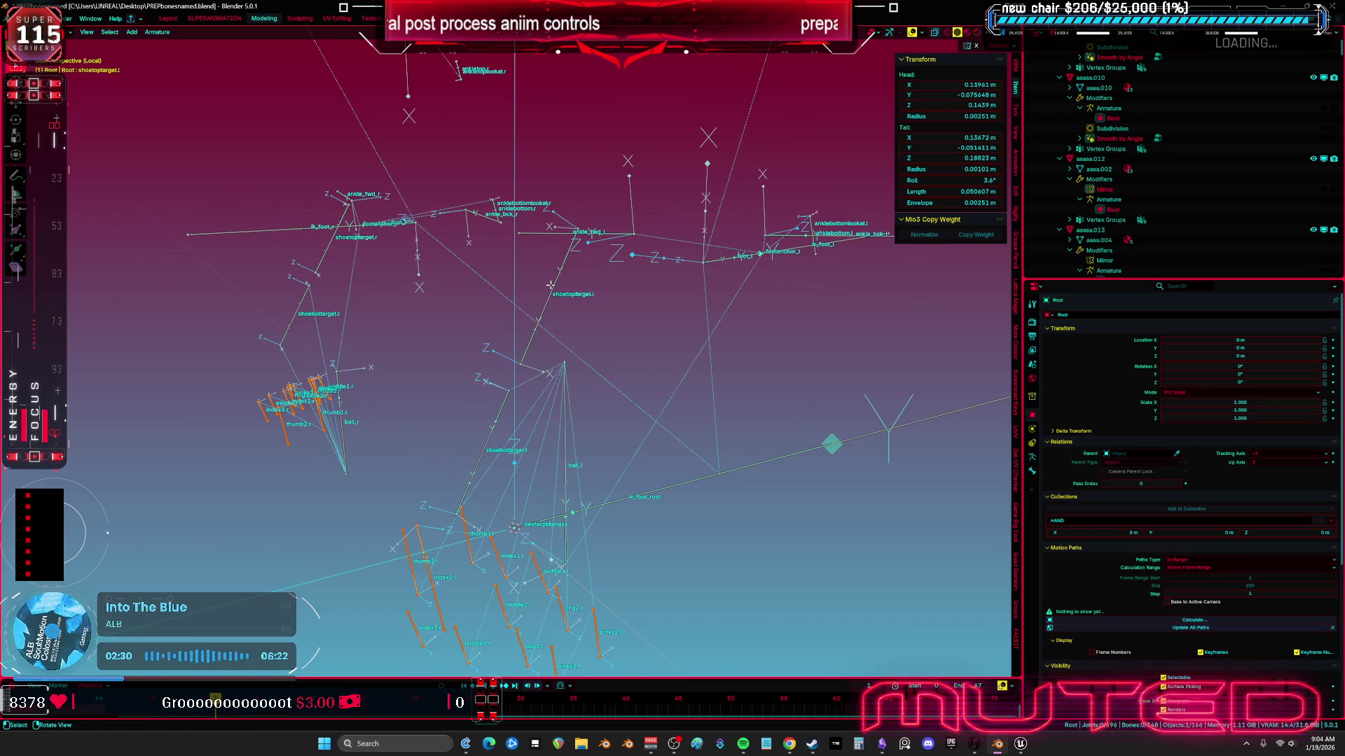
{"action": "left_click", "coordinate": [550, 285]}
{"action": "key", "text": "g"}
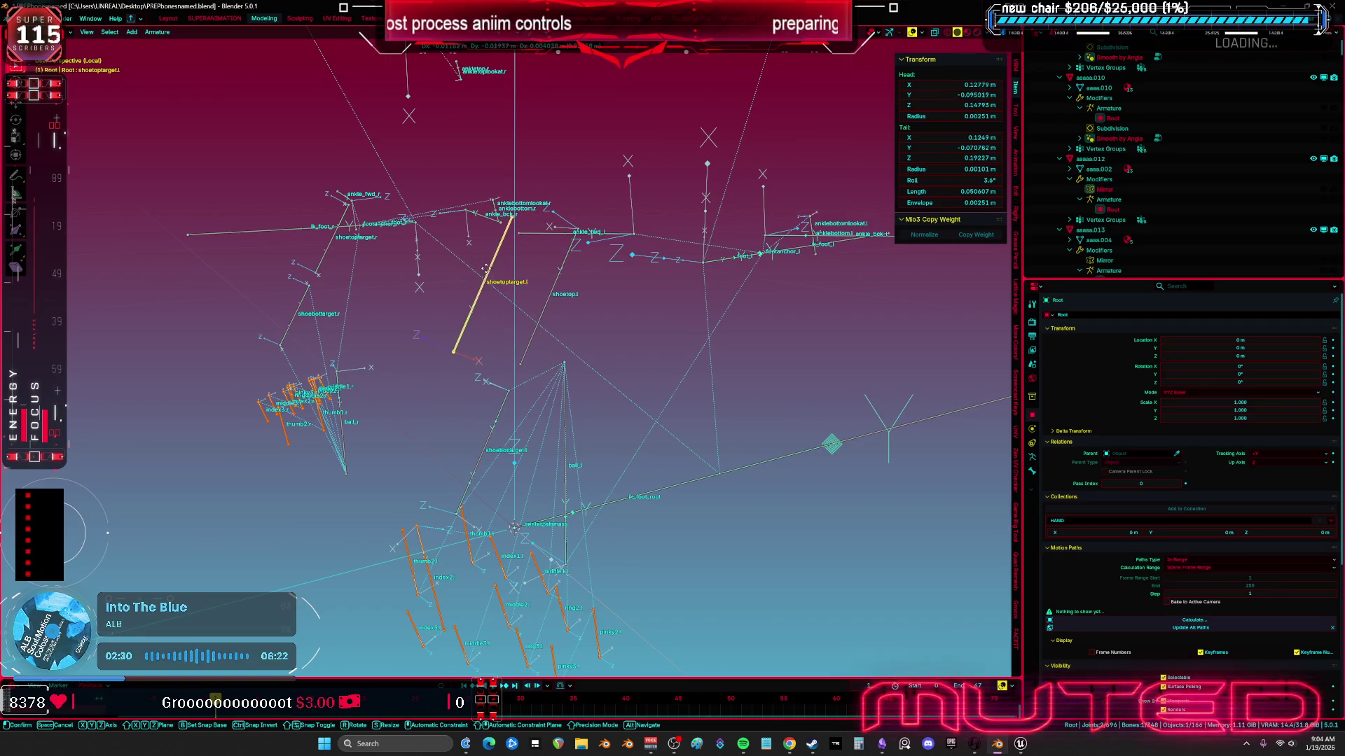
{"action": "left_click", "coordinate": [515, 277]}
{"action": "right_click", "coordinate": [514, 313]}
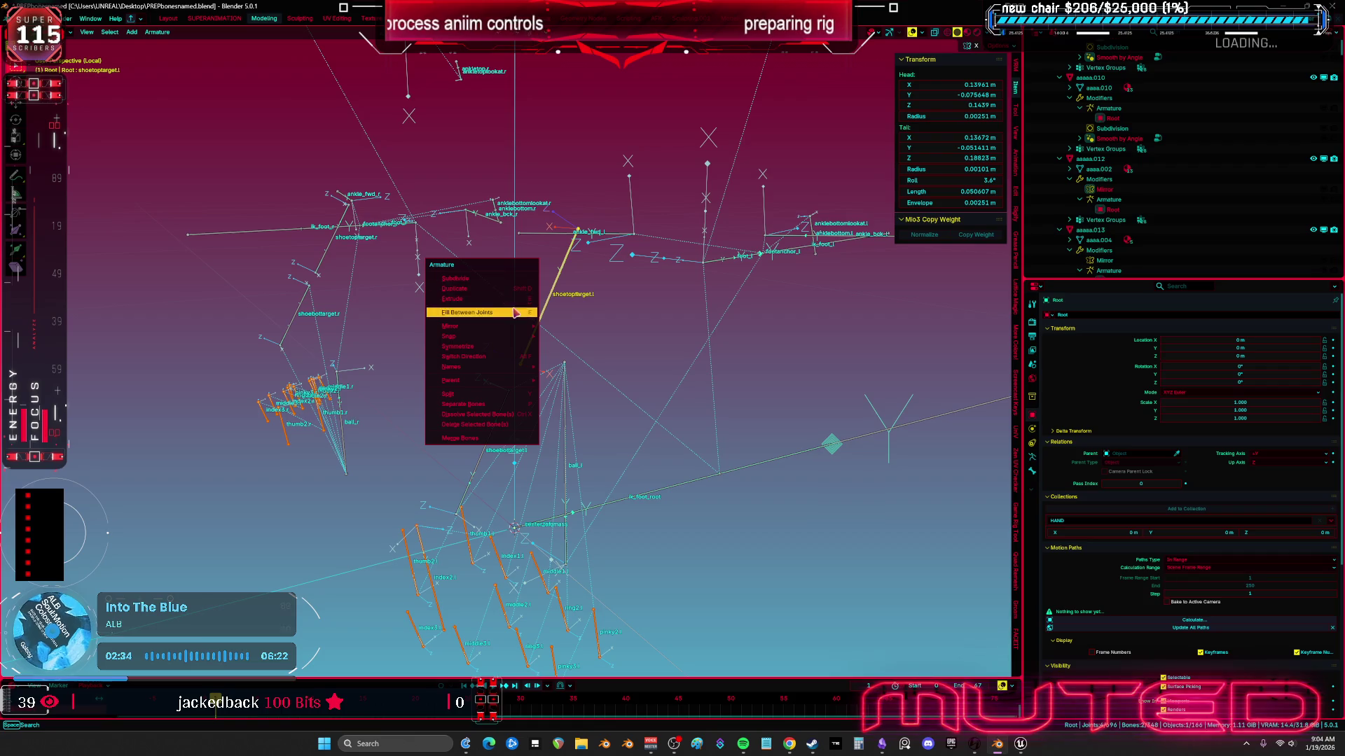
{"action": "left_click", "coordinate": [505, 357]}
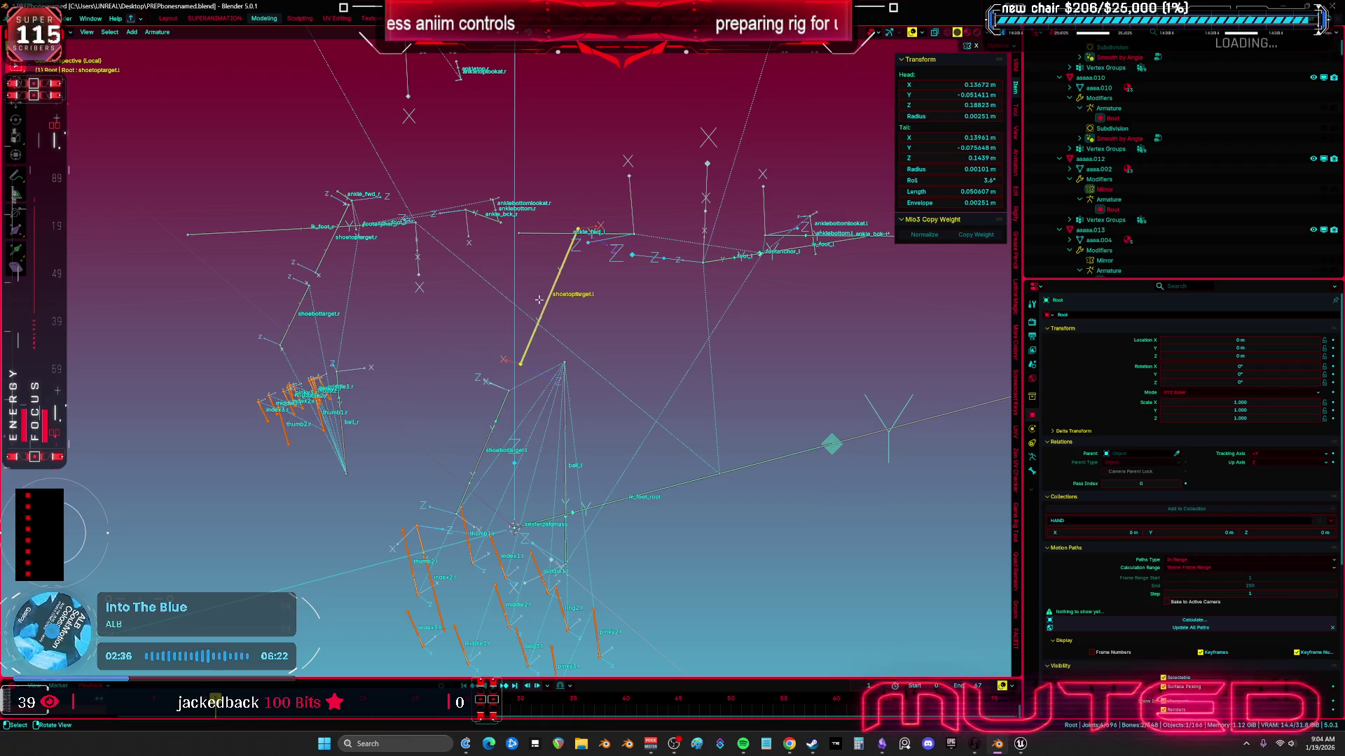
Step: Place the bone onto the shoetop.l position
{"action": "key", "text": "g"}
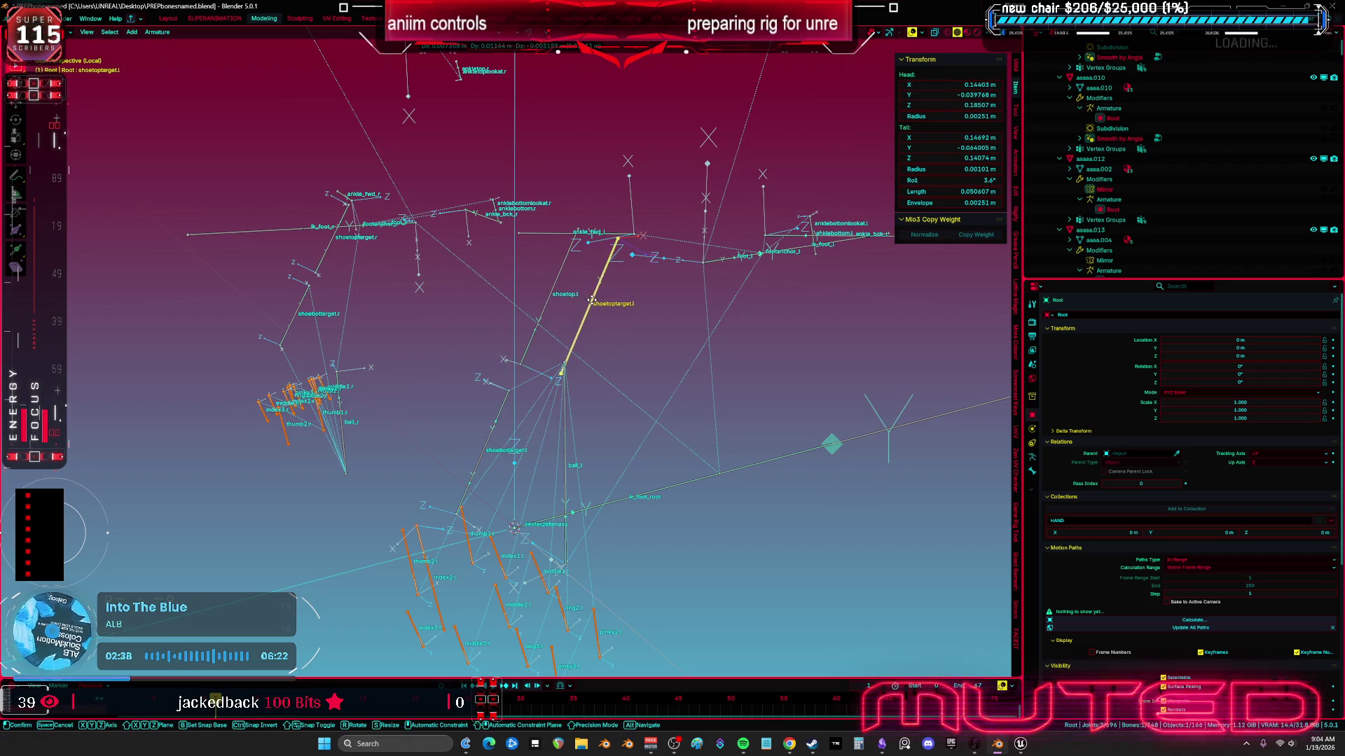
{"action": "scroll", "coordinate": [570, 301], "scroll_direction": "up", "scroll_amount": 1}
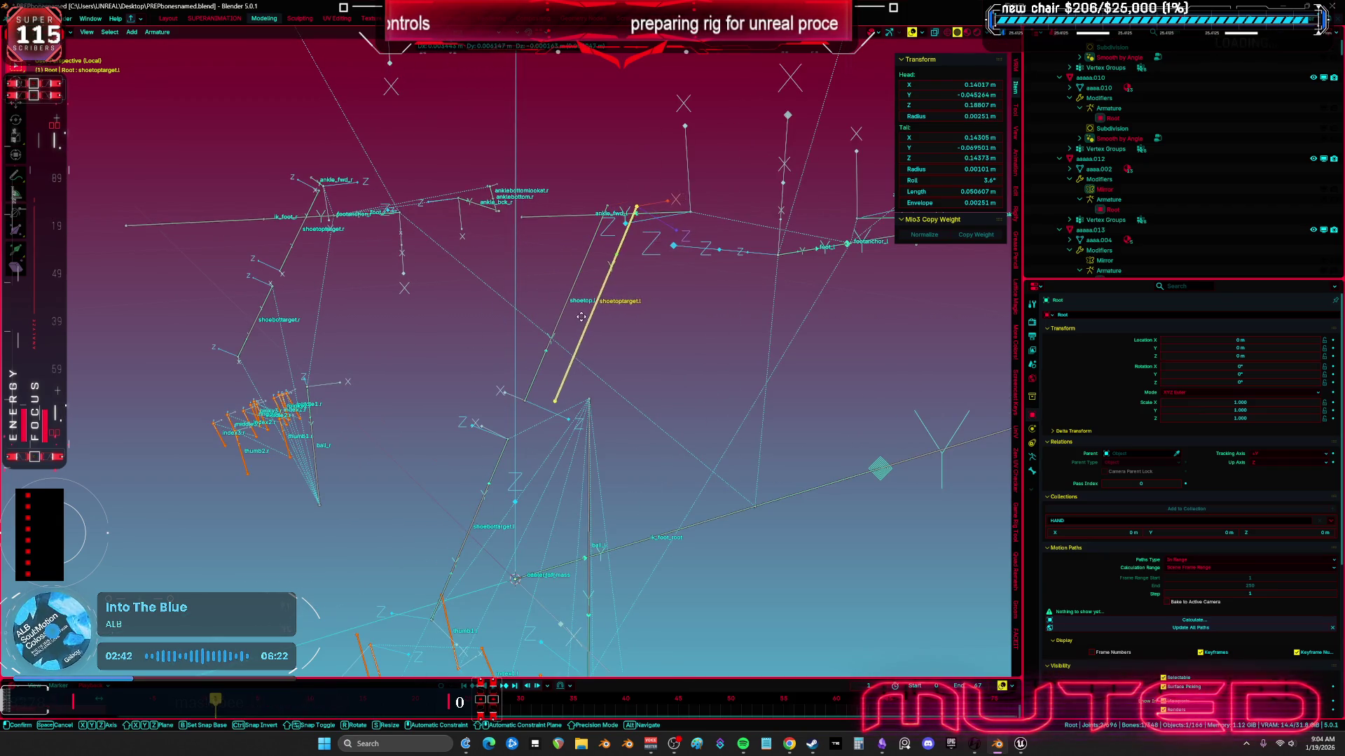
{"action": "left_click", "coordinate": [578, 308]}
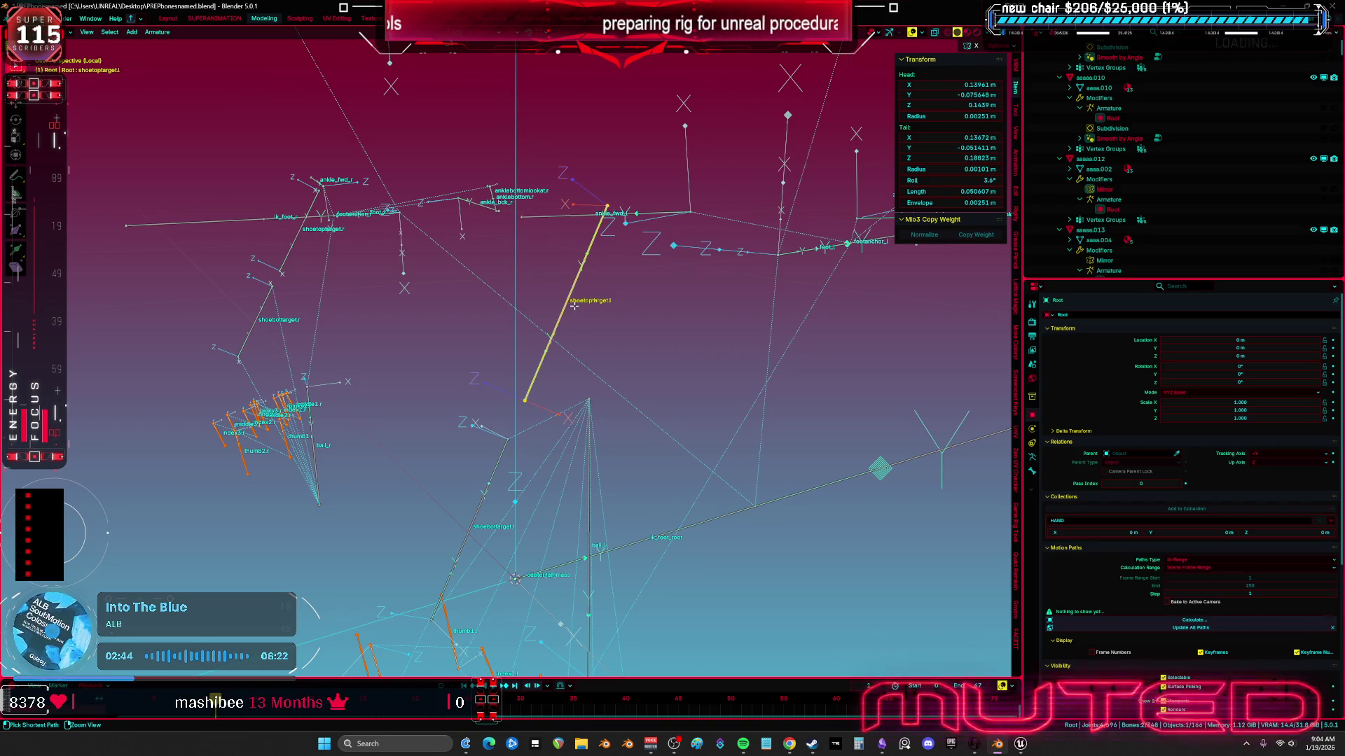
{"action": "key", "text": "g"}
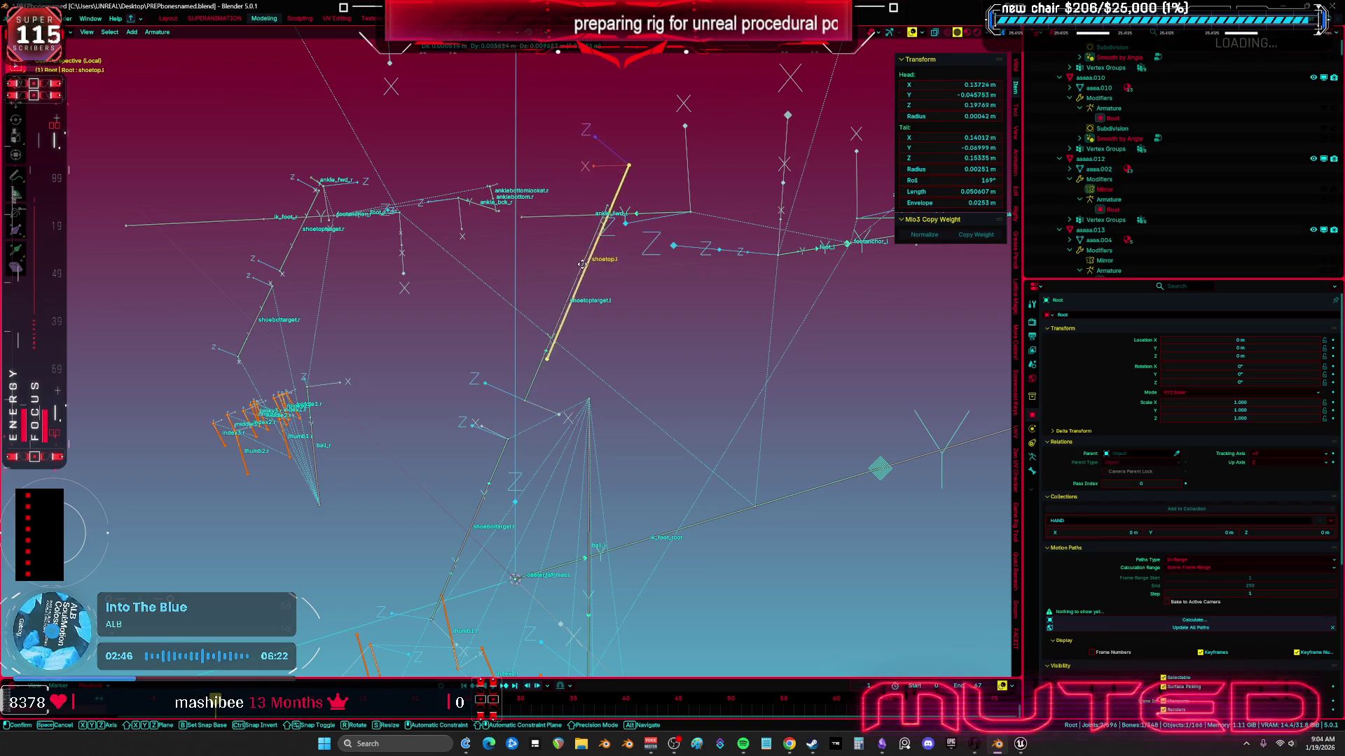
{"action": "key", "text": "Escape"}
{"action": "key", "text": "z"}
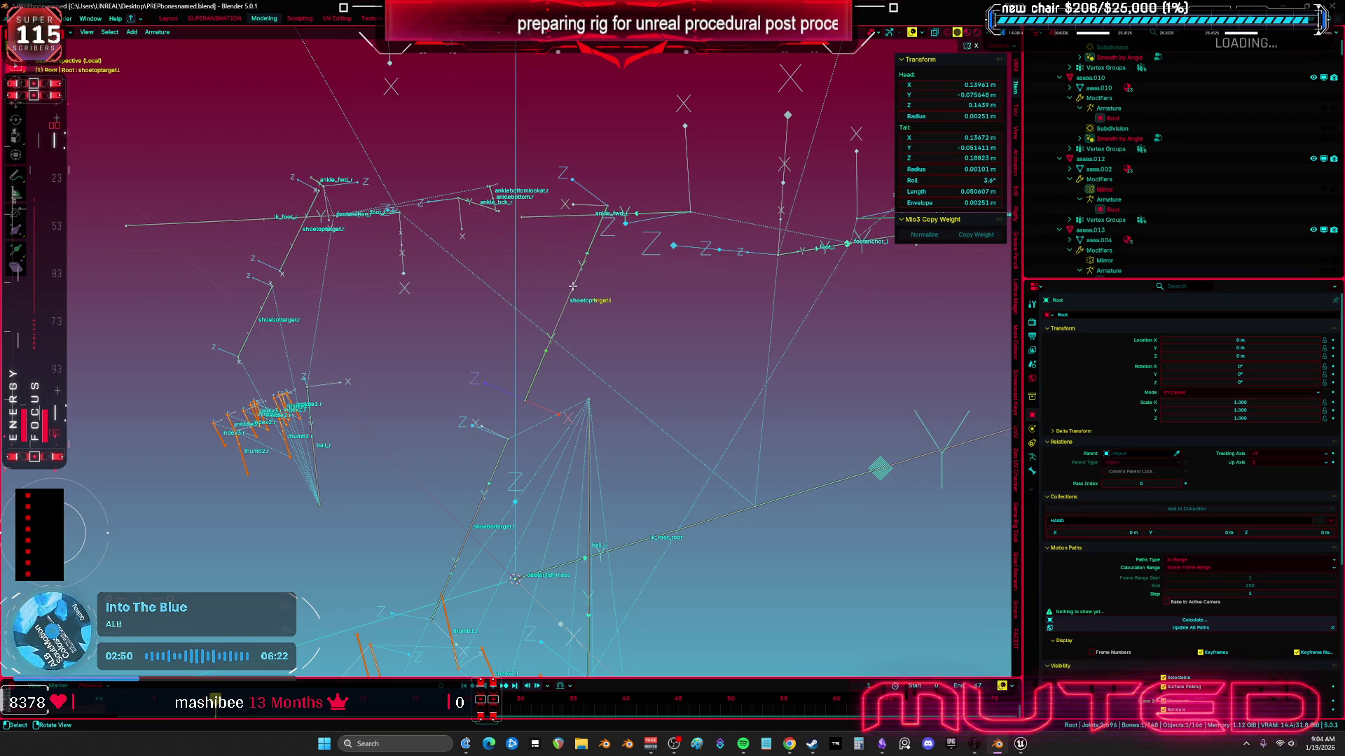
Step: Move shoetop.l up and to the left, then roll it around its own axis
{"action": "left_click", "coordinate": [573, 286]}
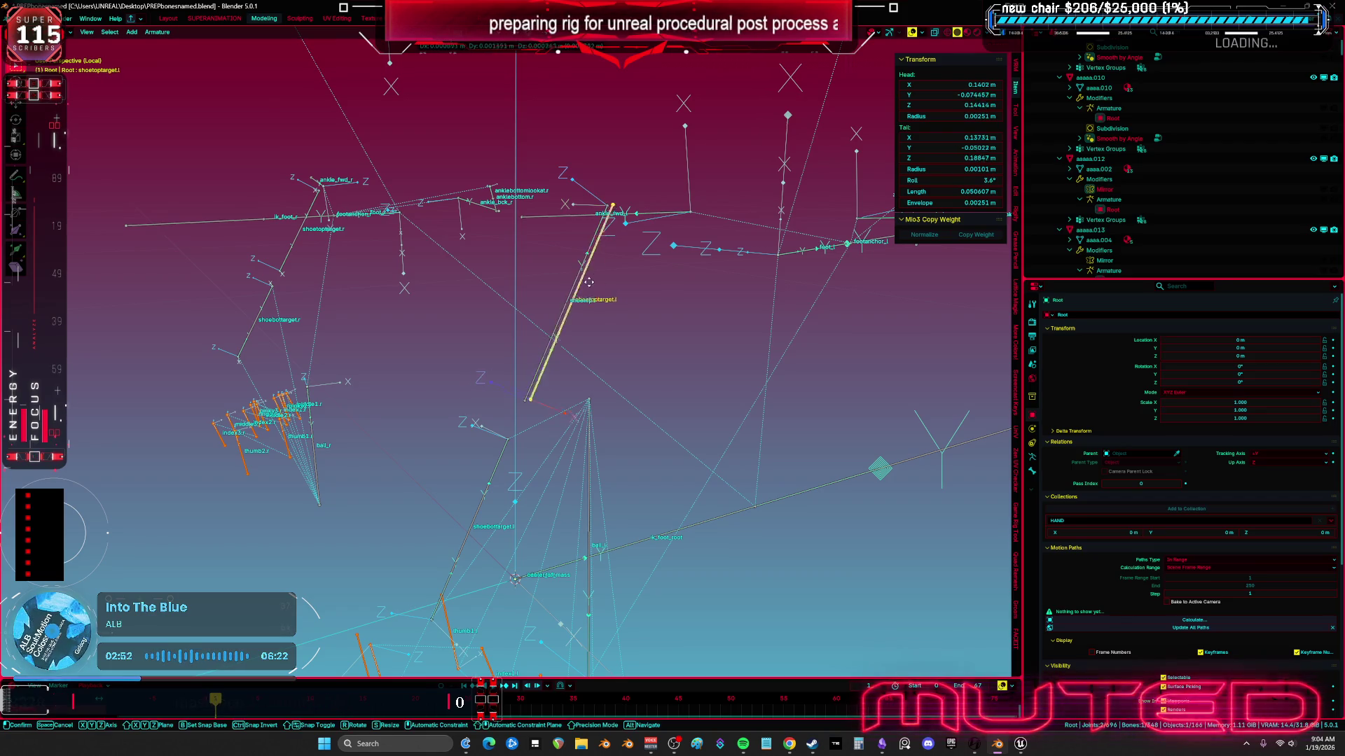
{"action": "left_click", "coordinate": [571, 286]}
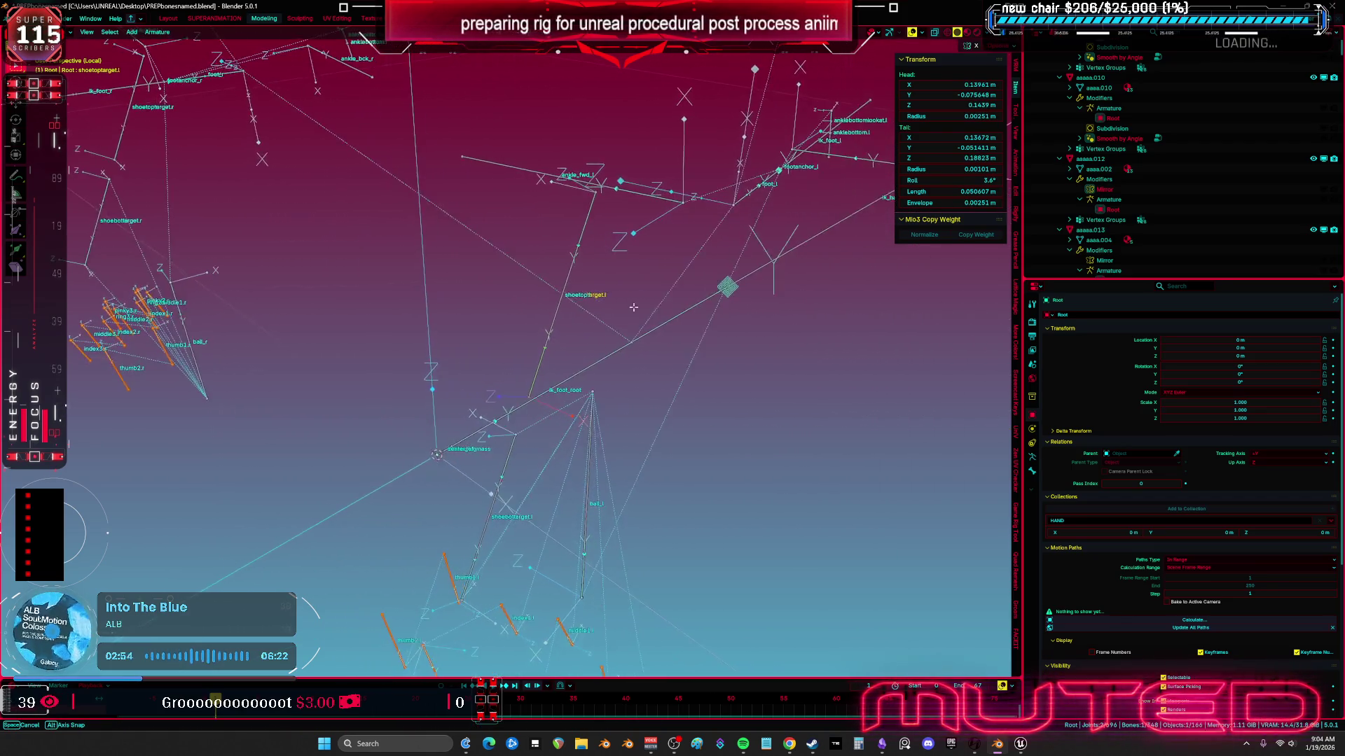
{"action": "left_click", "coordinate": [562, 268]}
{"action": "key", "text": "g"}
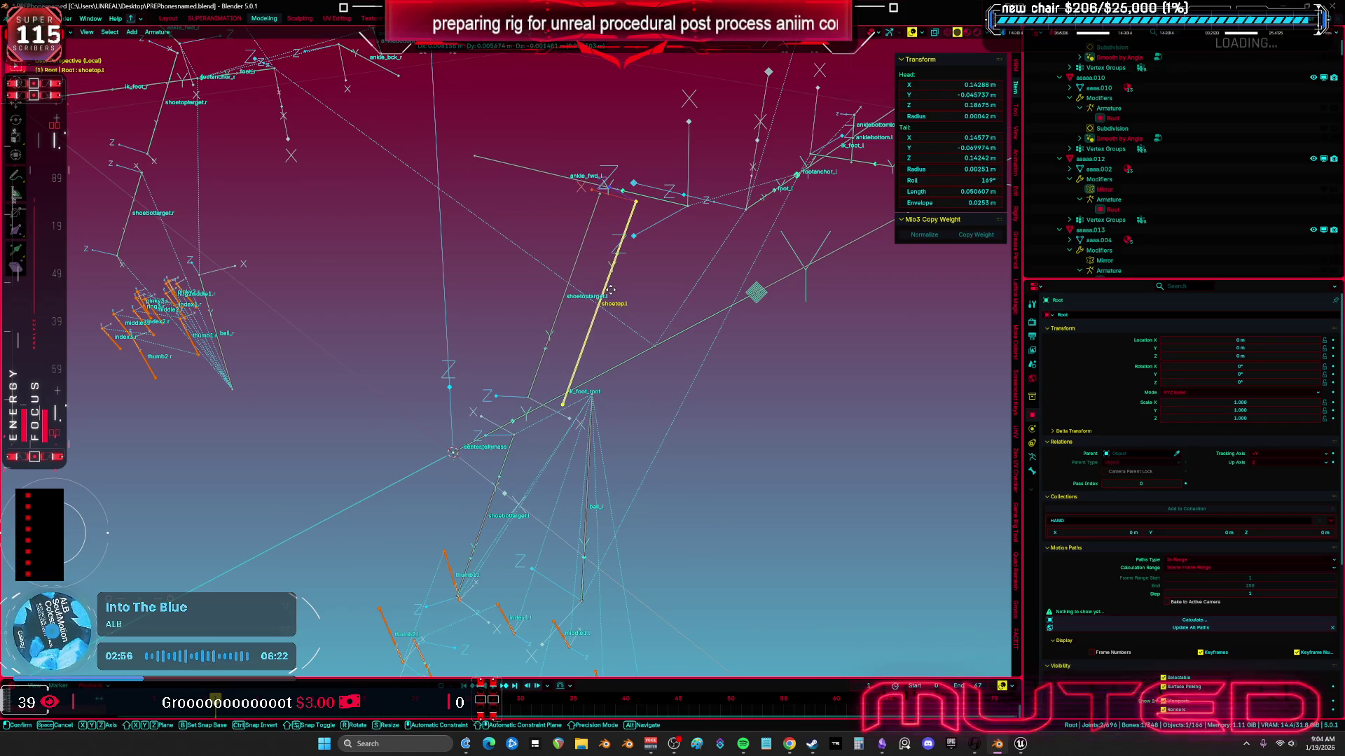
{"action": "left_click", "coordinate": [596, 287]}
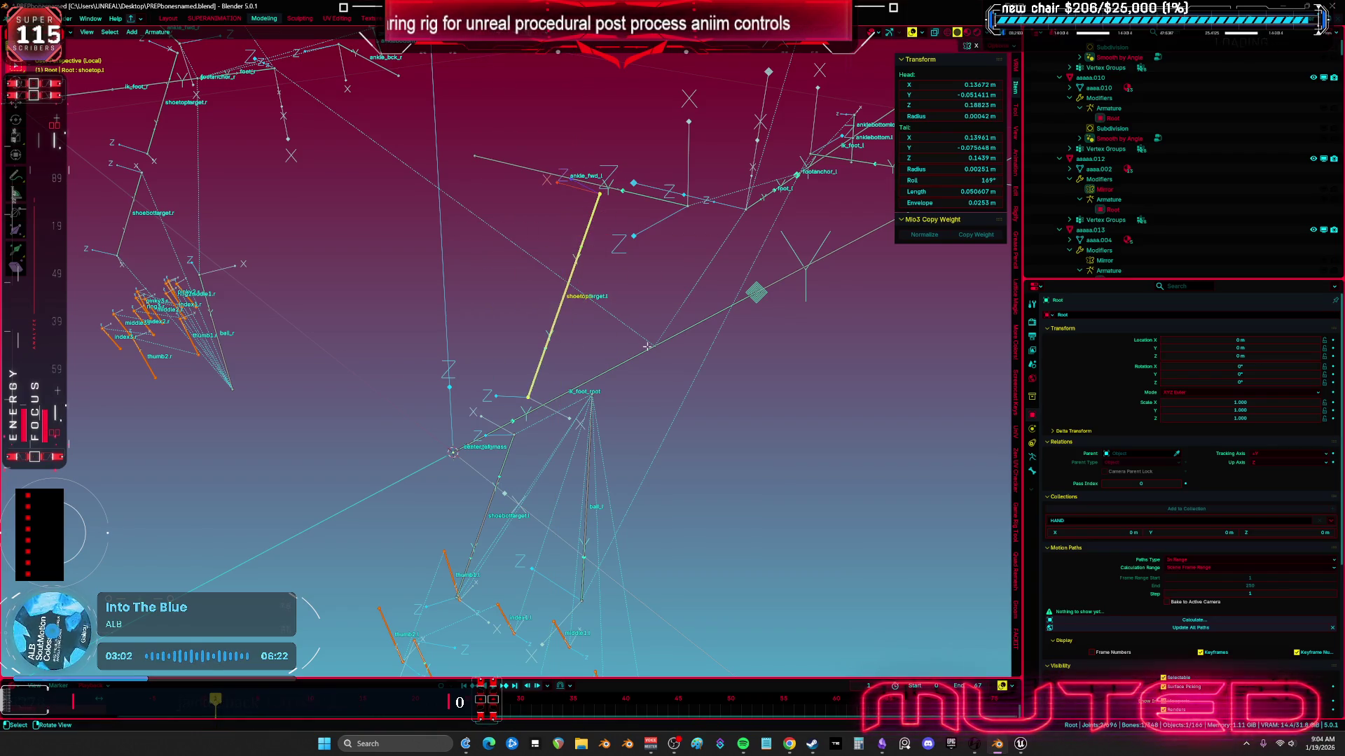
{"action": "key", "text": "r"}
{"action": "key", "text": "z"}
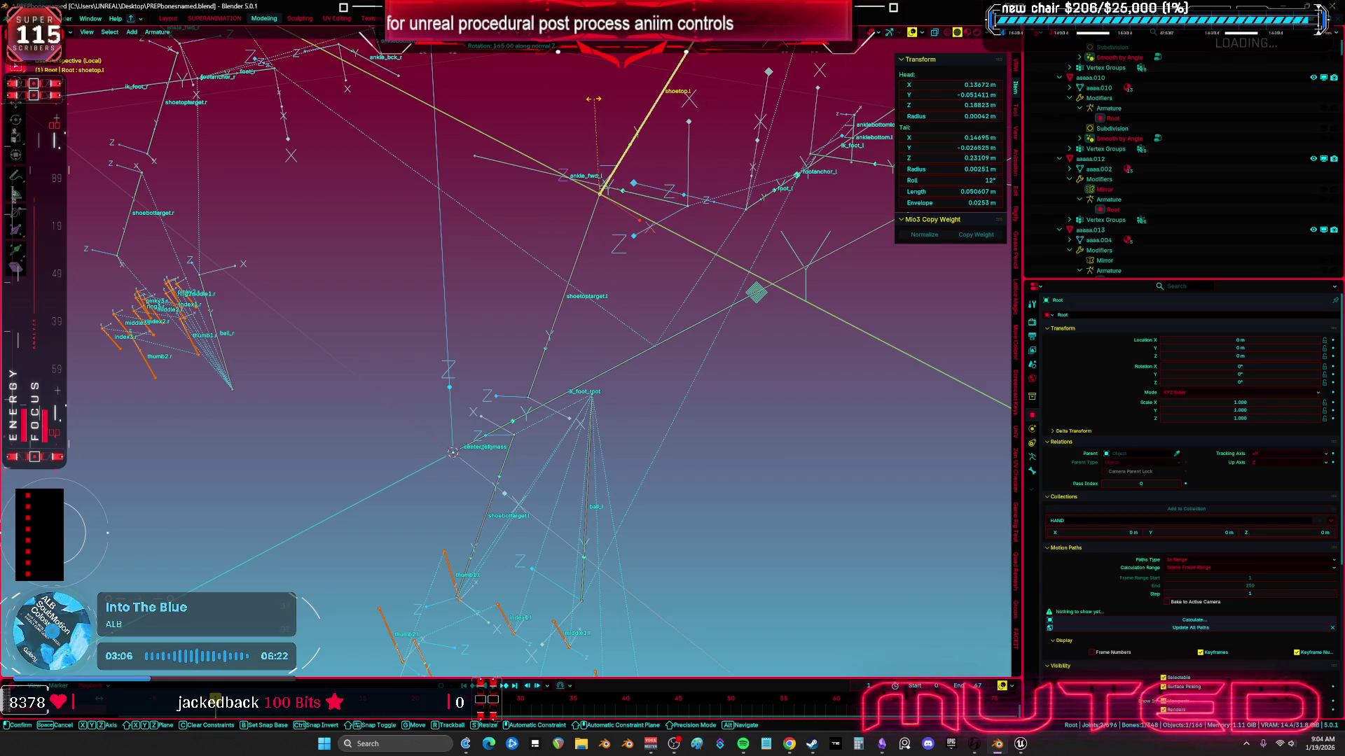
{"action": "left_click", "coordinate": [588, 231]}
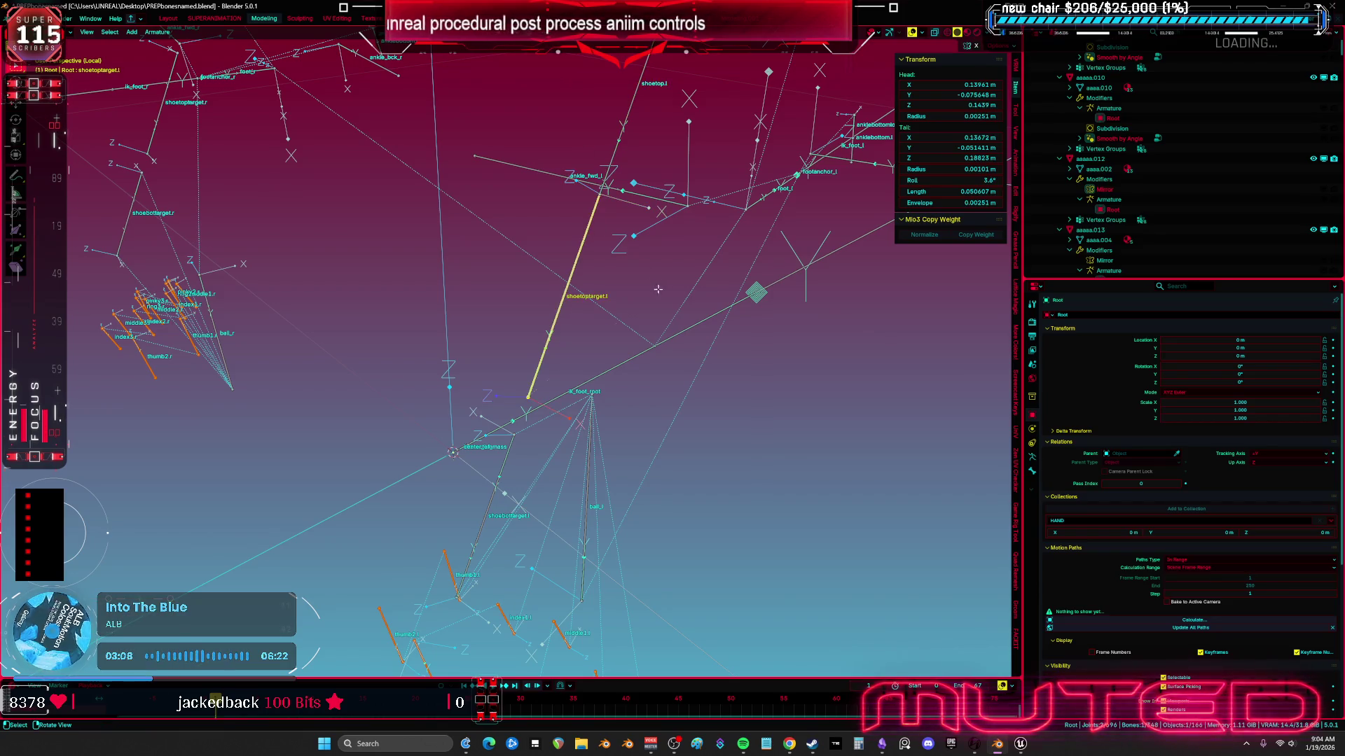
Step: Swing shoetoptarget.l slightly around its own axis
{"action": "key", "text": "r"}
{"action": "key", "text": "z"}
{"action": "key", "text": "z"}
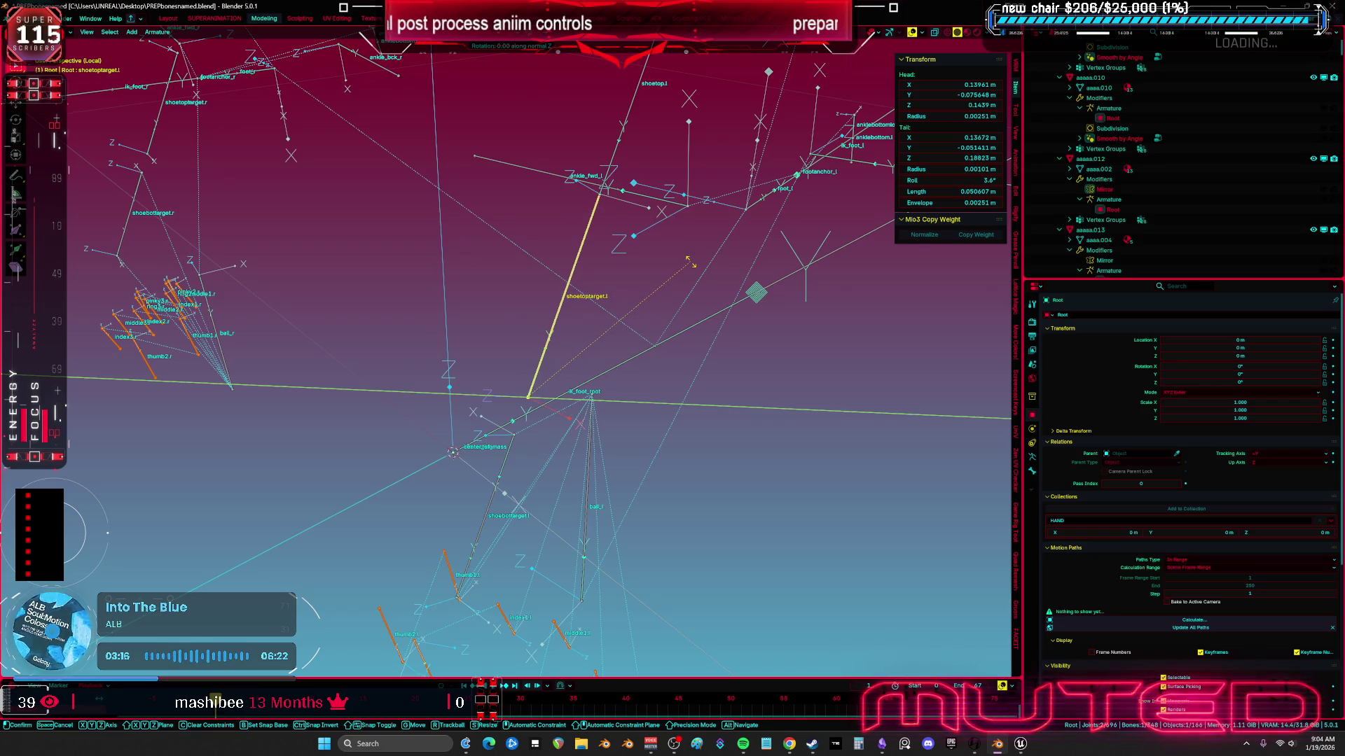
{"action": "left_click", "coordinate": [690, 262]}
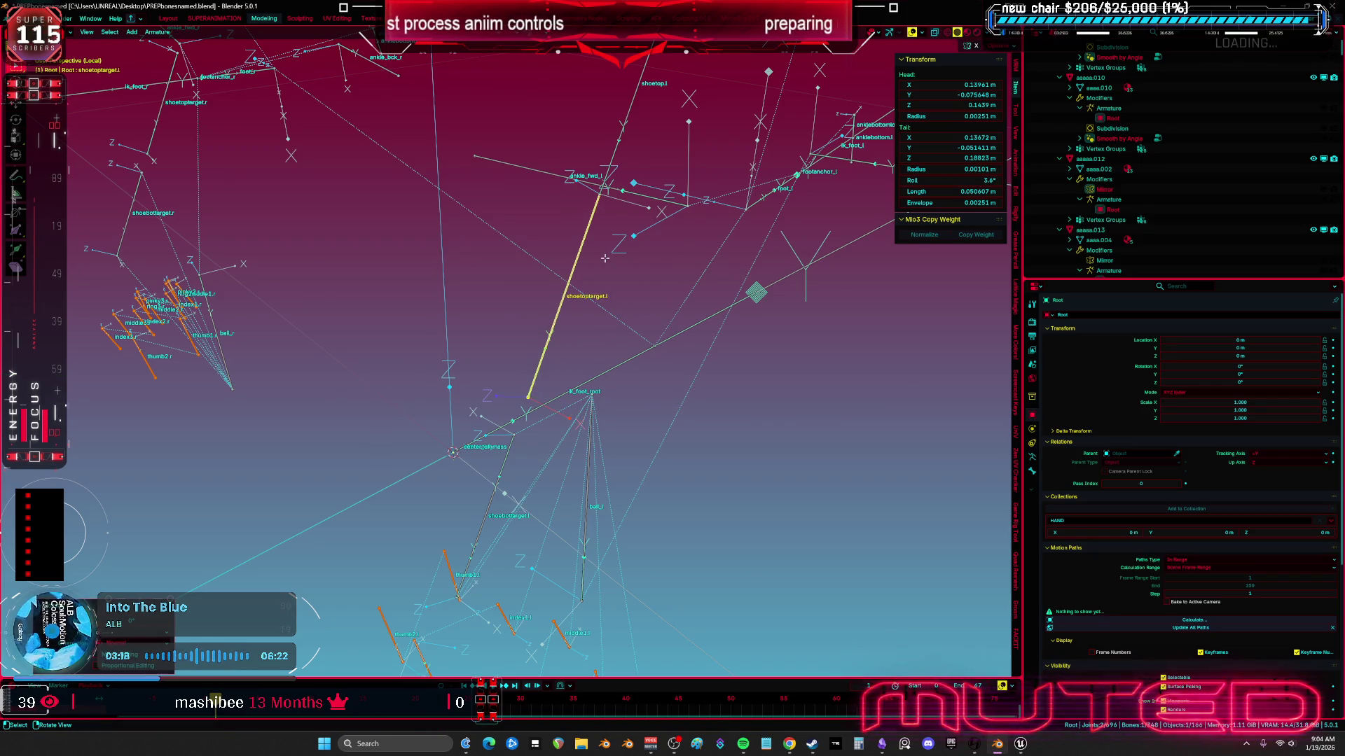
{"action": "key", "text": "KP_4"}
{"action": "key", "text": "KP_4"}
{"action": "key", "text": "KP_8"}
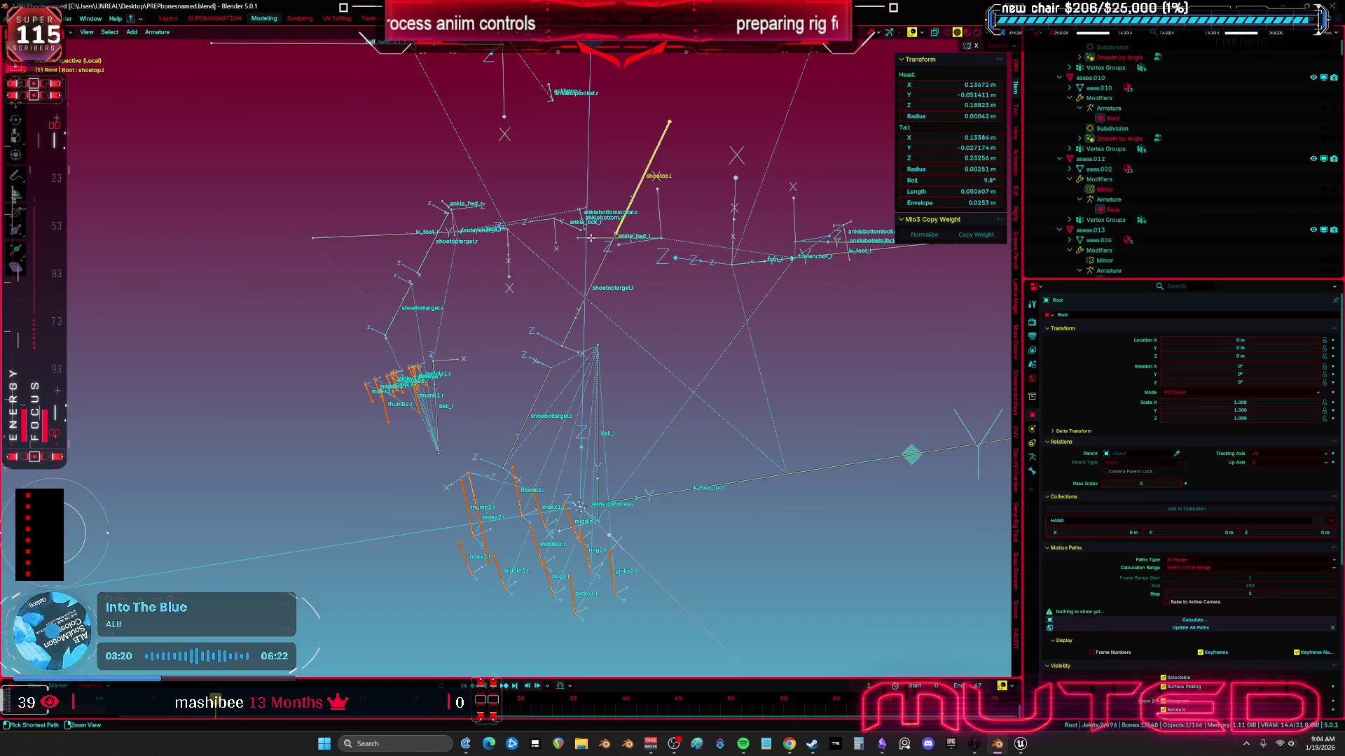
Step: Bring back the shoe mesh and roll shoetop.l to 334° against it
{"action": "key", "text": "KP_4"}
{"action": "key", "text": "a"}
{"action": "key", "text": "KP_Divide"}
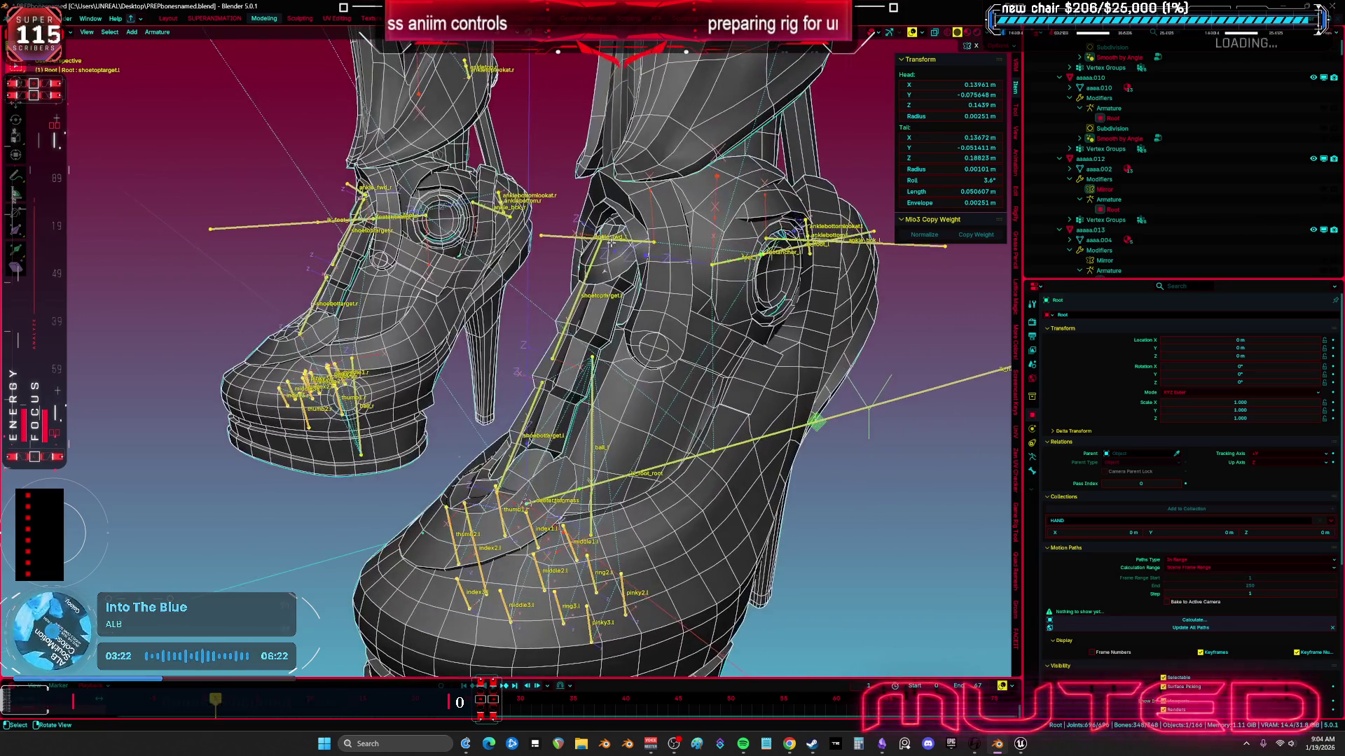
{"action": "key", "text": "KP_8"}
{"action": "key", "text": "KP_8"}
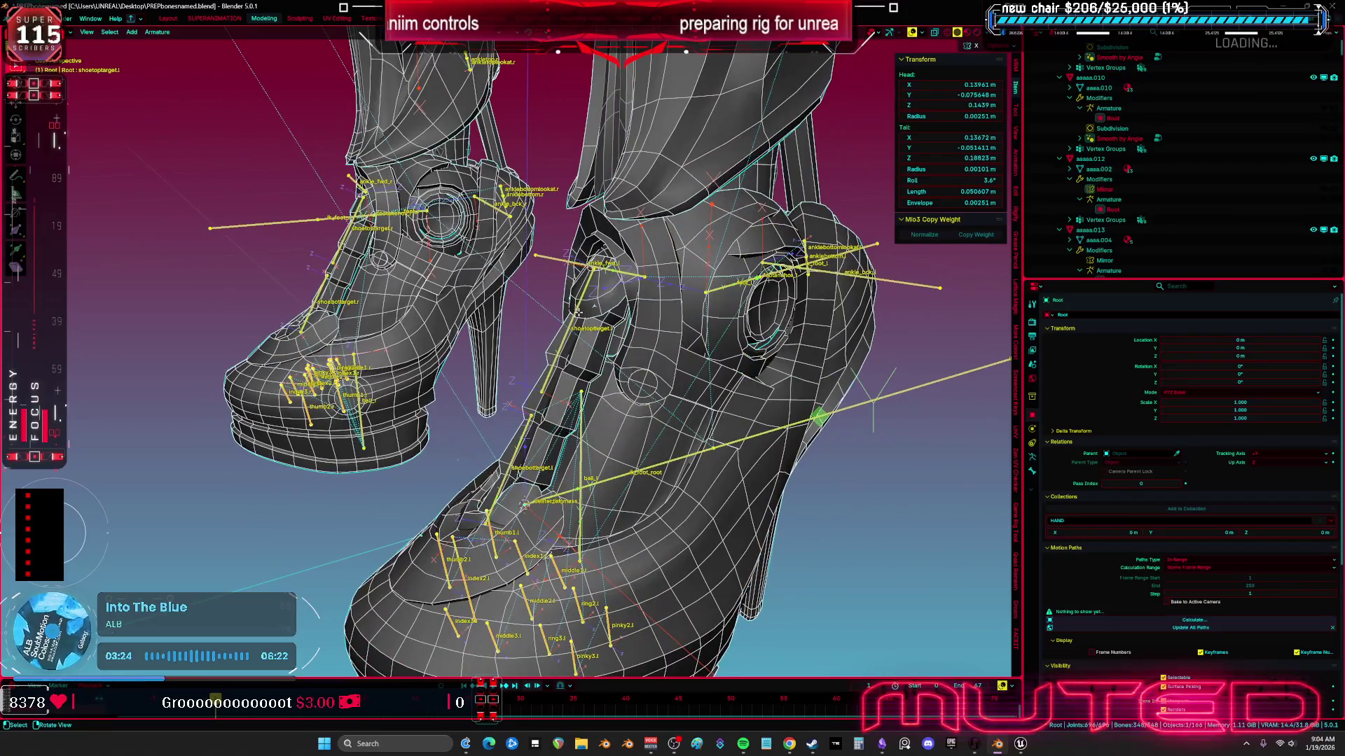
{"action": "left_click", "coordinate": [579, 311]}
{"action": "key", "text": "KP_8"}
{"action": "key", "text": "KP_8"}
{"action": "key", "text": "r"}
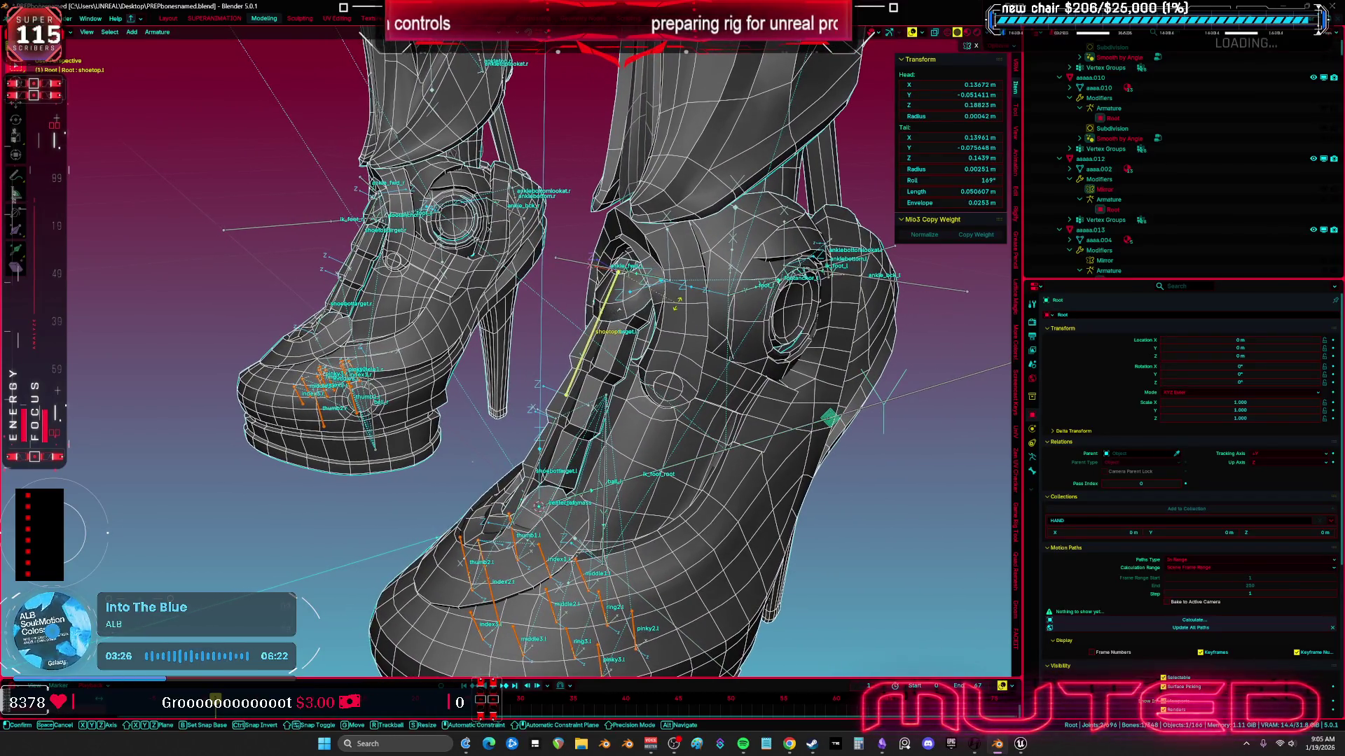
{"action": "key", "text": "z"}
{"action": "key", "text": "z"}
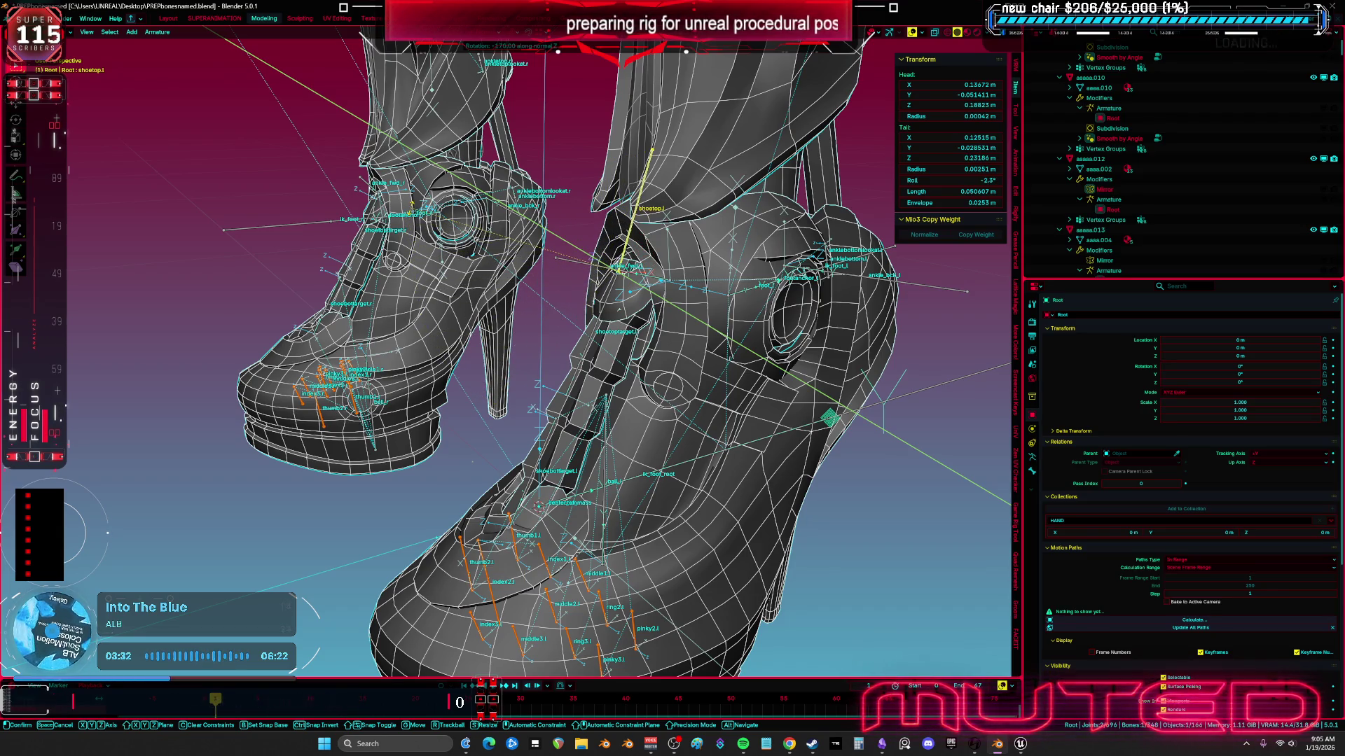
{"action": "left_click", "coordinate": [567, 299]}
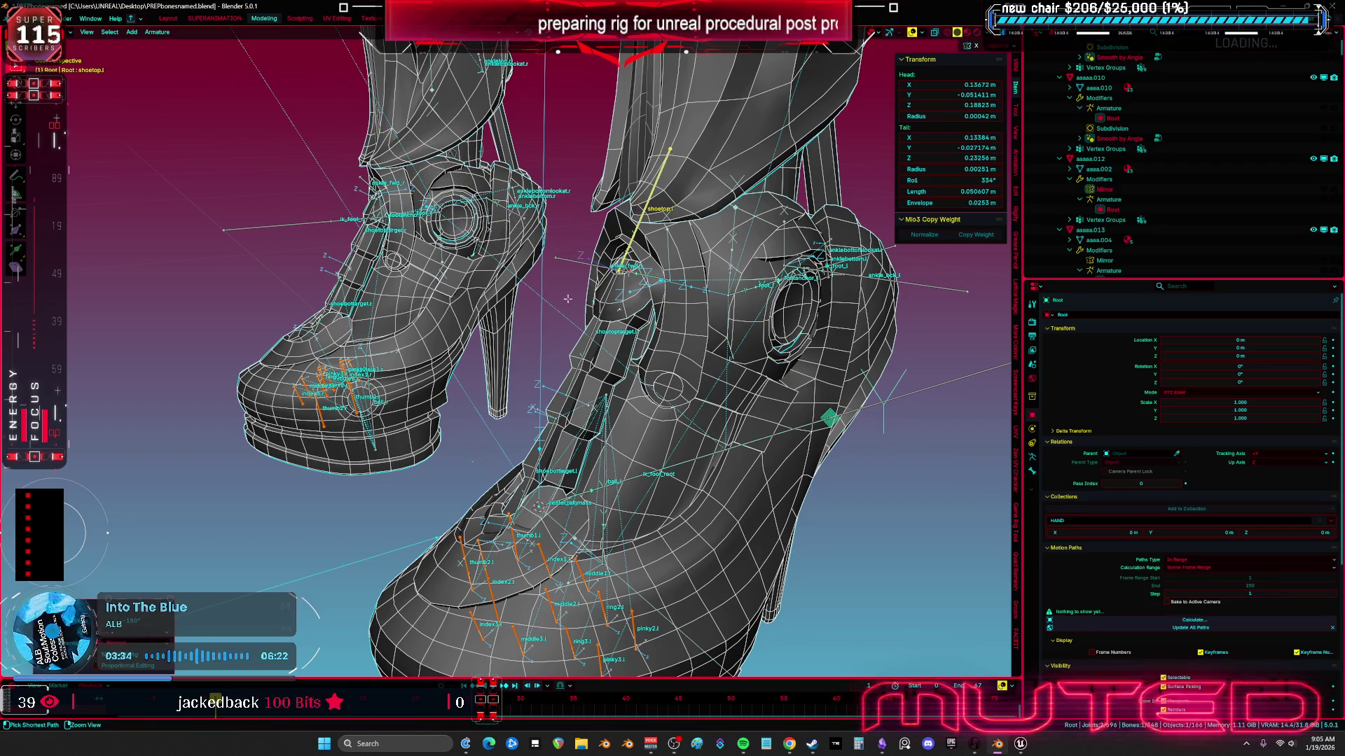
Step: Re-angle shoetoptarget.l, then isolate it with the ankle bone in local view without the mesh
{"action": "left_click", "coordinate": [601, 308]}
{"action": "key", "text": "r"}
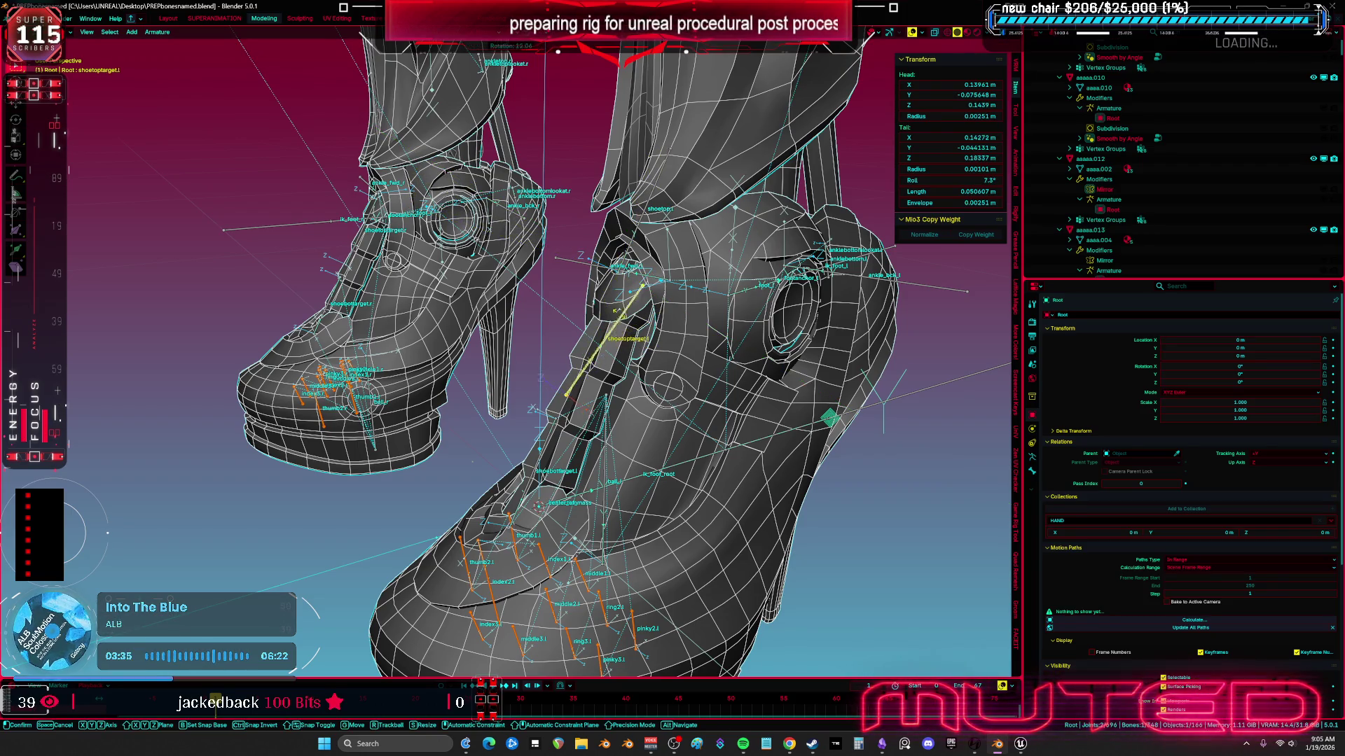
{"action": "left_click", "coordinate": [619, 270]}
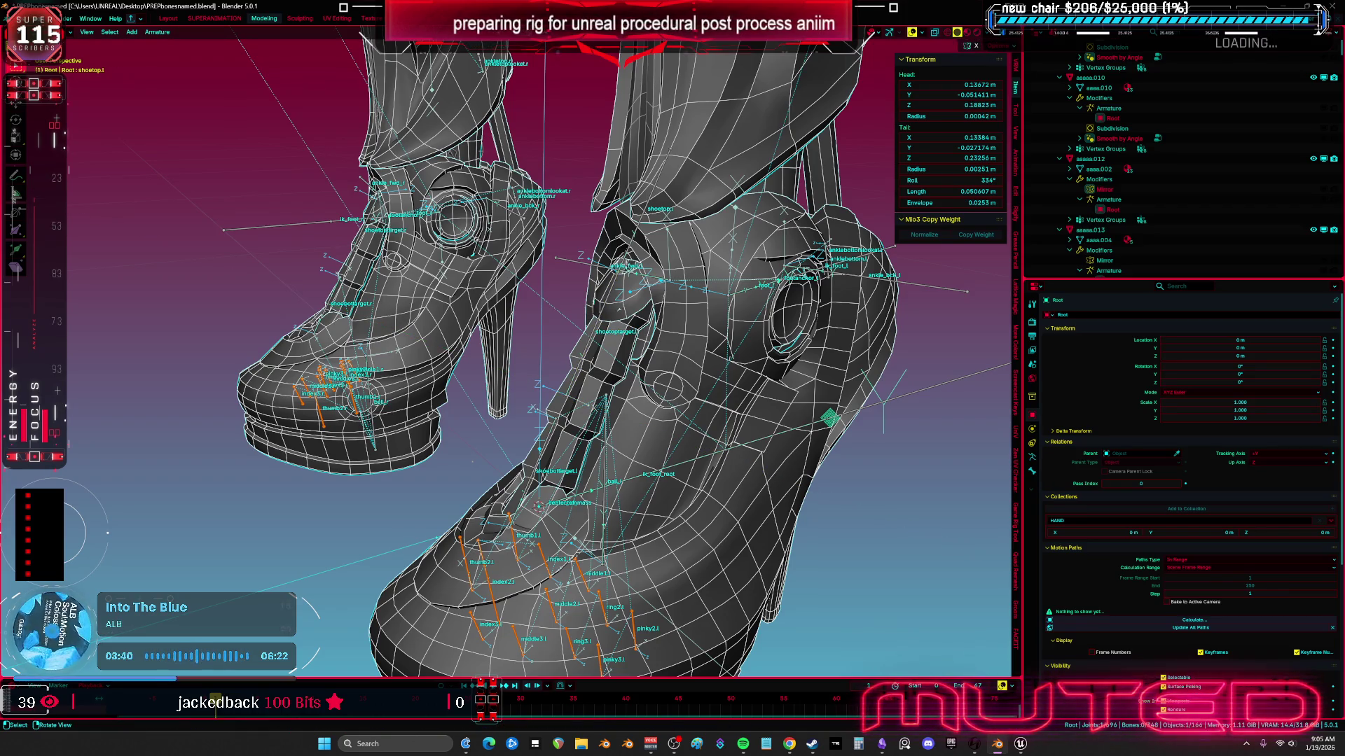
{"action": "left_click", "coordinate": [619, 269]}
{"action": "left_click", "coordinate": [620, 268]}
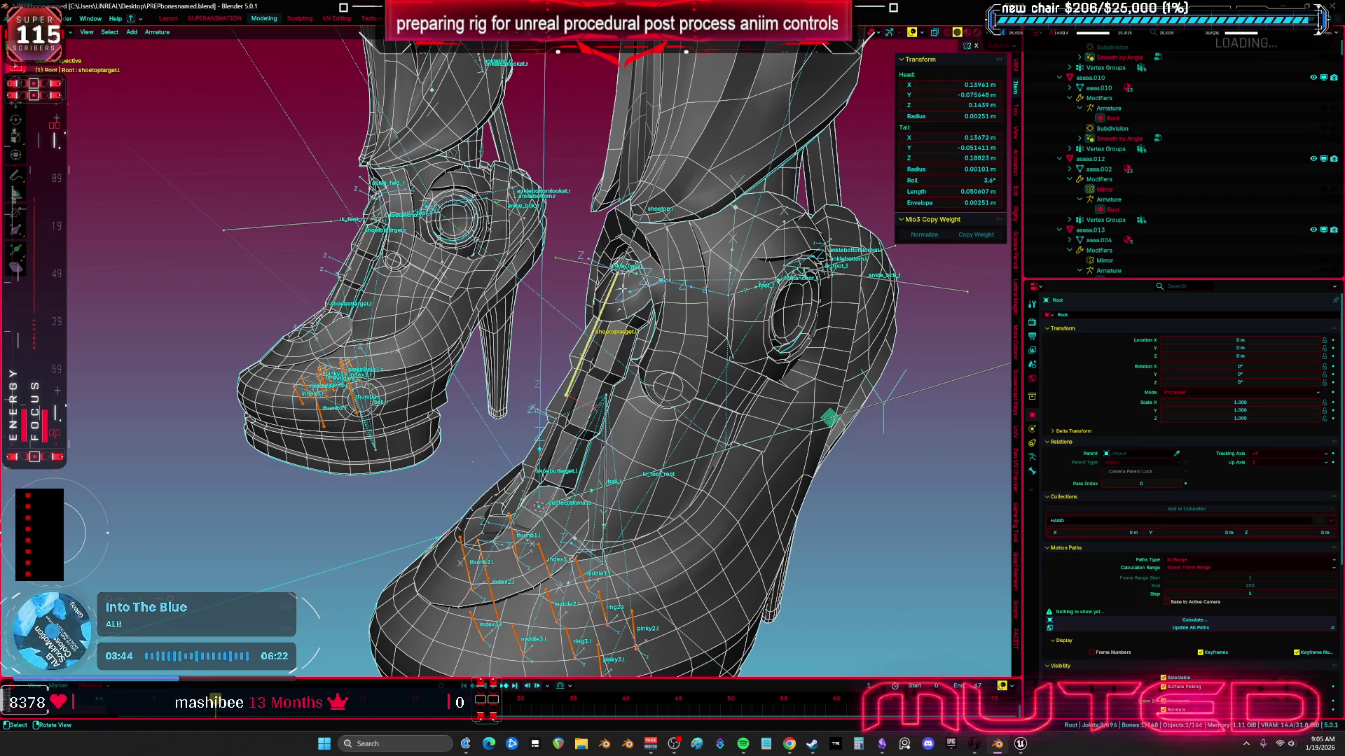
{"action": "key", "text": "KP_Divide"}
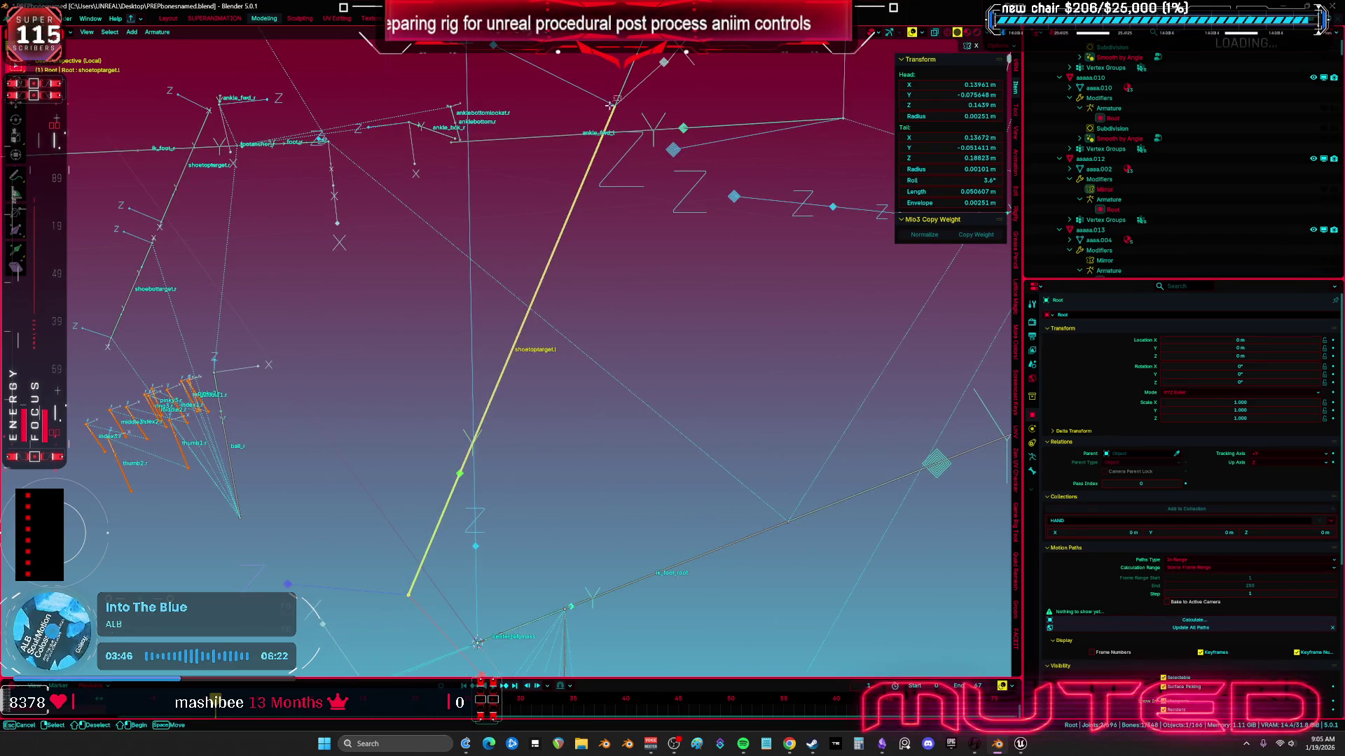
Step: Snap shoetoptarget.l onto the 3D cursor
{"action": "middle_click", "coordinate": [611, 105]}
{"action": "mouse_move", "coordinate": [611, 105]}
{"action": "left_mouse_down"}
{"action": "mouse_move", "coordinate": [601, 264]}
{"action": "mouse_move", "coordinate": [648, 343]}
{"action": "mouse_move", "coordinate": [669, 236]}
{"action": "mouse_move", "coordinate": [662, 246]}
{"action": "left_mouse_up"}
{"action": "key", "text": "shift+s"}
{"action": "left_click", "coordinate": [635, 291]}
Step: Snap shoebottarget.l onto the 3D cursor
{"action": "left_click", "coordinate": [661, 245], "text": "shift"}
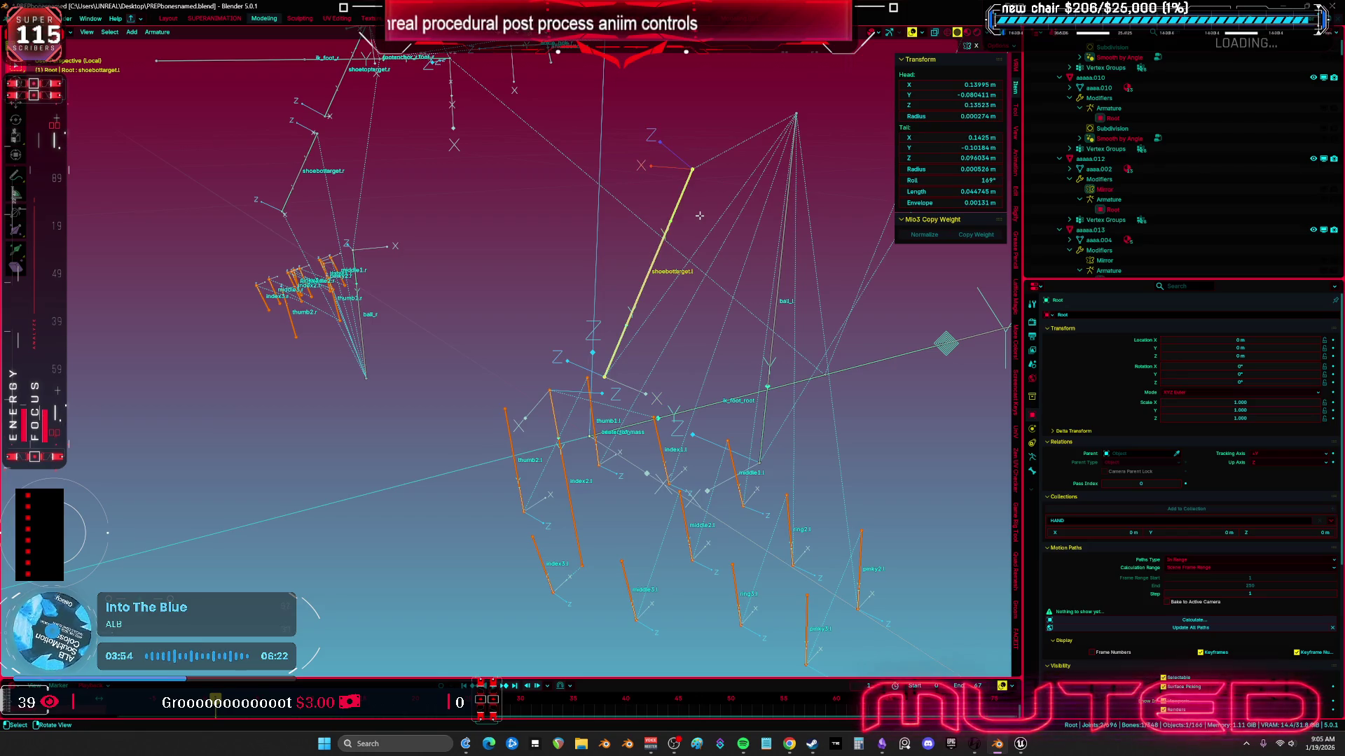
{"action": "key", "text": "g"}
{"action": "right_click", "coordinate": [648, 299]}
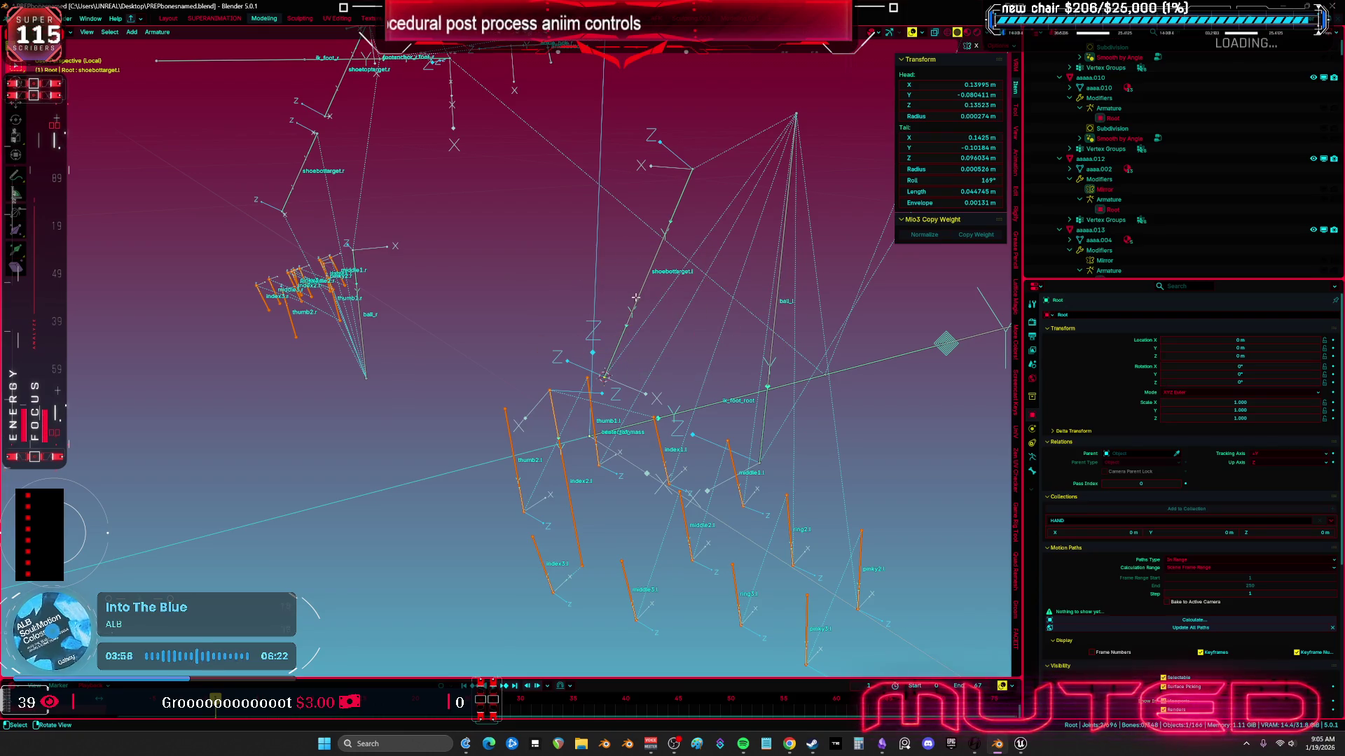
{"action": "key", "text": "g"}
{"action": "right_click", "coordinate": [637, 254]}
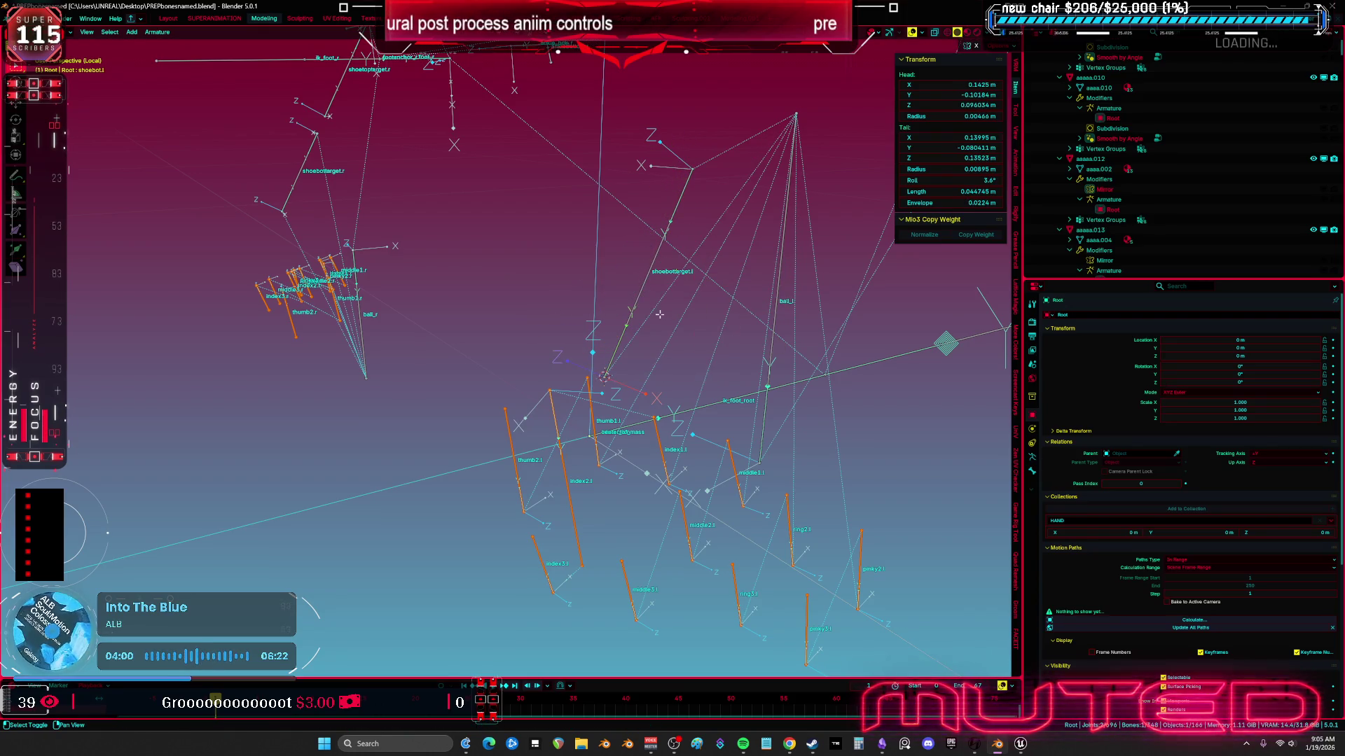
{"action": "key", "text": "shift+s"}
{"action": "left_click", "coordinate": [648, 255]}
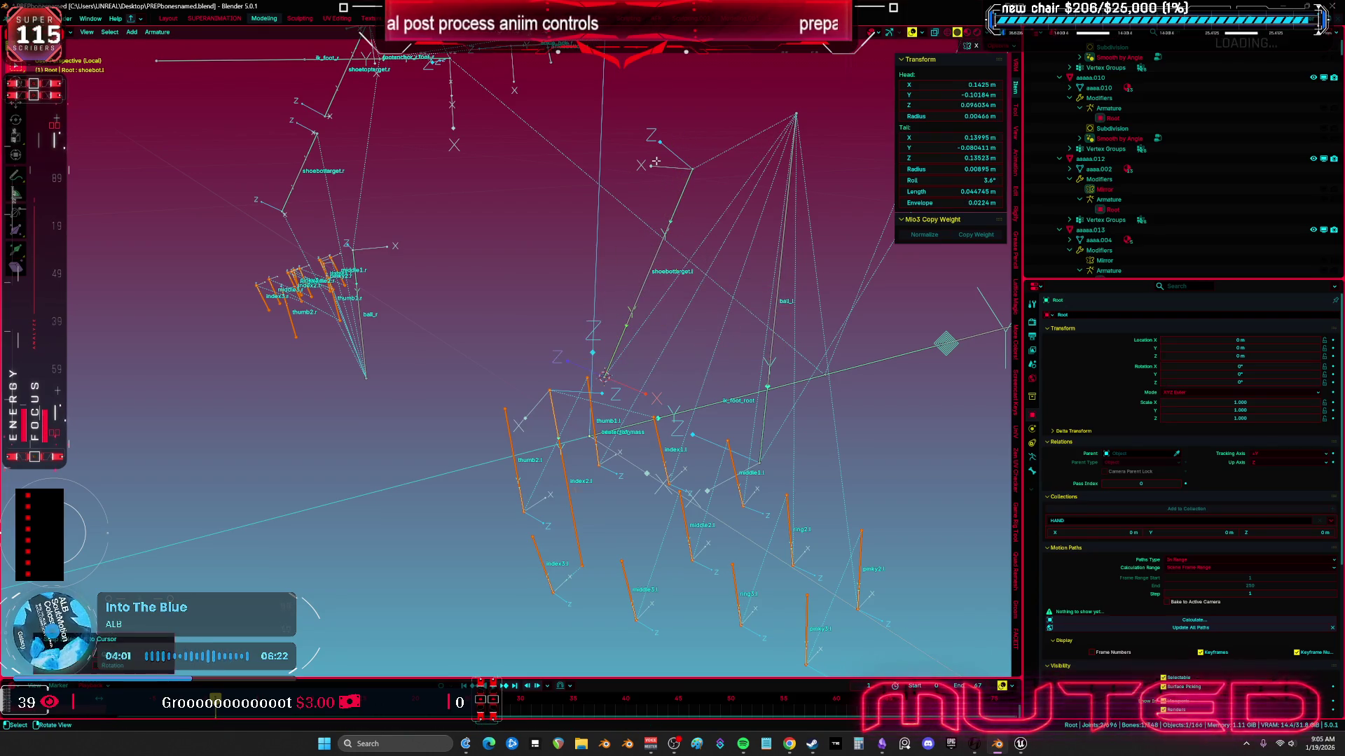
{"action": "left_click", "coordinate": [678, 204]}
{"action": "key", "text": "shift+s"}
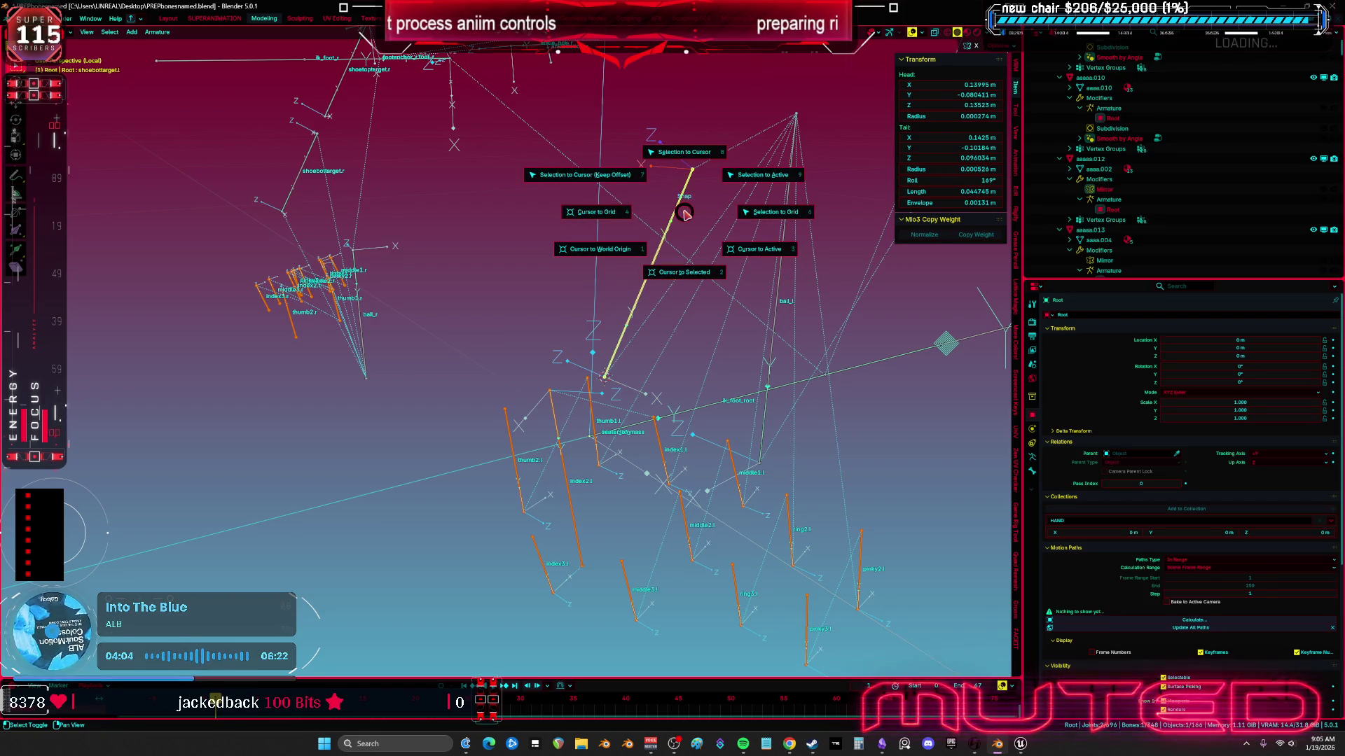
{"action": "left_click", "coordinate": [688, 124]}
Step: Turn shoebot.l by 180°
{"action": "left_click", "coordinate": [661, 242]}
{"action": "key", "text": "r"}
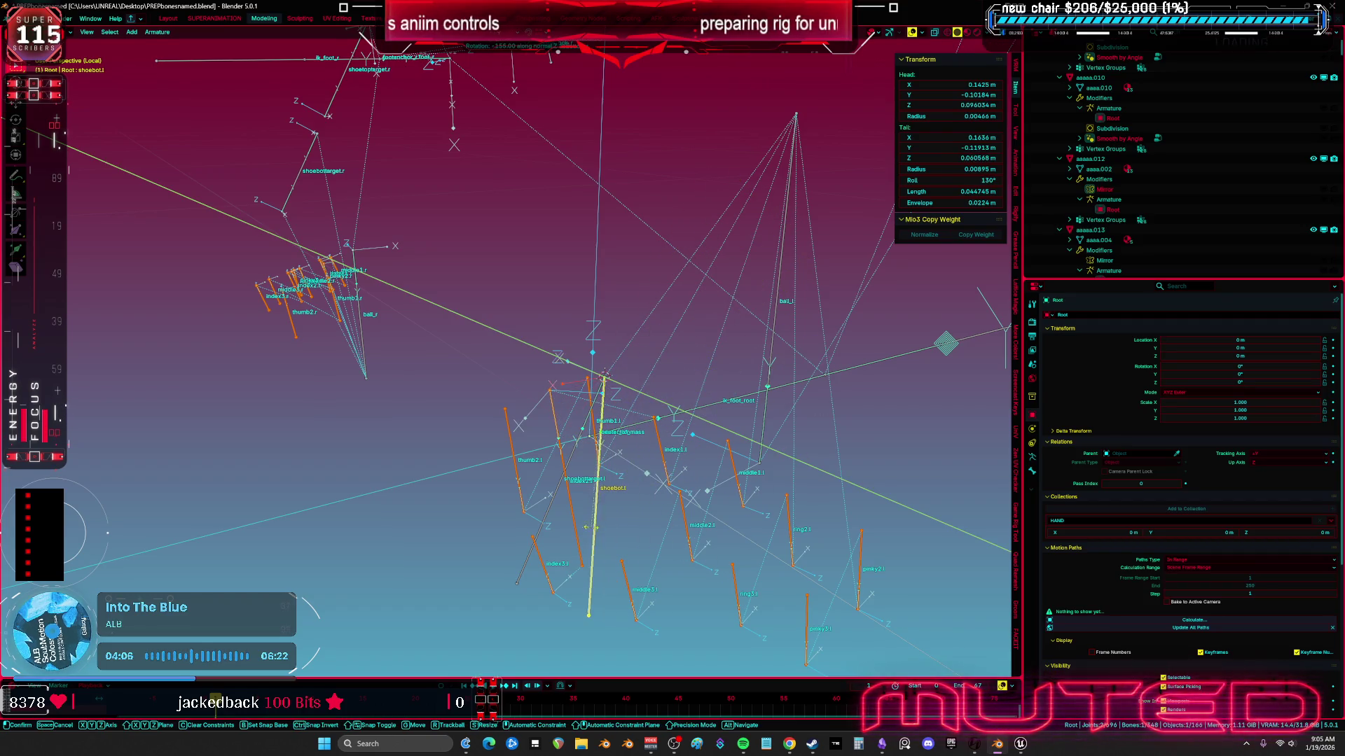
{"action": "left_click", "coordinate": [518, 530]}
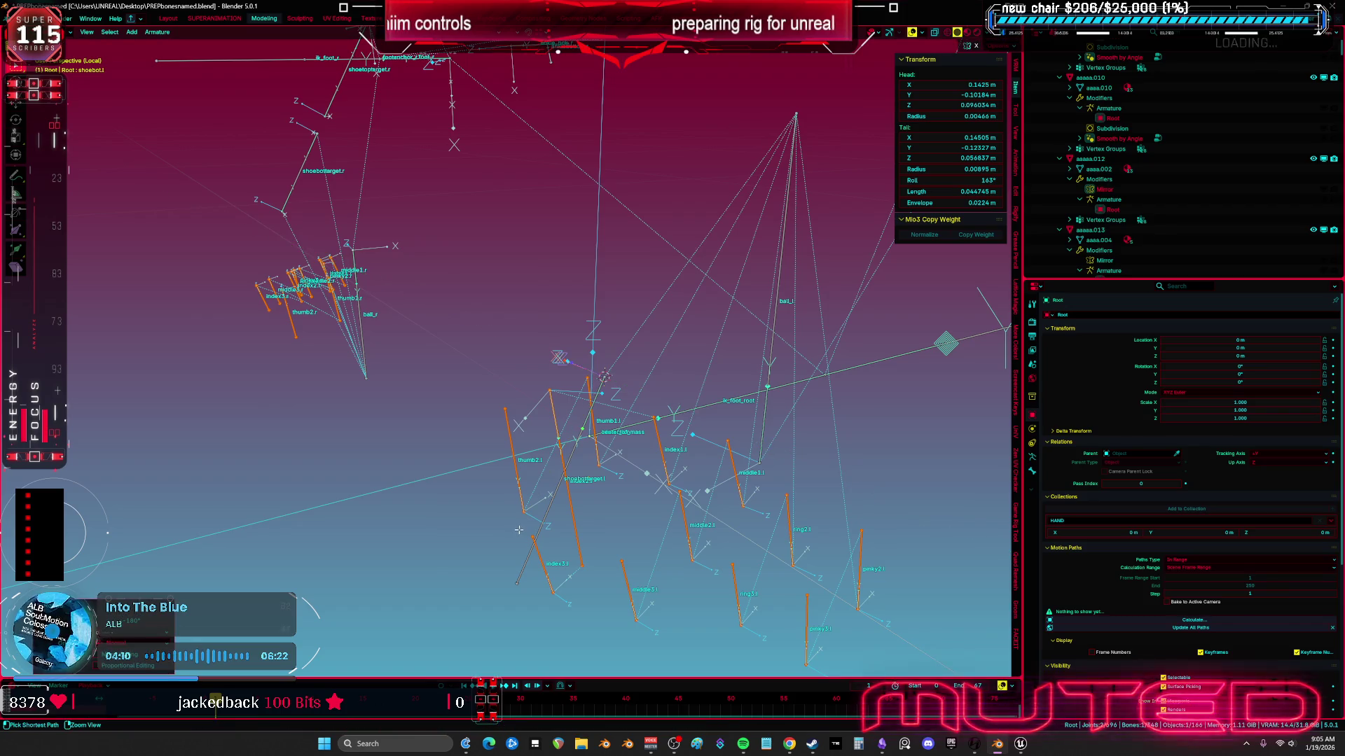
Step: Return to Object Mode with both high-heel shoes visible around the rig
{"action": "key", "text": "a"}
{"action": "mouse_move", "coordinate": [608, 421]}
{"action": "left_mouse_down"}
{"action": "mouse_move", "coordinate": [562, 414]}
{"action": "mouse_move", "coordinate": [642, 364]}
{"action": "mouse_move", "coordinate": [645, 326]}
{"action": "mouse_move", "coordinate": [609, 231]}
{"action": "mouse_move", "coordinate": [659, 269]}
{"action": "mouse_move", "coordinate": [690, 180]}
{"action": "left_mouse_up"}
{"action": "left_click", "coordinate": [618, 376]}
{"action": "mouse_move", "coordinate": [676, 260]}
{"action": "left_mouse_down"}
{"action": "mouse_move", "coordinate": [661, 255]}
{"action": "mouse_move", "coordinate": [582, 358]}
{"action": "mouse_move", "coordinate": [619, 360]}
{"action": "left_mouse_up"}
{"action": "left_click", "coordinate": [399, 347]}
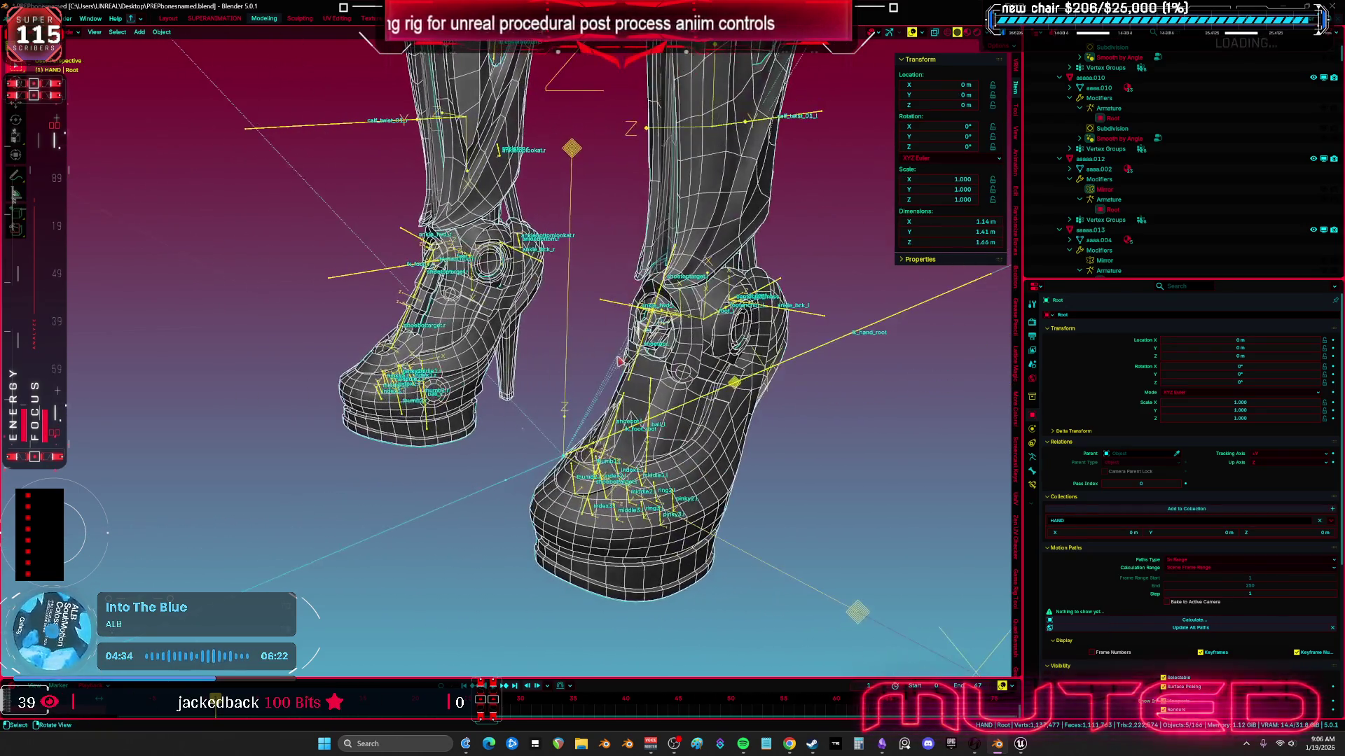
{"action": "left_click", "coordinate": [640, 360]}
{"action": "scroll", "coordinate": [641, 360], "scroll_direction": "up", "scroll_amount": 4}
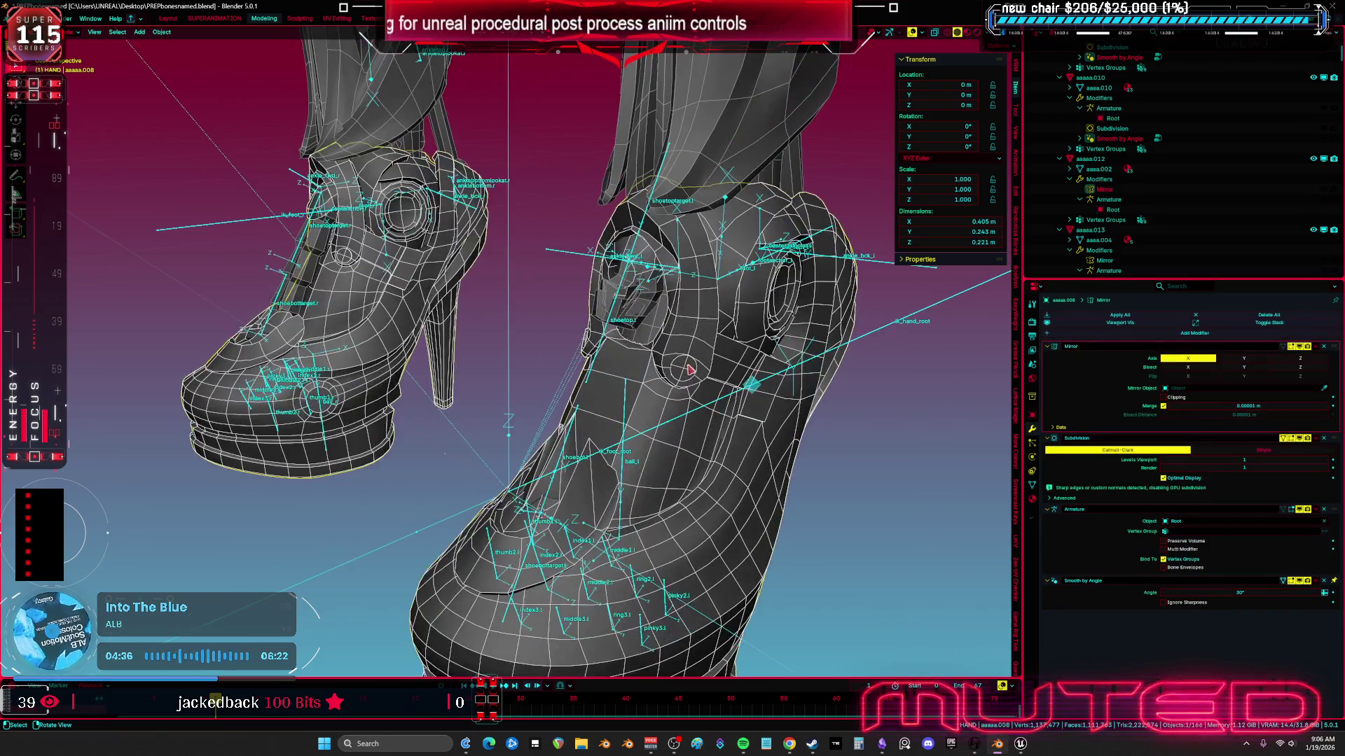
{"action": "key", "text": "g"}
{"action": "right_click", "coordinate": [658, 300]}
{"action": "left_click", "coordinate": [651, 310], "text": "shift"}
{"action": "scroll", "coordinate": [651, 311], "scroll_direction": "down", "scroll_amount": 5}
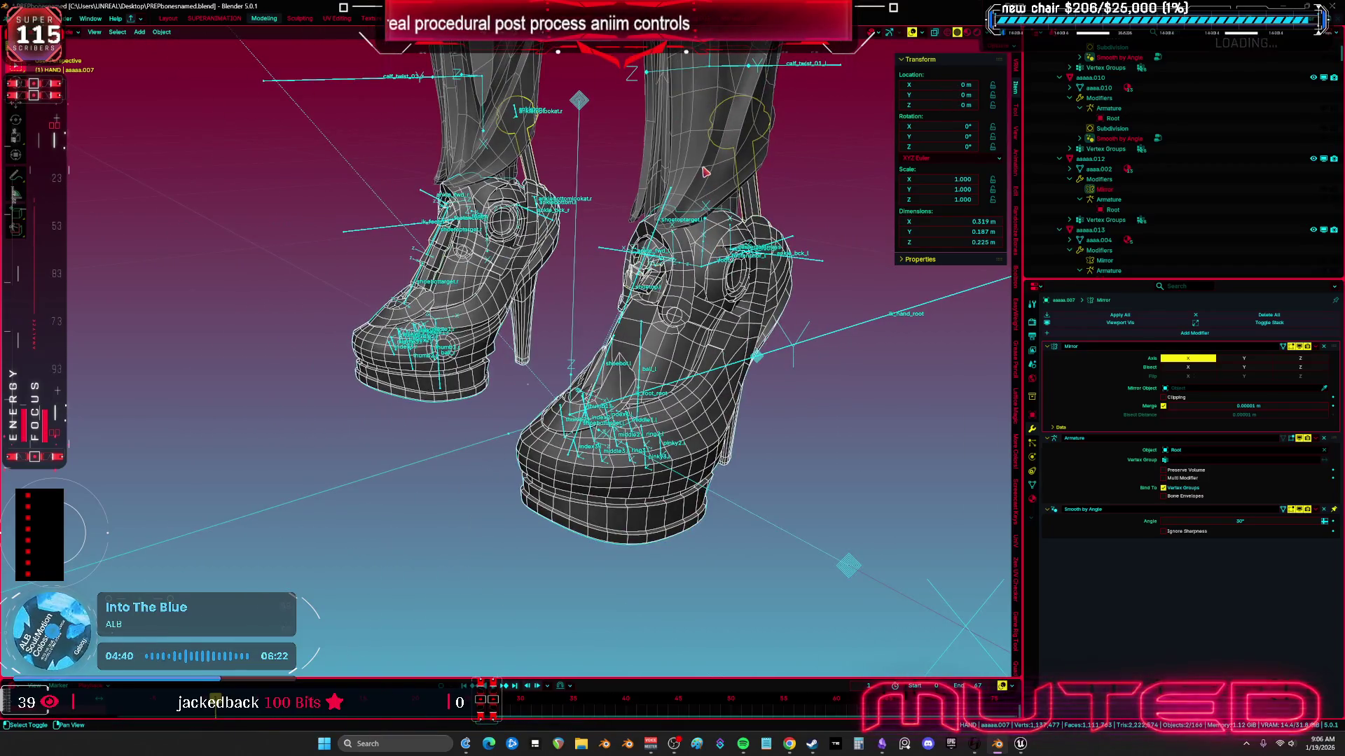
{"action": "left_click", "coordinate": [704, 174]}
{"action": "scroll", "coordinate": [672, 231], "scroll_direction": "up", "scroll_amount": 5}
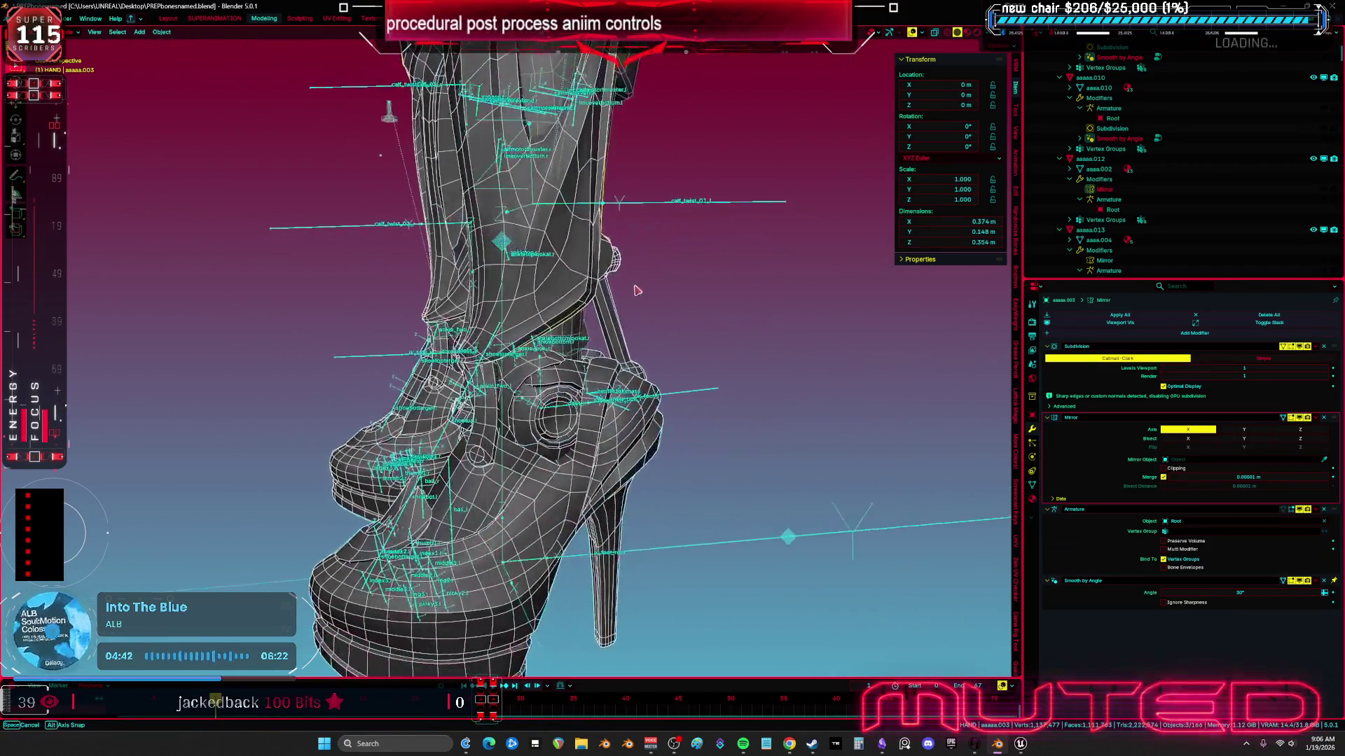
{"action": "left_click", "coordinate": [610, 401]}
{"action": "scroll", "coordinate": [610, 400], "scroll_direction": "down", "scroll_amount": 3}
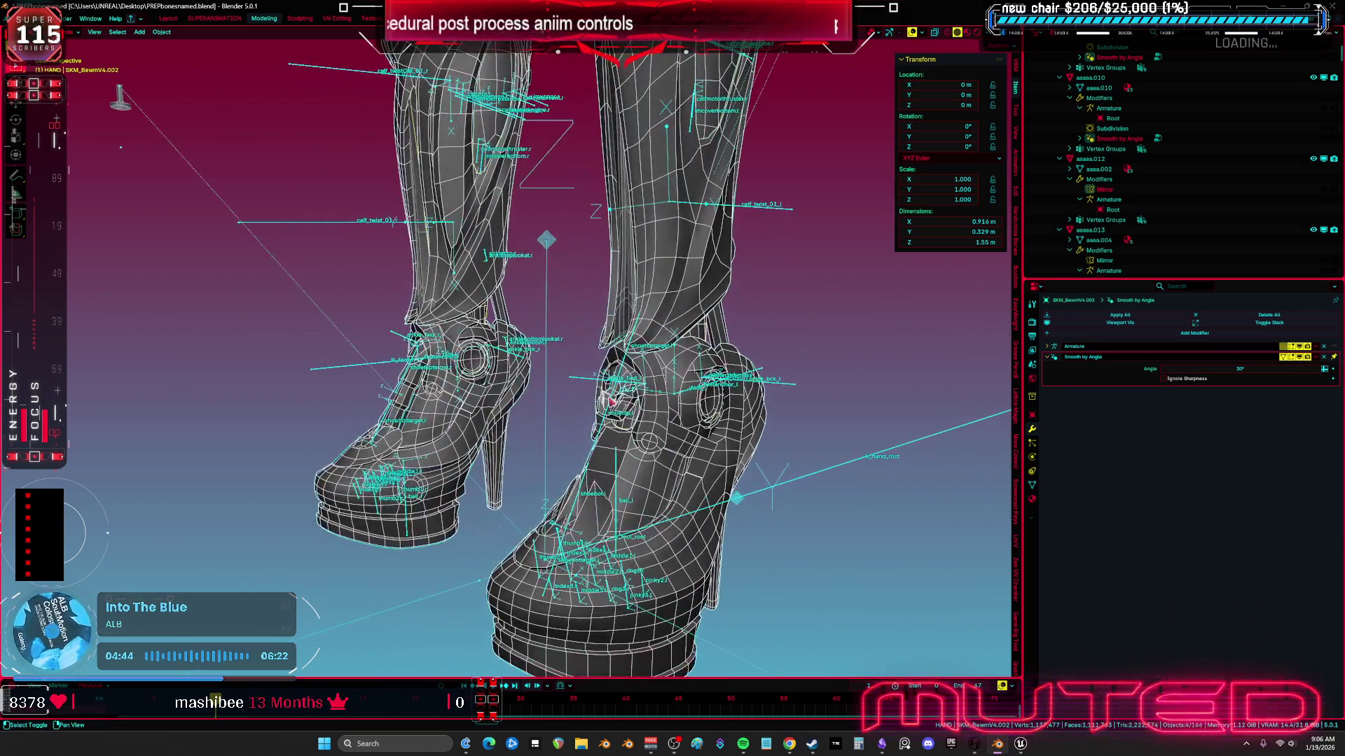
{"action": "left_click", "coordinate": [446, 287]}
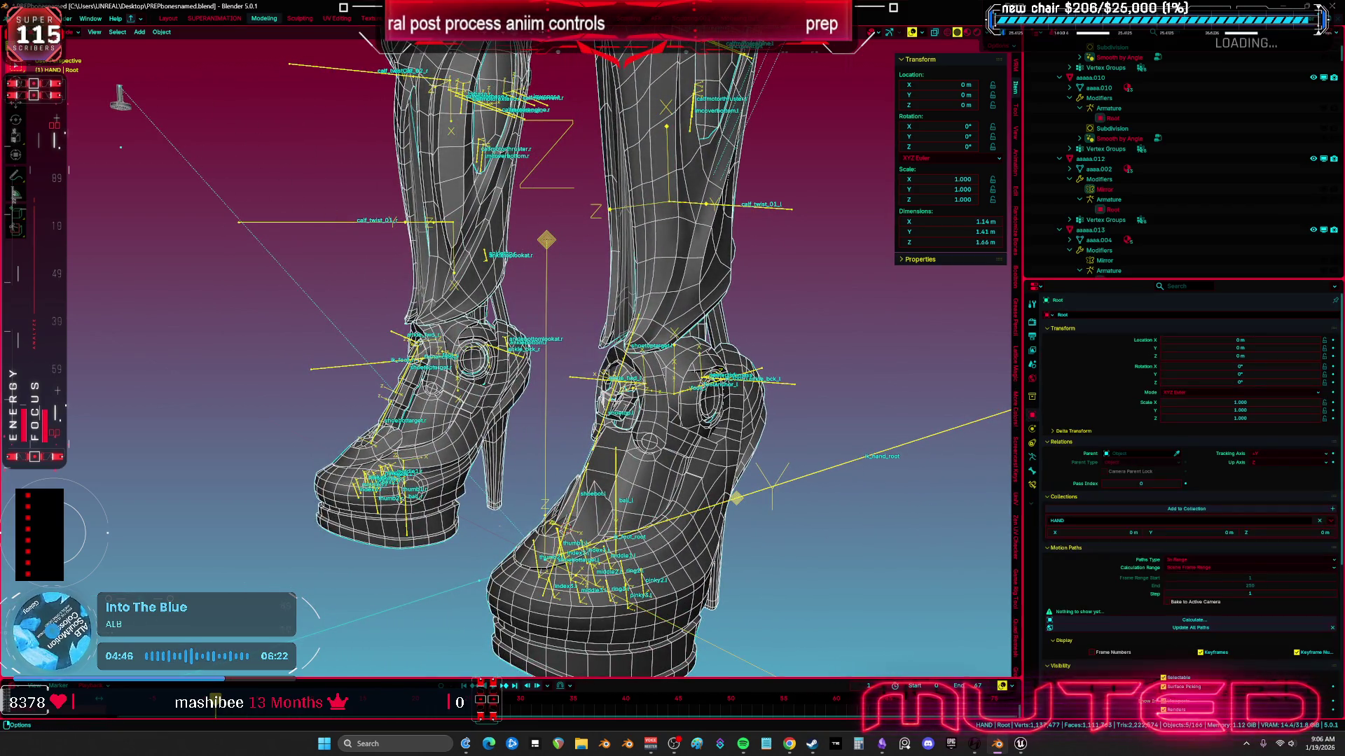